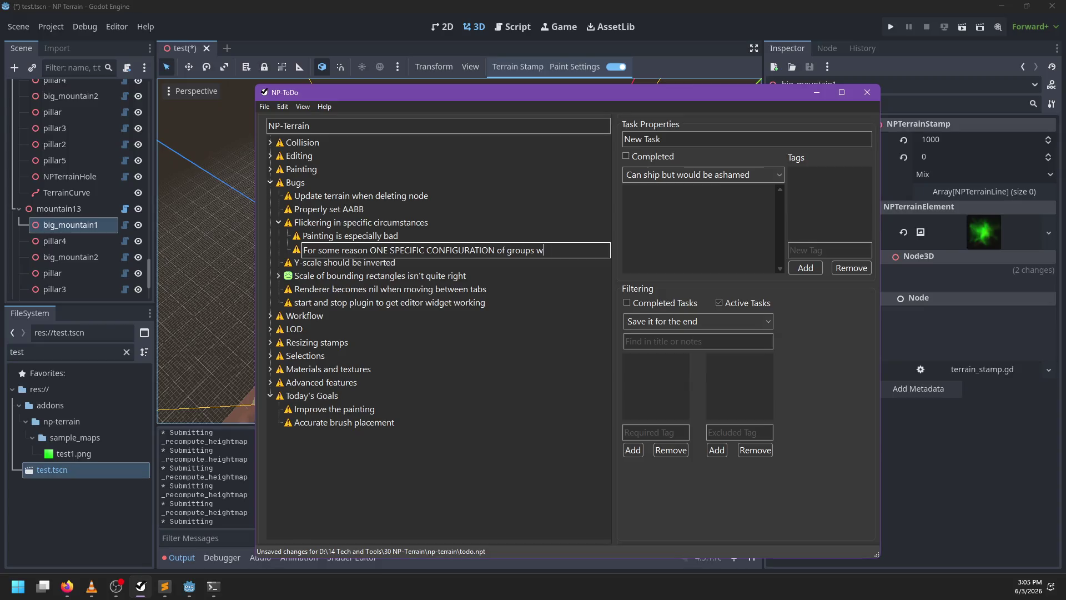
Commit the edited to-do task, save the to-do list and close it
{"action": "key", "text": "Return"}
{"action": "key", "text": "ctrl+s"}
{"action": "key", "text": "alt+Tab"}
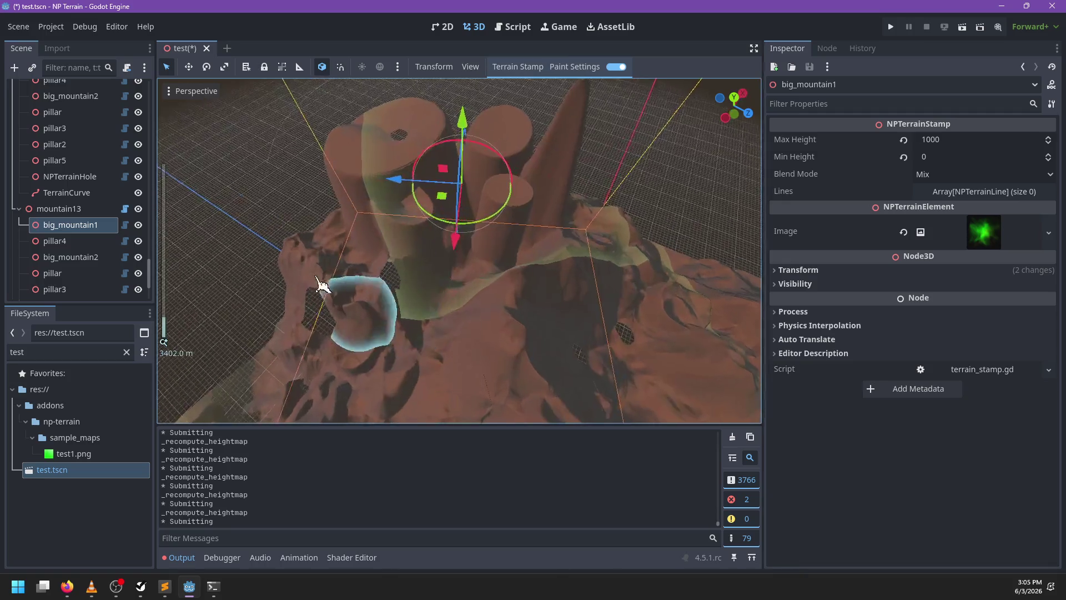
Select mountain13 and drag it across the ground plane to a new spot
{"action": "scroll", "coordinate": [83, 245], "scroll_direction": "down", "scroll_amount": 3}
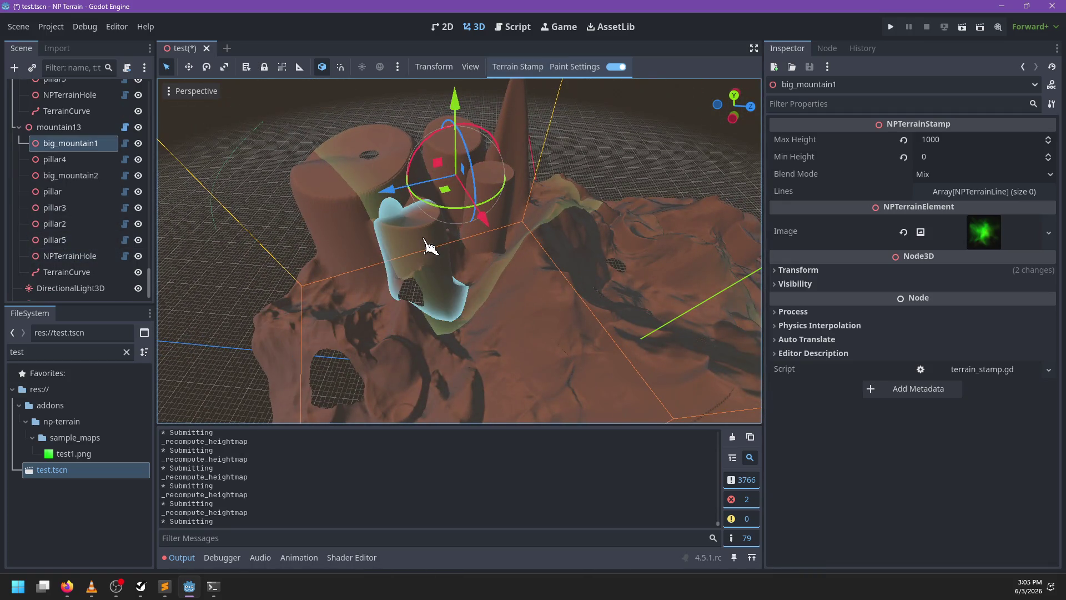
{"action": "left_click", "coordinate": [61, 128]}
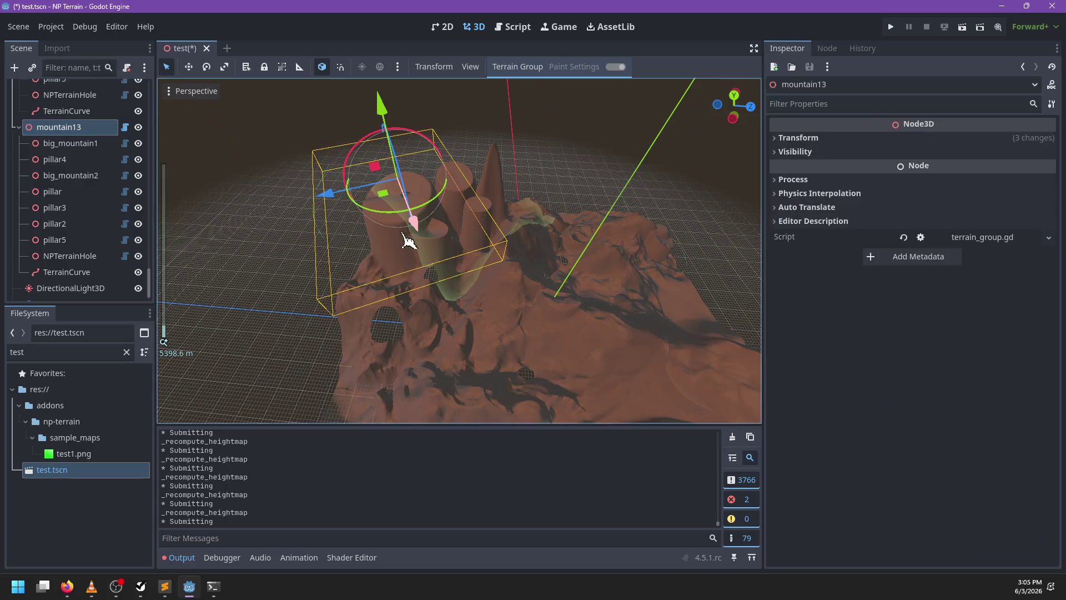
{"action": "mouse_move", "coordinate": [355, 237]}
{"action": "left_mouse_down"}
{"action": "mouse_move", "coordinate": [405, 262]}
{"action": "mouse_move", "coordinate": [488, 274]}
{"action": "mouse_move", "coordinate": [503, 241]}
{"action": "mouse_move", "coordinate": [476, 212]}
{"action": "mouse_move", "coordinate": [388, 219]}
{"action": "mouse_move", "coordinate": [405, 298]}
{"action": "mouse_move", "coordinate": [481, 277]}
{"action": "mouse_move", "coordinate": [468, 248]}
{"action": "mouse_move", "coordinate": [737, 258]}
{"action": "mouse_move", "coordinate": [650, 315]}
{"action": "mouse_move", "coordinate": [517, 300]}
{"action": "mouse_move", "coordinate": [452, 310]}
{"action": "mouse_move", "coordinate": [611, 286]}
{"action": "mouse_move", "coordinate": [469, 294]}
{"action": "mouse_move", "coordinate": [517, 303]}
{"action": "mouse_move", "coordinate": [477, 261]}
{"action": "mouse_move", "coordinate": [469, 317]}
{"action": "mouse_move", "coordinate": [469, 243]}
{"action": "mouse_move", "coordinate": [443, 247]}
{"action": "mouse_move", "coordinate": [431, 269]}
{"action": "mouse_move", "coordinate": [437, 247]}
{"action": "mouse_move", "coordinate": [453, 244]}
{"action": "mouse_move", "coordinate": [444, 231]}
{"action": "mouse_move", "coordinate": [416, 274]}
{"action": "mouse_move", "coordinate": [513, 283]}
{"action": "mouse_move", "coordinate": [552, 305]}
{"action": "mouse_move", "coordinate": [483, 311]}
{"action": "mouse_move", "coordinate": [424, 280]}
{"action": "mouse_move", "coordinate": [405, 229]}
{"action": "mouse_move", "coordinate": [411, 185]}
{"action": "mouse_move", "coordinate": [485, 215]}
{"action": "mouse_move", "coordinate": [477, 278]}
{"action": "left_mouse_up"}
Reparent NPTerrainHole under mountain13, then shift mountain13 to a new terrain spot
{"action": "left_click_drag", "start_coordinate": [70, 256], "coordinate": [55, 146]}
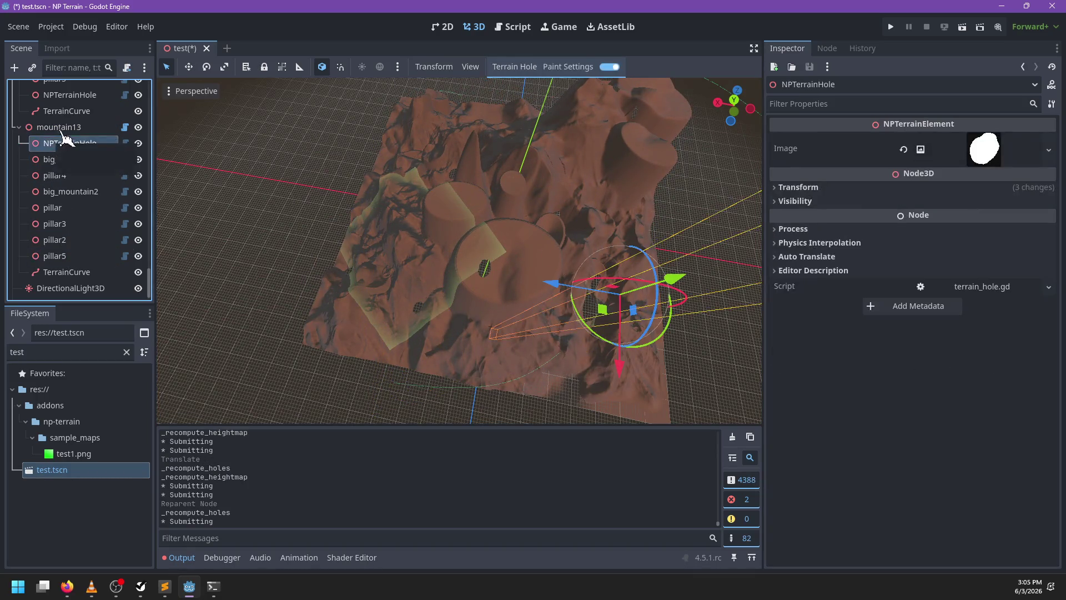
{"action": "left_click", "coordinate": [453, 278]}
{"action": "mouse_move", "coordinate": [469, 293]}
{"action": "left_mouse_down"}
{"action": "mouse_move", "coordinate": [498, 279]}
{"action": "mouse_move", "coordinate": [497, 233]}
{"action": "mouse_move", "coordinate": [440, 205]}
{"action": "mouse_move", "coordinate": [412, 255]}
{"action": "mouse_move", "coordinate": [483, 309]}
{"action": "mouse_move", "coordinate": [499, 305]}
{"action": "left_mouse_up"}
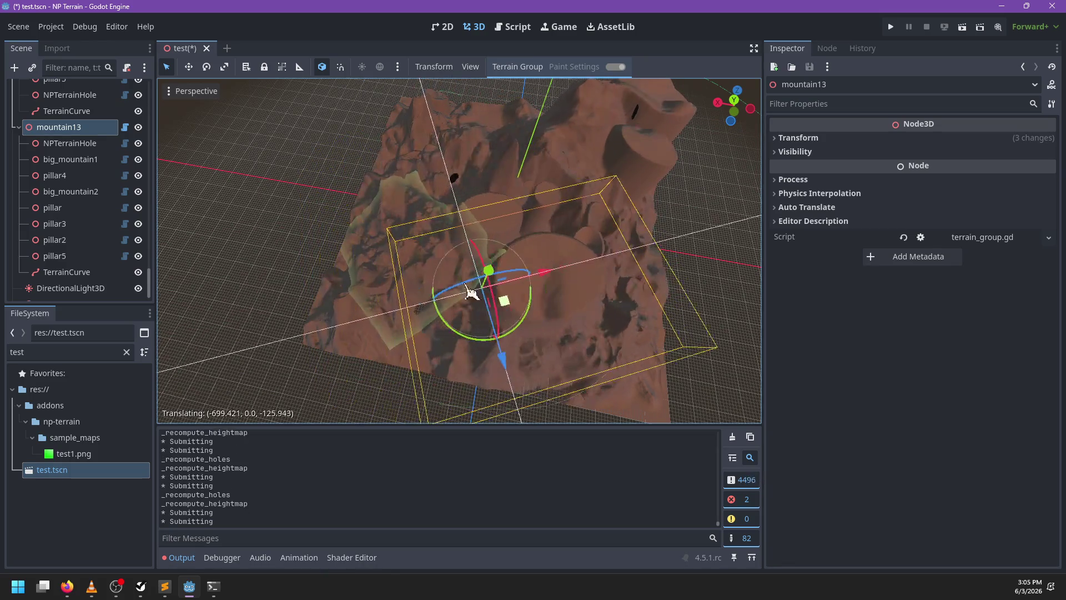
Reorder mountain13's children: pillar5 below NPTerrainHole, then pillar2 and pillar3
{"action": "left_click_drag", "start_coordinate": [65, 261], "coordinate": [68, 162]}
{"action": "mouse_move", "coordinate": [64, 256]}
{"action": "left_mouse_down"}
{"action": "mouse_move", "coordinate": [65, 172]}
{"action": "mouse_move", "coordinate": [62, 204]}
{"action": "left_mouse_up"}
{"action": "mouse_move", "coordinate": [65, 256]}
{"action": "left_mouse_down"}
{"action": "mouse_move", "coordinate": [65, 199]}
{"action": "mouse_move", "coordinate": [75, 238]}
{"action": "left_mouse_up"}
Reposition mountain13 further down and left on the terrain, and save test.tscn
{"action": "left_click", "coordinate": [61, 127]}
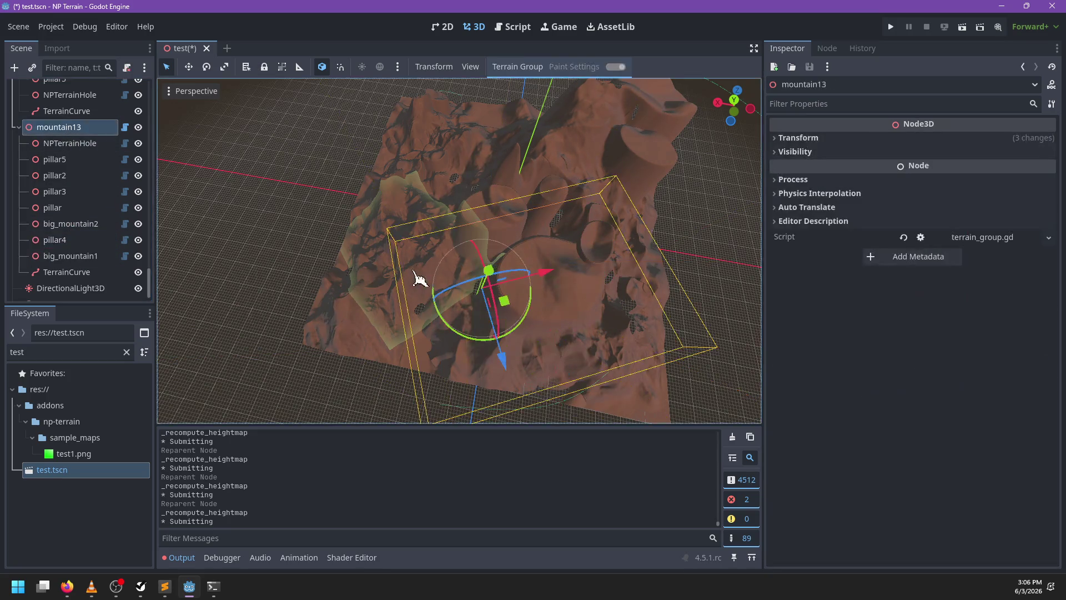
{"action": "mouse_move", "coordinate": [511, 305]}
{"action": "left_mouse_down"}
{"action": "mouse_move", "coordinate": [472, 259]}
{"action": "mouse_move", "coordinate": [518, 249]}
{"action": "mouse_move", "coordinate": [510, 307]}
{"action": "mouse_move", "coordinate": [433, 304]}
{"action": "mouse_move", "coordinate": [483, 255]}
{"action": "mouse_move", "coordinate": [516, 309]}
{"action": "mouse_move", "coordinate": [558, 273]}
{"action": "mouse_move", "coordinate": [509, 305]}
{"action": "mouse_move", "coordinate": [461, 247]}
{"action": "left_mouse_up"}
{"action": "mouse_move", "coordinate": [622, 325]}
{"action": "left_mouse_down"}
{"action": "mouse_move", "coordinate": [419, 305]}
{"action": "mouse_move", "coordinate": [516, 203]}
{"action": "mouse_move", "coordinate": [433, 274]}
{"action": "mouse_move", "coordinate": [588, 266]}
{"action": "mouse_move", "coordinate": [377, 369]}
{"action": "left_mouse_up"}
{"action": "scroll", "coordinate": [471, 333], "scroll_direction": "down", "scroll_amount": 3}
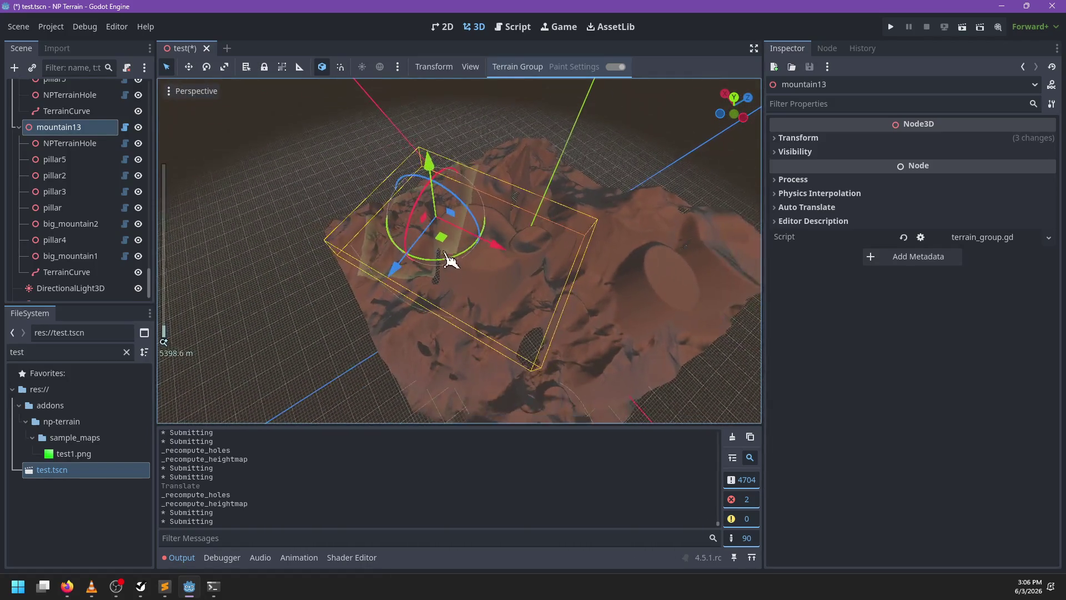
{"action": "mouse_move", "coordinate": [448, 252]}
{"action": "left_mouse_down"}
{"action": "mouse_move", "coordinate": [452, 281]}
{"action": "mouse_move", "coordinate": [434, 240]}
{"action": "mouse_move", "coordinate": [495, 300]}
{"action": "mouse_move", "coordinate": [464, 261]}
{"action": "mouse_move", "coordinate": [481, 271]}
{"action": "left_mouse_up"}
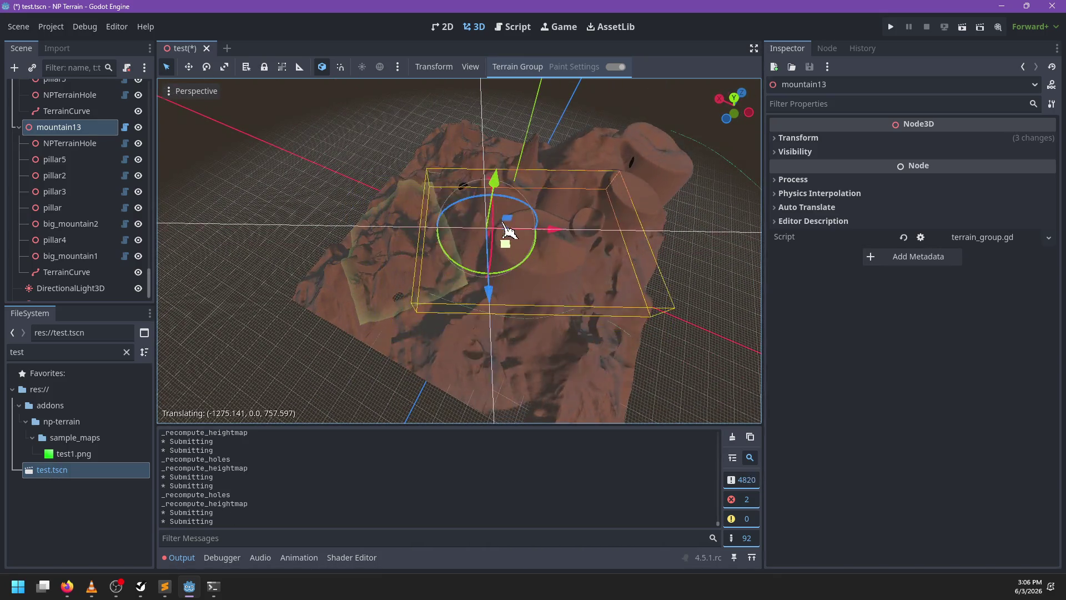
{"action": "mouse_move", "coordinate": [534, 223]}
{"action": "left_mouse_down"}
{"action": "mouse_move", "coordinate": [436, 251]}
{"action": "mouse_move", "coordinate": [357, 252]}
{"action": "mouse_move", "coordinate": [350, 291]}
{"action": "mouse_move", "coordinate": [428, 300]}
{"action": "mouse_move", "coordinate": [471, 260]}
{"action": "mouse_move", "coordinate": [445, 215]}
{"action": "mouse_move", "coordinate": [488, 210]}
{"action": "mouse_move", "coordinate": [509, 260]}
{"action": "mouse_move", "coordinate": [367, 278]}
{"action": "mouse_move", "coordinate": [435, 305]}
{"action": "mouse_move", "coordinate": [461, 236]}
{"action": "mouse_move", "coordinate": [436, 241]}
{"action": "mouse_move", "coordinate": [405, 309]}
{"action": "mouse_move", "coordinate": [609, 289]}
{"action": "mouse_move", "coordinate": [614, 317]}
{"action": "mouse_move", "coordinate": [485, 333]}
{"action": "mouse_move", "coordinate": [624, 312]}
{"action": "mouse_move", "coordinate": [338, 300]}
{"action": "mouse_move", "coordinate": [552, 284]}
{"action": "mouse_move", "coordinate": [423, 303]}
{"action": "mouse_move", "coordinate": [566, 277]}
{"action": "left_mouse_up"}
{"action": "scroll", "coordinate": [484, 333], "scroll_direction": "up", "scroll_amount": 3}
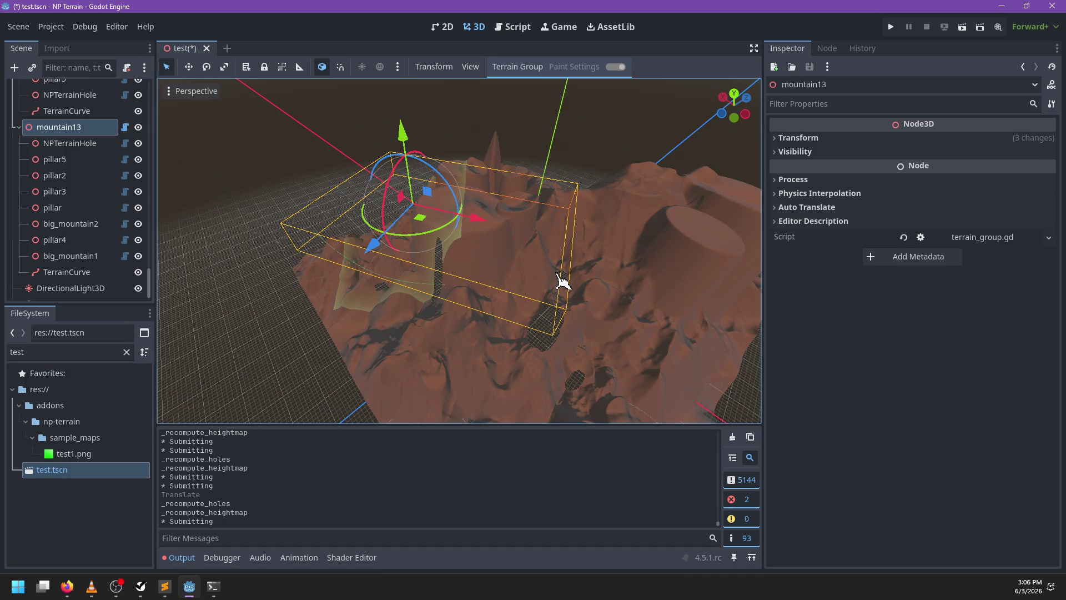
{"action": "key", "text": "ctrl+s"}
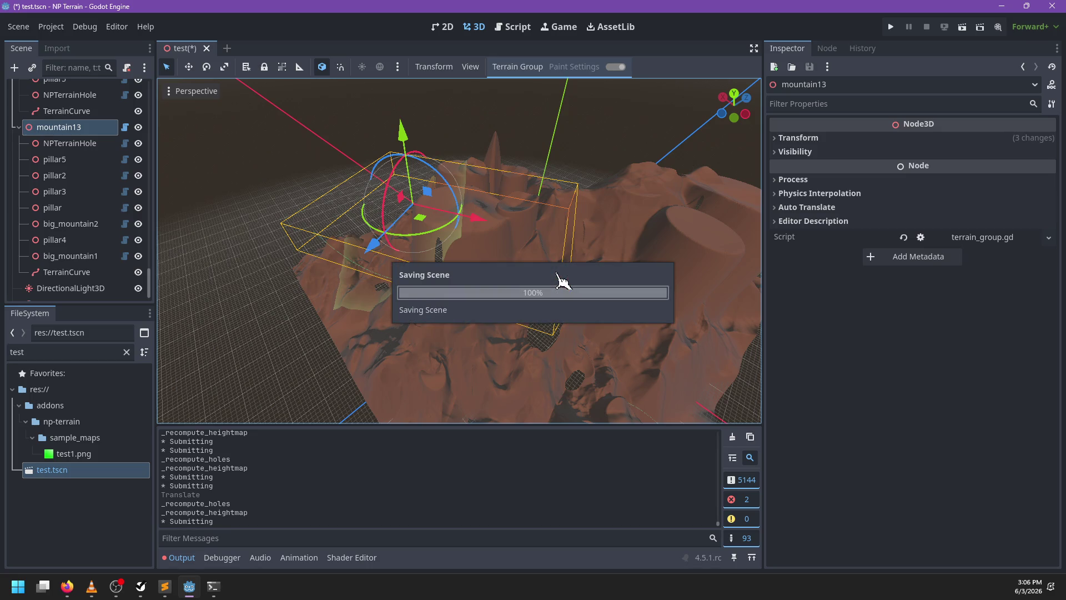
{"action": "key", "text": "ctrl+n"}
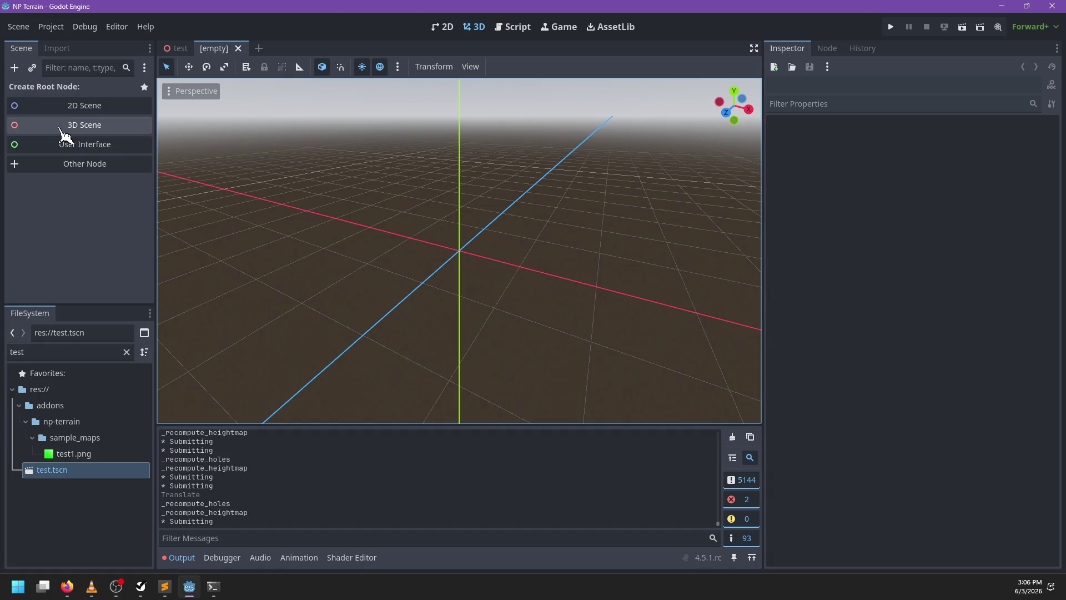
Create a Node3D root, add an NPHeightMap child, and regenerate its output
{"action": "left_click", "coordinate": [67, 127]}
{"action": "key", "text": "ctrl+a"}
{"action": "type", "text": "NPC"}
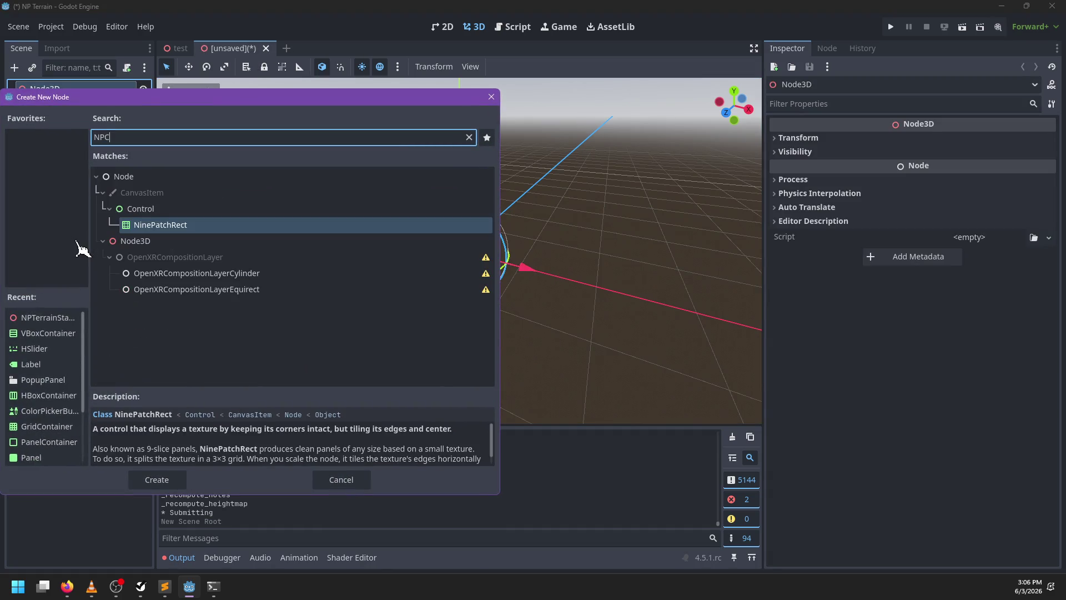
{"action": "key", "text": "BackSpace"}
{"action": "type", "text": "H"}
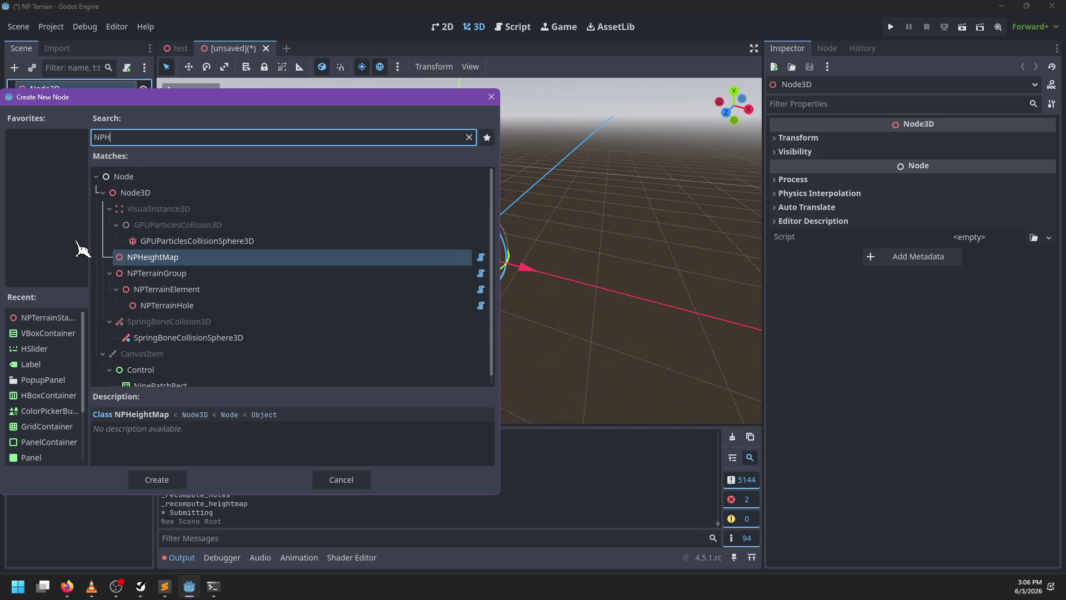
{"action": "key", "text": "Return"}
{"action": "scroll", "coordinate": [393, 309], "scroll_direction": "up", "scroll_amount": 3}
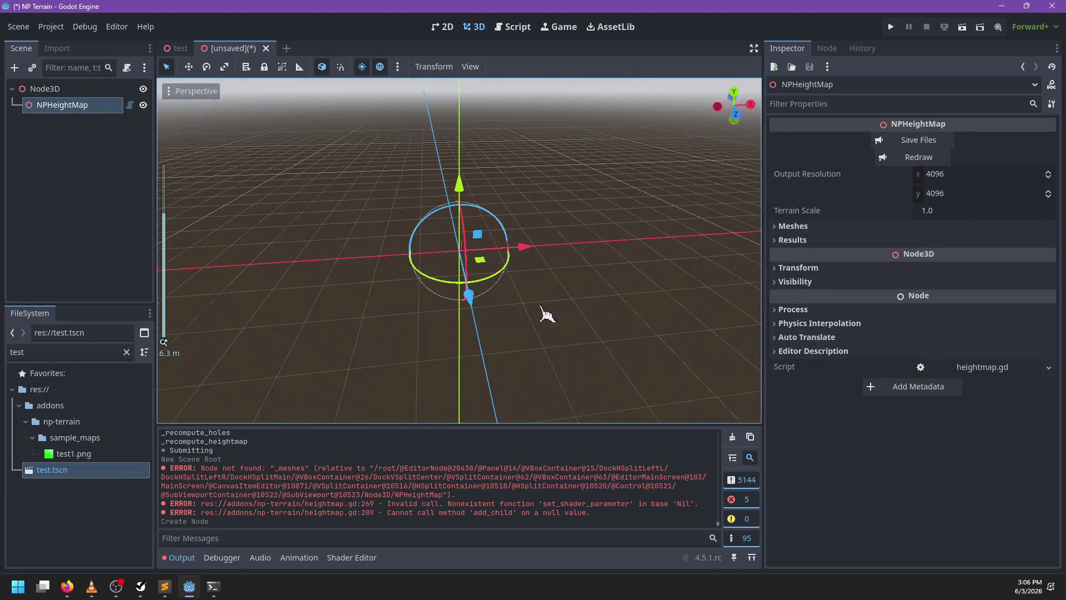
{"action": "scroll", "coordinate": [616, 361], "scroll_direction": "down", "scroll_amount": 5}
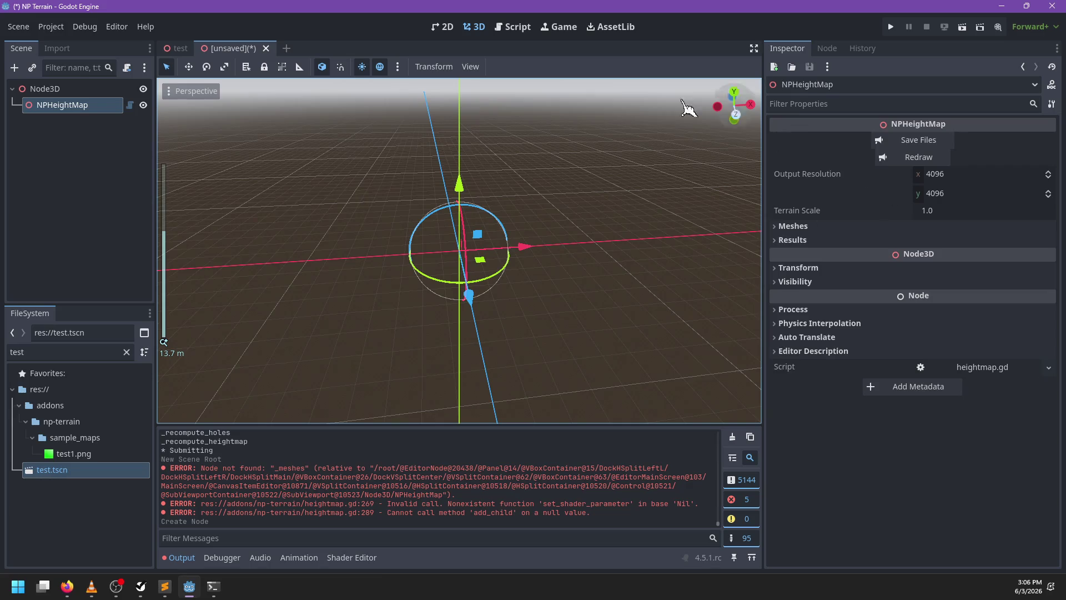
{"action": "left_click", "coordinate": [921, 157]}
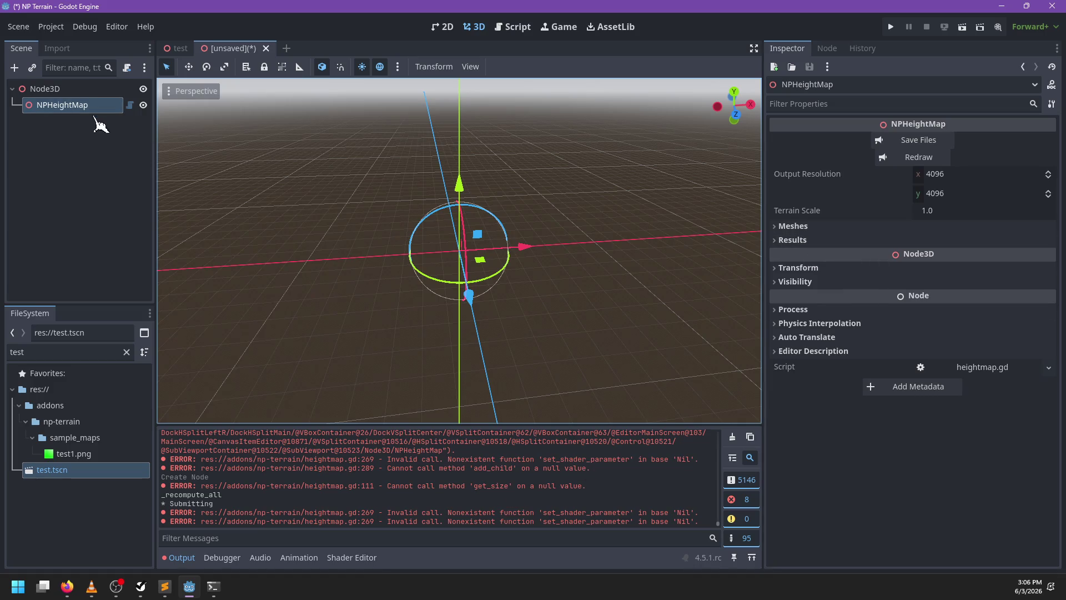
Assign heightmap_holes.gdshader as the NPHeightMap mesh material and begin saving the scene
{"action": "left_click", "coordinate": [830, 228]}
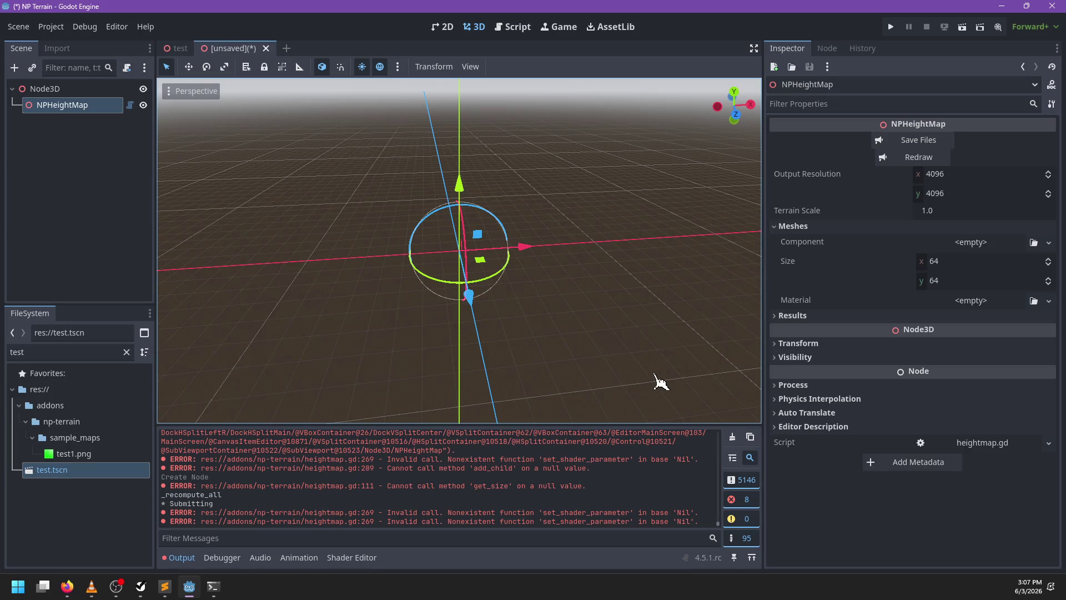
{"action": "double_click", "coordinate": [47, 352]}
{"action": "type", "text": "terrain"}
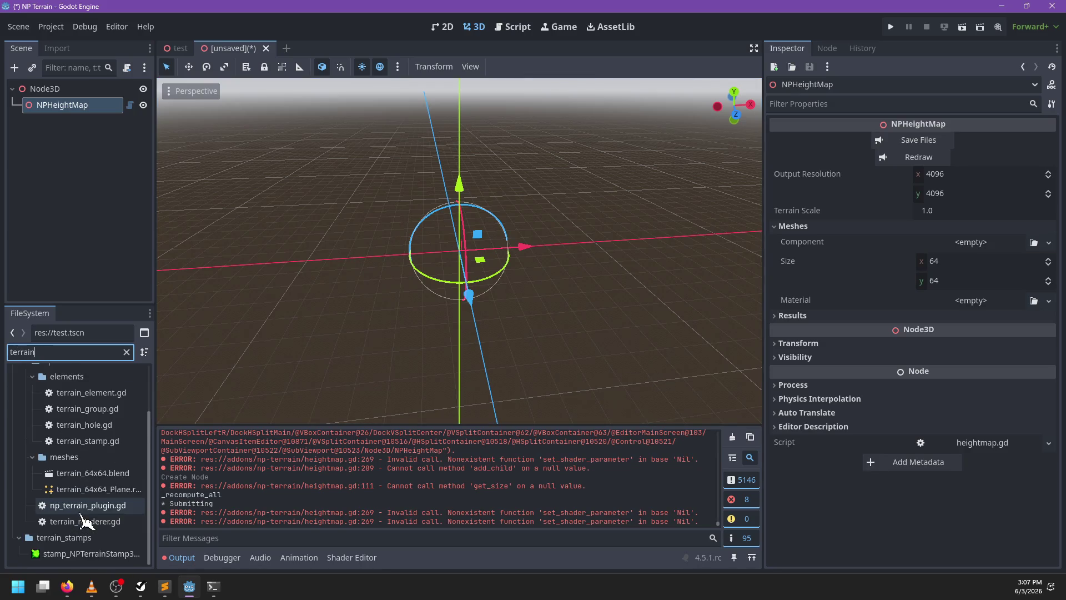
{"action": "key", "text": "ctrl+a"}
{"action": "type", "text": "g"}
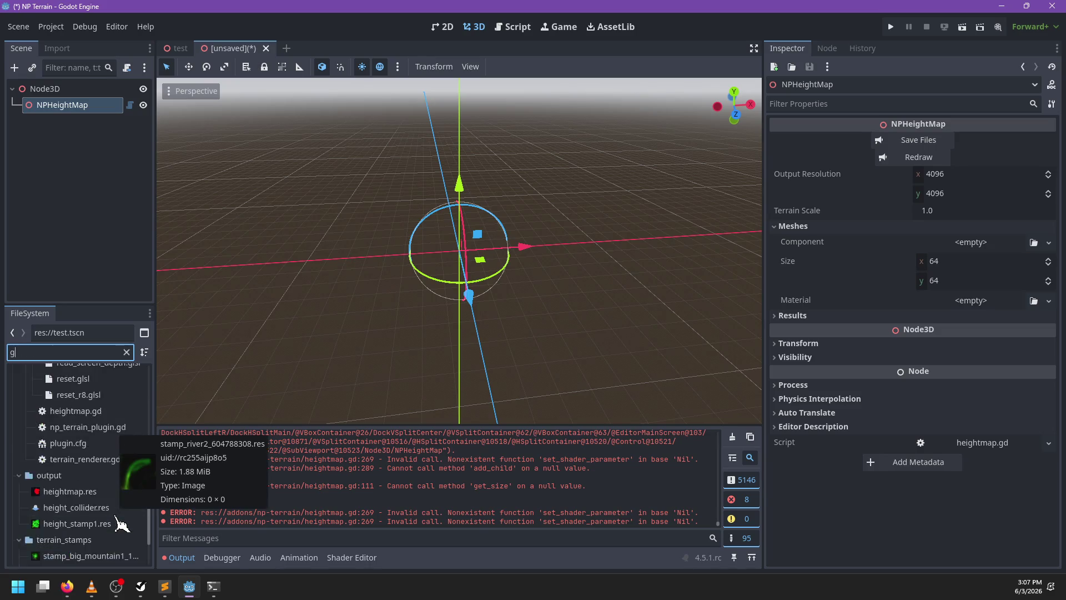
{"action": "type", "text": "dshader"}
{"action": "mouse_move", "coordinate": [114, 519]}
{"action": "left_mouse_down"}
{"action": "mouse_move", "coordinate": [305, 493]}
{"action": "mouse_move", "coordinate": [959, 305]}
{"action": "left_mouse_up"}
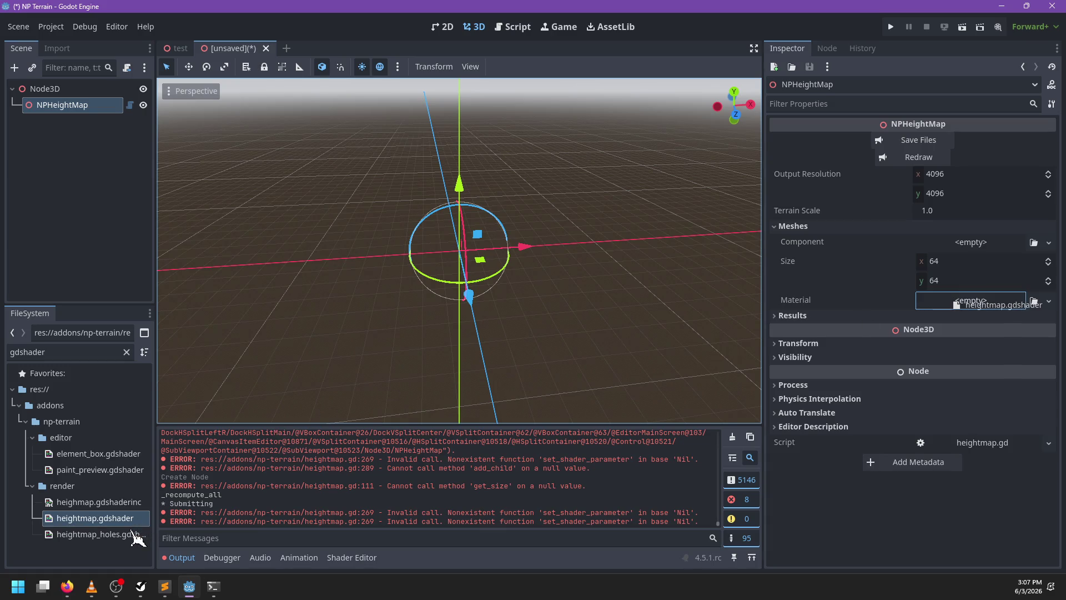
{"action": "mouse_move", "coordinate": [136, 535]}
{"action": "left_mouse_down"}
{"action": "mouse_move", "coordinate": [797, 428]}
{"action": "mouse_move", "coordinate": [845, 305]}
{"action": "mouse_move", "coordinate": [983, 317]}
{"action": "left_mouse_up"}
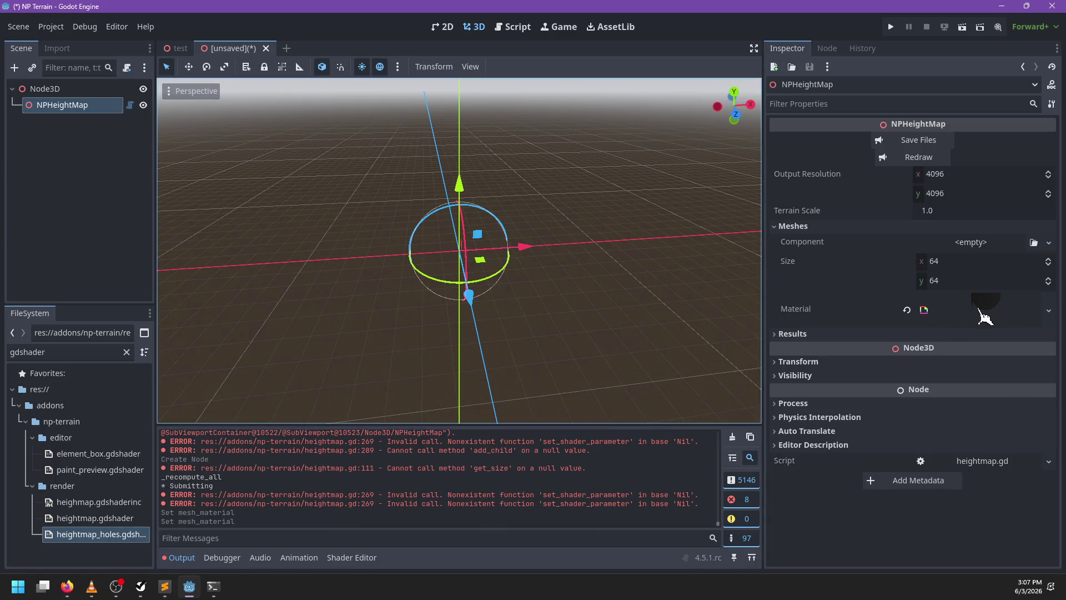
{"action": "left_click", "coordinate": [984, 316]}
{"action": "left_click", "coordinate": [825, 471]}
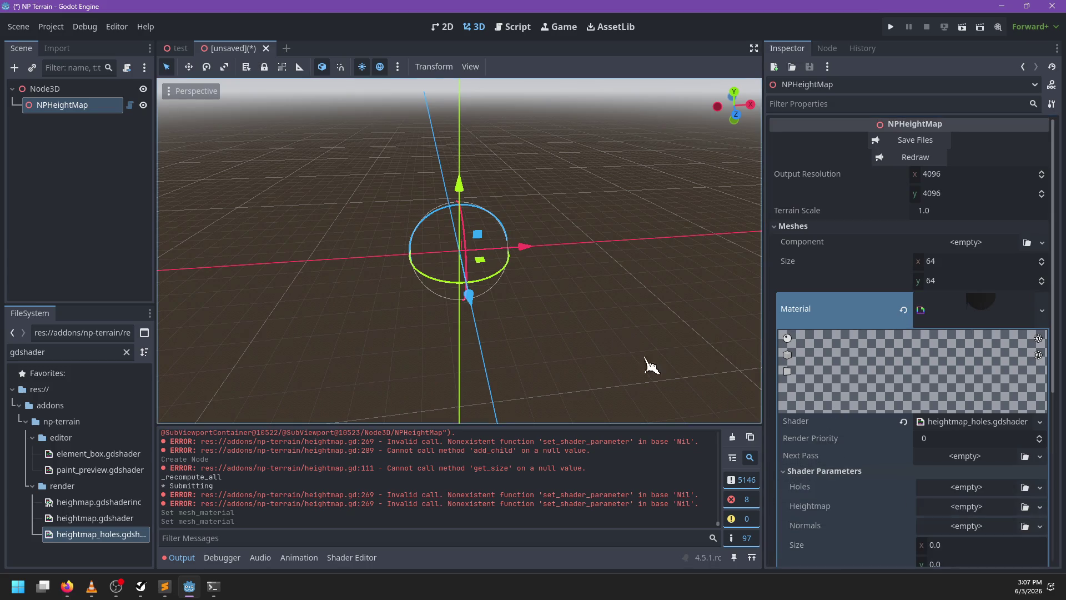
{"action": "key", "text": "ctrl+s"}
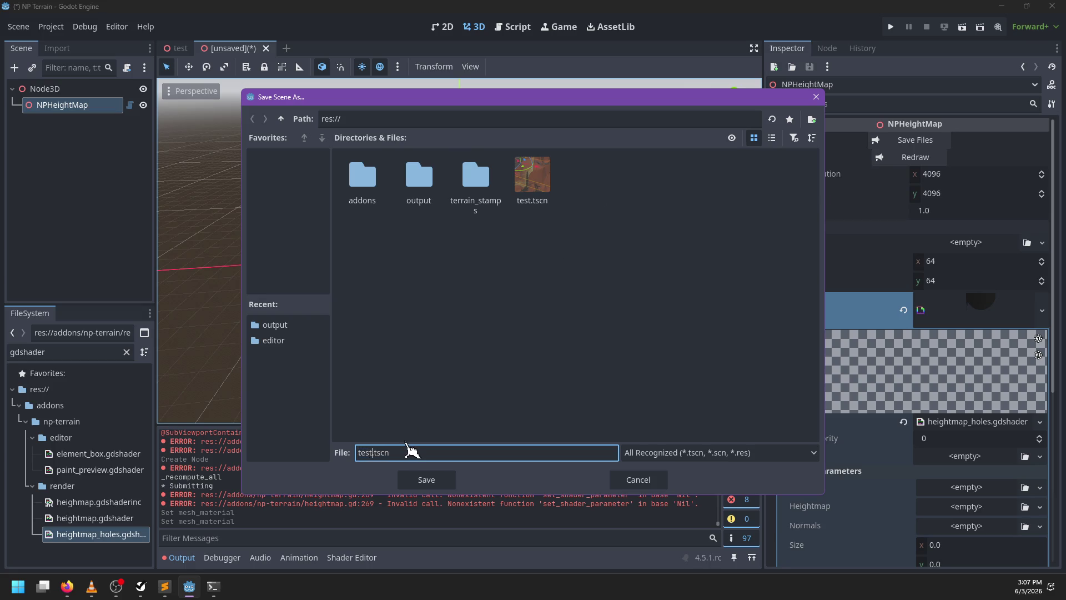
Save the scene as test2.tscn, set Output Resolution to 2048×2048, and redraw
{"action": "key", "text": "Return"}
{"action": "left_click", "coordinate": [956, 174]}
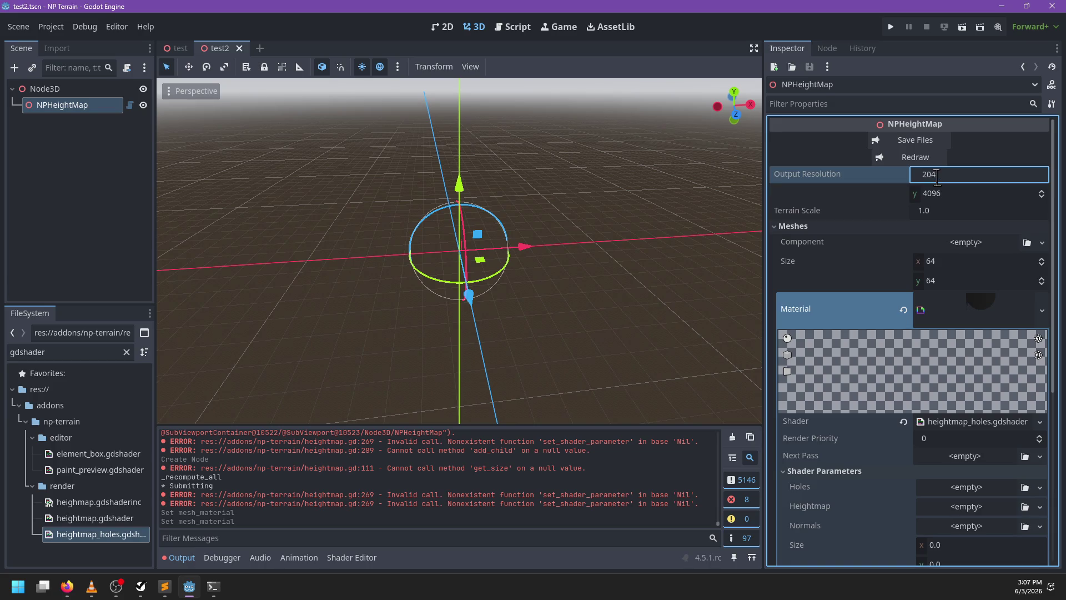
{"action": "type", "text": "8"}
{"action": "key", "text": "Tab"}
{"action": "type", "text": "20"}
{"action": "key", "text": "Return"}
{"action": "left_click", "coordinate": [914, 157]}
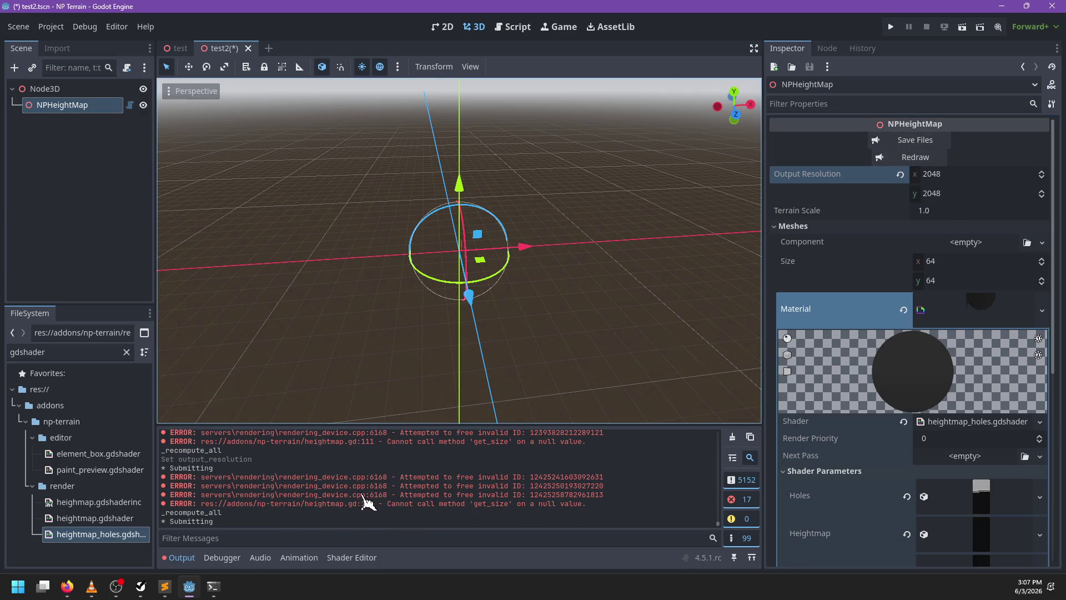
Inspect the generated Normals, Heightmap and Holes textures
{"action": "scroll", "coordinate": [923, 432], "scroll_direction": "down", "scroll_amount": 5}
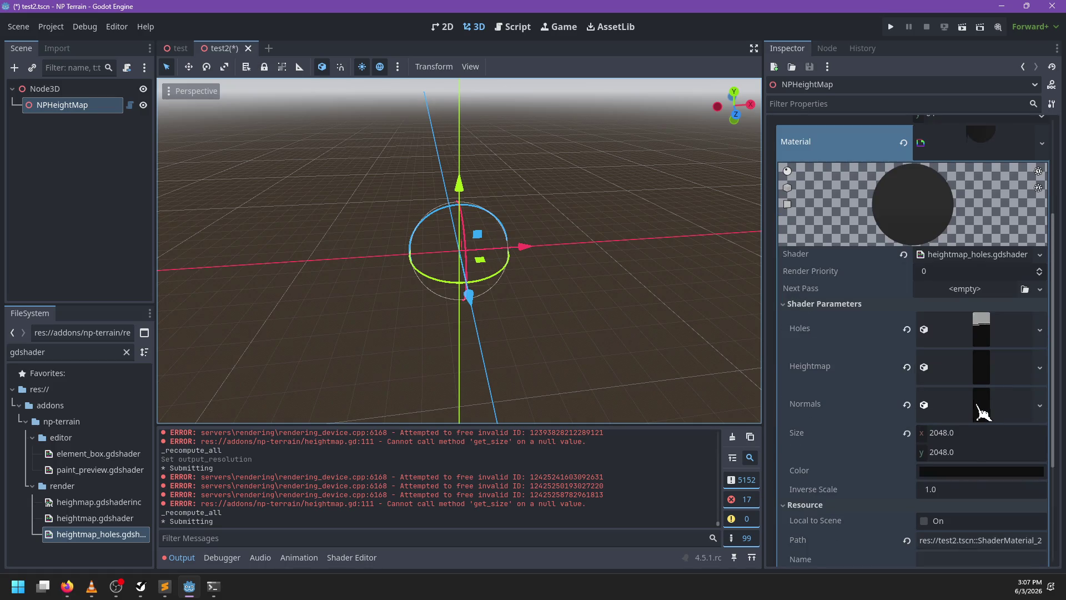
{"action": "left_click", "coordinate": [982, 412]}
{"action": "left_click", "coordinate": [982, 372]}
{"action": "left_click", "coordinate": [982, 328]}
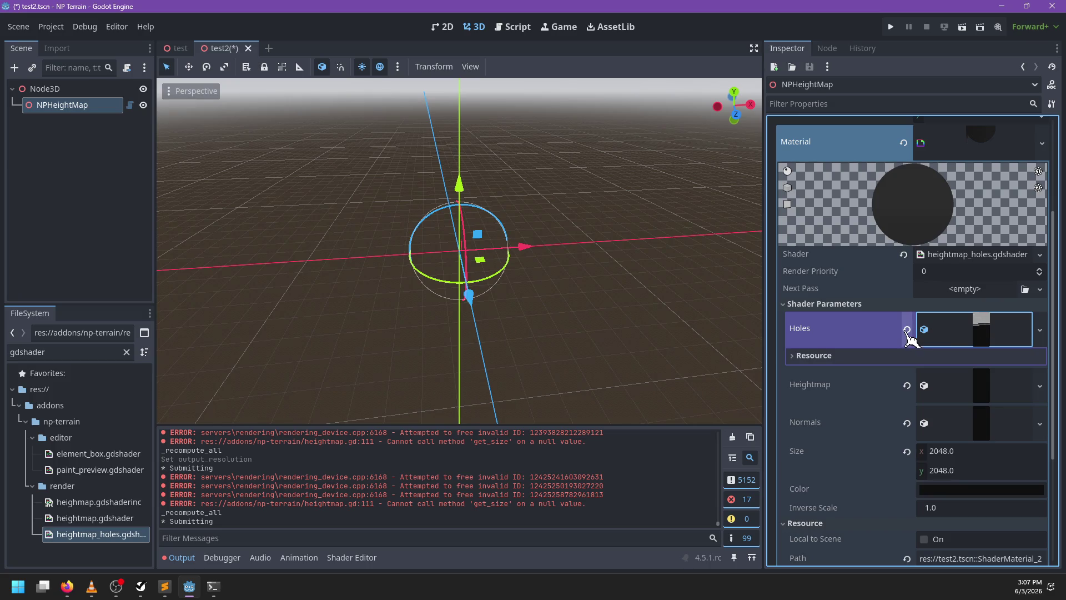
{"action": "left_click", "coordinate": [1025, 344]}
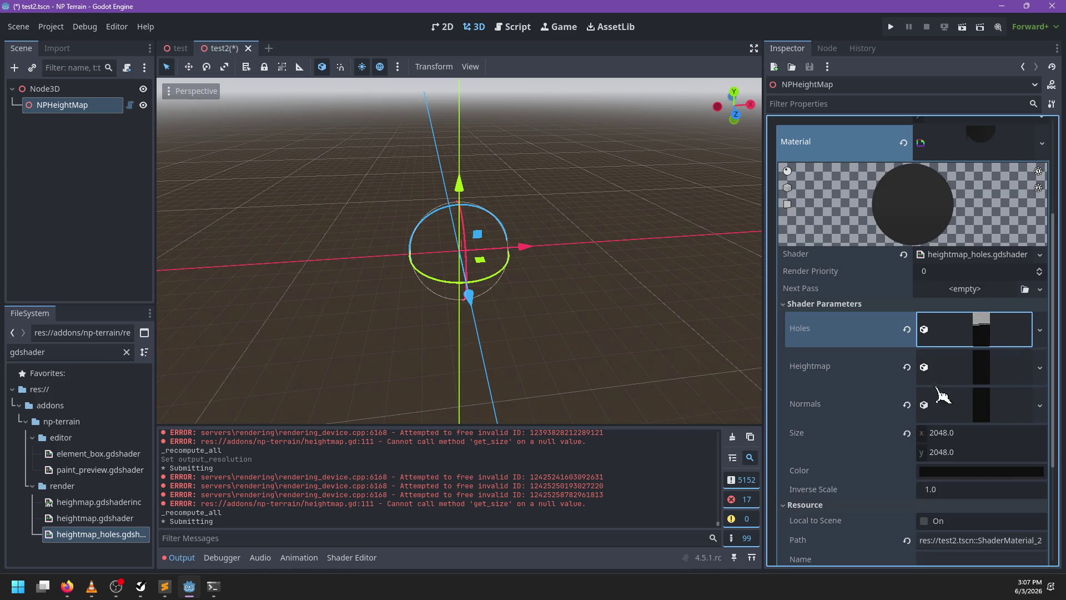
{"action": "scroll", "coordinate": [483, 265], "scroll_direction": "down", "scroll_amount": 2}
{"action": "mouse_move", "coordinate": [483, 264]}
{"action": "left_mouse_down"}
{"action": "mouse_move", "coordinate": [628, 291]}
{"action": "mouse_move", "coordinate": [569, 309]}
{"action": "left_mouse_up"}
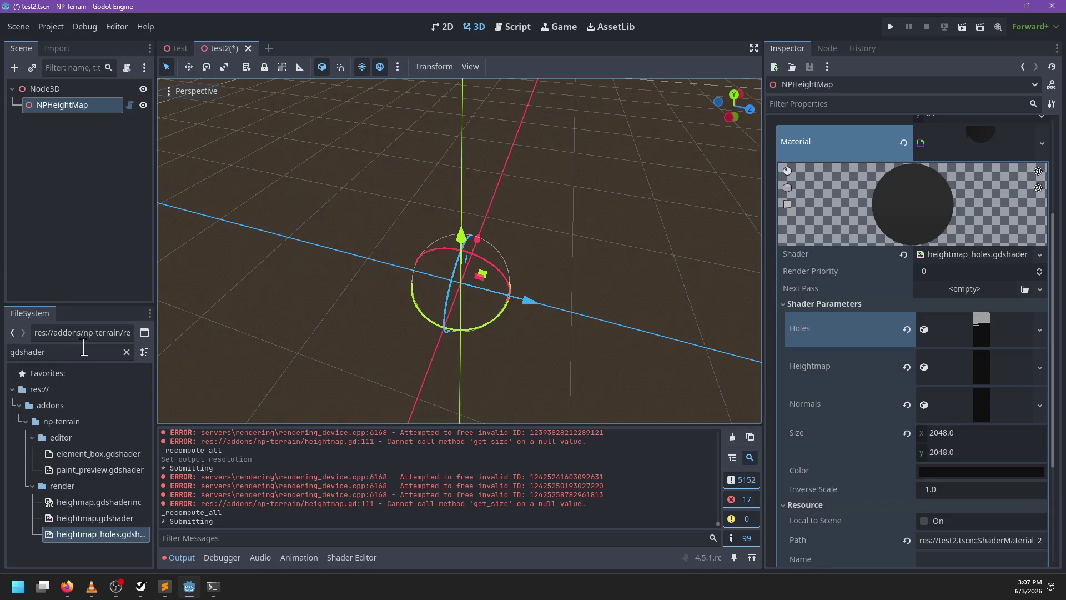
Review the Holes texture options unchanged, collapse the material, and redraw the terrain outputs
{"action": "left_click", "coordinate": [1035, 338]}
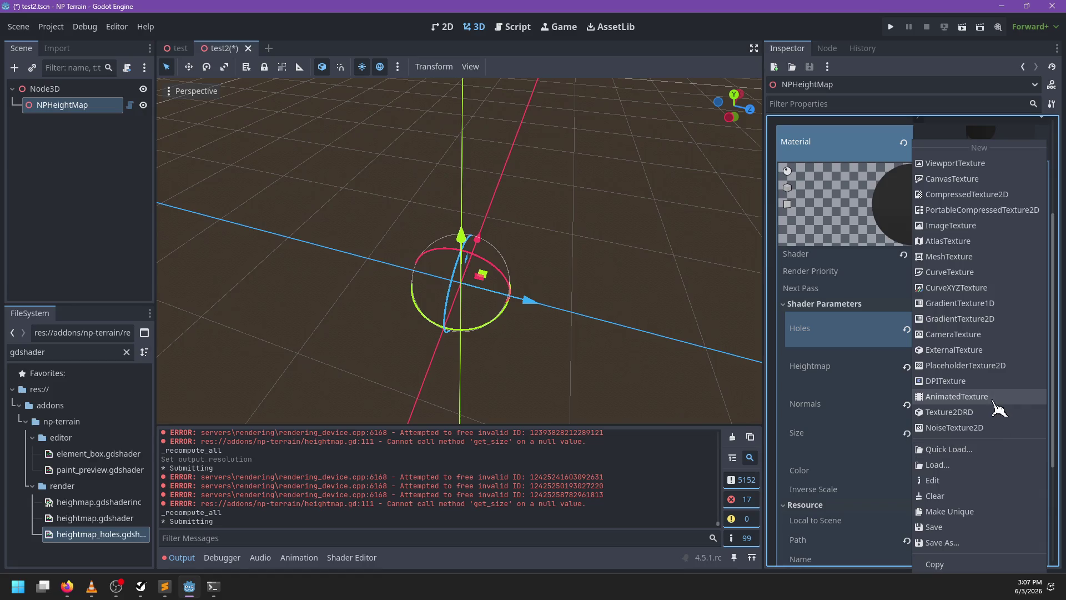
{"action": "left_click", "coordinate": [815, 387]}
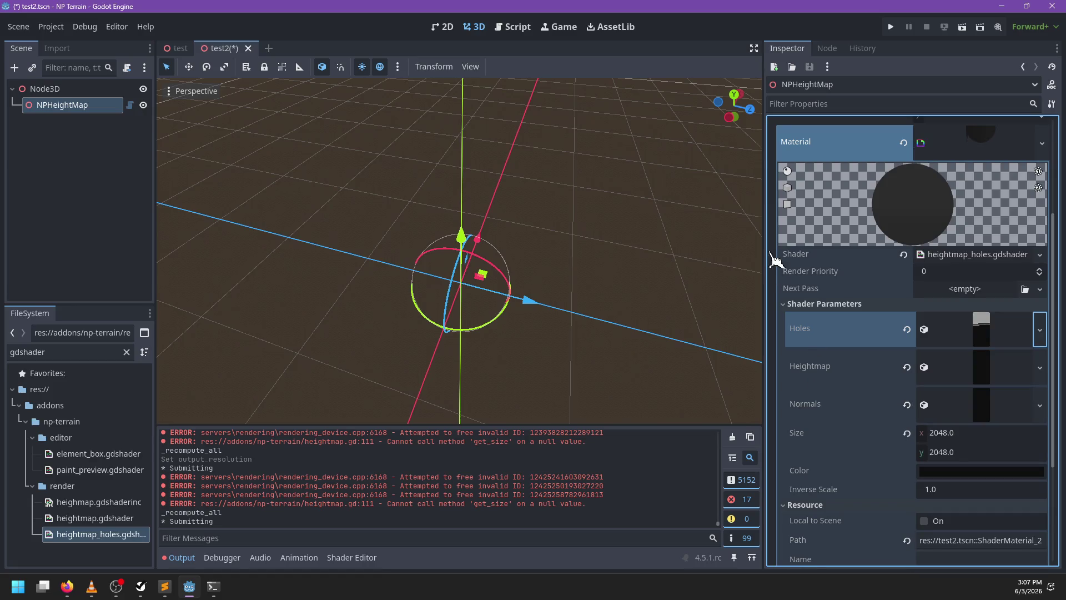
{"action": "scroll", "coordinate": [956, 206], "scroll_direction": "up", "scroll_amount": 3}
{"action": "left_click", "coordinate": [980, 314]}
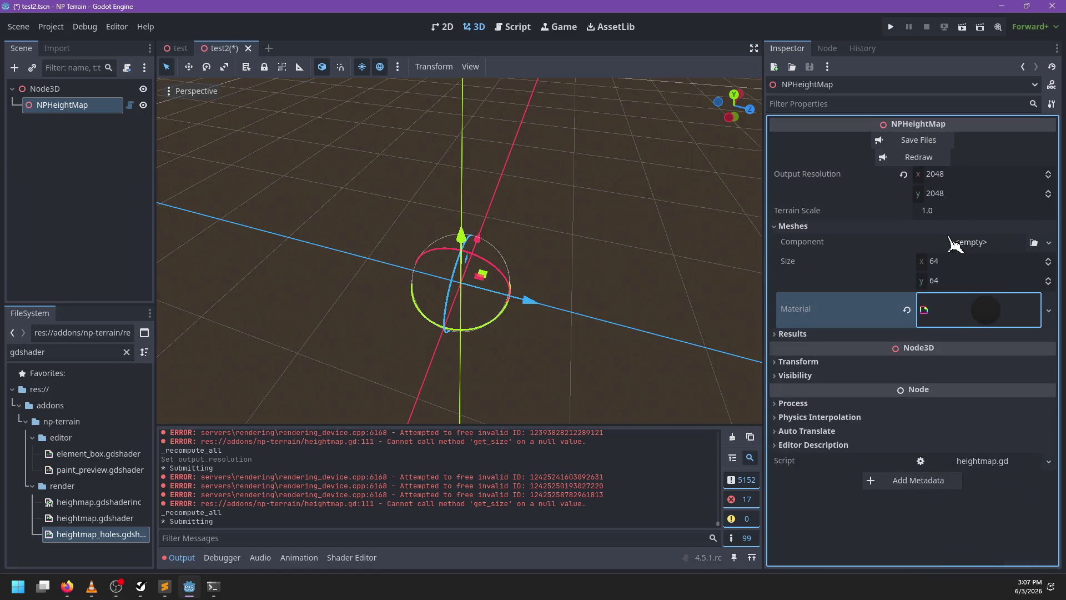
{"action": "left_click", "coordinate": [916, 160]}
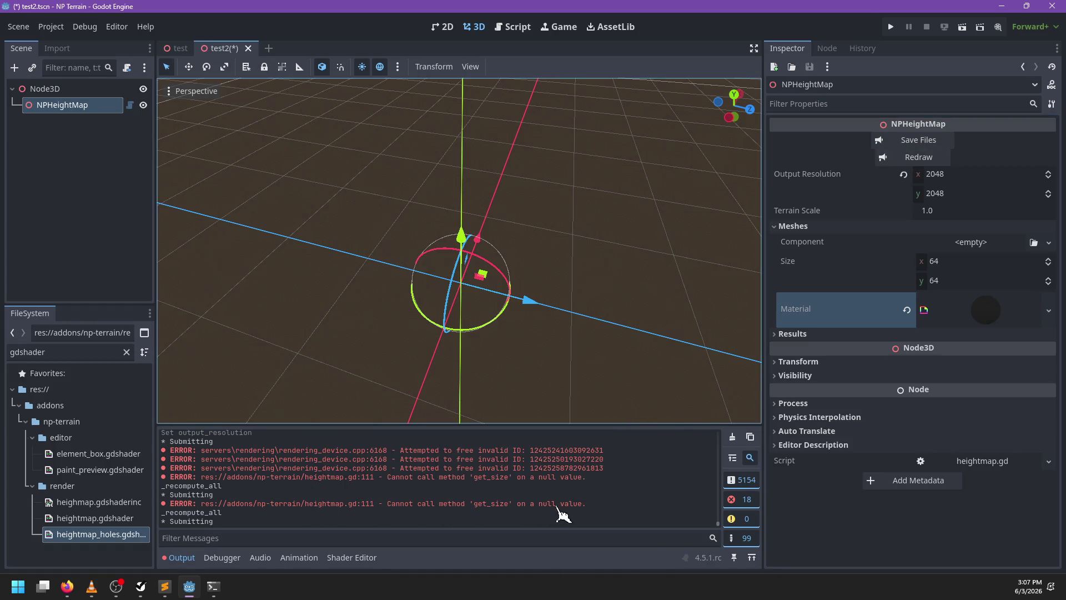
{"action": "left_click", "coordinate": [512, 27]}
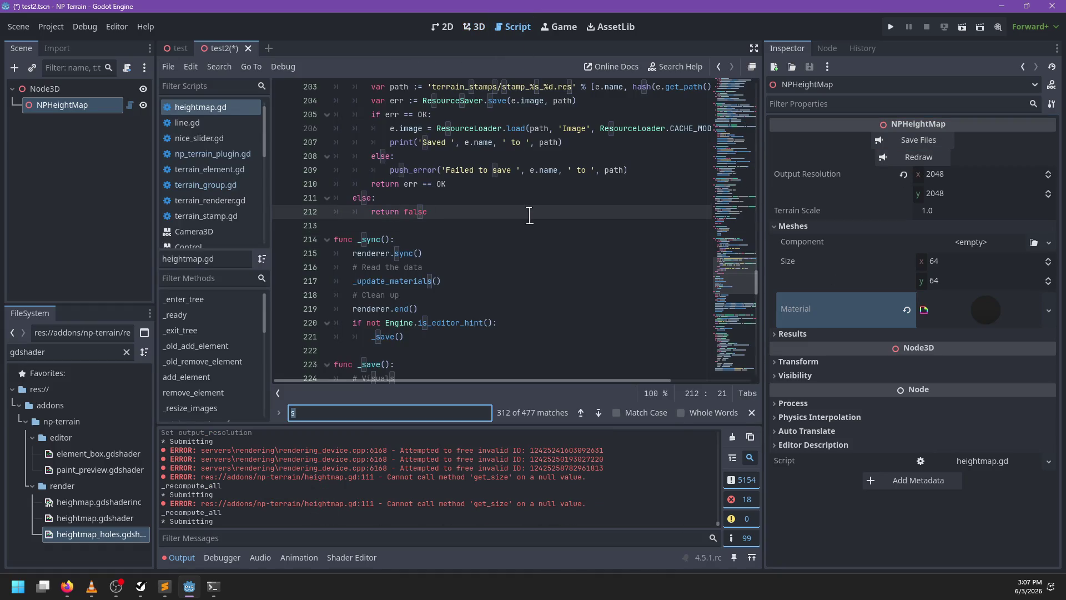
Start an 'if not result_heightmap:' check at the top of _resize_images
{"action": "key", "text": "Escape"}
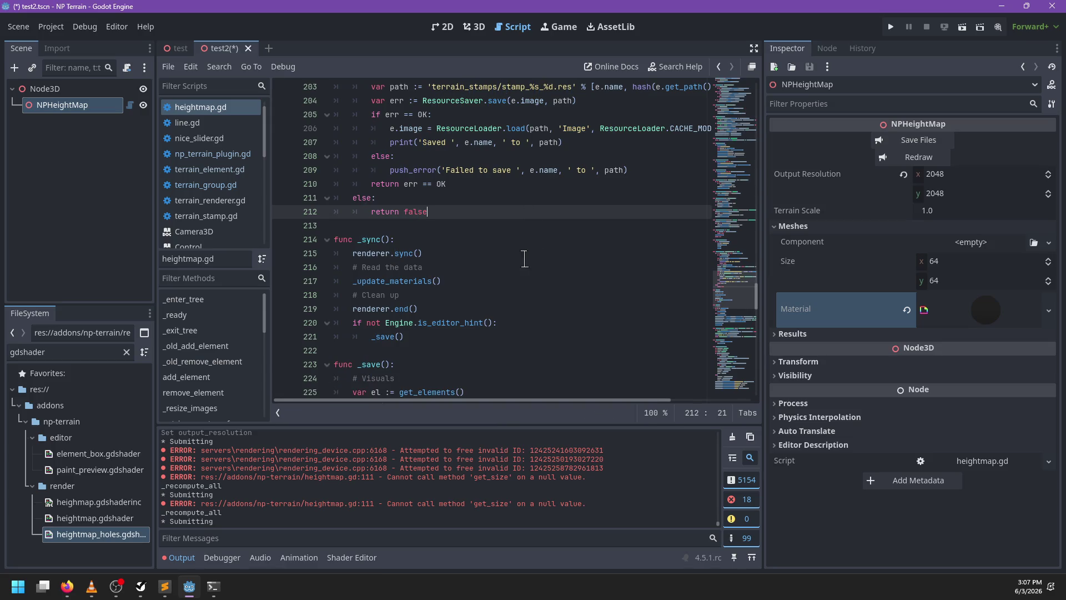
{"action": "scroll", "coordinate": [526, 257], "scroll_direction": "up", "scroll_amount": 20}
{"action": "scroll", "coordinate": [536, 257], "scroll_direction": "up", "scroll_amount": 5}
{"action": "left_click", "coordinate": [472, 216]}
{"action": "key", "text": "Return"}
{"action": "type", "text": "if not result_hei"}
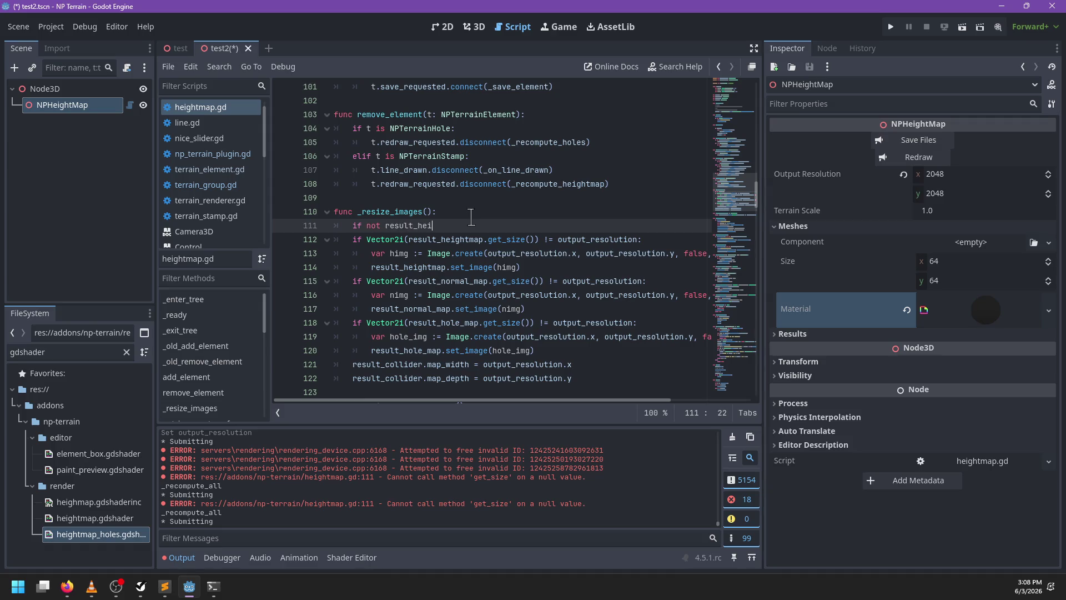
{"action": "key", "text": "Return"}
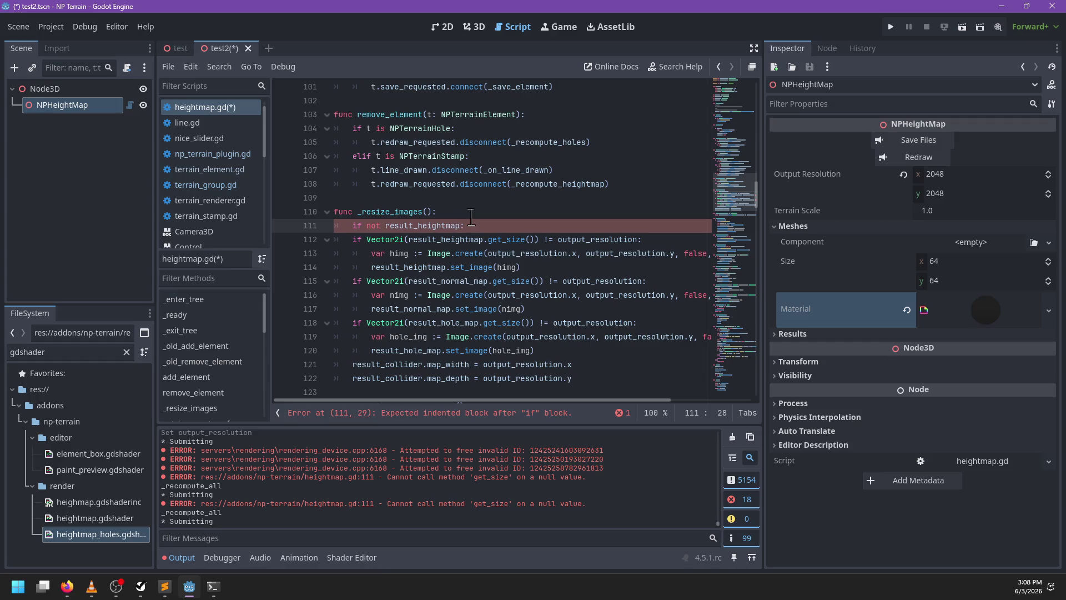
{"action": "key", "text": "Return"}
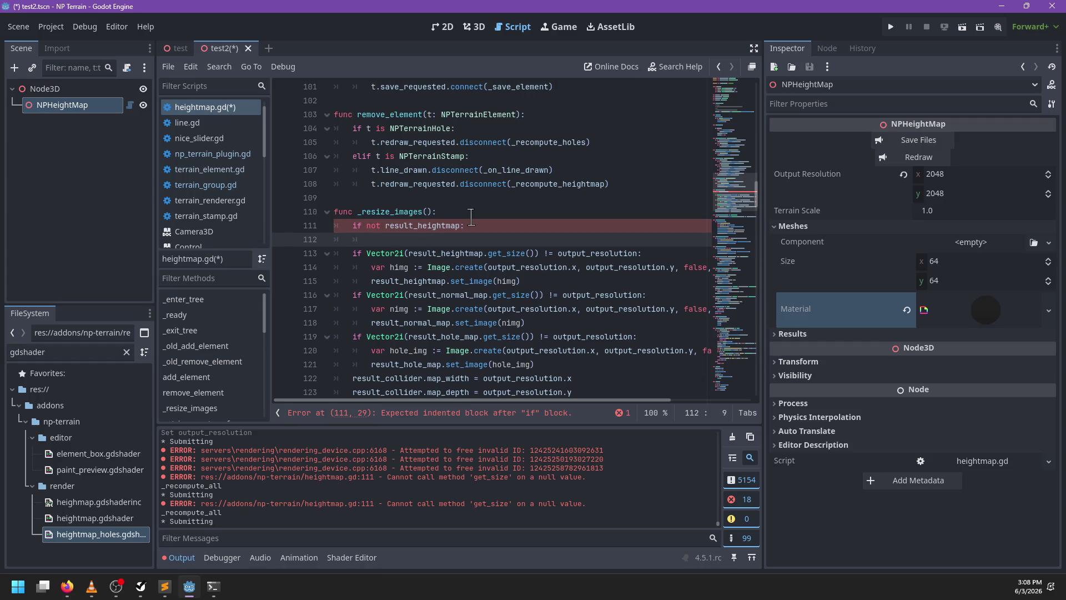
{"action": "type", "text": "h"}
Write the result_heightmap new-texture assignment inside that check
{"action": "key", "text": "BackSpace"}
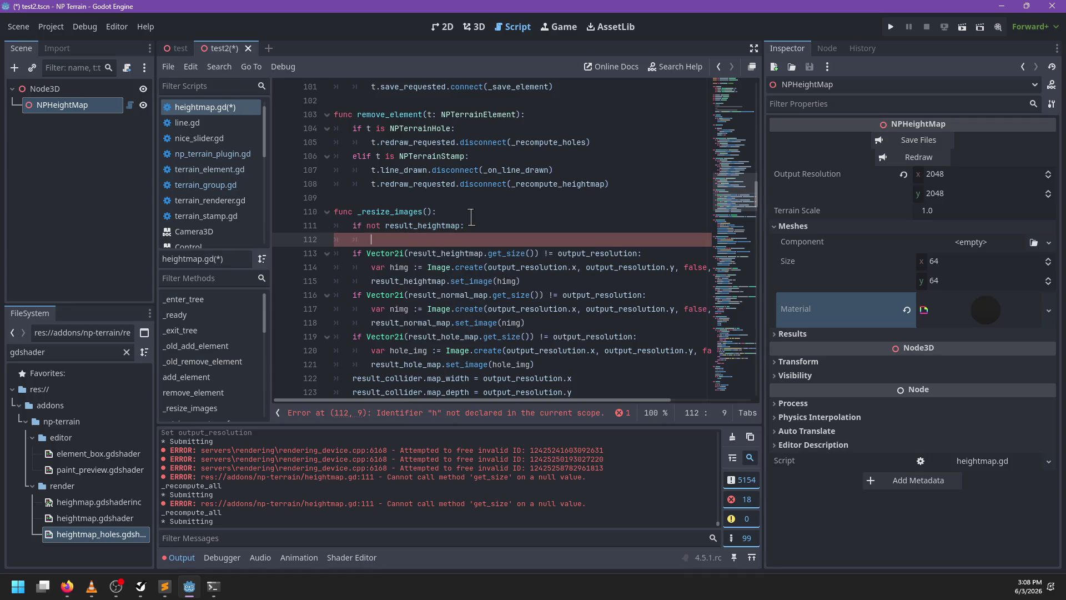
{"action": "type", "text": "resul"}
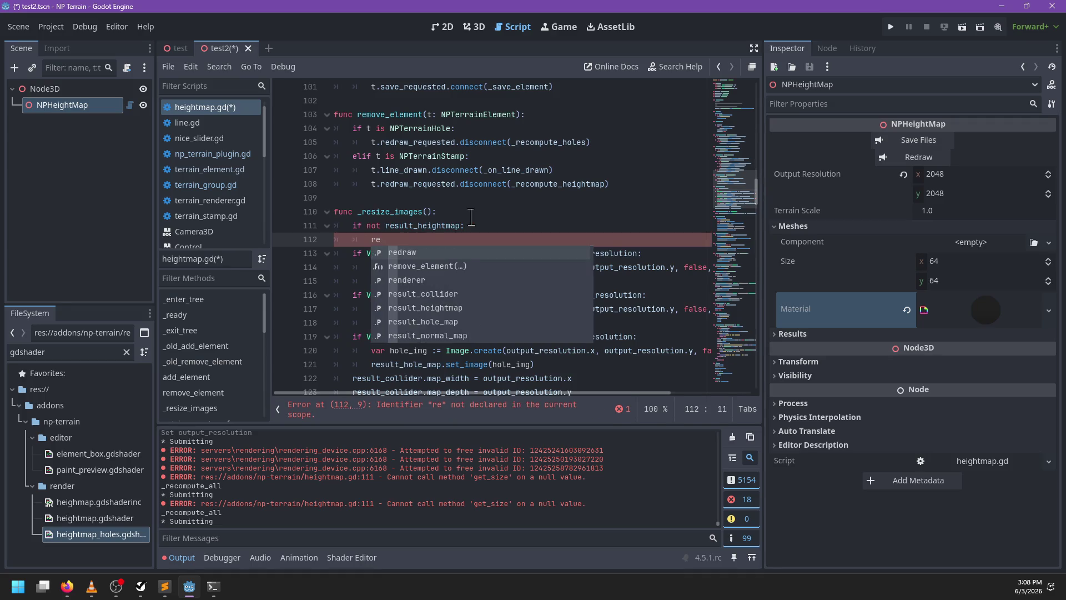
{"action": "key", "text": "BackSpace"}
{"action": "key", "text": "BackSpace"}
{"action": "key", "text": "BackSpace"}
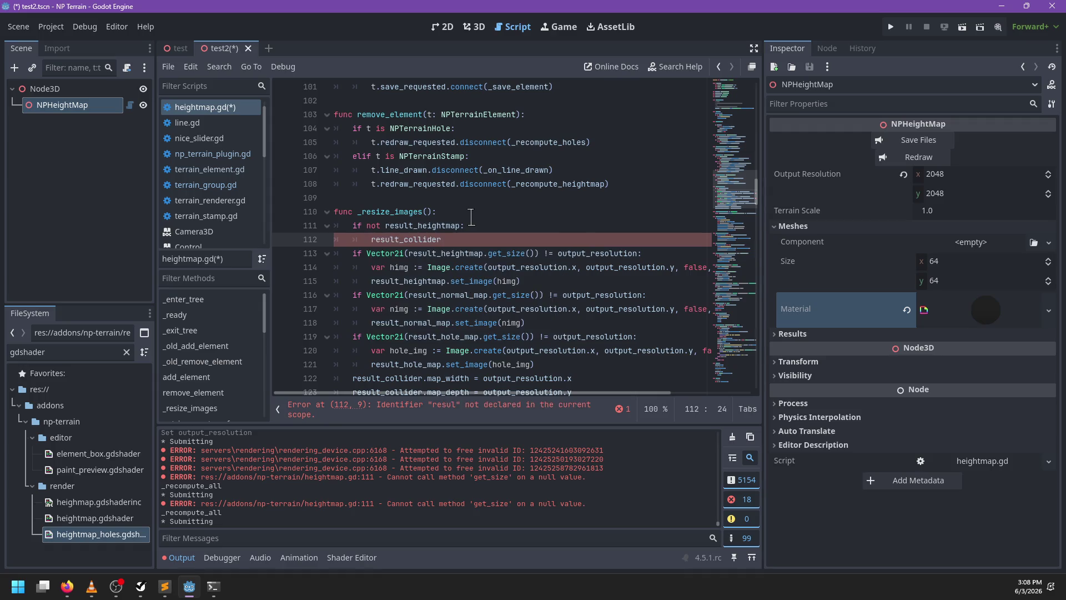
{"action": "type", "text": "lt_"}
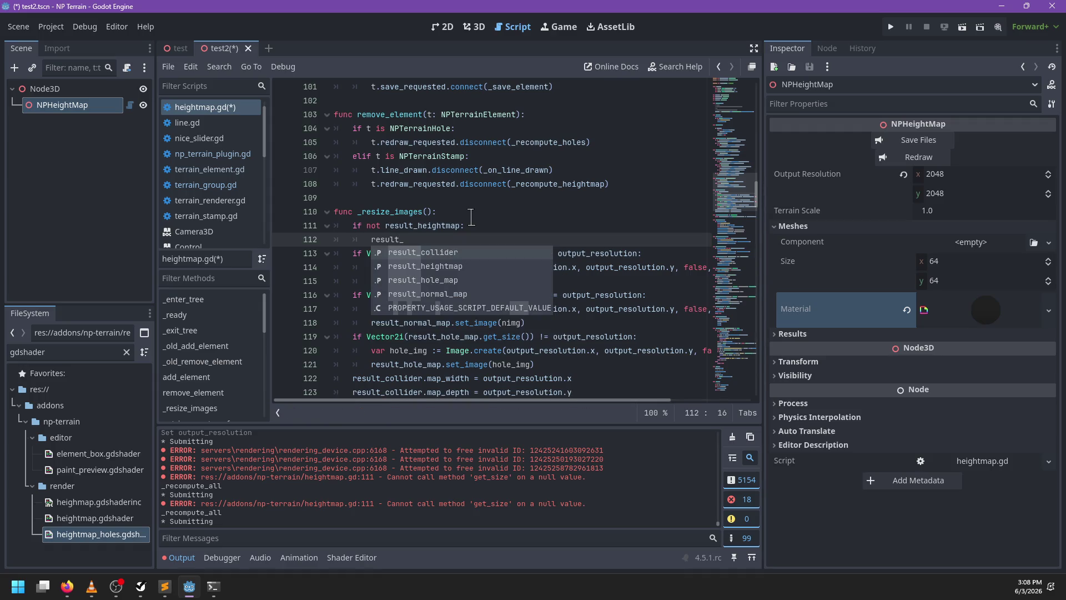
{"action": "key", "text": "Down"}
{"action": "key", "text": "Return"}
{"action": "type", "text": "Image.new()"}
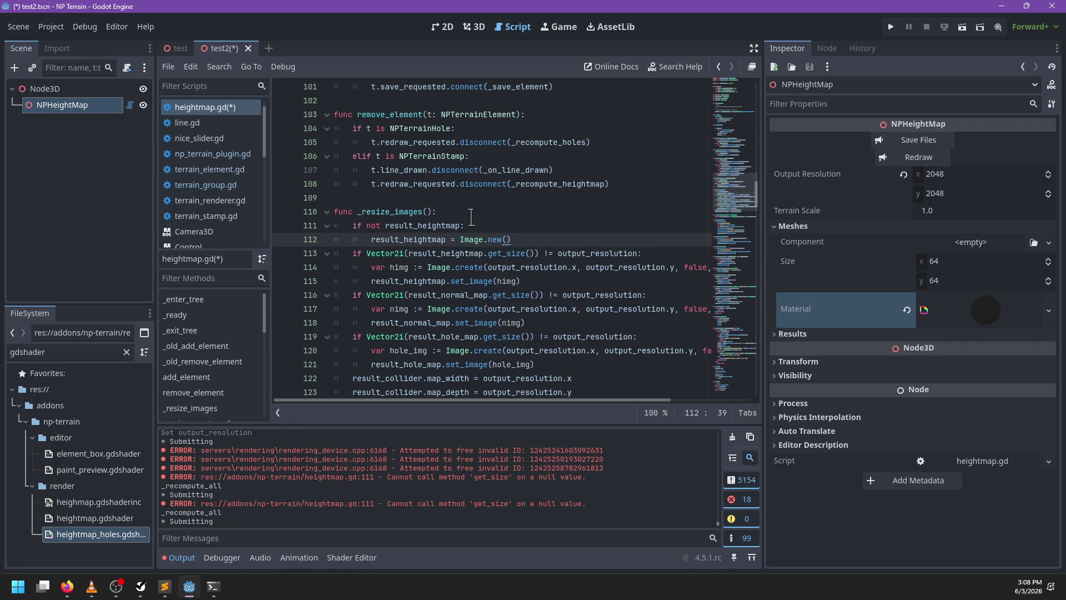
{"action": "key", "text": "ctrl+shift+Left"}
{"action": "key", "text": "ctrl+shift+Left"}
{"action": "key", "text": "ctrl+shift+Left"}
{"action": "type", "text": "Texture"}
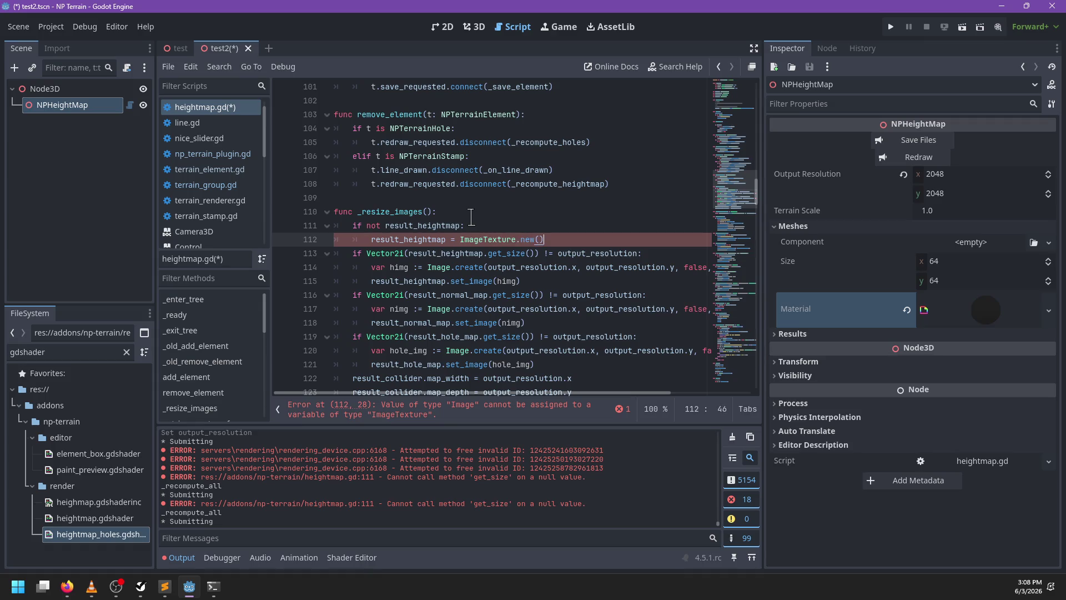
{"action": "key", "text": "Return"}
Add 'if not result_normal_map: result_normal_map = ImageTexture.new()'
{"action": "key", "text": "BackSpace"}
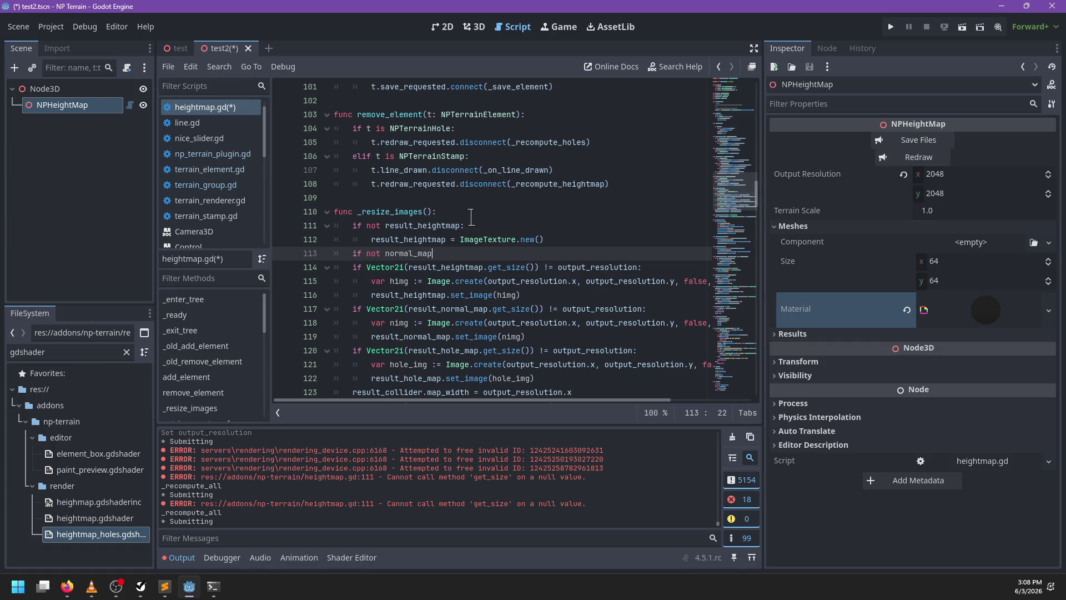
{"action": "type", "text": ":"}
{"action": "key", "text": "Return"}
{"action": "key", "text": "Up"}
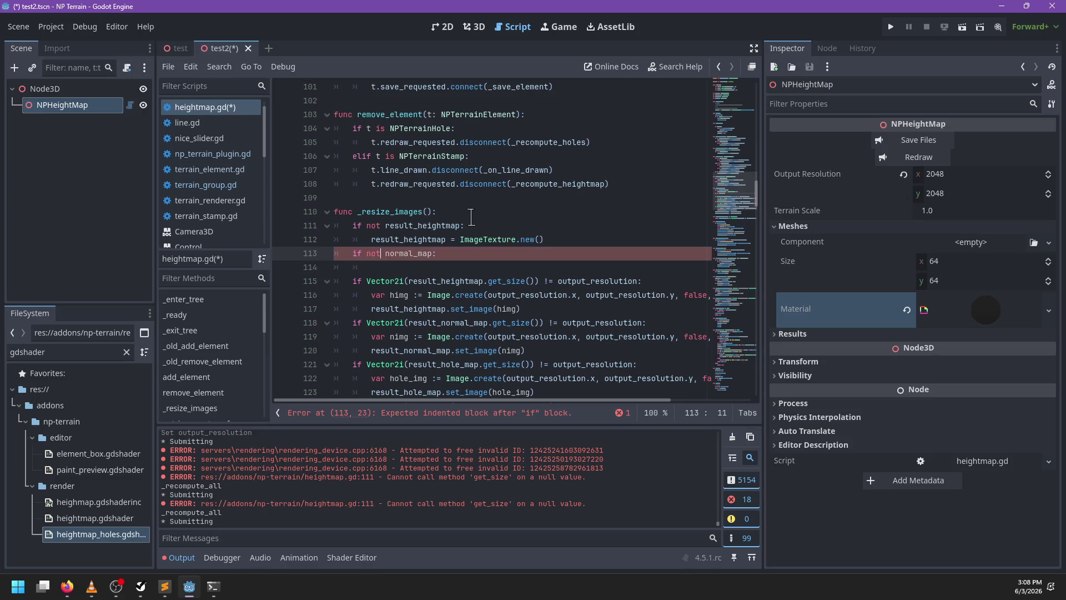
{"action": "key", "text": "ctrl+BackSpace"}
{"action": "type", "text": "result_normal_"}
{"action": "type", "text": "map"}
{"action": "key", "text": "Down"}
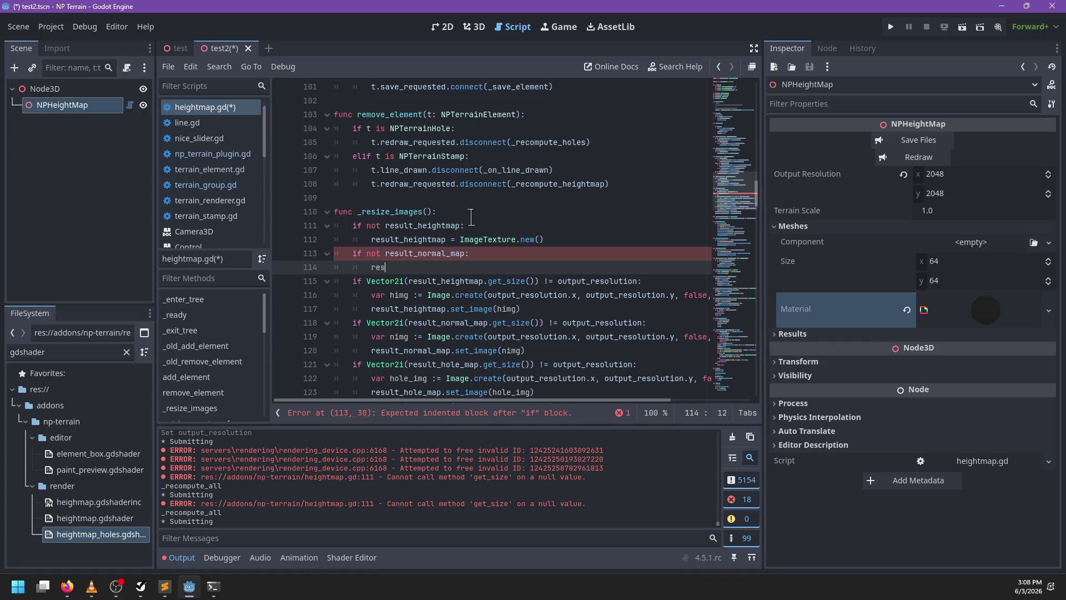
{"action": "type", "text": "ult_normal_map = "}
{"action": "type", "text": "ImageTe"}
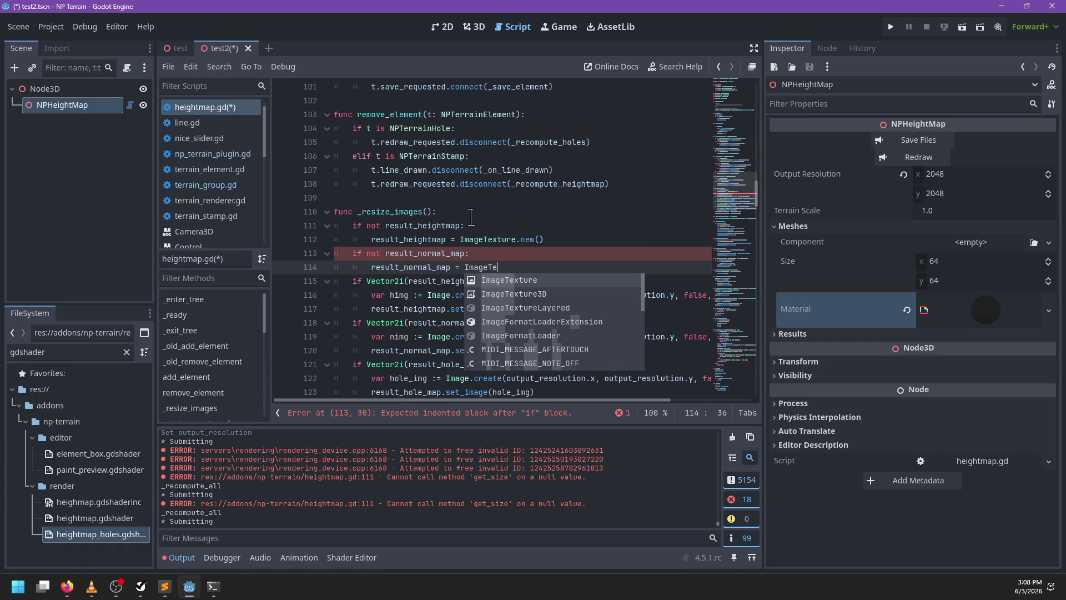
{"action": "key", "text": "Return"}
{"action": "type", "text": ".new"}
{"action": "key", "text": "Return"}
Add 'if not result_hole_map: result_hole_map = ImageTexture.new()'
{"action": "key", "text": "Return"}
{"action": "key", "text": "BackSpace"}
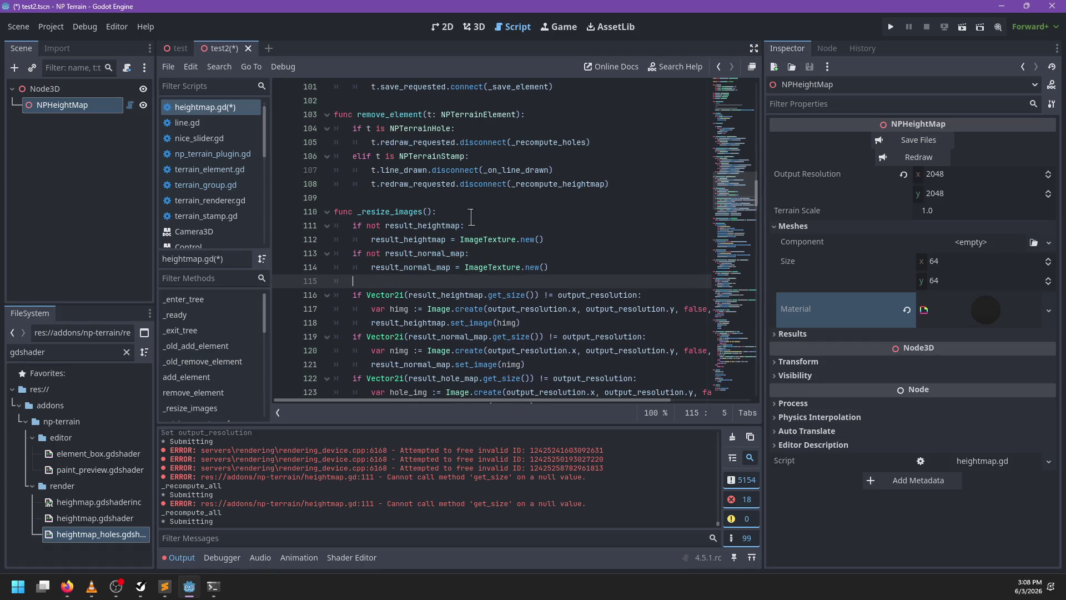
{"action": "type", "text": "ifnot "}
{"action": "type", "text": "_map:"}
{"action": "key", "text": "Return"}
{"action": "type", "text": "result_hole_map = ImageTe"}
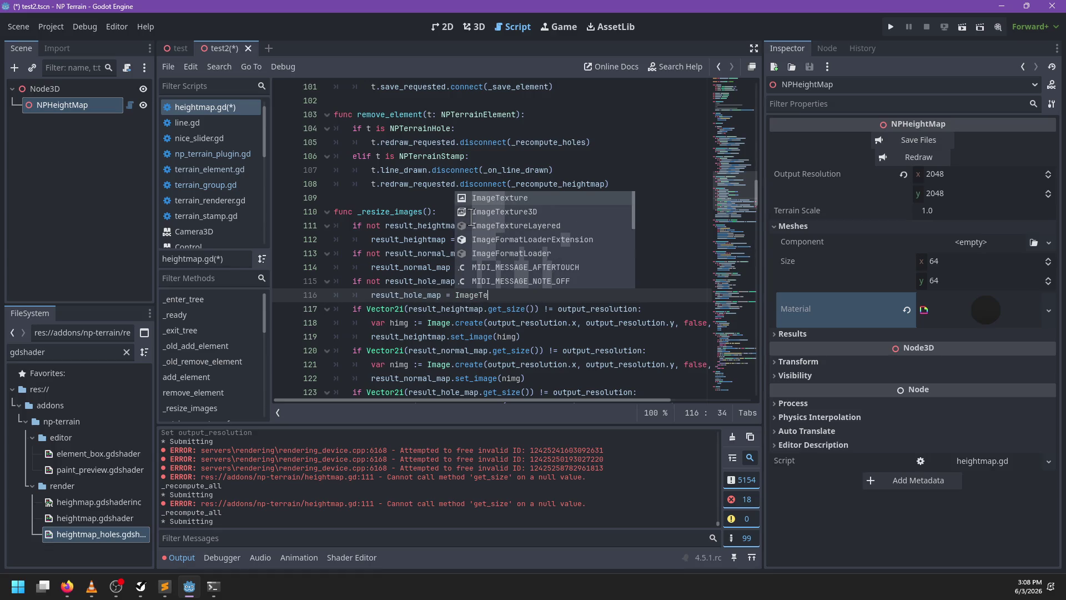
{"action": "key", "text": "Return"}
{"action": "type", "text": ".ne"}
{"action": "key", "text": "Return"}
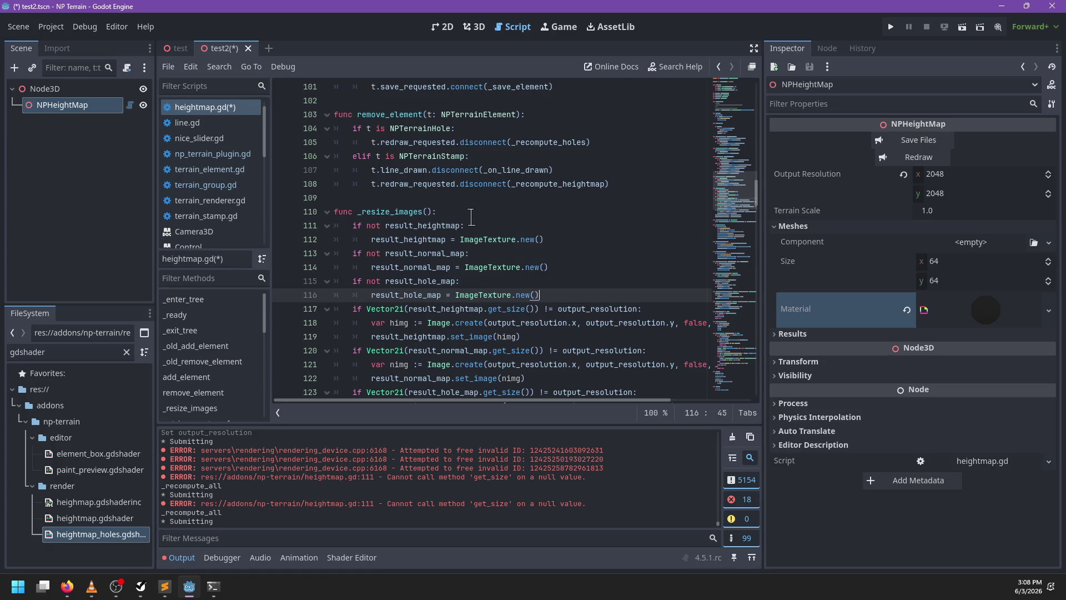
Save heightmap.gd and return to the test2 3D scene view
{"action": "key", "text": "ctrl+s"}
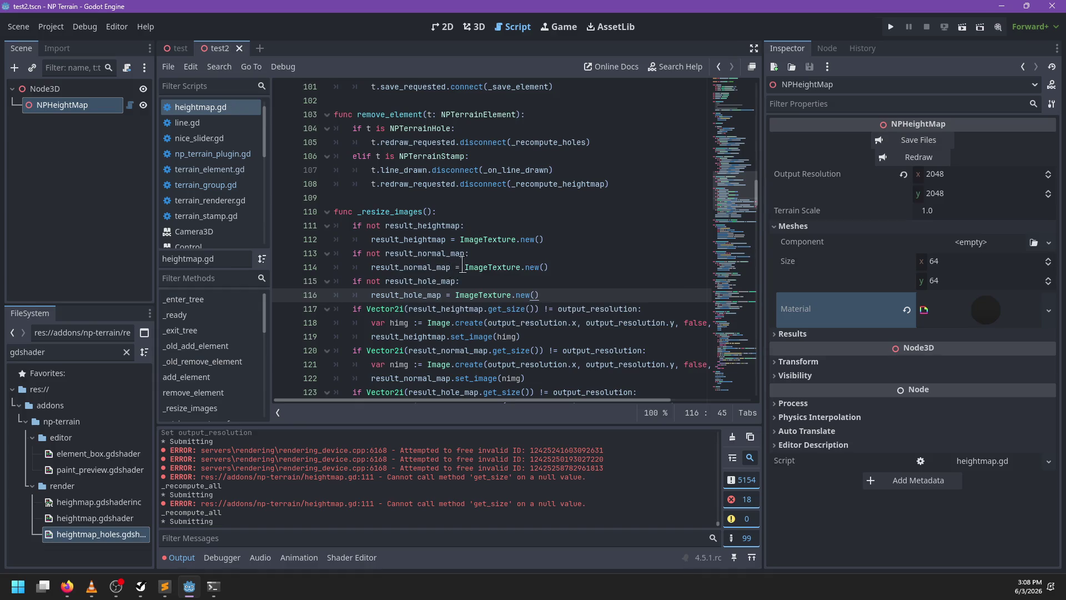
{"action": "scroll", "coordinate": [467, 260], "scroll_direction": "down", "scroll_amount": 1}
{"action": "scroll", "coordinate": [466, 260], "scroll_direction": "down", "scroll_amount": 1}
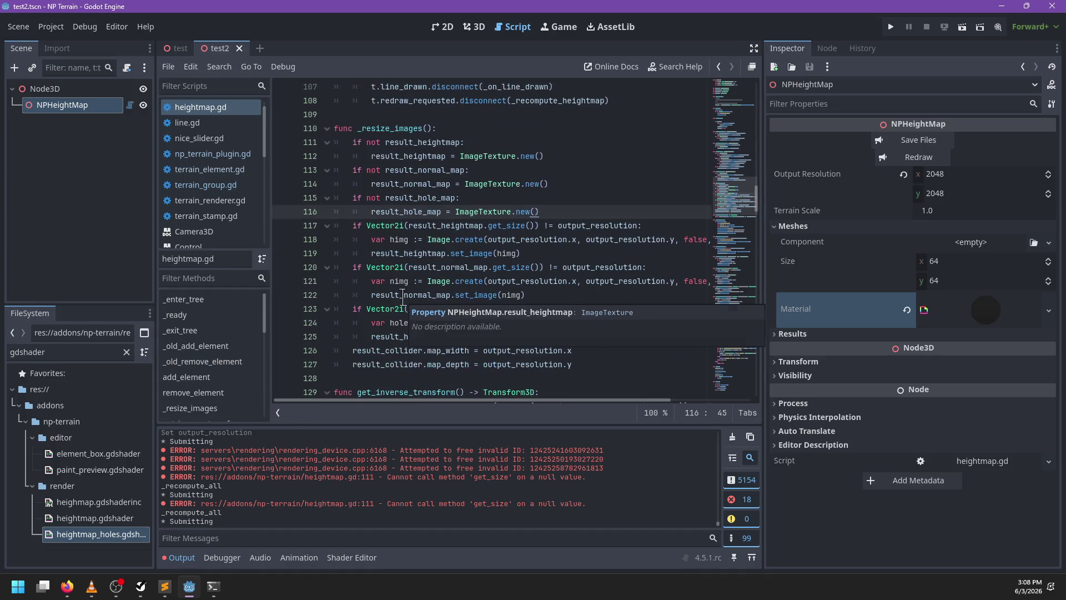
{"action": "left_click", "coordinate": [473, 26]}
{"action": "mouse_move", "coordinate": [498, 159]}
{"action": "left_mouse_down"}
{"action": "mouse_move", "coordinate": [477, 275]}
{"action": "mouse_move", "coordinate": [578, 311]}
{"action": "mouse_move", "coordinate": [482, 294]}
{"action": "left_mouse_up"}
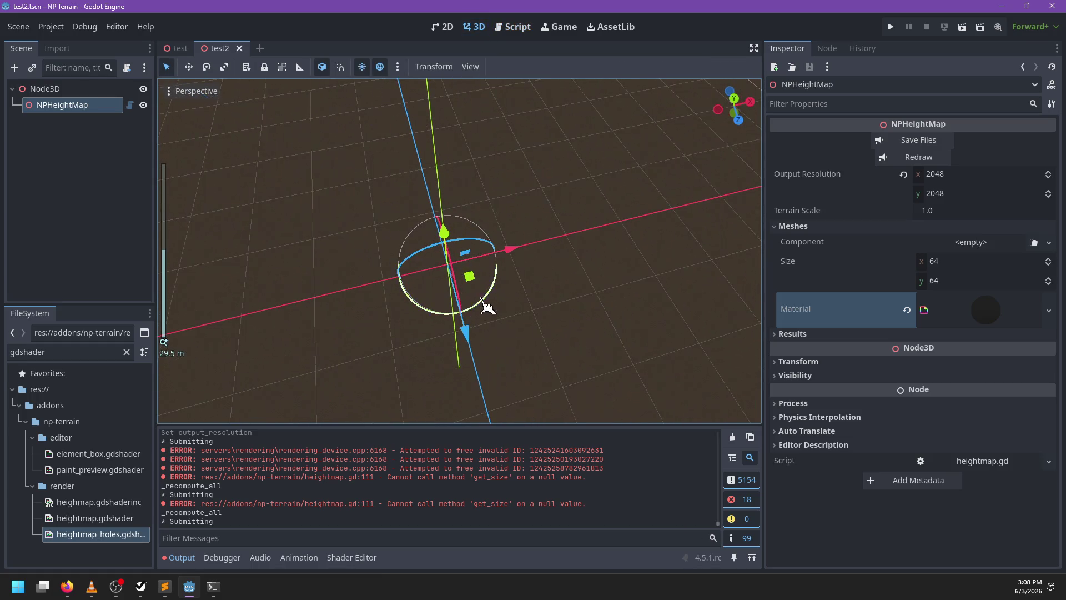
Redraw the terrain to test the fix, then locate result_collider in heightmap.gd
{"action": "left_click", "coordinate": [895, 162]}
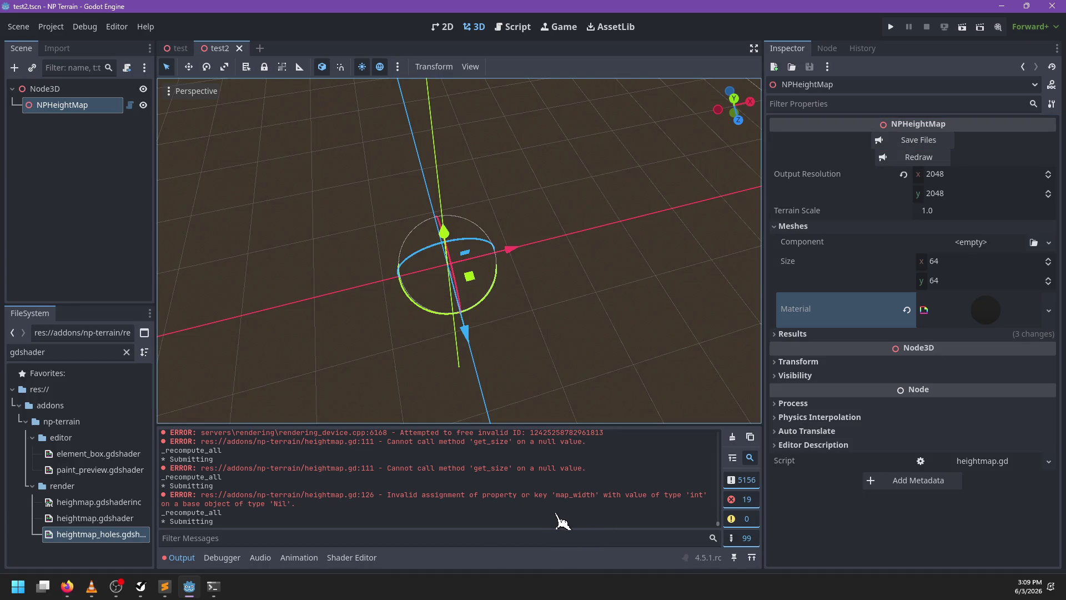
{"action": "left_click", "coordinate": [511, 29]}
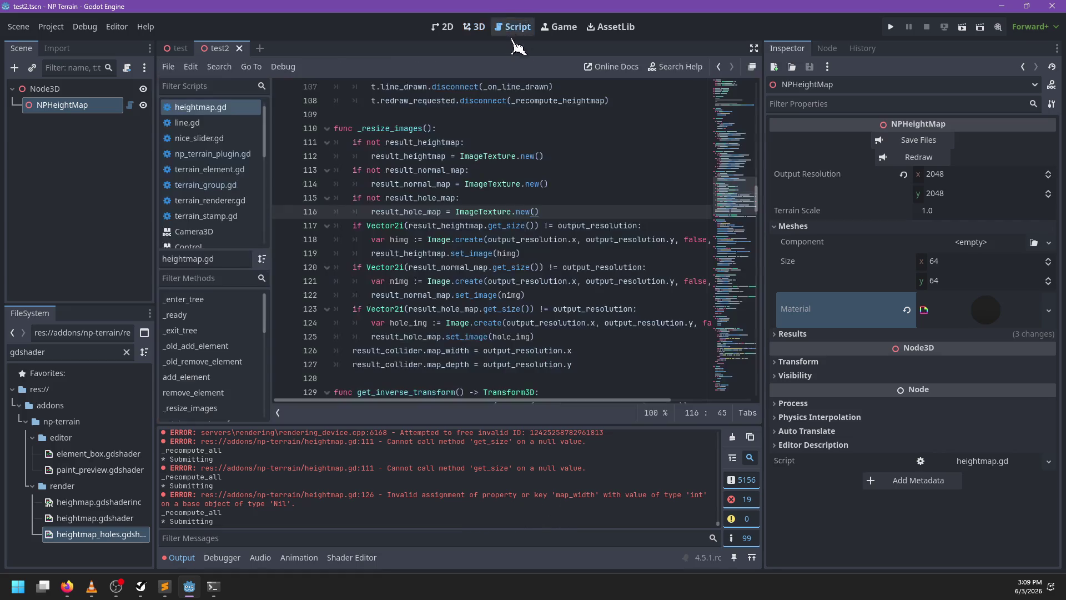
{"action": "double_click", "coordinate": [406, 351]}
Add 'if not result_collider: result_collider = HeightMapShape3D.new()' and save the script
{"action": "left_click", "coordinate": [550, 212]}
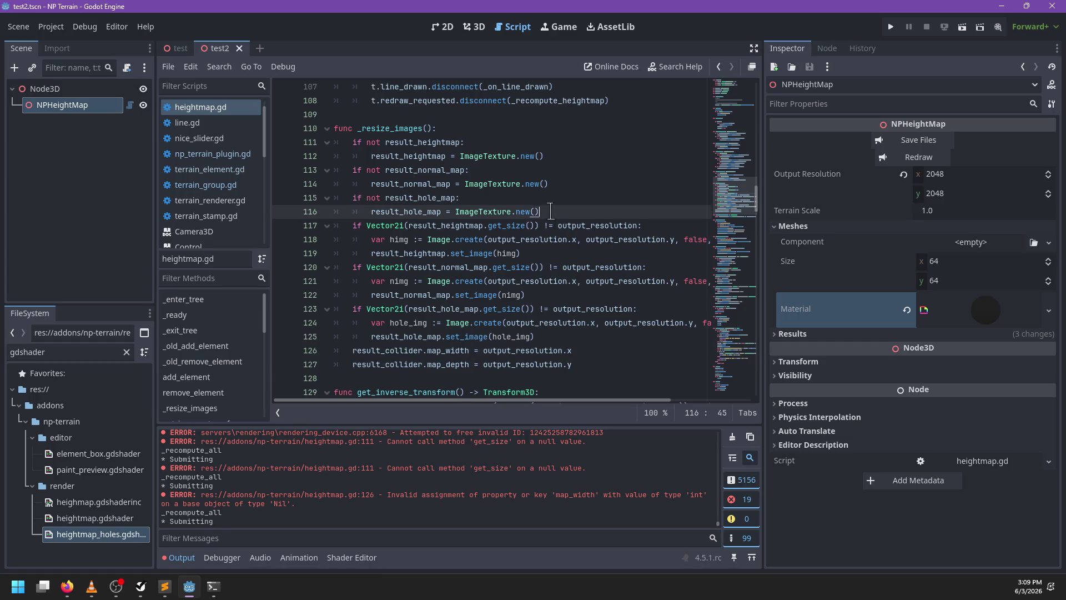
{"action": "key", "text": "Return"}
{"action": "type", "text": "not result_collid"}
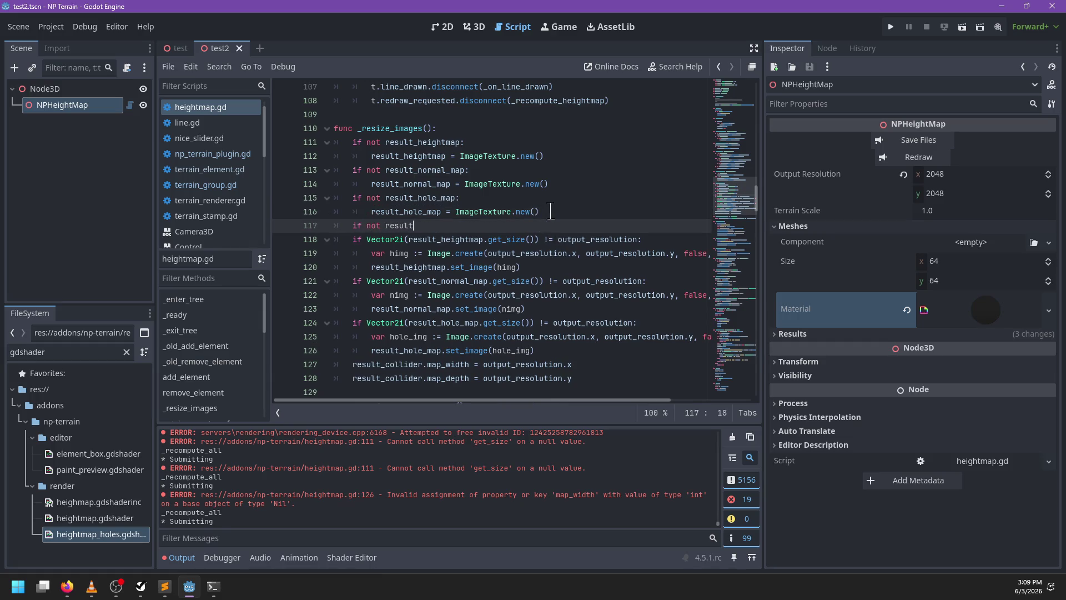
{"action": "type", "text": "er:"}
{"action": "key", "text": "Return"}
{"action": "type", "text": "result_co"}
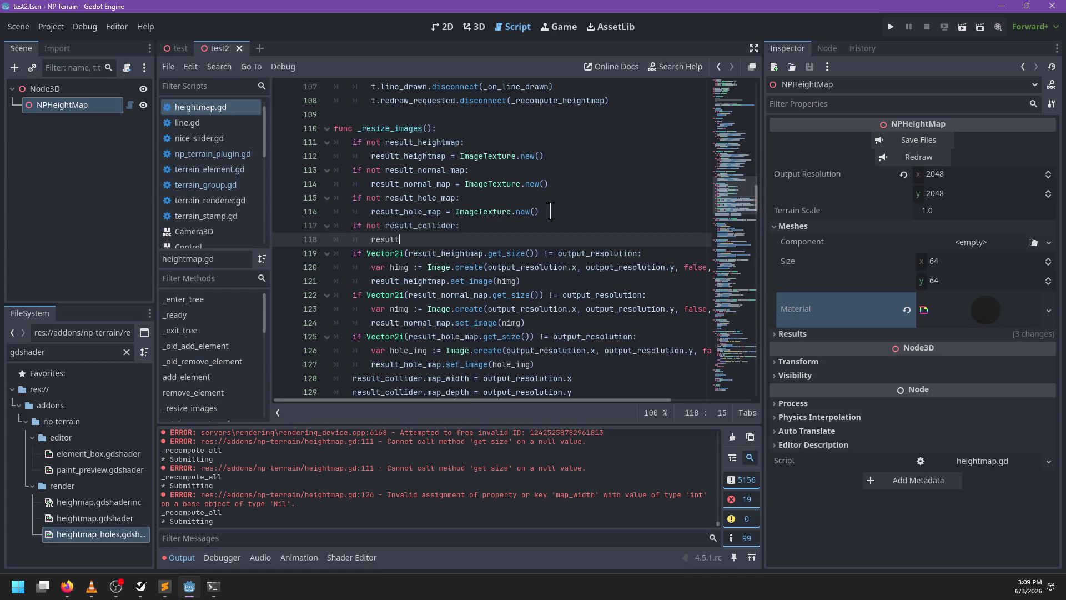
{"action": "type", "text": "llider = "}
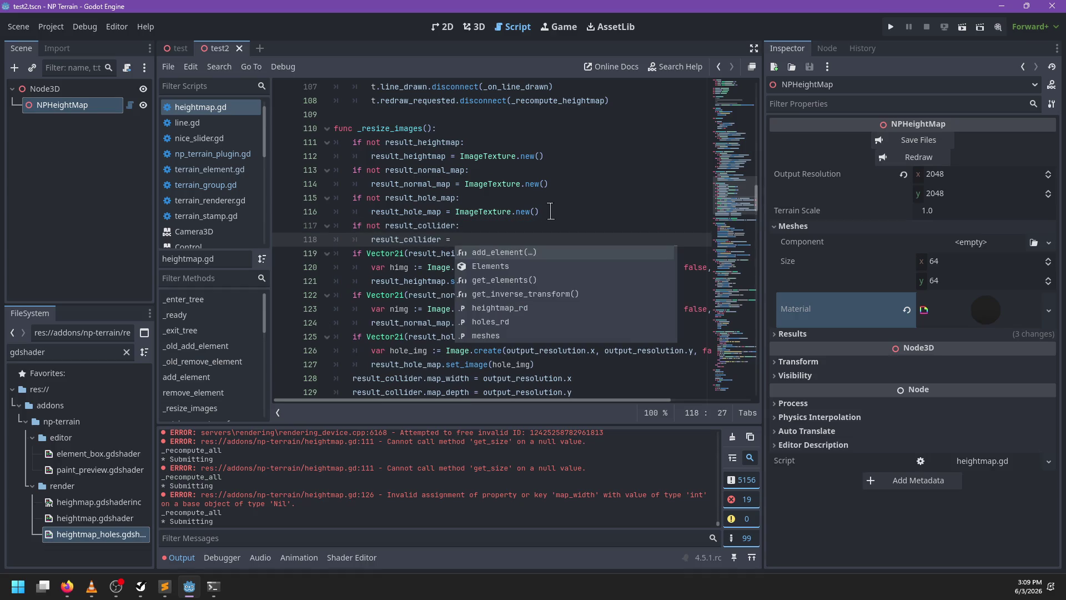
{"action": "type", "text": "Resul"}
{"action": "key", "text": "BackSpace"}
{"action": "key", "text": "BackSpace"}
{"action": "key", "text": "BackSpace"}
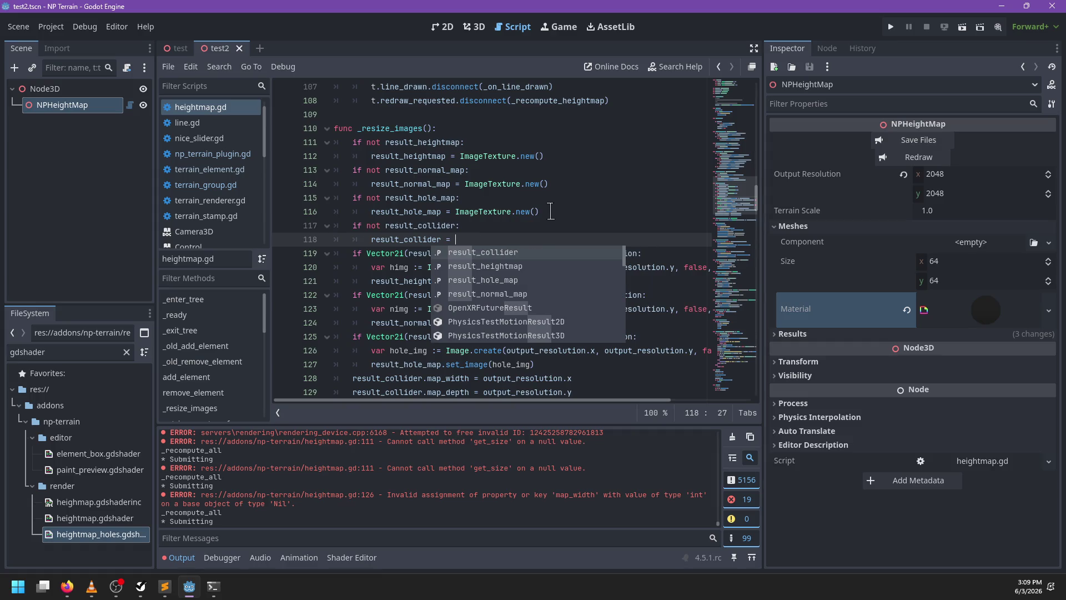
{"action": "type", "text": "Heightm"}
{"action": "key", "text": "Down"}
{"action": "key", "text": "Return"}
{"action": "type", "text": "./n"}
{"action": "type", "text": "new("}
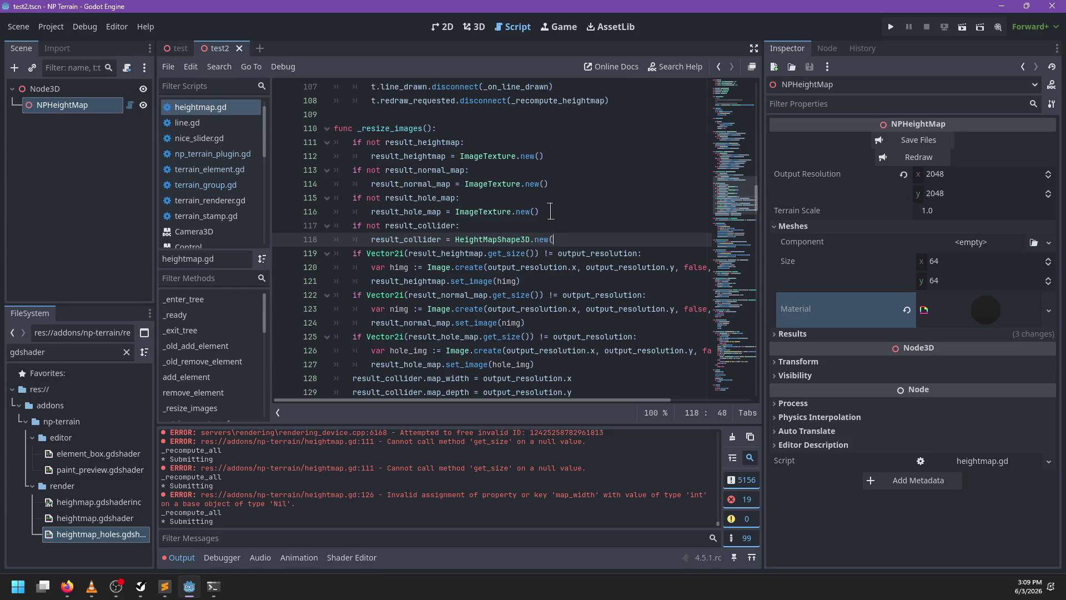
{"action": "key", "text": "ctrl+s"}
{"action": "left_click", "coordinate": [734, 437]}
Look over the material's properties and the output_resolution code
{"action": "left_click", "coordinate": [997, 304]}
{"action": "scroll", "coordinate": [944, 450], "scroll_direction": "down", "scroll_amount": 5}
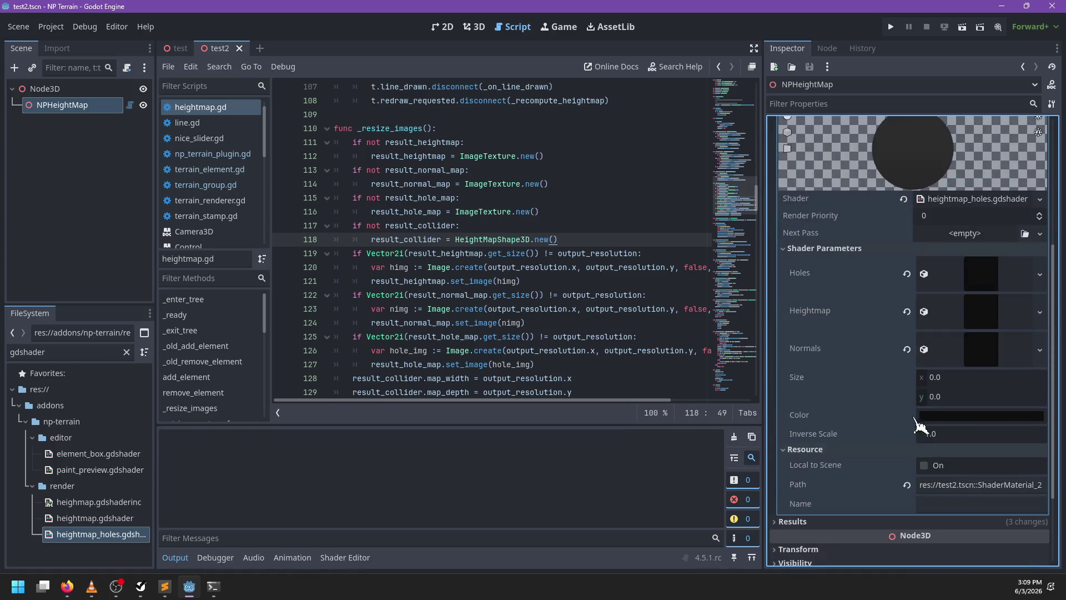
{"action": "scroll", "coordinate": [917, 333], "scroll_direction": "up", "scroll_amount": 5}
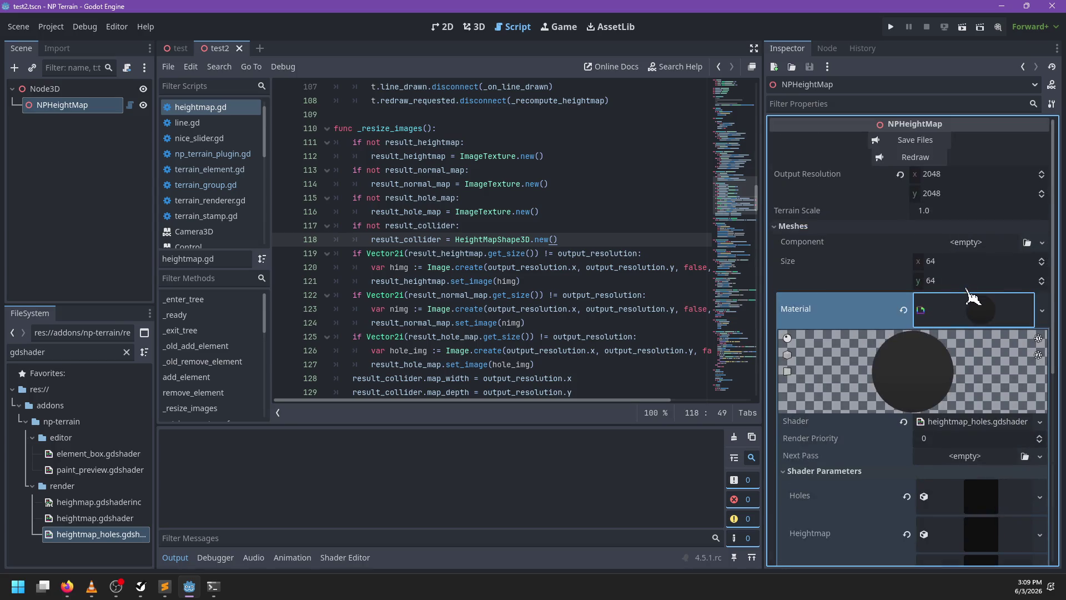
{"action": "left_click", "coordinate": [973, 298]}
{"action": "scroll", "coordinate": [584, 297], "scroll_direction": "up", "scroll_amount": 2}
{"action": "scroll", "coordinate": [572, 295], "scroll_direction": "down", "scroll_amount": 2}
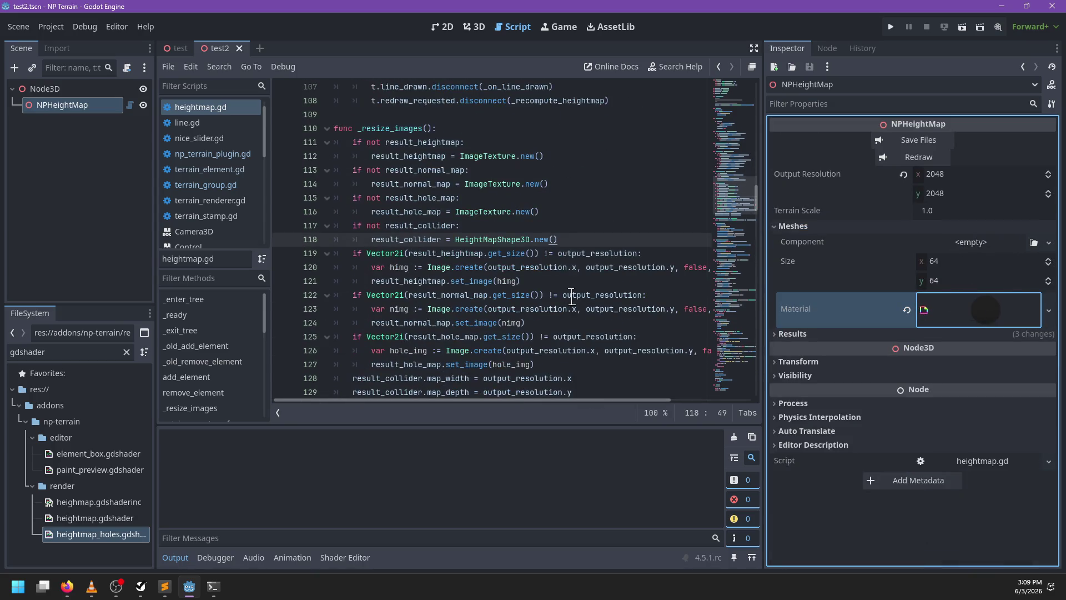
{"action": "double_click", "coordinate": [572, 295]}
Search the script for 'save(' and jump to the _save_as definition
{"action": "key", "text": "ctrl+f"}
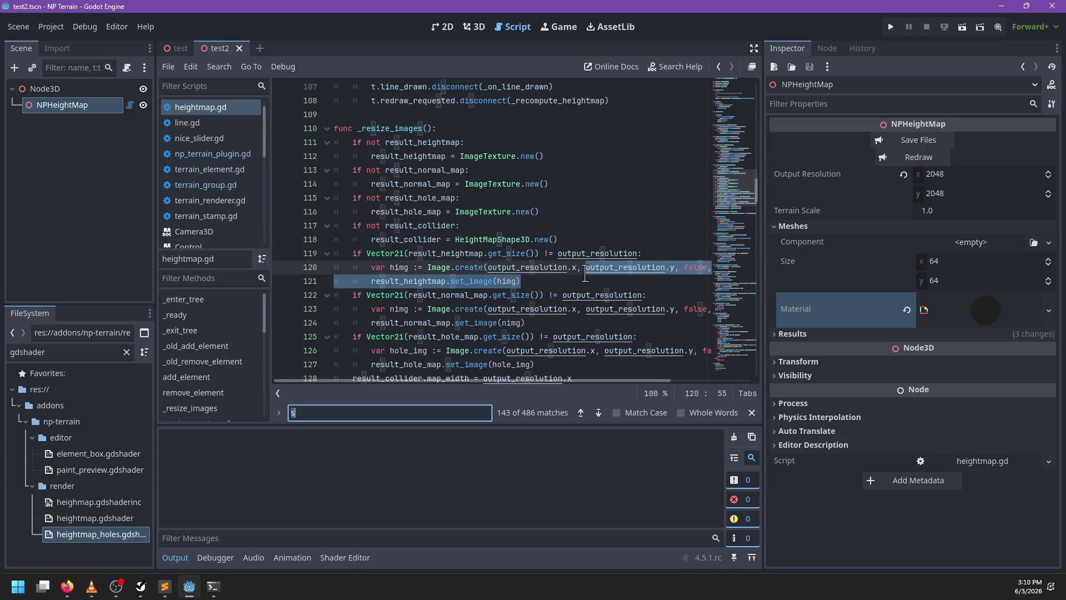
{"action": "type", "text": "save("}
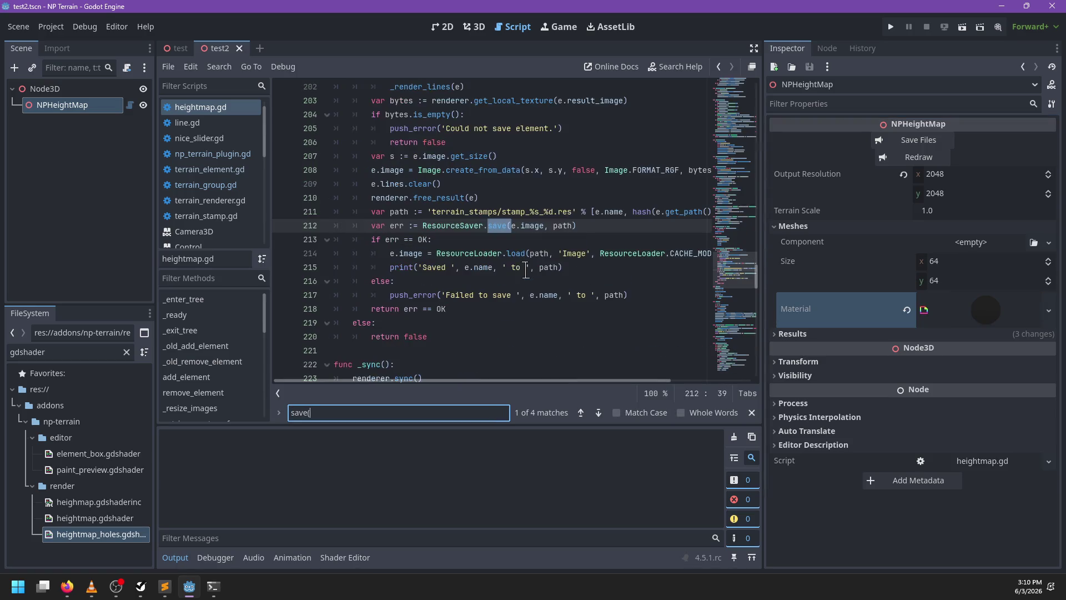
{"action": "key", "text": "Return"}
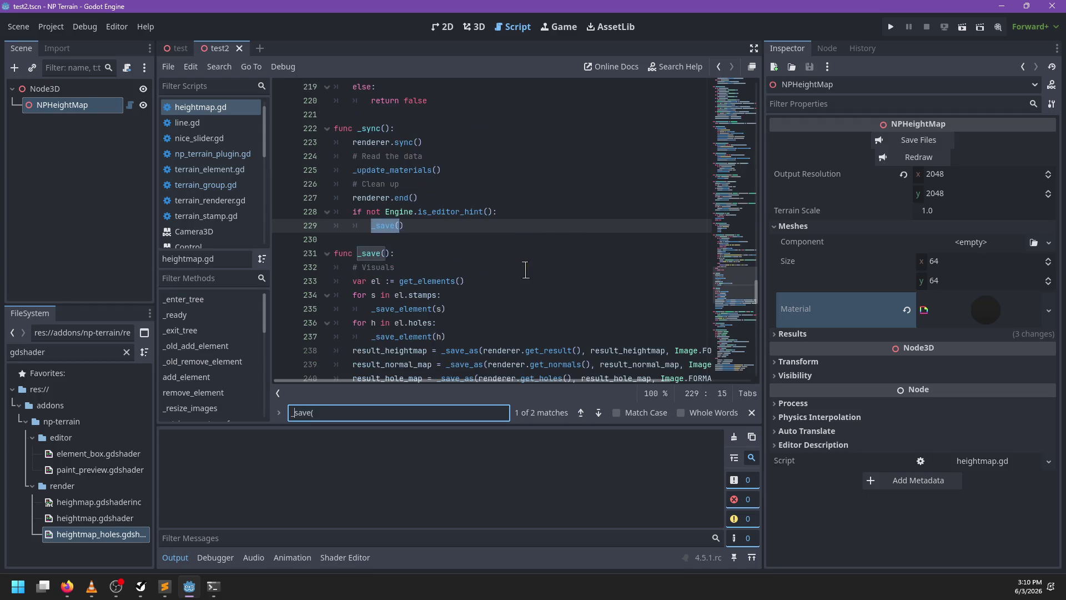
{"action": "left_click", "coordinate": [458, 232]}
{"action": "key", "text": "Escape"}
{"action": "scroll", "coordinate": [483, 276], "scroll_direction": "down", "scroll_amount": 3}
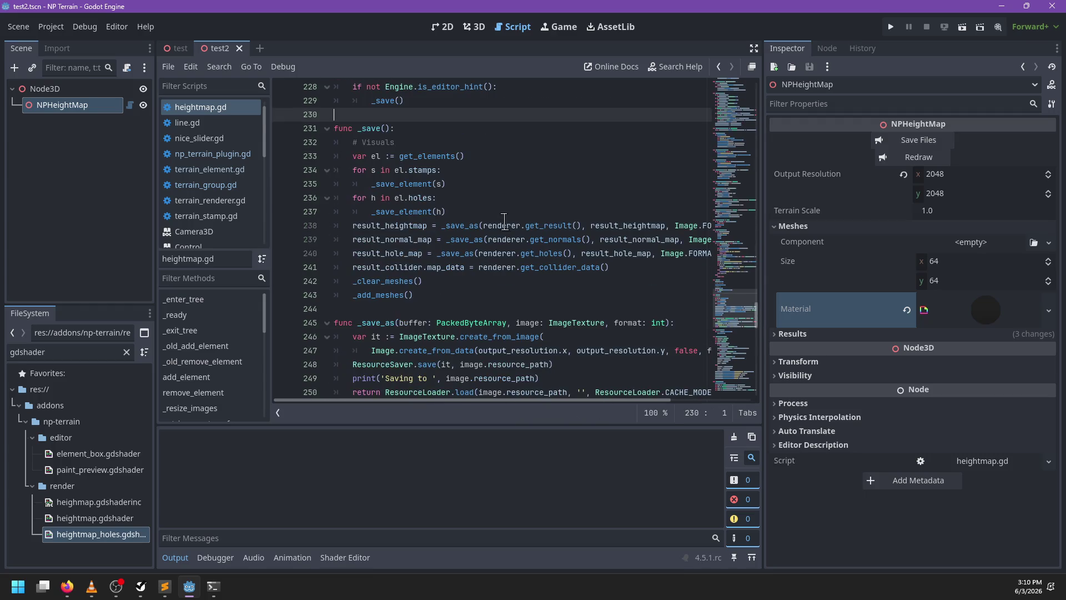
{"action": "scroll", "coordinate": [510, 222], "scroll_direction": "right", "scroll_amount": 5}
{"action": "scroll", "coordinate": [517, 217], "scroll_direction": "left", "scroll_amount": 5}
{"action": "left_click", "coordinate": [478, 212]}
{"action": "left_click", "coordinate": [452, 230], "text": "ctrl"}
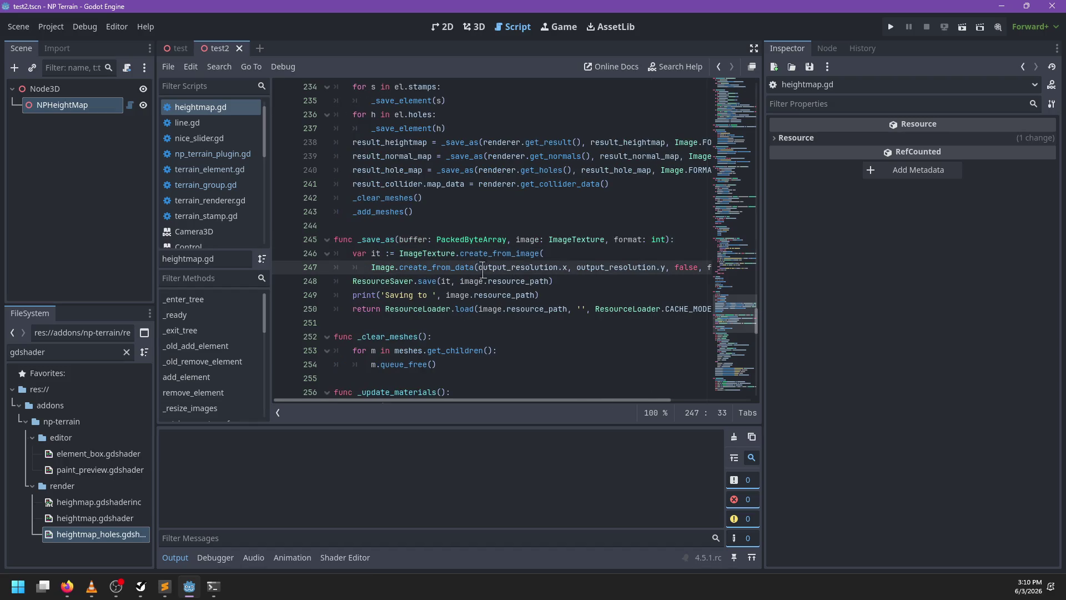
{"action": "left_click", "coordinate": [517, 282], "text": "ctrl"}
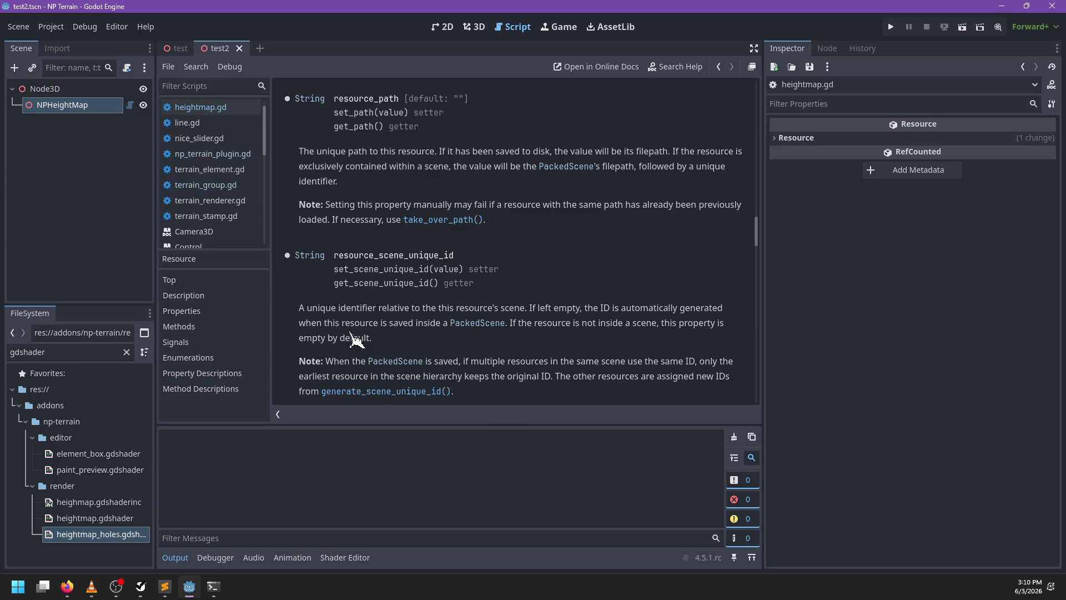
Rename the root Node3D node to 'test2', then go back to heightmap.gd
{"action": "left_click", "coordinate": [115, 89]}
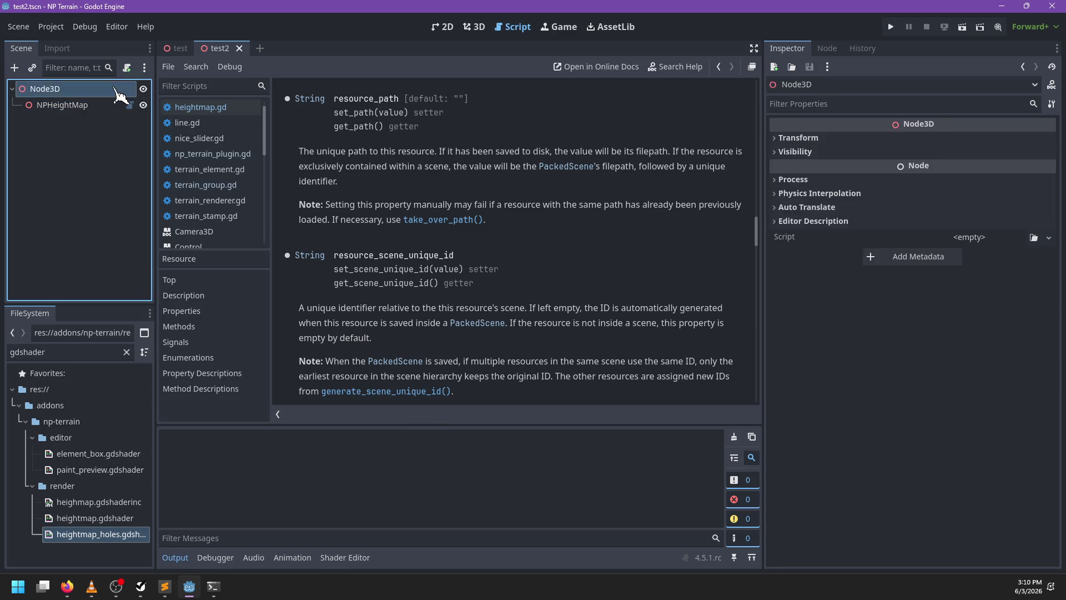
{"action": "double_click", "coordinate": [116, 89]}
{"action": "type", "text": "t"}
{"action": "key", "text": "Return"}
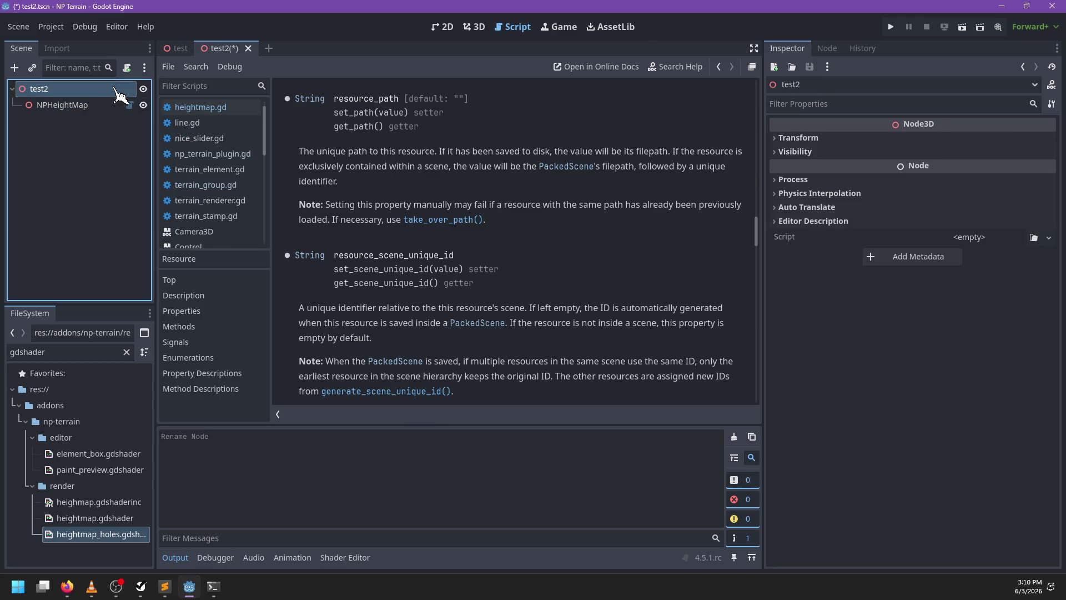
{"action": "left_click", "coordinate": [130, 105]}
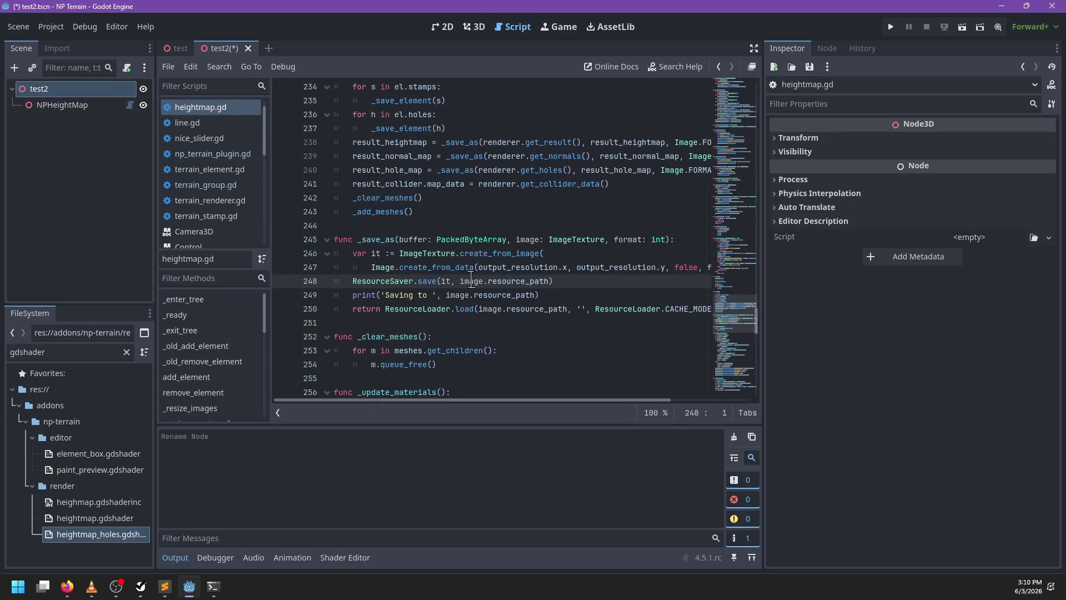
Clear the gdshader filter and expand the res://output folder in FileSystem
{"action": "scroll", "coordinate": [574, 259], "scroll_direction": "up", "scroll_amount": 5}
{"action": "scroll", "coordinate": [575, 260], "scroll_direction": "down", "scroll_amount": 3}
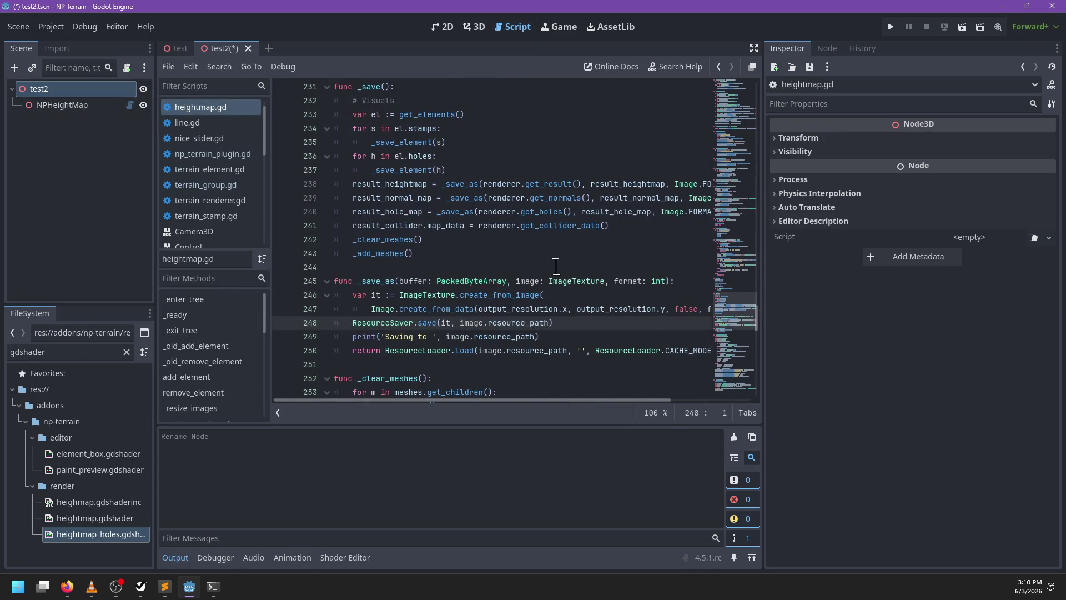
{"action": "left_click", "coordinate": [127, 352]}
{"action": "scroll", "coordinate": [19, 414], "scroll_direction": "up", "scroll_amount": 10}
{"action": "left_click", "coordinate": [19, 405]}
{"action": "left_click", "coordinate": [20, 421]}
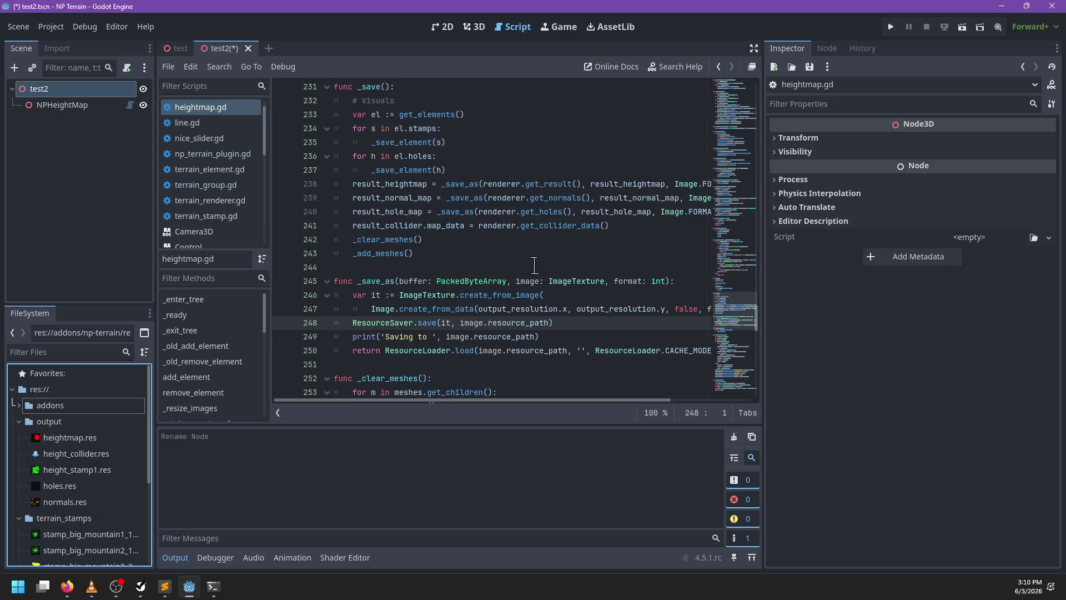
{"action": "scroll", "coordinate": [536, 265], "scroll_direction": "down", "scroll_amount": 1}
Add a p_name: String parameter to the _save_as signature
{"action": "double_click", "coordinate": [516, 281]}
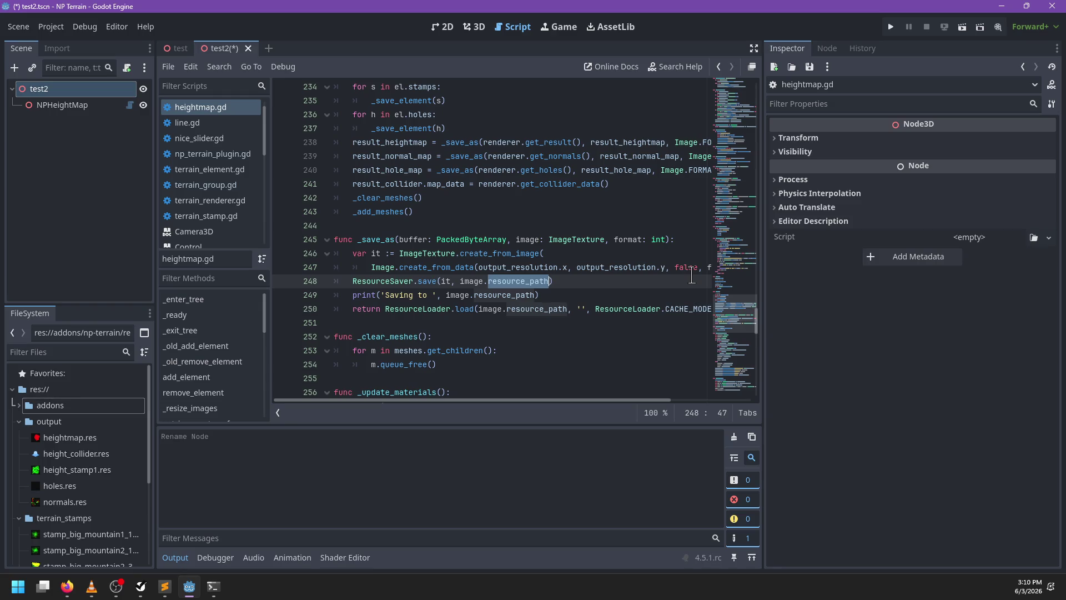
{"action": "left_click", "coordinate": [669, 239]}
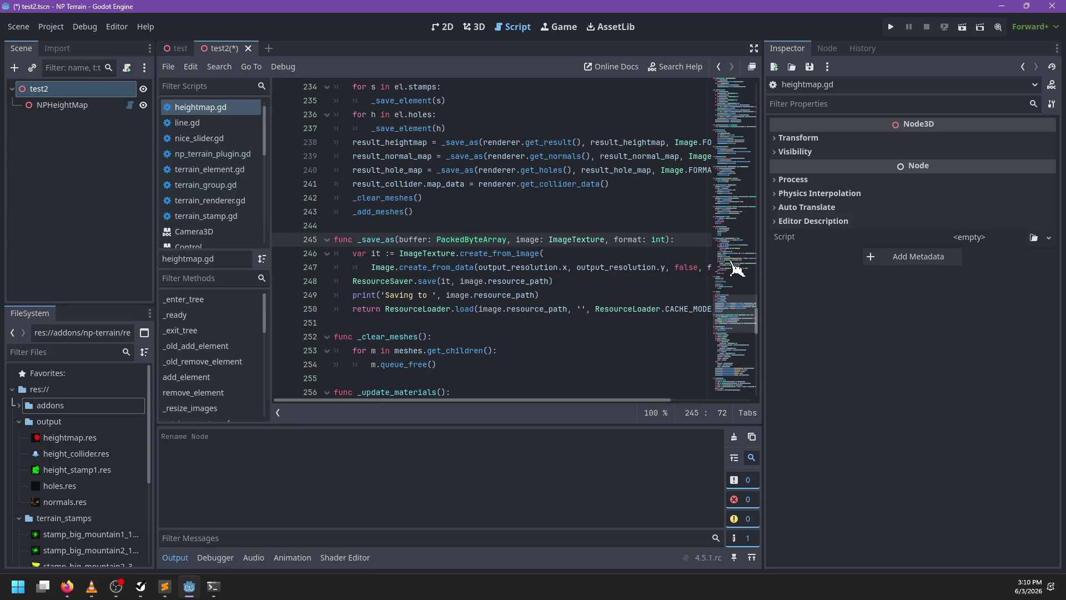
{"action": "scroll", "coordinate": [738, 269], "scroll_direction": "right", "scroll_amount": 1}
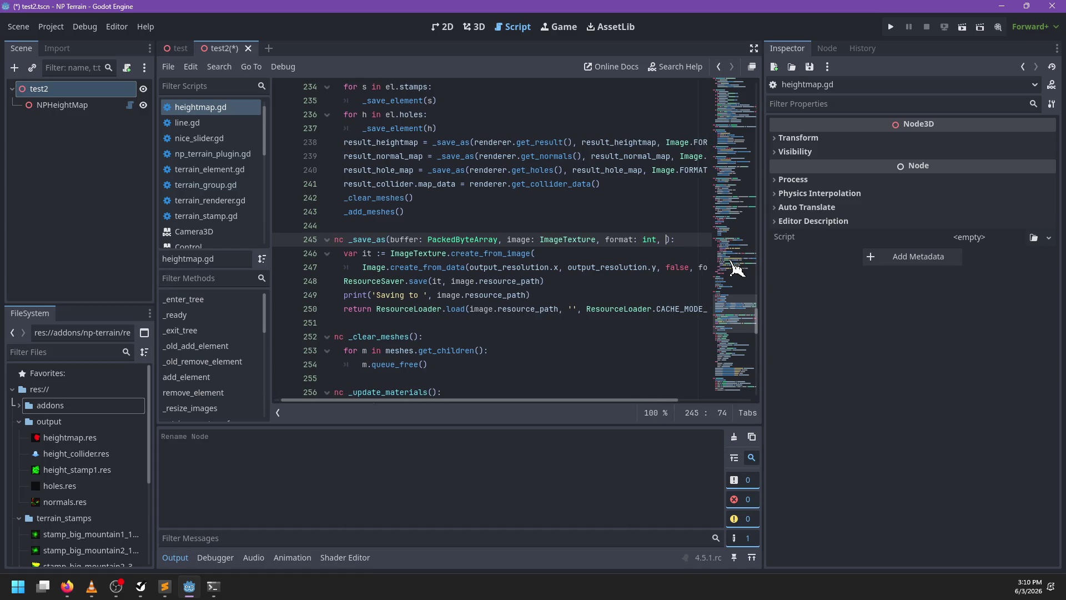
{"action": "type", "text": "_name: String"}
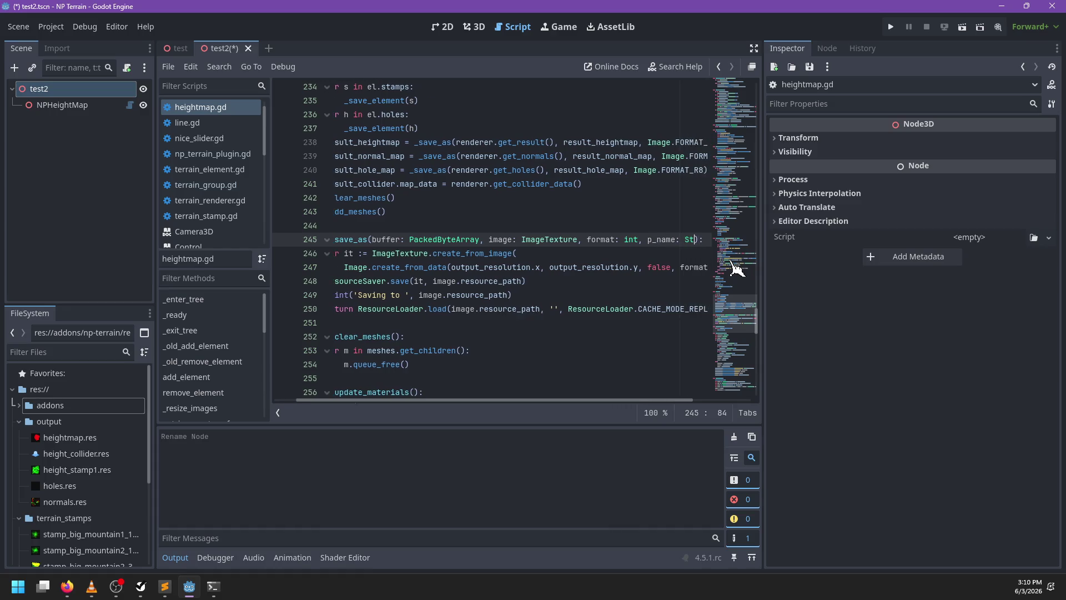
{"action": "scroll", "coordinate": [525, 300], "scroll_direction": "left", "scroll_amount": 3}
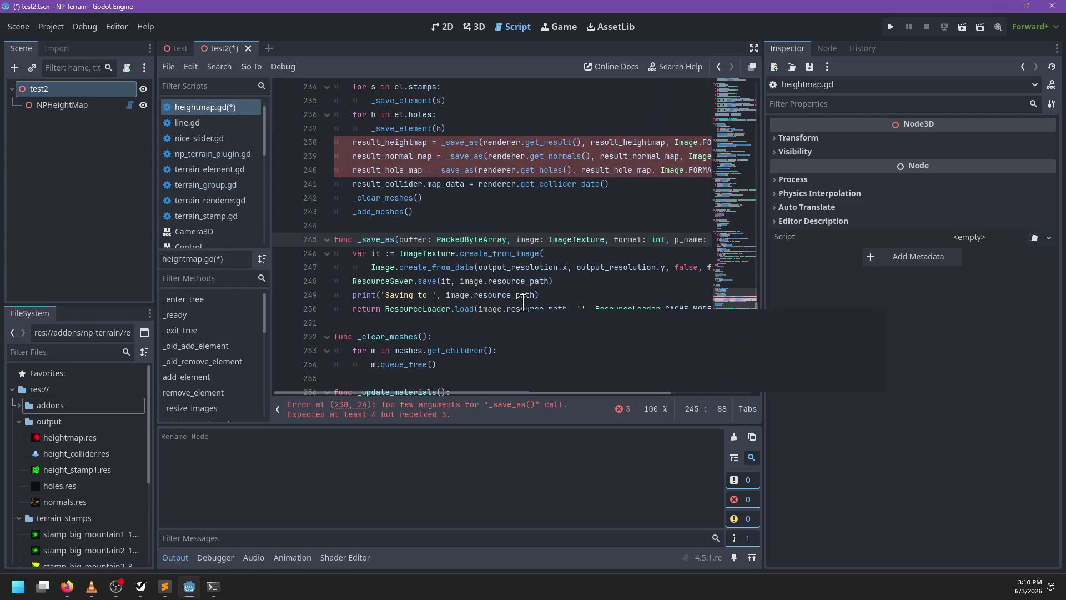
{"action": "scroll", "coordinate": [506, 261], "scroll_direction": "right", "scroll_amount": 5}
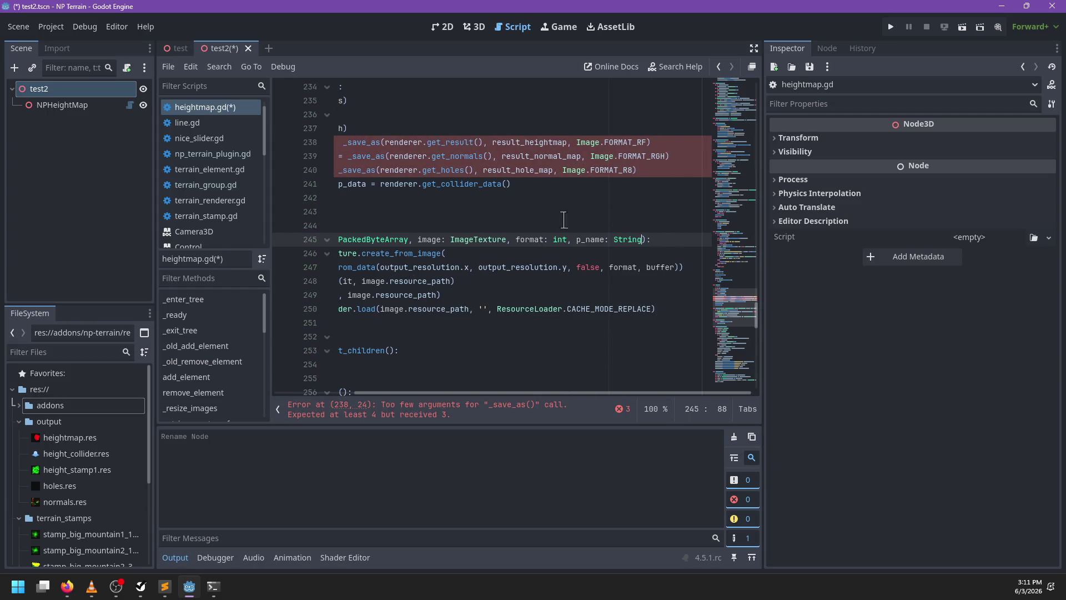
Pass 'heightmap', 'normals' and 'holes' as names in the three _save_as calls
{"action": "left_click", "coordinate": [647, 140]}
{"action": "type", "text": ", 'he"}
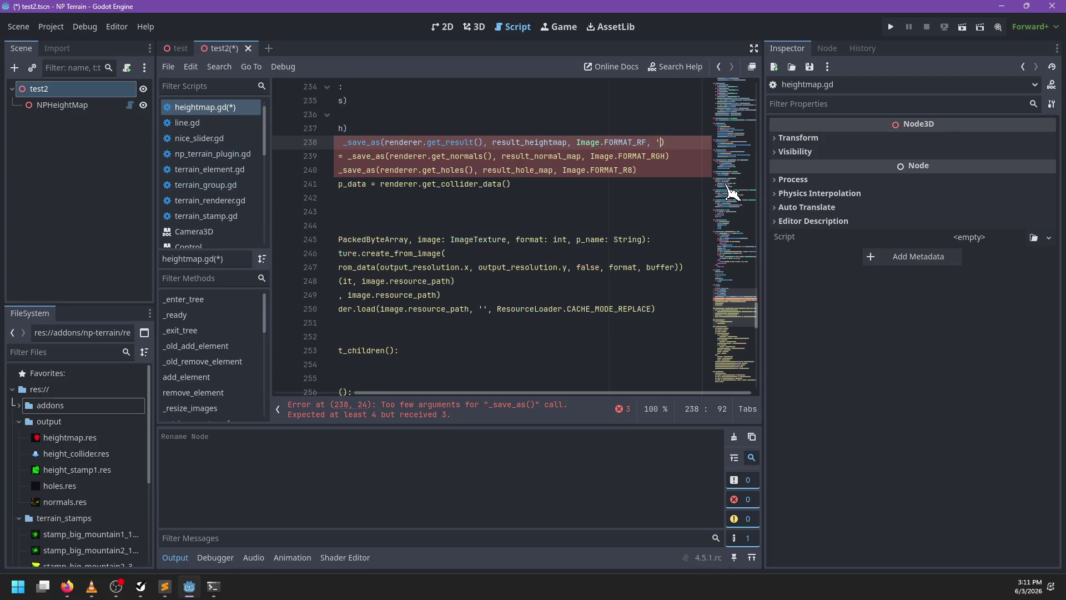
{"action": "type", "text": "ightmap'"}
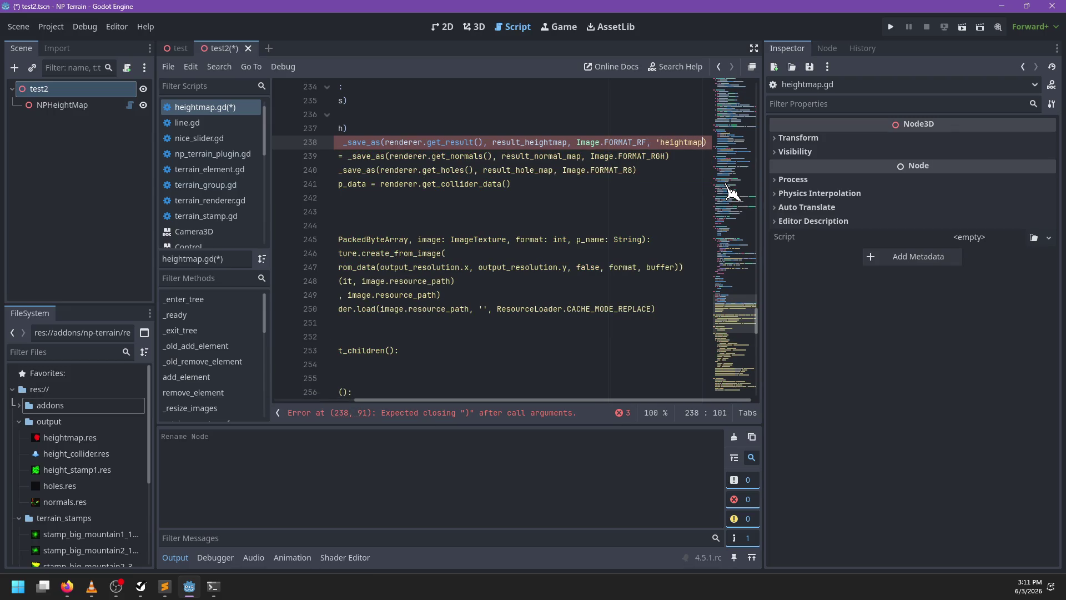
{"action": "key", "text": "Down"}
{"action": "key", "text": "Left"}
{"action": "type", "text": ", 'normals'"}
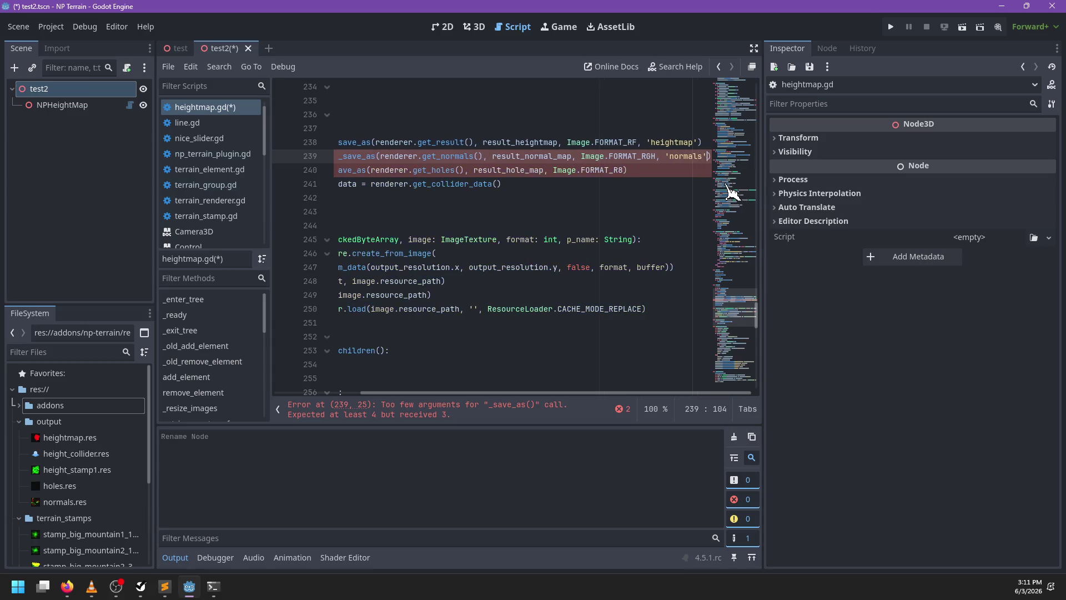
{"action": "key", "text": "Down"}
{"action": "key", "text": "Left"}
{"action": "type", "text": ", 'holes'\\"}
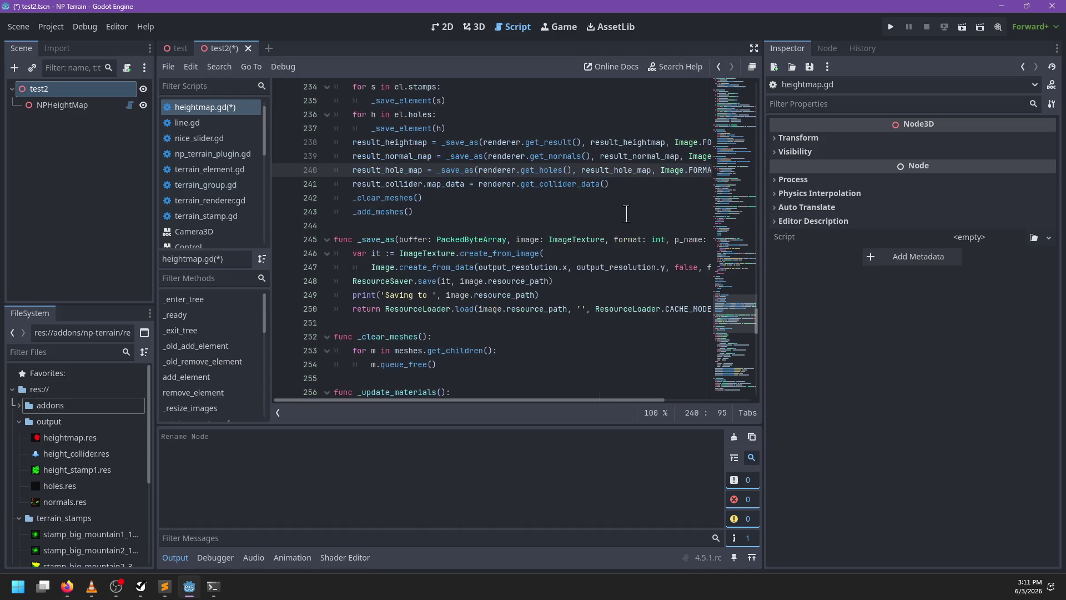
{"action": "key", "text": "ctrl+Left"}
{"action": "key", "text": "ctrl+Left"}
Add a path variable above the save call that builds a res://output path from name and p_name
{"action": "key", "text": "Down"}
{"action": "key", "text": "ctrl+d"}
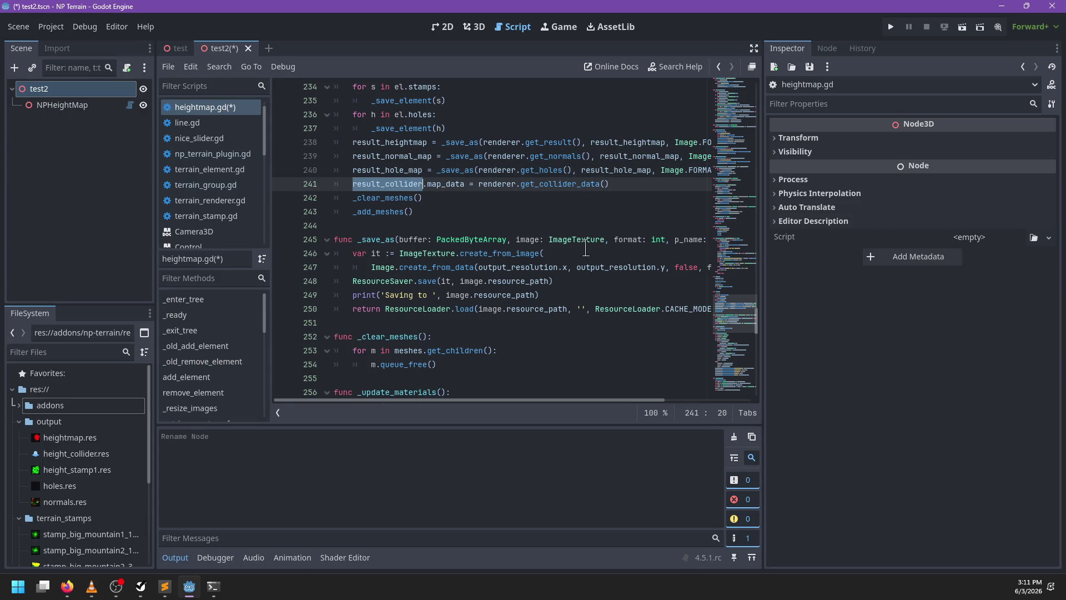
{"action": "scroll", "coordinate": [586, 248], "scroll_direction": "down", "scroll_amount": 2}
{"action": "scroll", "coordinate": [584, 247], "scroll_direction": "up", "scroll_amount": 3}
{"action": "double_click", "coordinate": [525, 323]}
{"action": "key", "text": "ctrl+shift+Left"}
{"action": "key", "text": "ctrl+shift+Left"}
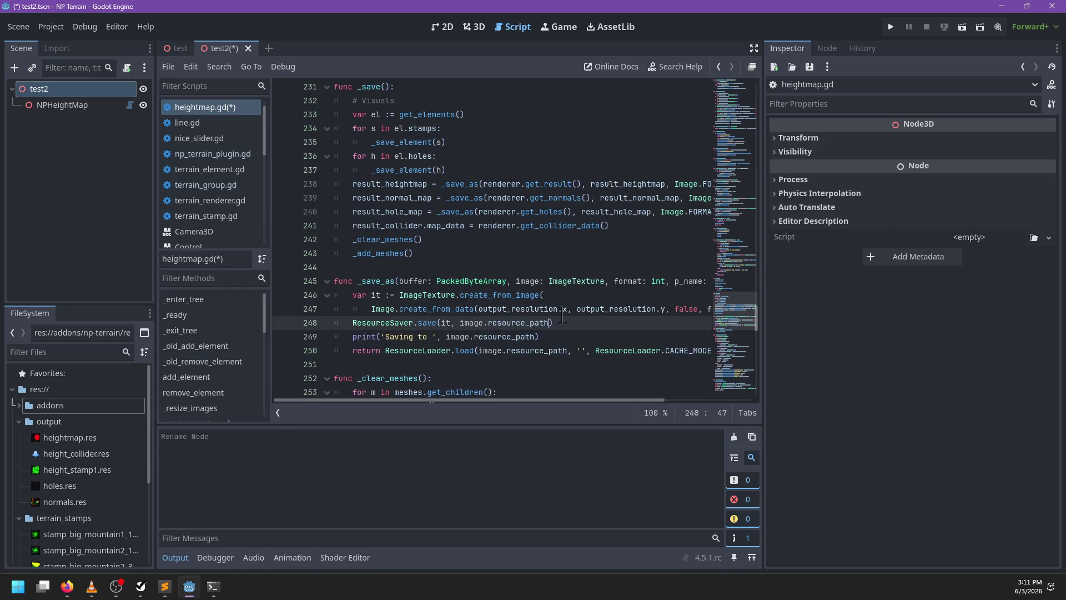
{"action": "key", "text": "ctrl+shift+Return"}
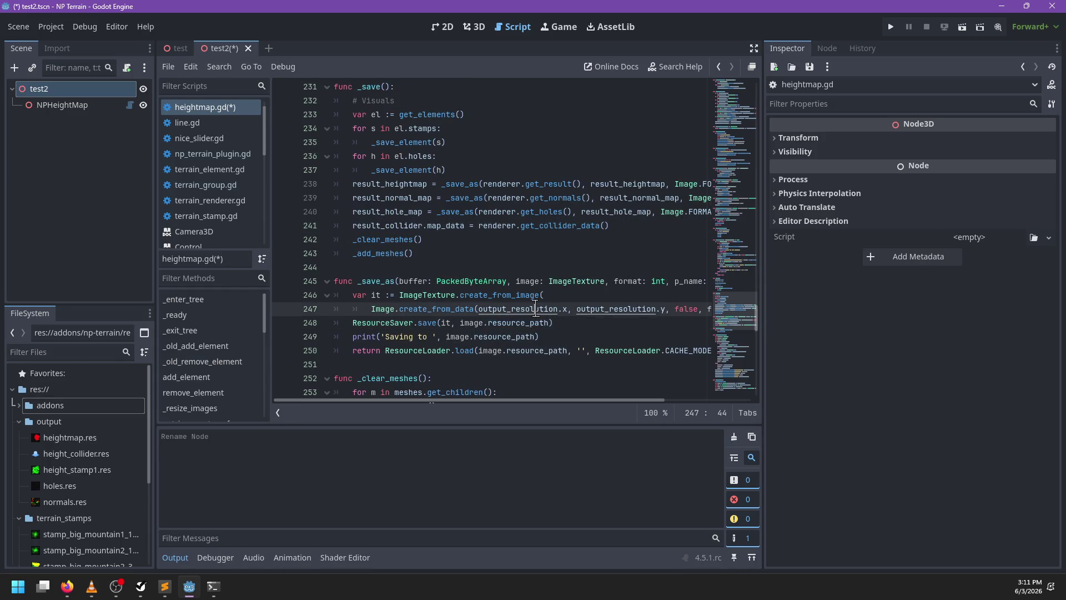
{"action": "type", "text": "var p"}
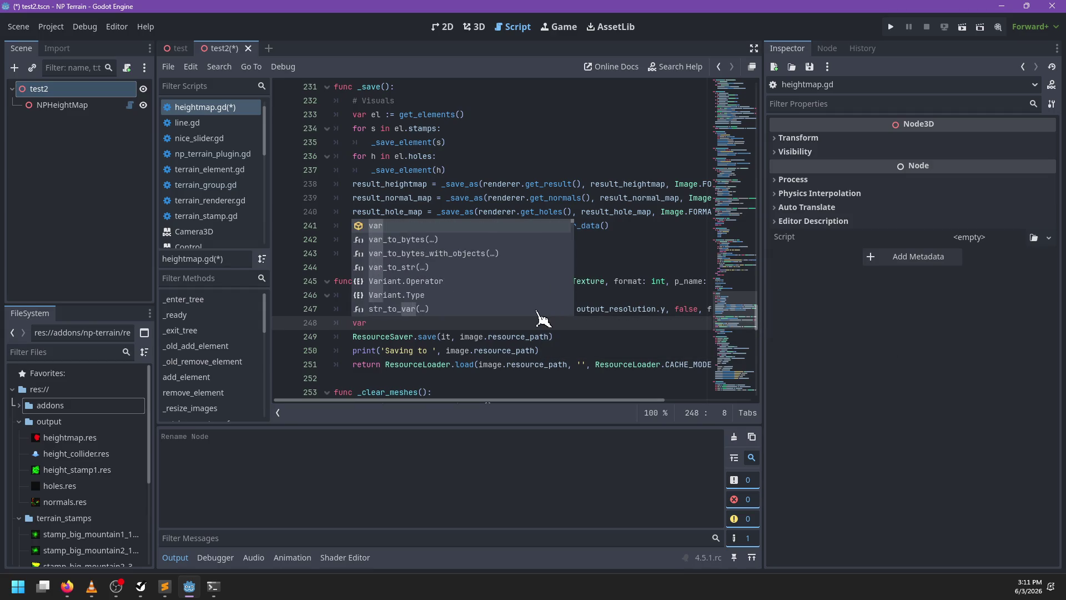
{"action": "type", "text": "ath := 'res://out"}
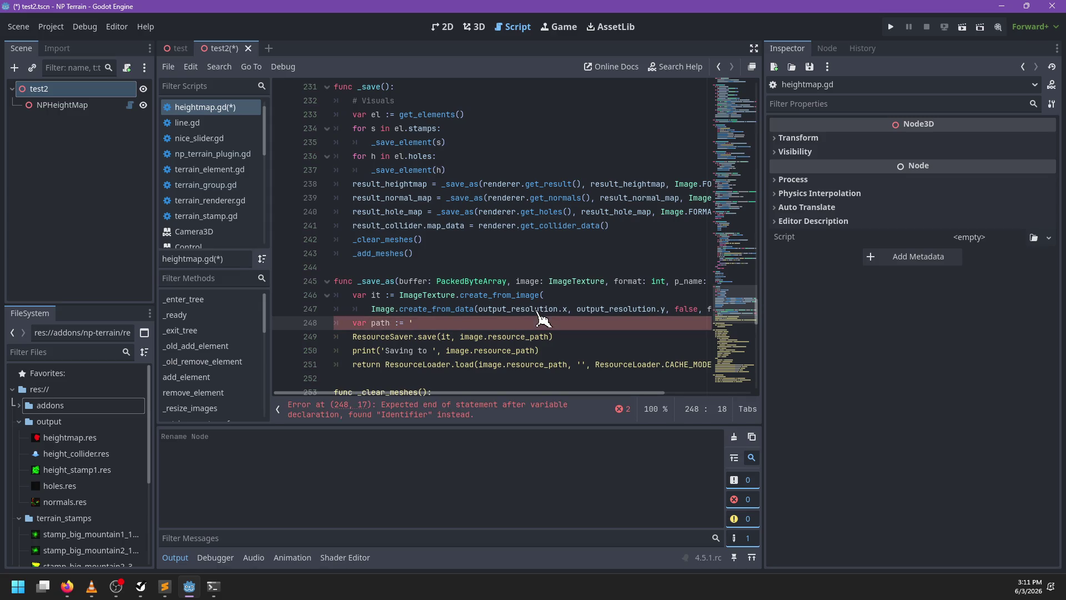
{"action": "type", "text": "put/'+"}
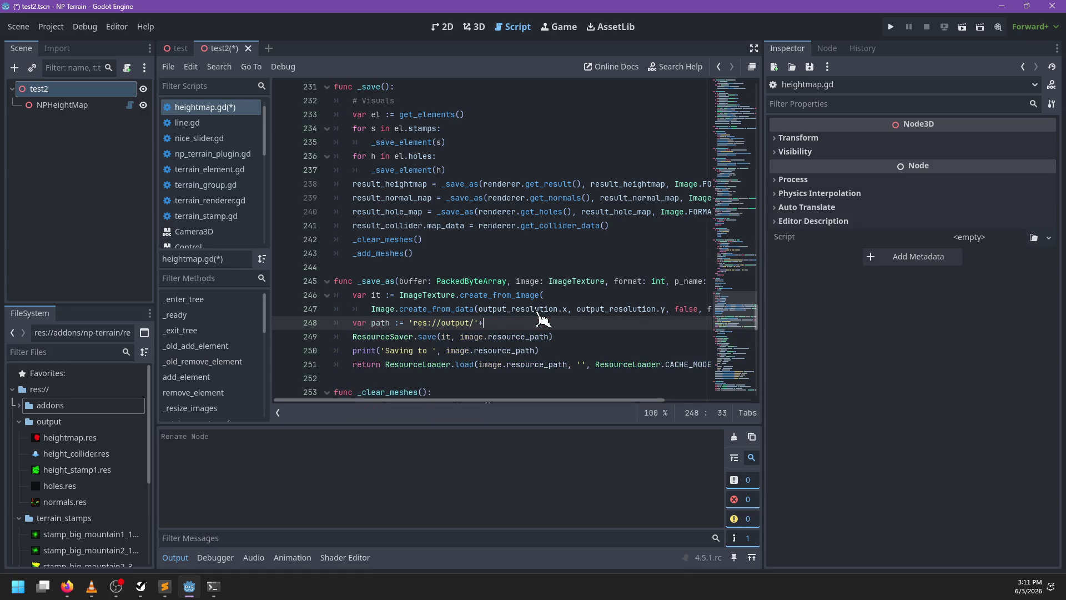
{"action": "type", "text": "name"}
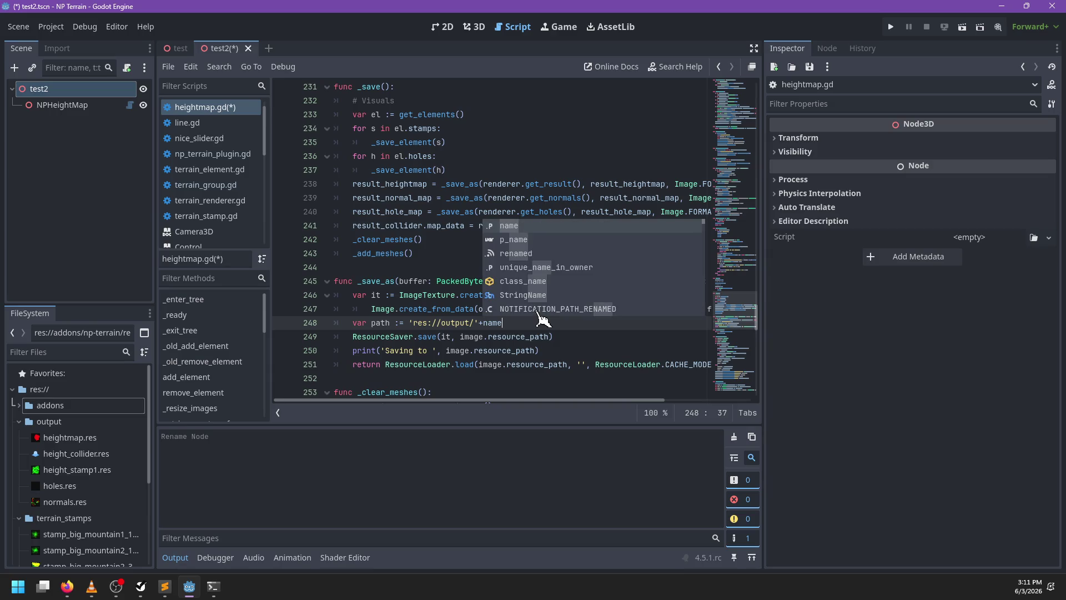
{"action": "type", "text": "+'"}
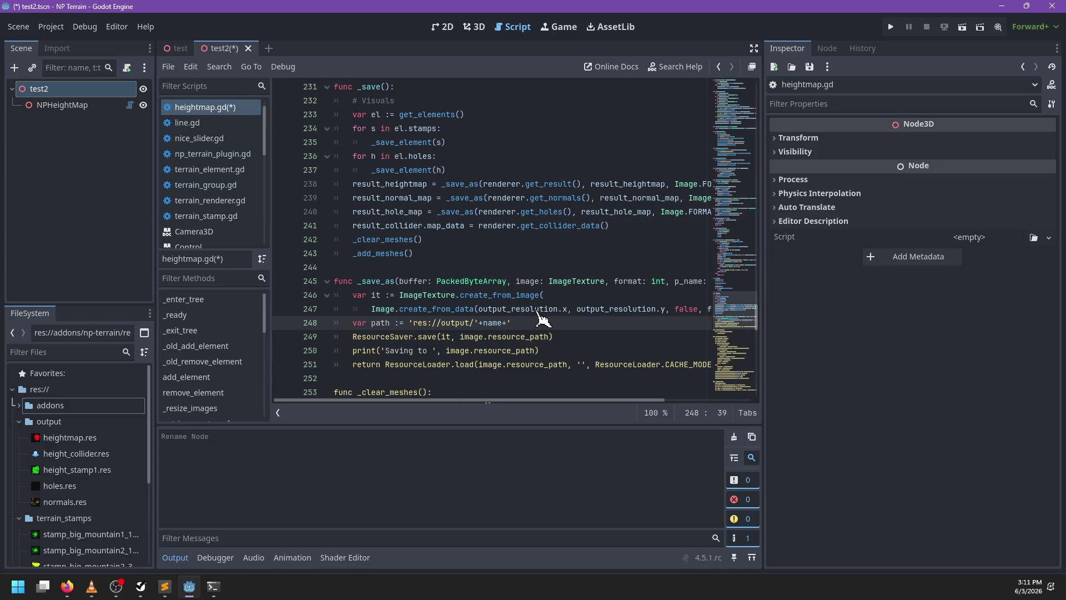
{"action": "key", "text": "BackSpace"}
{"action": "key", "text": "BackSpace"}
{"action": "key", "text": "BackSpace"}
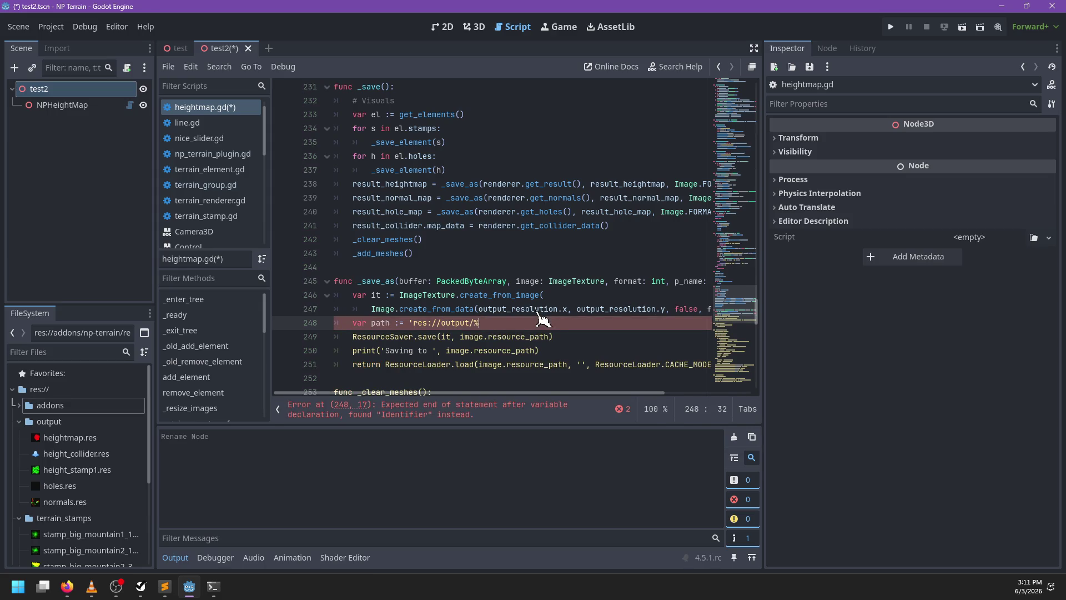
{"action": "type", "text": "s_%s.re"}
{"action": "type", "text": "s' % [name,"}
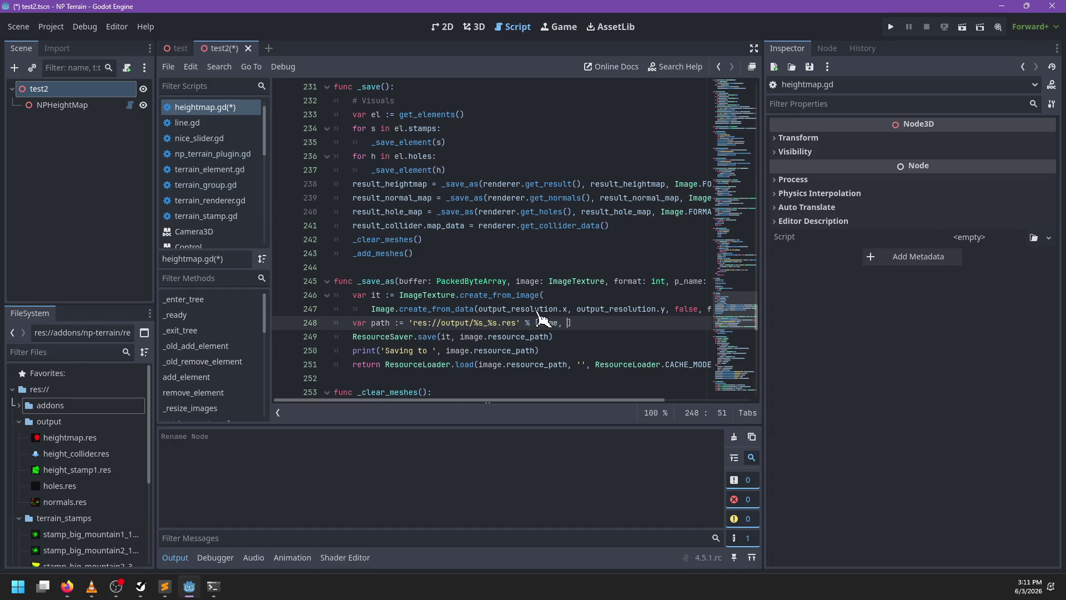
{"action": "type", "text": "p_name"}
Replace image.resource_path with path and save the script
{"action": "double_click", "coordinate": [381, 322]}
{"action": "left_click_drag", "start_coordinate": [460, 336], "coordinate": [550, 336]}
{"action": "type", "text": "path"}
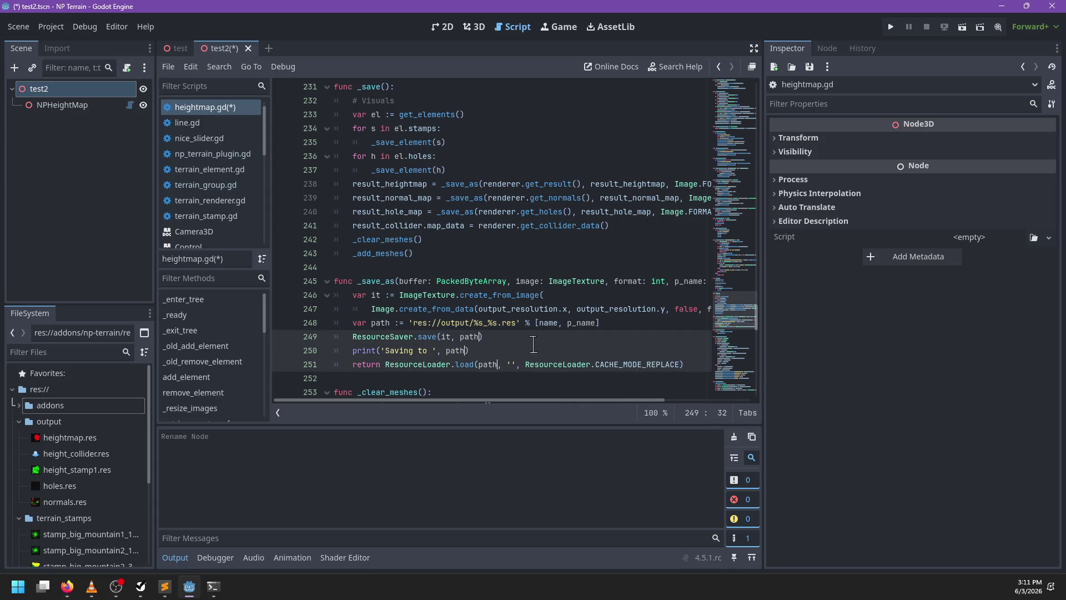
{"action": "key", "text": "ctrl+s"}
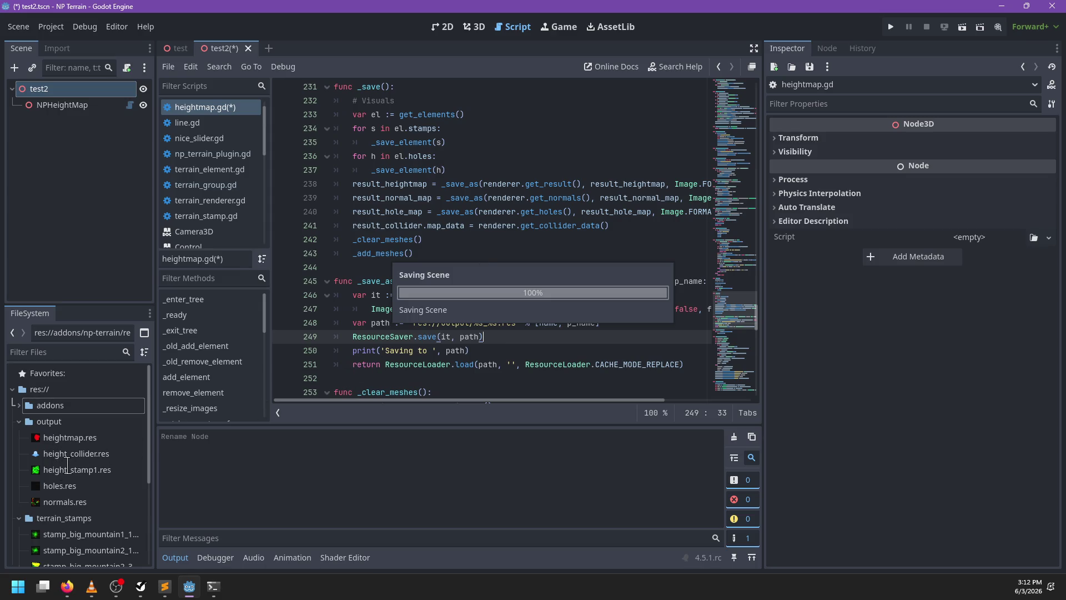
Rename the NPHeightMap node to NPHeightMap1 in the Scene tree
{"action": "left_click", "coordinate": [127, 95]}
{"action": "left_click", "coordinate": [86, 104]}
{"action": "left_click", "coordinate": [85, 90]}
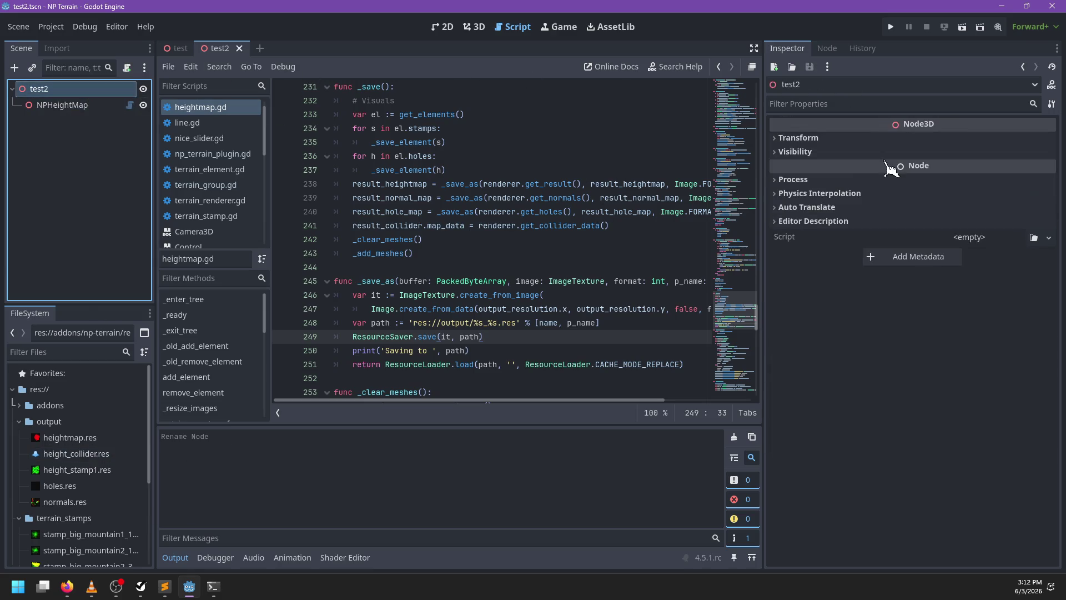
{"action": "left_click", "coordinate": [73, 105]}
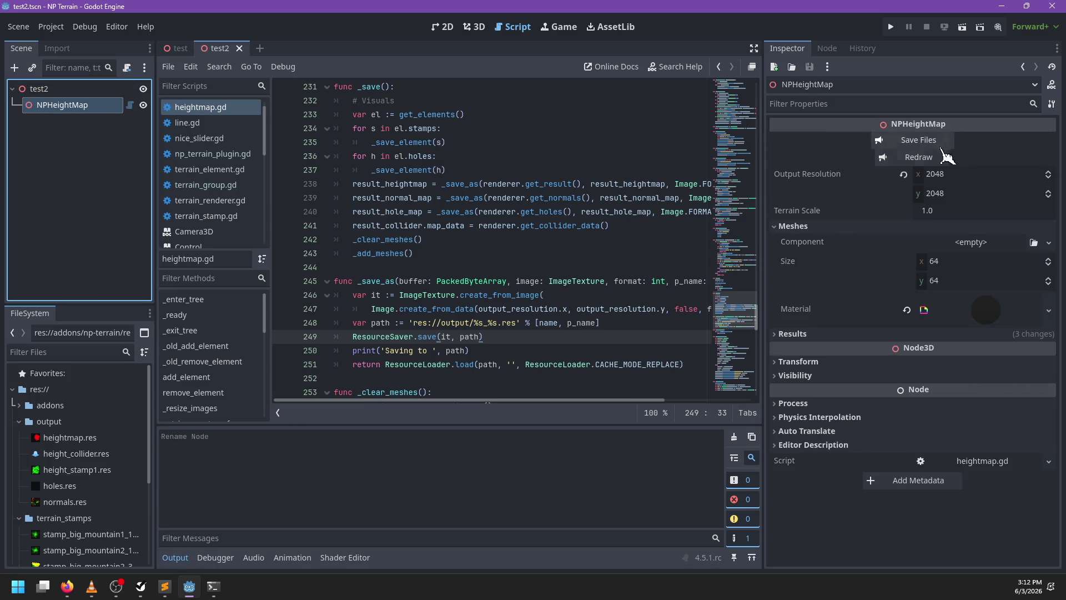
{"action": "double_click", "coordinate": [108, 106]}
{"action": "type", "text": "1"}
{"action": "key", "text": "Return"}
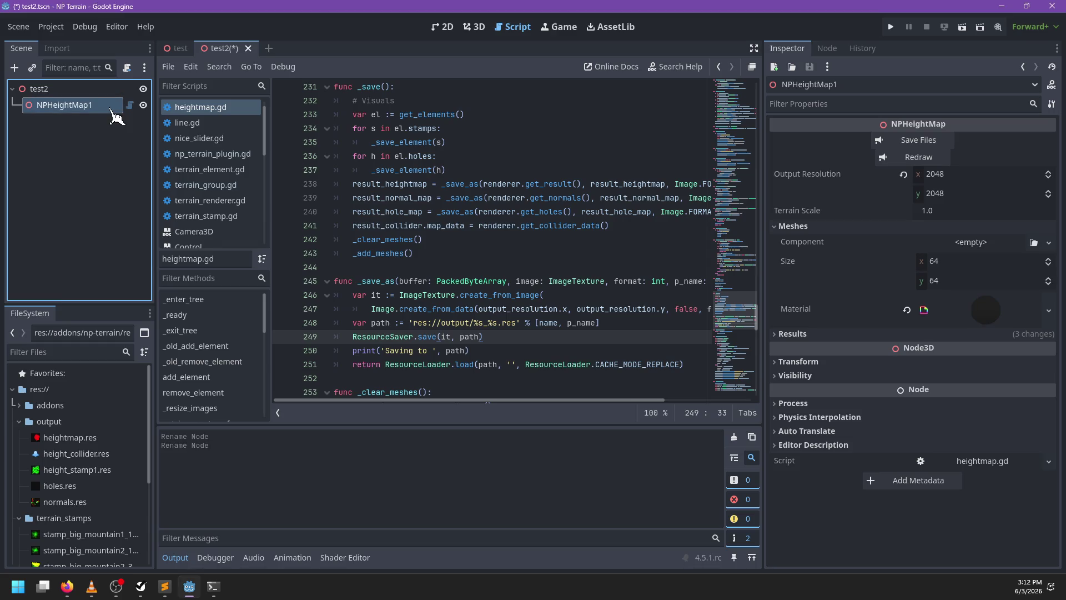
Write the heightmap, normals and holes files to res://output and save the scene
{"action": "left_click", "coordinate": [911, 143]}
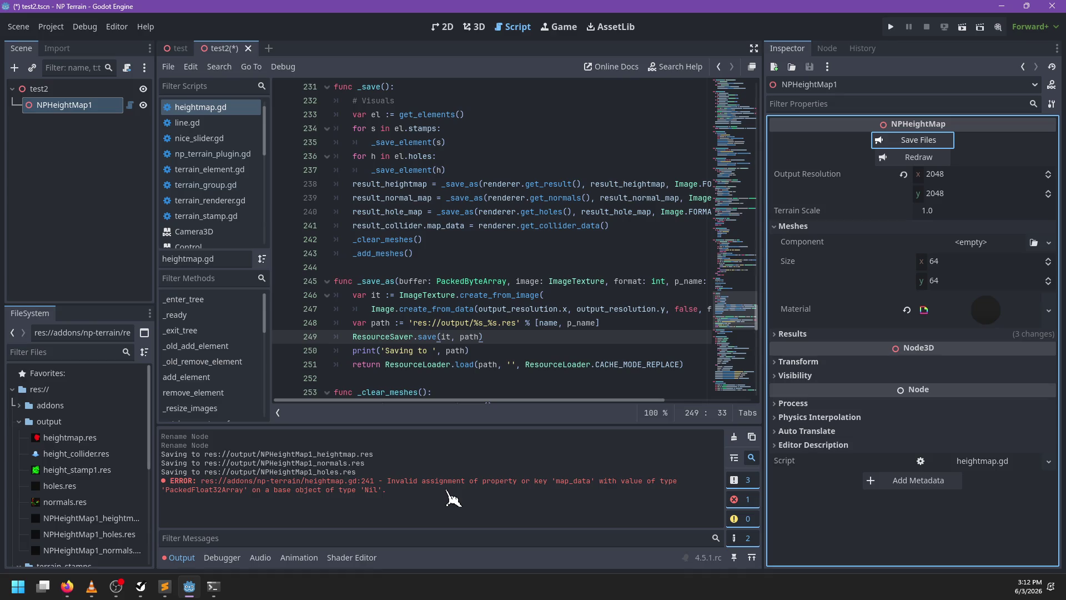
{"action": "key", "text": "ctrl+s"}
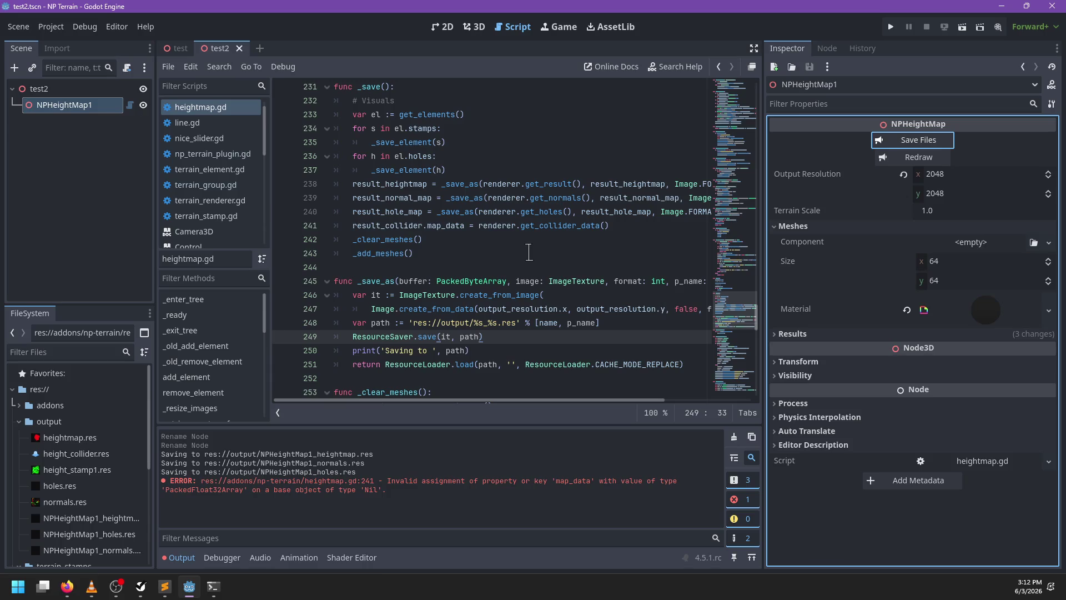
{"action": "scroll", "coordinate": [558, 248], "scroll_direction": "right", "scroll_amount": 3}
{"action": "scroll", "coordinate": [565, 253], "scroll_direction": "left", "scroll_amount": 3}
{"action": "left_click", "coordinate": [633, 226]}
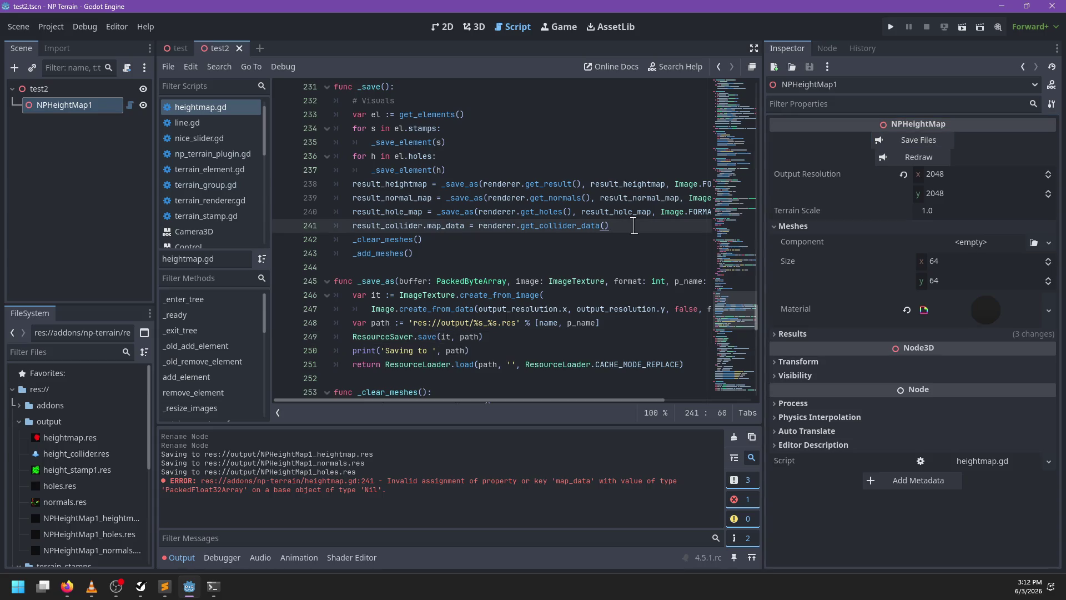
Rename _save_as to _save_image_as at every occurrence
{"action": "scroll", "coordinate": [636, 228], "scroll_direction": "right", "scroll_amount": 2}
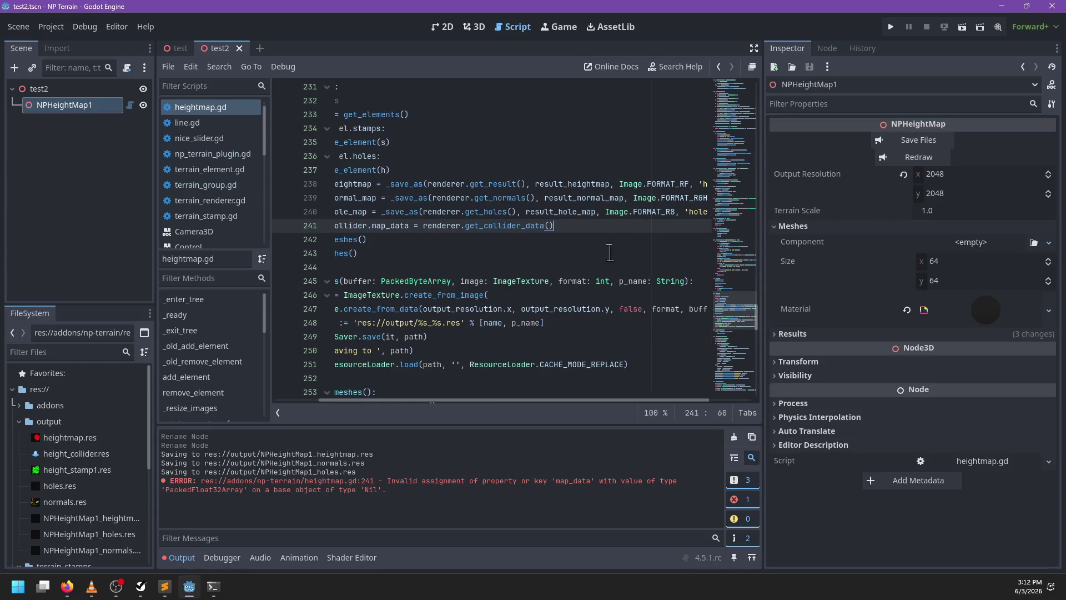
{"action": "double_click", "coordinate": [511, 281]}
{"action": "scroll", "coordinate": [547, 273], "scroll_direction": "left", "scroll_amount": 2}
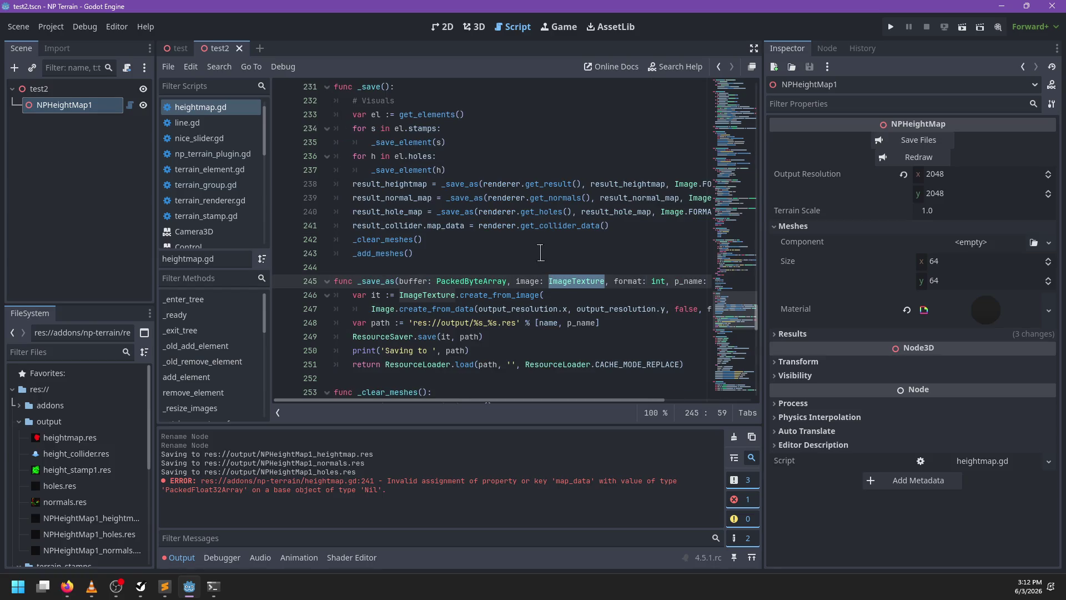
{"action": "scroll", "coordinate": [540, 253], "scroll_direction": "right", "scroll_amount": 4}
{"action": "scroll", "coordinate": [540, 253], "scroll_direction": "left", "scroll_amount": 4}
{"action": "left_click", "coordinate": [277, 413]}
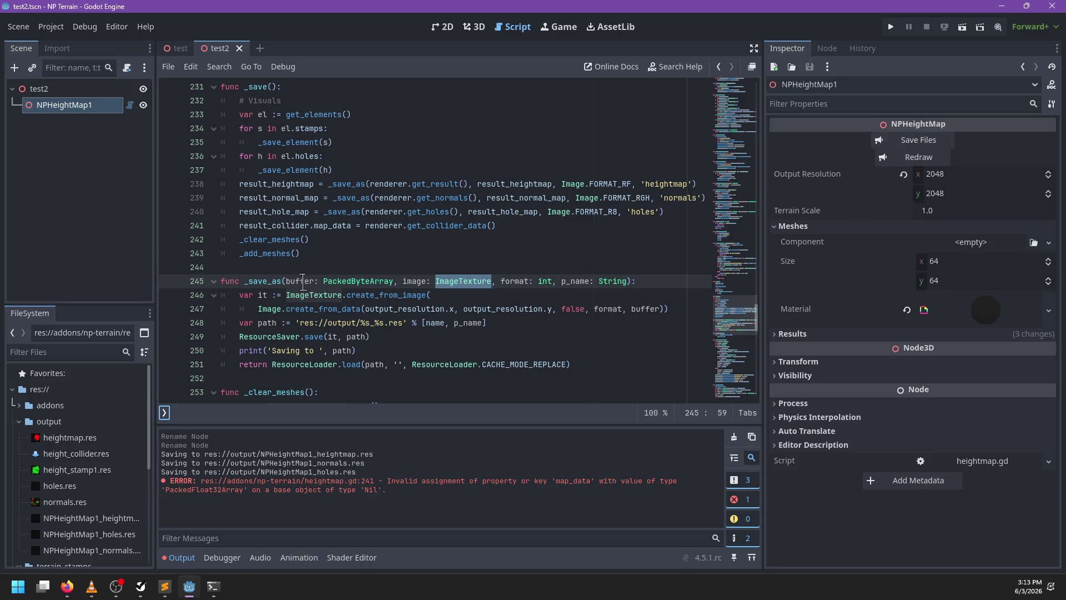
{"action": "double_click", "coordinate": [339, 185]}
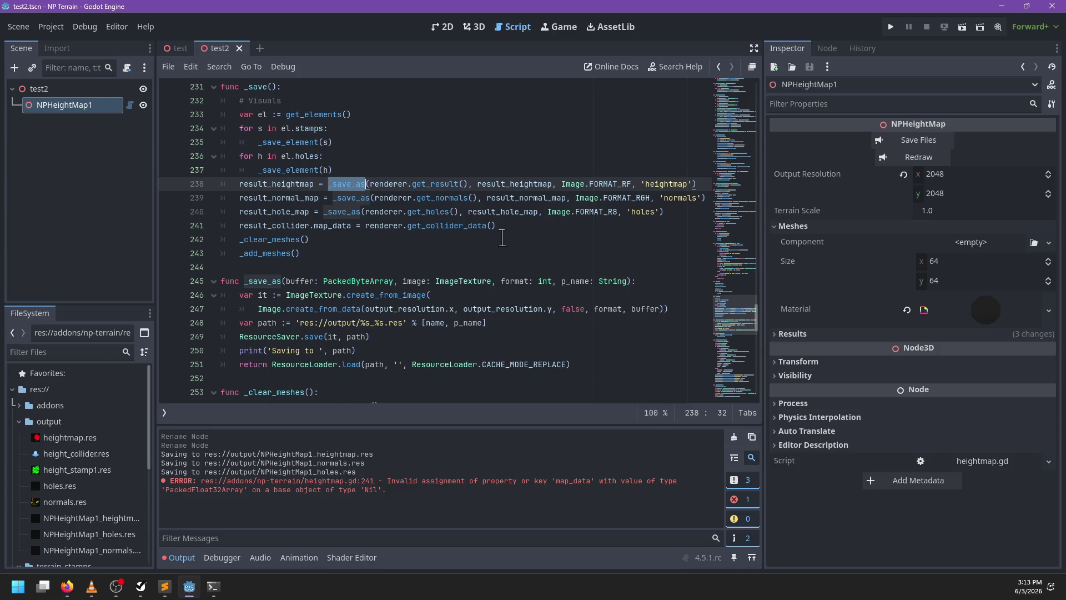
{"action": "key", "text": "ctrl+d"}
{"action": "key", "text": "ctrl+d"}
{"action": "key", "text": "ctrl+d"}
{"action": "type", "text": "_sa"}
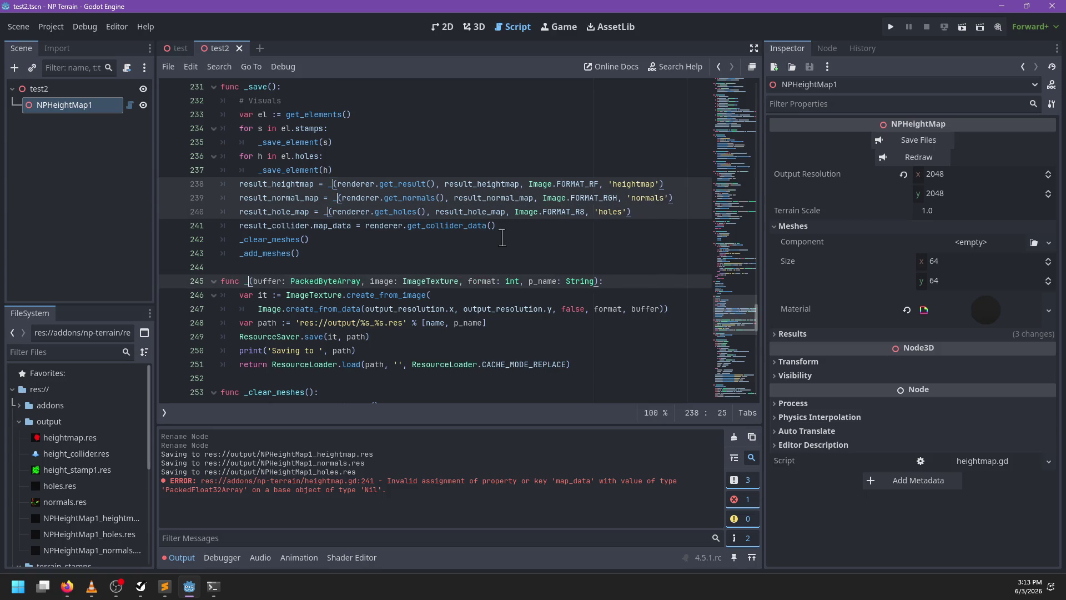
{"action": "type", "text": "ve_image_as"}
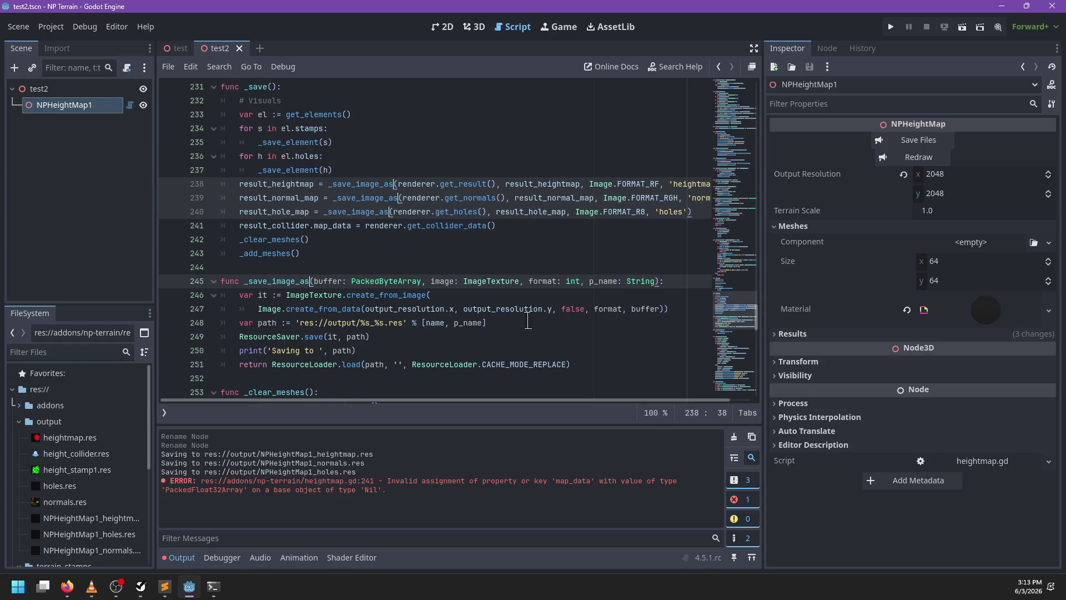
Make _save_image_as return _save_resource(it, p_name)
{"action": "left_click", "coordinate": [535, 323]}
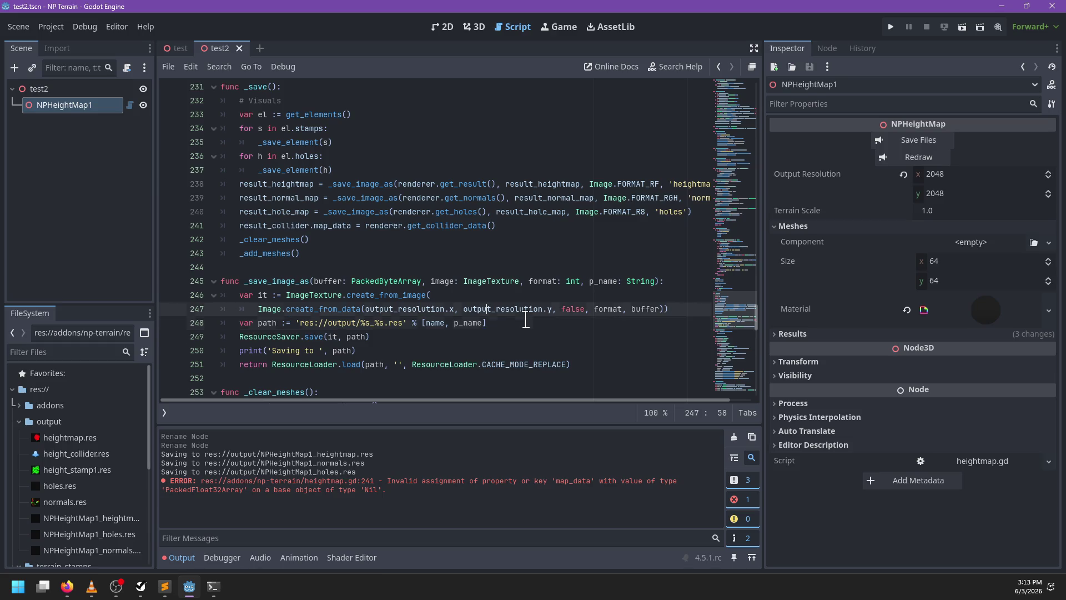
{"action": "key", "text": "ctrl+shift+Return"}
{"action": "type", "text": "return save"}
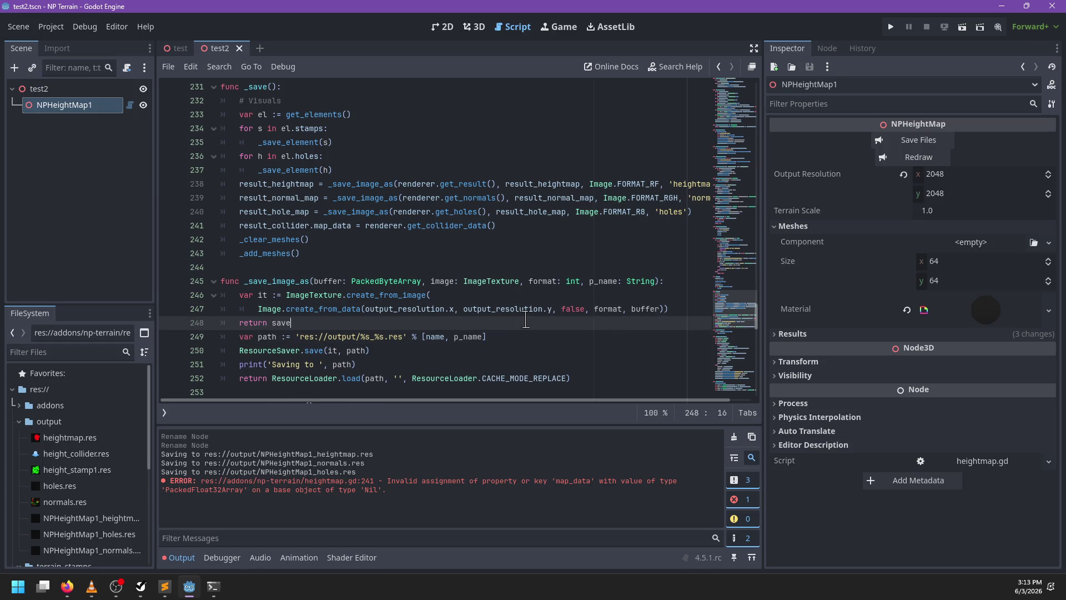
{"action": "key", "text": "BackSpace"}
{"action": "key", "text": "BackSpace"}
{"action": "key", "text": "BackSpace"}
{"action": "key", "text": "BackSpace"}
{"action": "type", "text": "_sa"}
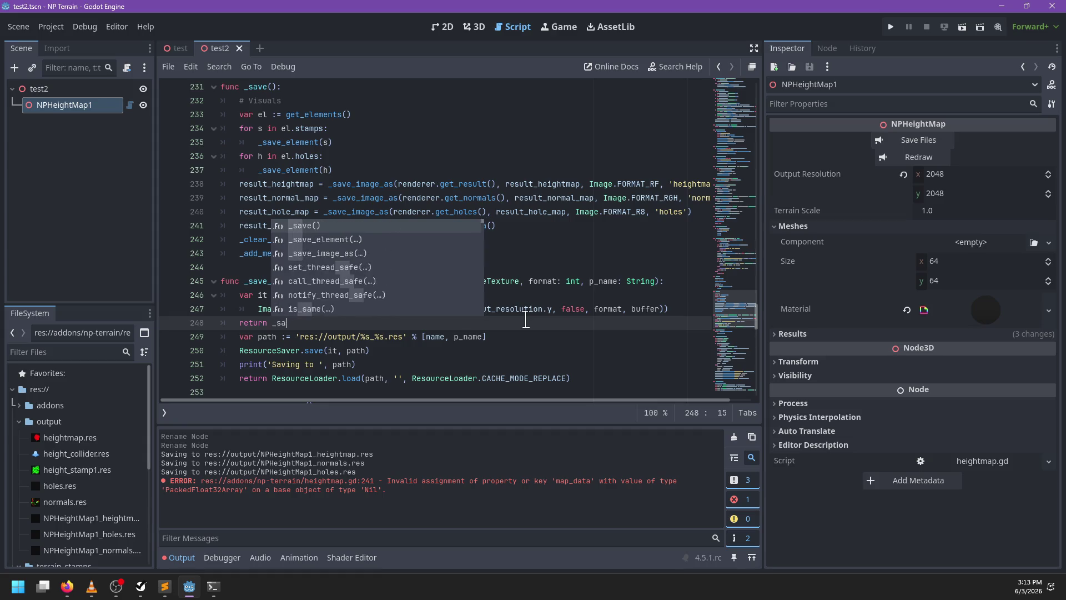
{"action": "type", "text": "ve_resource(t"}
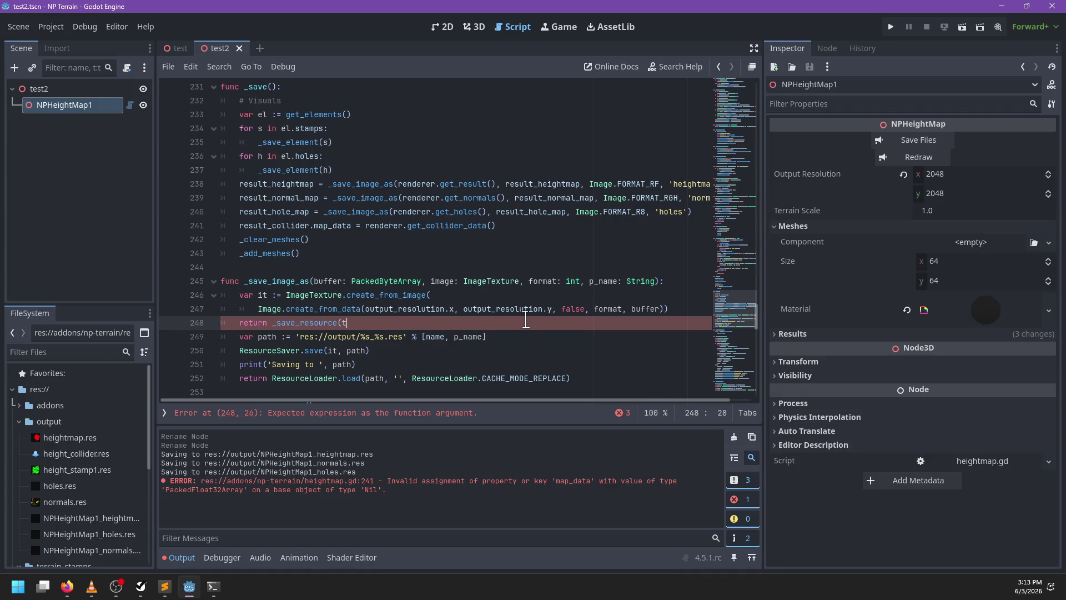
{"action": "key", "text": "BackSpace"}
Add a new func _save_resource(it: Resource, p_name: String) and save the script
{"action": "key", "text": "Return"}
{"action": "key", "text": "BackSpace"}
{"action": "key", "text": "Return"}
{"action": "type", "text": "func _save_resource("}
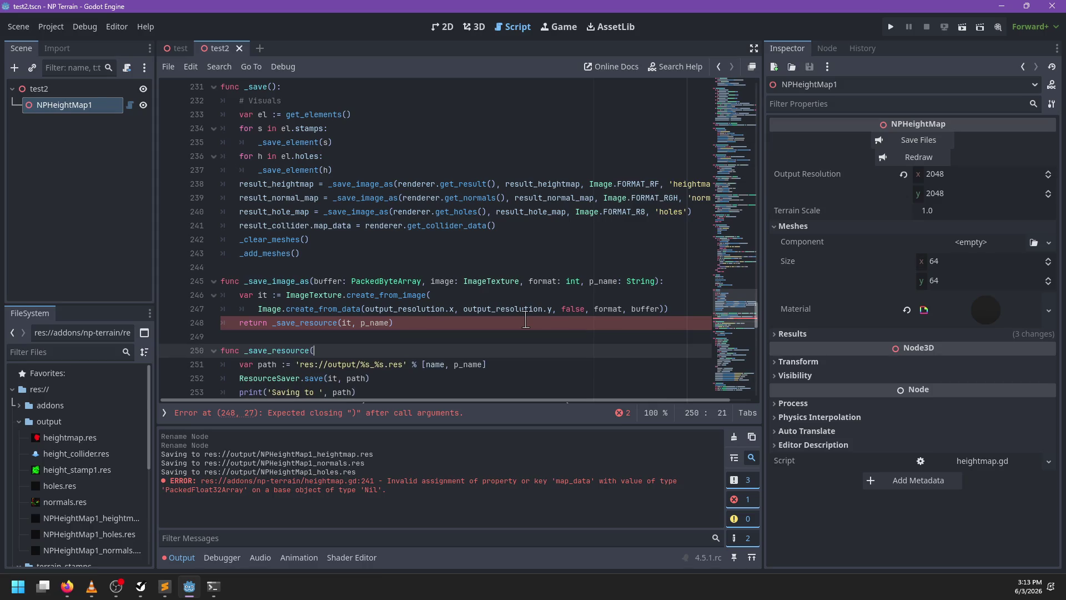
{"action": "key", "text": "BackSpace"}
{"action": "key", "text": "BackSpace"}
{"action": "type", "text": "Resource, p_"}
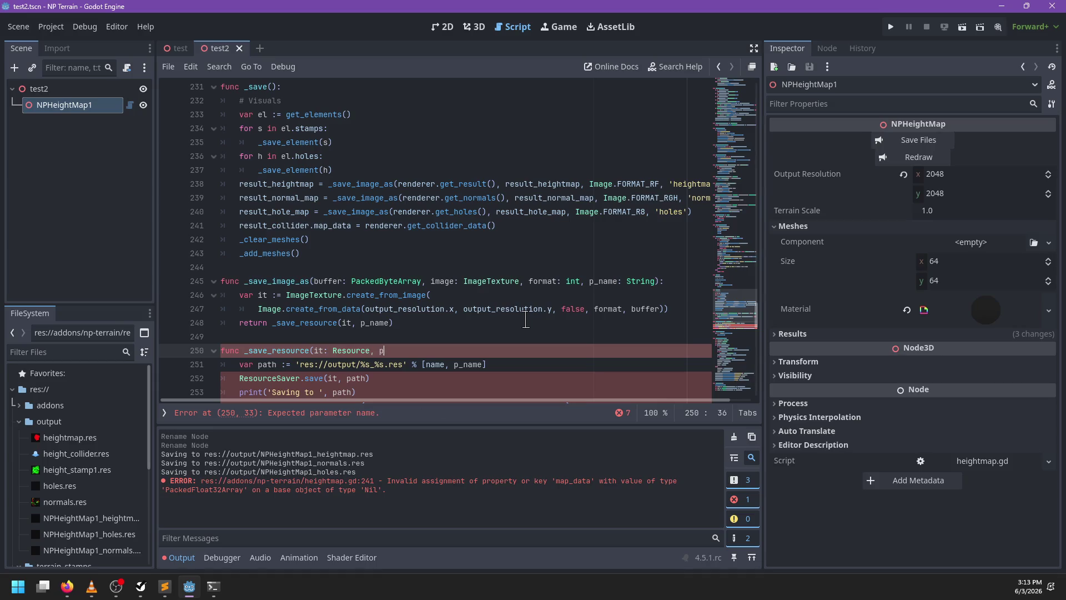
{"action": "type", "text": "name: S"}
{"action": "type", "text": "tring):"}
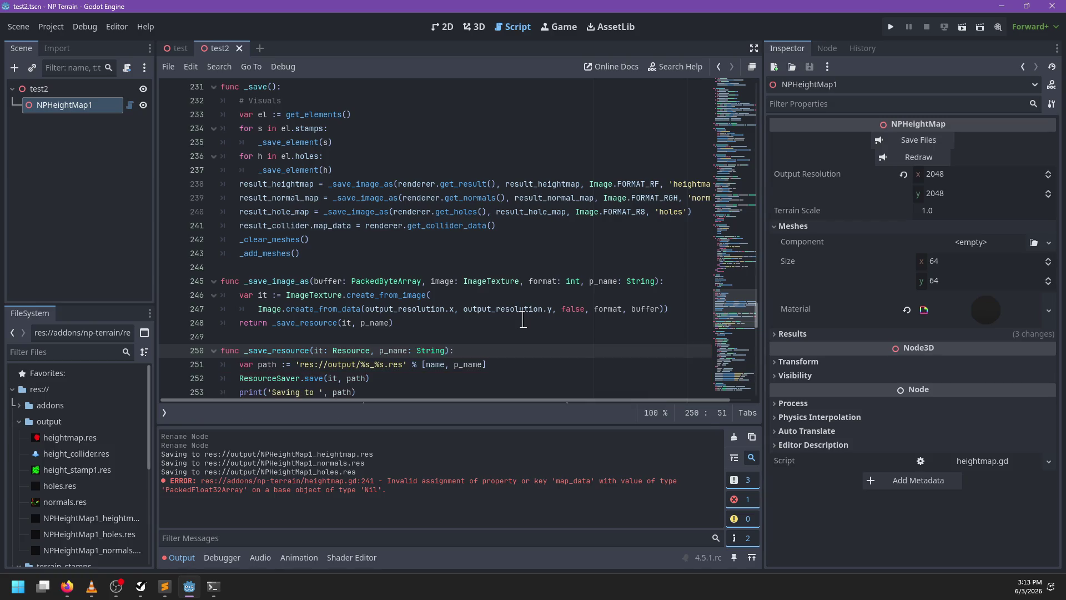
{"action": "scroll", "coordinate": [526, 320], "scroll_direction": "down", "scroll_amount": 2}
{"action": "key", "text": "ctrl+s"}
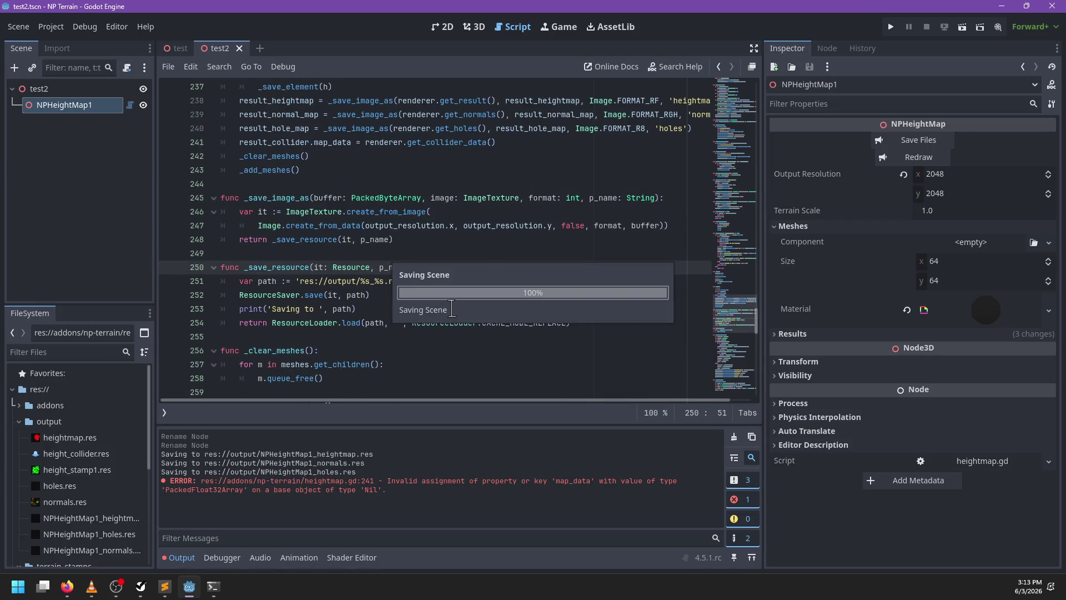
Insert 'result_collider = _save_resource(result_collider)' below line 241 and save the script
{"action": "left_click", "coordinate": [382, 308]}
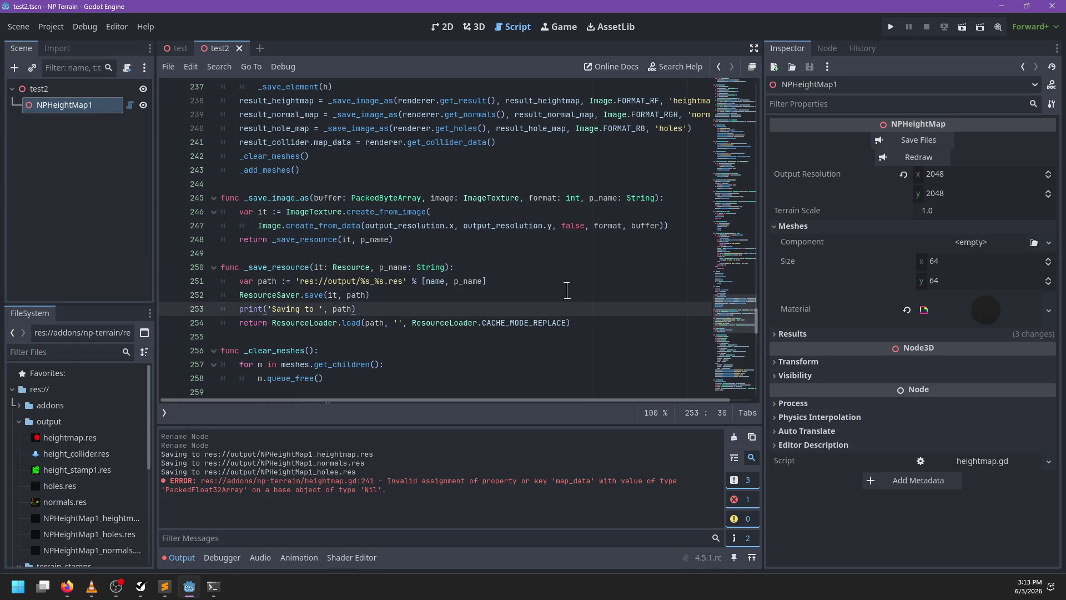
{"action": "scroll", "coordinate": [556, 290], "scroll_direction": "up", "scroll_amount": 2}
{"action": "left_click", "coordinate": [538, 213]}
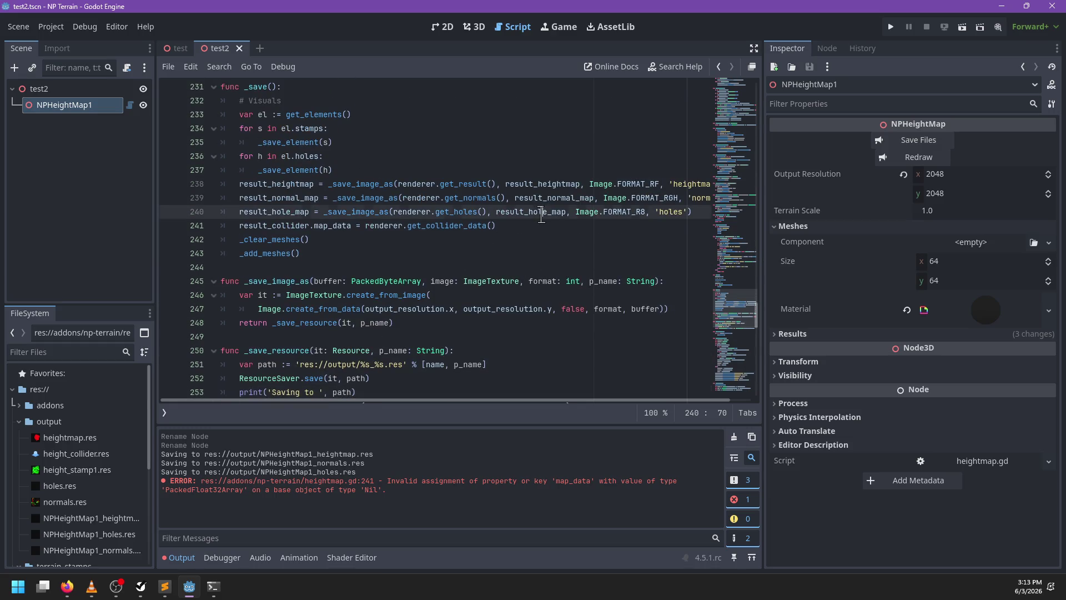
{"action": "left_click", "coordinate": [537, 226]}
{"action": "double_click", "coordinate": [276, 229]}
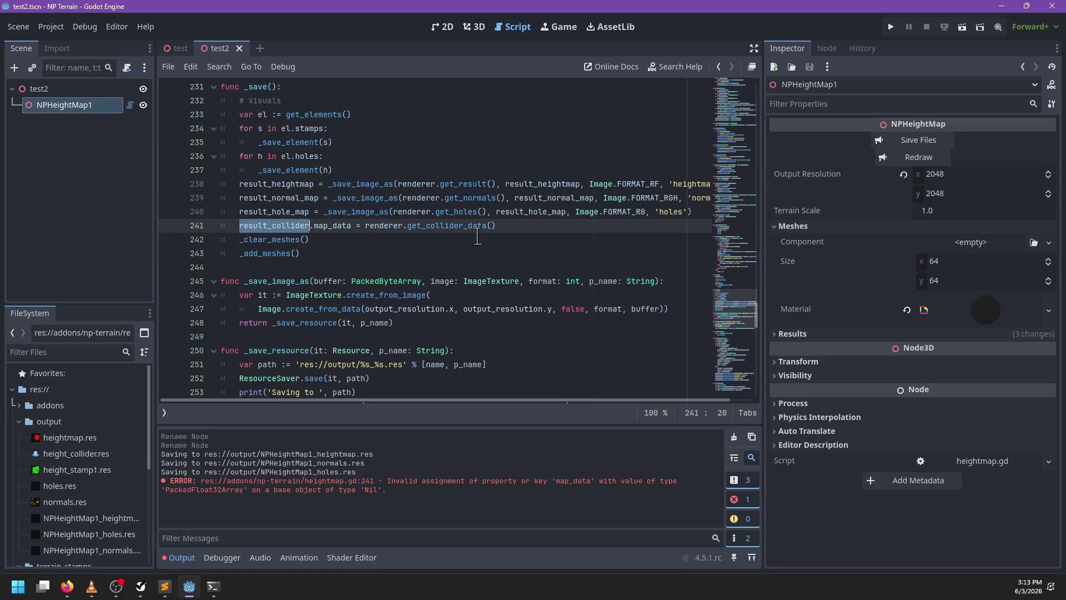
{"action": "left_click", "coordinate": [535, 223]}
{"action": "key", "text": "Return"}
{"action": "type", "text": "result_collider ="}
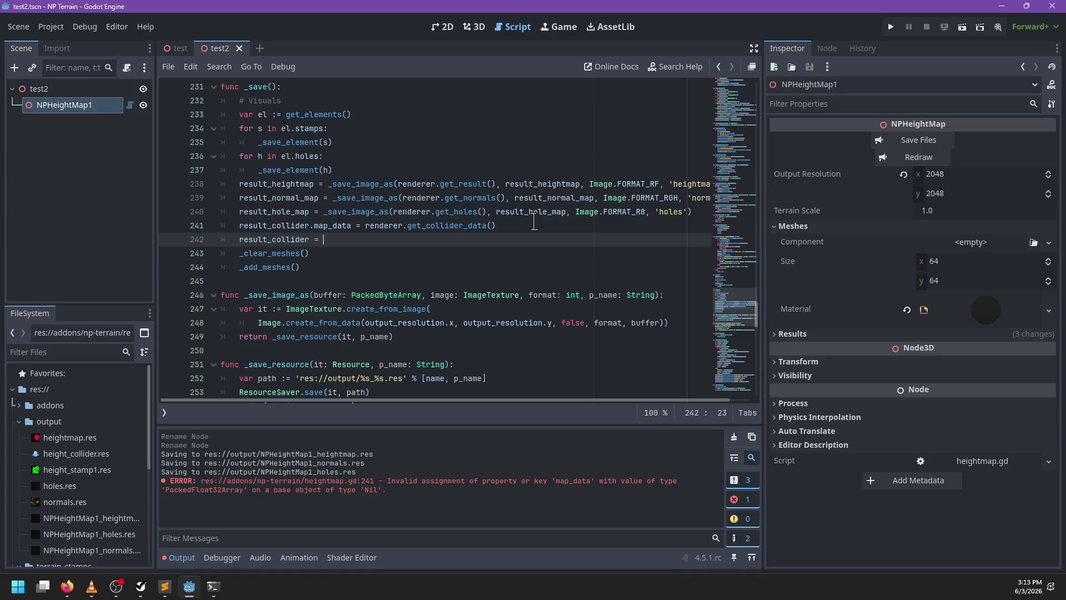
{"action": "type", "text": "_save_res"}
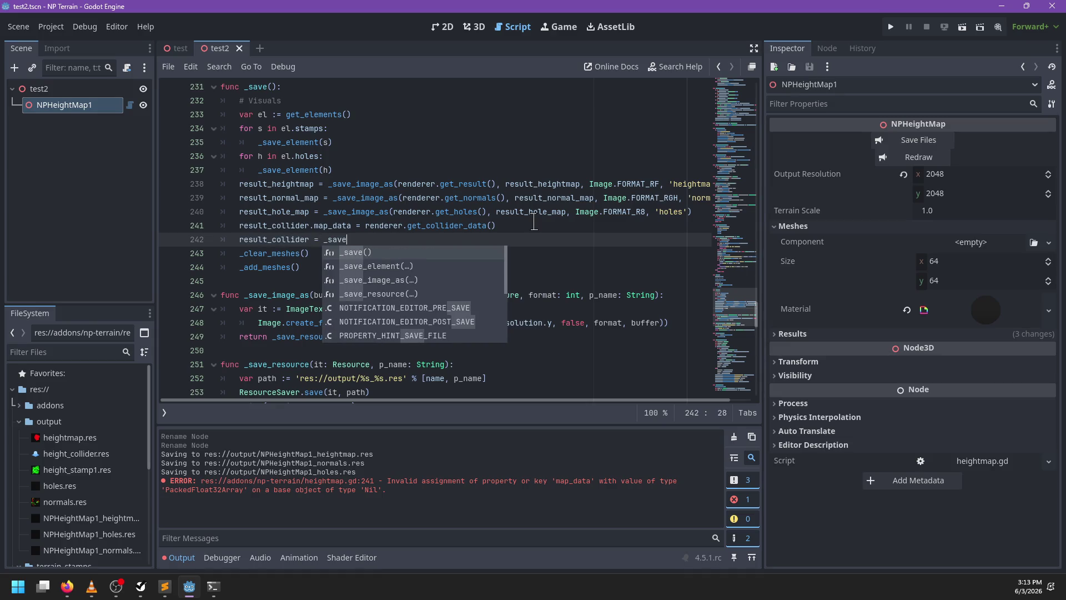
{"action": "key", "text": "Return"}
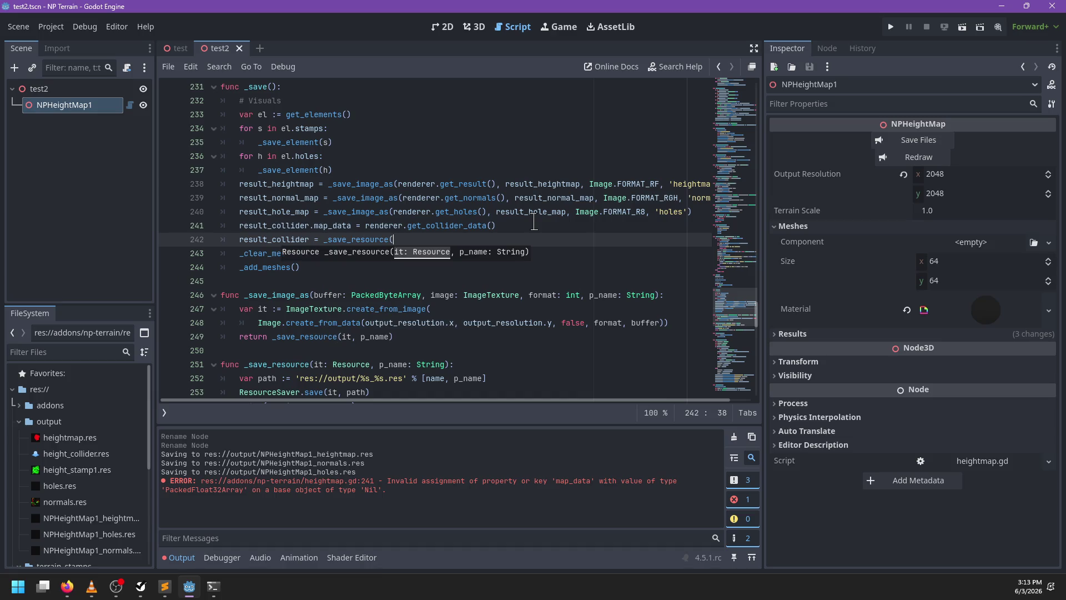
{"action": "type", "text": "der)"}
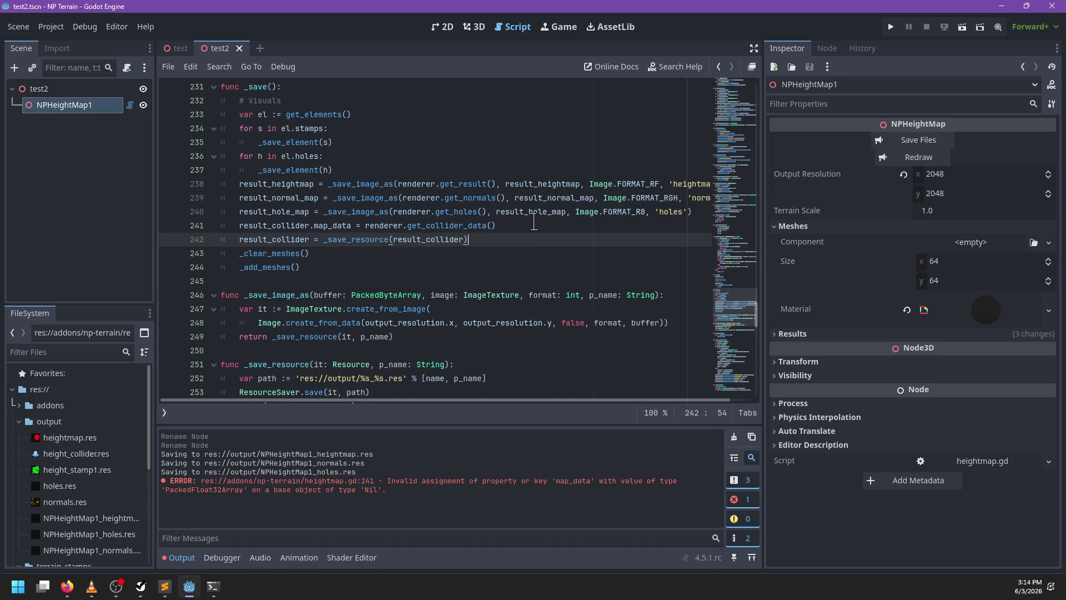
{"action": "key", "text": "ctrl+s"}
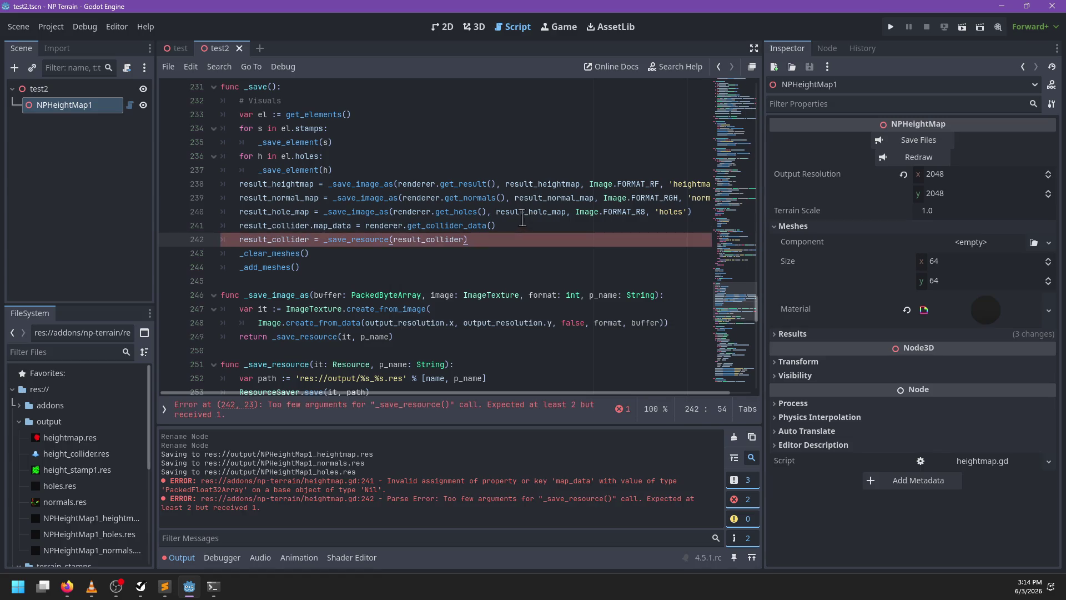
In the test scene, rename the heightmap node to heightmap_test1
{"action": "left_click", "coordinate": [177, 48]}
{"action": "scroll", "coordinate": [69, 164], "scroll_direction": "down", "scroll_amount": 3}
{"action": "scroll", "coordinate": [69, 165], "scroll_direction": "up", "scroll_amount": 10}
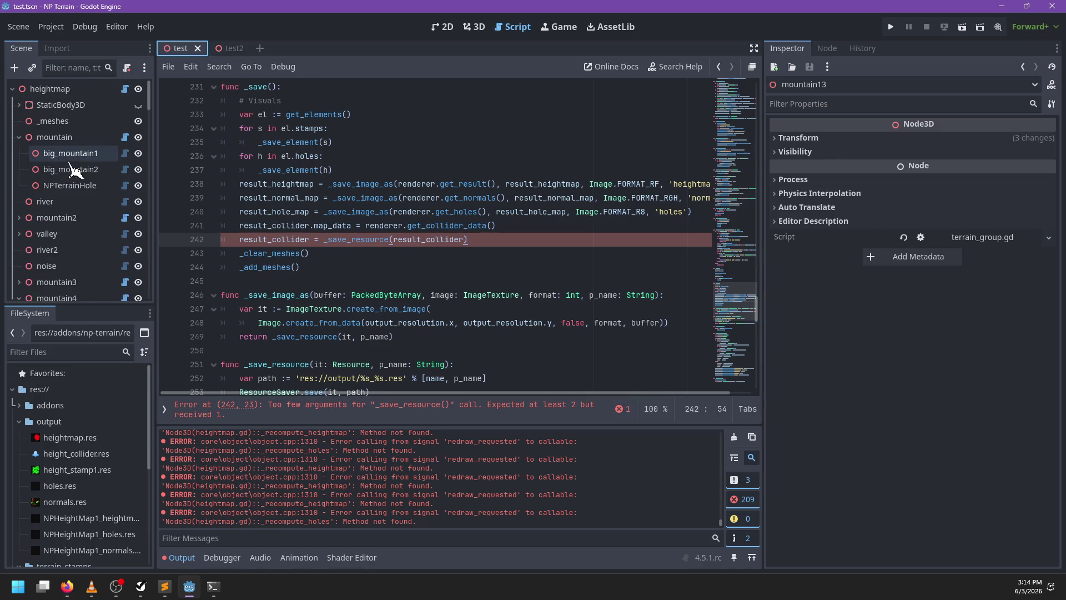
{"action": "double_click", "coordinate": [72, 90]}
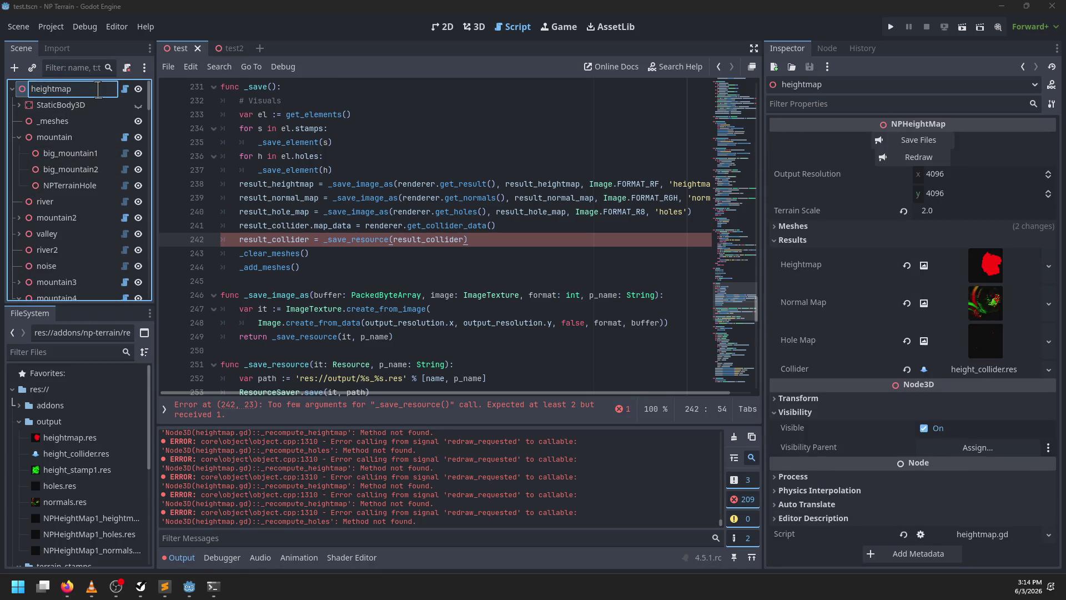
{"action": "type", "text": "_tes"}
{"action": "key", "text": "Return"}
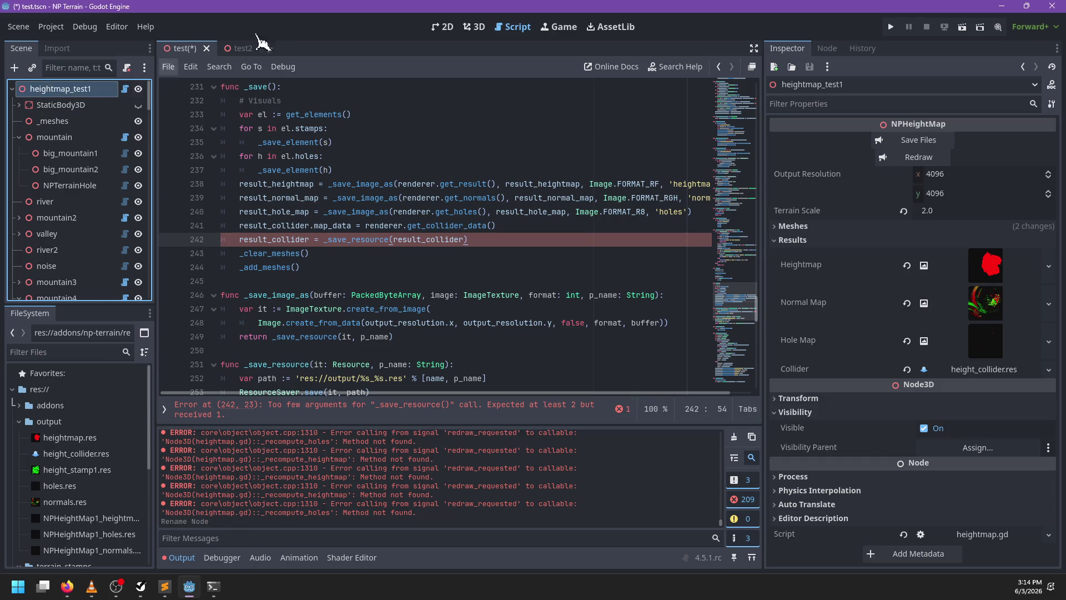
Rename test2's NPHeightMap1 to NPHeightMap2, save both scenes, and return to the script
{"action": "left_click", "coordinate": [234, 48]}
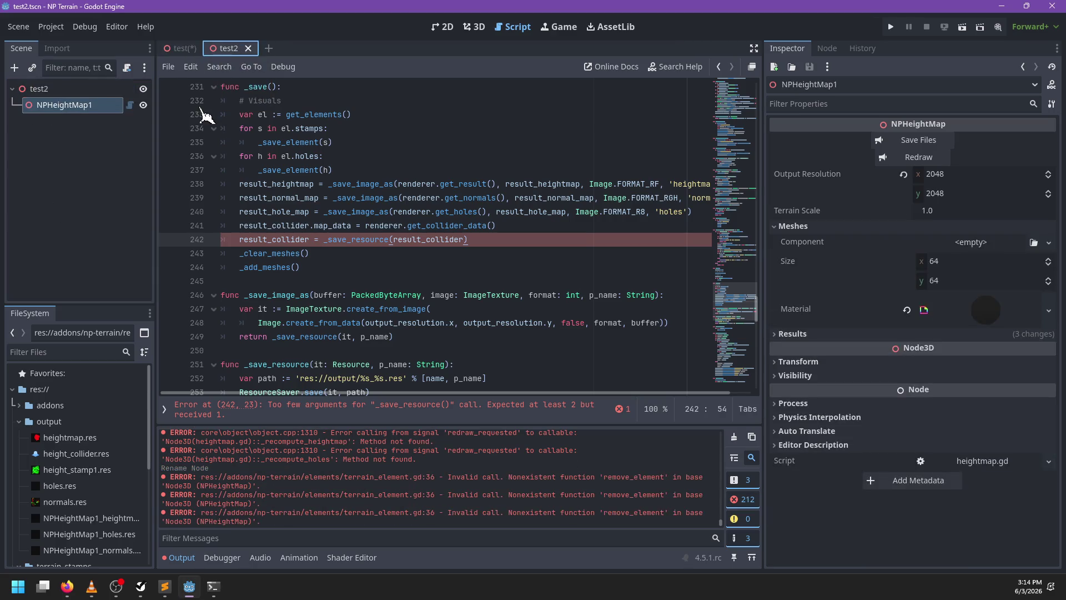
{"action": "double_click", "coordinate": [102, 105]}
{"action": "left_click", "coordinate": [102, 105]}
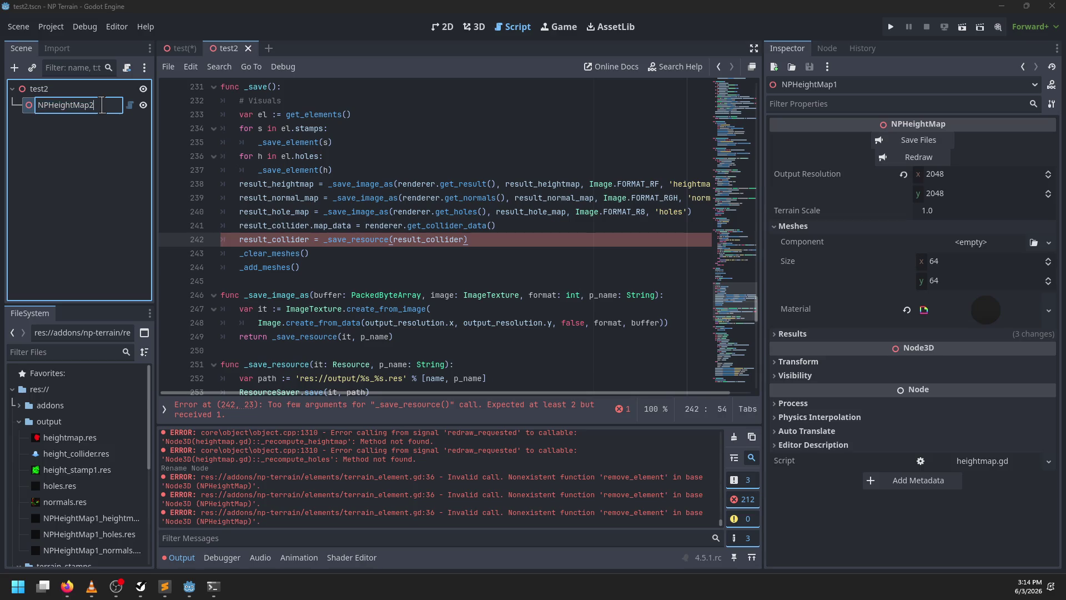
{"action": "key", "text": "Return"}
{"action": "key", "text": "ctrl+s"}
{"action": "left_click", "coordinate": [181, 51]}
{"action": "key", "text": "ctrl+s"}
{"action": "left_click_drag", "start_coordinate": [493, 241], "coordinate": [344, 255]}
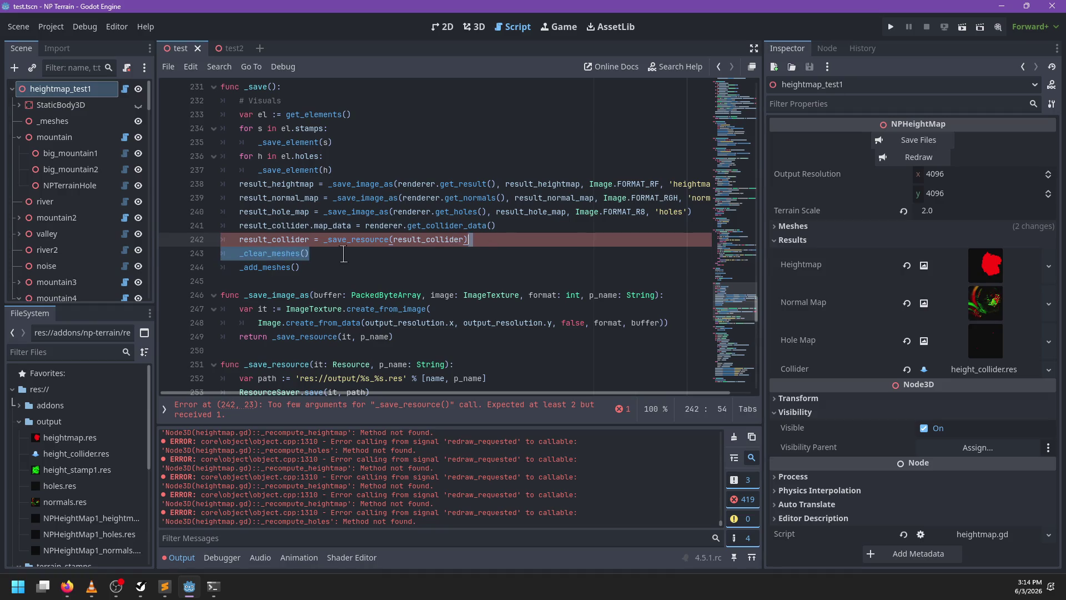
Pass 'collider' as the second _save_resource argument on line 242 and save
{"action": "left_click", "coordinate": [313, 250]}
{"action": "mouse_move", "coordinate": [361, 239]}
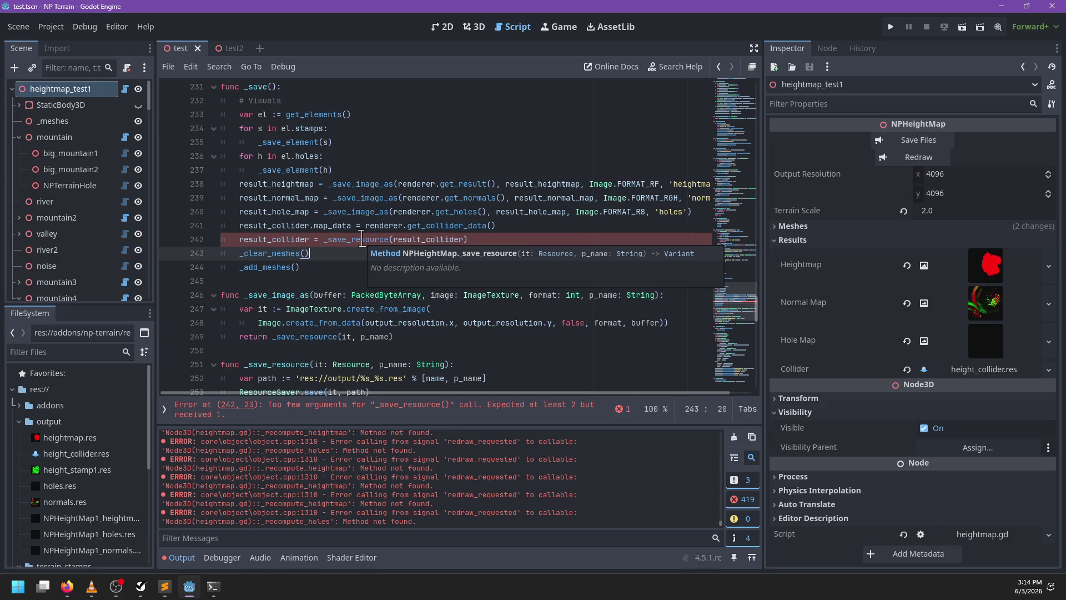
{"action": "left_click", "coordinate": [364, 240]}
{"action": "left_click", "coordinate": [469, 244]}
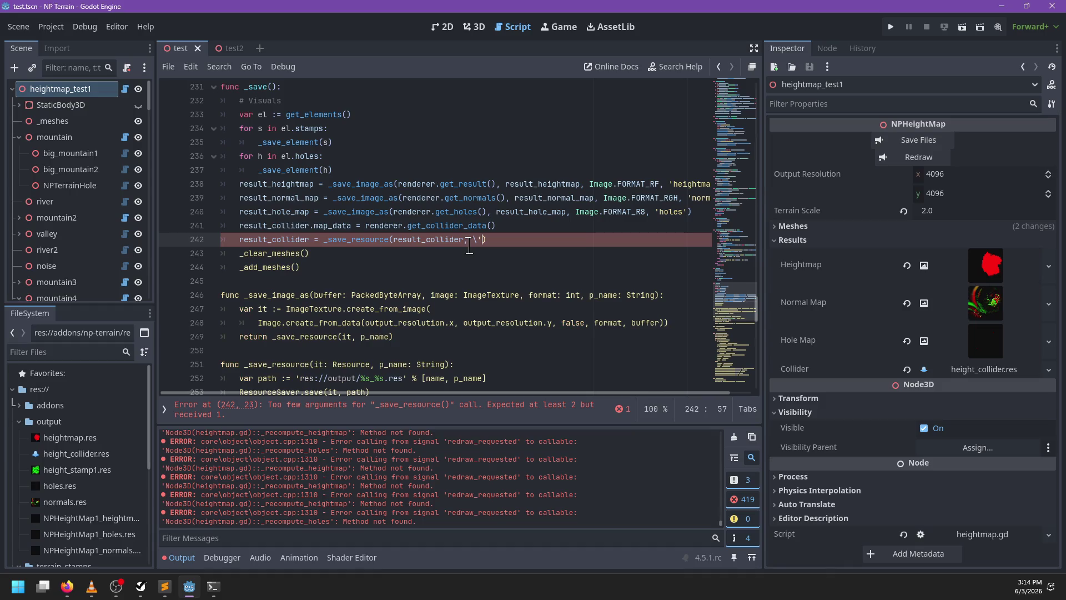
{"action": "type", "text": "'"}
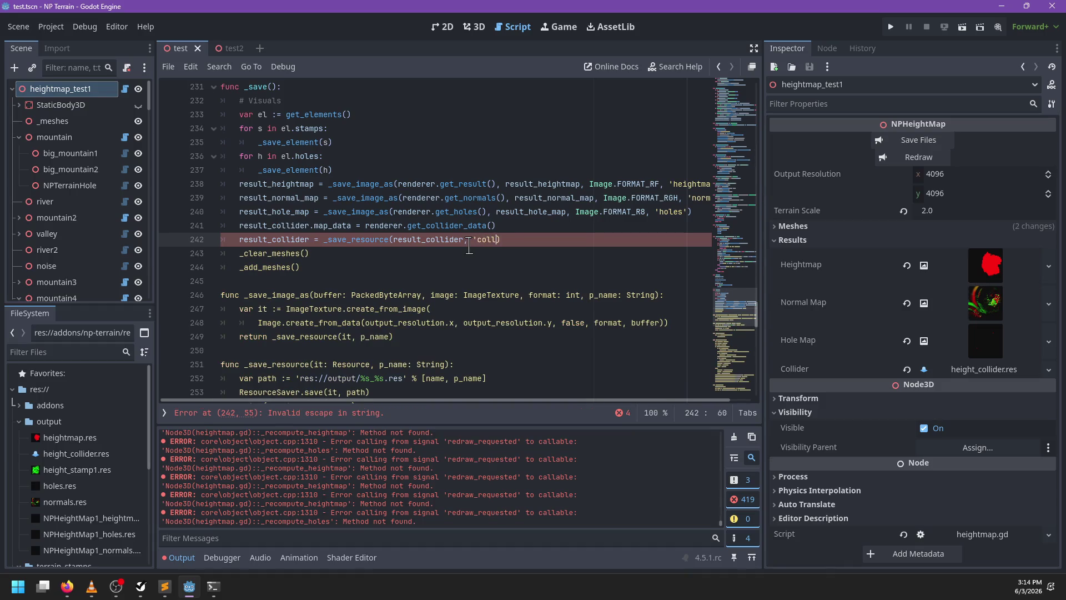
{"action": "type", "text": "'"}
{"action": "key", "text": "ctrl+s"}
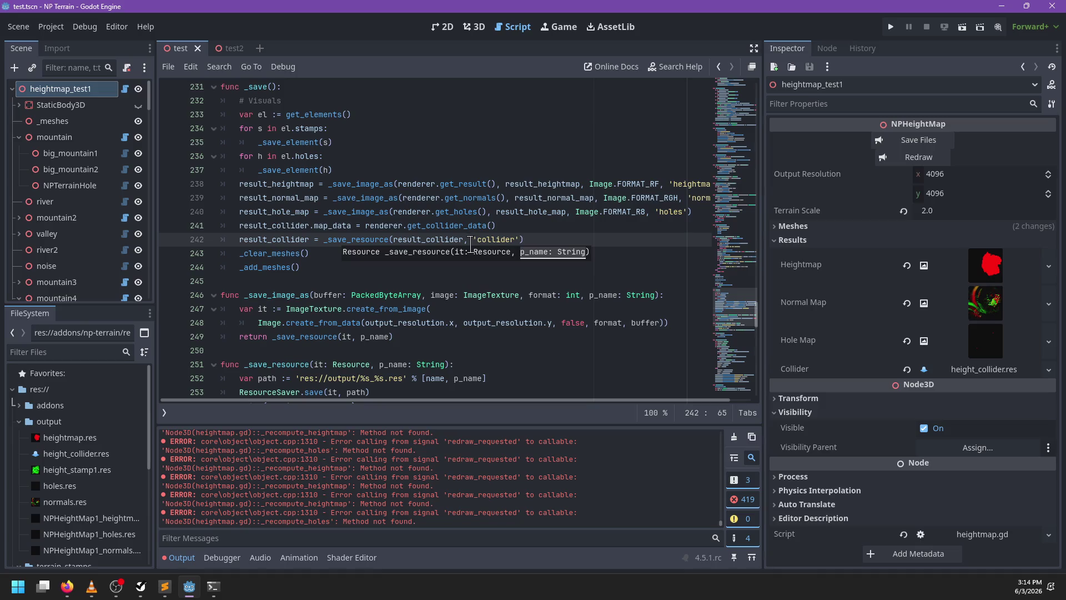
Save the terrain output files, clear the output log, and close all scene tabs
{"action": "left_click", "coordinate": [919, 140]}
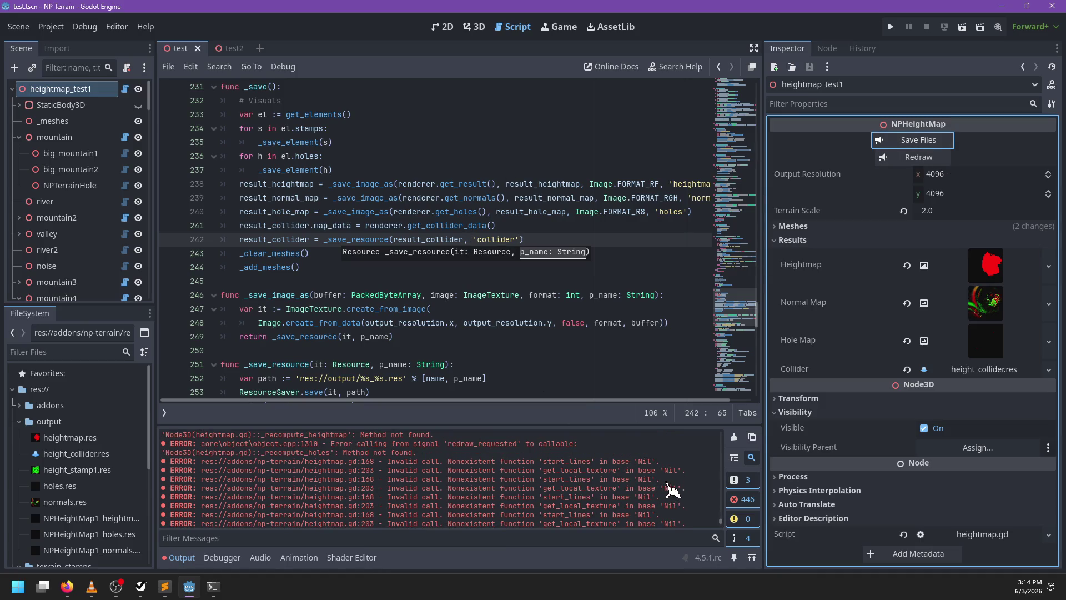
{"action": "left_click", "coordinate": [734, 437]}
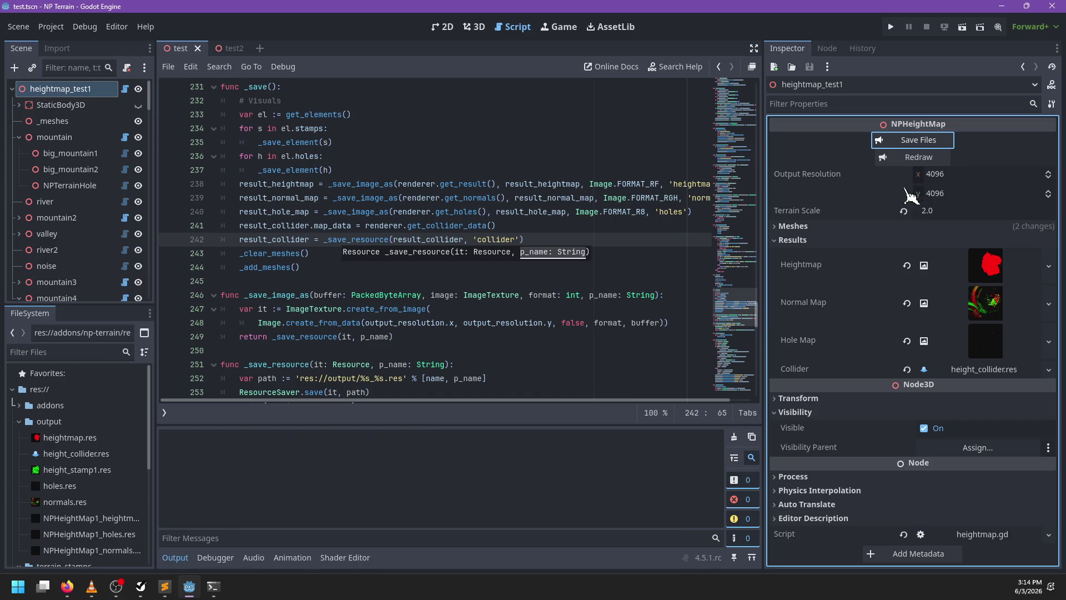
{"action": "right_click", "coordinate": [179, 49]}
{"action": "left_click", "coordinate": [219, 228]}
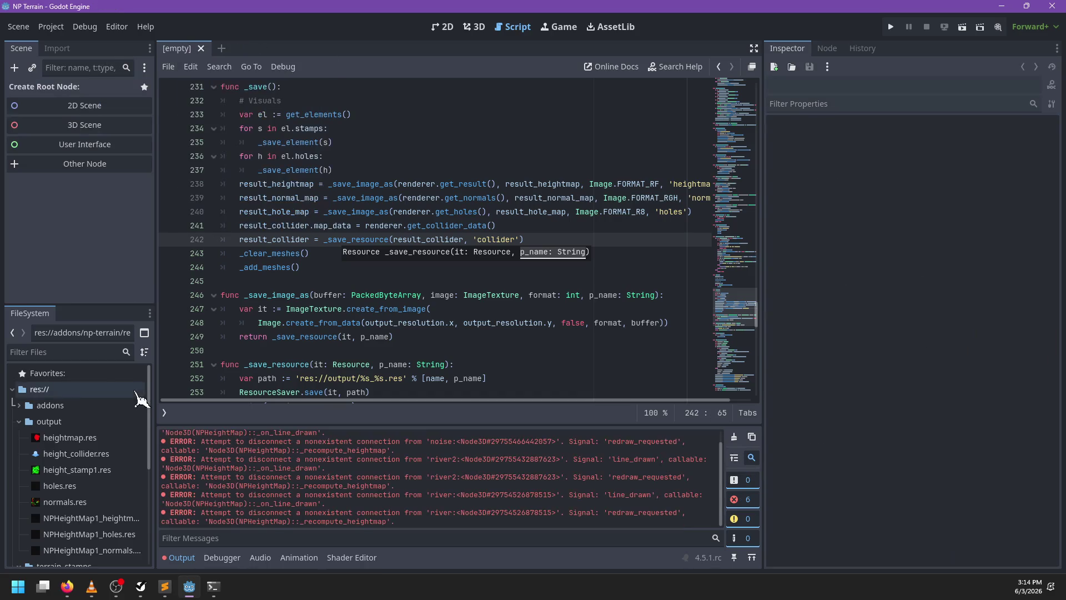
Filter FileSystem for test2 and open test2.tscn
{"action": "left_click", "coordinate": [76, 352]}
{"action": "type", "text": "test2"}
{"action": "double_click", "coordinate": [56, 405]}
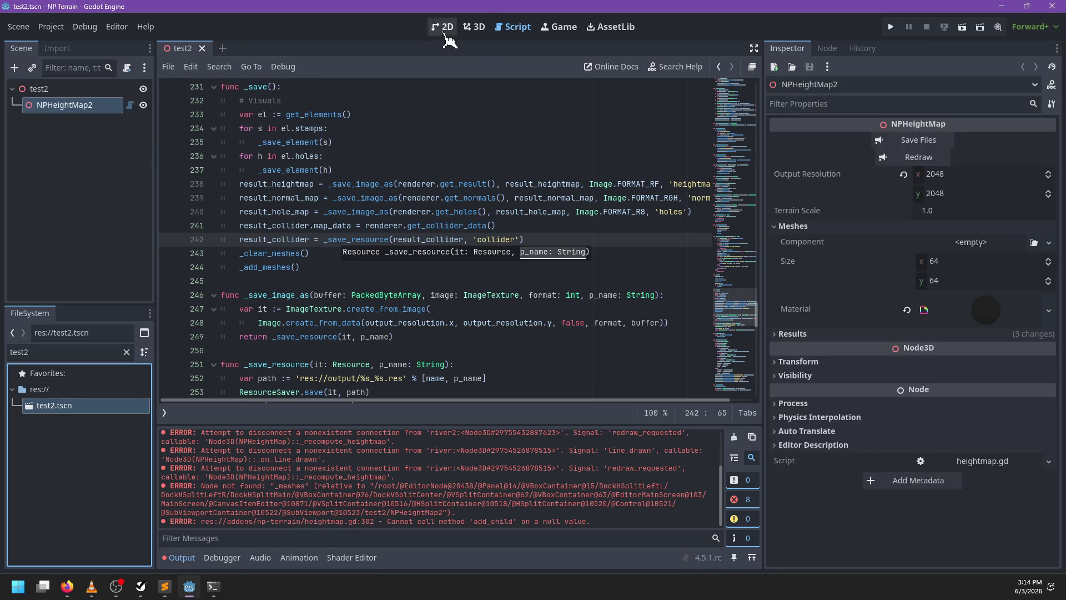
Redraw the NPHeightMap2 terrain in the 3D view and open its heightmap.gd script
{"action": "left_click", "coordinate": [474, 26]}
{"action": "left_click", "coordinate": [919, 158]}
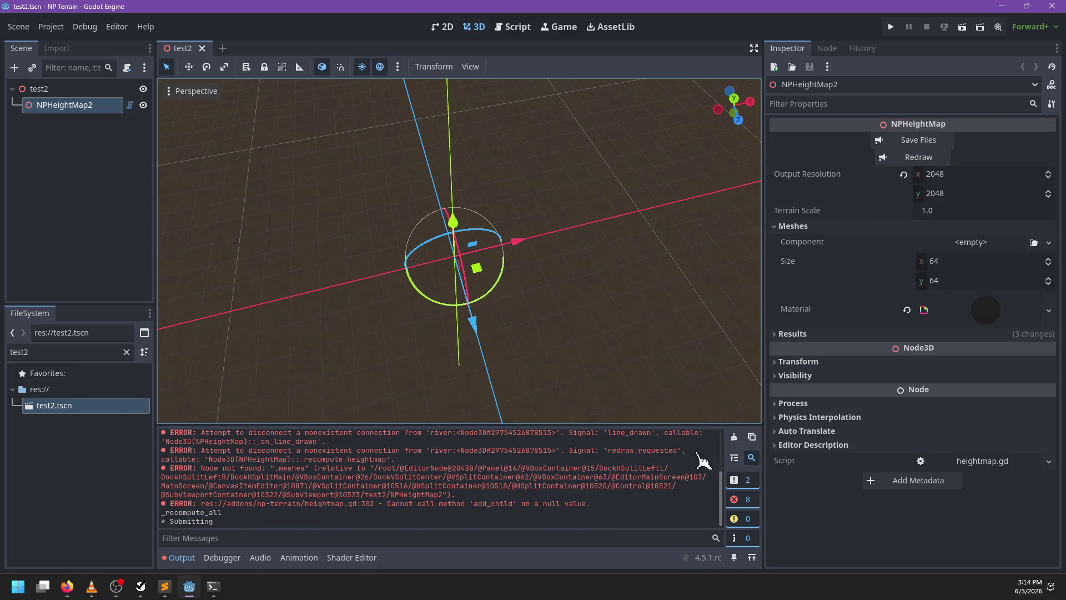
{"action": "left_click", "coordinate": [734, 436]}
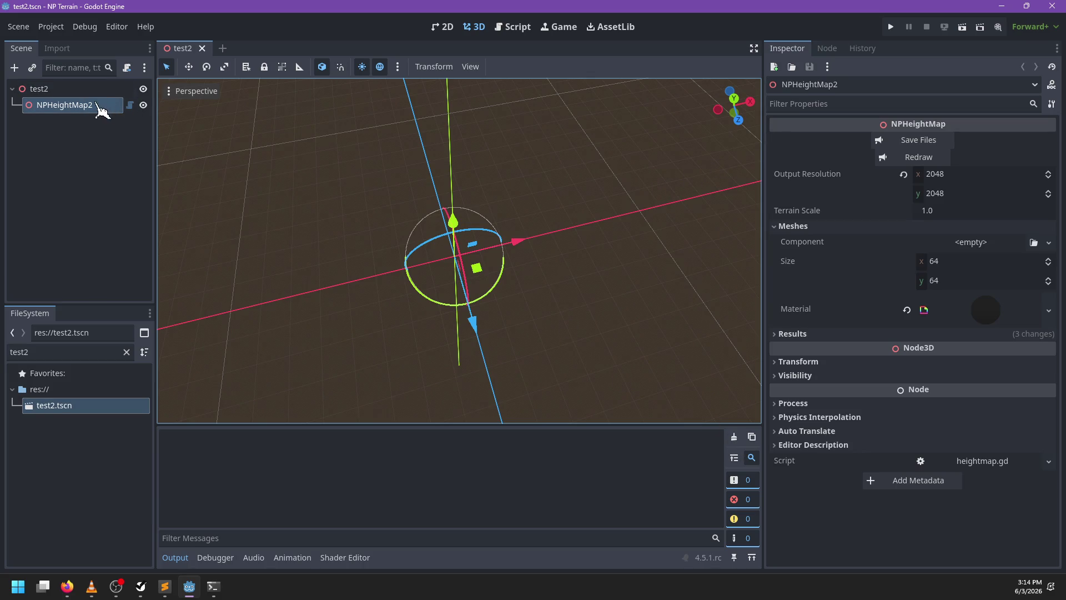
{"action": "left_click", "coordinate": [130, 105]}
{"action": "scroll", "coordinate": [517, 189], "scroll_direction": "up", "scroll_amount": 5}
{"action": "scroll", "coordinate": [514, 189], "scroll_direction": "up", "scroll_amount": 9}
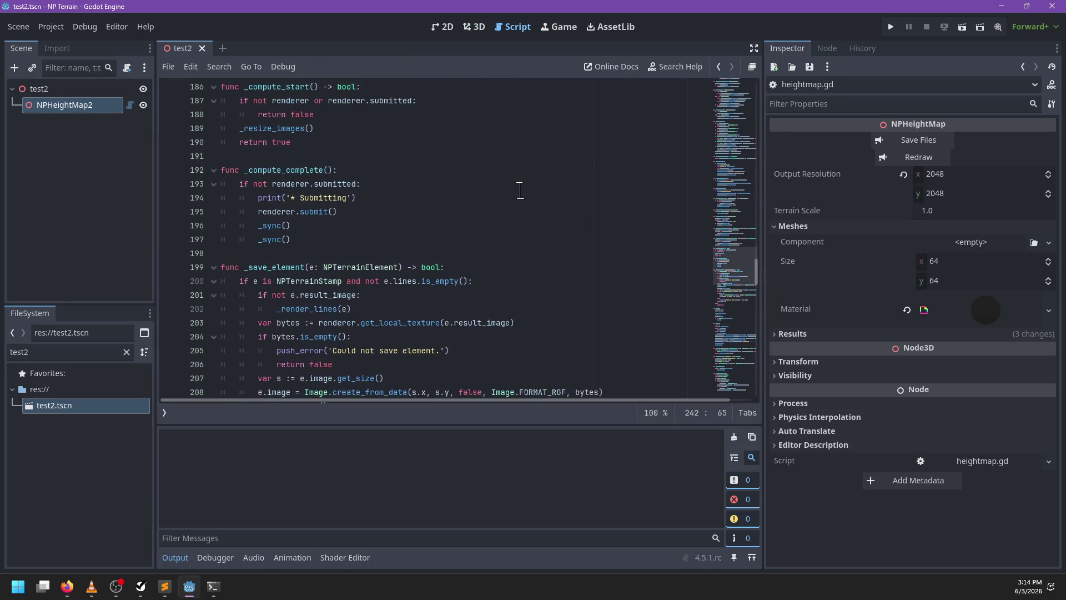
{"action": "key", "text": "ctrl+f"}
{"action": "type", "text": "_meshes"}
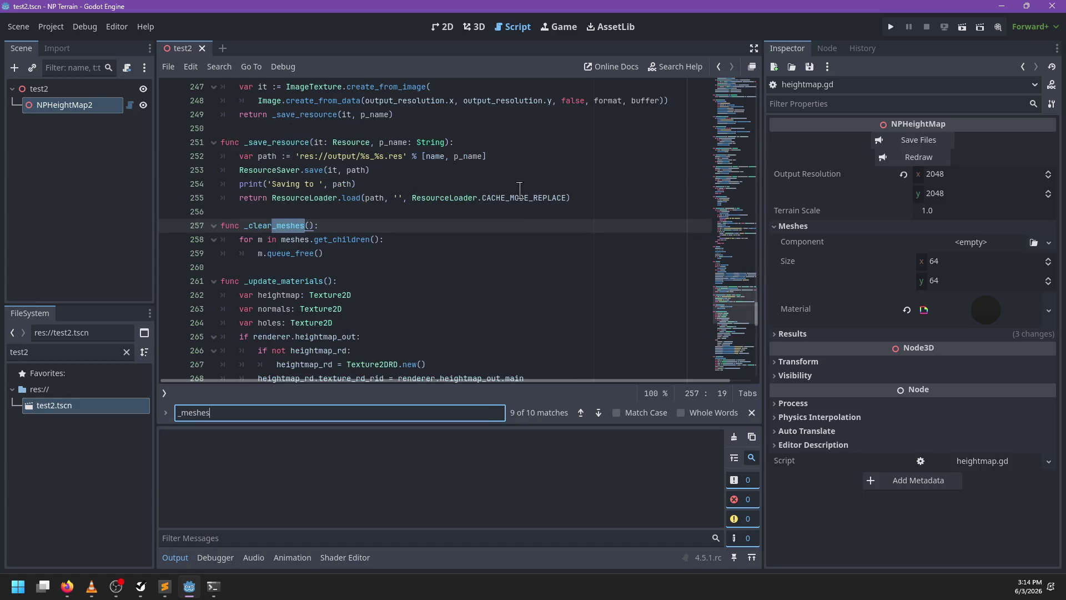
{"action": "key", "text": "Return"}
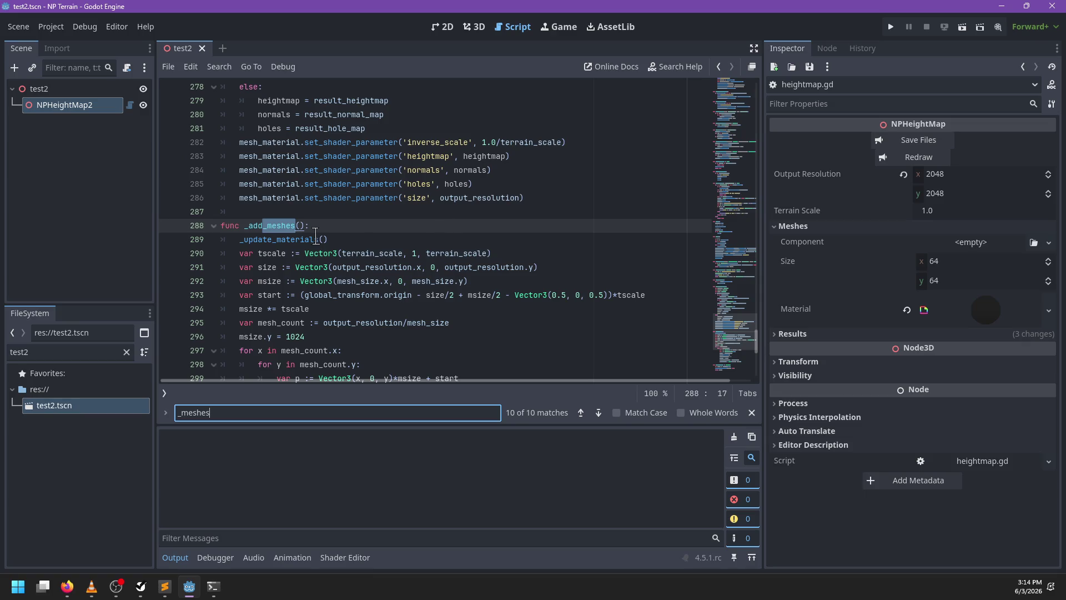
{"action": "key", "text": "Escape"}
{"action": "scroll", "coordinate": [286, 222], "scroll_direction": "down", "scroll_amount": 3}
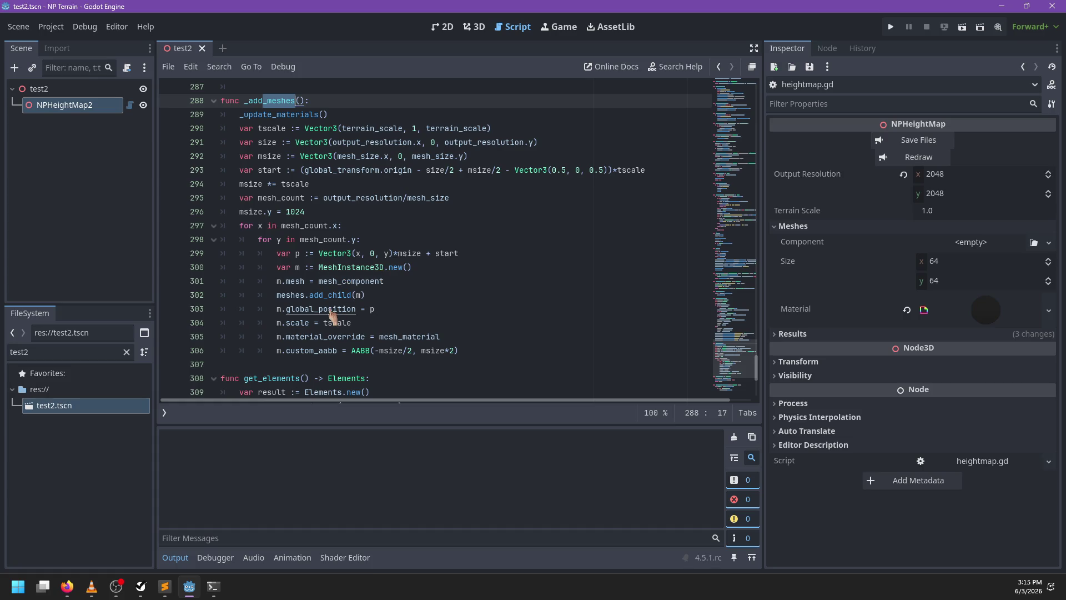
{"action": "left_click_drag", "start_coordinate": [732, 346], "coordinate": [726, 83]}
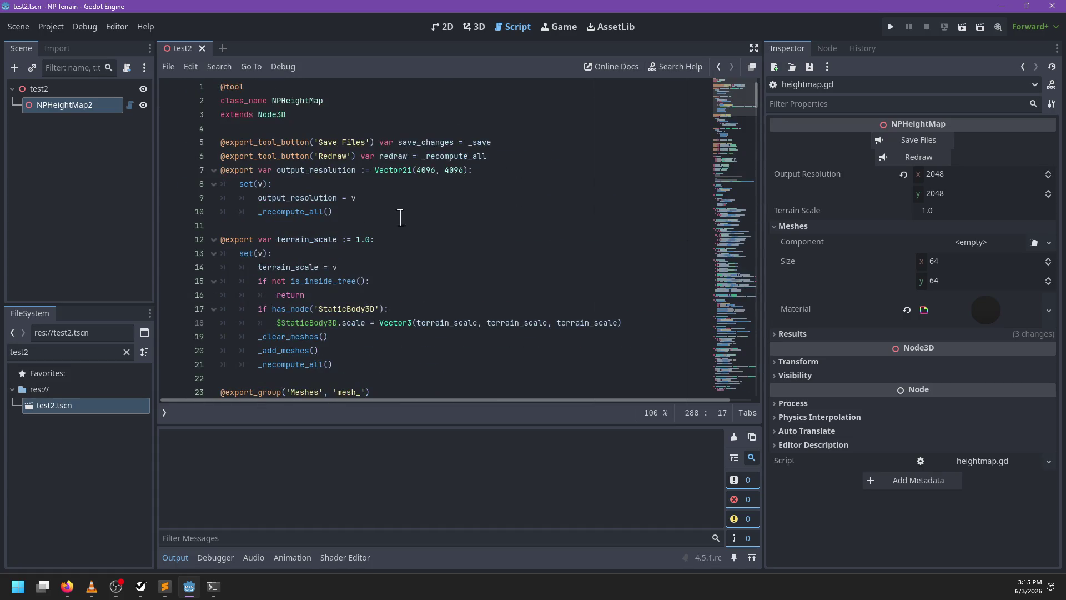
{"action": "scroll", "coordinate": [458, 212], "scroll_direction": "down", "scroll_amount": 3}
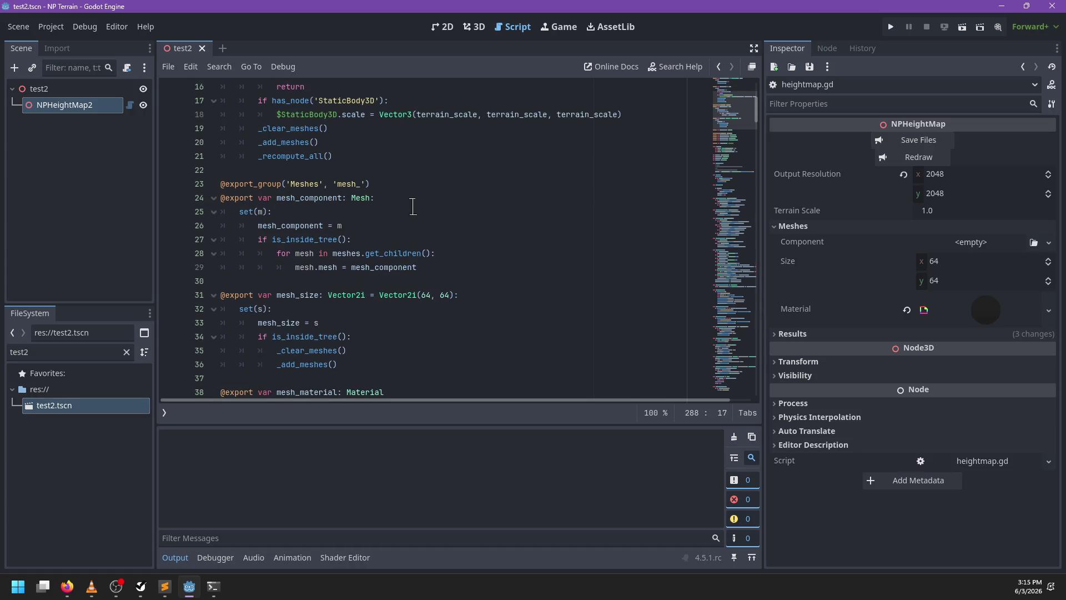
{"action": "left_click", "coordinate": [309, 184]}
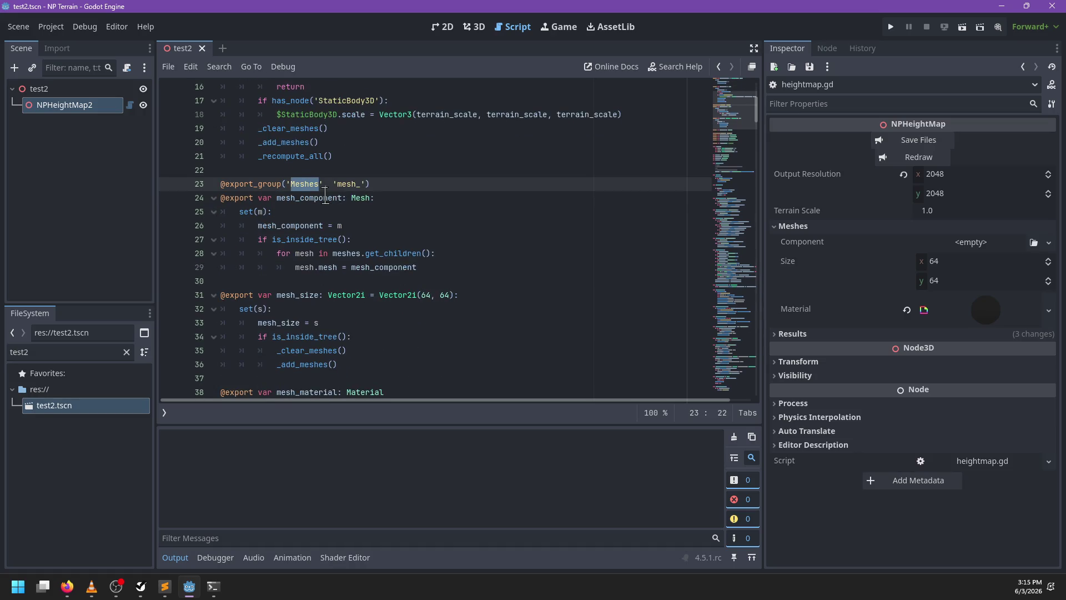
{"action": "double_click", "coordinate": [325, 197]}
{"action": "left_click", "coordinate": [826, 334]}
{"action": "left_click", "coordinate": [823, 333]}
{"action": "double_click", "coordinate": [65, 349]}
{"action": "type", "text": "mesh"}
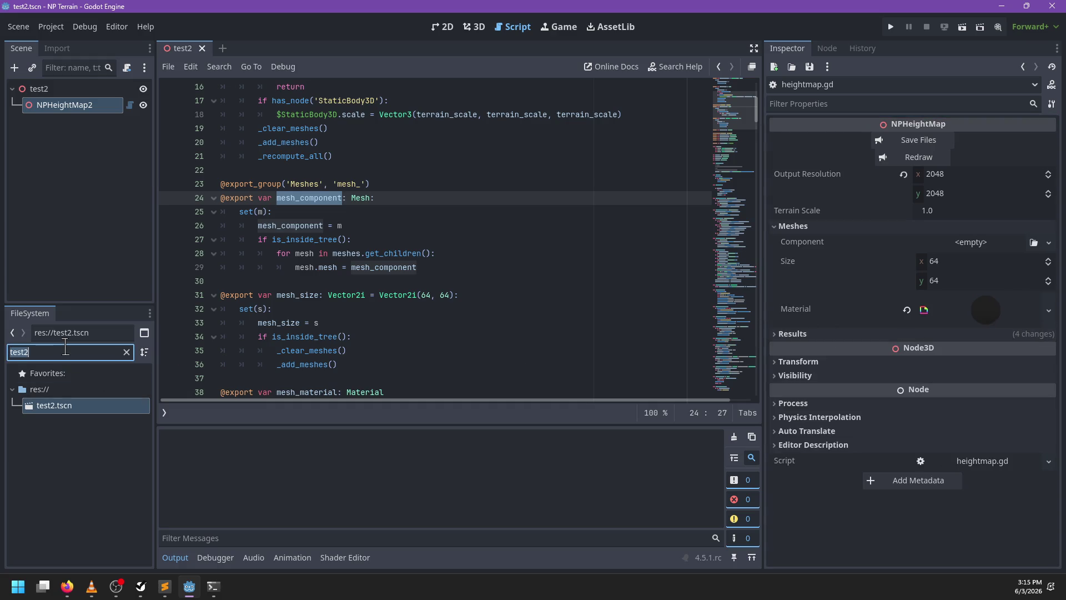
Default mesh_component to preload('res://addons/np-terrain/meshes/terrain_64x64_Plane.res') and save the script
{"action": "key", "text": "BackSpace"}
{"action": "key", "text": "BackSpace"}
{"action": "key", "text": "BackSpace"}
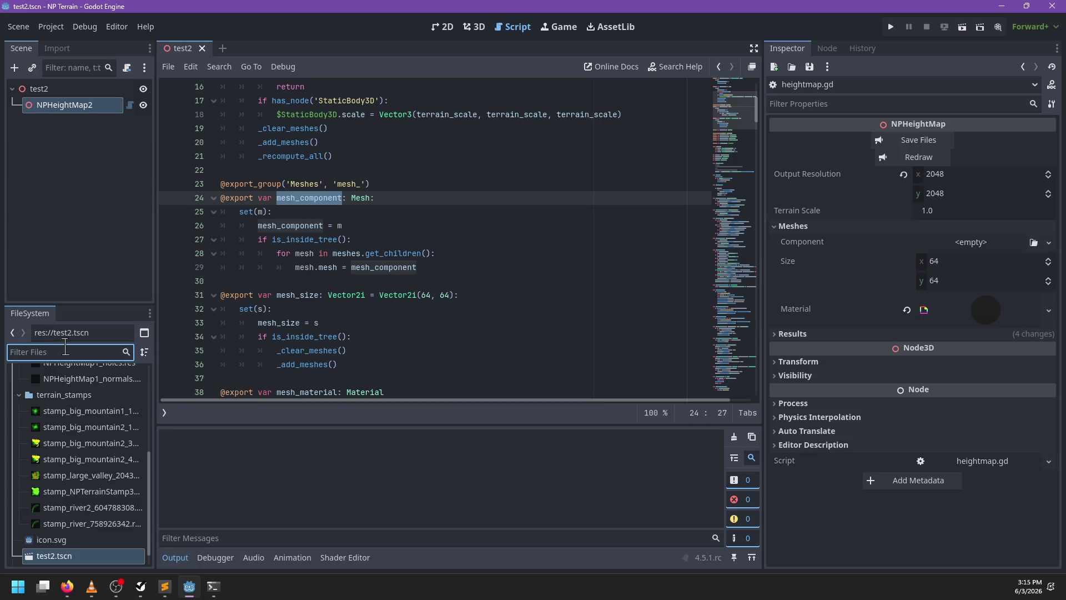
{"action": "type", "text": "64"}
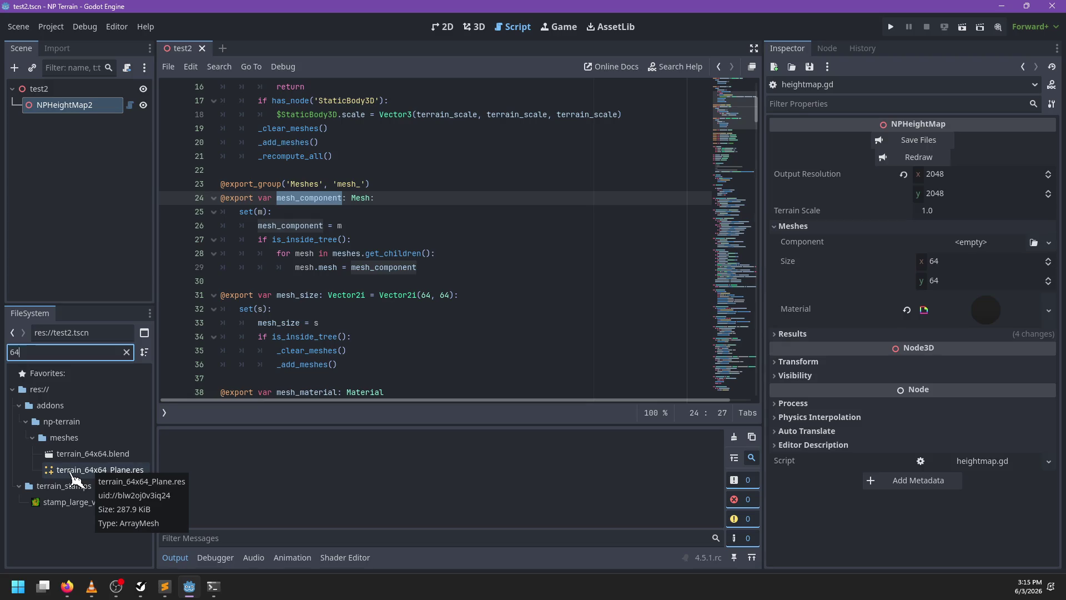
{"action": "left_click", "coordinate": [405, 184]}
{"action": "left_click", "coordinate": [406, 195]}
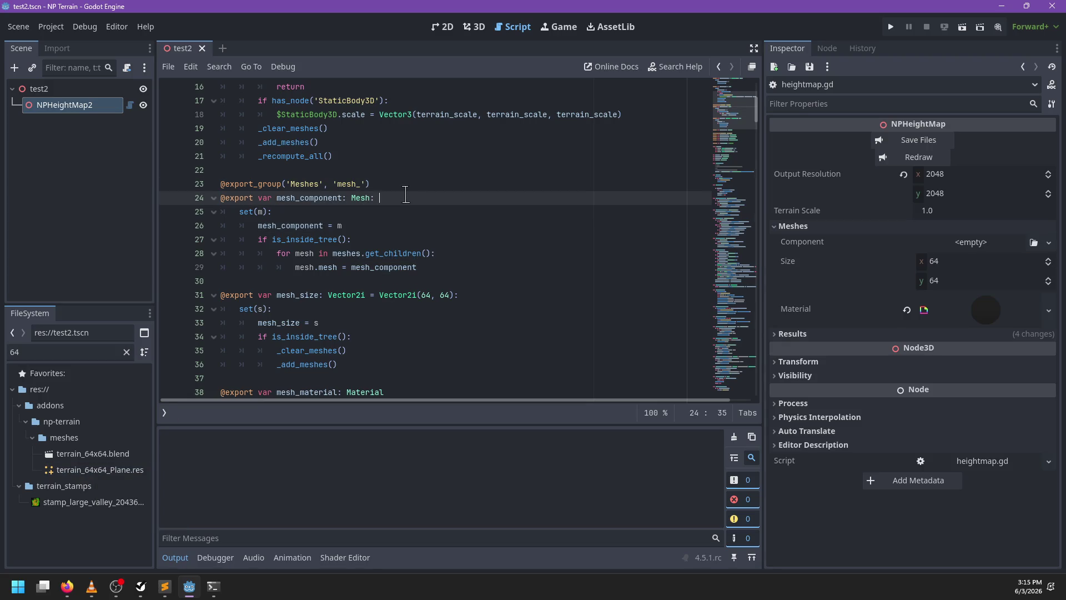
{"action": "type", "text": "=pre"}
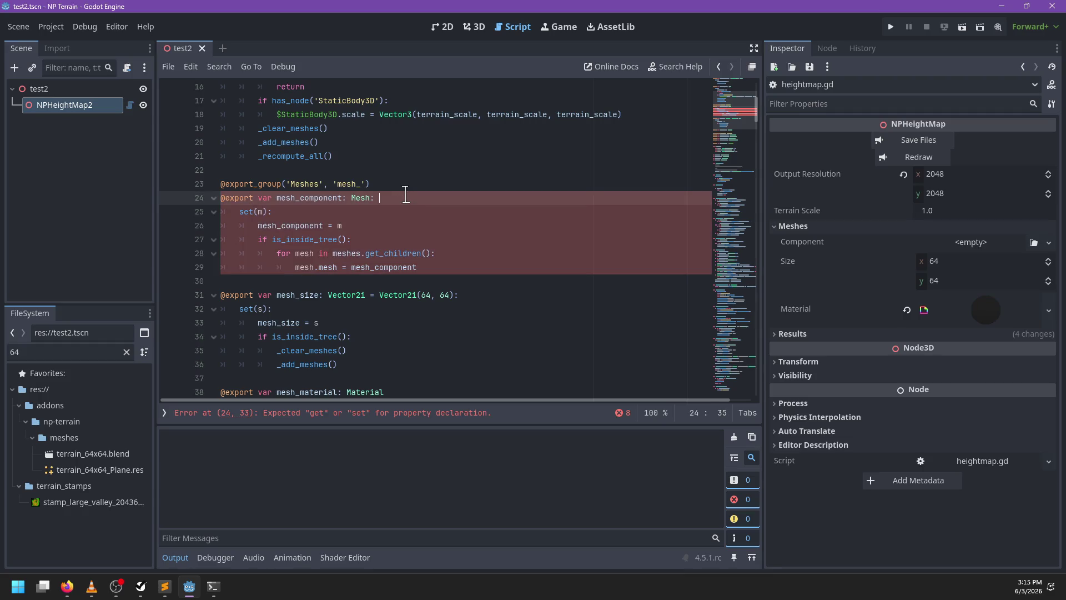
{"action": "type", "text": " = preload"}
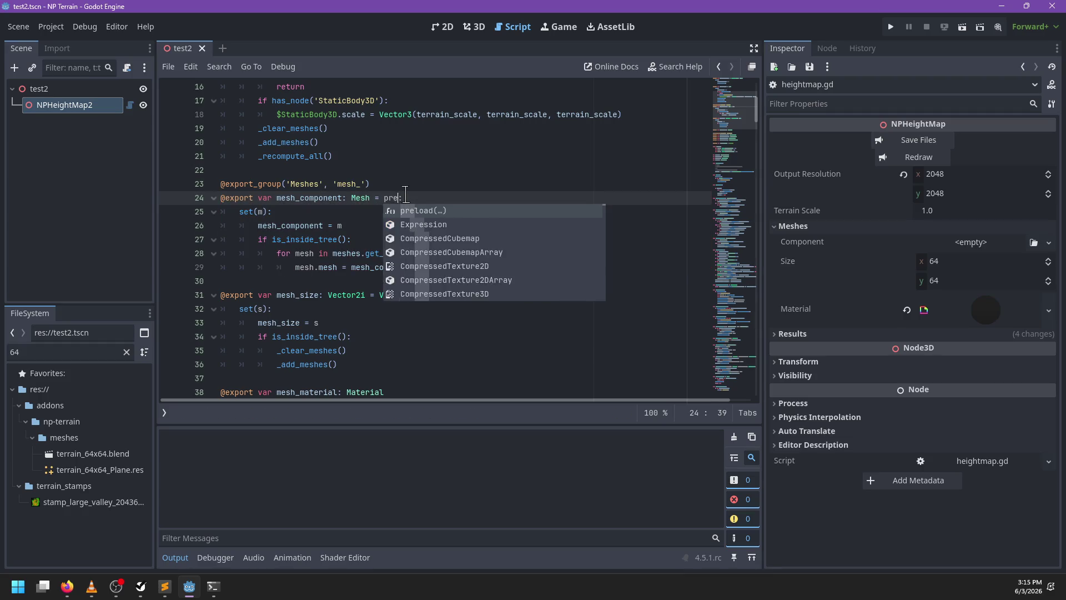
{"action": "type", "text": "()"}
{"action": "type", "text": "'"}
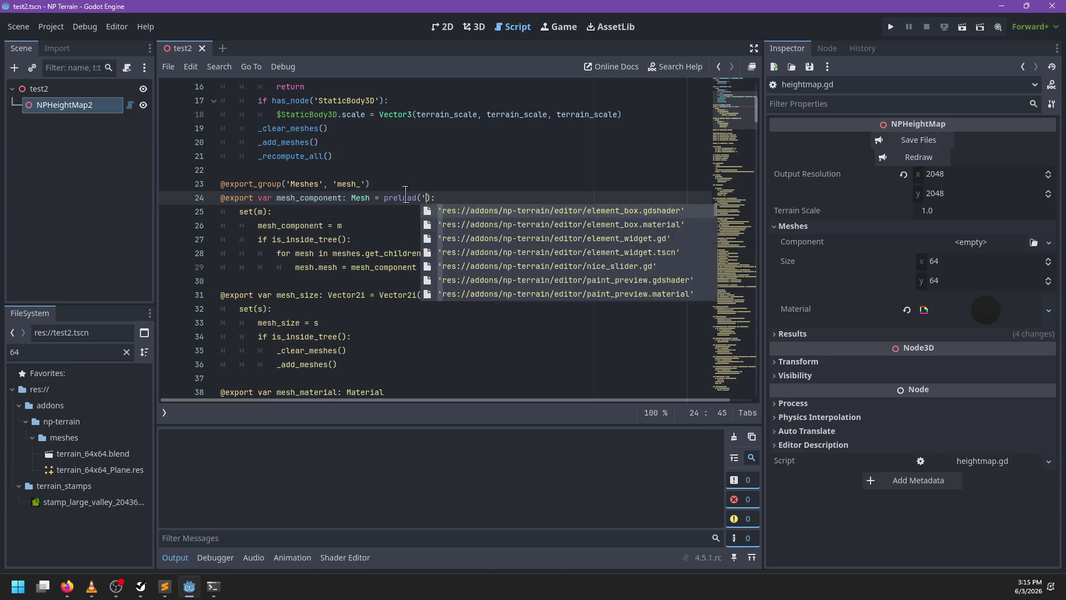
{"action": "key", "text": "Escape"}
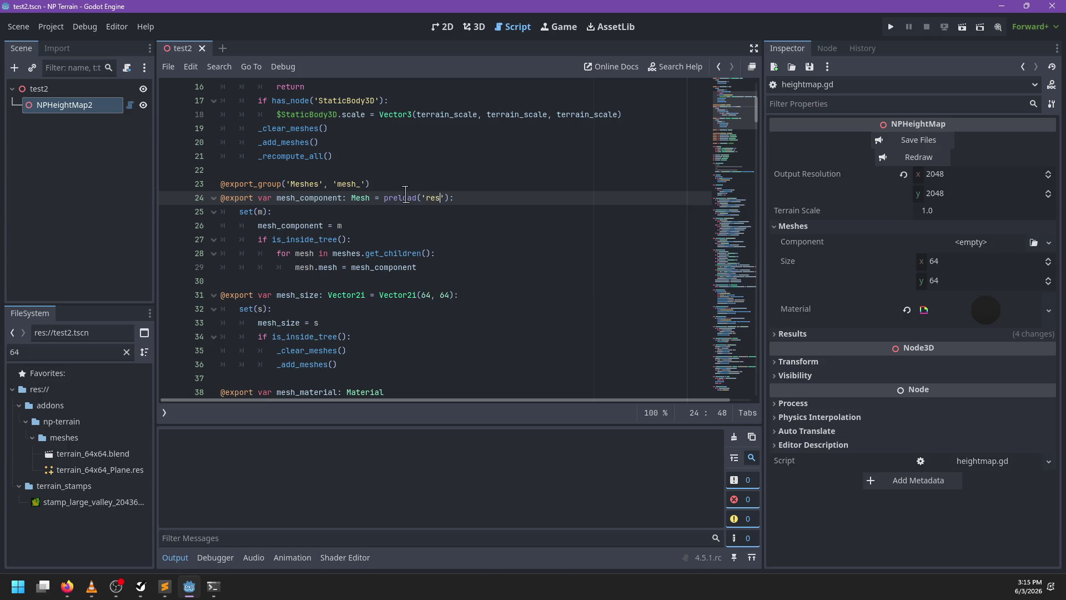
{"action": "key", "text": "BackSpace"}
{"action": "key", "text": "BackSpace"}
{"action": "key", "text": "BackSpace"}
{"action": "type", "text": "64x64"}
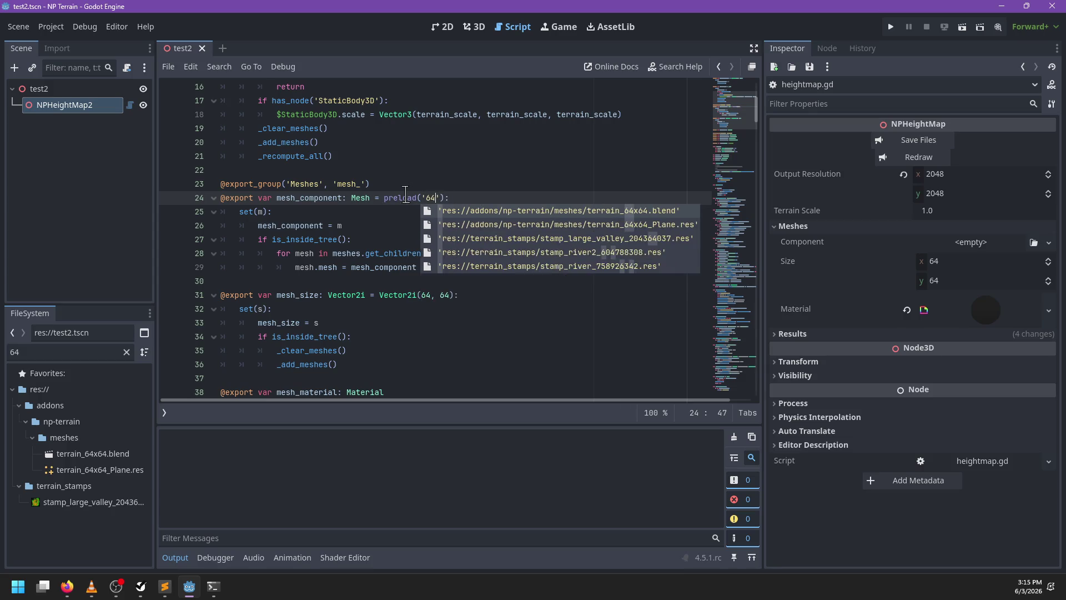
{"action": "key", "text": "Down"}
{"action": "key", "text": "Return"}
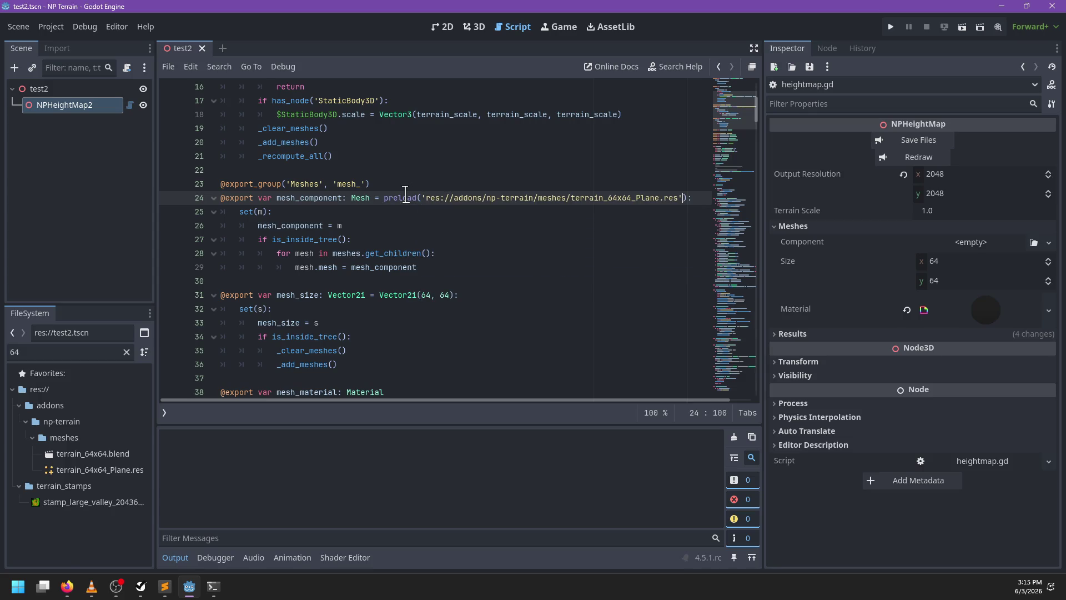
{"action": "key", "text": "Right"}
{"action": "key", "text": "ctrl+s"}
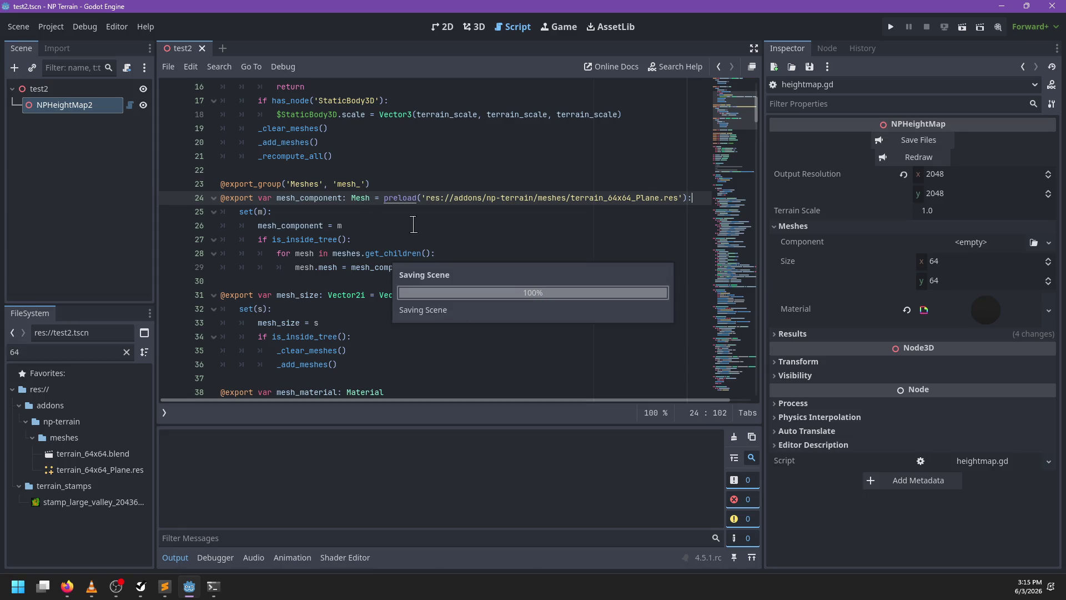
{"action": "left_click", "coordinate": [387, 216]}
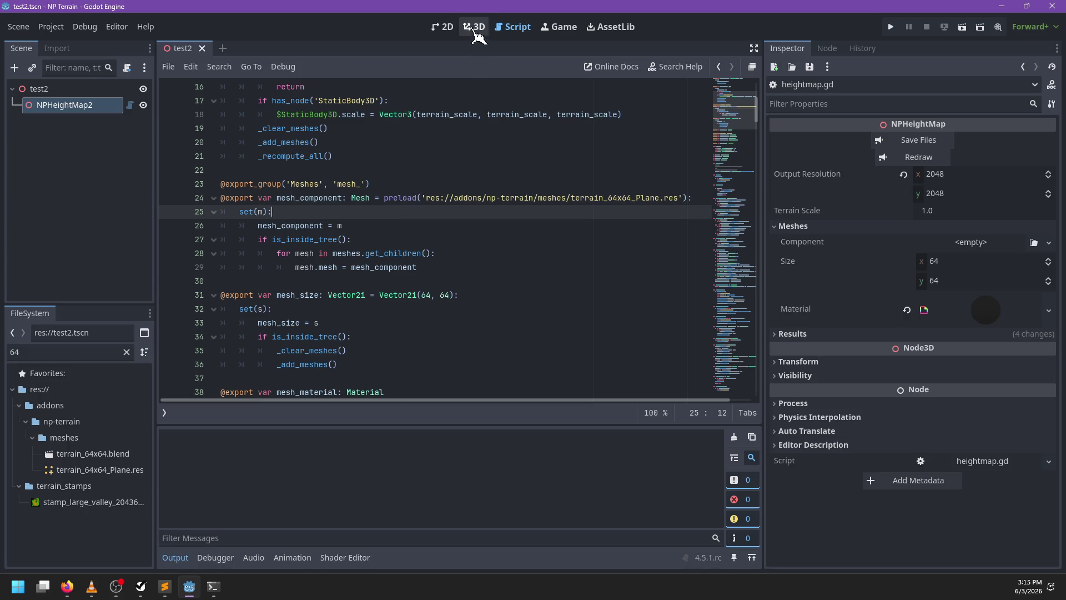
Assign terrain_64x64_Plane.res as NPHeightMap2's mesh component, save the terrain files, and clear the output log
{"action": "left_click", "coordinate": [476, 26]}
{"action": "mouse_move", "coordinate": [515, 249]}
{"action": "left_mouse_down"}
{"action": "mouse_move", "coordinate": [409, 191]}
{"action": "mouse_move", "coordinate": [610, 195]}
{"action": "mouse_move", "coordinate": [668, 243]}
{"action": "left_mouse_up"}
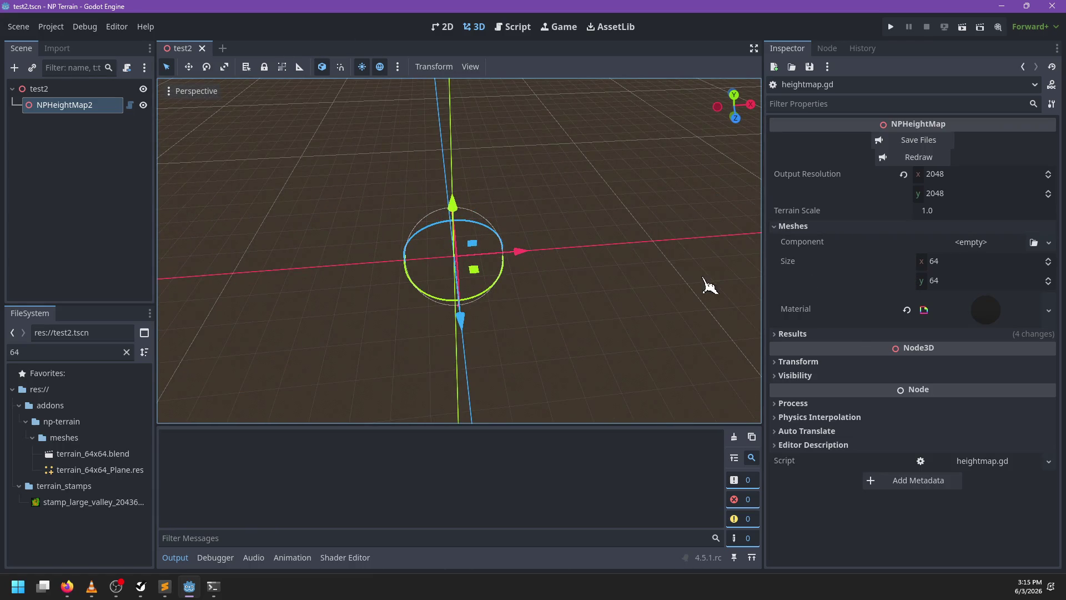
{"action": "mouse_move", "coordinate": [128, 470]}
{"action": "left_mouse_down"}
{"action": "mouse_move", "coordinate": [897, 244]}
{"action": "mouse_move", "coordinate": [964, 241]}
{"action": "left_mouse_up"}
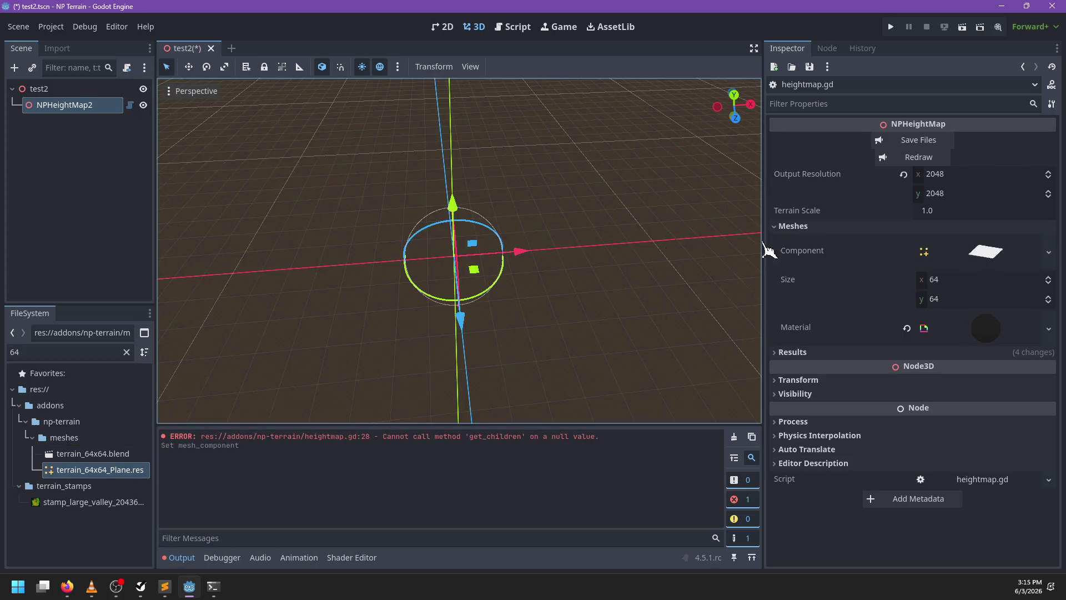
{"action": "left_click", "coordinate": [932, 143]}
{"action": "left_click_drag", "start_coordinate": [528, 200], "coordinate": [468, 213]}
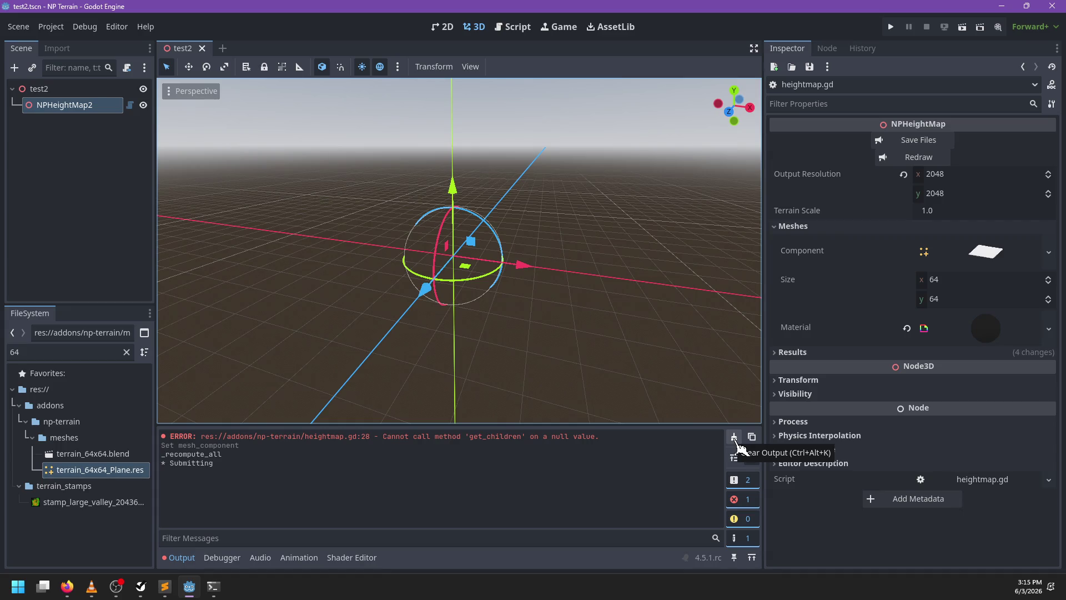
{"action": "left_click", "coordinate": [736, 442]}
{"action": "left_click", "coordinate": [130, 105]}
{"action": "left_click", "coordinate": [446, 198]}
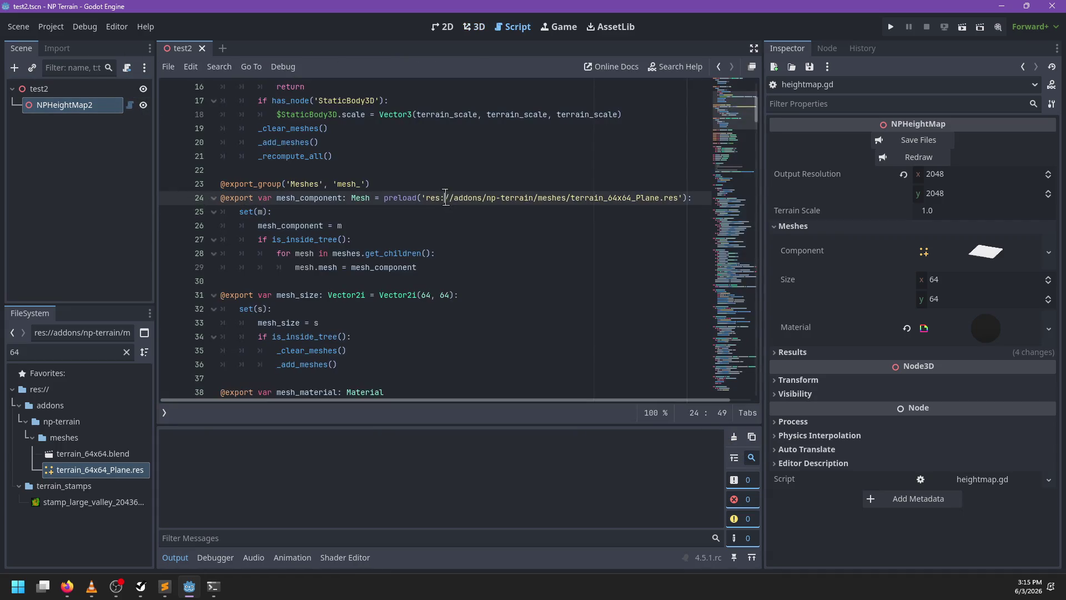
Type the meshes declaration as 'Node3D = $' and add a blank line in _ready
{"action": "left_click", "coordinate": [348, 253]}
{"action": "double_click", "coordinate": [347, 254]}
{"action": "scroll", "coordinate": [430, 267], "scroll_direction": "up", "scroll_amount": 5}
{"action": "scroll", "coordinate": [437, 266], "scroll_direction": "down", "scroll_amount": 5}
{"action": "scroll", "coordinate": [436, 267], "scroll_direction": "up", "scroll_amount": 5}
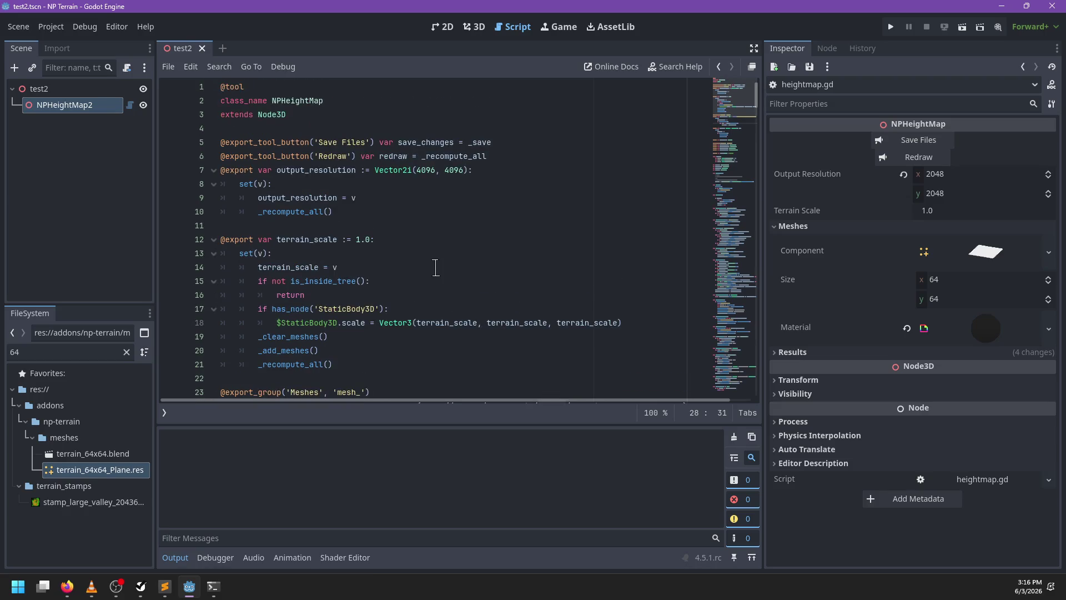
{"action": "scroll", "coordinate": [435, 268], "scroll_direction": "down", "scroll_amount": 5}
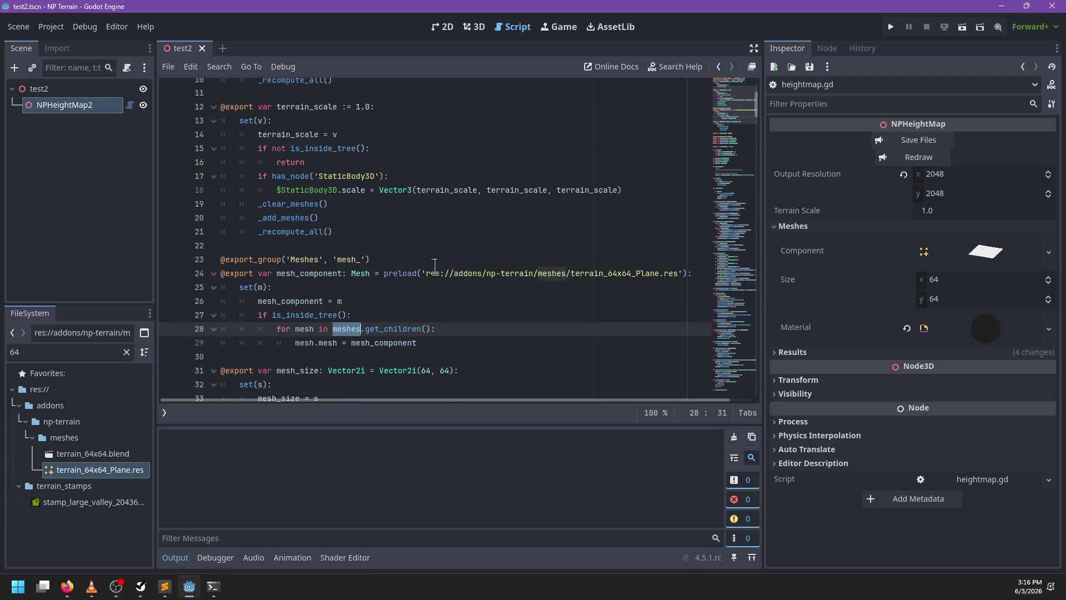
{"action": "scroll", "coordinate": [435, 268], "scroll_direction": "down", "scroll_amount": 5}
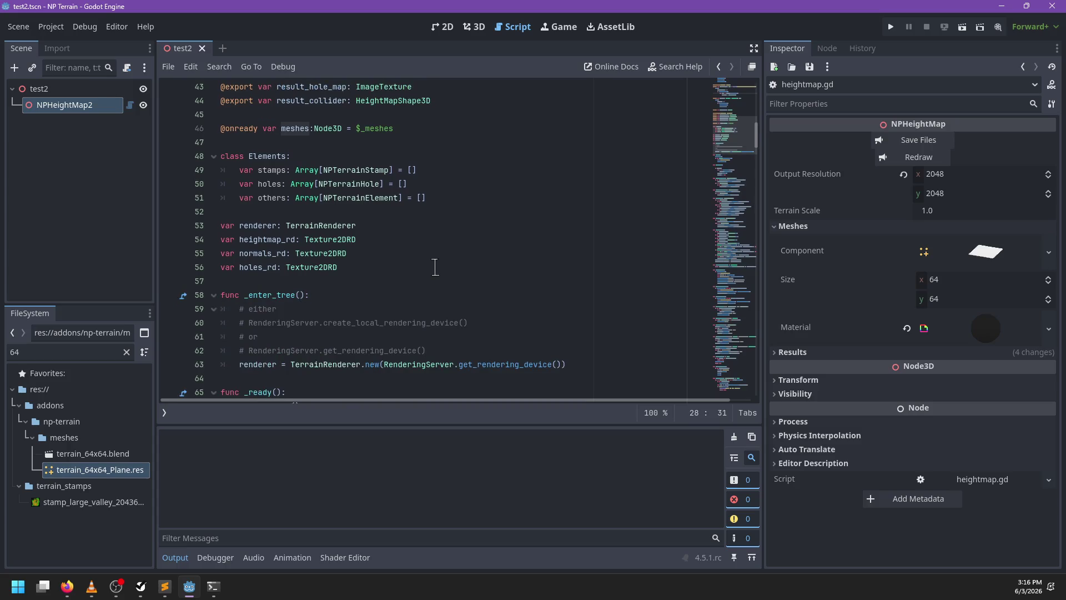
{"action": "scroll", "coordinate": [390, 212], "scroll_direction": "up", "scroll_amount": 1}
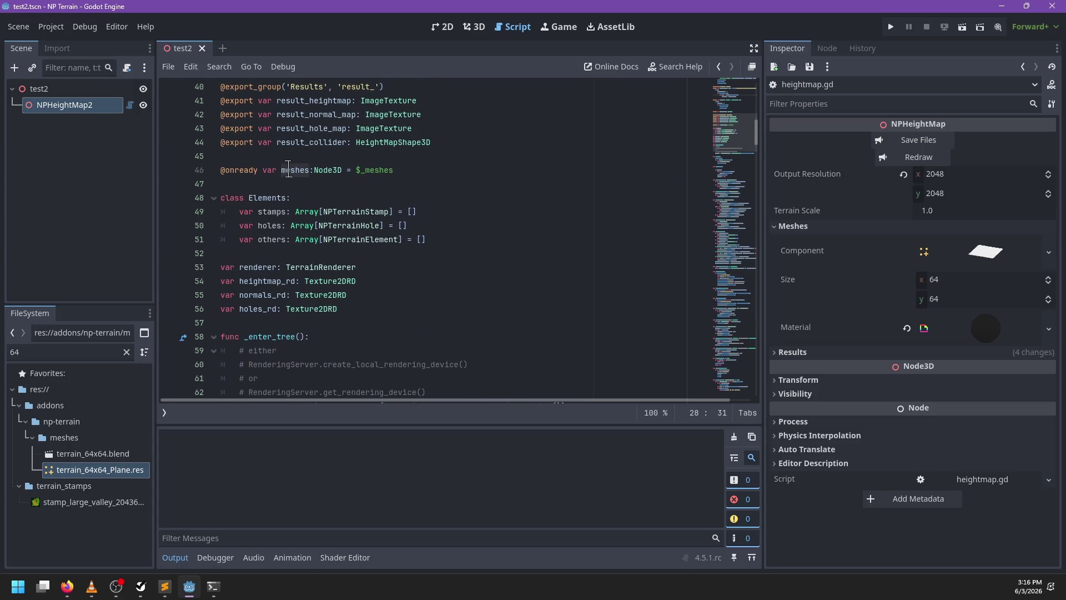
{"action": "left_click", "coordinate": [389, 170]}
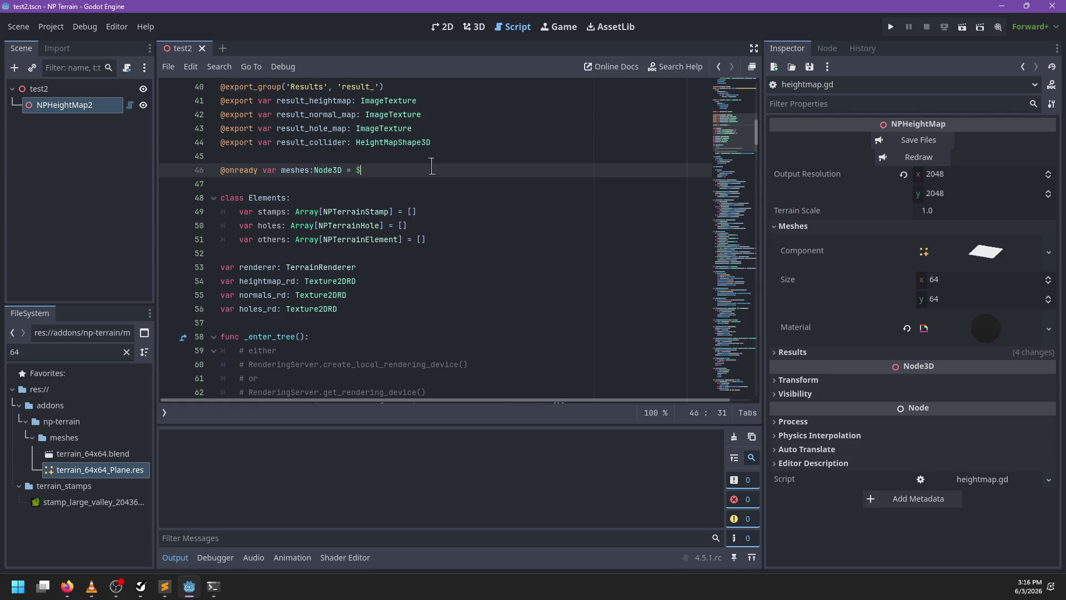
{"action": "type", "text": "Node3D = $"}
{"action": "scroll", "coordinate": [422, 175], "scroll_direction": "down", "scroll_amount": 6}
{"action": "left_click", "coordinate": [346, 184]}
{"action": "key", "text": "Return"}
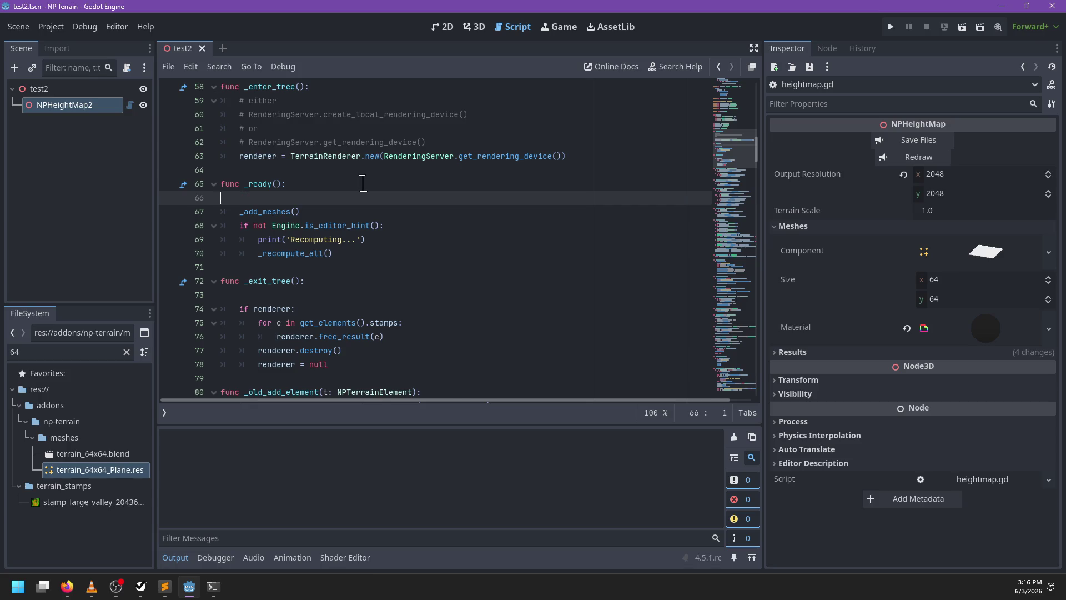
Start _add_meshes with an 'if not has_node('_meshes'):' check
{"action": "left_click", "coordinate": [269, 211], "text": "ctrl"}
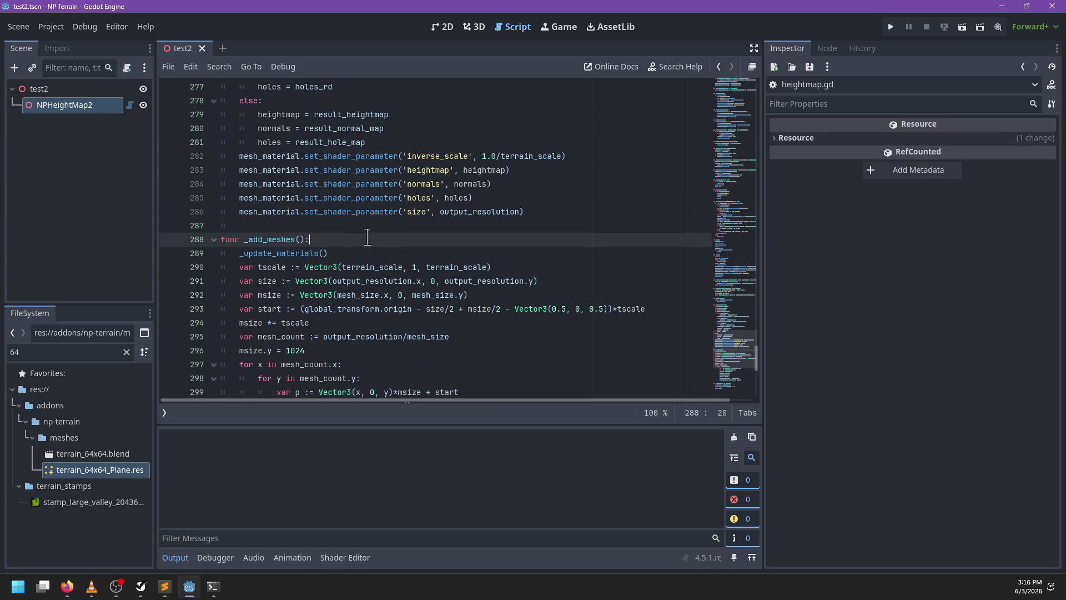
{"action": "key", "text": "Return"}
{"action": "type", "text": "if not has"}
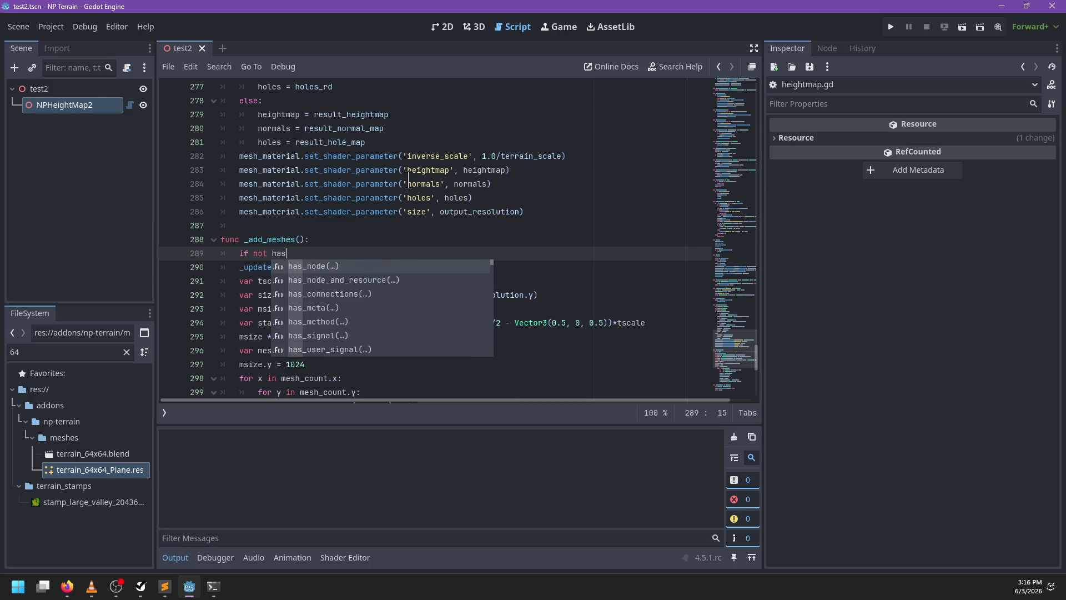
{"action": "type", "text": "_node(-"}
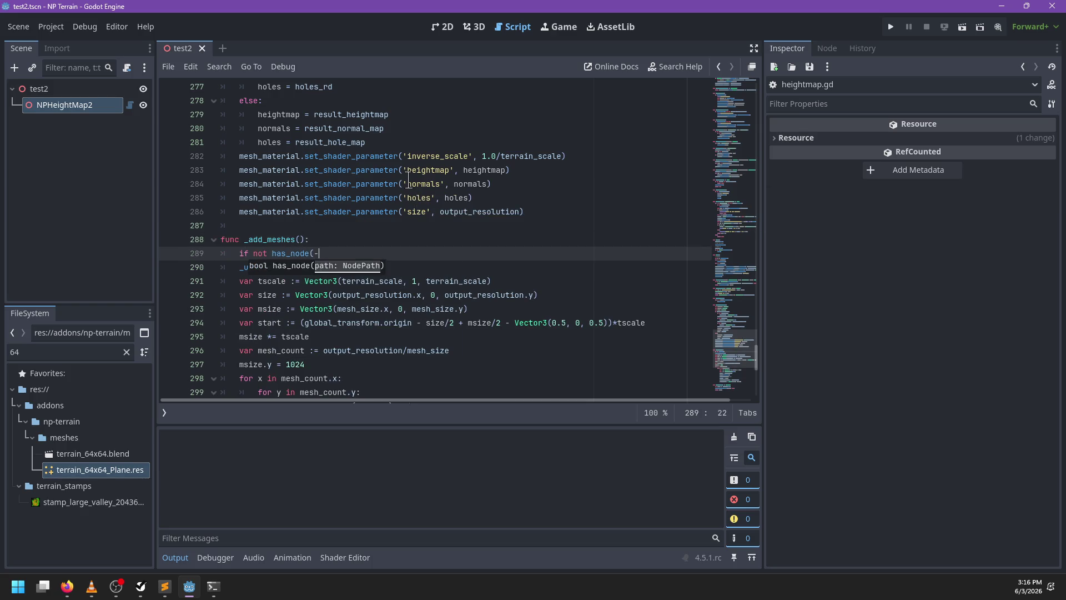
{"action": "key", "text": "BackSpace"}
{"action": "key", "text": "BackSpace"}
{"action": "key", "text": "BackSpace"}
{"action": "type", "text": "'_"}
{"action": "type", "text": "):"}
{"action": "key", "text": "Return"}
{"action": "key", "text": "Return"}
{"action": "key", "text": "BackSpace"}
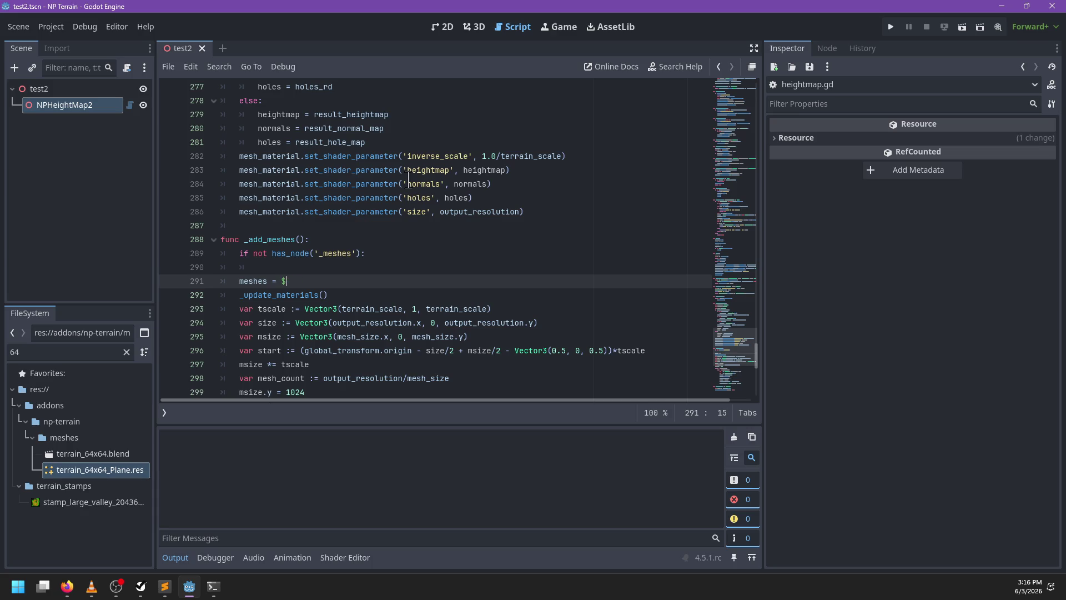
{"action": "key", "text": "Up"}
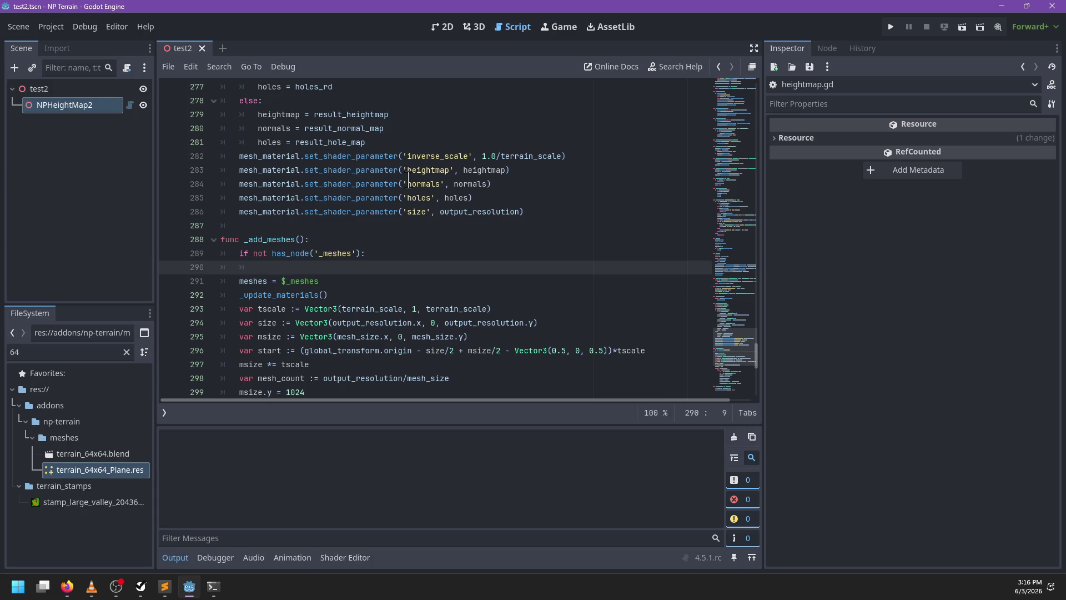
Filter the FileSystem for 'test', open test.tscn, then close it again
{"action": "double_click", "coordinate": [103, 351]}
{"action": "type", "text": "test"}
{"action": "double_click", "coordinate": [77, 485]}
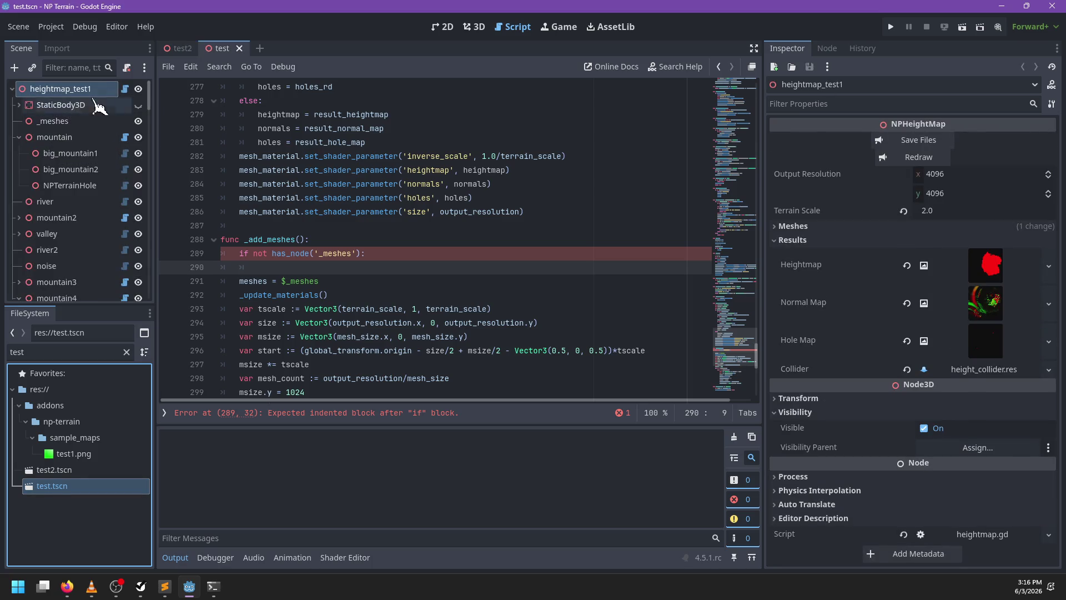
{"action": "left_click", "coordinate": [239, 48]}
{"action": "type", "text": "var m"}
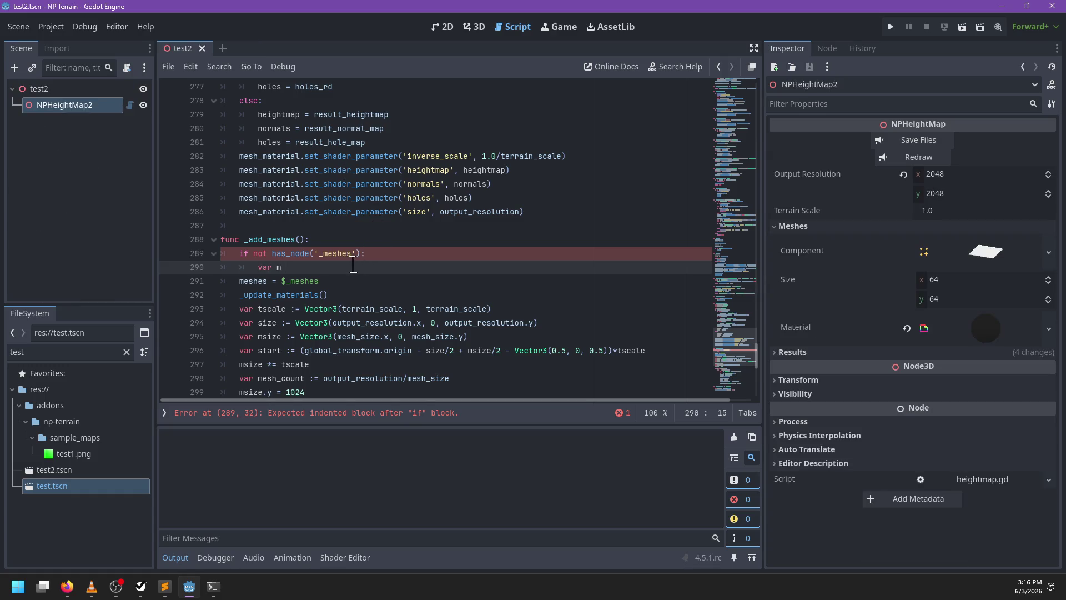
Inside the if, create Node3D.new() and name it '_meshes'; indent the $_meshes assignment under else
{"action": "type", "text": ":= Nod"}
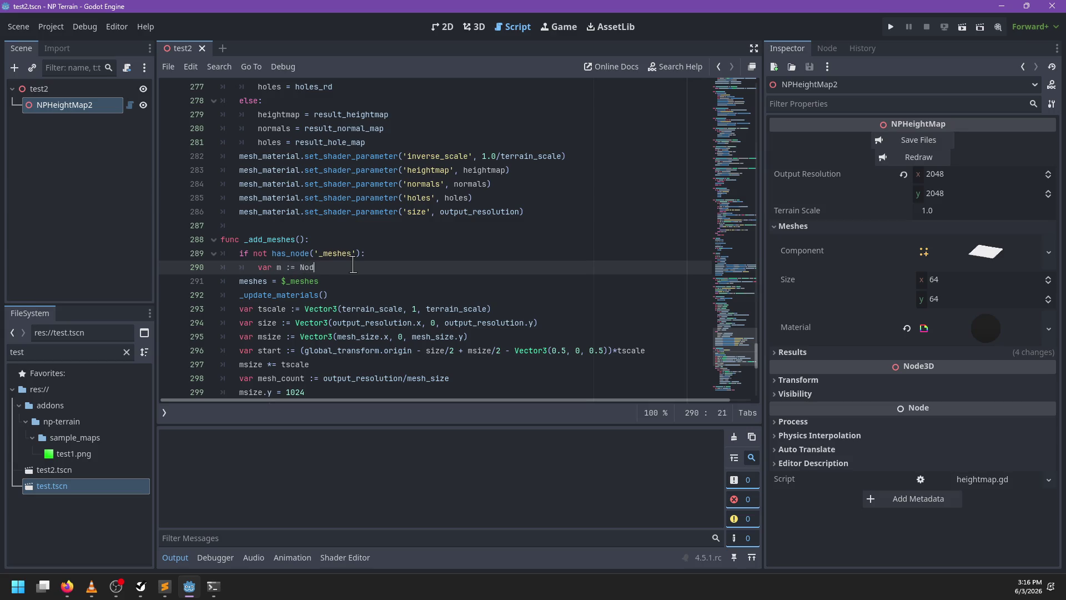
{"action": "type", "text": "e3D.new"}
{"action": "key", "text": "Return"}
{"action": "key", "text": "Return"}
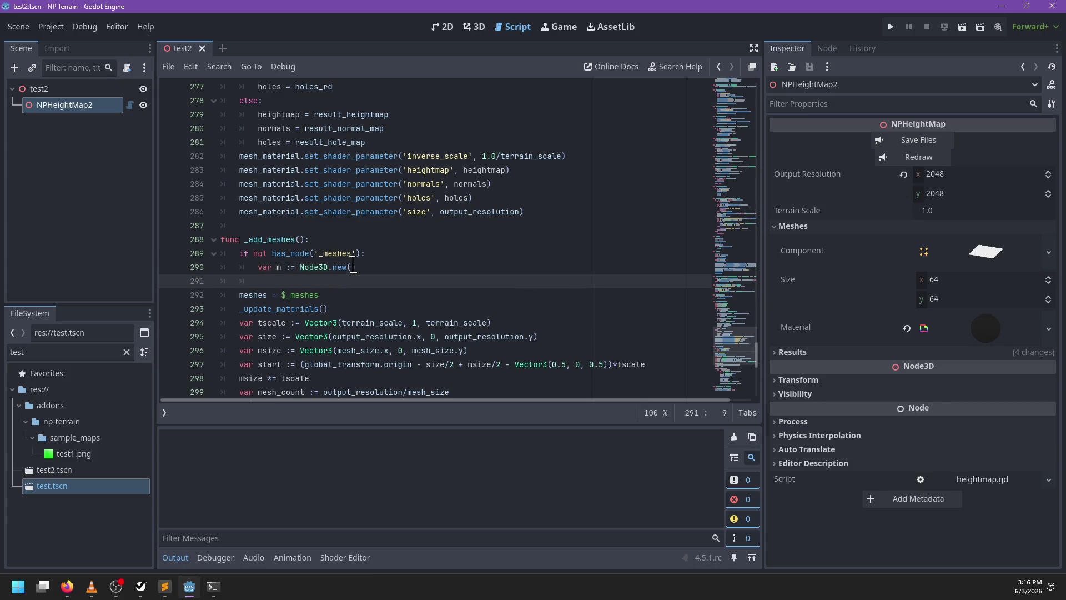
{"action": "type", "text": "m.name - '"}
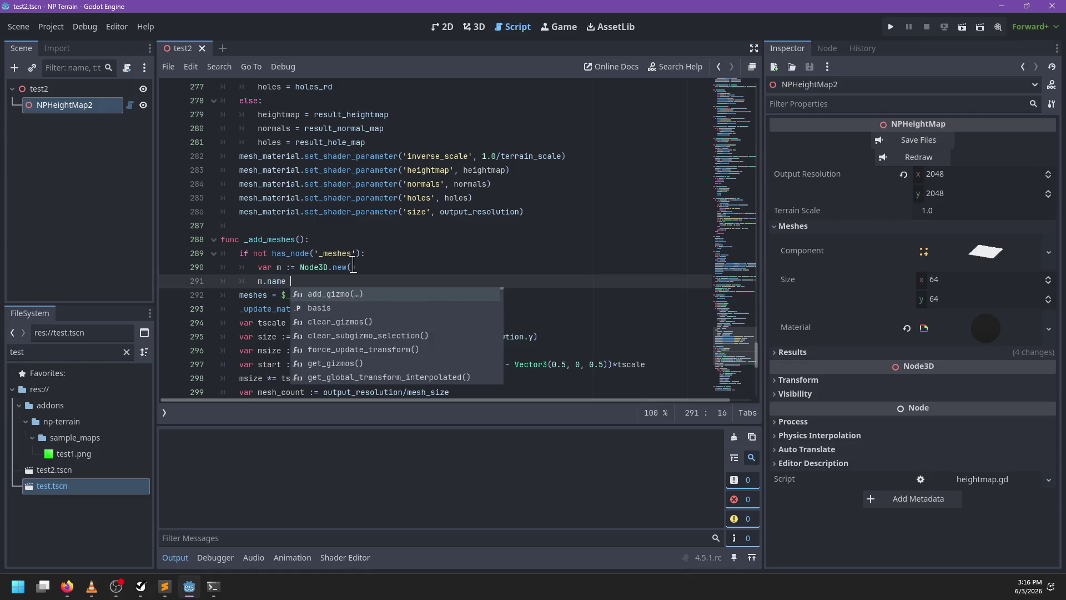
{"action": "key", "text": "BackSpace"}
{"action": "key", "text": "BackSpace"}
{"action": "type", "text": "'_meshes')"}
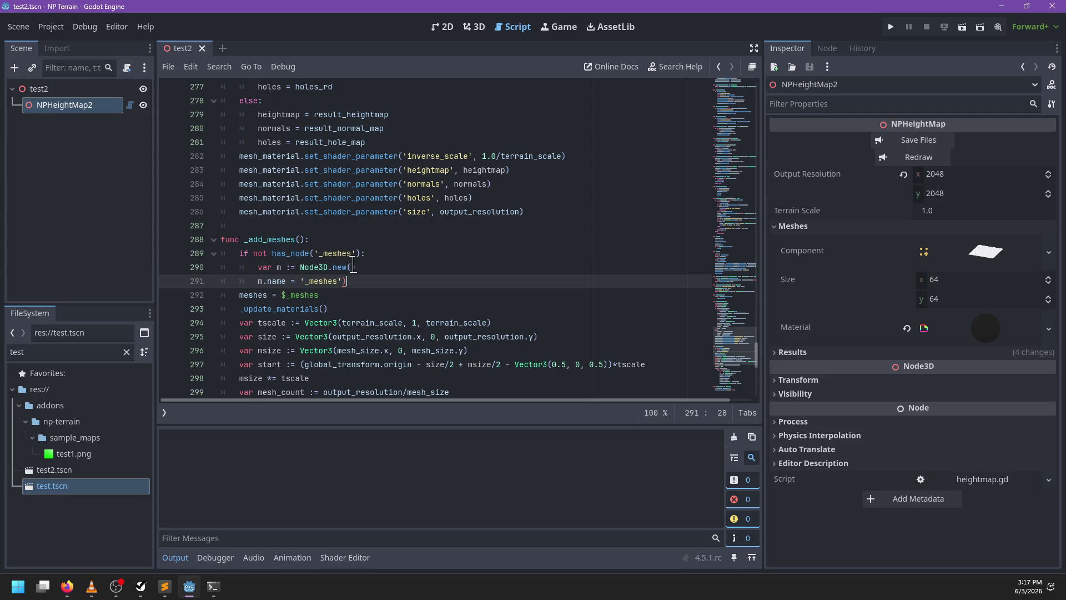
{"action": "key", "text": "Return"}
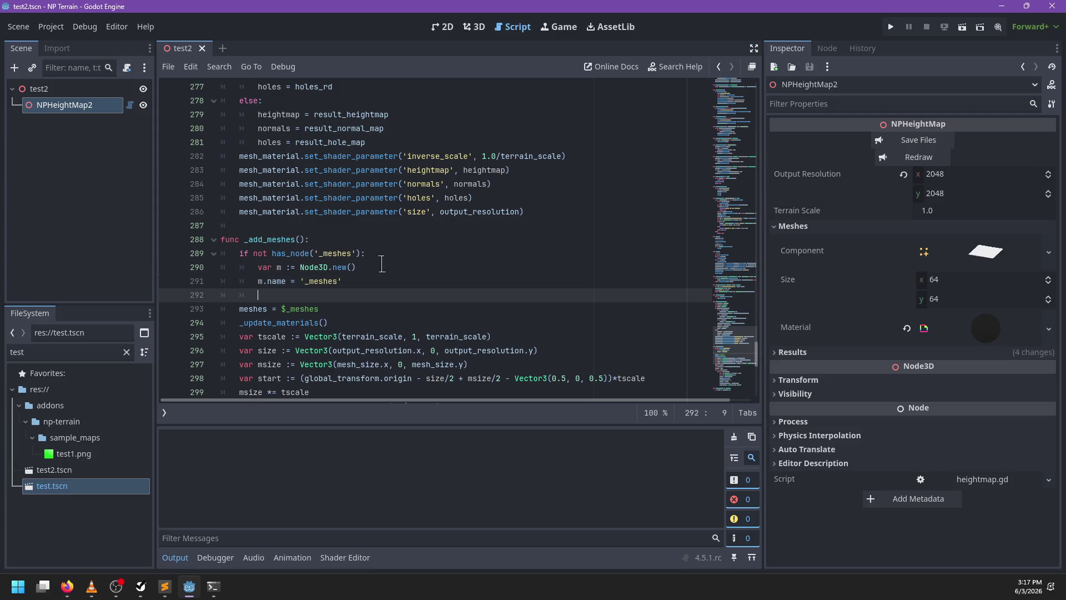
{"action": "type", "text": "else:"}
{"action": "key", "text": "Down"}
{"action": "key", "text": "Down"}
{"action": "key", "text": "Up"}
{"action": "key", "text": "Home"}
{"action": "key", "text": "Home"}
{"action": "key", "text": "Tab"}
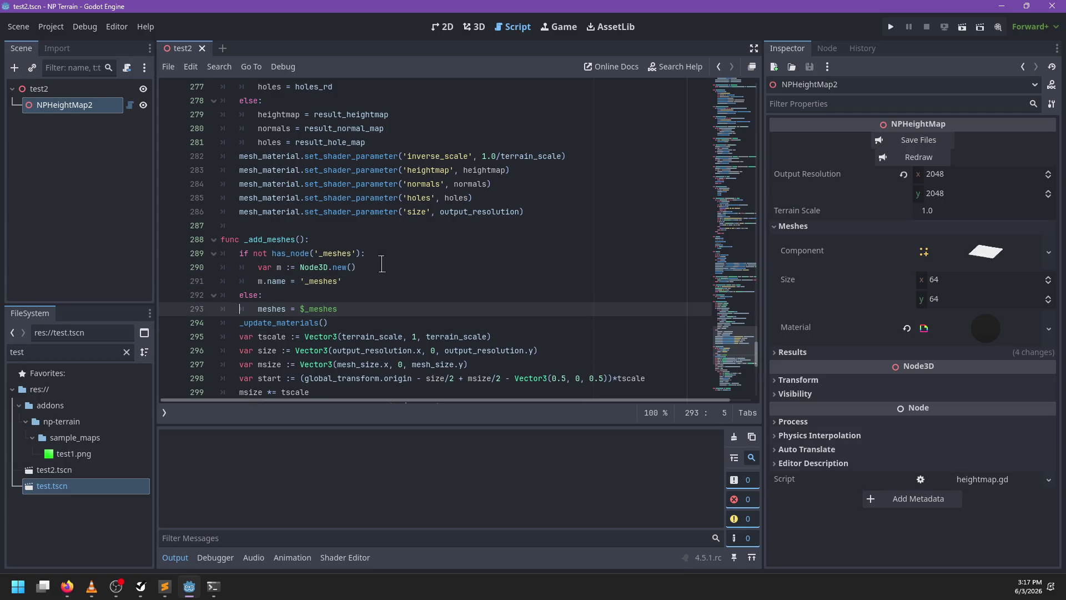
Assign to meshes instead of var m, add add_child(meshes), and save with Ctrl+S
{"action": "left_click_drag", "start_coordinate": [288, 267], "coordinate": [254, 267]}
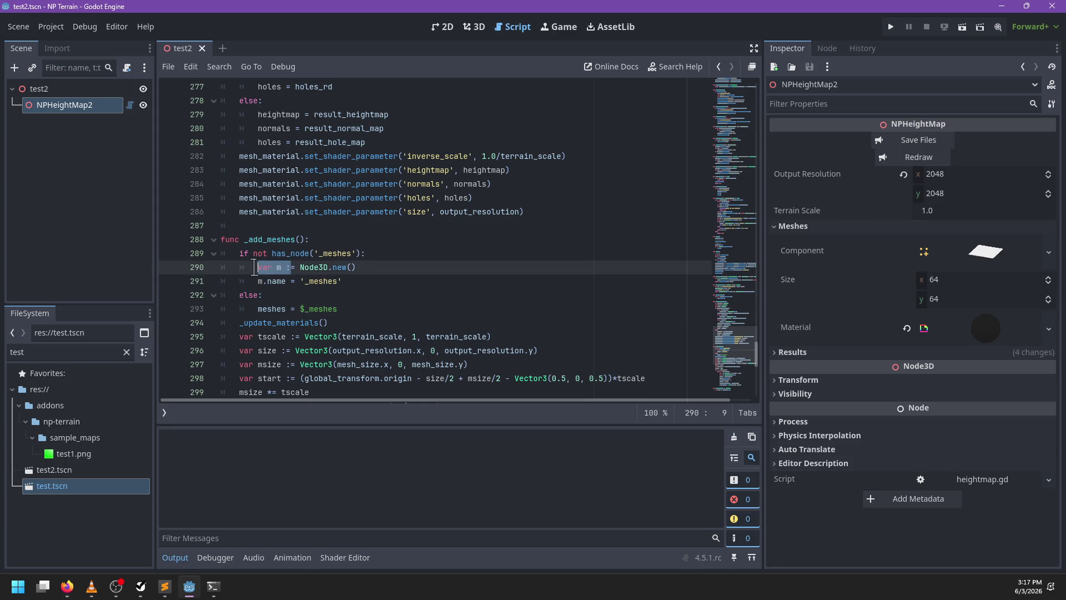
{"action": "type", "text": "meshes"}
{"action": "left_click", "coordinate": [375, 281]}
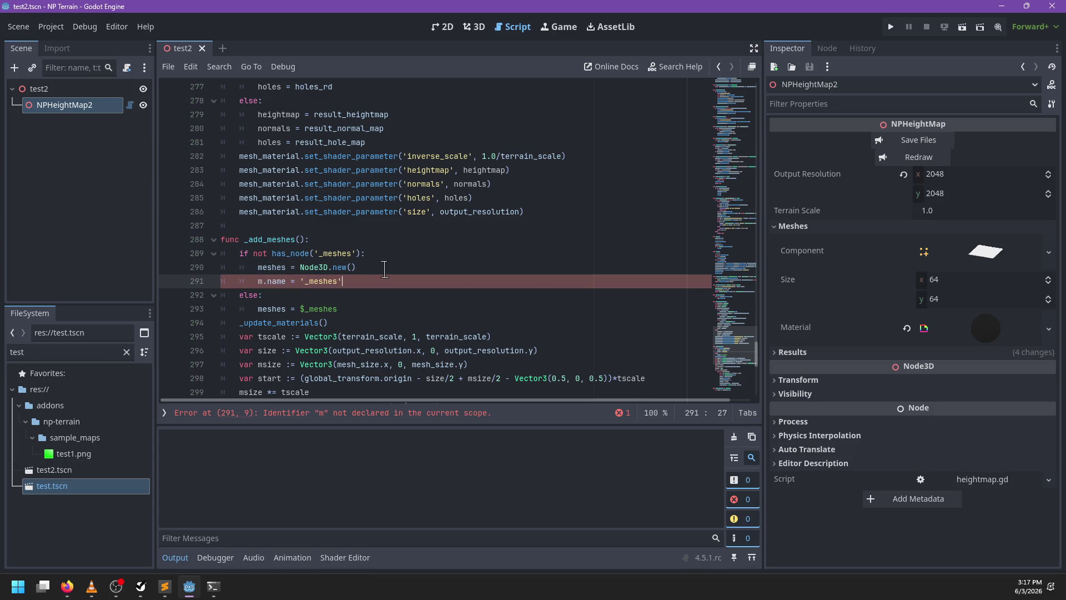
{"action": "type", "text": "eshes"}
{"action": "key", "text": "End"}
{"action": "key", "text": "Return"}
{"action": "type", "text": "ad"}
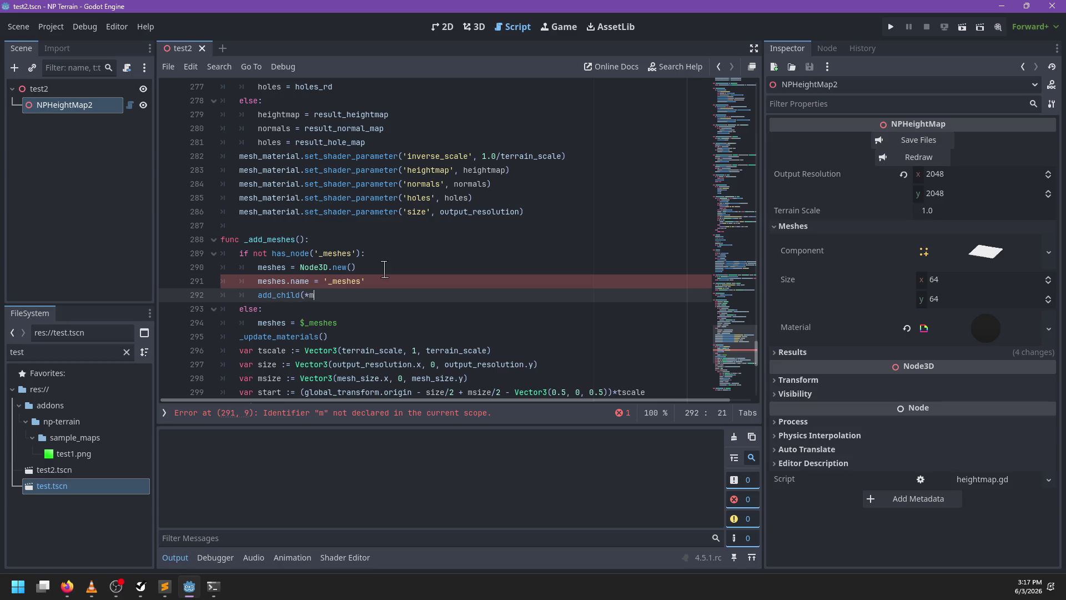
{"action": "type", "text": "eshes)"}
{"action": "key", "text": "ctrl+s"}
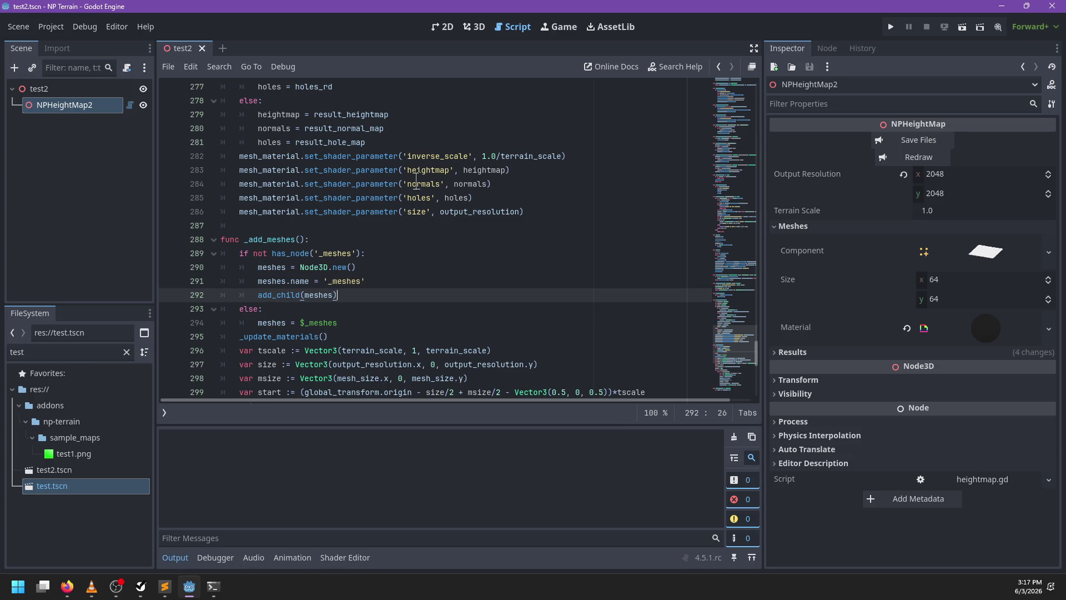
{"action": "left_click", "coordinate": [476, 27]}
Set the terrain material's shader Color parameter to light blue 8191ab
{"action": "left_click_drag", "start_coordinate": [592, 197], "coordinate": [562, 198]}
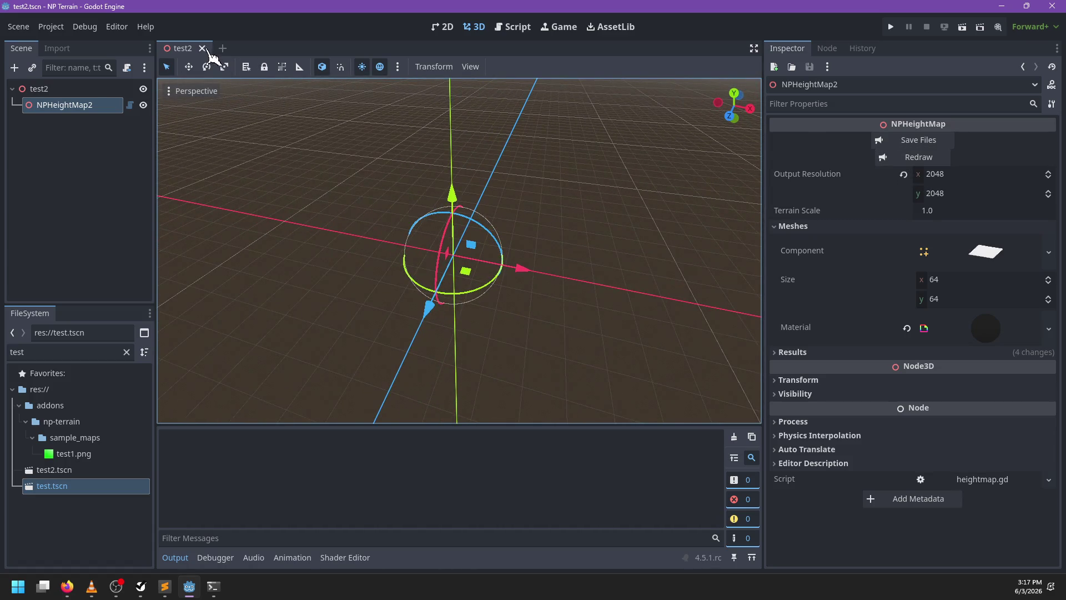
{"action": "left_click", "coordinate": [203, 48]}
{"action": "left_click", "coordinate": [81, 471]}
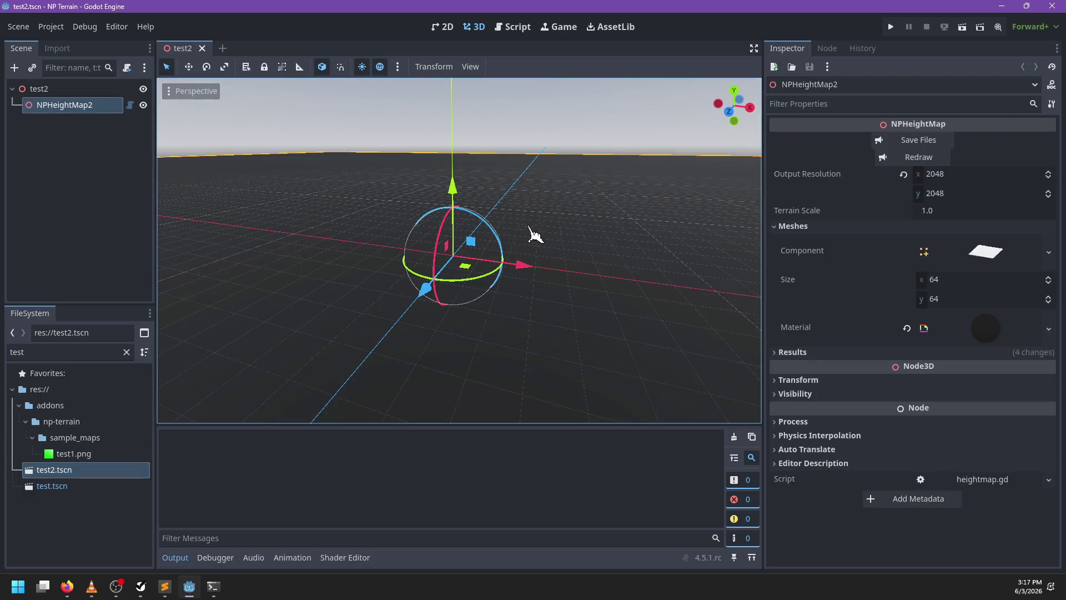
{"action": "mouse_move", "coordinate": [535, 236]}
{"action": "left_mouse_down"}
{"action": "mouse_move", "coordinate": [591, 235]}
{"action": "mouse_move", "coordinate": [328, 326]}
{"action": "mouse_move", "coordinate": [581, 326]}
{"action": "mouse_move", "coordinate": [602, 285]}
{"action": "mouse_move", "coordinate": [591, 312]}
{"action": "mouse_move", "coordinate": [474, 202]}
{"action": "mouse_move", "coordinate": [431, 200]}
{"action": "mouse_move", "coordinate": [387, 285]}
{"action": "mouse_move", "coordinate": [411, 280]}
{"action": "left_mouse_up"}
{"action": "left_click", "coordinate": [947, 326]}
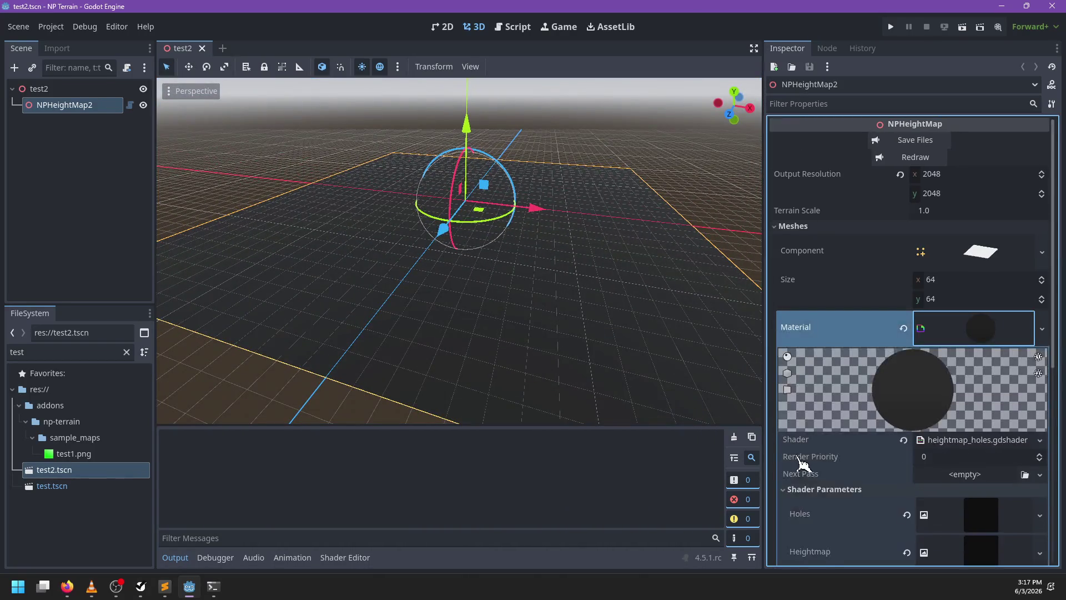
{"action": "scroll", "coordinate": [885, 435], "scroll_direction": "down", "scroll_amount": 5}
{"action": "left_click", "coordinate": [948, 435]}
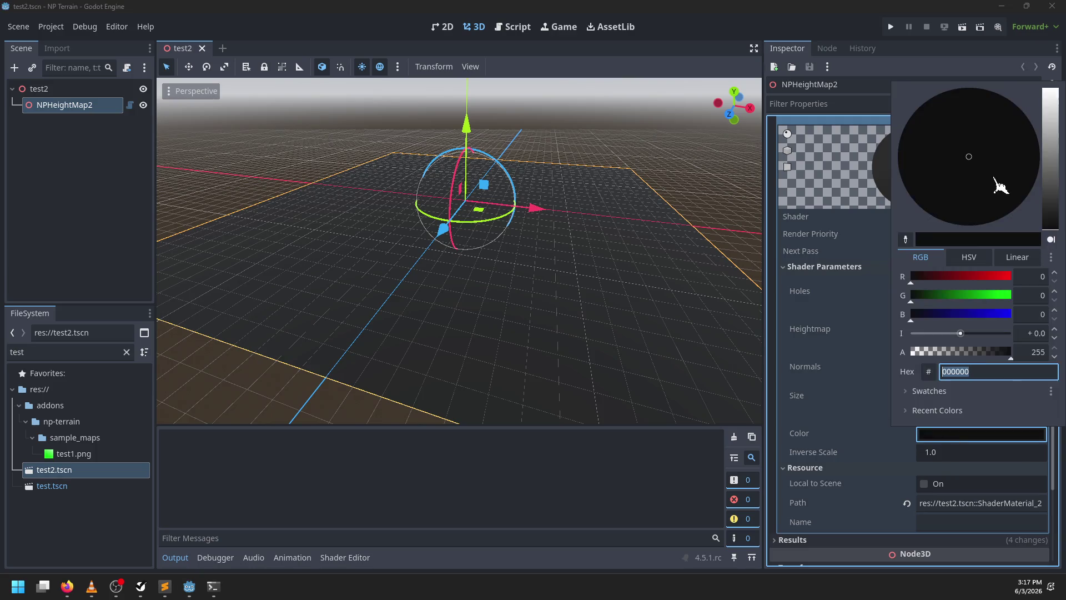
{"action": "left_click_drag", "start_coordinate": [1058, 147], "coordinate": [1058, 114]}
{"action": "left_click", "coordinate": [561, 288]}
{"action": "left_click_drag", "start_coordinate": [560, 288], "coordinate": [604, 296]}
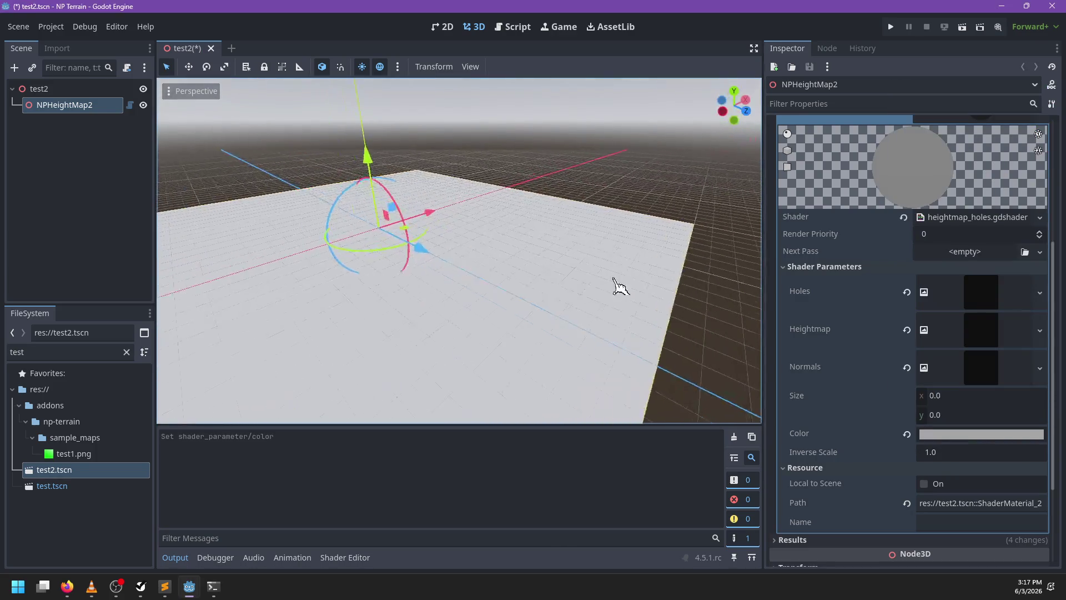
{"action": "left_click", "coordinate": [944, 435]}
{"action": "left_click", "coordinate": [1056, 150]}
{"action": "left_click_drag", "start_coordinate": [968, 174], "coordinate": [967, 144]}
Save test2.tscn and redraw the NPHeightMap2 terrain, then collapse the material settings
{"action": "left_click_drag", "start_coordinate": [690, 290], "coordinate": [624, 350]}
{"action": "key", "text": "ctrl+s"}
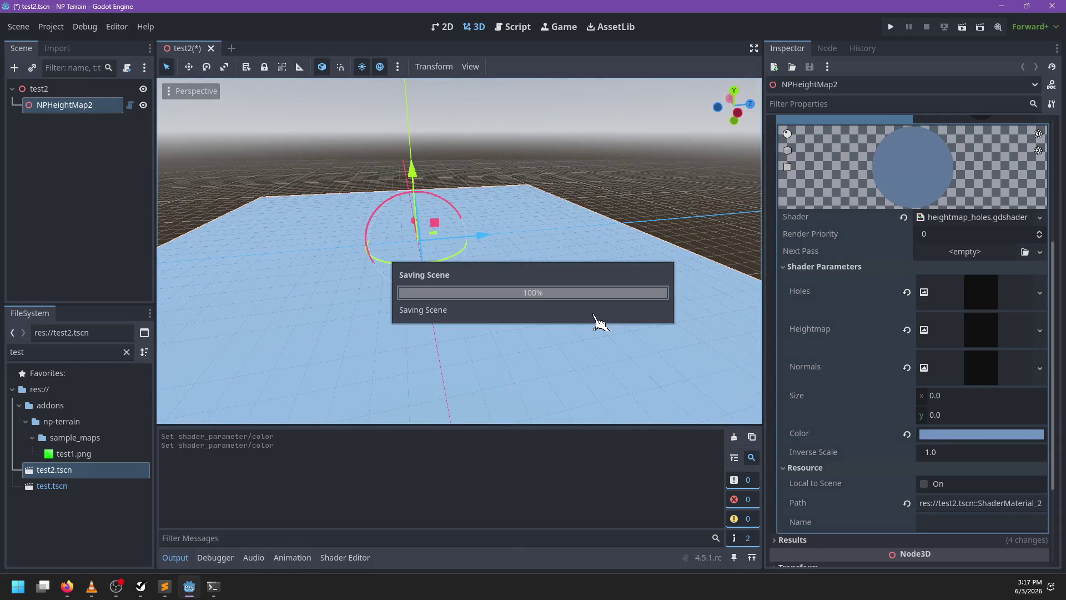
{"action": "mouse_move", "coordinate": [535, 328]}
{"action": "left_mouse_down"}
{"action": "mouse_move", "coordinate": [526, 328]}
{"action": "mouse_move", "coordinate": [598, 333]}
{"action": "mouse_move", "coordinate": [596, 324]}
{"action": "mouse_move", "coordinate": [607, 345]}
{"action": "mouse_move", "coordinate": [883, 278]}
{"action": "left_mouse_up"}
{"action": "scroll", "coordinate": [883, 278], "scroll_direction": "up", "scroll_amount": 5}
{"action": "left_click", "coordinate": [906, 161]}
{"action": "scroll", "coordinate": [833, 469], "scroll_direction": "down", "scroll_amount": 5}
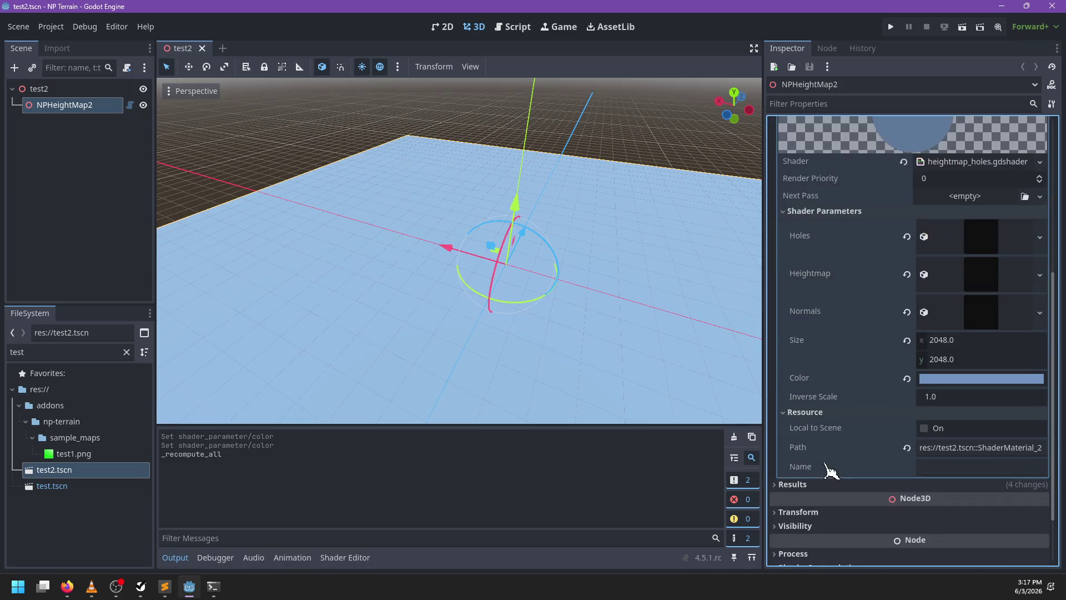
{"action": "scroll", "coordinate": [897, 411], "scroll_direction": "up", "scroll_amount": 5}
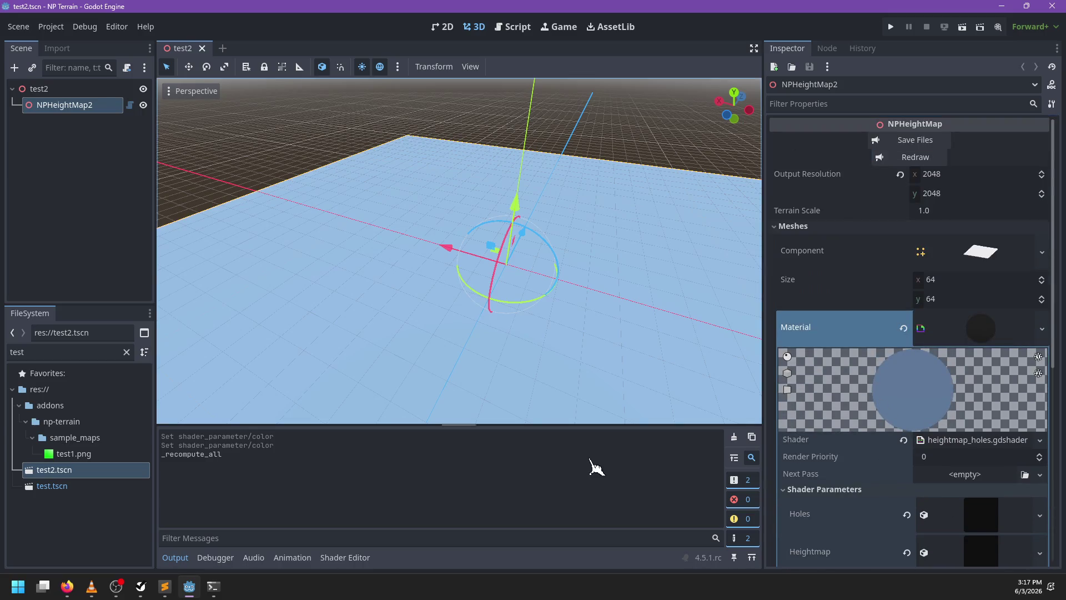
{"action": "scroll", "coordinate": [567, 426], "scroll_direction": "down", "scroll_amount": 2}
{"action": "mouse_move", "coordinate": [566, 426]}
{"action": "left_mouse_down"}
{"action": "mouse_move", "coordinate": [352, 361]}
{"action": "mouse_move", "coordinate": [560, 338]}
{"action": "mouse_move", "coordinate": [507, 317]}
{"action": "mouse_move", "coordinate": [581, 281]}
{"action": "mouse_move", "coordinate": [450, 290]}
{"action": "left_mouse_up"}
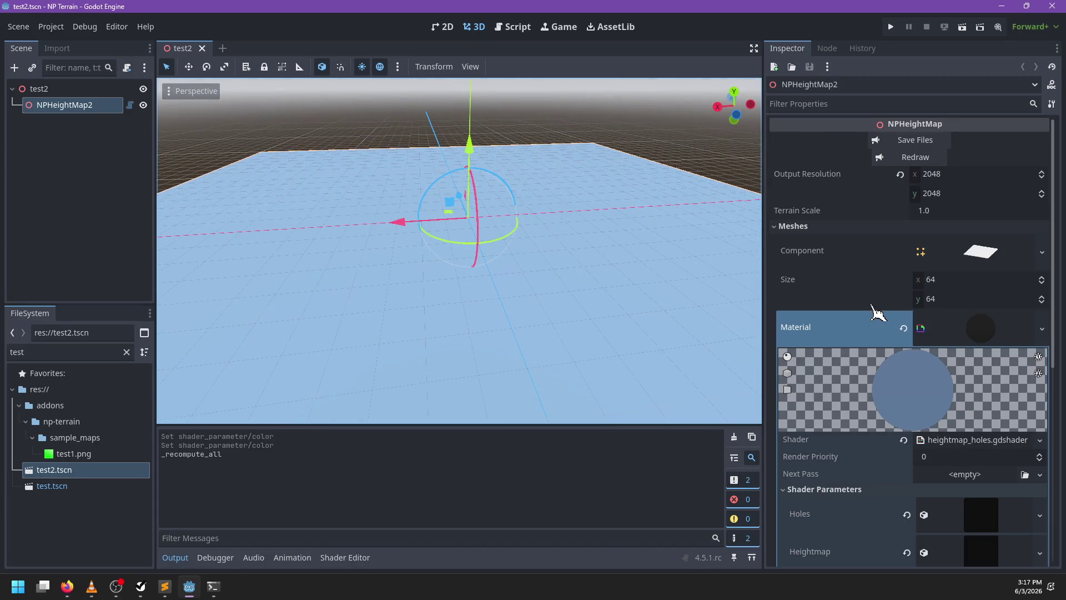
{"action": "left_click", "coordinate": [991, 331]}
{"action": "left_click", "coordinate": [991, 332]}
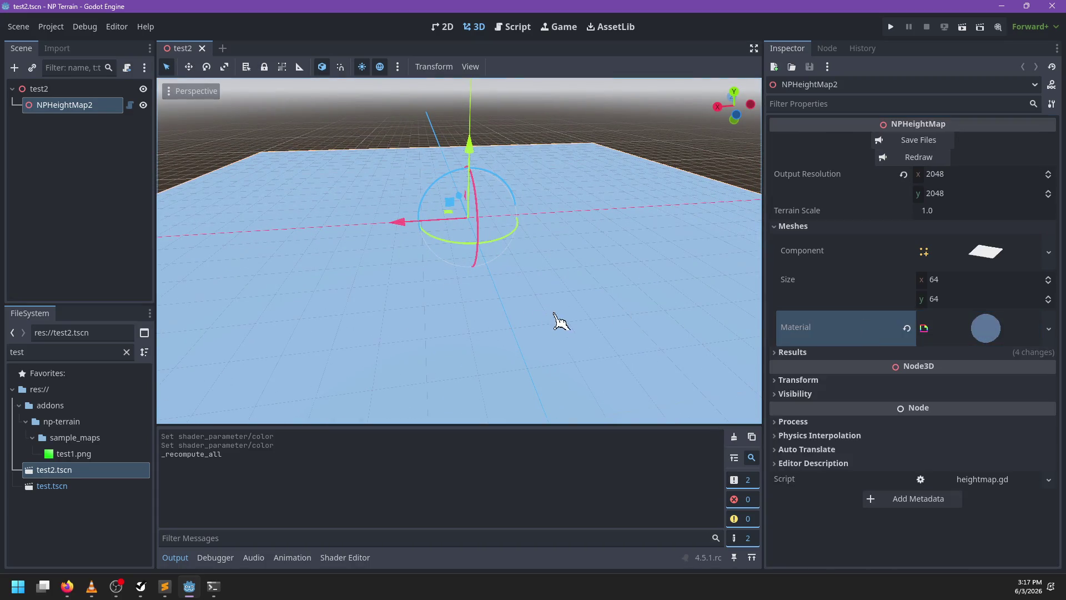
Open the test.tscn scene from the np-terrain folder in the FileSystem dock
{"action": "left_click_drag", "start_coordinate": [559, 321], "coordinate": [528, 281]}
{"action": "left_click", "coordinate": [70, 90]}
{"action": "left_click", "coordinate": [75, 106]}
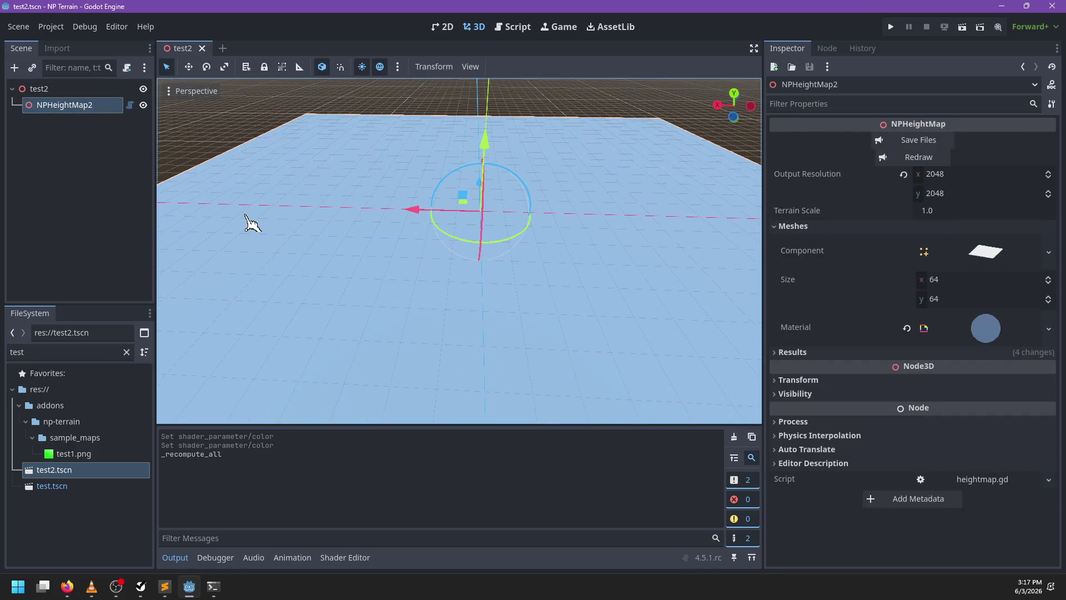
{"action": "key", "text": "ctrl+a"}
{"action": "key", "text": "Escape"}
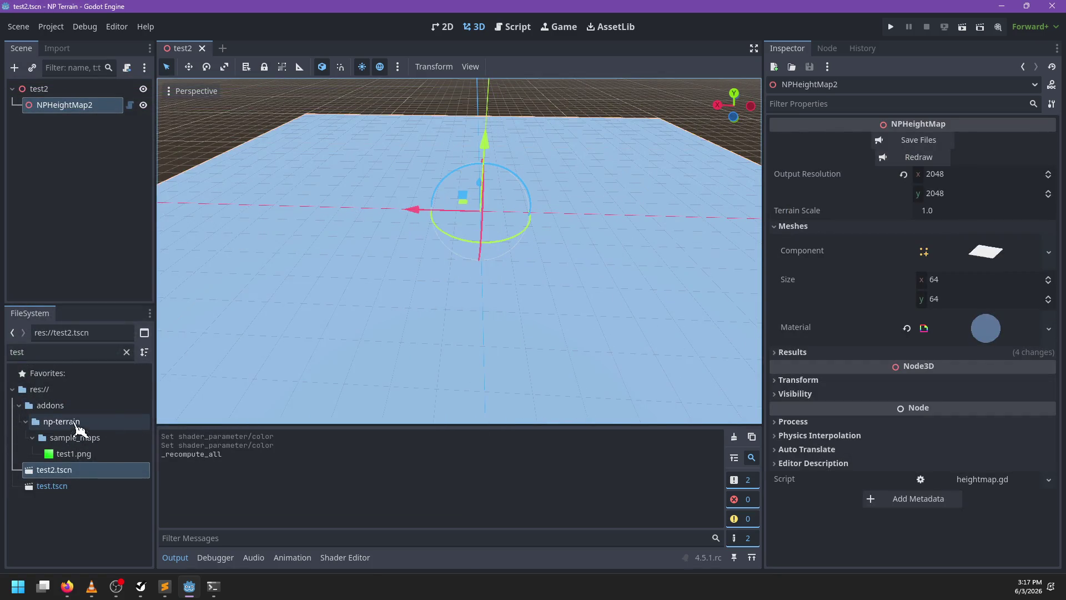
{"action": "left_click", "coordinate": [19, 395]}
{"action": "scroll", "coordinate": [22, 411], "scroll_direction": "up", "scroll_amount": 5}
{"action": "scroll", "coordinate": [88, 485], "scroll_direction": "down", "scroll_amount": 2}
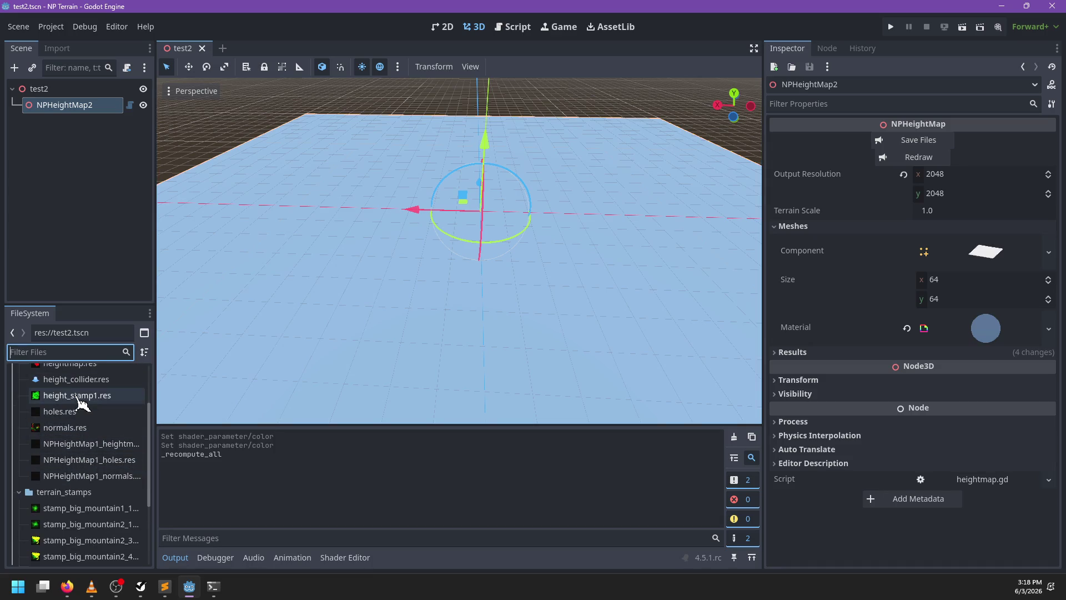
{"action": "scroll", "coordinate": [59, 519], "scroll_direction": "down", "scroll_amount": 5}
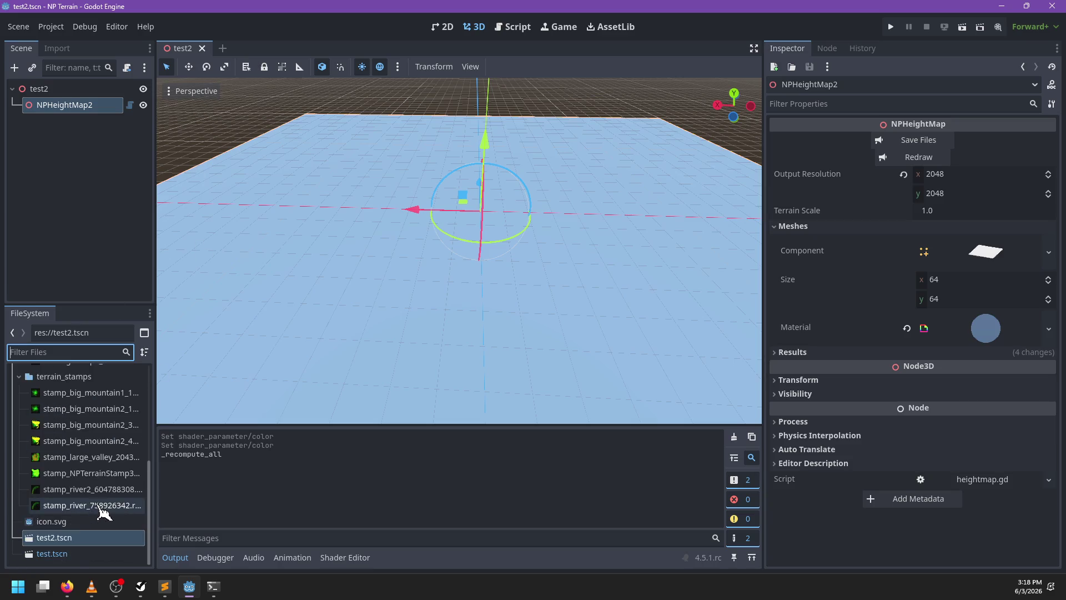
{"action": "left_click", "coordinate": [79, 553]}
{"action": "key", "text": "Return"}
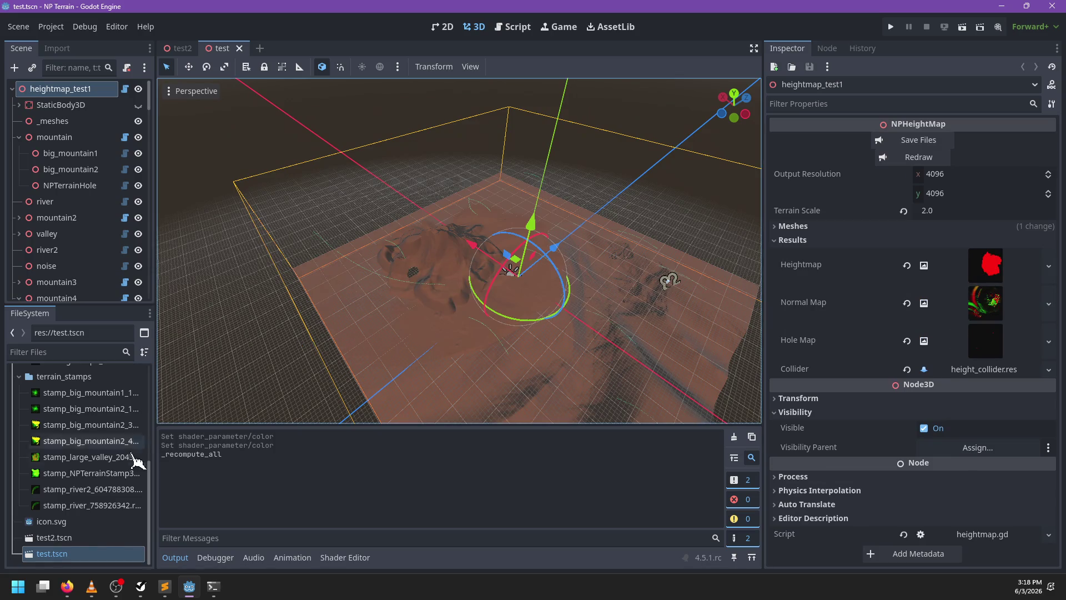
Save the heightmap_test1 output files, then select the old heightmap, collider, stamp, holes and normals files
{"action": "left_click", "coordinate": [918, 142]}
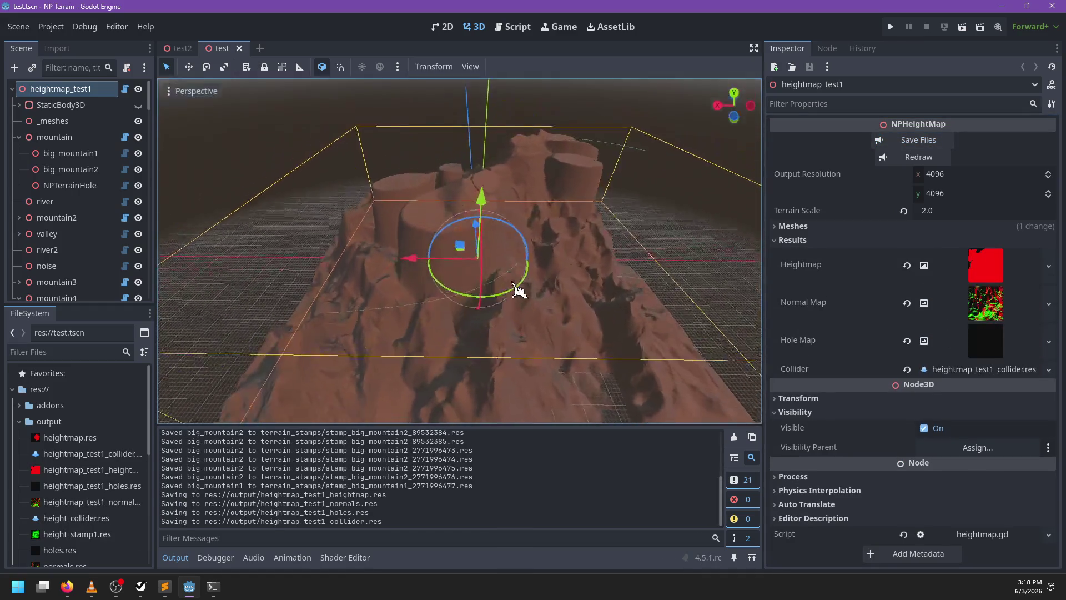
{"action": "left_click", "coordinate": [77, 437]}
{"action": "scroll", "coordinate": [79, 431], "scroll_direction": "down", "scroll_amount": 1}
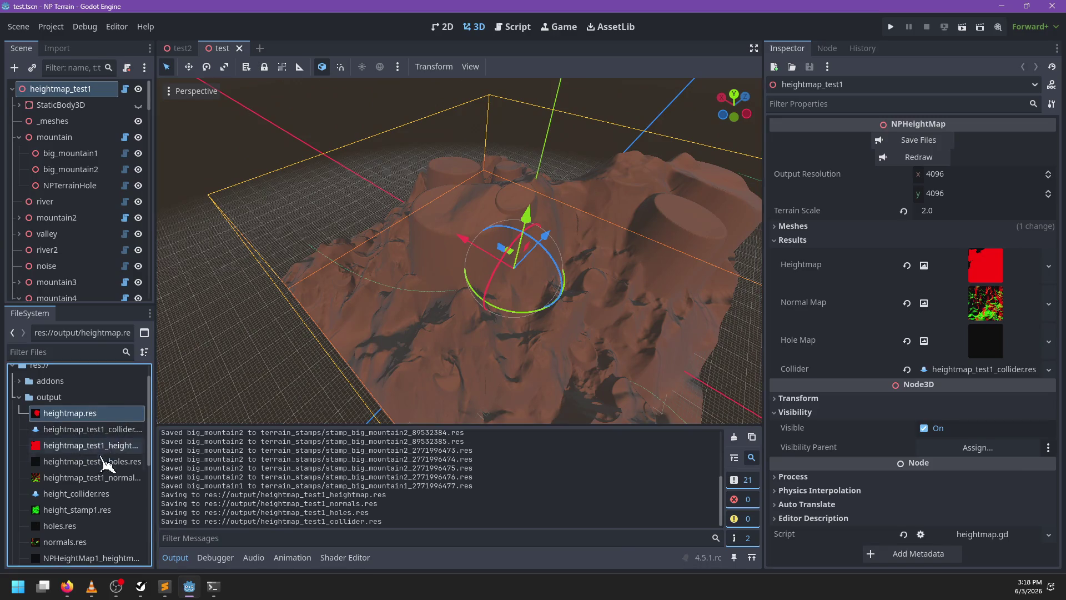
{"action": "scroll", "coordinate": [89, 470], "scroll_direction": "down", "scroll_amount": 1}
{"action": "left_click", "coordinate": [103, 472]}
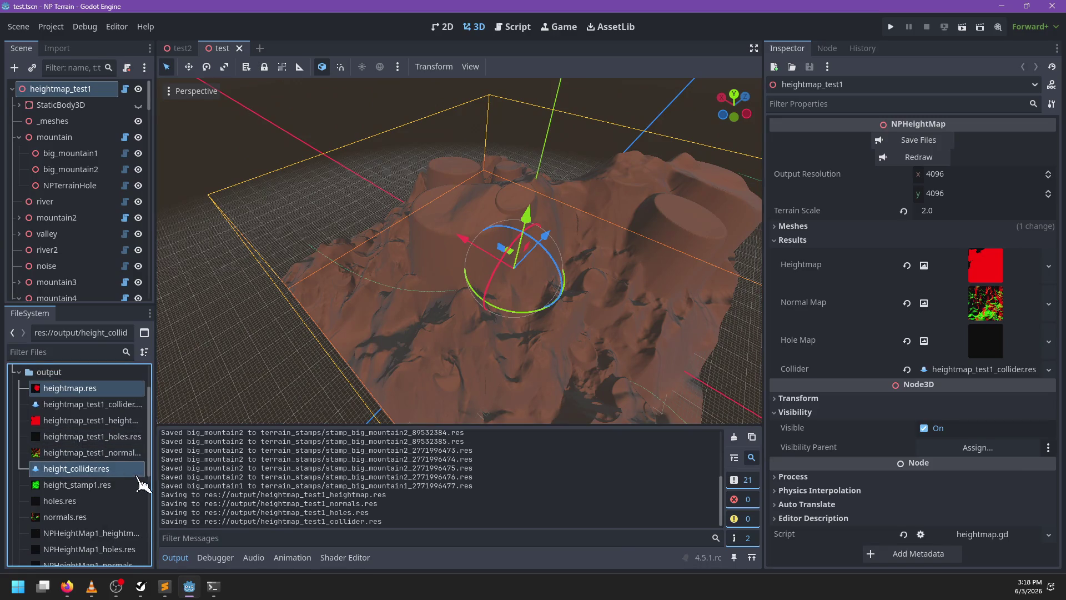
{"action": "left_click", "coordinate": [111, 486], "text": "shift"}
{"action": "scroll", "coordinate": [113, 502], "scroll_direction": "down", "scroll_amount": 1}
{"action": "left_click", "coordinate": [87, 481], "text": "shift"}
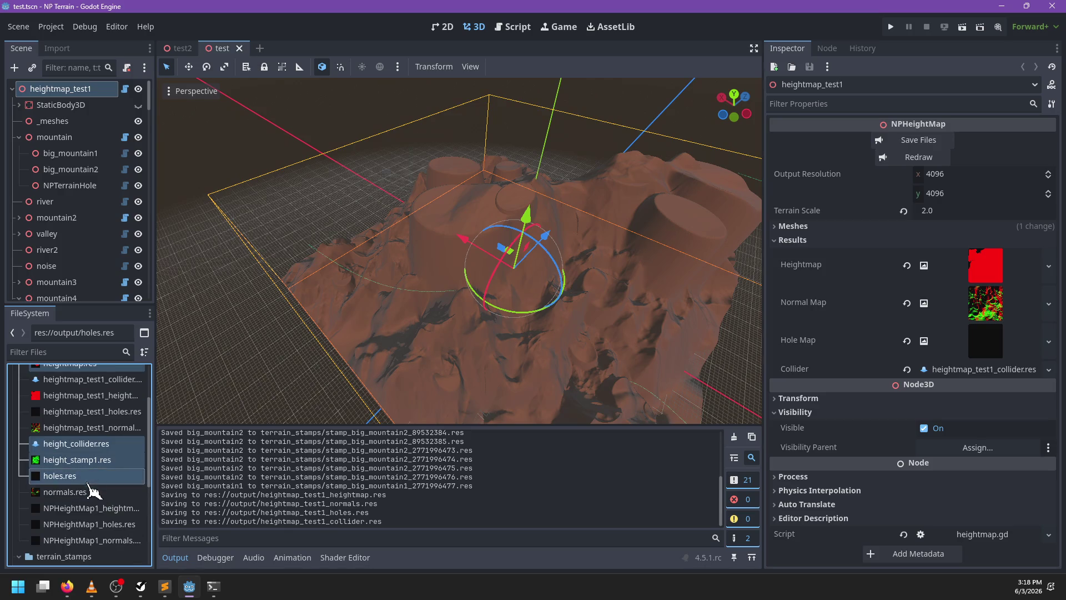
{"action": "left_click", "coordinate": [88, 493], "text": "shift"}
Save the test scene and delete the old heightmap.res file
{"action": "key", "text": "Delete"}
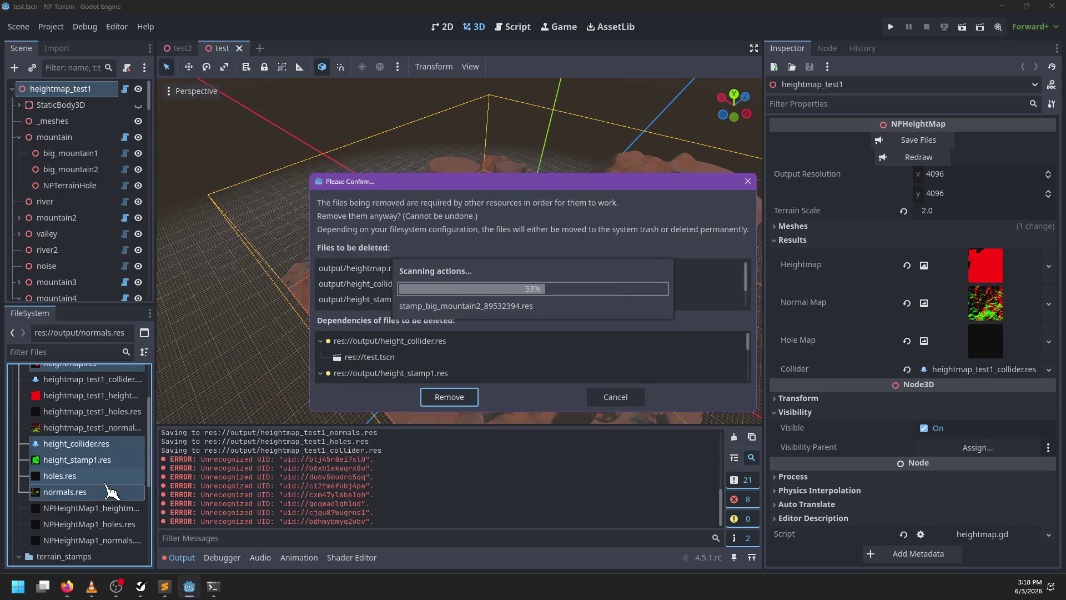
{"action": "left_click", "coordinate": [578, 397]}
{"action": "key", "text": "ctrl+s"}
{"action": "left_click", "coordinate": [70, 438]}
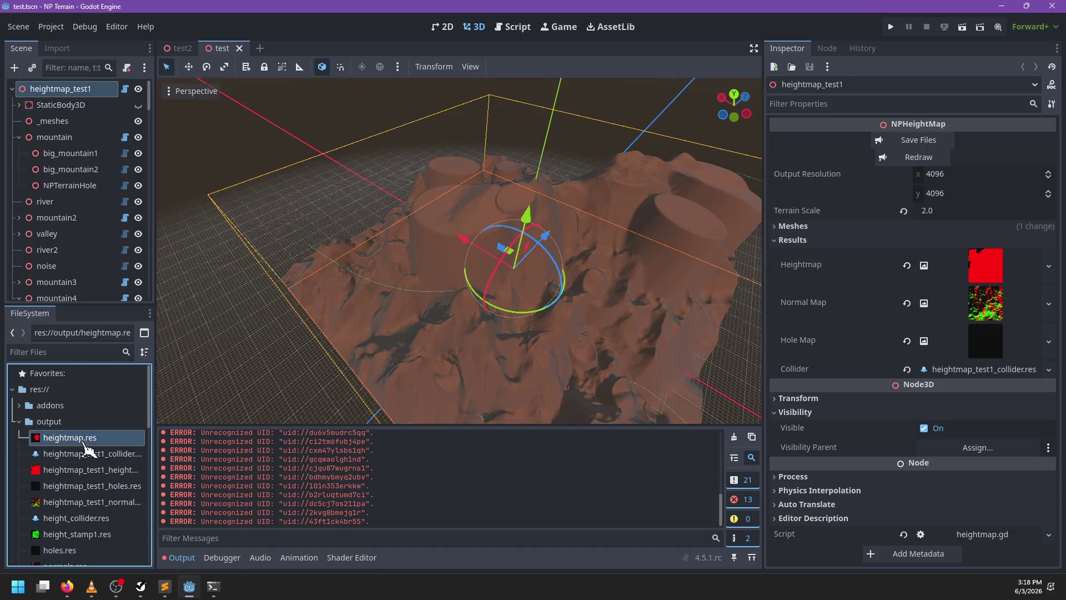
{"action": "scroll", "coordinate": [123, 460], "scroll_direction": "down", "scroll_amount": 2}
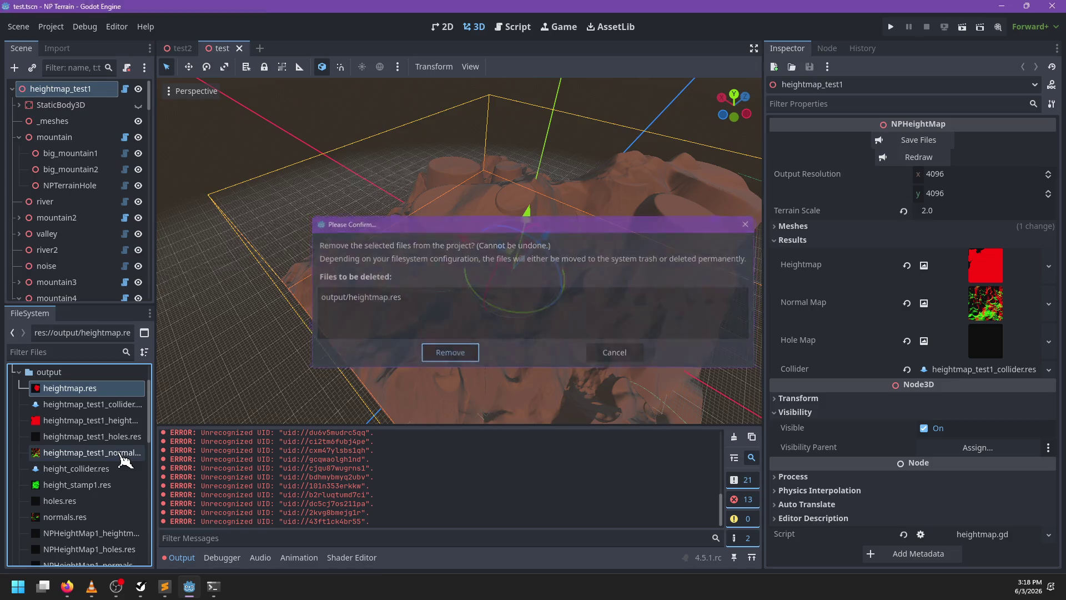
{"action": "key", "text": "Return"}
Delete the old holes.res and normals.res, keeping height_collider.res and height_stamp1.res
{"action": "left_click", "coordinate": [94, 460]}
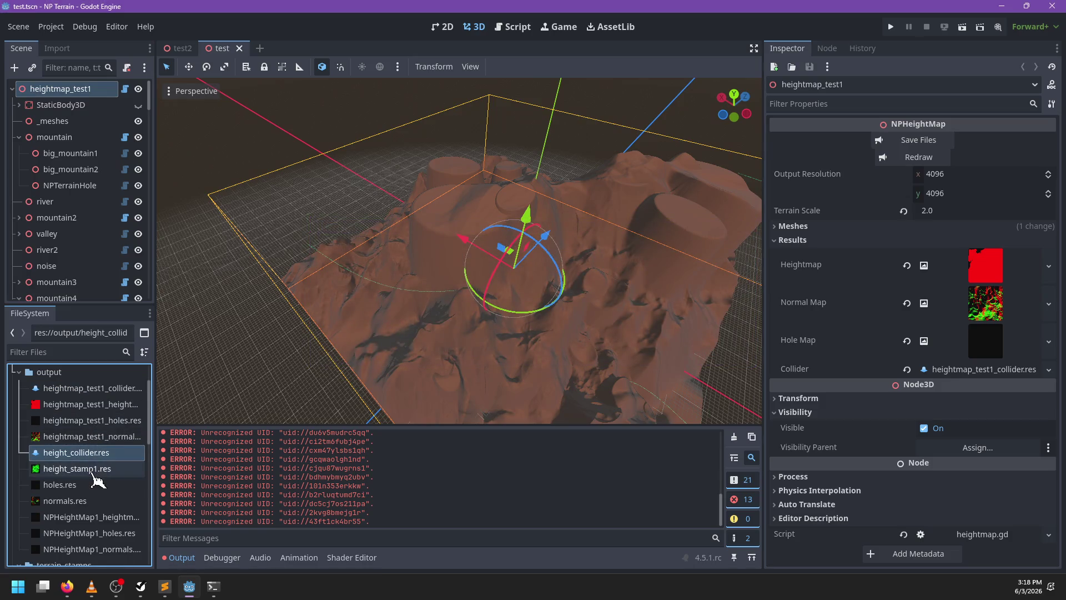
{"action": "left_click", "coordinate": [89, 470], "text": "shift"}
{"action": "left_click", "coordinate": [88, 484], "text": "shift"}
{"action": "left_click", "coordinate": [88, 501], "text": "shift"}
{"action": "key", "text": "Delete"}
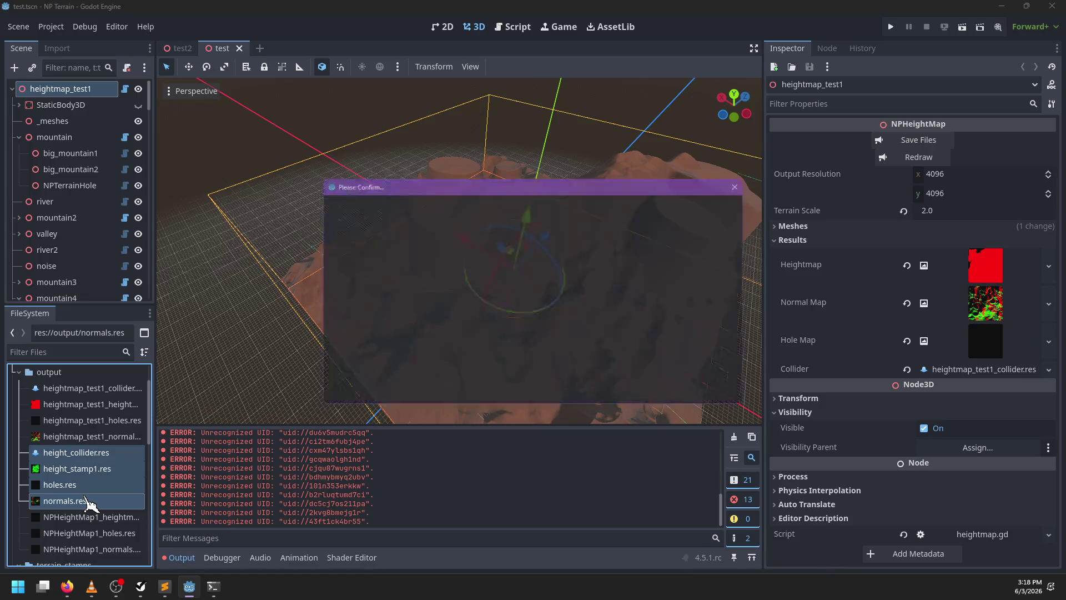
{"action": "key", "text": "Escape"}
{"action": "left_click", "coordinate": [95, 470], "text": "ctrl"}
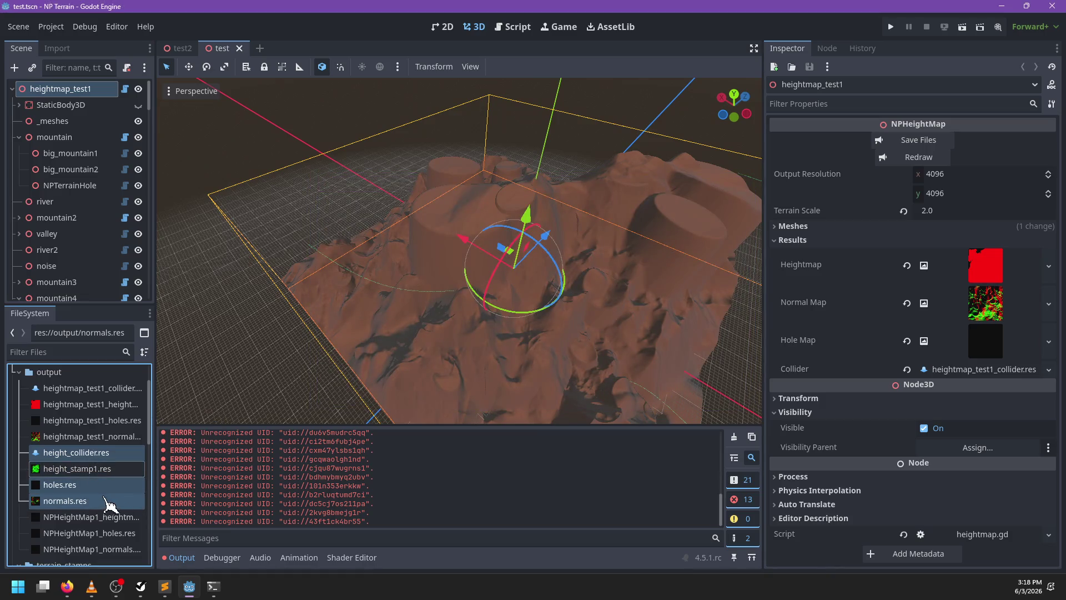
{"action": "key", "text": "Delete"}
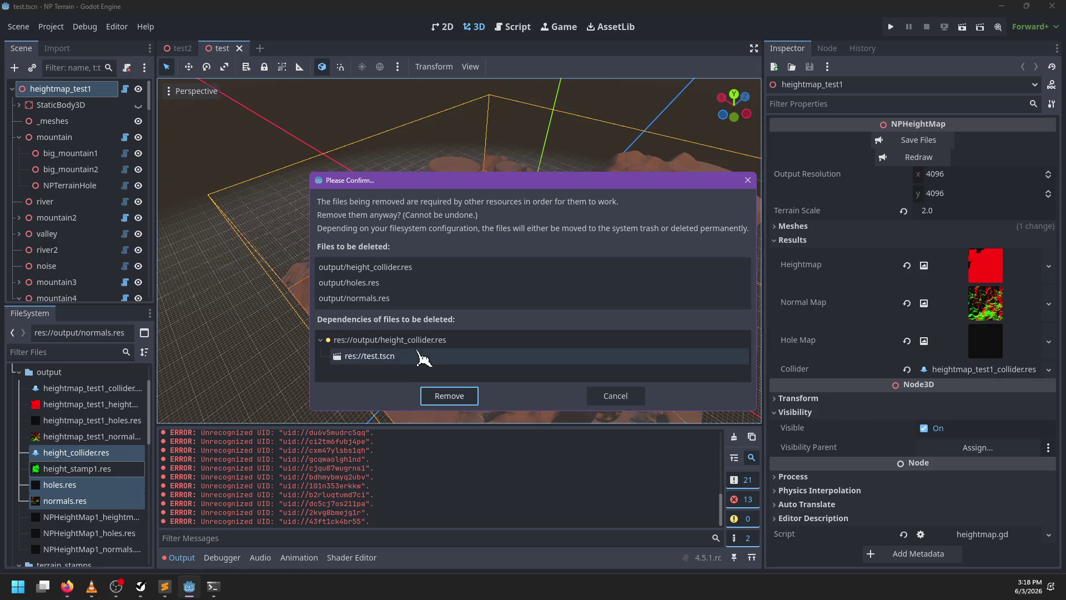
{"action": "key", "text": "Escape"}
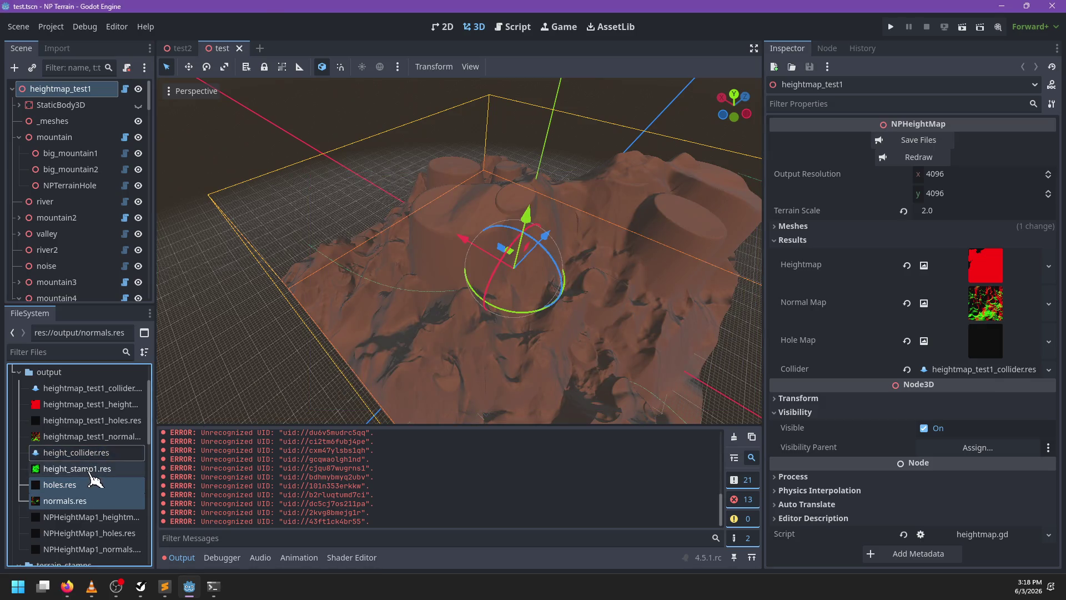
{"action": "key", "text": "Delete"}
{"action": "key", "text": "Return"}
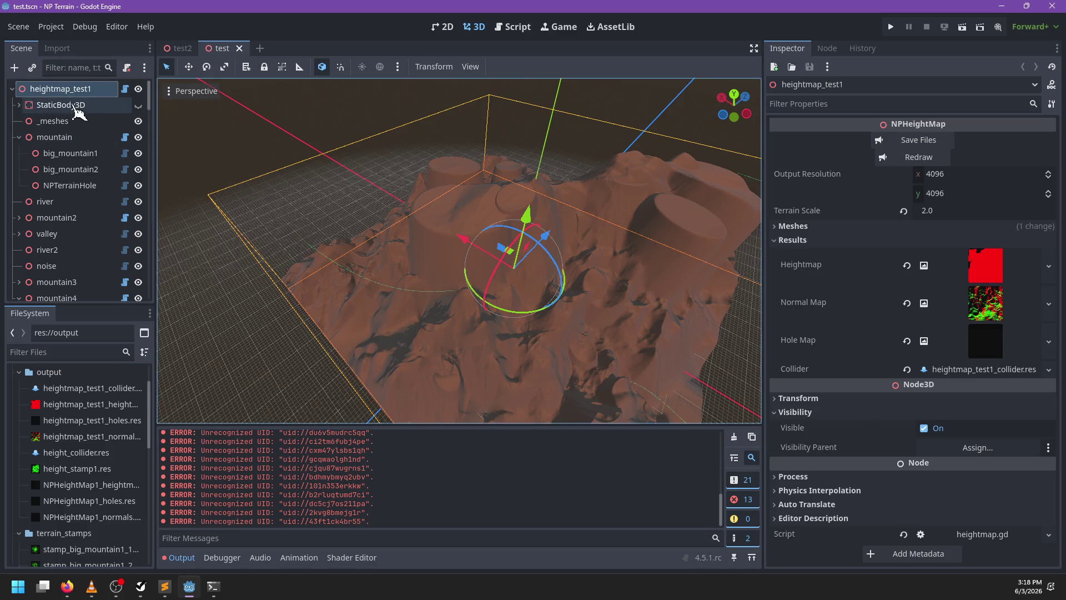
Check StaticBody3D's Collision settings, then open its heightmap.gd script
{"action": "left_click", "coordinate": [89, 105]}
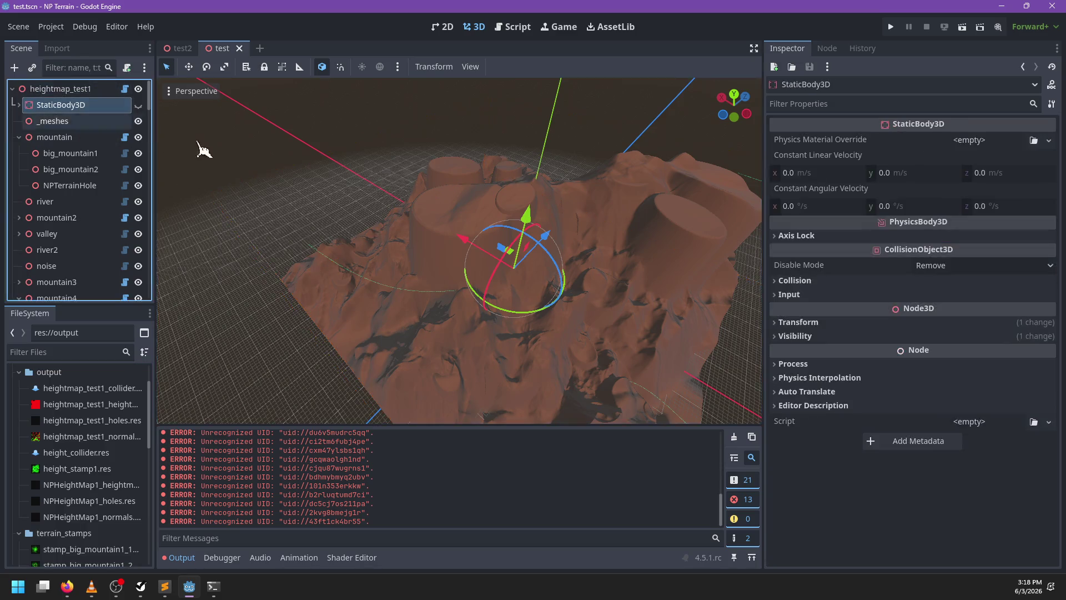
{"action": "left_click", "coordinate": [817, 281]}
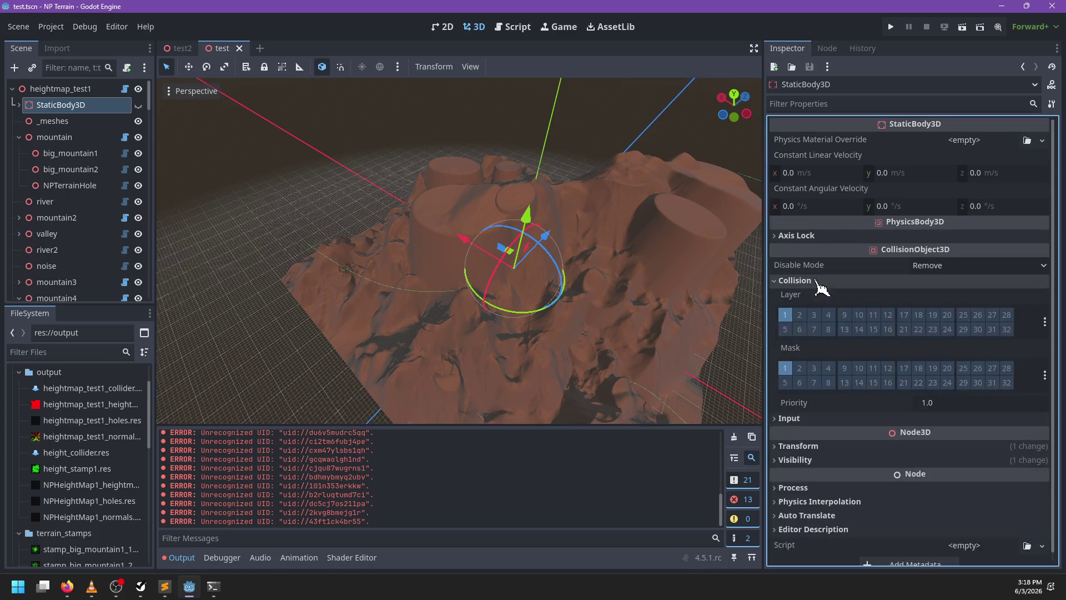
{"action": "left_click", "coordinate": [817, 281]}
{"action": "left_click", "coordinate": [125, 89]}
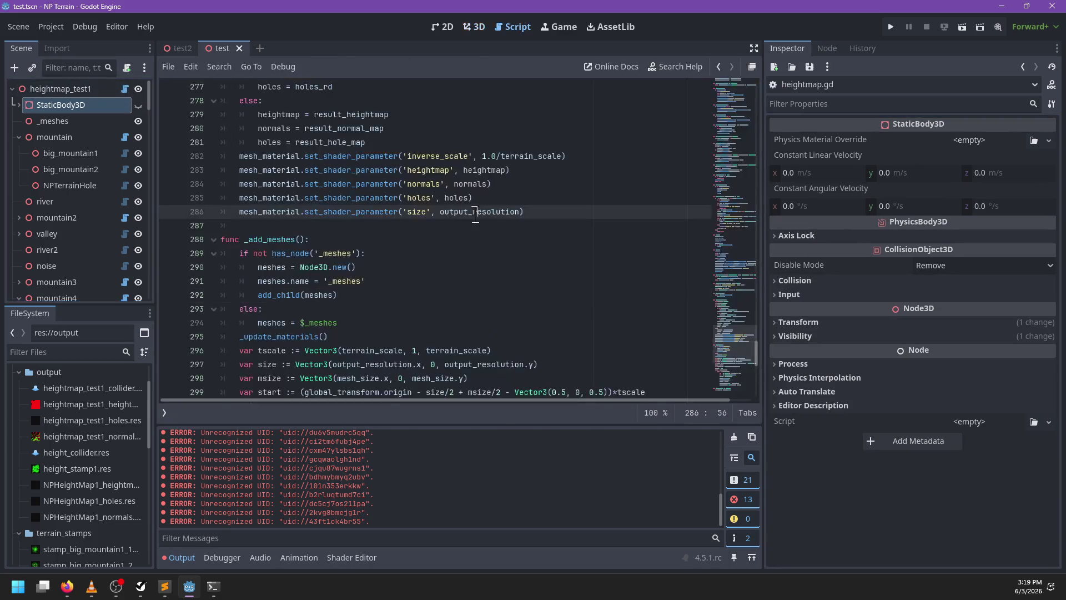
Search the script for '$St3D' and review the StaticBody3D check near line 17
{"action": "key", "text": "ctrl+f"}
{"action": "type", "text": "static"}
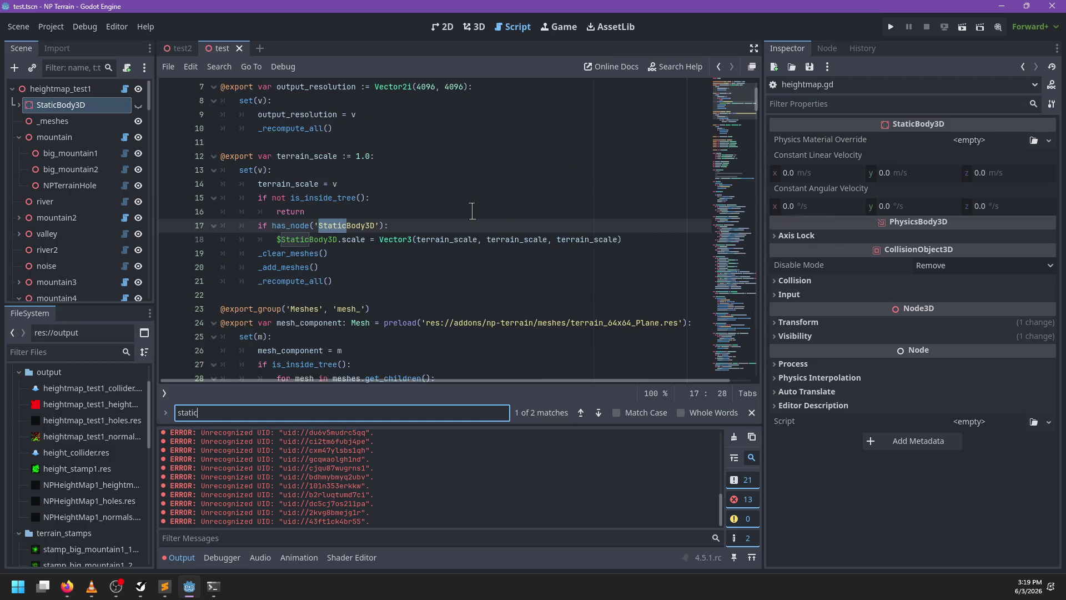
{"action": "key", "text": "BackSpace"}
{"action": "key", "text": "BackSpace"}
{"action": "key", "text": "BackSpace"}
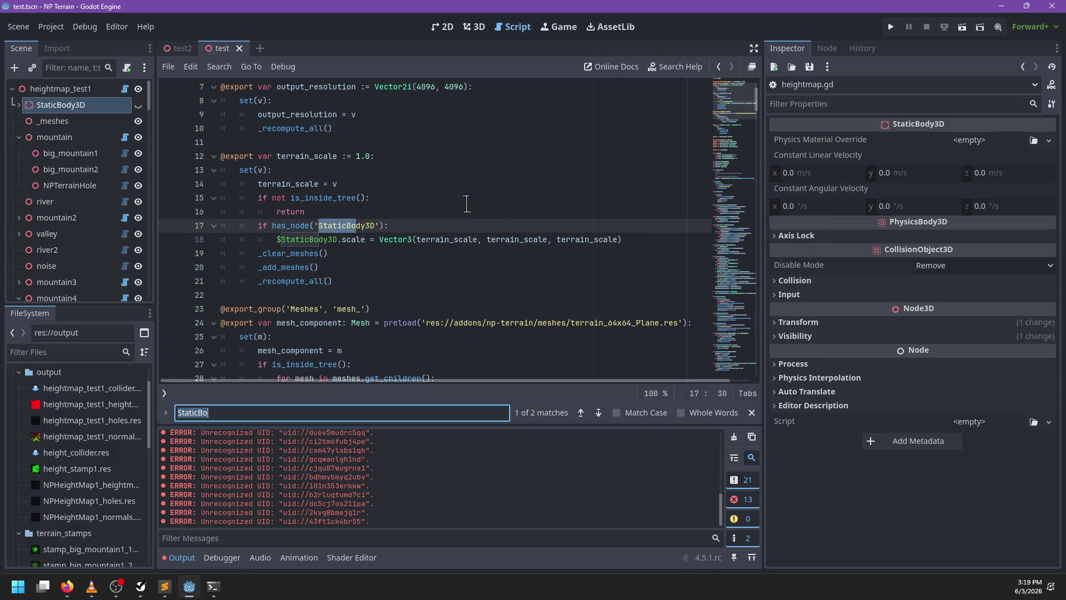
{"action": "type", "text": "$St"}
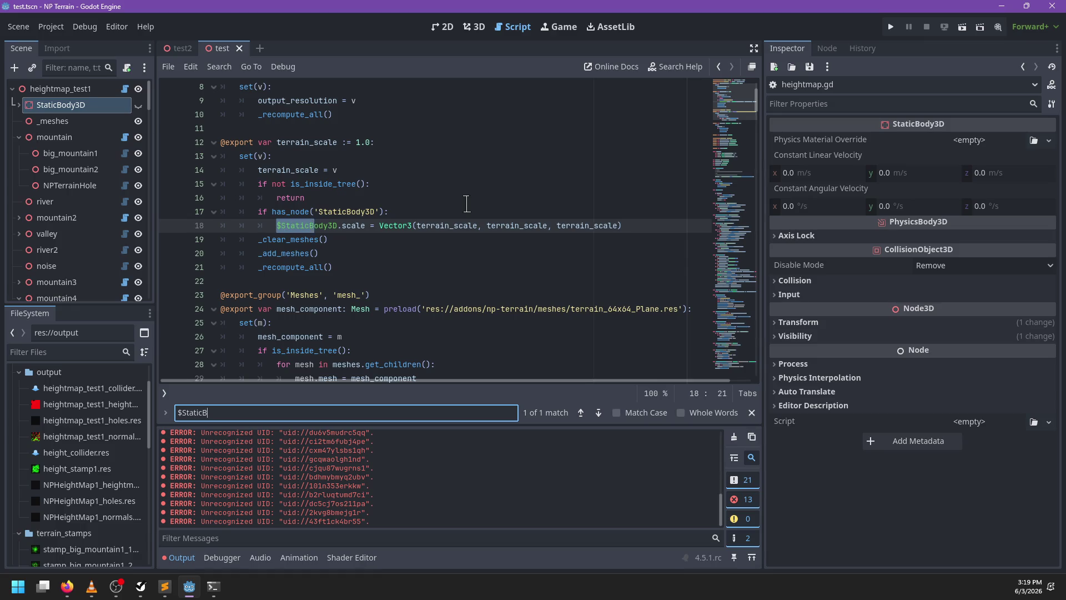
{"action": "type", "text": "3D"}
{"action": "key", "text": "Escape"}
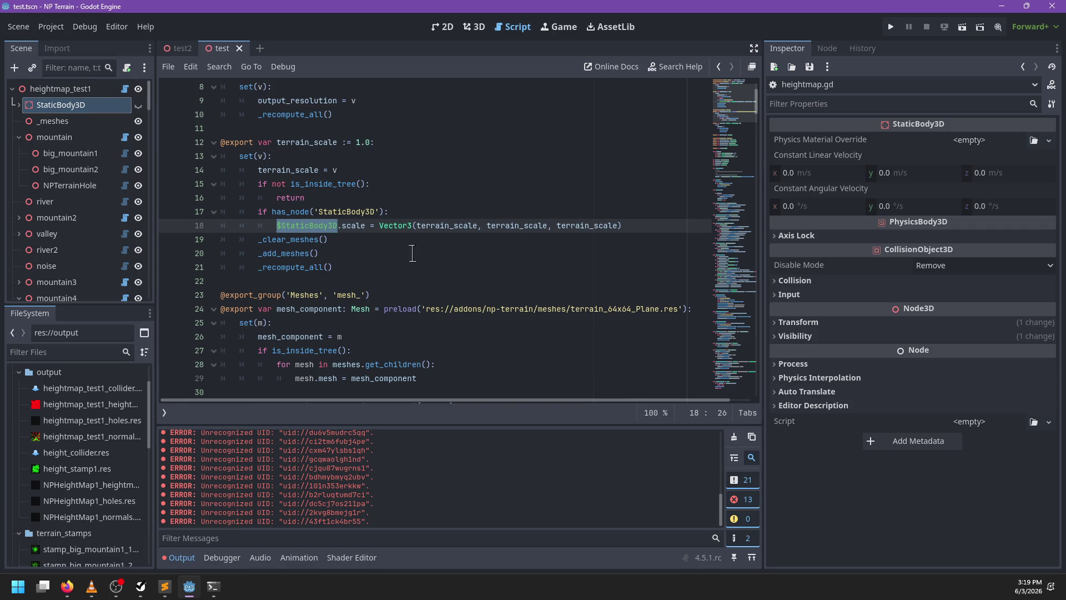
{"action": "left_click", "coordinate": [341, 242]}
{"action": "left_click_drag", "start_coordinate": [399, 211], "coordinate": [399, 200]}
{"action": "key", "text": "ctrl+c"}
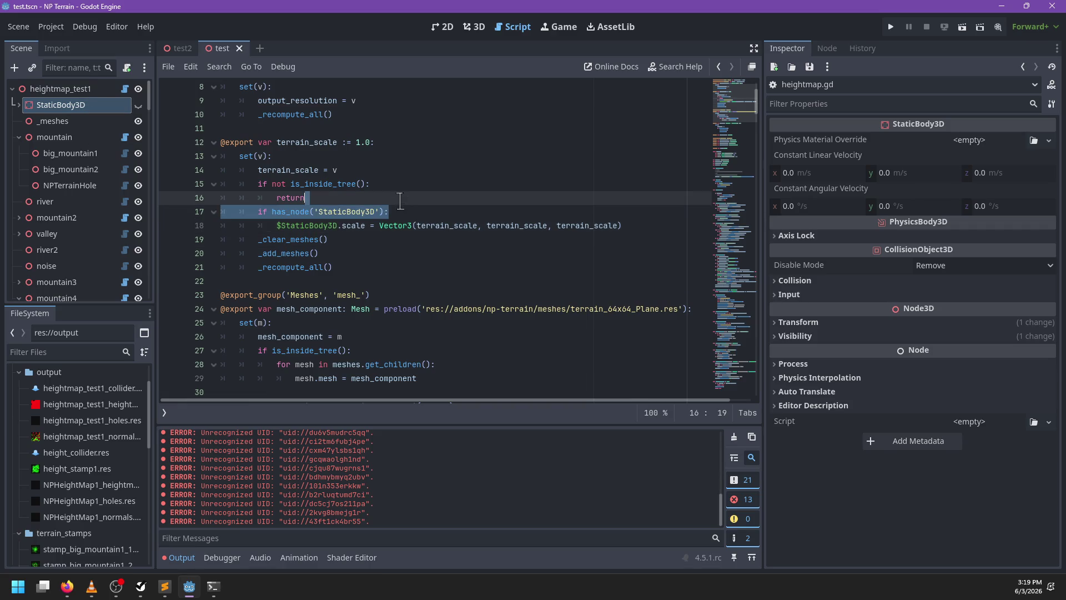
{"action": "left_click", "coordinate": [383, 269]}
{"action": "key", "text": "ctrl+f"}
{"action": "key", "text": "Escape"}
{"action": "scroll", "coordinate": [389, 267], "scroll_direction": "down", "scroll_amount": 6}
{"action": "scroll", "coordinate": [389, 266], "scroll_direction": "down", "scroll_amount": 7}
Search 'collider' to reach the result_collider save at line 242 and add a line below it
{"action": "key", "text": "ctrl+f"}
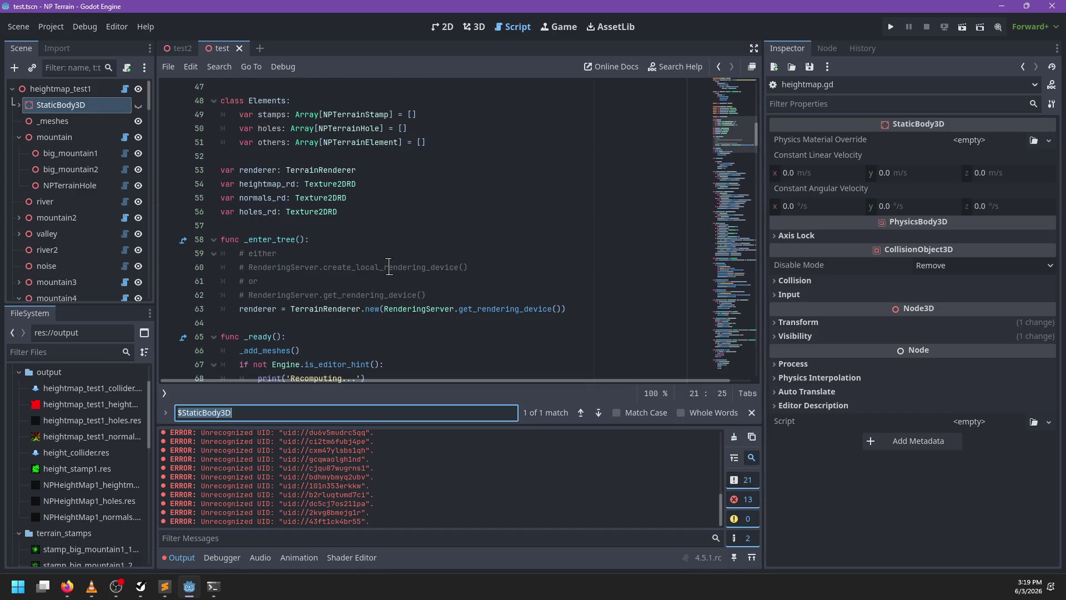
{"action": "type", "text": "col"}
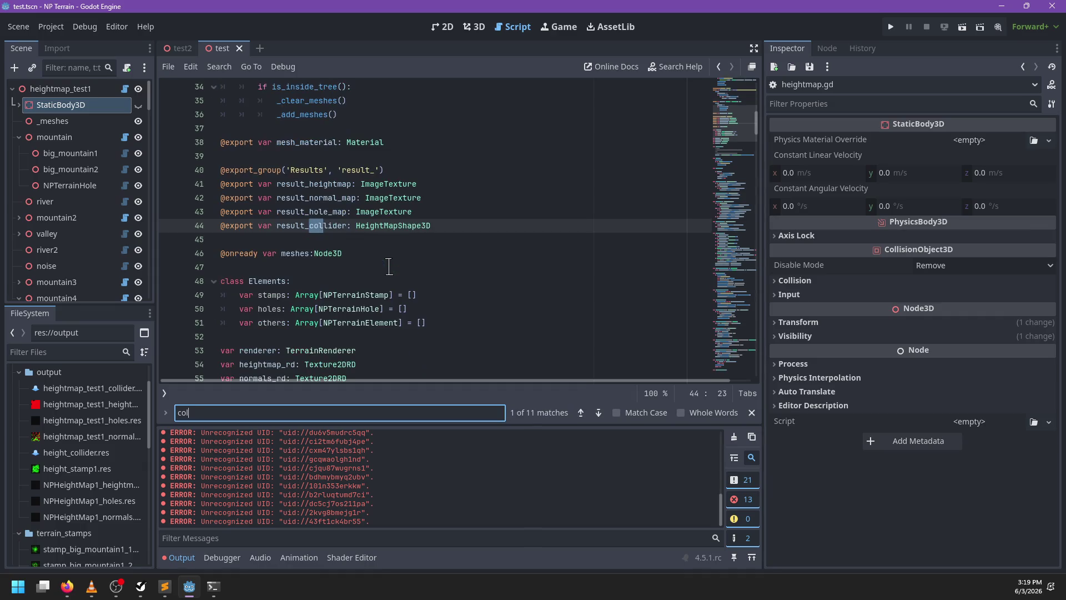
{"action": "type", "text": "lider"}
{"action": "key", "text": "Return"}
{"action": "key", "text": "Return"}
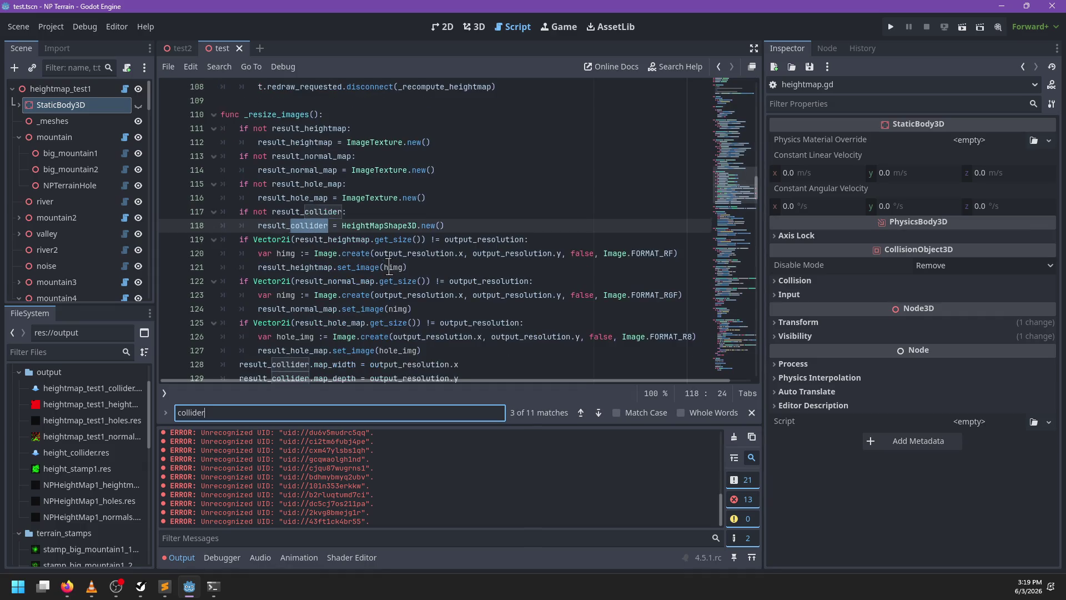
{"action": "key", "text": "Escape"}
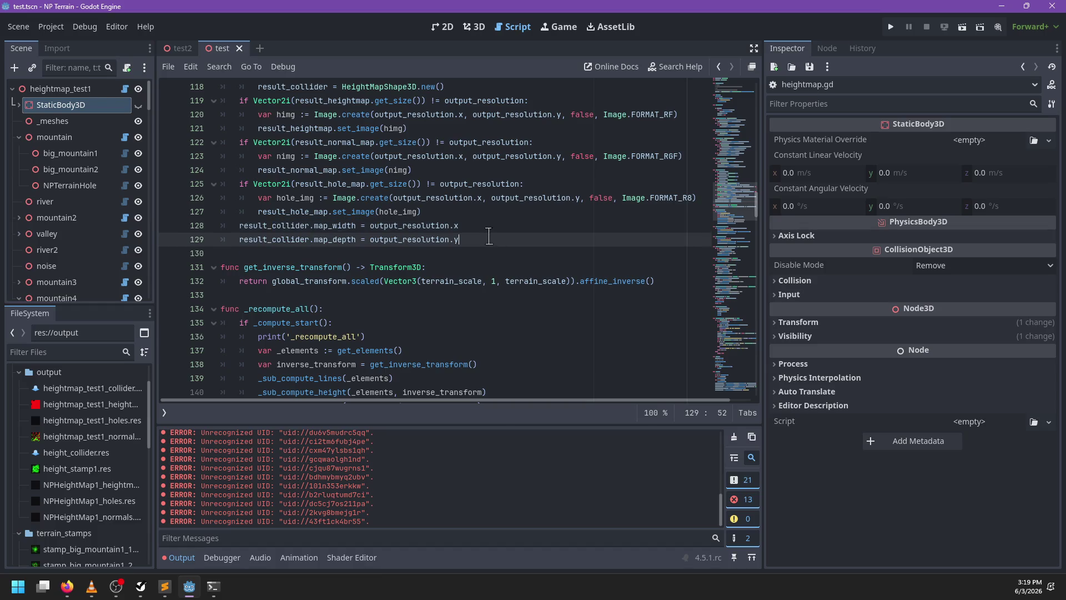
{"action": "key", "text": "ctrl+f"}
{"action": "key", "text": "Return"}
{"action": "key", "text": "Return"}
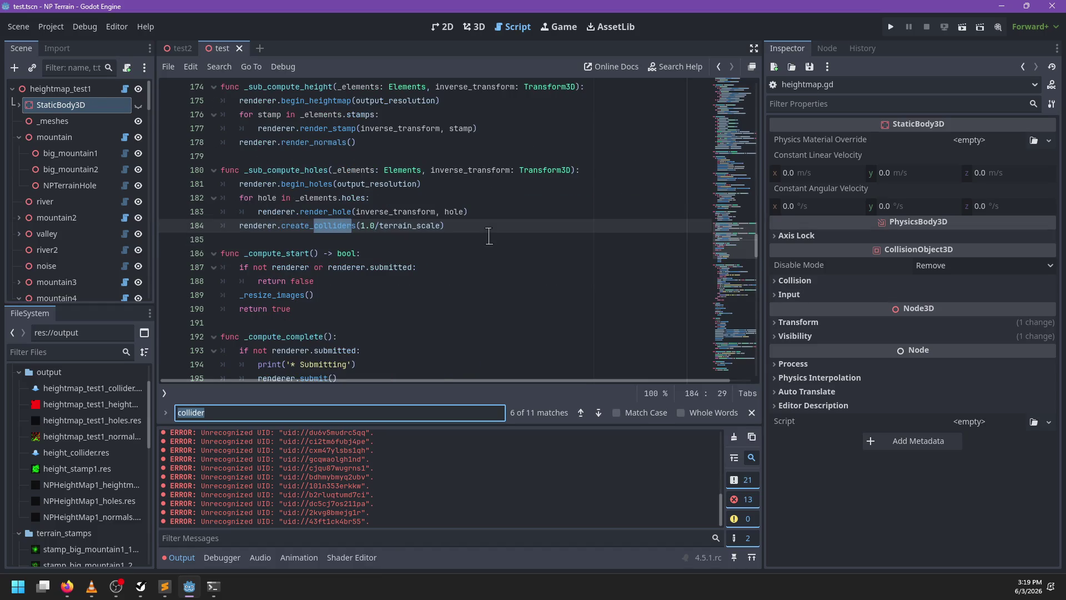
{"action": "key", "text": "Return"}
{"action": "key", "text": "Return"}
{"action": "key", "text": "Return"}
{"action": "key", "text": "Return"}
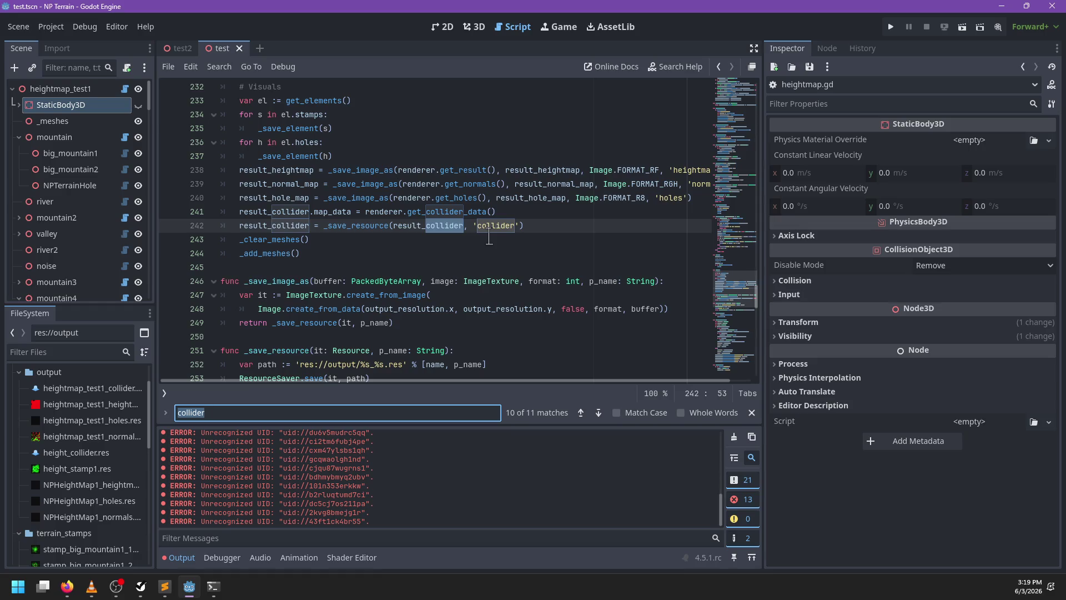
{"action": "key", "text": "Escape"}
{"action": "left_click", "coordinate": [562, 224]}
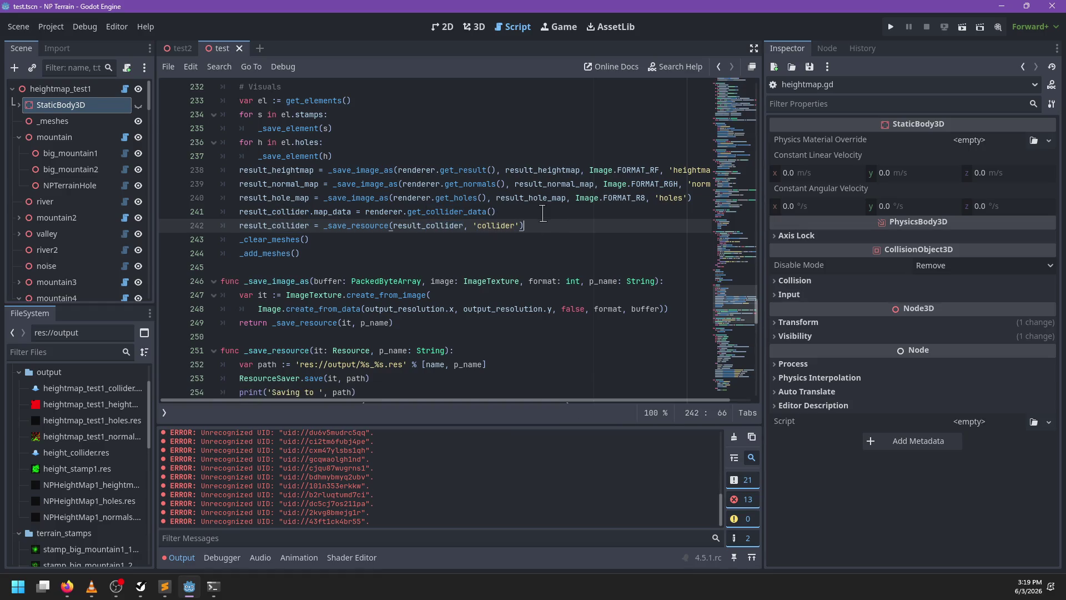
{"action": "key", "text": "Return"}
Add the has_node check after line 242, with an indented 'shape = result_collider' assignment beneath it, and save
{"action": "key", "text": "ctrl+v"}
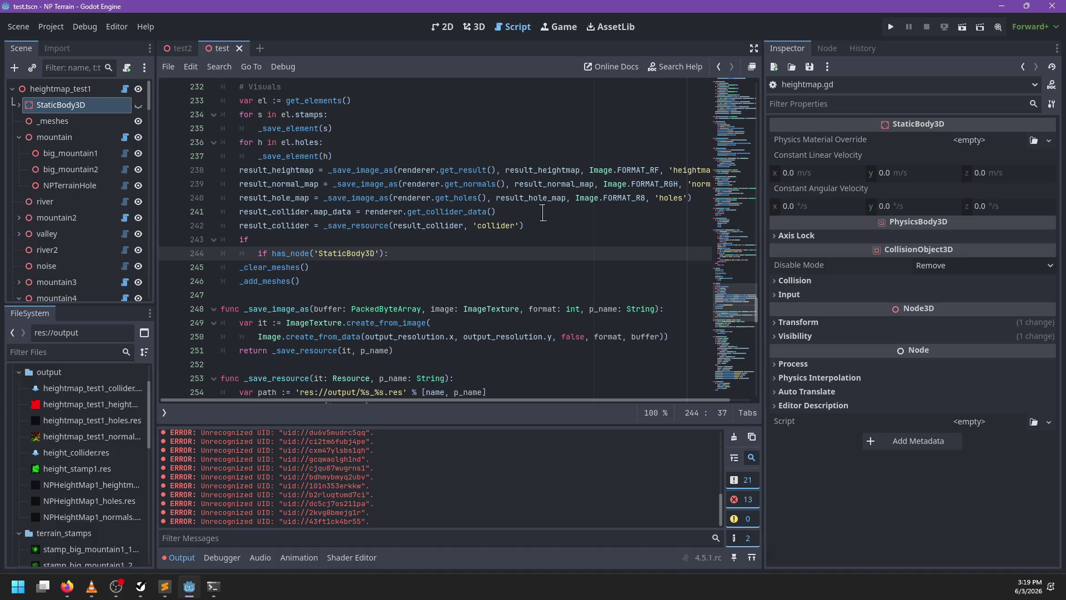
{"action": "key", "text": "Up"}
{"action": "key", "text": "ctrl+shift+k"}
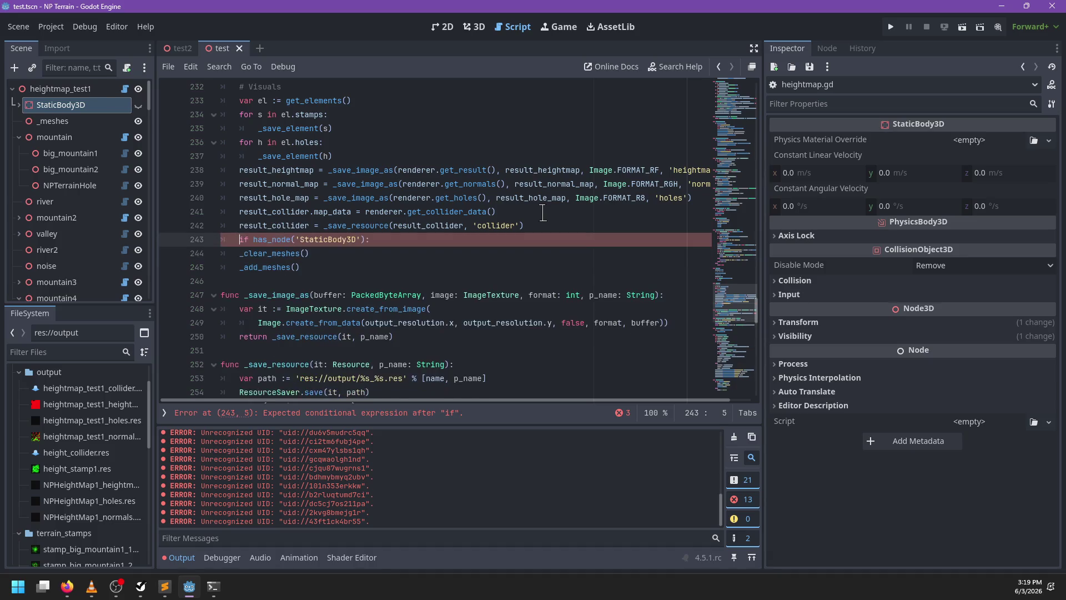
{"action": "key", "text": "shift+Tab"}
{"action": "key", "text": "End"}
{"action": "key", "text": "Return"}
{"action": "type", "text": "$StaticBody3D.co"}
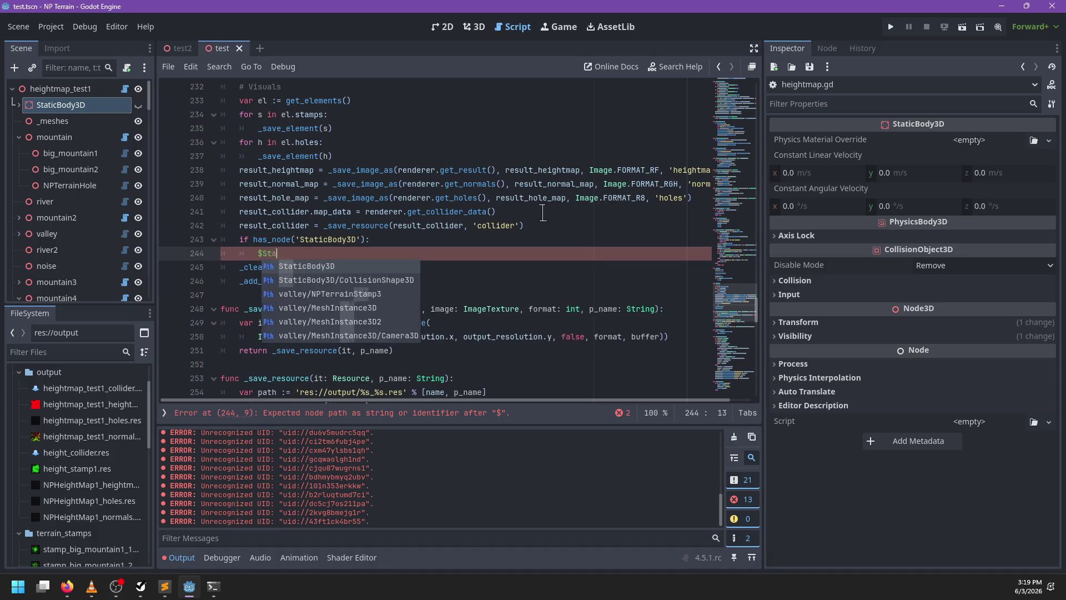
{"action": "type", "text": "ll"}
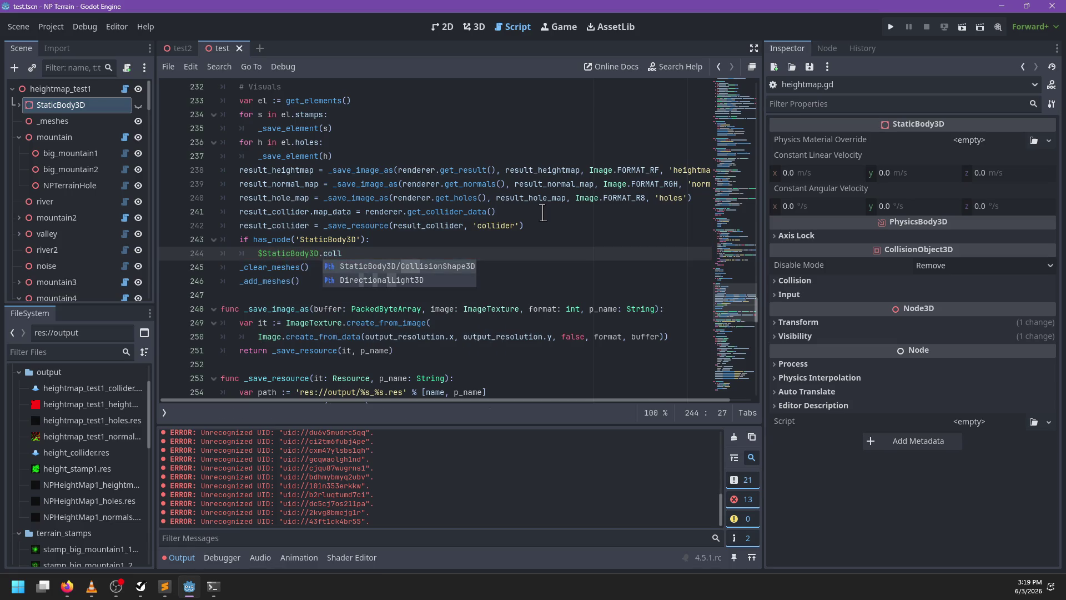
{"action": "key", "text": "BackSpace"}
{"action": "key", "text": "BackSpace"}
{"action": "key", "text": "BackSpace"}
{"action": "key", "text": "BackSpace"}
{"action": "type", "text": "shape = "}
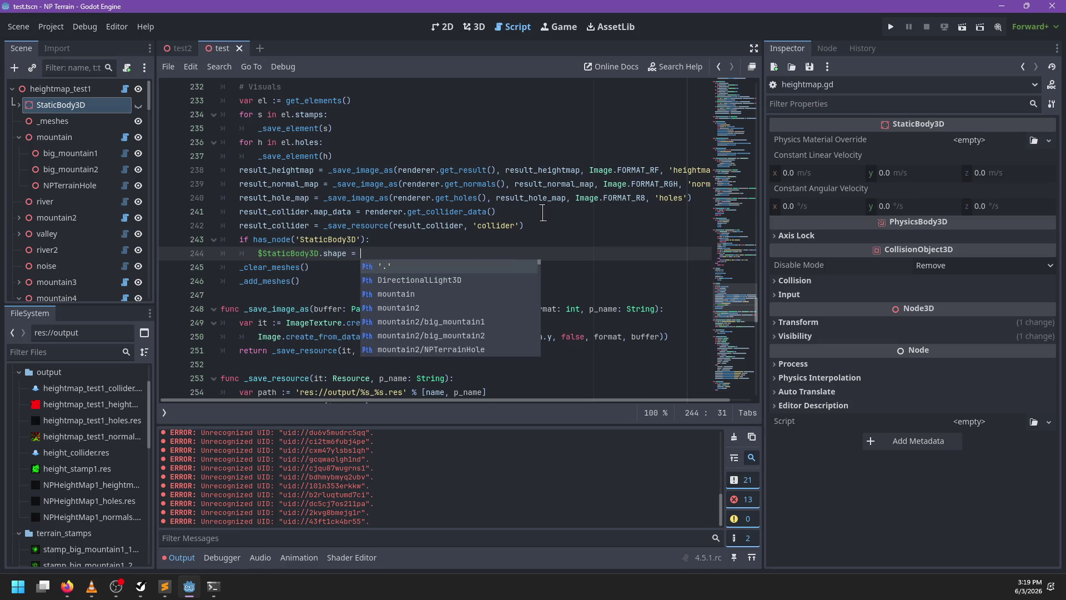
{"action": "type", "text": "result_collider"}
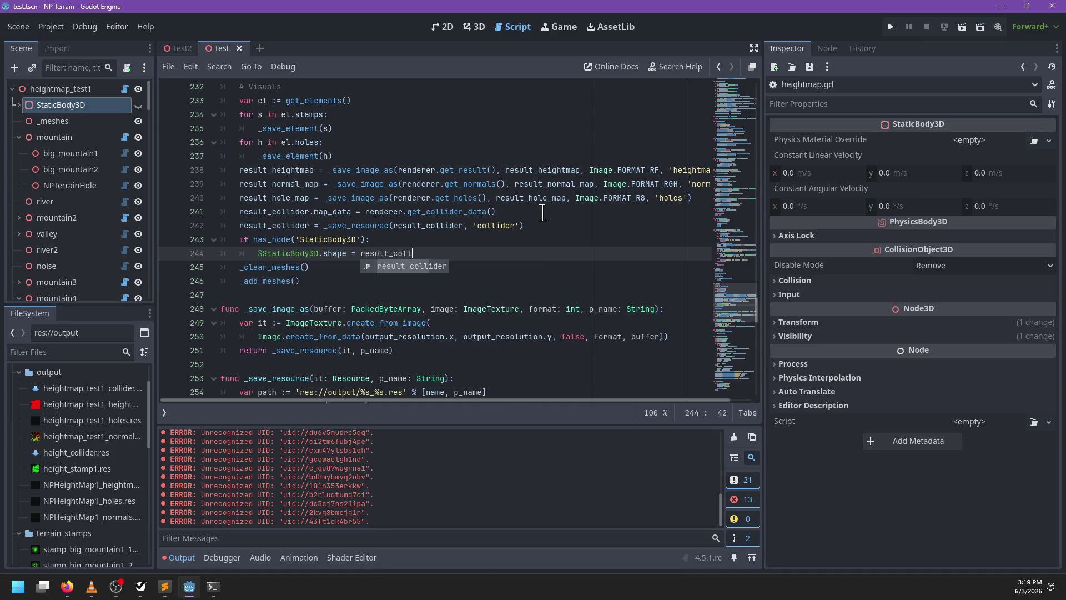
{"action": "key", "text": "ctrl+s"}
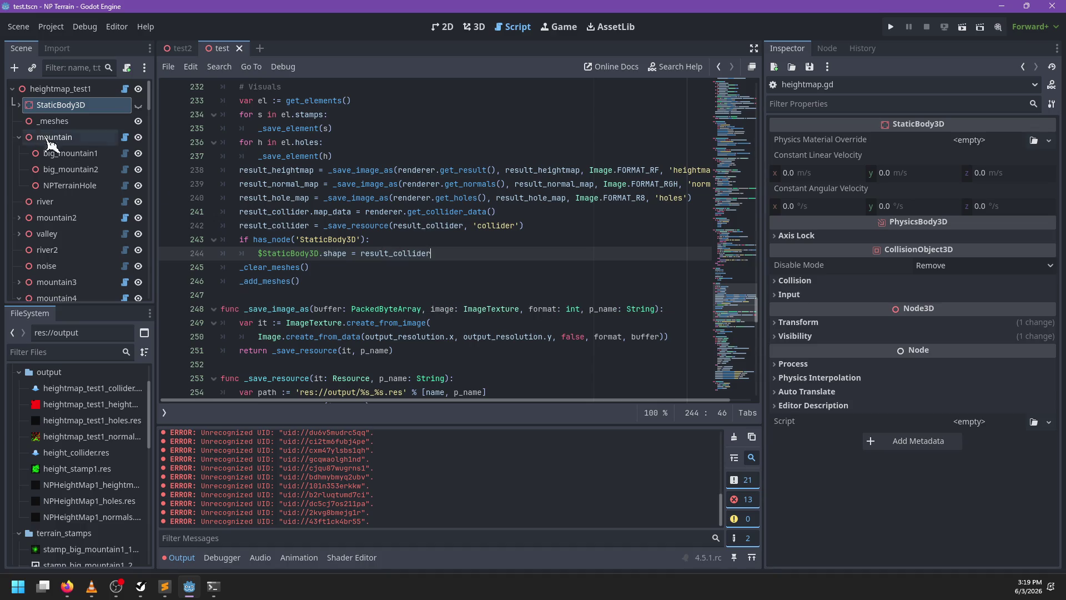
Make line 244 assign the shape through $StaticBody3D.get_child(0) and save the script
{"action": "left_click", "coordinate": [319, 255]}
{"action": "type", "text": ".get_chil"}
{"action": "key", "text": "Return"}
{"action": "type", "text": "0)"}
{"action": "left_click", "coordinate": [417, 245]}
{"action": "key", "text": "ctrl+s"}
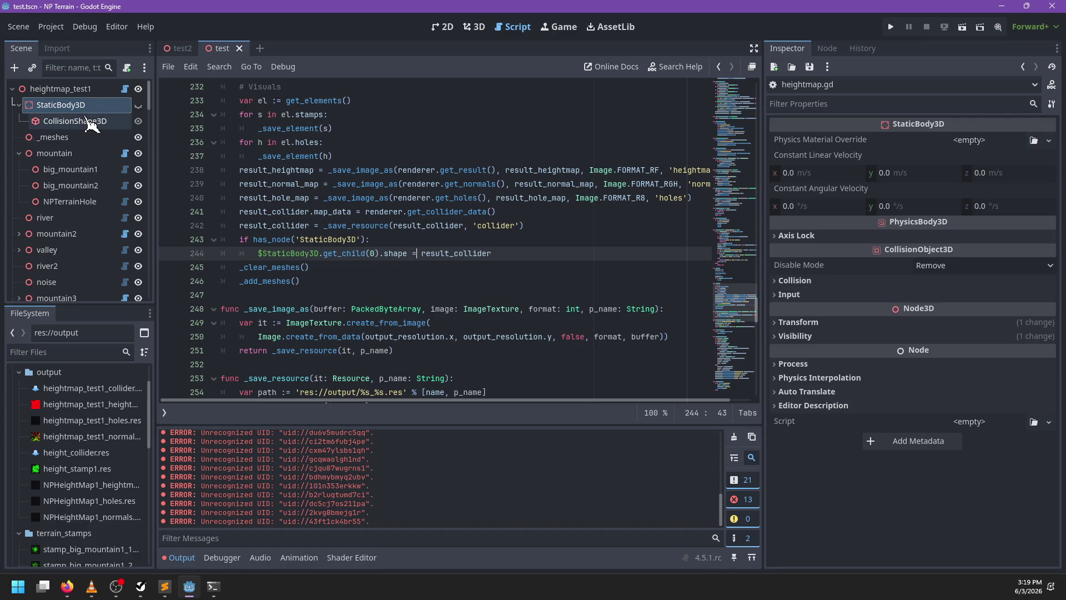
Check the CollisionShape3D node, then extend the has_node path to 'StaticBody3D/CollisionShape3D'
{"action": "left_click", "coordinate": [89, 120]}
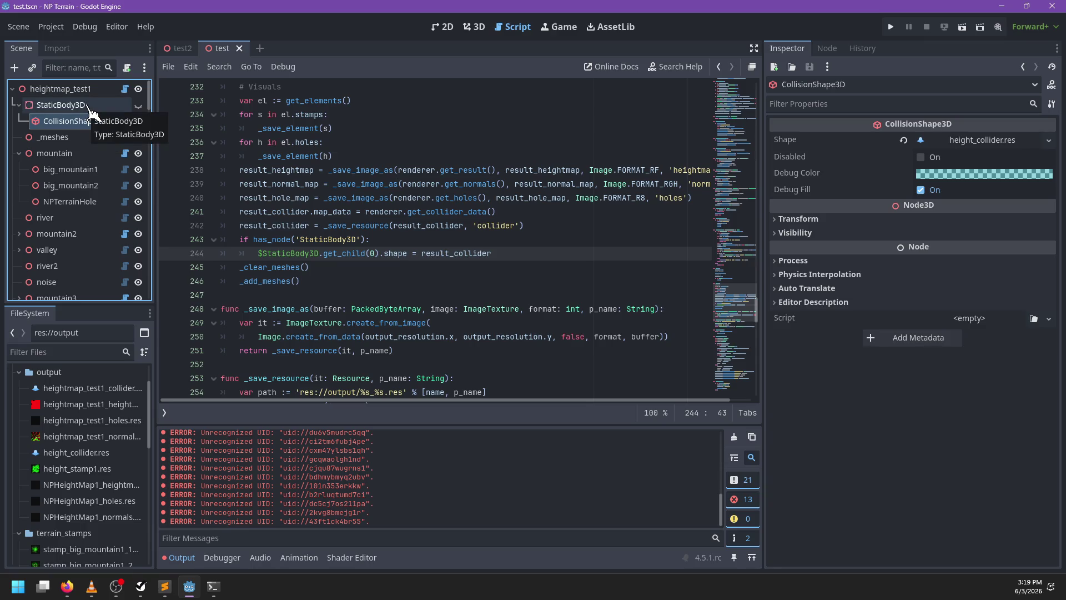
{"action": "left_click", "coordinate": [89, 106]}
{"action": "left_click", "coordinate": [358, 240]}
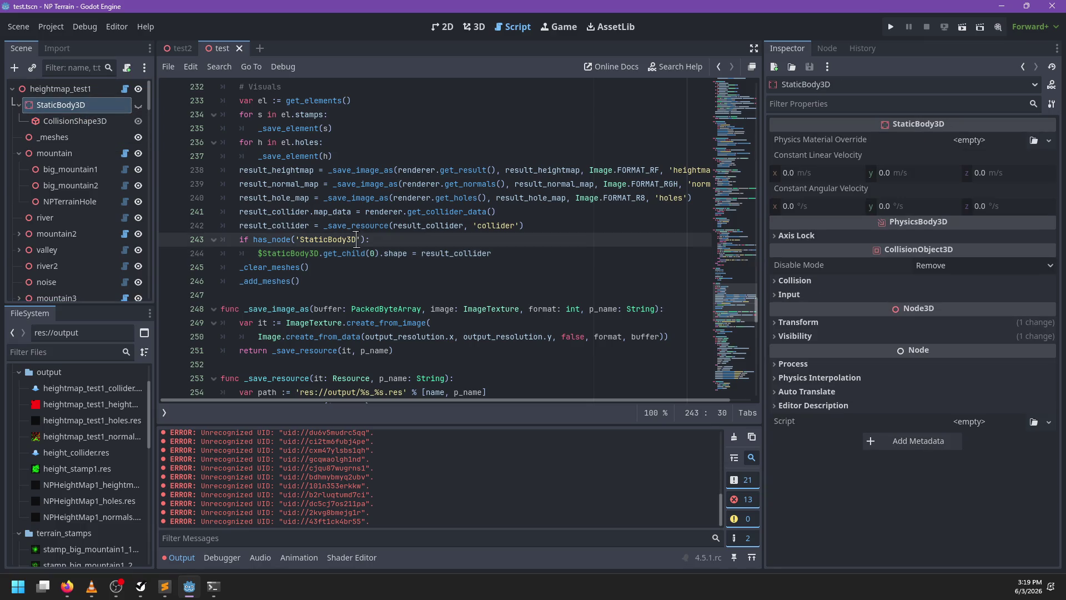
{"action": "type", "text": "/Coll"}
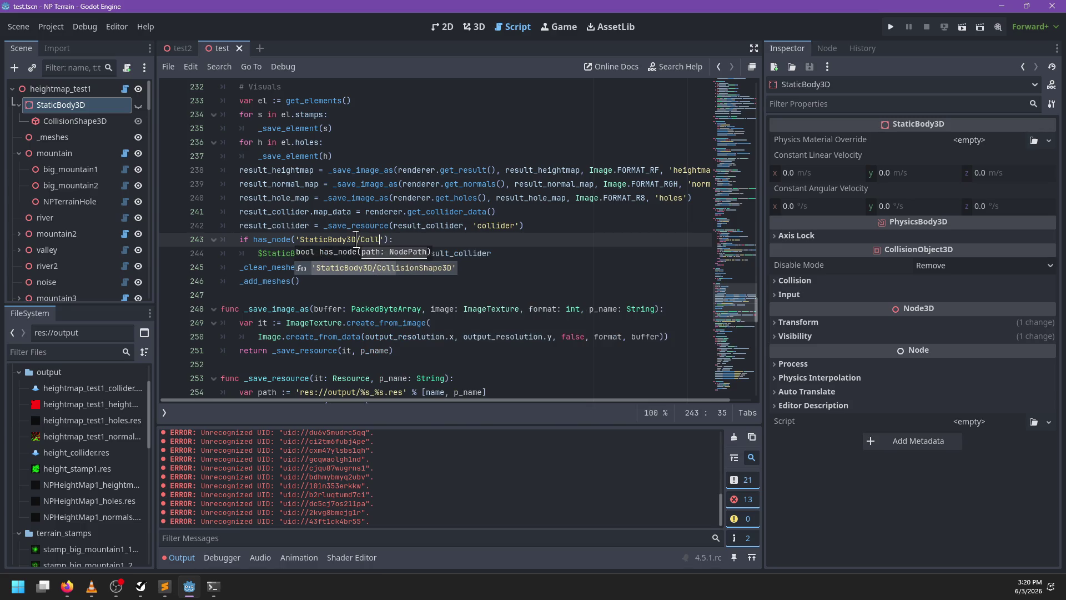
{"action": "key", "text": "Return"}
{"action": "key", "text": "Left"}
{"action": "key", "text": "ctrl+d"}
Rewrite line 244 as '$StaticBody3D/CollisionShape3D.shape = result_collider', dropping get_child(0), and show the 3D view
{"action": "left_click", "coordinate": [291, 257]}
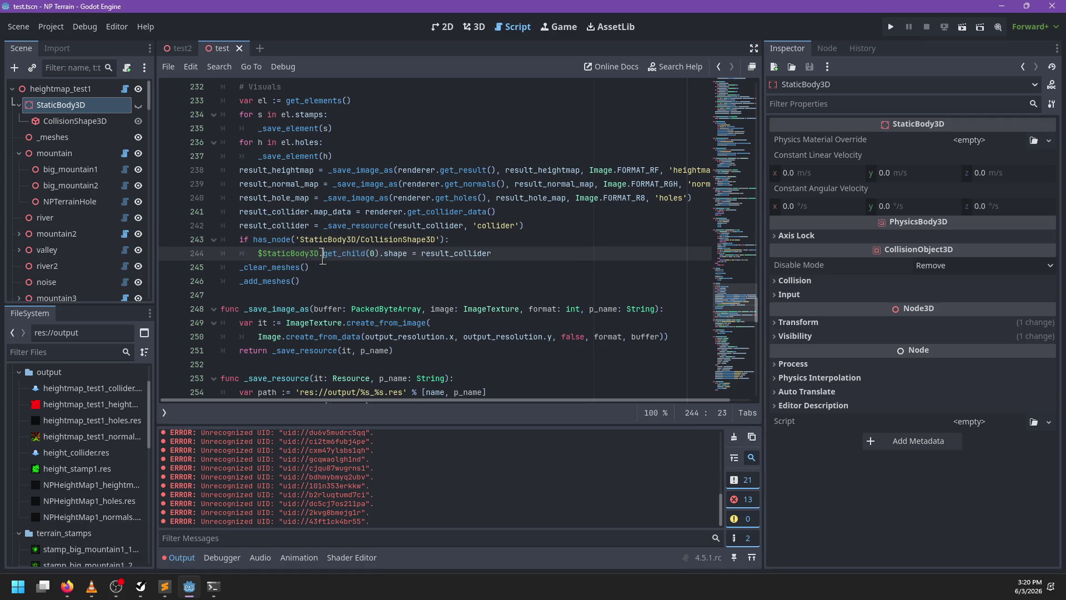
{"action": "type", "text": "/CollisionShape3D"}
{"action": "key", "text": "ctrl+shift+Right"}
{"action": "key", "text": "shift+Right"}
{"action": "key", "text": "shift+Right"}
{"action": "key", "text": "shift+Right"}
{"action": "key", "text": "BackSpace"}
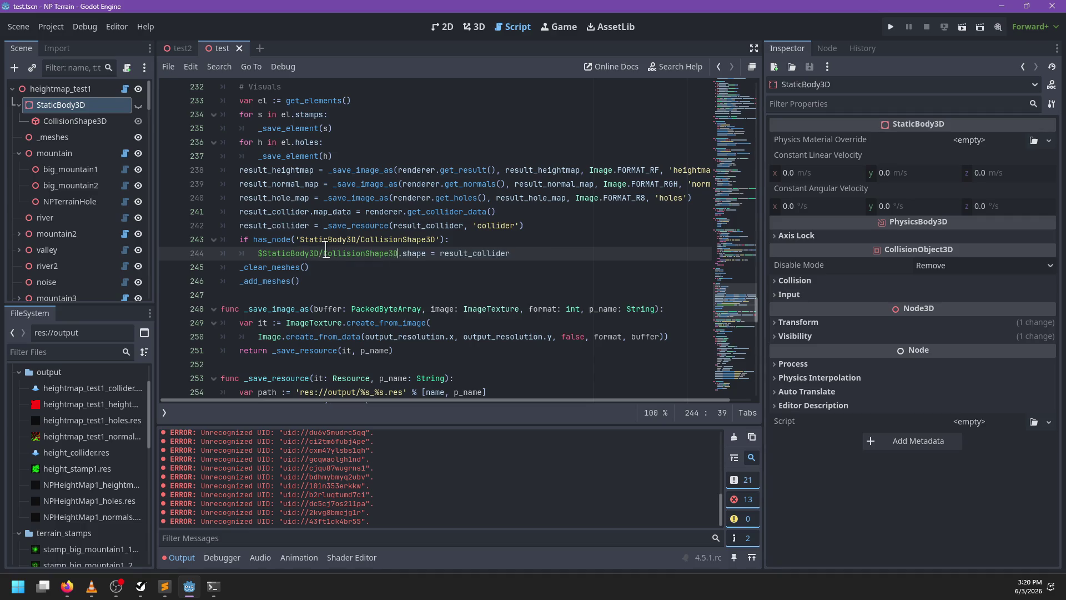
{"action": "left_click", "coordinate": [508, 239]}
{"action": "left_click", "coordinate": [475, 27]}
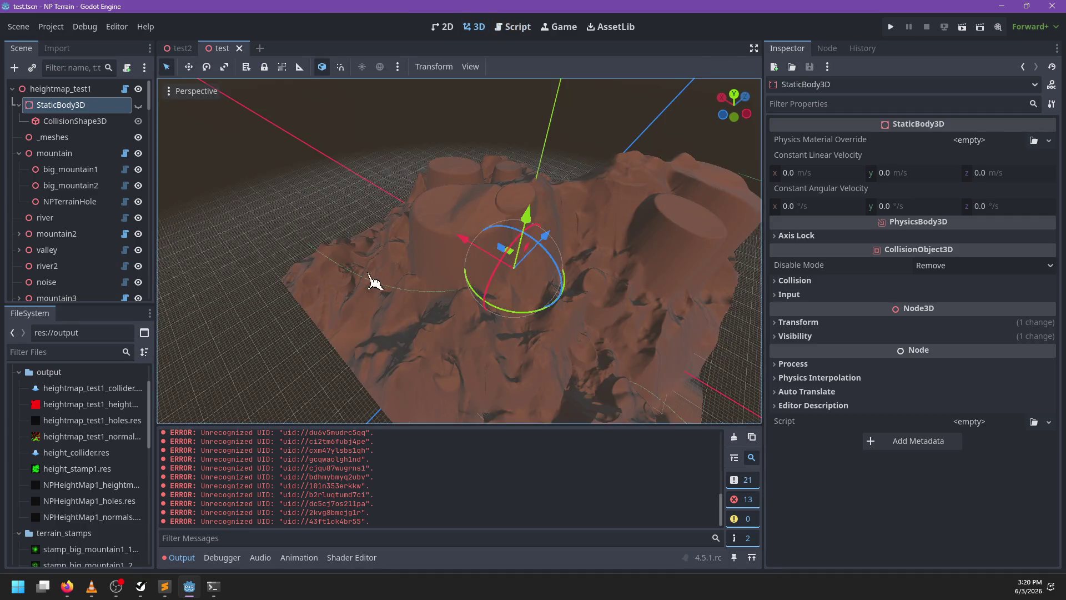
Save heightmap_test1's outputs to files from the Inspector and clear the output log
{"action": "scroll", "coordinate": [422, 286], "scroll_direction": "up", "scroll_amount": 3}
{"action": "double_click", "coordinate": [103, 108]}
{"action": "left_click", "coordinate": [425, 164]}
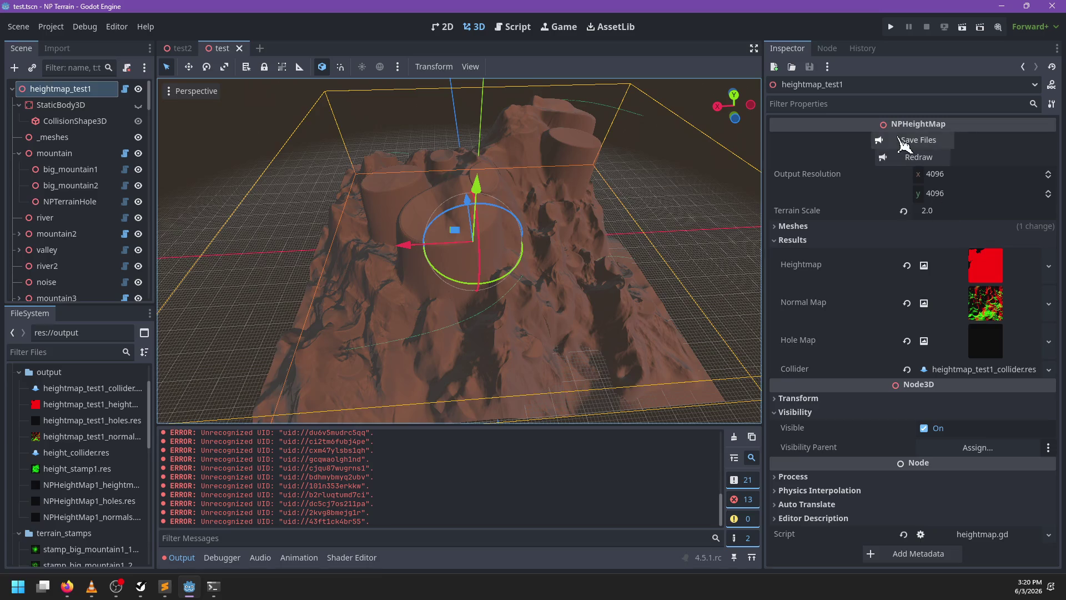
{"action": "left_click", "coordinate": [905, 144]}
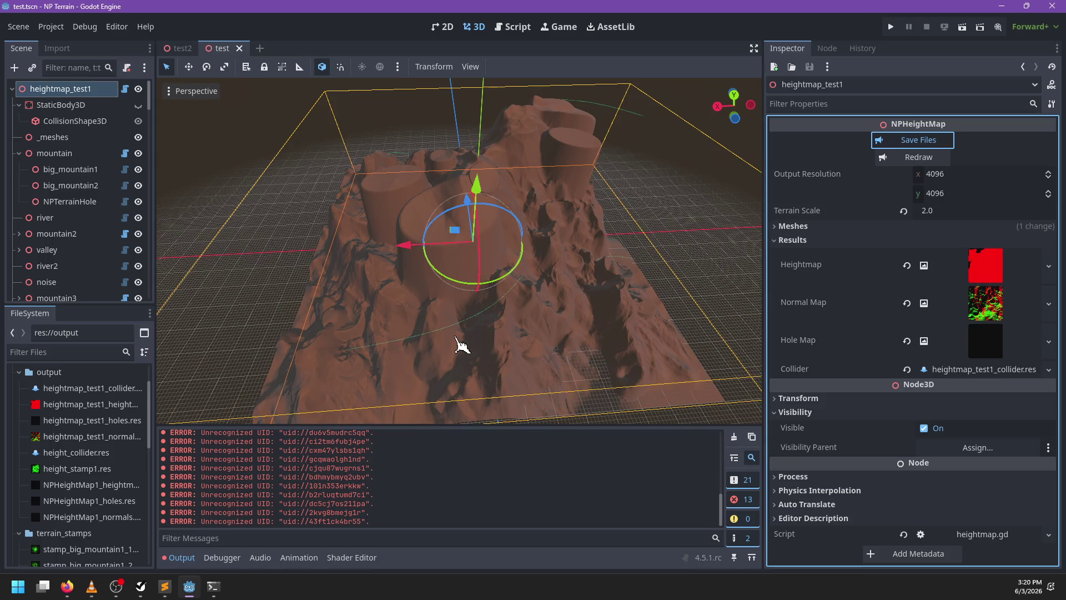
{"action": "left_click", "coordinate": [734, 436]}
Delete the old height_collider.res from FileSystem, confirming Remove past the dependency warning
{"action": "left_click", "coordinate": [95, 457]}
{"action": "key", "text": "Delete"}
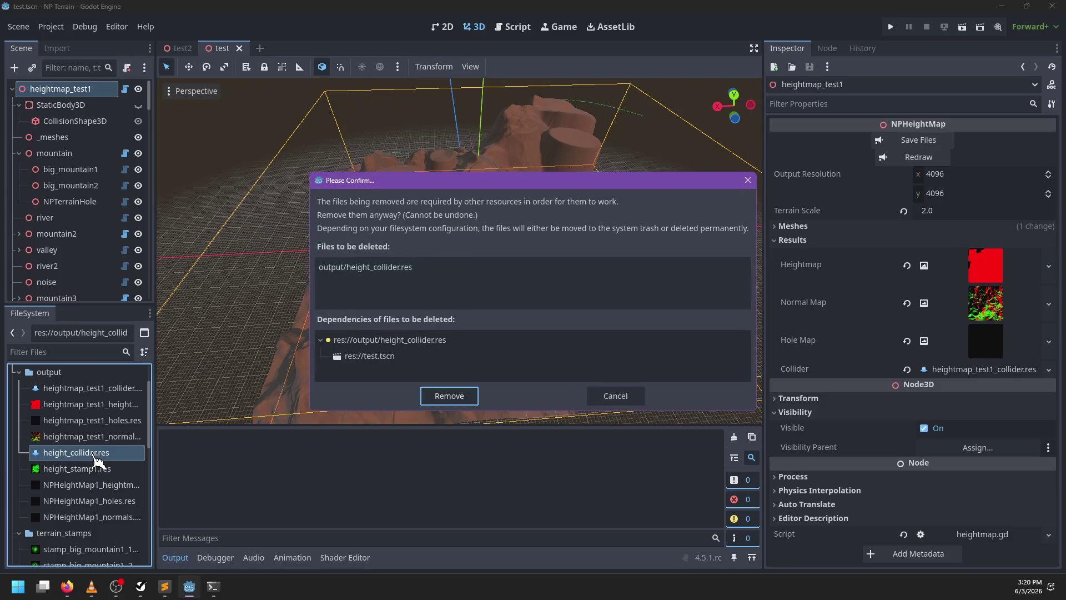
{"action": "key", "text": "Return"}
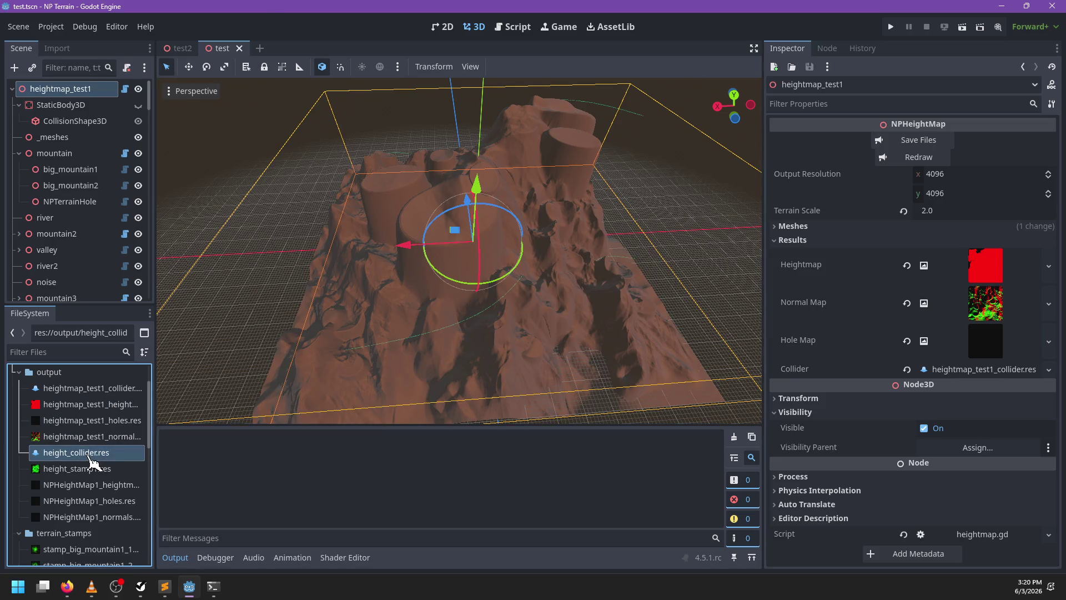
{"action": "key", "text": "Delete"}
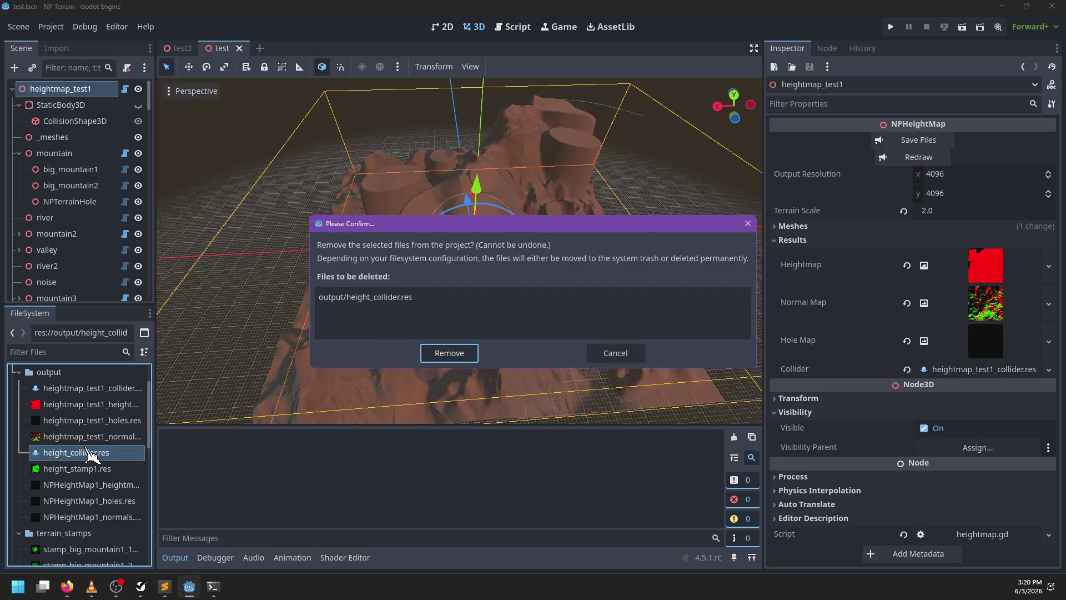
{"action": "key", "text": "Return"}
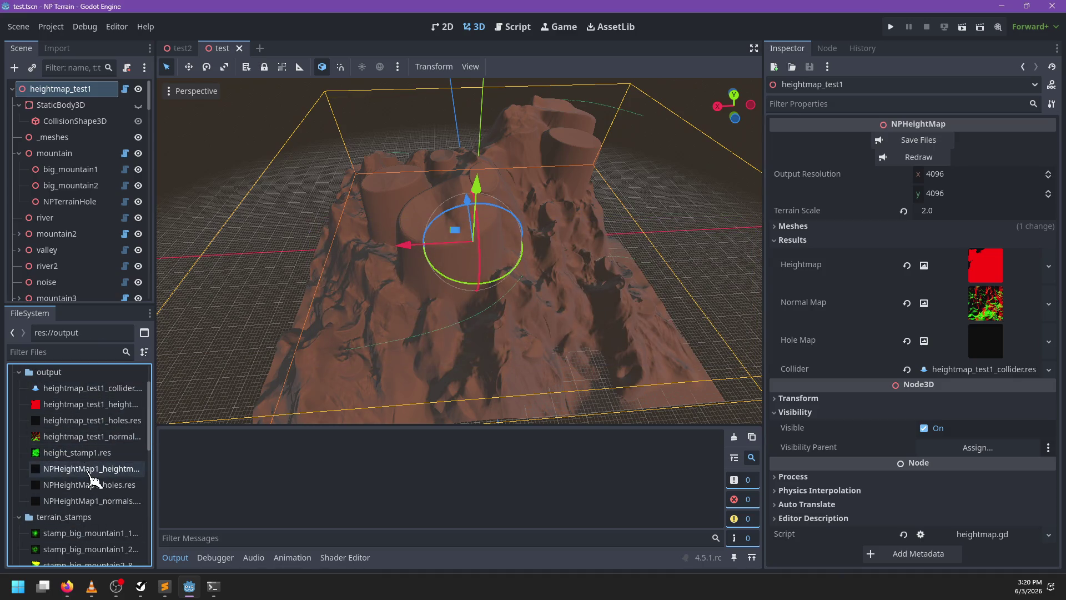
Turn off stamp painting, drag the big_mountain1 stamp to a new terrain spot, and save test.tscn
{"action": "scroll", "coordinate": [516, 227], "scroll_direction": "up", "scroll_amount": 4}
{"action": "mouse_move", "coordinate": [517, 228]}
{"action": "left_mouse_down"}
{"action": "mouse_move", "coordinate": [500, 250]}
{"action": "mouse_move", "coordinate": [534, 274]}
{"action": "mouse_move", "coordinate": [624, 285]}
{"action": "mouse_move", "coordinate": [357, 345]}
{"action": "mouse_move", "coordinate": [619, 231]}
{"action": "mouse_move", "coordinate": [433, 238]}
{"action": "mouse_move", "coordinate": [519, 261]}
{"action": "left_mouse_up"}
{"action": "scroll", "coordinate": [357, 349], "scroll_direction": "down", "scroll_amount": 3}
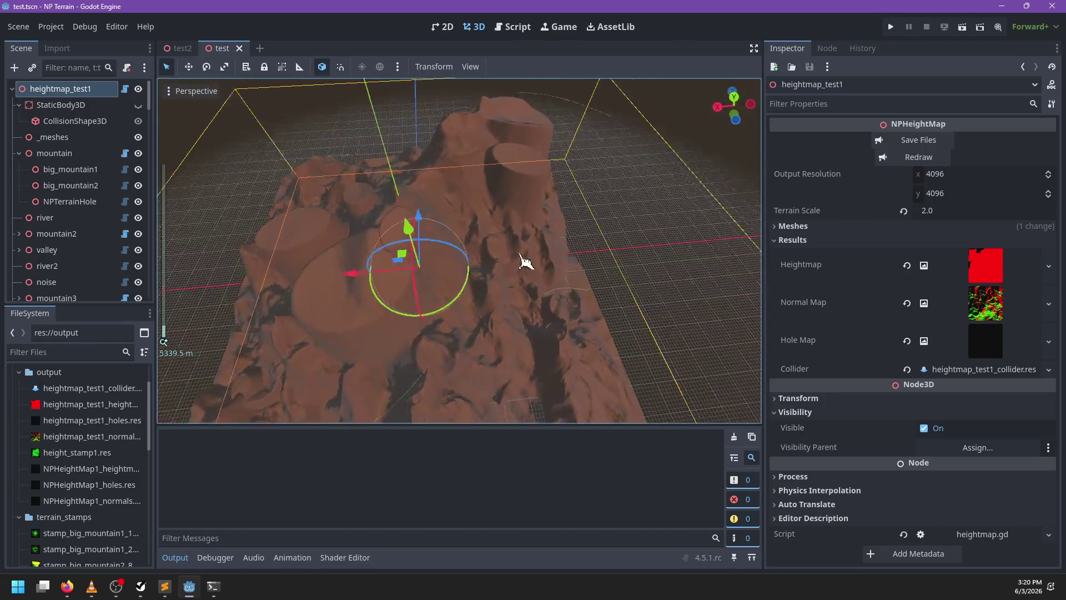
{"action": "left_click", "coordinate": [97, 170]}
{"action": "mouse_move", "coordinate": [421, 267]}
{"action": "left_mouse_down"}
{"action": "mouse_move", "coordinate": [458, 203]}
{"action": "mouse_move", "coordinate": [533, 133]}
{"action": "left_mouse_up"}
{"action": "left_click", "coordinate": [616, 68]}
{"action": "mouse_move", "coordinate": [519, 291]}
{"action": "left_mouse_down"}
{"action": "mouse_move", "coordinate": [456, 315]}
{"action": "mouse_move", "coordinate": [572, 305]}
{"action": "mouse_move", "coordinate": [559, 322]}
{"action": "mouse_move", "coordinate": [512, 310]}
{"action": "mouse_move", "coordinate": [496, 325]}
{"action": "mouse_move", "coordinate": [519, 322]}
{"action": "mouse_move", "coordinate": [498, 290]}
{"action": "mouse_move", "coordinate": [623, 316]}
{"action": "mouse_move", "coordinate": [533, 316]}
{"action": "mouse_move", "coordinate": [441, 238]}
{"action": "mouse_move", "coordinate": [438, 261]}
{"action": "left_mouse_up"}
{"action": "mouse_move", "coordinate": [528, 305]}
{"action": "left_mouse_down"}
{"action": "mouse_move", "coordinate": [507, 291]}
{"action": "mouse_move", "coordinate": [535, 277]}
{"action": "mouse_move", "coordinate": [519, 305]}
{"action": "mouse_move", "coordinate": [436, 340]}
{"action": "mouse_move", "coordinate": [498, 295]}
{"action": "mouse_move", "coordinate": [492, 330]}
{"action": "mouse_move", "coordinate": [476, 340]}
{"action": "mouse_move", "coordinate": [405, 305]}
{"action": "mouse_move", "coordinate": [364, 322]}
{"action": "mouse_move", "coordinate": [588, 274]}
{"action": "left_mouse_up"}
{"action": "scroll", "coordinate": [522, 311], "scroll_direction": "down", "scroll_amount": 2}
{"action": "key", "text": "ctrl+s"}
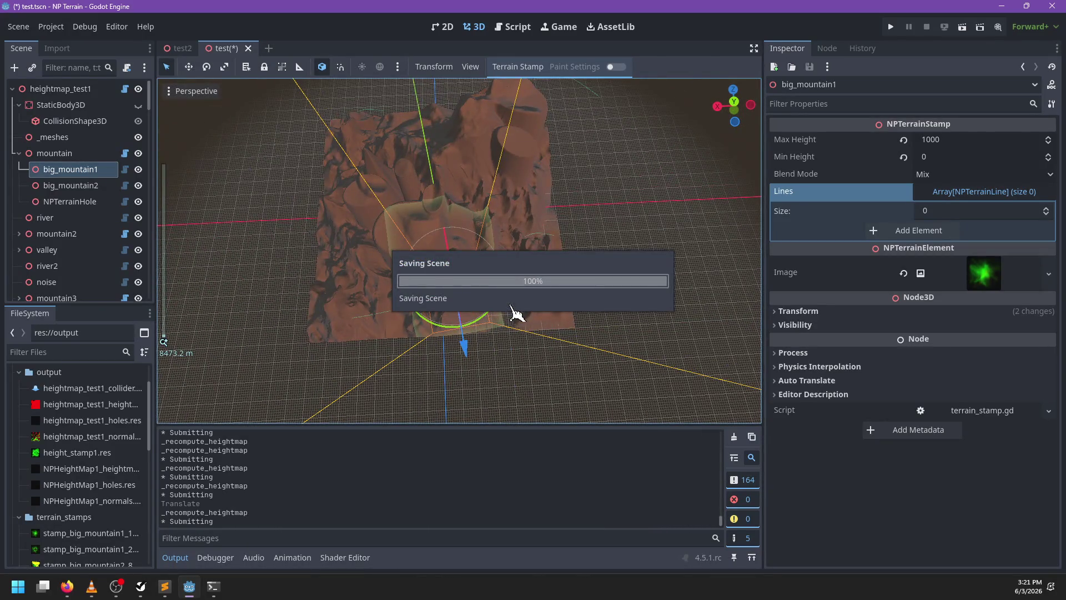
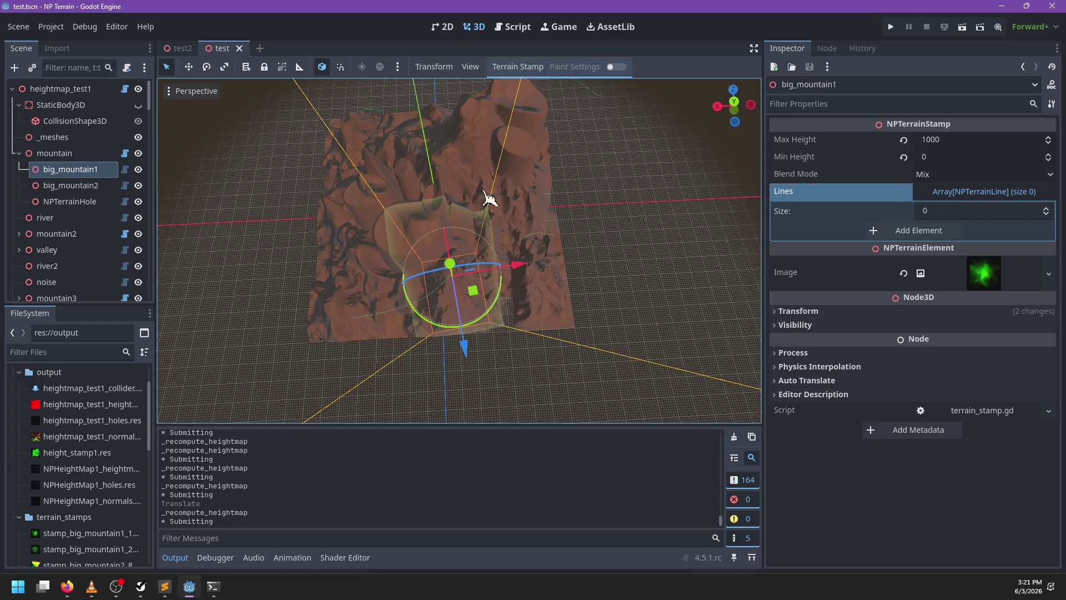
Close the test tab and create an NPTerrainStamp child of NPHeightMap2 by searching 'NPSta'
{"action": "left_click", "coordinate": [240, 49]}
{"action": "mouse_move", "coordinate": [422, 219]}
{"action": "left_mouse_down"}
{"action": "mouse_move", "coordinate": [386, 228]}
{"action": "mouse_move", "coordinate": [594, 208]}
{"action": "mouse_move", "coordinate": [331, 231]}
{"action": "left_mouse_up"}
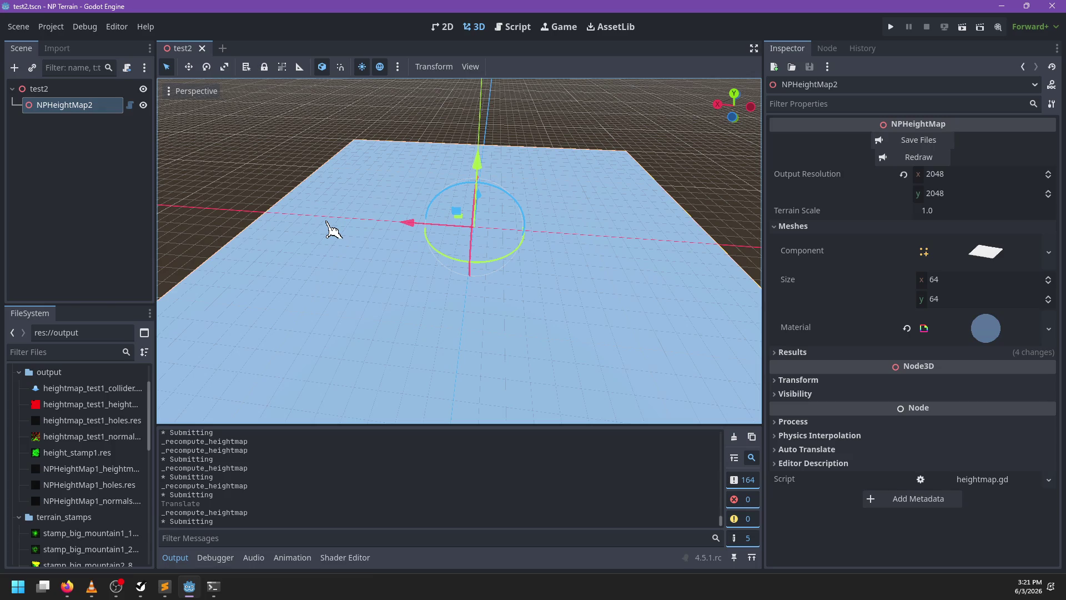
{"action": "key", "text": "ctrl+a"}
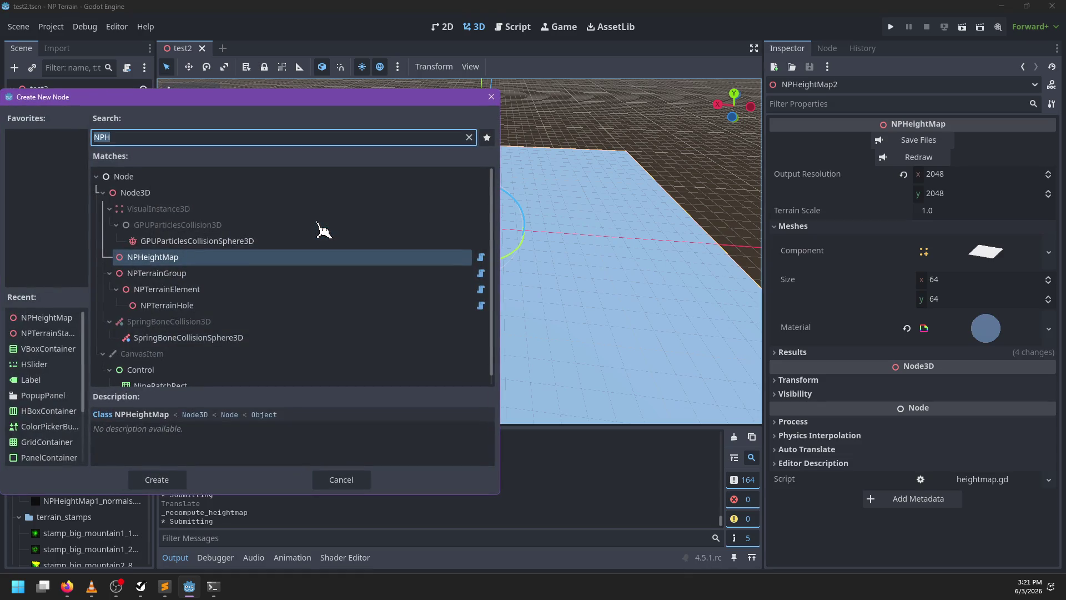
{"action": "key", "text": "Down"}
{"action": "key", "text": "Down"}
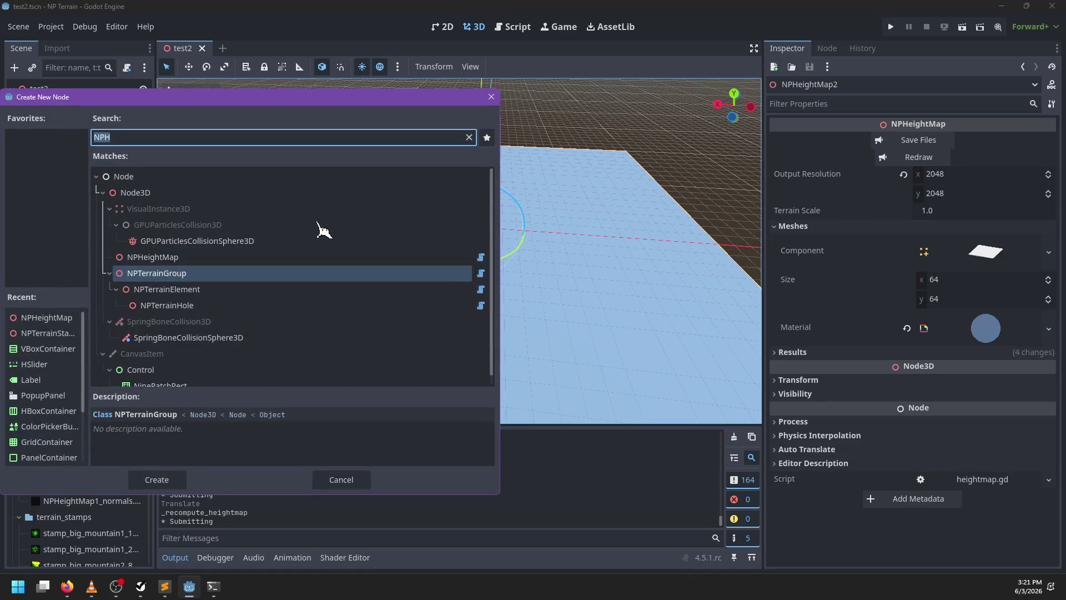
{"action": "type", "text": "NP"}
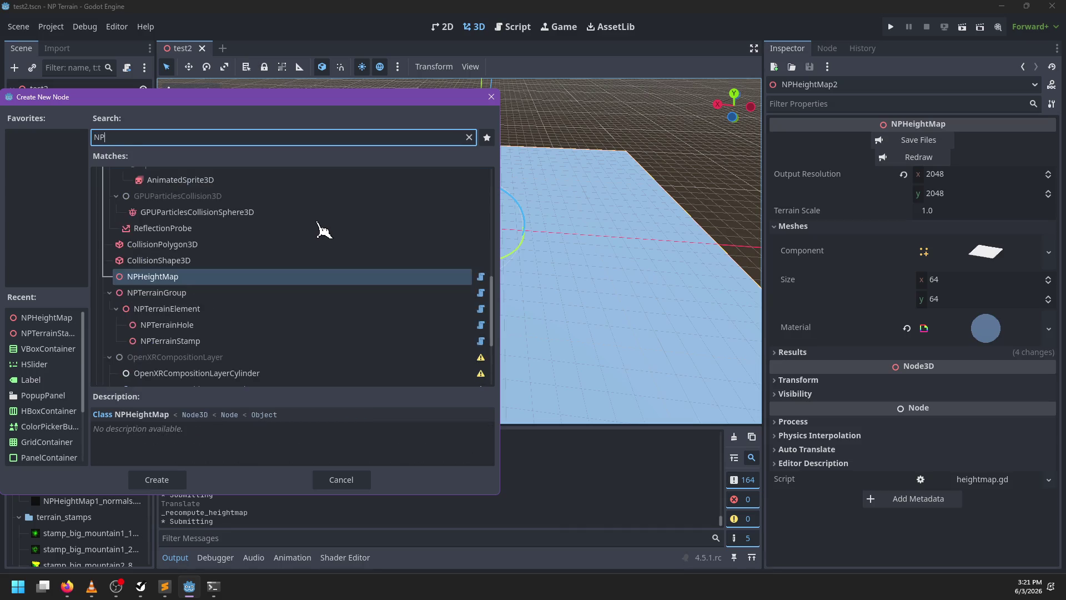
{"action": "type", "text": "Sta"}
{"action": "key", "text": "Return"}
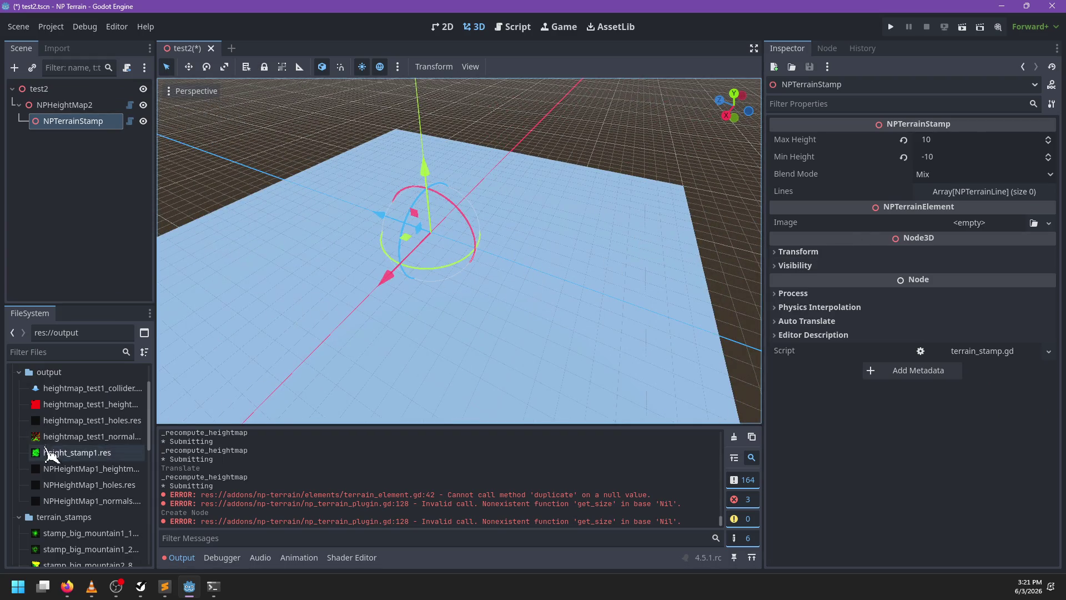
Drag sample_maps/stamp1_256.png from FileSystem into the stamp's Image field
{"action": "scroll", "coordinate": [72, 465], "scroll_direction": "down", "scroll_amount": 3}
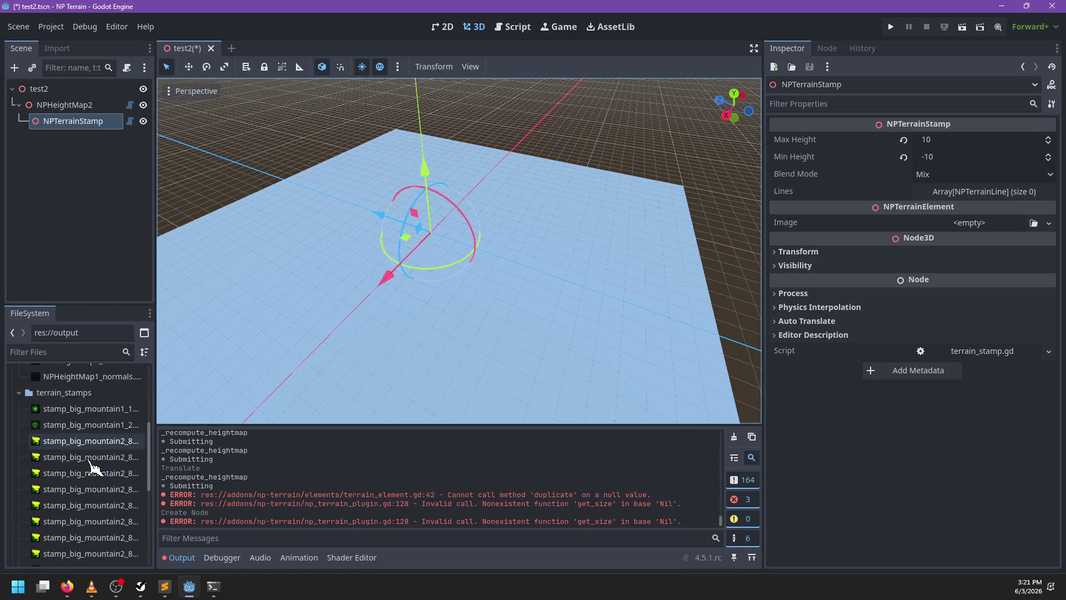
{"action": "scroll", "coordinate": [34, 446], "scroll_direction": "up", "scroll_amount": 5}
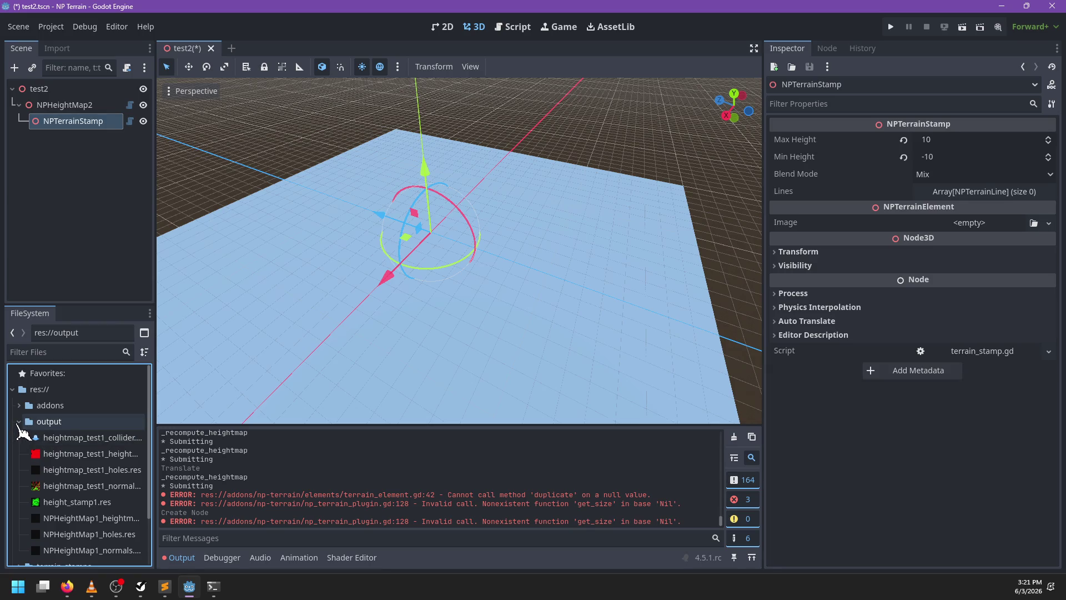
{"action": "left_click", "coordinate": [18, 422]}
{"action": "left_click", "coordinate": [19, 406]}
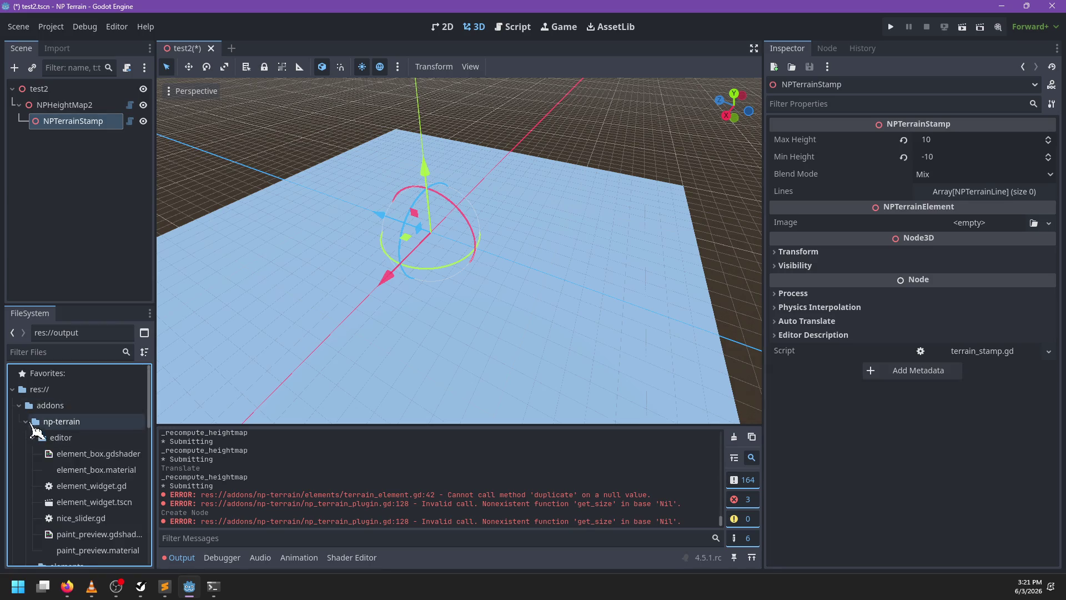
{"action": "left_click", "coordinate": [33, 437]}
{"action": "left_click", "coordinate": [33, 454]}
{"action": "left_click", "coordinate": [32, 486]}
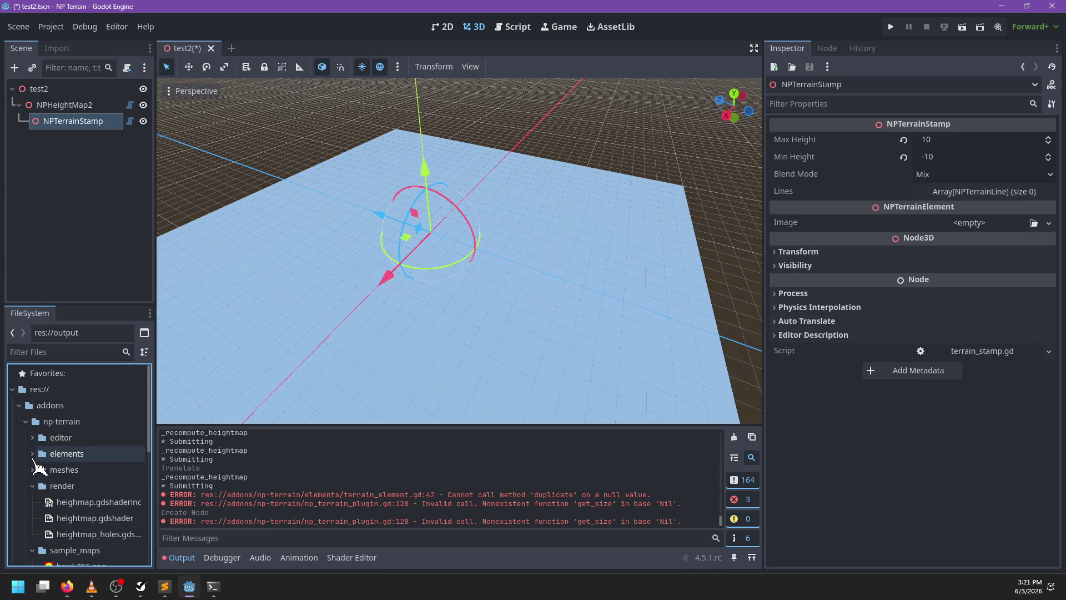
{"action": "scroll", "coordinate": [50, 500], "scroll_direction": "down", "scroll_amount": 3}
{"action": "left_click", "coordinate": [33, 450]}
{"action": "scroll", "coordinate": [90, 509], "scroll_direction": "down", "scroll_amount": 1}
{"action": "mouse_move", "coordinate": [86, 523]}
{"action": "left_mouse_down"}
{"action": "mouse_move", "coordinate": [689, 383]}
{"action": "mouse_move", "coordinate": [986, 227]}
{"action": "left_mouse_up"}
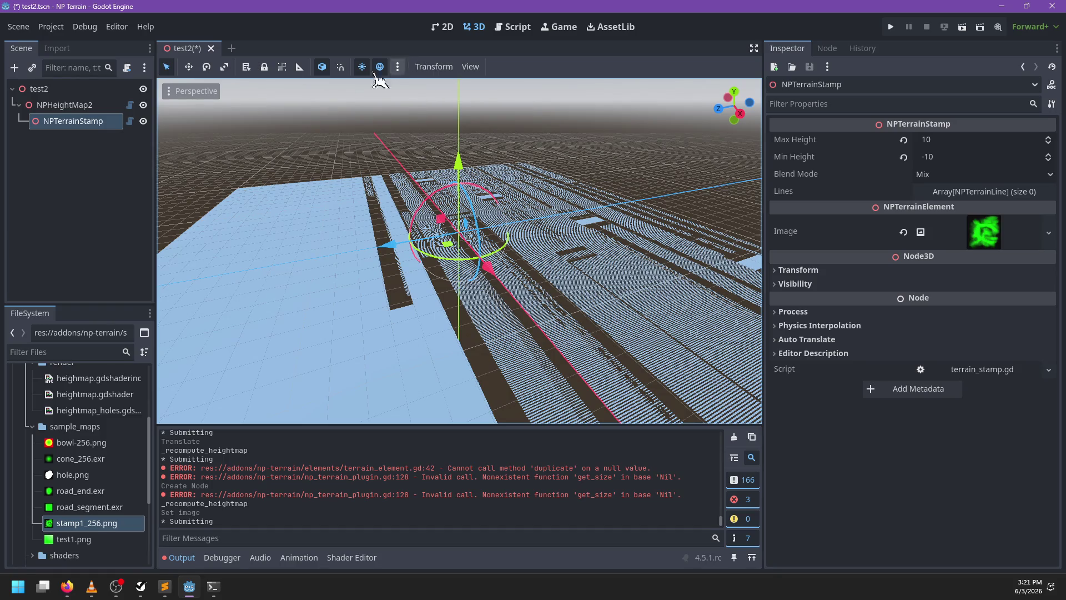
Redraw the terrain with Terrain Stamp > Redraw All and edit the stamp's height values
{"action": "left_click", "coordinate": [99, 105]}
{"action": "left_click", "coordinate": [97, 121]}
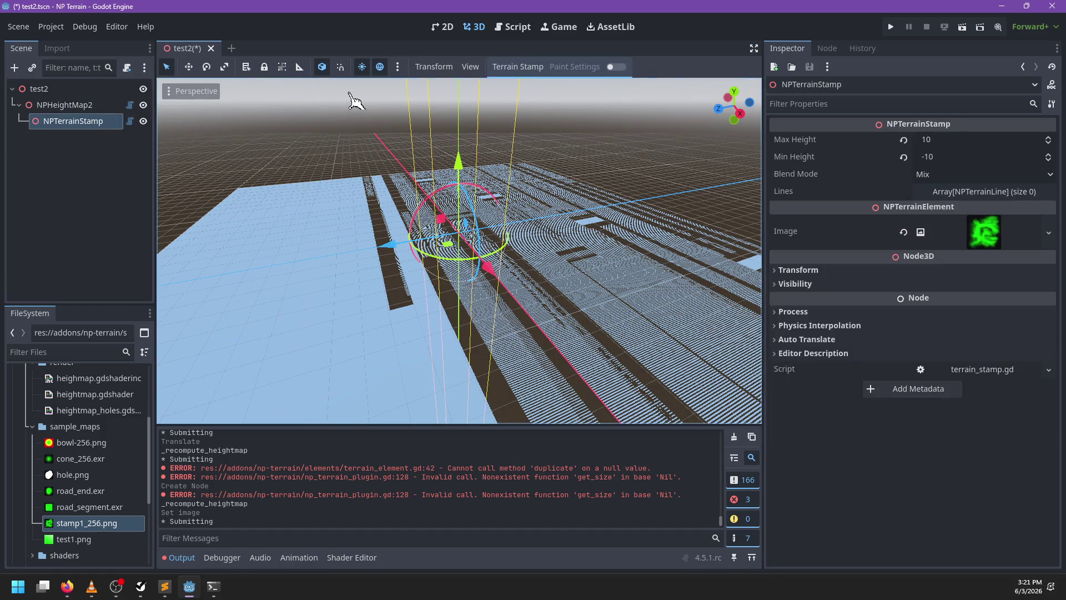
{"action": "left_click", "coordinate": [518, 67]}
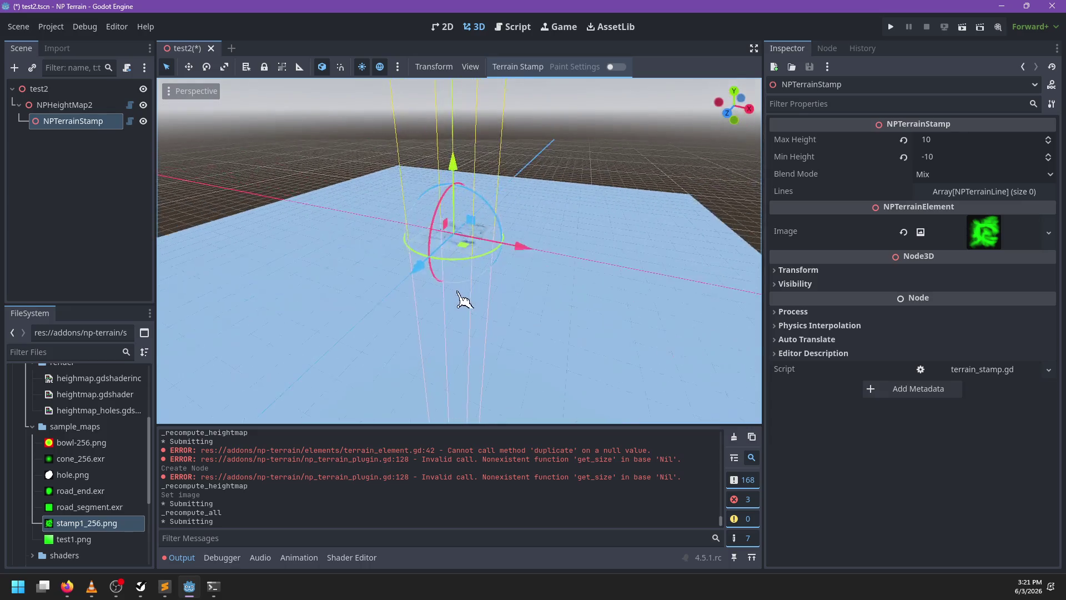
{"action": "scroll", "coordinate": [493, 221], "scroll_direction": "up", "scroll_amount": 5}
{"action": "mouse_move", "coordinate": [477, 288]}
{"action": "left_mouse_down"}
{"action": "mouse_move", "coordinate": [459, 221]}
{"action": "mouse_move", "coordinate": [605, 195]}
{"action": "mouse_move", "coordinate": [528, 285]}
{"action": "mouse_move", "coordinate": [445, 307]}
{"action": "mouse_move", "coordinate": [555, 288]}
{"action": "mouse_move", "coordinate": [519, 302]}
{"action": "mouse_move", "coordinate": [555, 311]}
{"action": "left_mouse_up"}
{"action": "scroll", "coordinate": [478, 300], "scroll_direction": "up", "scroll_amount": 5}
{"action": "left_click", "coordinate": [973, 141]}
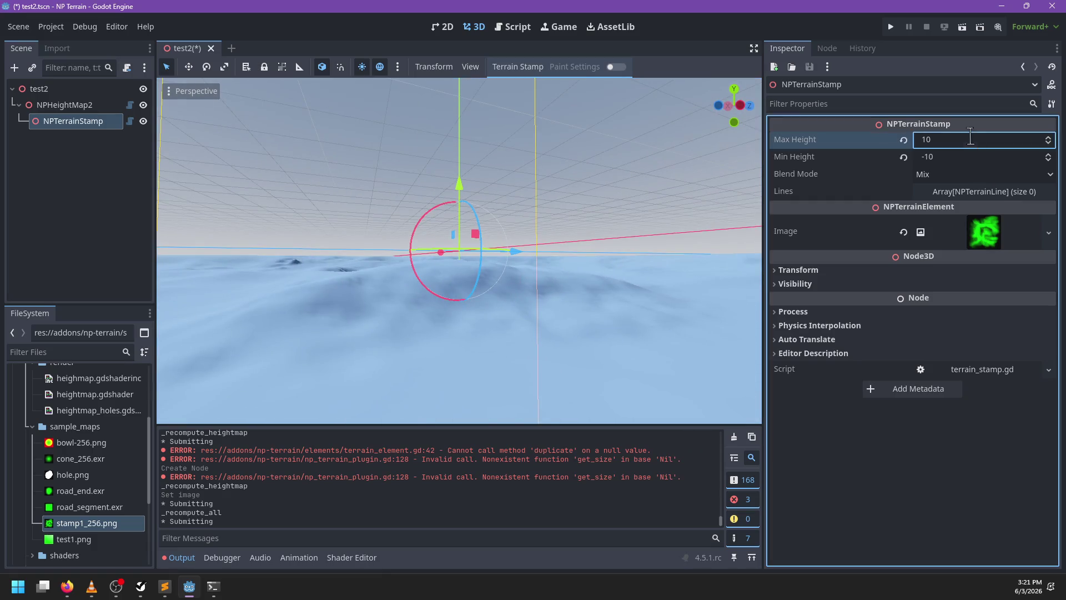
{"action": "left_click", "coordinate": [901, 158]}
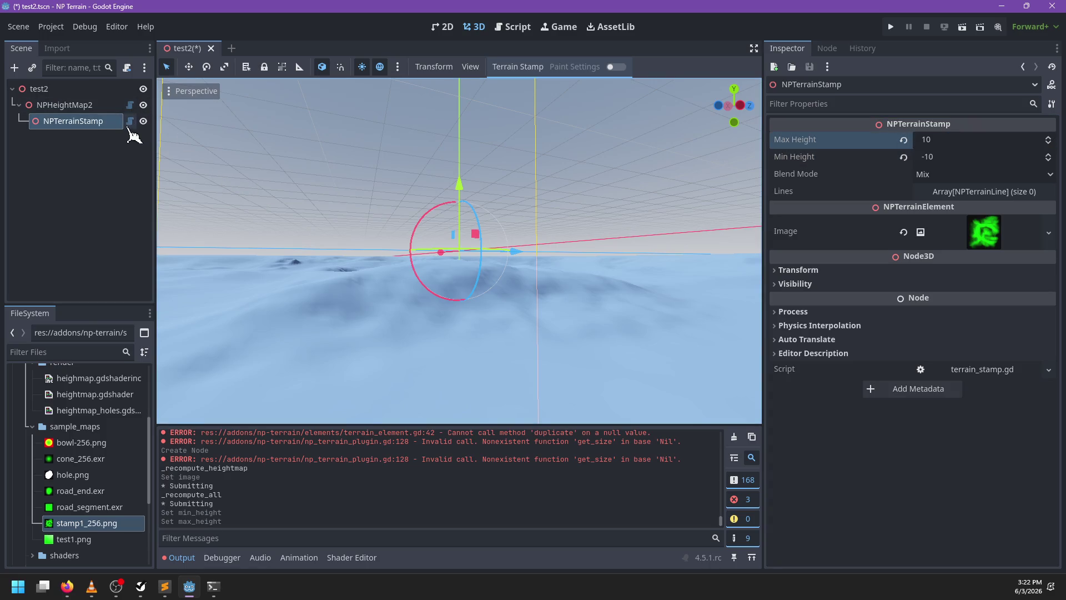
Open the stamp's terrain_stamp.gd script
{"action": "left_click", "coordinate": [129, 121]}
{"action": "scroll", "coordinate": [441, 135], "scroll_direction": "up", "scroll_amount": 4}
{"action": "scroll", "coordinate": [411, 161], "scroll_direction": "down", "scroll_amount": 5}
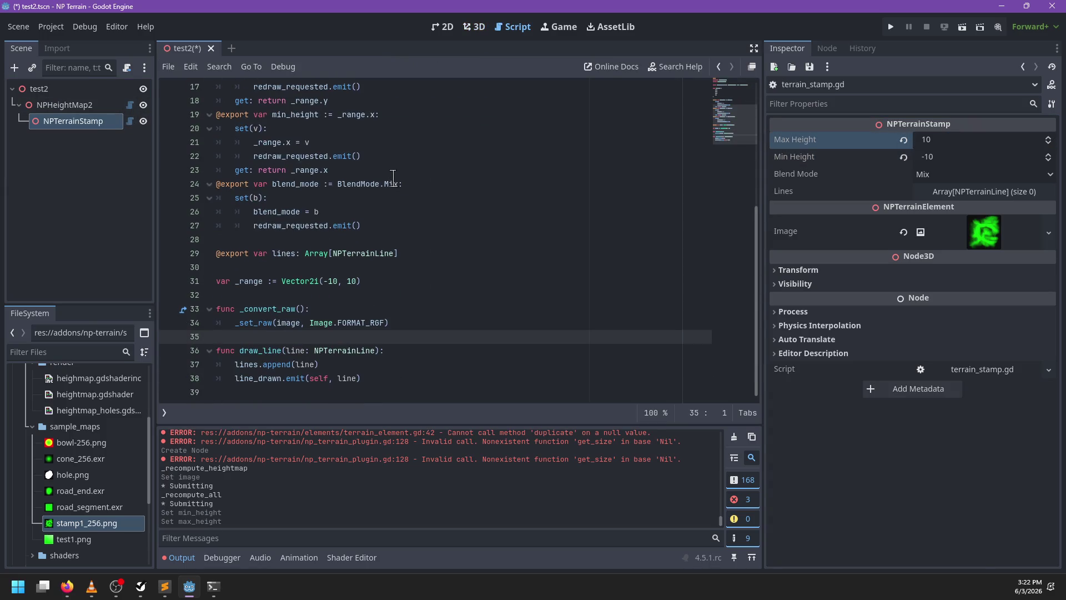
Change line 31's _range default to Vector2i(-100, 100) and save
{"action": "left_click", "coordinate": [339, 280]}
{"action": "left_click", "coordinate": [362, 281]}
{"action": "type", "text": "0"}
{"action": "key", "text": "ctrl+s"}
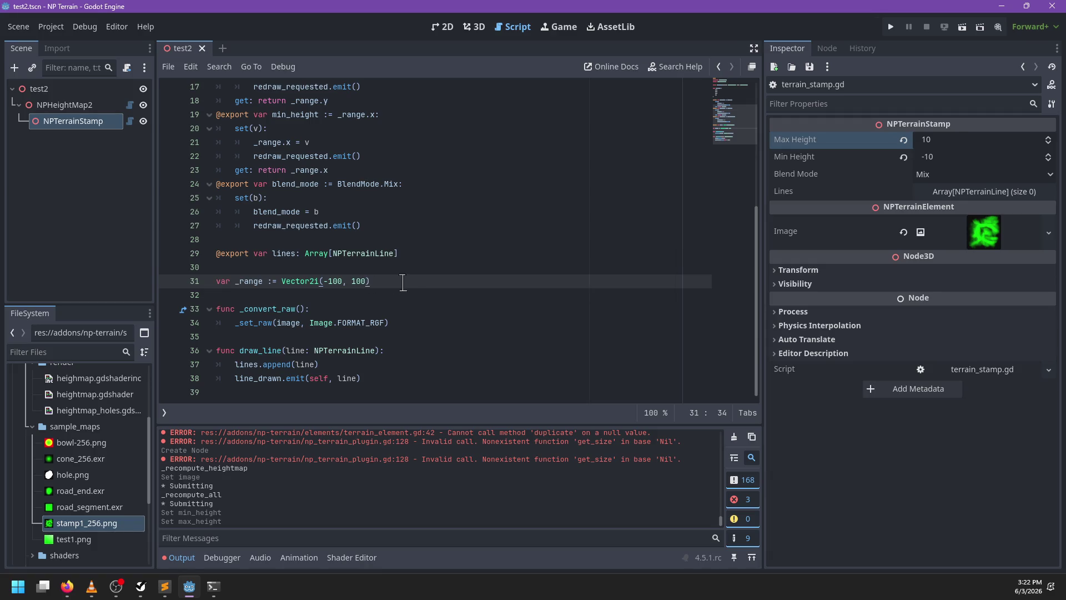
Close test2, filter FileSystem for 'test2' and reopen test2.tscn in the 3D view
{"action": "scroll", "coordinate": [413, 282], "scroll_direction": "up", "scroll_amount": 1}
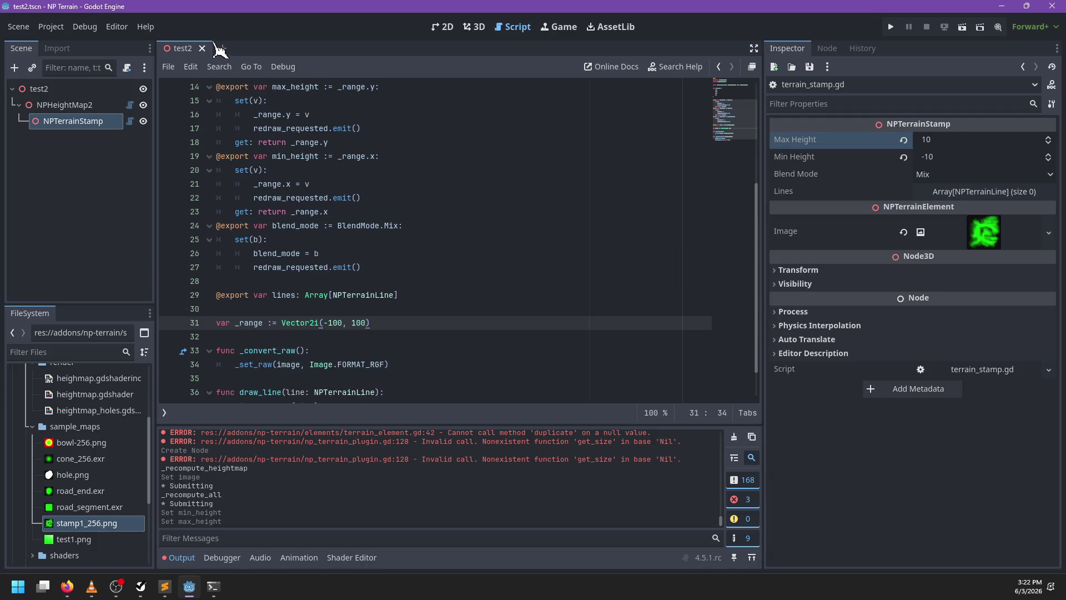
{"action": "left_click", "coordinate": [202, 48]}
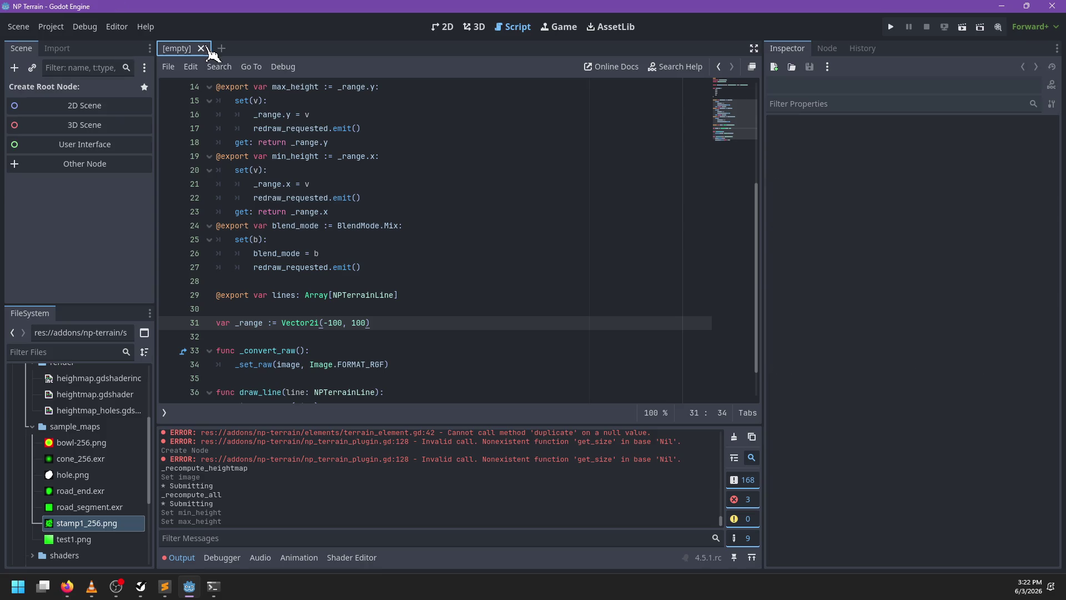
{"action": "left_click", "coordinate": [86, 352]}
{"action": "type", "text": "test2"}
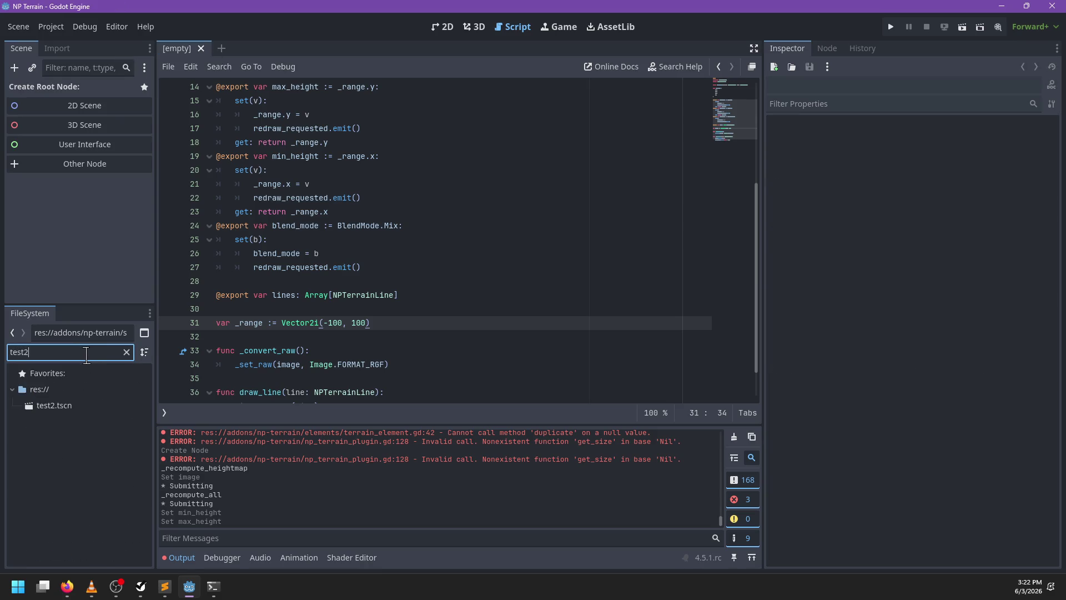
{"action": "left_click", "coordinate": [72, 408]}
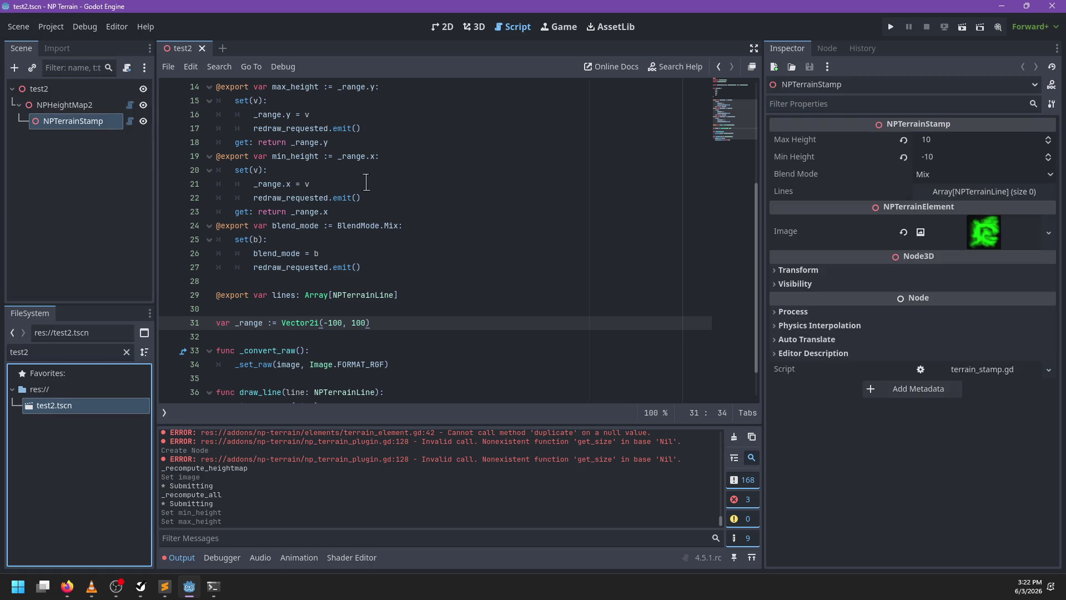
{"action": "left_click", "coordinate": [474, 26]}
{"action": "scroll", "coordinate": [500, 257], "scroll_direction": "down", "scroll_amount": 10}
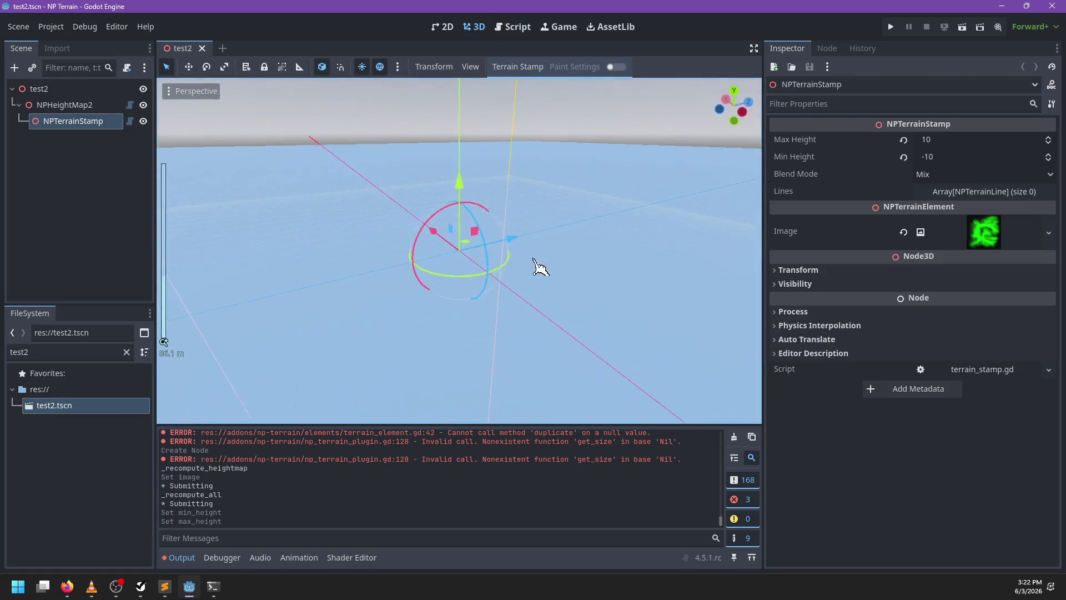
Redraw all terrain from the Terrain Stamp actions menu
{"action": "mouse_move", "coordinate": [617, 271]}
{"action": "left_mouse_down"}
{"action": "mouse_move", "coordinate": [553, 290]}
{"action": "mouse_move", "coordinate": [567, 303]}
{"action": "mouse_move", "coordinate": [545, 293]}
{"action": "mouse_move", "coordinate": [605, 293]}
{"action": "left_mouse_up"}
{"action": "left_click", "coordinate": [904, 157]}
{"action": "left_click", "coordinate": [903, 140]}
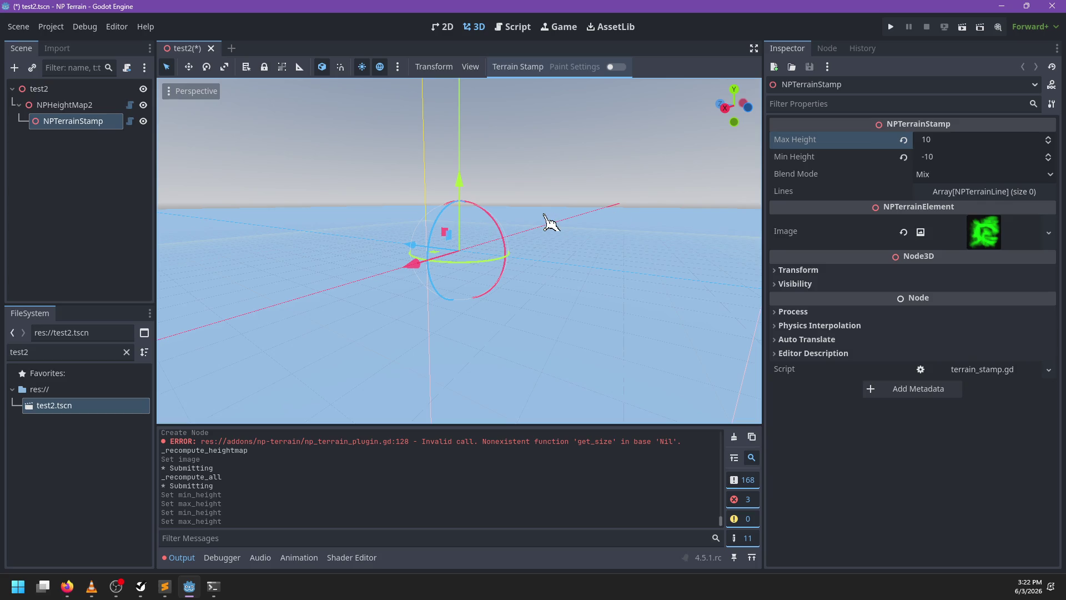
{"action": "left_click", "coordinate": [530, 67]}
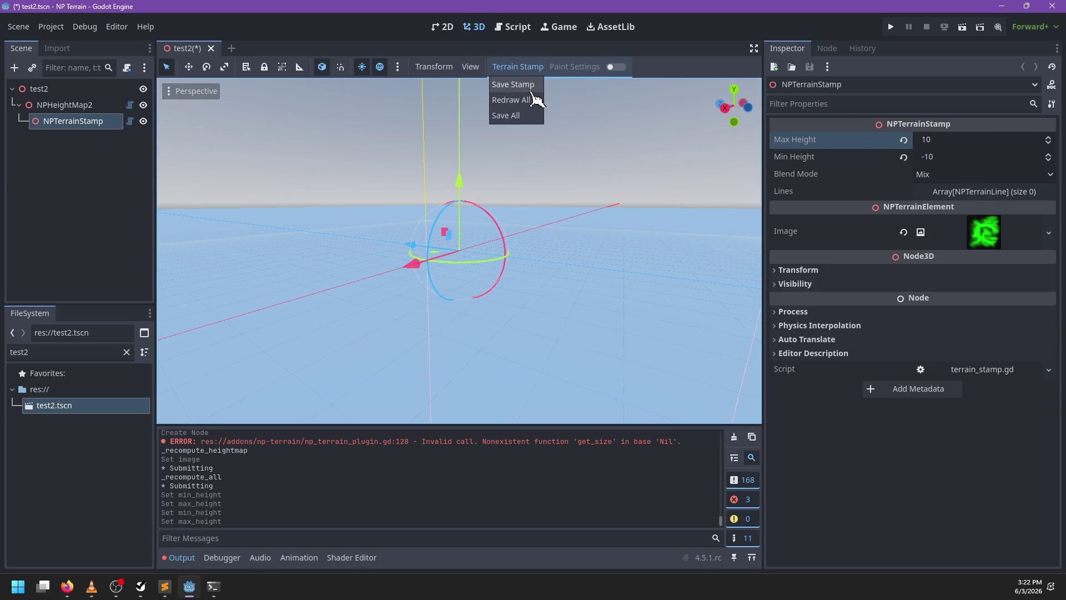
{"action": "left_click", "coordinate": [538, 101]}
Set the stamp's Max Height to 100 and Min Height to -100
{"action": "left_click", "coordinate": [978, 140]}
{"action": "type", "text": "95"}
{"action": "key", "text": "Return"}
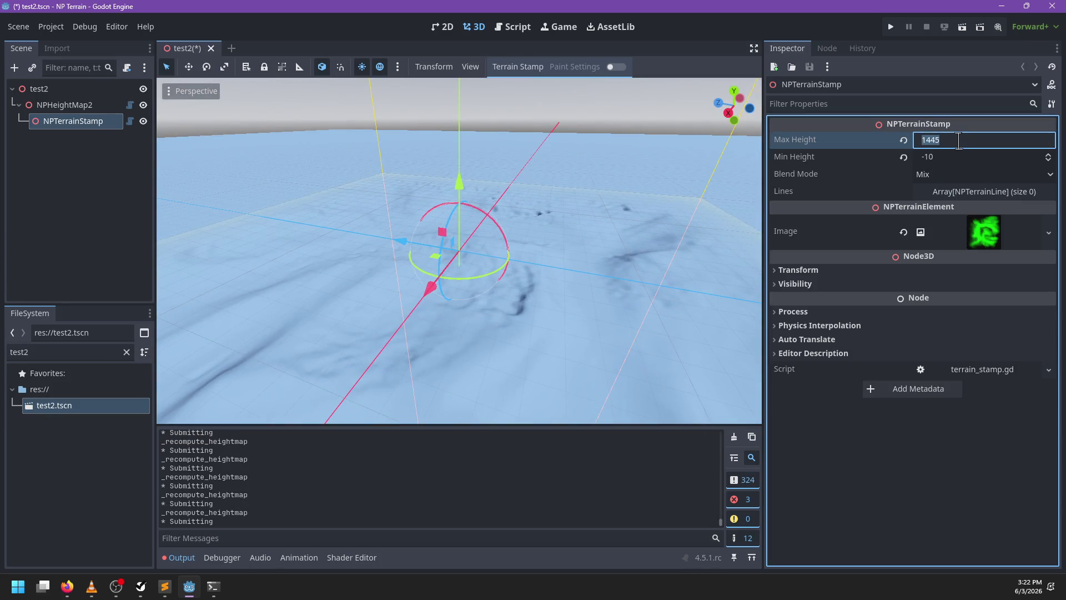
{"action": "key", "text": "Tab"}
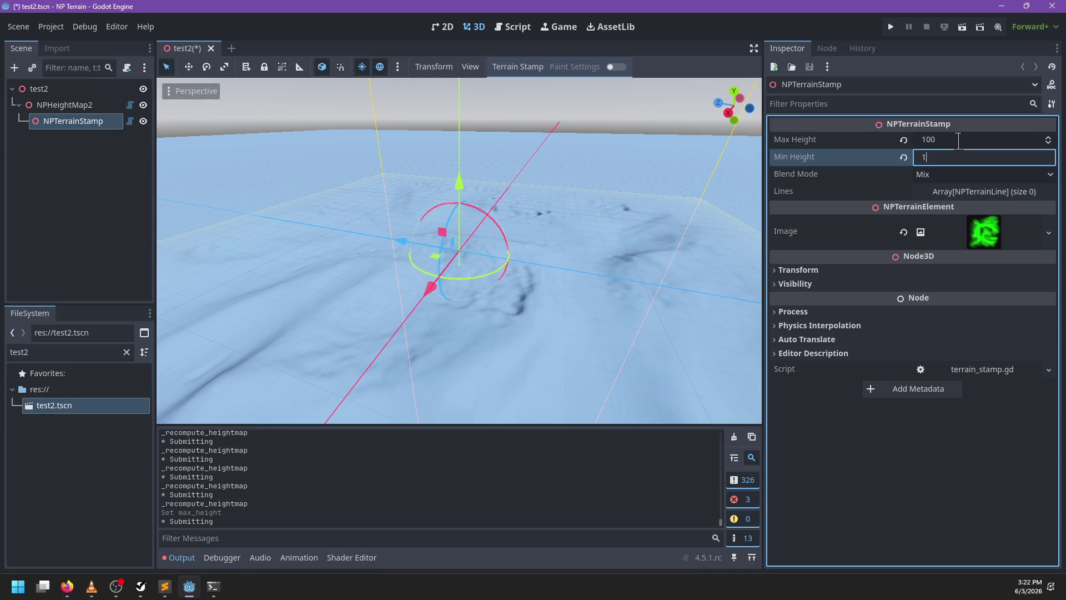
{"action": "type", "text": "-100"}
{"action": "key", "text": "Return"}
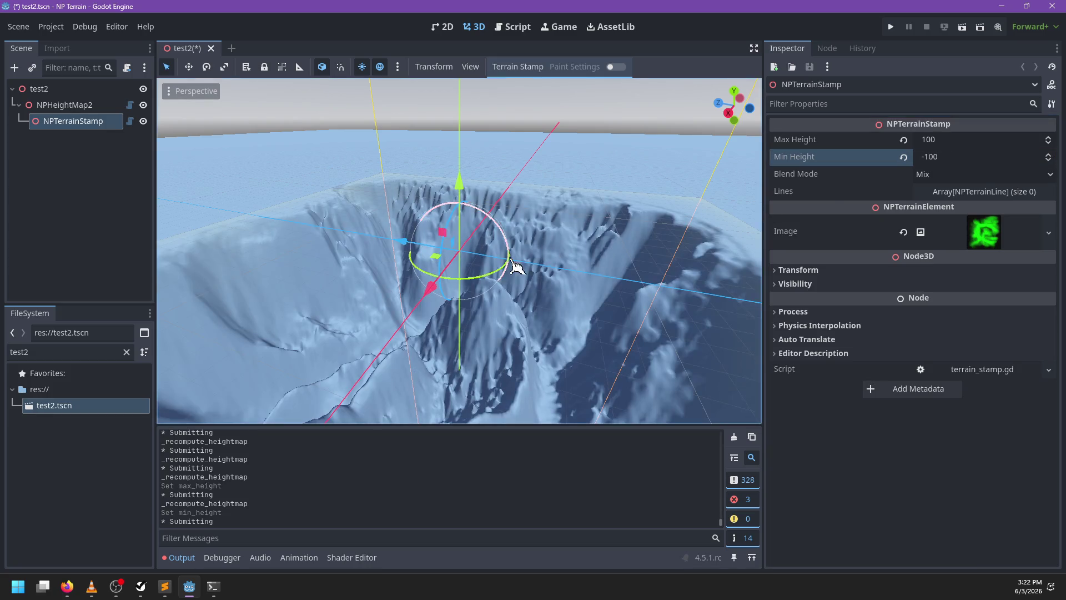
Move and rotate the stamp across the terrain, then duplicate it as NPTerrainStamp2
{"action": "scroll", "coordinate": [592, 299], "scroll_direction": "up", "scroll_amount": 3}
{"action": "left_click_drag", "start_coordinate": [455, 269], "coordinate": [500, 269]}
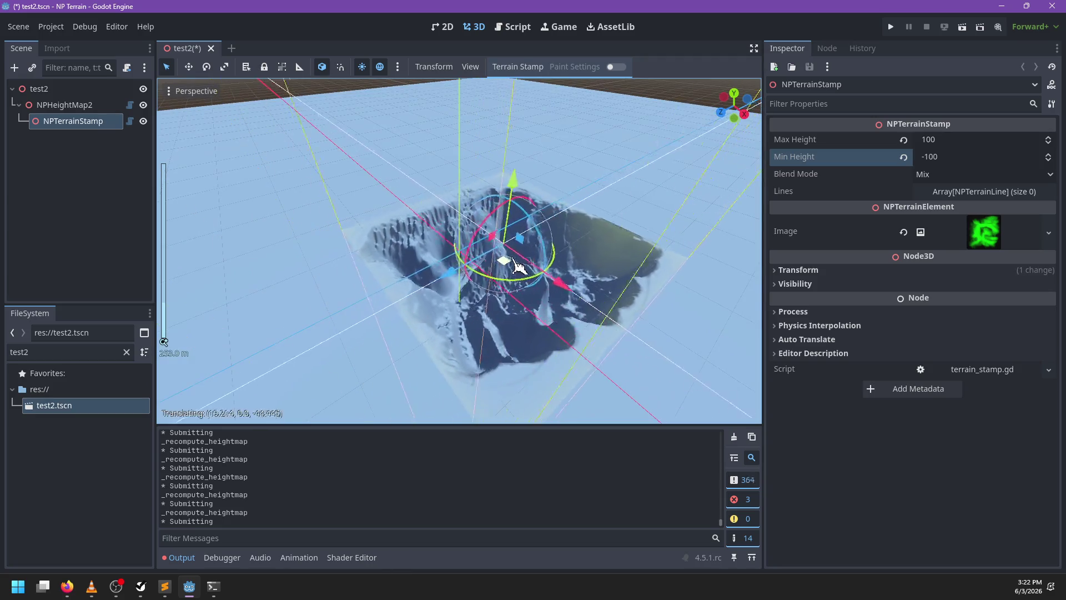
{"action": "scroll", "coordinate": [464, 222], "scroll_direction": "down", "scroll_amount": 5}
{"action": "scroll", "coordinate": [477, 265], "scroll_direction": "up", "scroll_amount": 3}
{"action": "mouse_move", "coordinate": [468, 231]}
{"action": "left_mouse_down"}
{"action": "mouse_move", "coordinate": [533, 229]}
{"action": "mouse_move", "coordinate": [491, 238]}
{"action": "mouse_move", "coordinate": [444, 230]}
{"action": "left_mouse_up"}
{"action": "scroll", "coordinate": [428, 311], "scroll_direction": "down", "scroll_amount": 4}
{"action": "mouse_move", "coordinate": [424, 300]}
{"action": "left_mouse_down"}
{"action": "mouse_move", "coordinate": [472, 245]}
{"action": "mouse_move", "coordinate": [442, 293]}
{"action": "mouse_move", "coordinate": [534, 291]}
{"action": "mouse_move", "coordinate": [509, 273]}
{"action": "mouse_move", "coordinate": [504, 289]}
{"action": "mouse_move", "coordinate": [302, 255]}
{"action": "left_mouse_up"}
{"action": "scroll", "coordinate": [442, 290], "scroll_direction": "up", "scroll_amount": 3}
{"action": "key", "text": "ctrl+d"}
{"action": "double_click", "coordinate": [84, 121]}
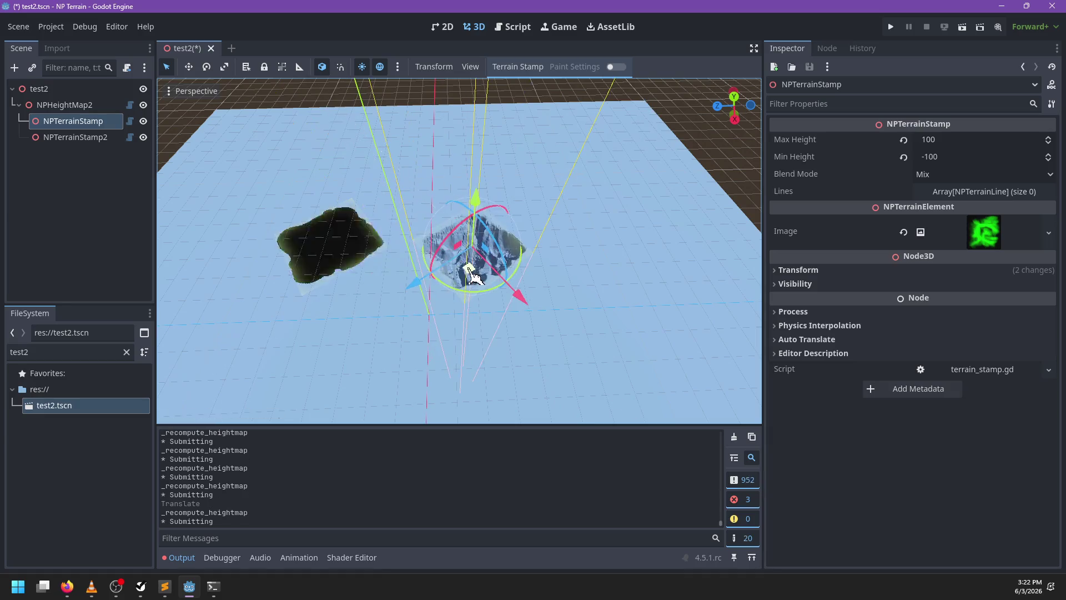
Create an NPTerrainGroup under NPHeightMap2 and move both stamps into it
{"action": "left_click", "coordinate": [64, 104]}
{"action": "key", "text": "ctrl+a"}
{"action": "type", "text": "group"}
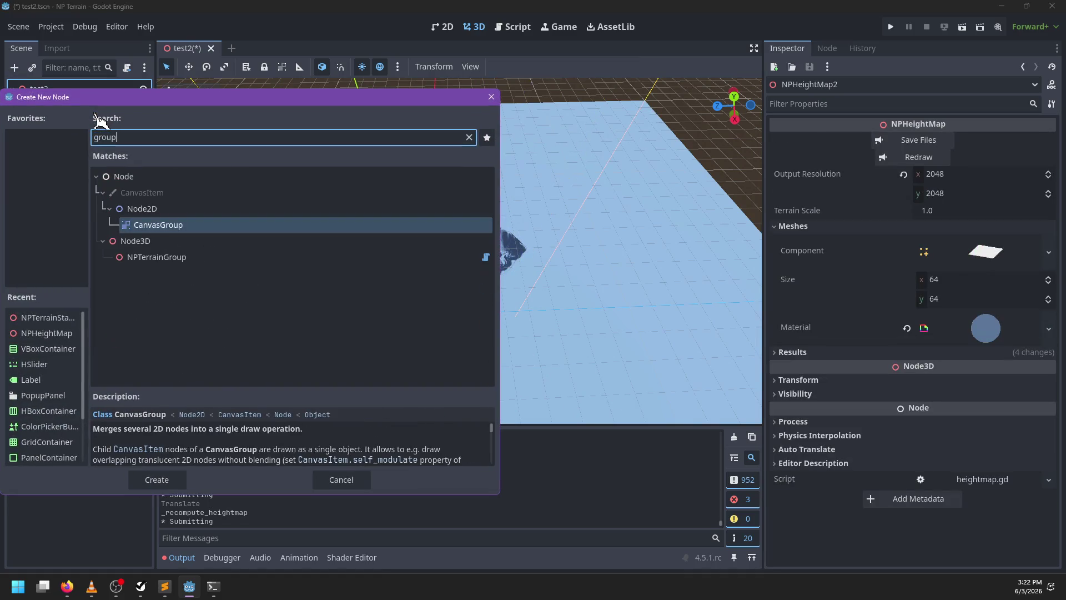
{"action": "key", "text": "Down"}
{"action": "key", "text": "Return"}
{"action": "left_click", "coordinate": [83, 137]}
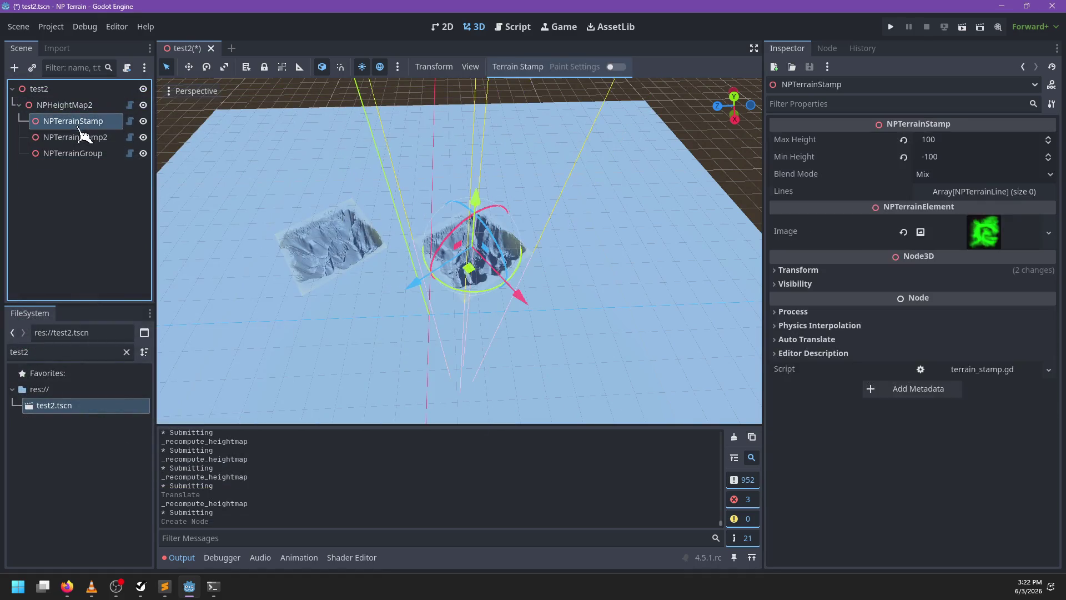
{"action": "left_click", "coordinate": [83, 122], "text": "ctrl"}
{"action": "left_click_drag", "start_coordinate": [87, 160], "coordinate": [87, 155]}
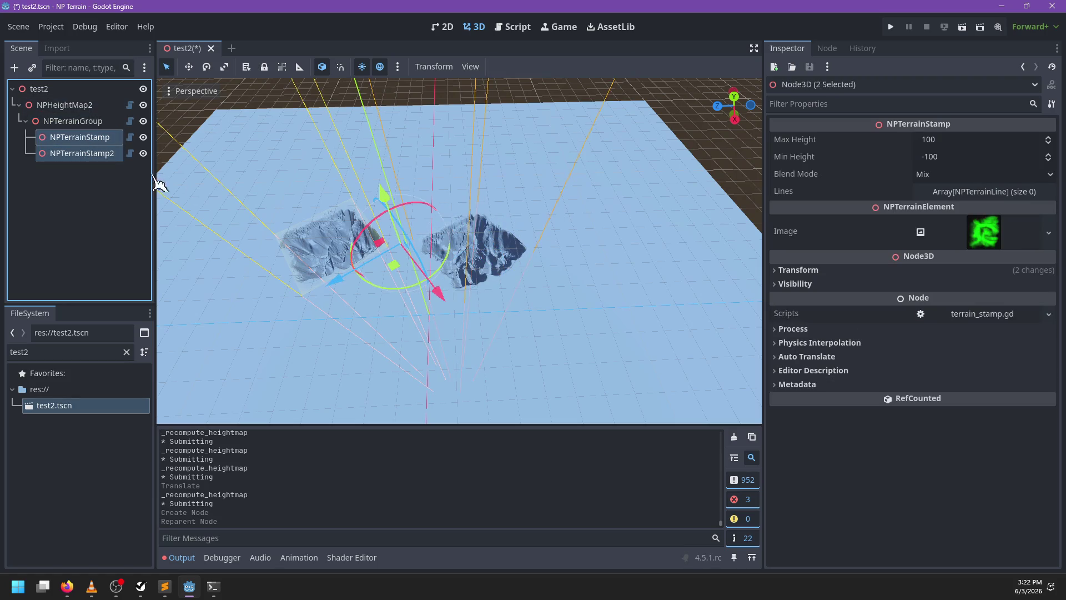
Run Terrain Group Redraw All and Save All, then clear the FileSystem filter
{"action": "left_click", "coordinate": [81, 122]}
{"action": "left_click", "coordinate": [530, 68]}
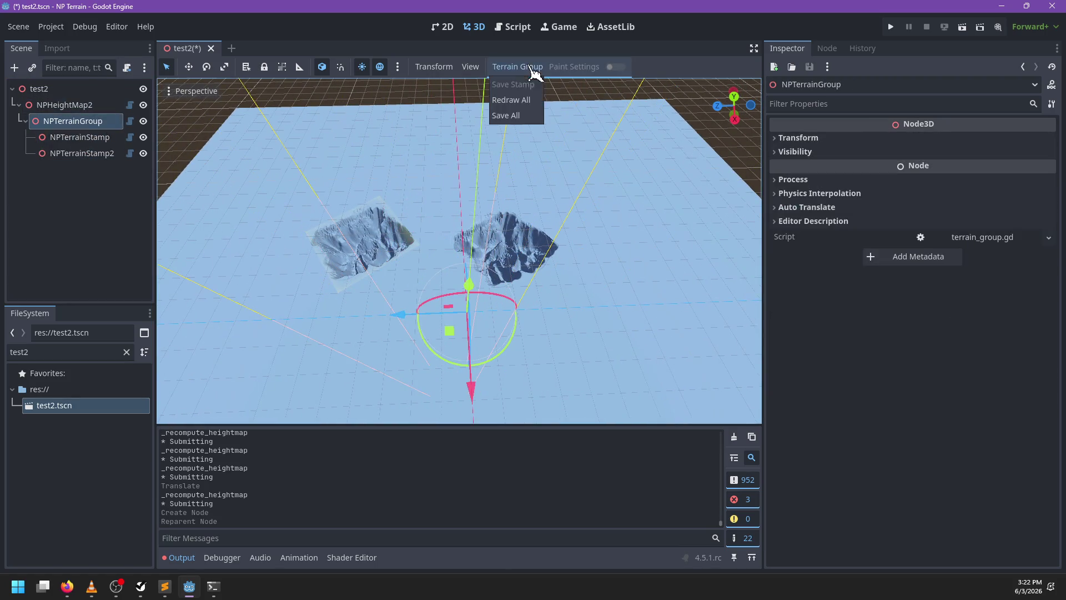
{"action": "left_click", "coordinate": [525, 102]}
{"action": "left_click", "coordinate": [506, 68]}
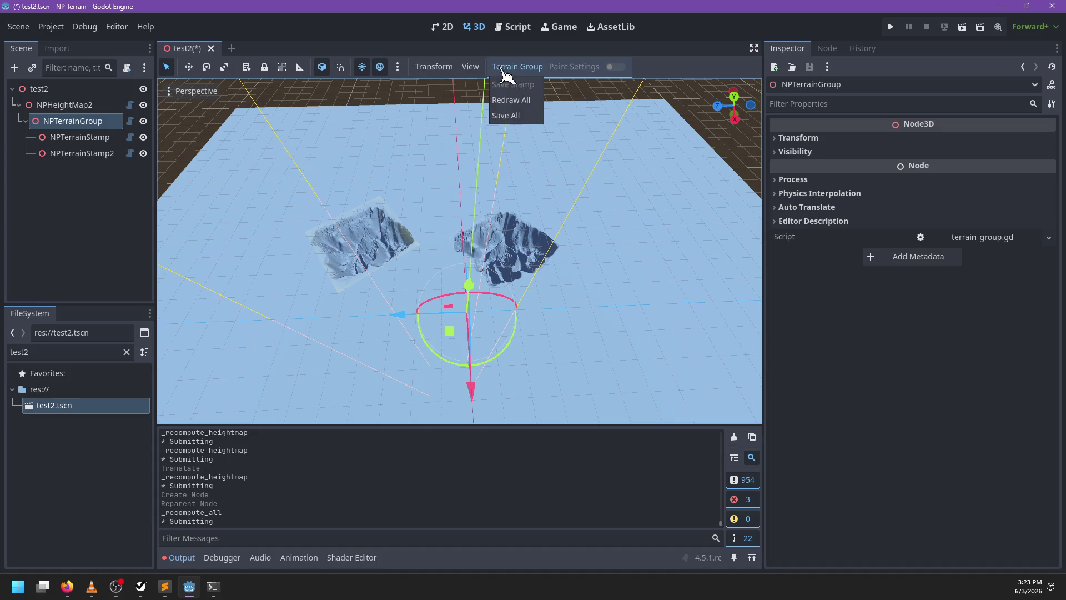
{"action": "left_click", "coordinate": [525, 116]}
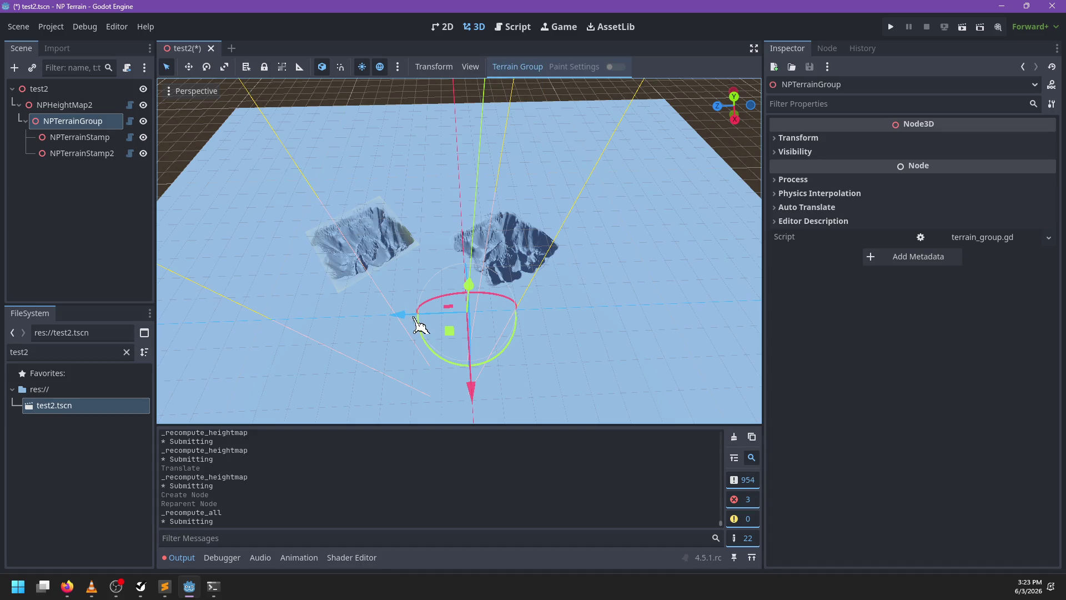
{"action": "left_click", "coordinate": [127, 352]}
{"action": "scroll", "coordinate": [97, 444], "scroll_direction": "up", "scroll_amount": 10}
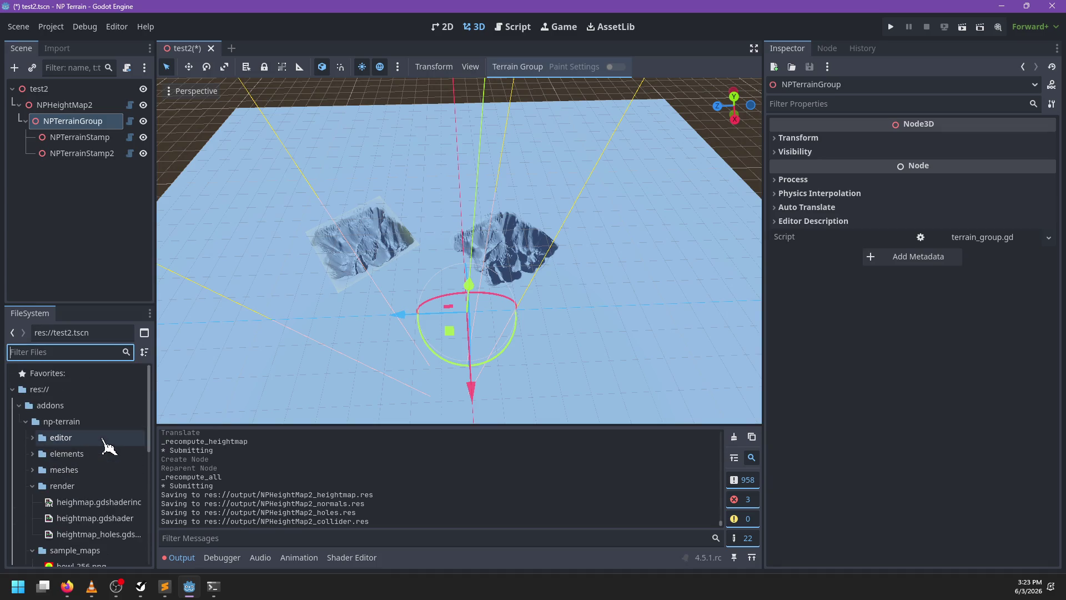
Delete the NPHeightMap1 heightmap, holes and normals files from res://output
{"action": "left_click", "coordinate": [26, 422]}
{"action": "left_click", "coordinate": [21, 439]}
{"action": "scroll", "coordinate": [94, 459], "scroll_direction": "down", "scroll_amount": 3}
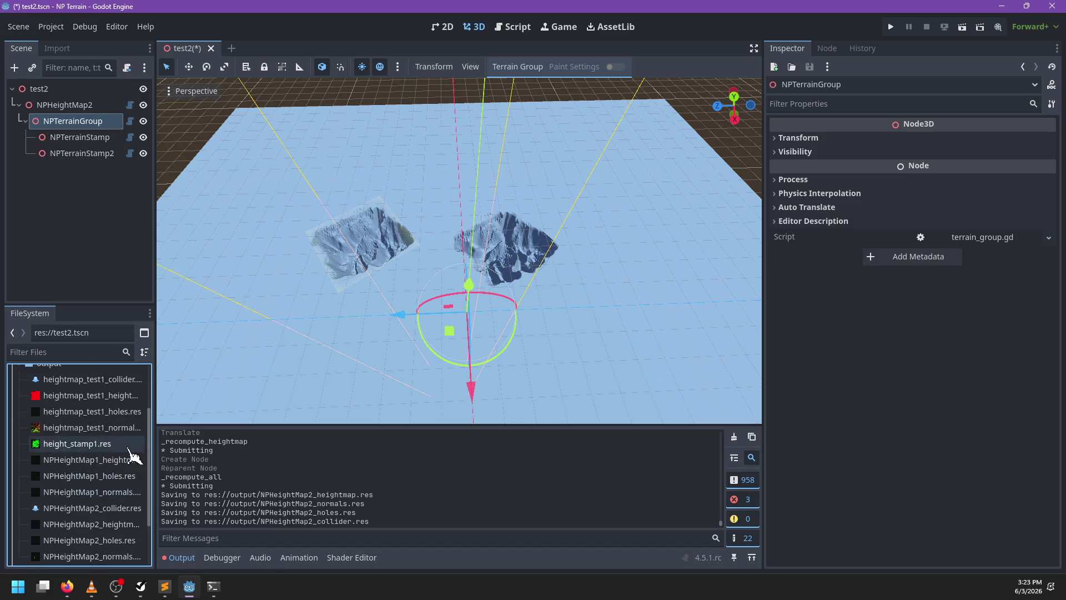
{"action": "scroll", "coordinate": [103, 455], "scroll_direction": "down", "scroll_amount": 2}
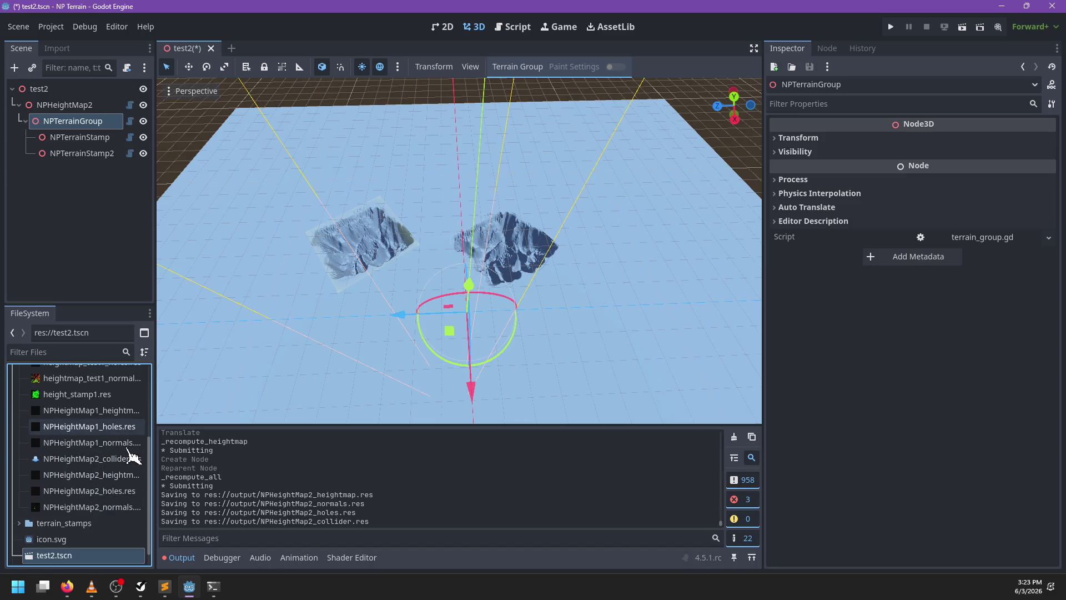
{"action": "left_click", "coordinate": [89, 410]}
{"action": "left_click", "coordinate": [87, 442], "text": "shift"}
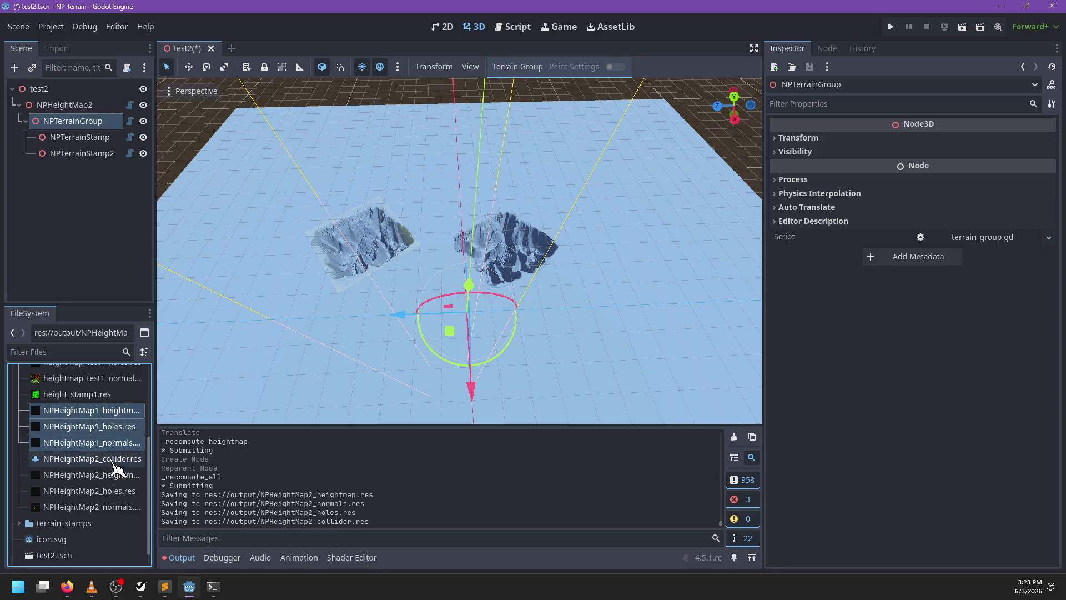
{"action": "key", "text": "Delete"}
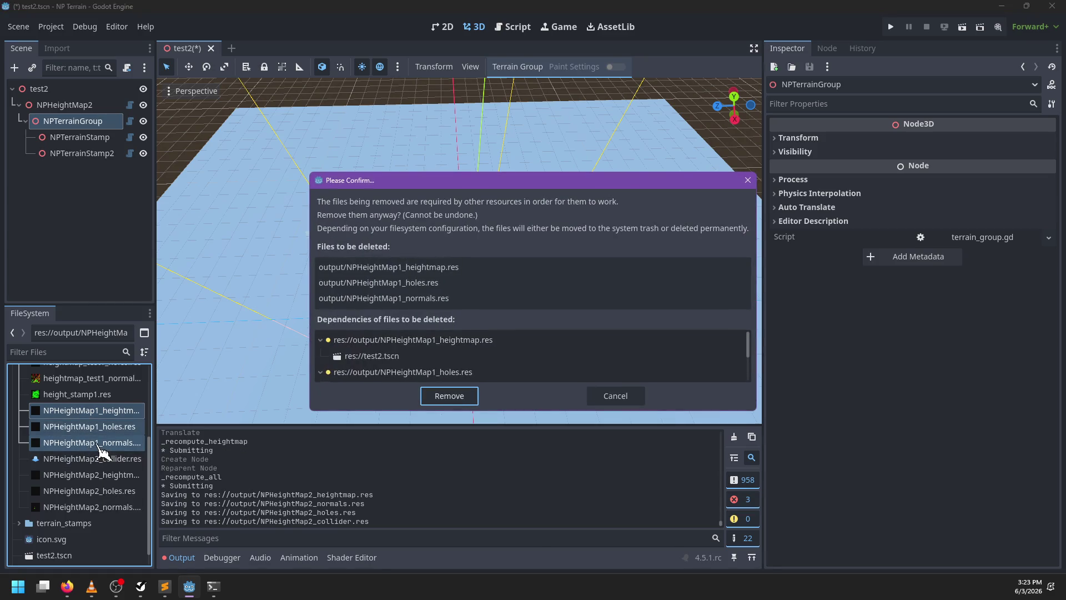
{"action": "key", "text": "Return"}
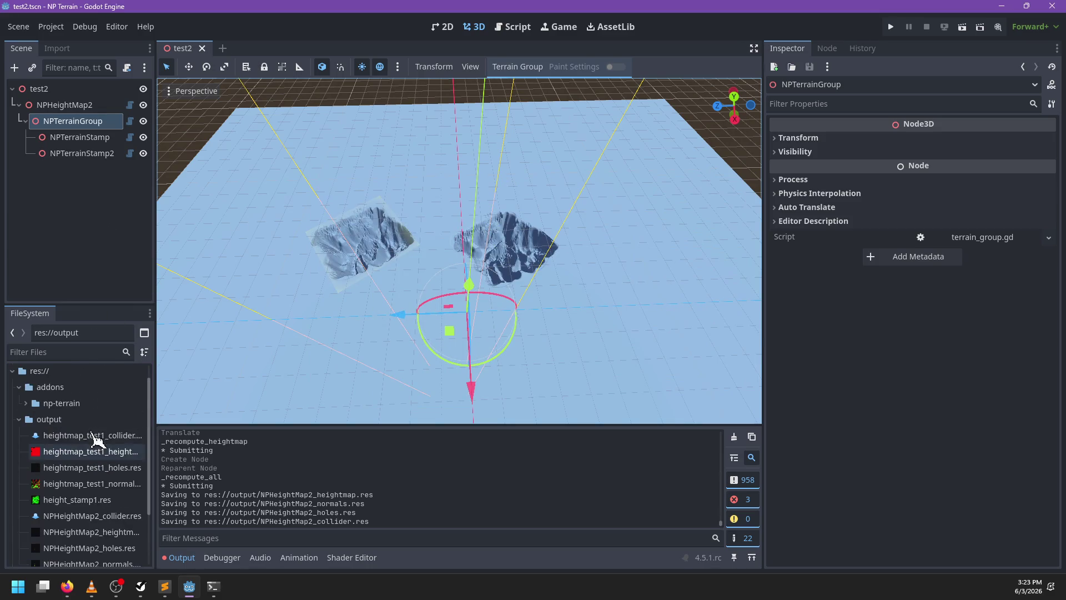
{"action": "left_click", "coordinate": [83, 105]}
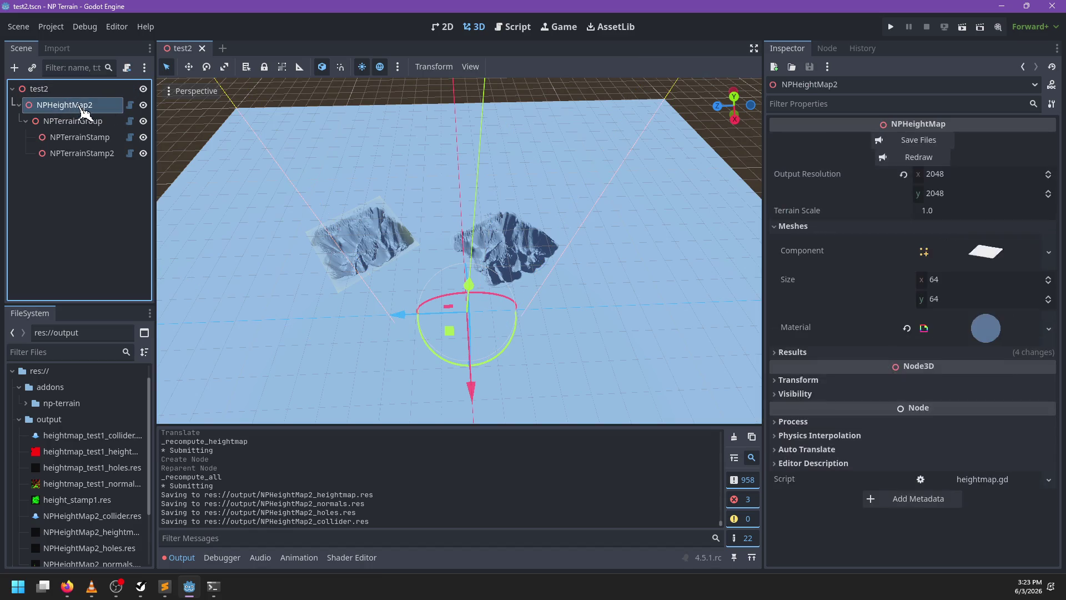
Save NPHeightMap2's output files from the Inspector
{"action": "left_click", "coordinate": [877, 145]}
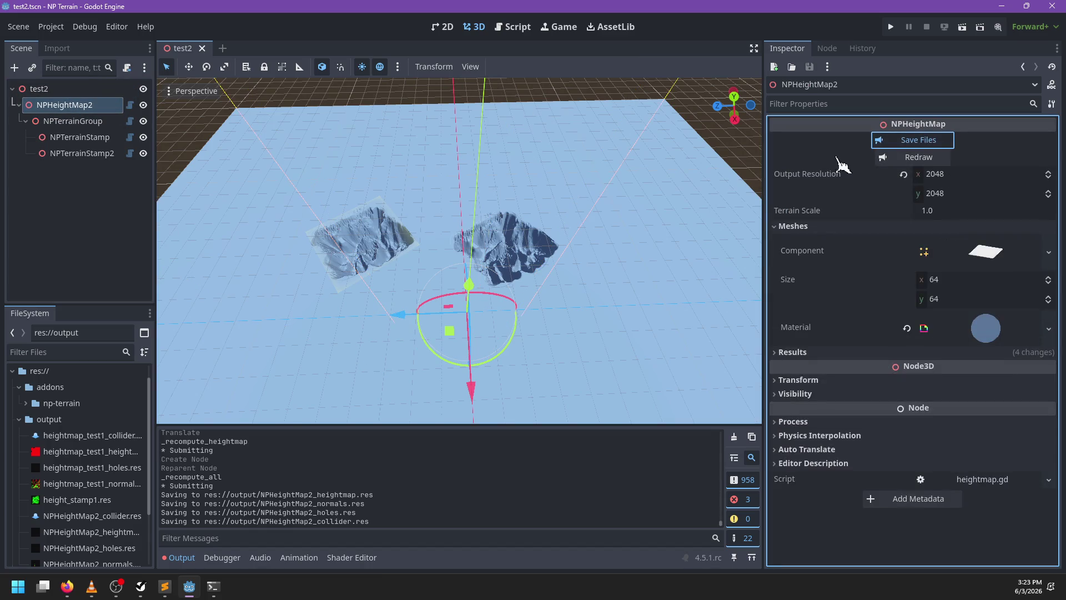
{"action": "left_click", "coordinate": [911, 145]}
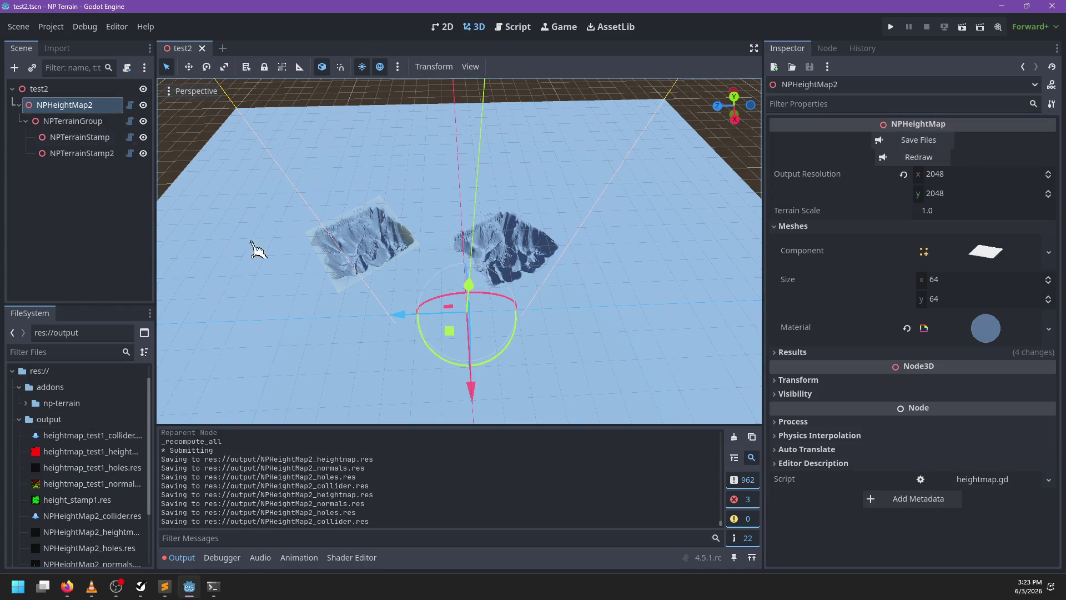
{"action": "mouse_move", "coordinate": [373, 285]}
{"action": "left_mouse_down"}
{"action": "mouse_move", "coordinate": [497, 265]}
{"action": "mouse_move", "coordinate": [439, 244]}
{"action": "mouse_move", "coordinate": [453, 316]}
{"action": "left_mouse_up"}
Move the first NPTerrainStamp, then shift the whole NPTerrainGroup with the gizmo
{"action": "left_click", "coordinate": [64, 124]}
{"action": "scroll", "coordinate": [336, 251], "scroll_direction": "up", "scroll_amount": 3}
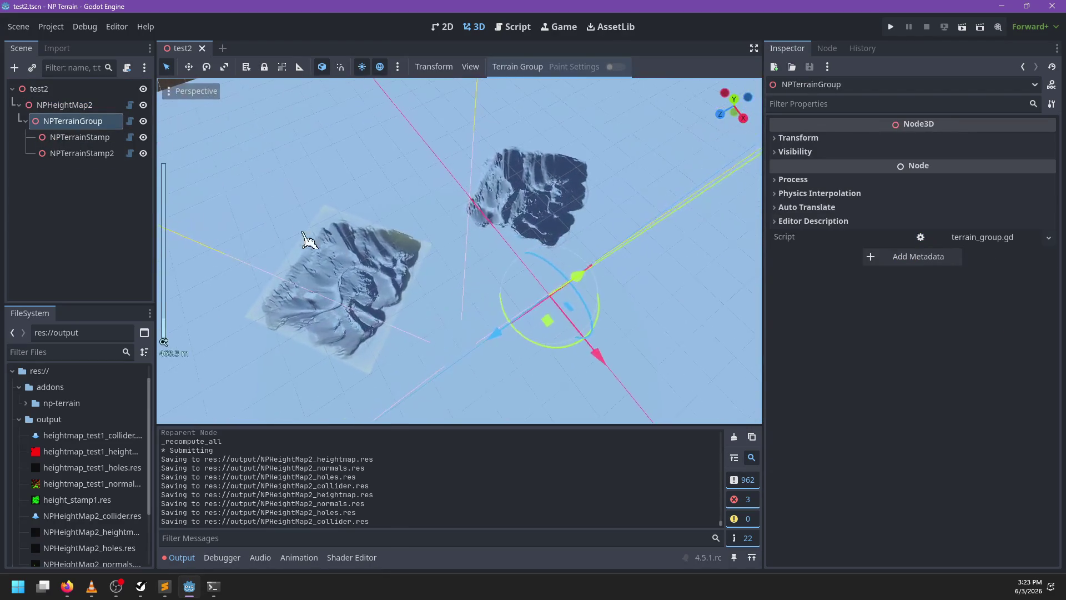
{"action": "left_click", "coordinate": [83, 137]}
{"action": "mouse_move", "coordinate": [472, 228]}
{"action": "left_mouse_down"}
{"action": "mouse_move", "coordinate": [461, 258]}
{"action": "mouse_move", "coordinate": [445, 247]}
{"action": "mouse_move", "coordinate": [529, 233]}
{"action": "left_mouse_up"}
{"action": "left_click", "coordinate": [72, 121]}
{"action": "scroll", "coordinate": [500, 273], "scroll_direction": "down", "scroll_amount": 3}
{"action": "mouse_move", "coordinate": [469, 317]}
{"action": "left_mouse_down"}
{"action": "mouse_move", "coordinate": [497, 302]}
{"action": "mouse_move", "coordinate": [441, 339]}
{"action": "mouse_move", "coordinate": [434, 328]}
{"action": "left_mouse_up"}
{"action": "left_click", "coordinate": [733, 437]}
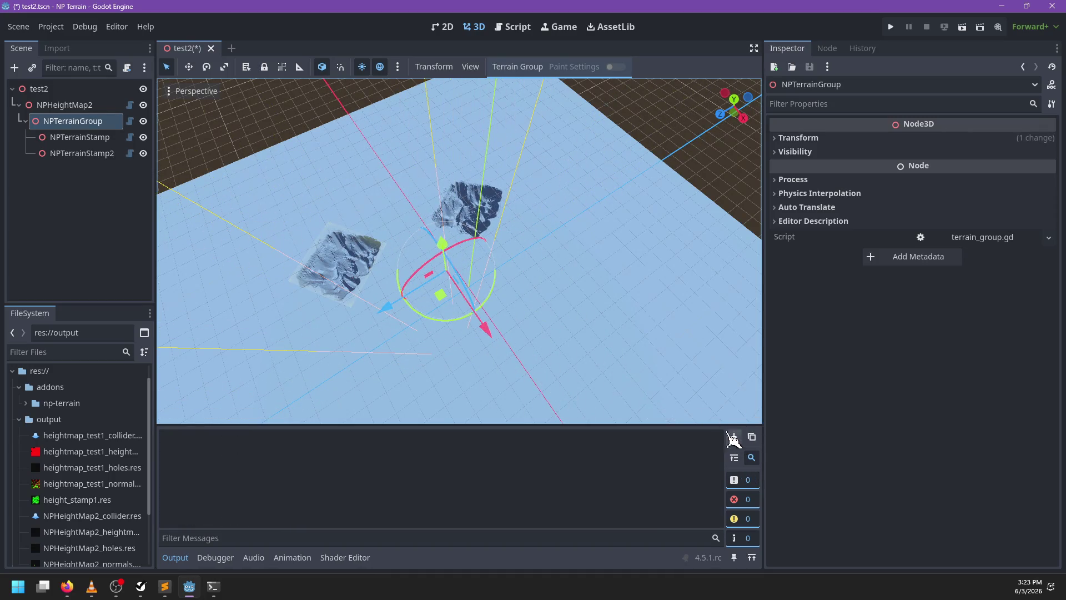
Add an NPTerrainHole to the group, assign hole.png as its image and place it
{"action": "key", "text": "ctrl+a"}
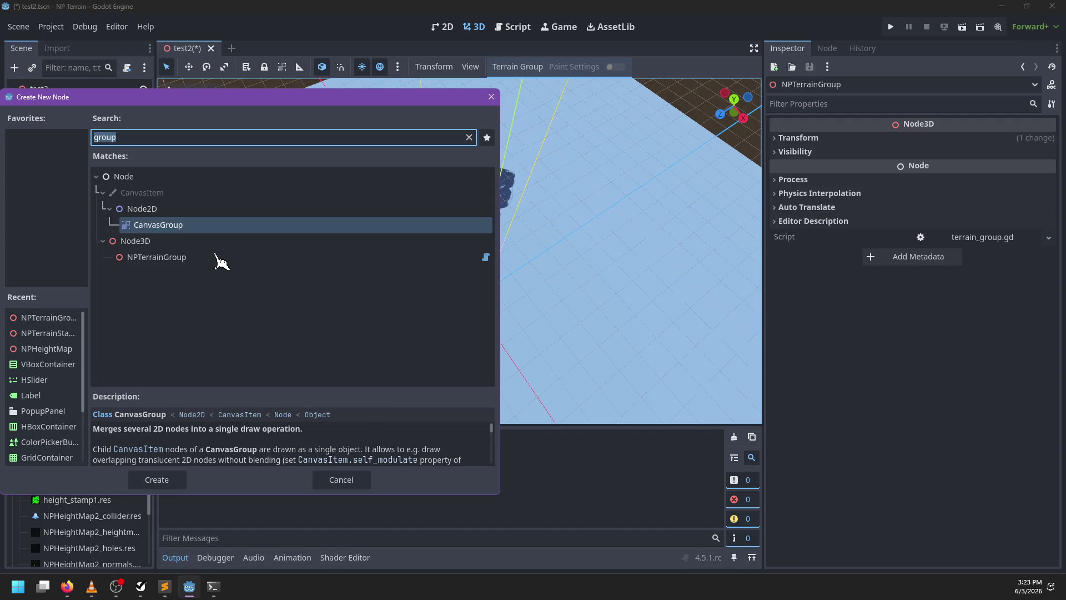
{"action": "type", "text": "hole"}
{"action": "key", "text": "Return"}
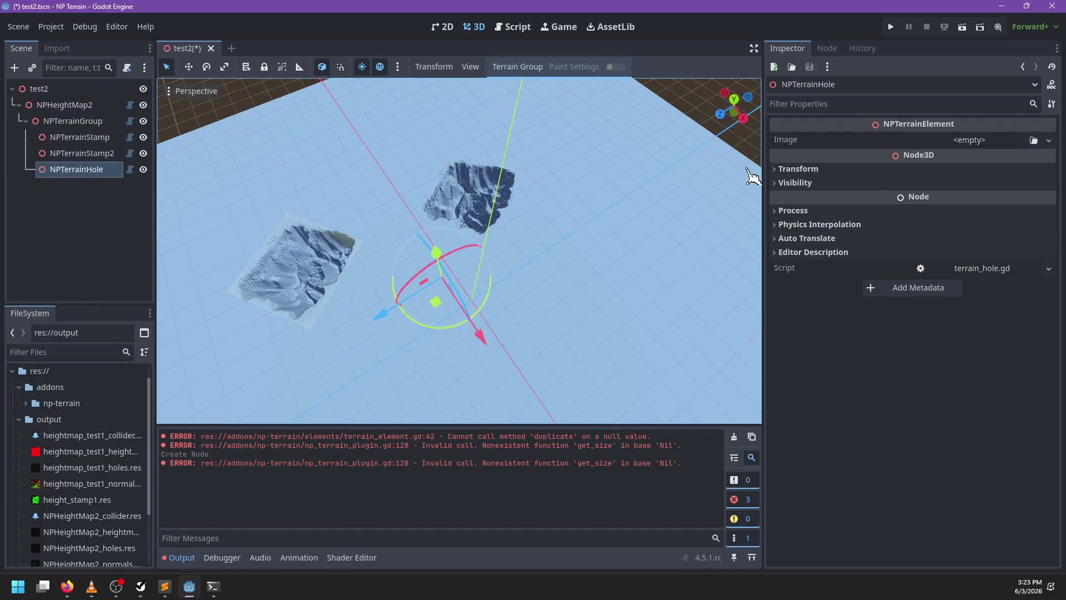
{"action": "left_click", "coordinate": [77, 351]}
{"action": "type", "text": "hole"}
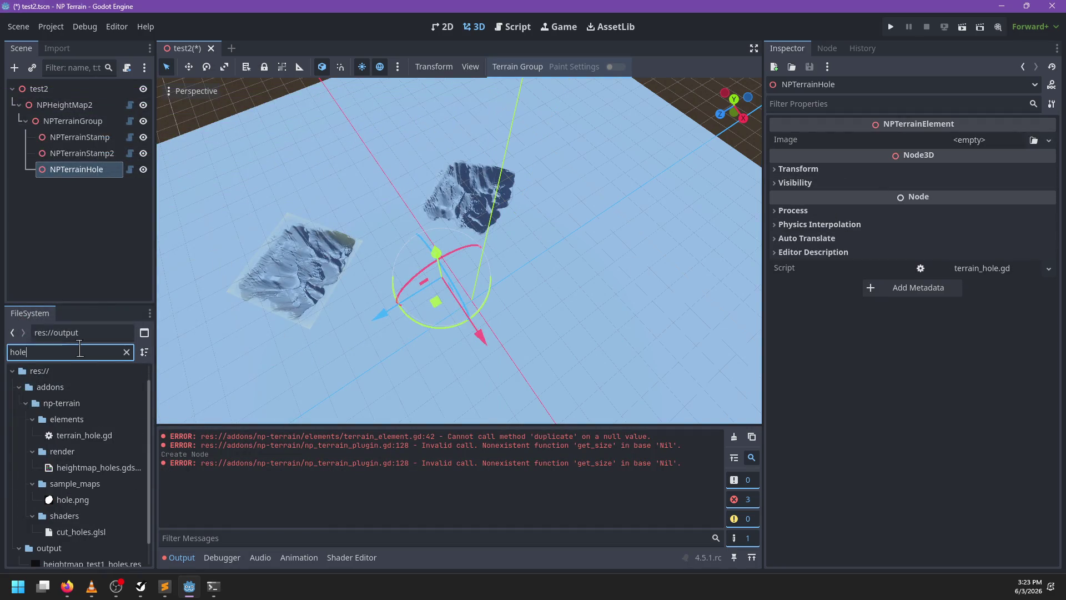
{"action": "mouse_move", "coordinate": [102, 501]}
{"action": "left_mouse_down"}
{"action": "mouse_move", "coordinate": [999, 168]}
{"action": "mouse_move", "coordinate": [992, 149]}
{"action": "left_mouse_up"}
{"action": "mouse_move", "coordinate": [471, 298]}
{"action": "left_mouse_down"}
{"action": "mouse_move", "coordinate": [436, 280]}
{"action": "mouse_move", "coordinate": [469, 261]}
{"action": "mouse_move", "coordinate": [571, 309]}
{"action": "mouse_move", "coordinate": [500, 246]}
{"action": "mouse_move", "coordinate": [474, 271]}
{"action": "mouse_move", "coordinate": [476, 305]}
{"action": "mouse_move", "coordinate": [607, 248]}
{"action": "left_mouse_up"}
Duplicate the terrain hole and nudge the first stamp slightly lower
{"action": "scroll", "coordinate": [436, 279], "scroll_direction": "up", "scroll_amount": 3}
{"action": "scroll", "coordinate": [424, 343], "scroll_direction": "down", "scroll_amount": 5}
{"action": "mouse_move", "coordinate": [424, 343]}
{"action": "left_mouse_down"}
{"action": "mouse_move", "coordinate": [352, 317]}
{"action": "mouse_move", "coordinate": [476, 326]}
{"action": "mouse_move", "coordinate": [480, 303]}
{"action": "mouse_move", "coordinate": [424, 278]}
{"action": "mouse_move", "coordinate": [550, 253]}
{"action": "mouse_move", "coordinate": [472, 289]}
{"action": "mouse_move", "coordinate": [475, 280]}
{"action": "mouse_move", "coordinate": [500, 305]}
{"action": "mouse_move", "coordinate": [511, 297]}
{"action": "left_mouse_up"}
{"action": "key", "text": "ctrl+d"}
{"action": "scroll", "coordinate": [512, 298], "scroll_direction": "up", "scroll_amount": 3}
{"action": "mouse_move", "coordinate": [550, 178]}
{"action": "left_mouse_down"}
{"action": "mouse_move", "coordinate": [536, 210]}
{"action": "mouse_move", "coordinate": [320, 189]}
{"action": "mouse_move", "coordinate": [508, 210]}
{"action": "left_mouse_up"}
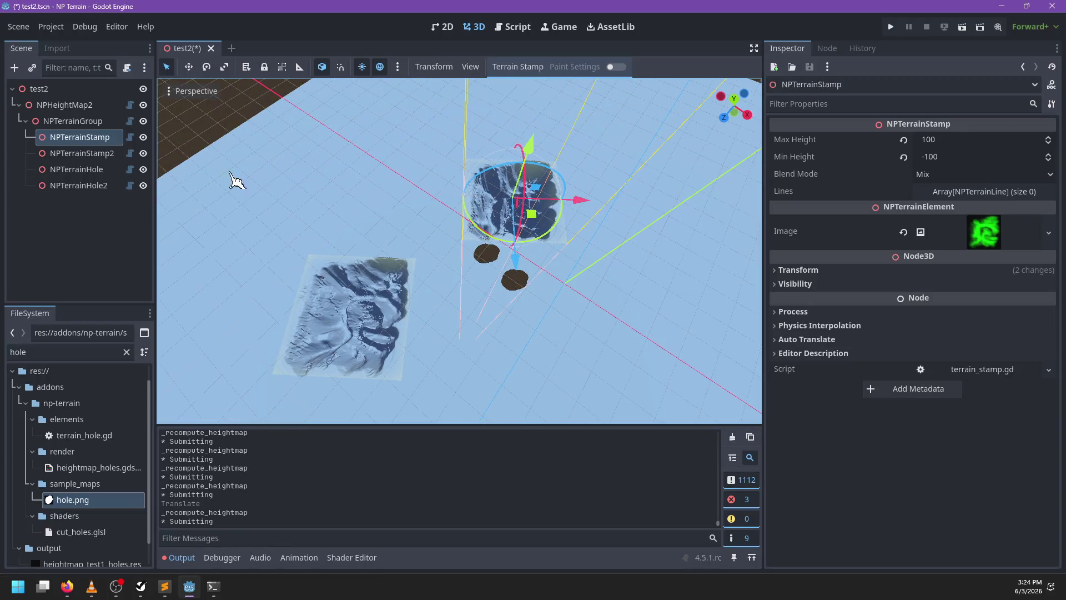
Move the NPTerrainGroup and rotate it twice with the R gizmo
{"action": "left_click", "coordinate": [80, 126]}
{"action": "mouse_move", "coordinate": [489, 295]}
{"action": "left_mouse_down"}
{"action": "mouse_move", "coordinate": [500, 275]}
{"action": "mouse_move", "coordinate": [483, 290]}
{"action": "mouse_move", "coordinate": [489, 240]}
{"action": "mouse_move", "coordinate": [507, 298]}
{"action": "mouse_move", "coordinate": [528, 288]}
{"action": "mouse_move", "coordinate": [488, 316]}
{"action": "mouse_move", "coordinate": [519, 336]}
{"action": "left_mouse_up"}
{"action": "key", "text": "r"}
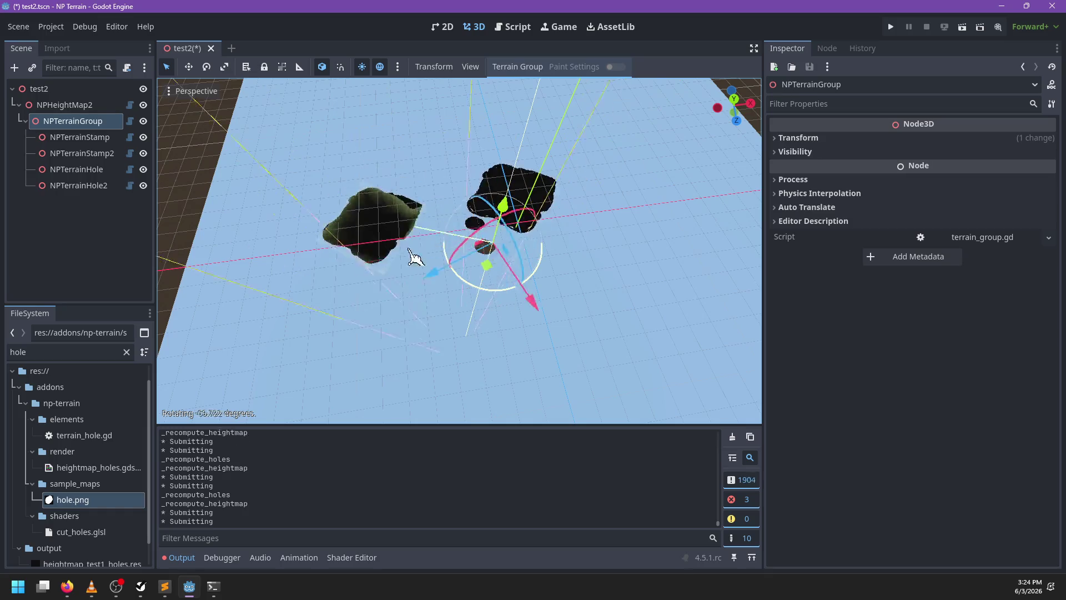
{"action": "left_click", "coordinate": [422, 259]}
{"action": "scroll", "coordinate": [442, 293], "scroll_direction": "up", "scroll_amount": 3}
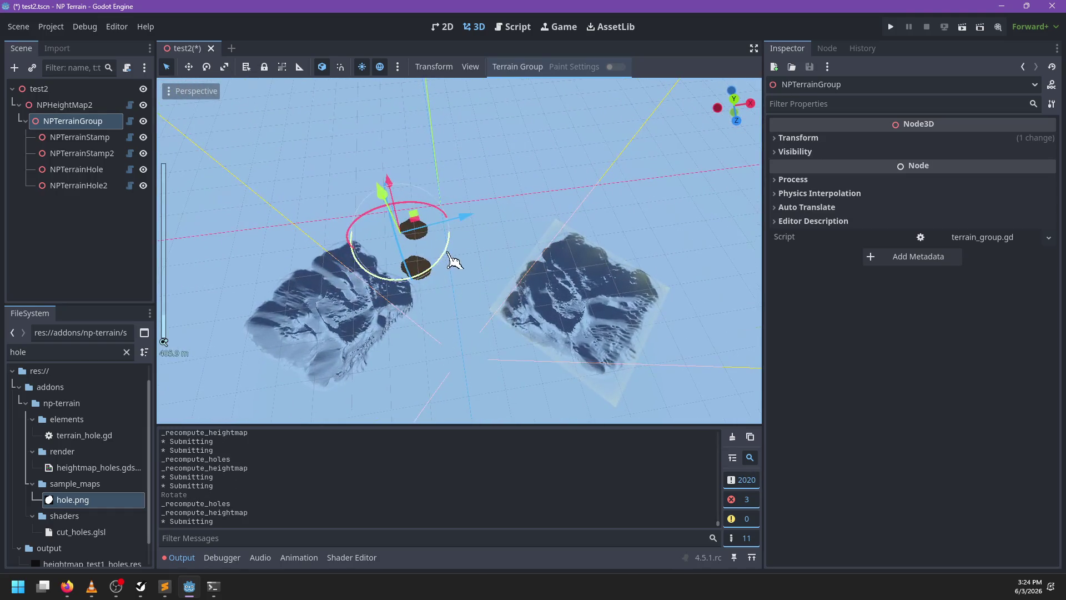
{"action": "key", "text": "r"}
{"action": "left_click", "coordinate": [226, 197]}
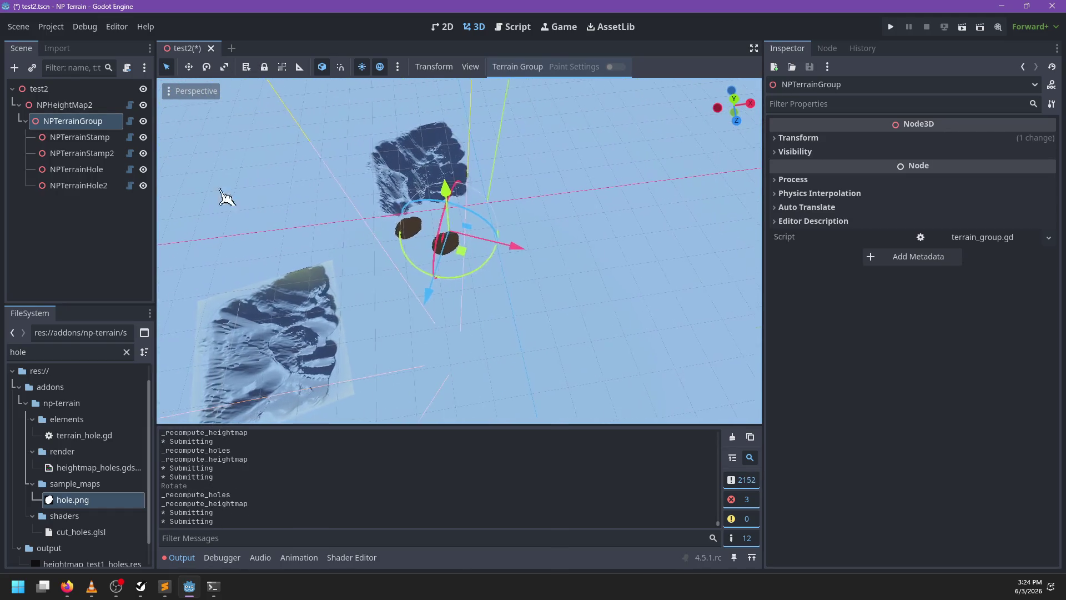
Raise and reposition the first terrain stamp, then save test2
{"action": "left_click", "coordinate": [79, 138]}
{"action": "scroll", "coordinate": [435, 217], "scroll_direction": "down", "scroll_amount": 2}
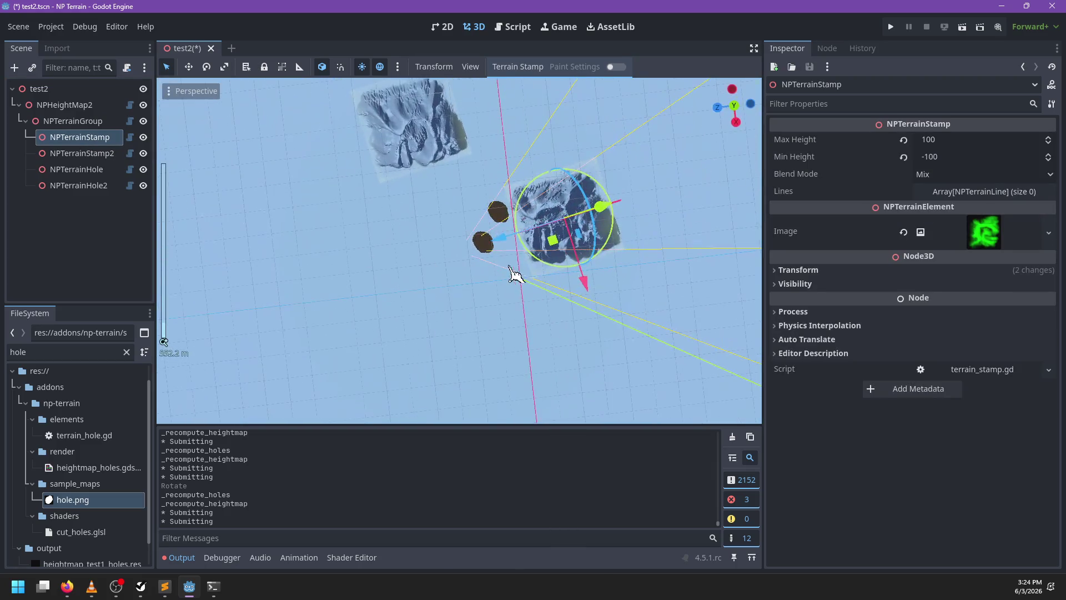
{"action": "mouse_move", "coordinate": [515, 273]}
{"action": "left_mouse_down"}
{"action": "mouse_move", "coordinate": [490, 235]}
{"action": "mouse_move", "coordinate": [498, 243]}
{"action": "mouse_move", "coordinate": [441, 231]}
{"action": "left_mouse_up"}
{"action": "scroll", "coordinate": [444, 261], "scroll_direction": "up", "scroll_amount": 2}
{"action": "mouse_move", "coordinate": [448, 290]}
{"action": "left_mouse_down"}
{"action": "mouse_move", "coordinate": [483, 245]}
{"action": "mouse_move", "coordinate": [481, 128]}
{"action": "mouse_move", "coordinate": [429, 215]}
{"action": "mouse_move", "coordinate": [464, 261]}
{"action": "mouse_move", "coordinate": [452, 226]}
{"action": "mouse_move", "coordinate": [369, 179]}
{"action": "mouse_move", "coordinate": [339, 184]}
{"action": "mouse_move", "coordinate": [483, 233]}
{"action": "left_mouse_up"}
{"action": "scroll", "coordinate": [369, 179], "scroll_direction": "down", "scroll_amount": 1}
{"action": "key", "text": "ctrl+s"}
Move the second terrain stamp across the terrain and save again
{"action": "left_click", "coordinate": [82, 154]}
{"action": "mouse_move", "coordinate": [410, 268]}
{"action": "left_mouse_down"}
{"action": "mouse_move", "coordinate": [378, 244]}
{"action": "mouse_move", "coordinate": [461, 238]}
{"action": "mouse_move", "coordinate": [429, 238]}
{"action": "mouse_move", "coordinate": [392, 257]}
{"action": "left_mouse_up"}
{"action": "key", "text": "ctrl+s"}
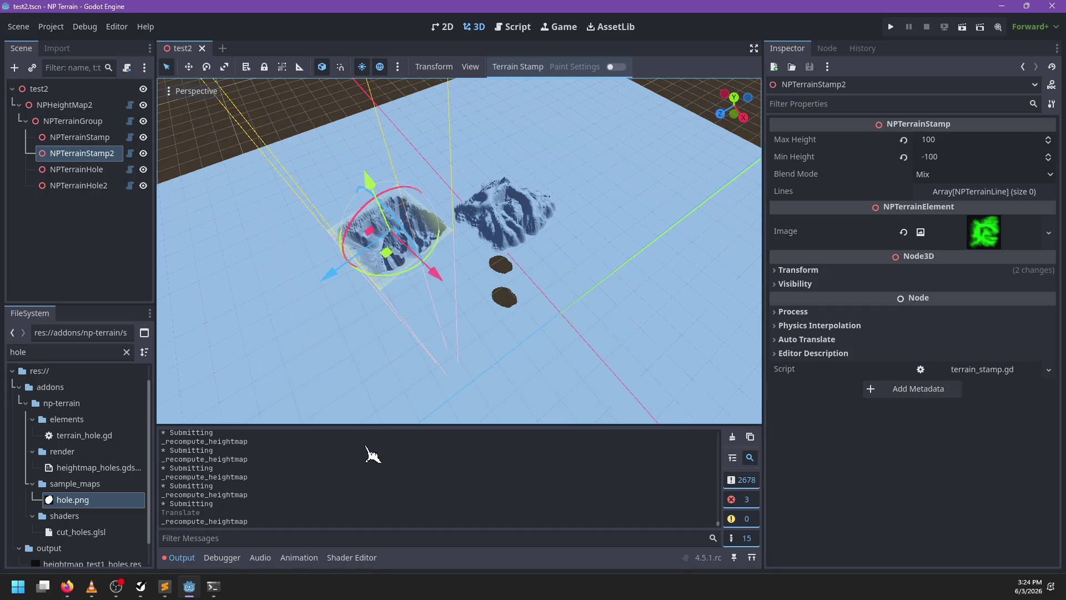
{"action": "left_click", "coordinate": [146, 587]}
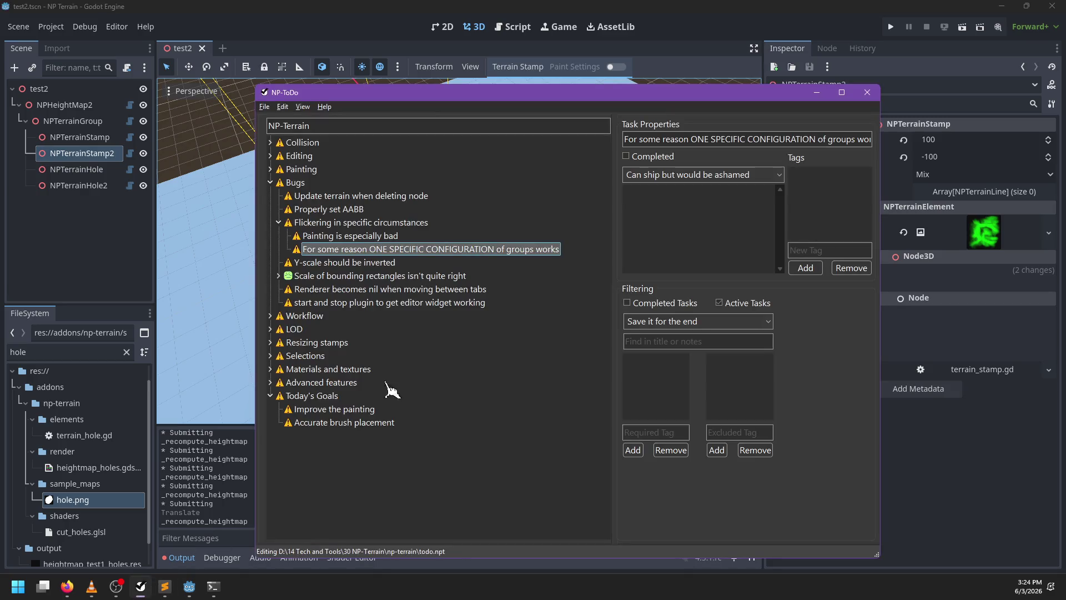
{"action": "left_click", "coordinate": [342, 226]}
{"action": "left_click", "coordinate": [342, 235]}
{"action": "left_click", "coordinate": [363, 250]}
{"action": "left_click", "coordinate": [422, 4]}
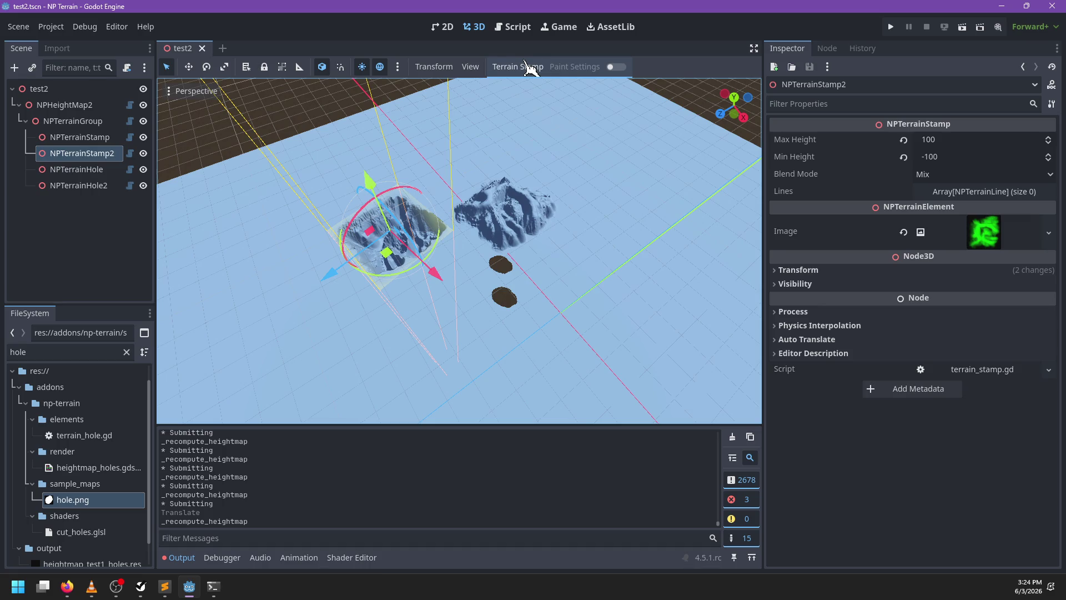
{"action": "left_click", "coordinate": [513, 27]}
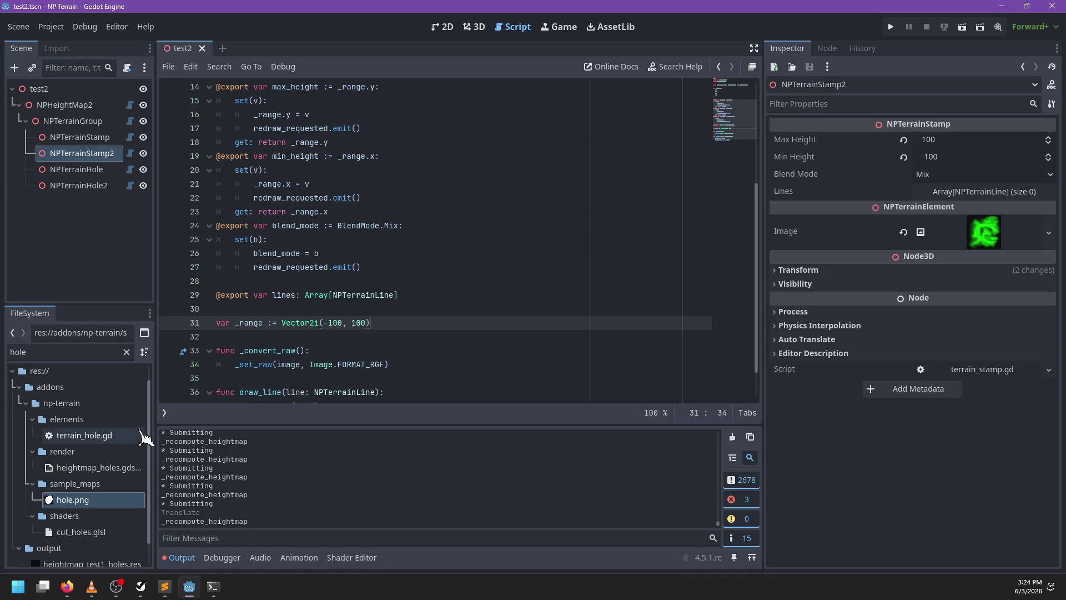
Open terrain_renderer.gd from the scripts list and place the cursor below sampler_cache
{"action": "left_click", "coordinate": [164, 412]}
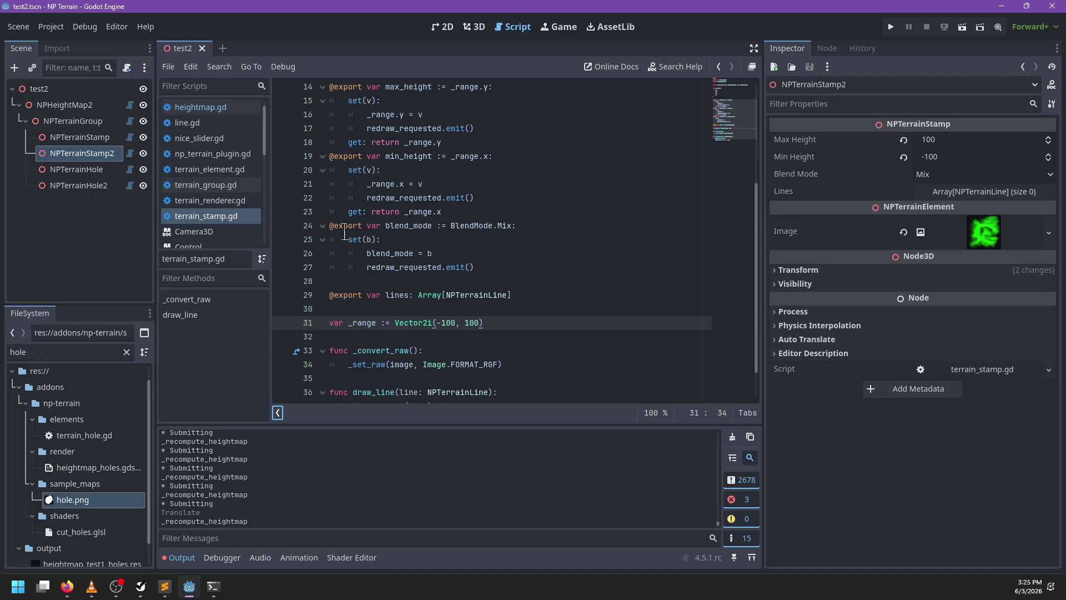
{"action": "scroll", "coordinate": [228, 195], "scroll_direction": "down", "scroll_amount": 5}
{"action": "scroll", "coordinate": [227, 195], "scroll_direction": "up", "scroll_amount": 5}
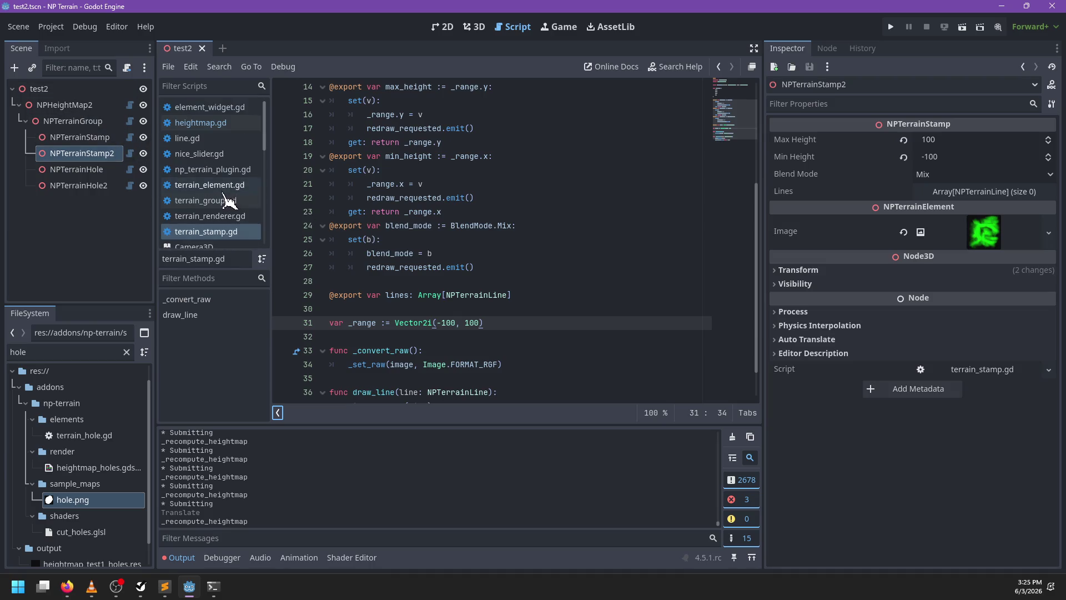
{"action": "scroll", "coordinate": [225, 128], "scroll_direction": "down", "scroll_amount": 2}
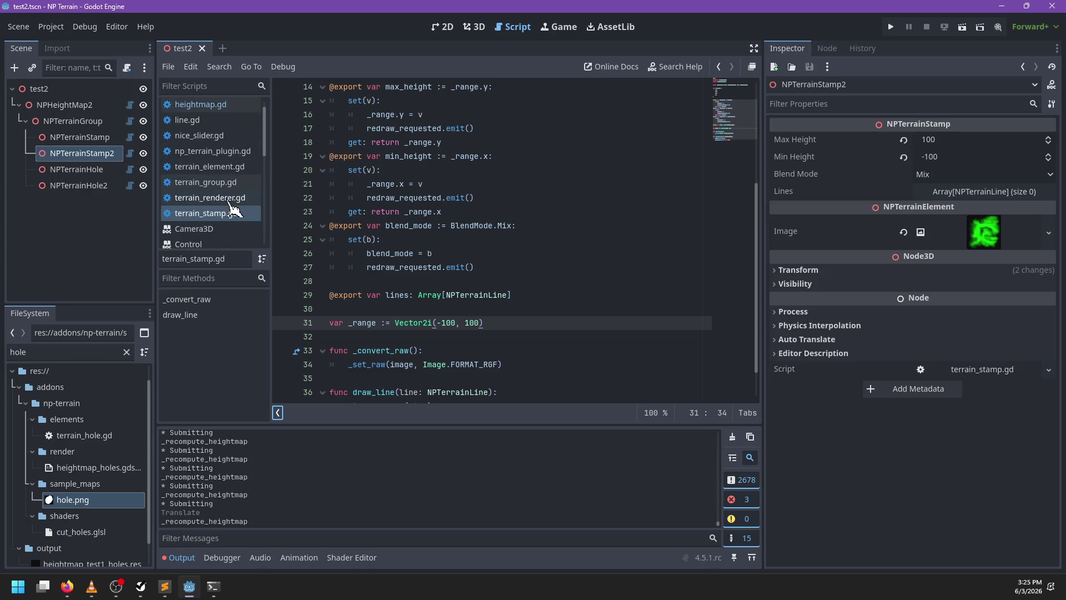
{"action": "left_click", "coordinate": [222, 185]}
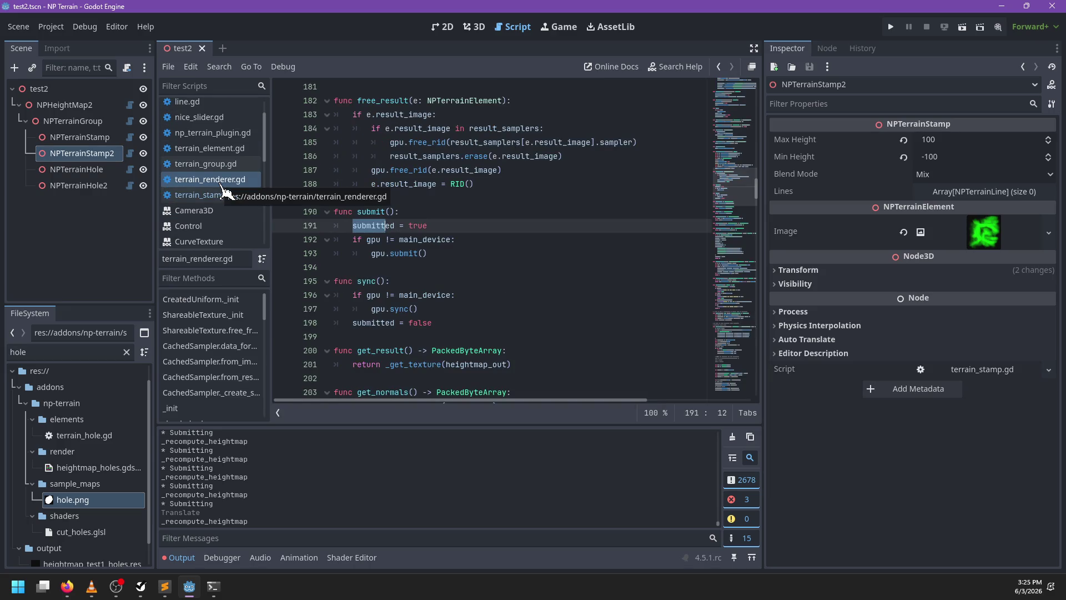
{"action": "left_click", "coordinate": [451, 212]}
{"action": "scroll", "coordinate": [484, 209], "scroll_direction": "up", "scroll_amount": 20}
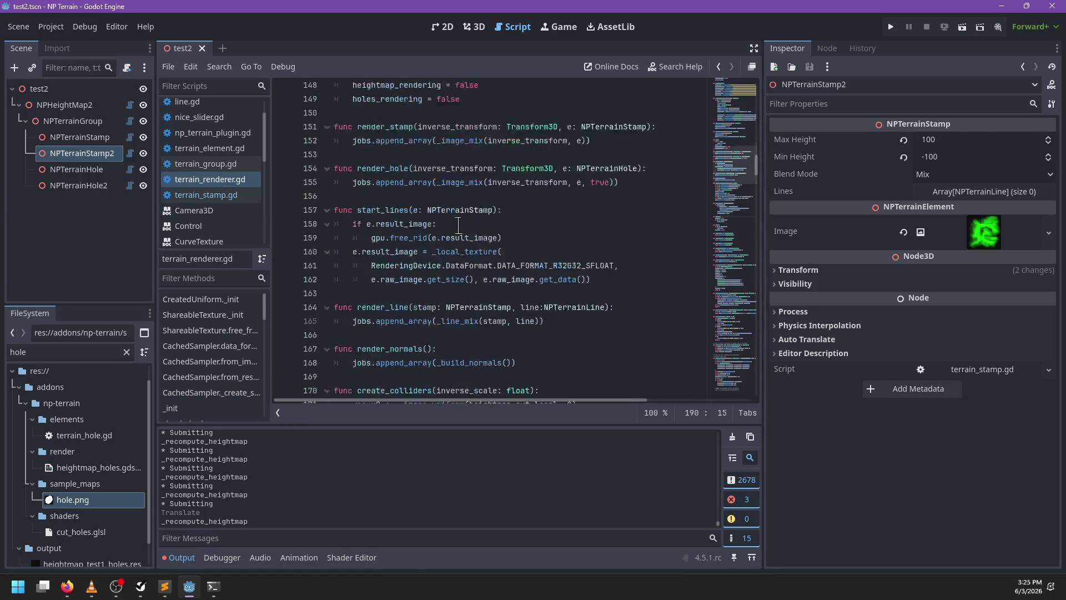
{"action": "scroll", "coordinate": [485, 204], "scroll_direction": "up", "scroll_amount": 15}
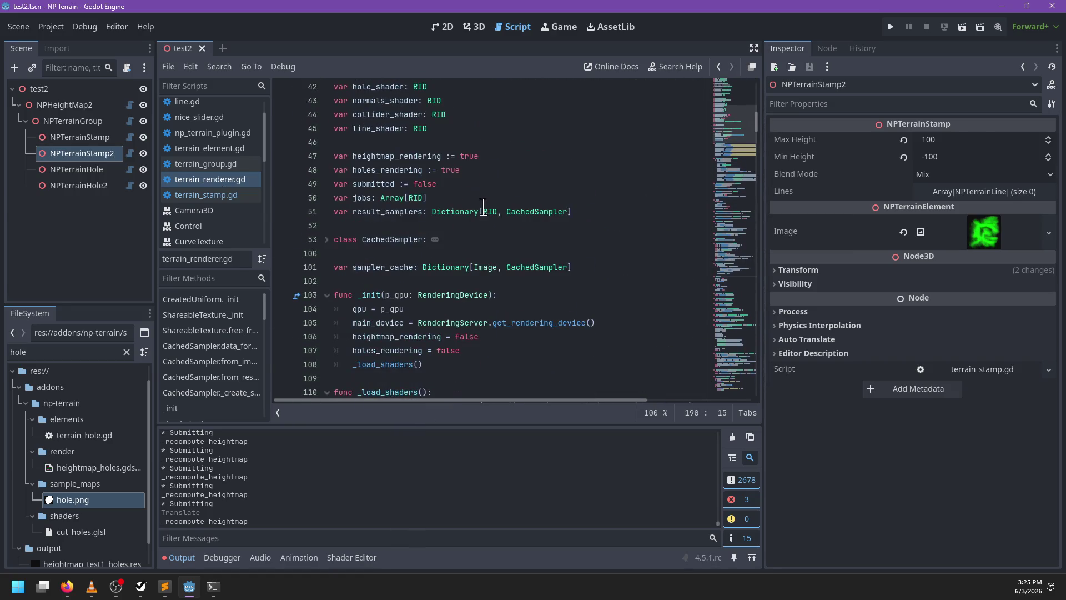
{"action": "left_click", "coordinate": [589, 267]}
Declare line 102 as 'var threaded_jobs: Array[Callable]', replacing ':=' with ':'
{"action": "type", "text": "r "}
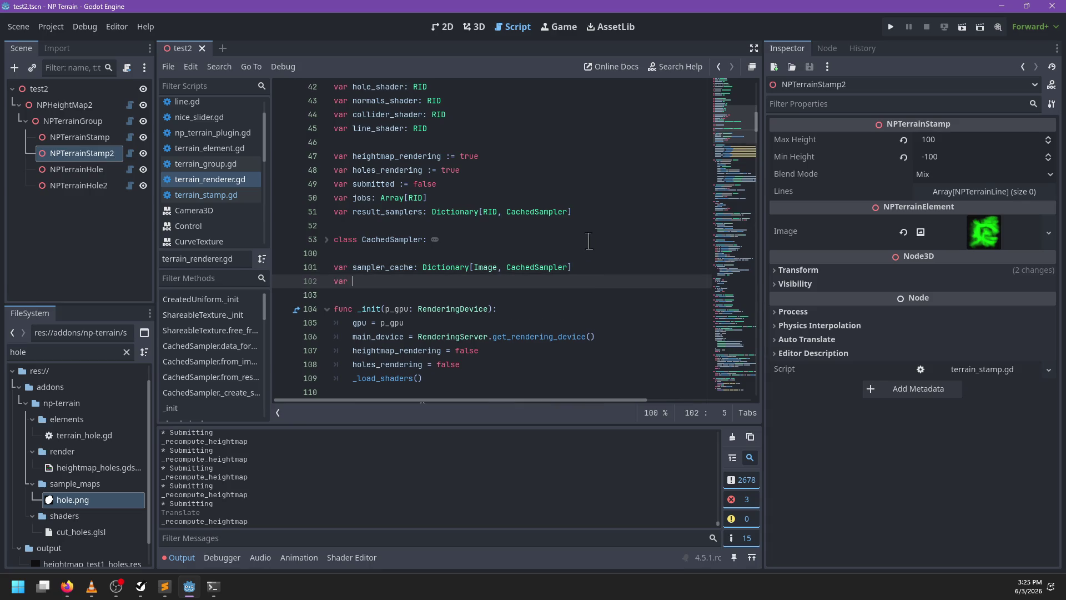
{"action": "type", "text": "threaded_jobs"}
{"action": "type", "text": " := Array[Cal"}
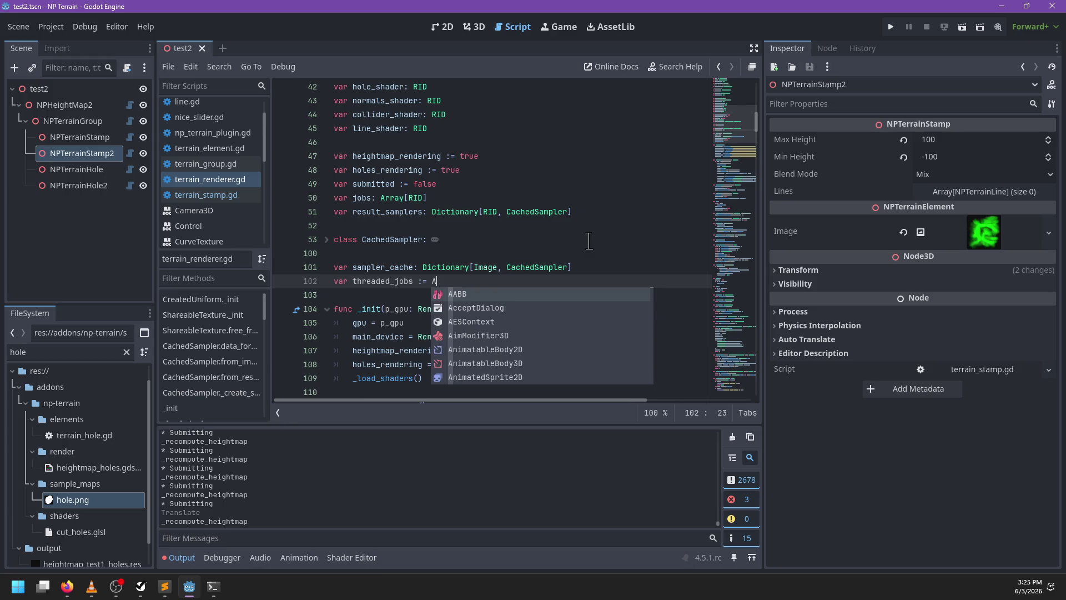
{"action": "type", "text": "lable]"}
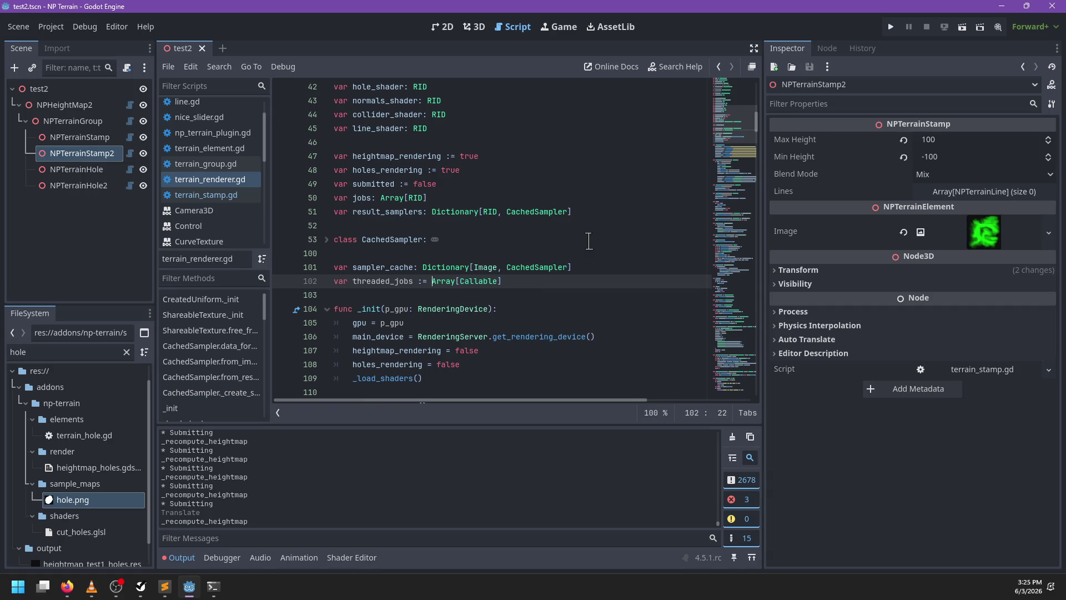
{"action": "key", "text": "BackSpace"}
{"action": "key", "text": "Left"}
{"action": "key", "text": "BackSpace"}
Scroll through terrain_renderer.gd to review where threaded_jobs is used
{"action": "scroll", "coordinate": [528, 264], "scroll_direction": "down", "scroll_amount": 3}
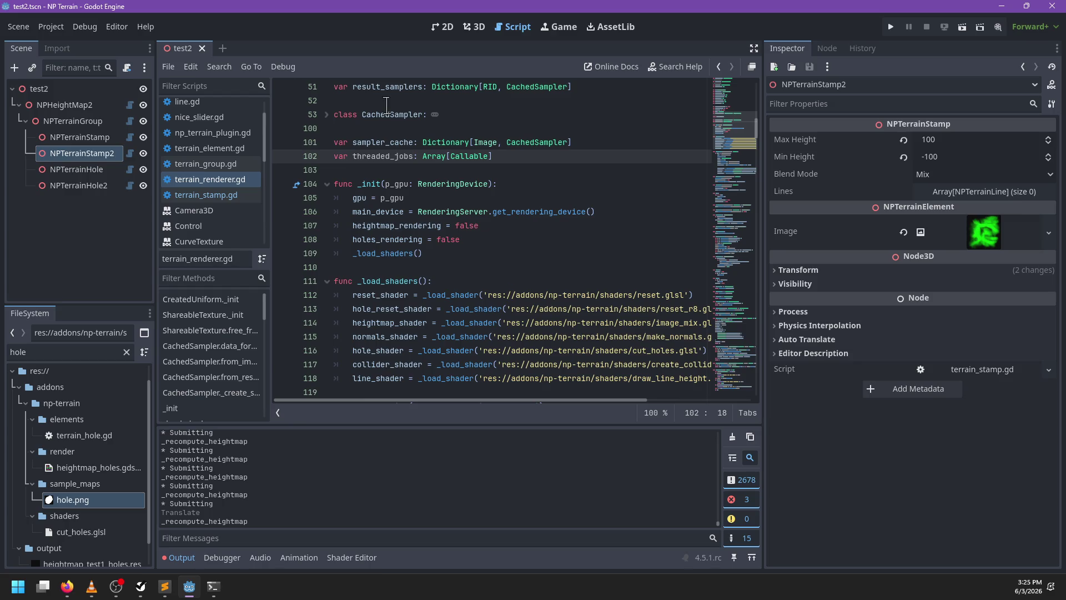
{"action": "double_click", "coordinate": [387, 157]}
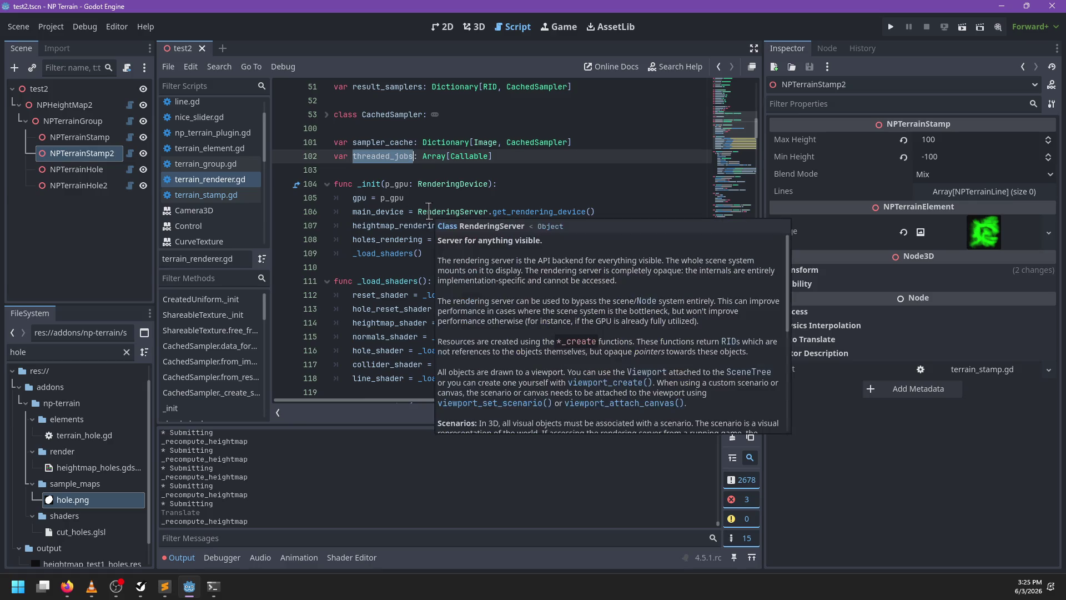
{"action": "scroll", "coordinate": [430, 212], "scroll_direction": "down", "scroll_amount": 2}
{"action": "scroll", "coordinate": [477, 179], "scroll_direction": "down", "scroll_amount": 12}
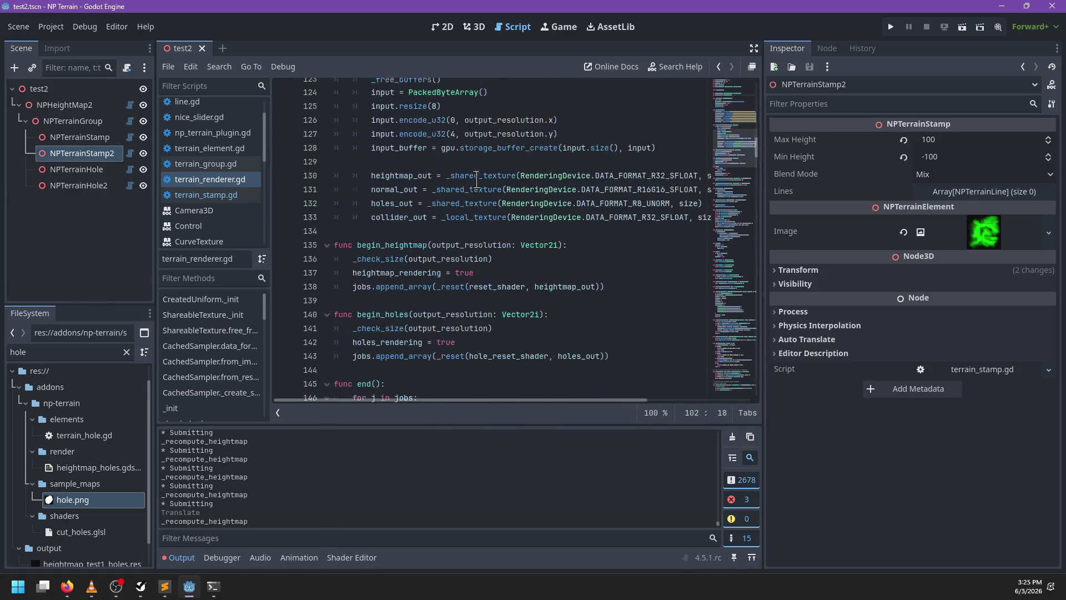
{"action": "scroll", "coordinate": [474, 181], "scroll_direction": "up", "scroll_amount": 11}
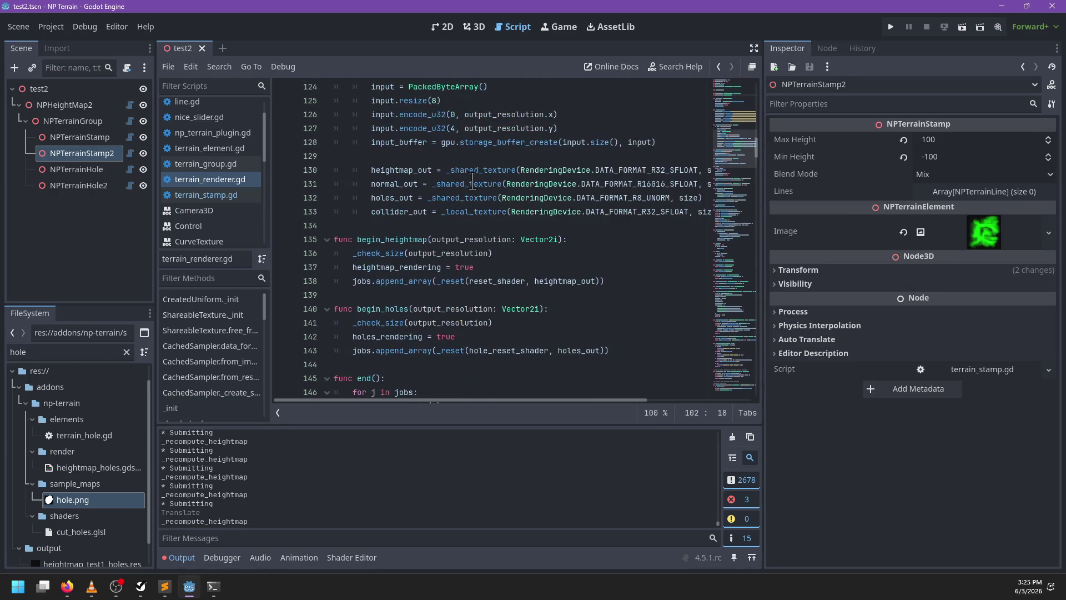
{"action": "scroll", "coordinate": [470, 185], "scroll_direction": "down", "scroll_amount": 8}
{"action": "scroll", "coordinate": [470, 186], "scroll_direction": "down", "scroll_amount": 6}
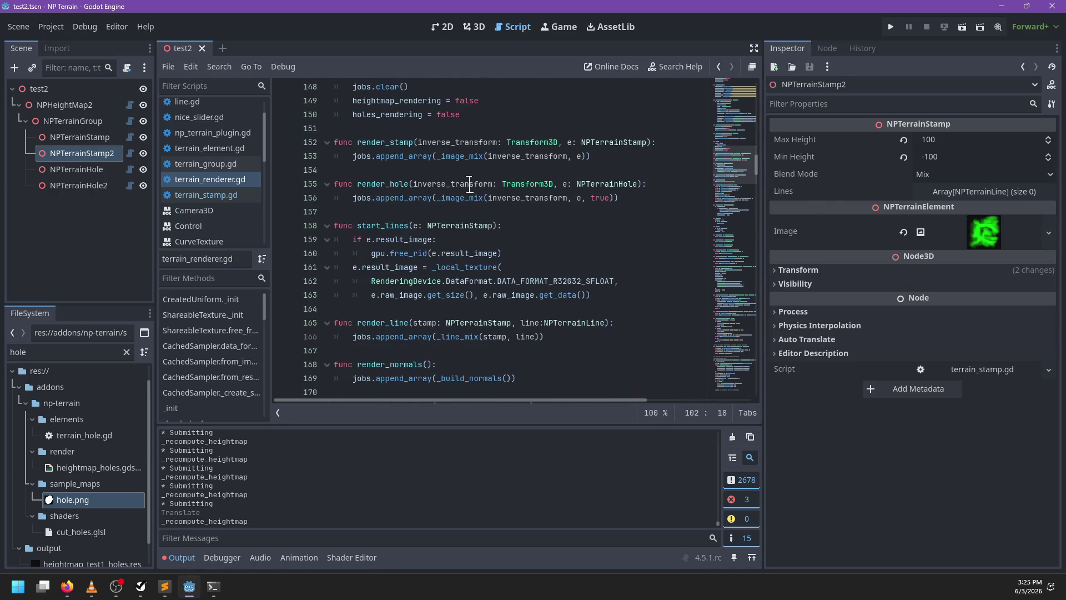
{"action": "scroll", "coordinate": [259, 210], "scroll_direction": "up", "scroll_amount": 1}
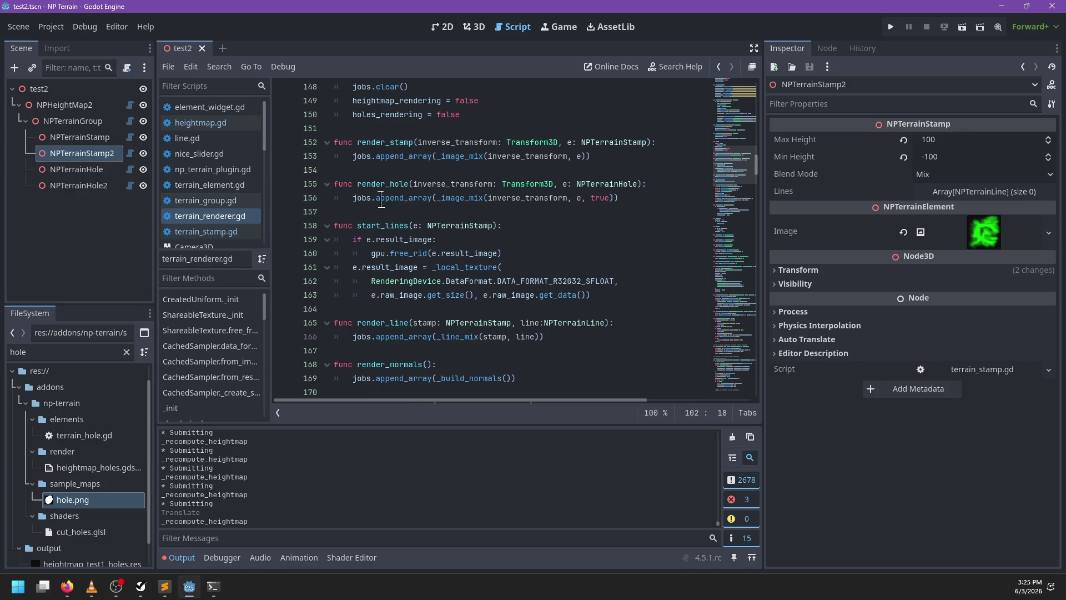
{"action": "scroll", "coordinate": [389, 188], "scroll_direction": "up", "scroll_amount": 4}
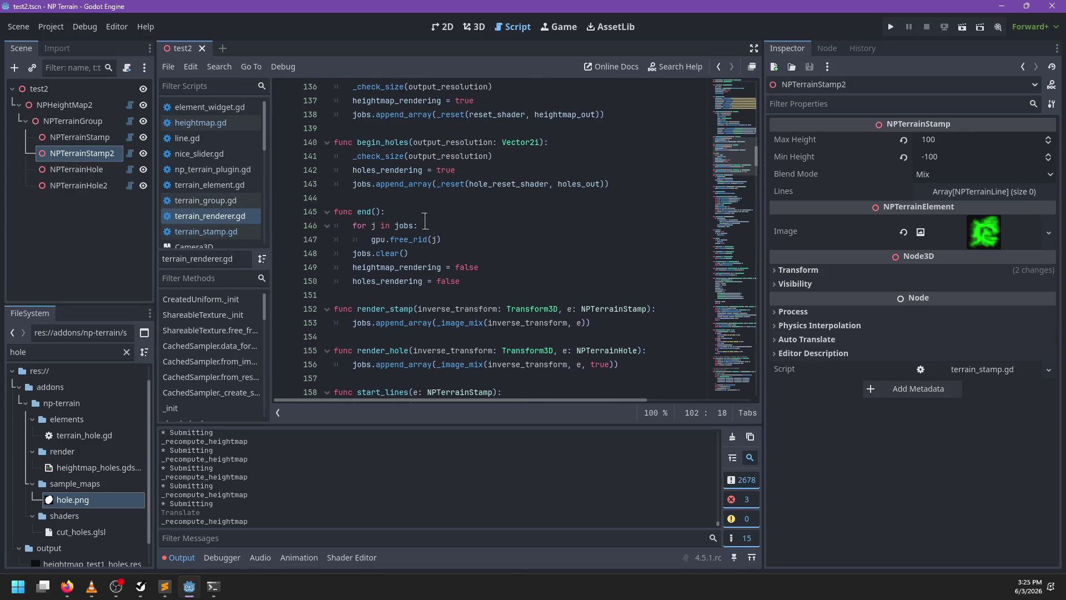
{"action": "scroll", "coordinate": [425, 221], "scroll_direction": "down", "scroll_amount": 2}
Review the append_array call on line 153 and the render_stamp and render_hole _image_mix jobs
{"action": "double_click", "coordinate": [414, 239]}
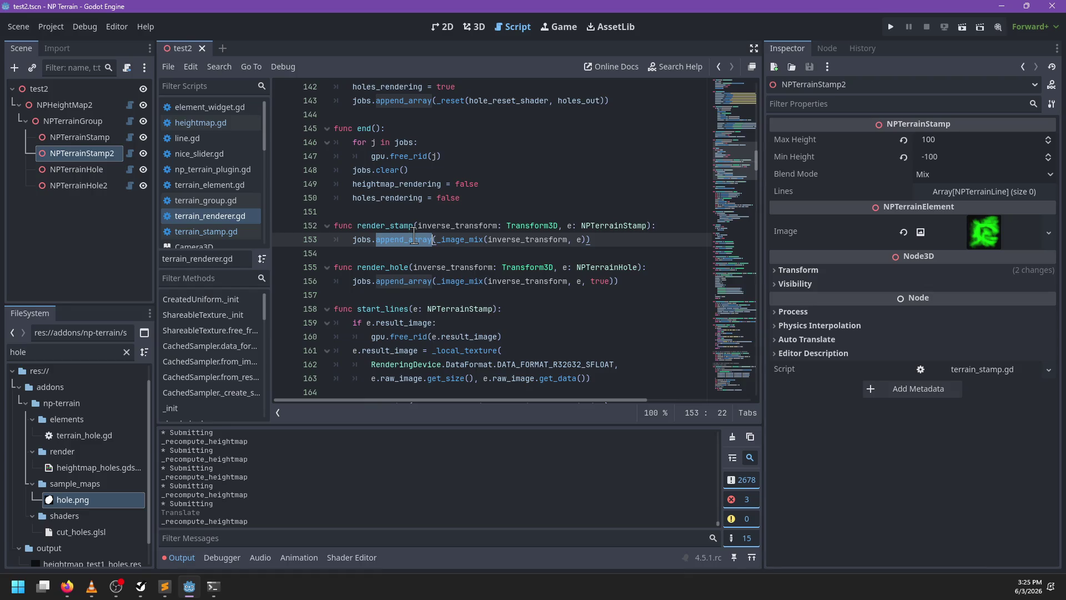
{"action": "scroll", "coordinate": [556, 159], "scroll_direction": "up", "scroll_amount": 4}
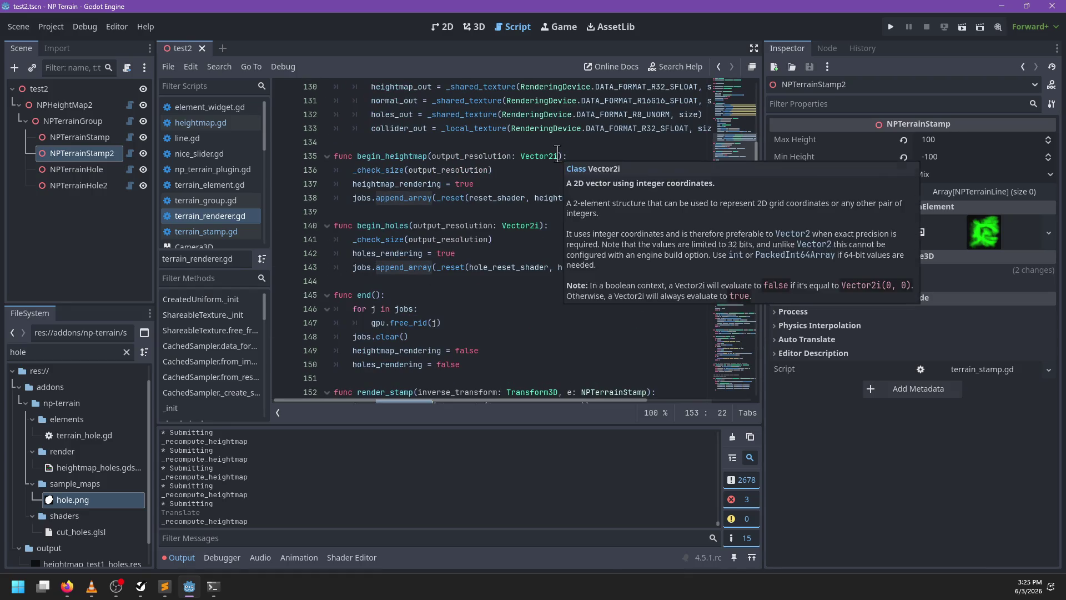
{"action": "scroll", "coordinate": [557, 155], "scroll_direction": "down", "scroll_amount": 3}
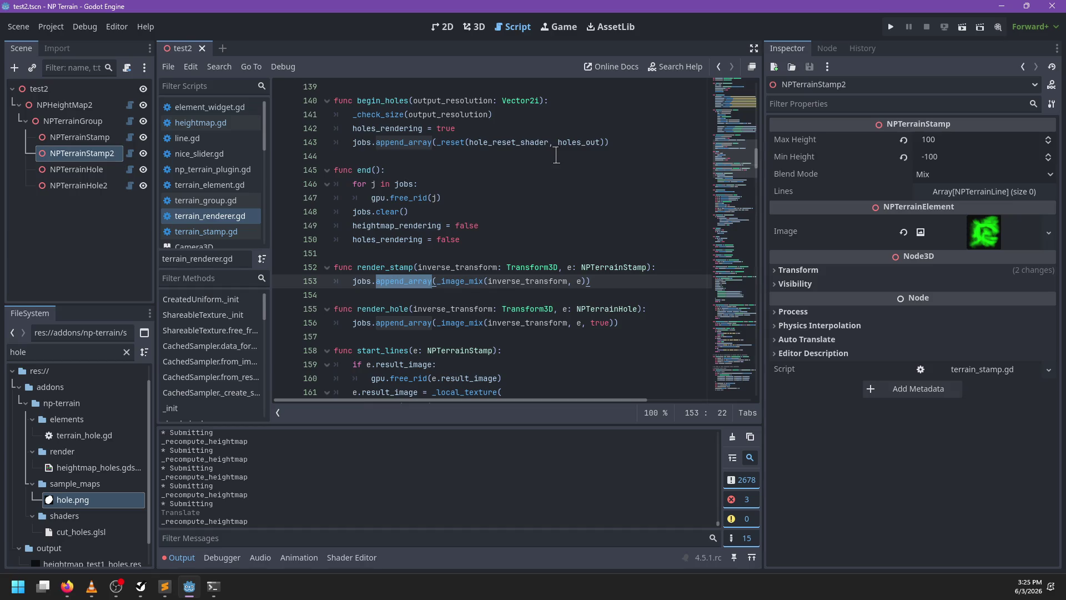
{"action": "scroll", "coordinate": [503, 191], "scroll_direction": "up", "scroll_amount": 3}
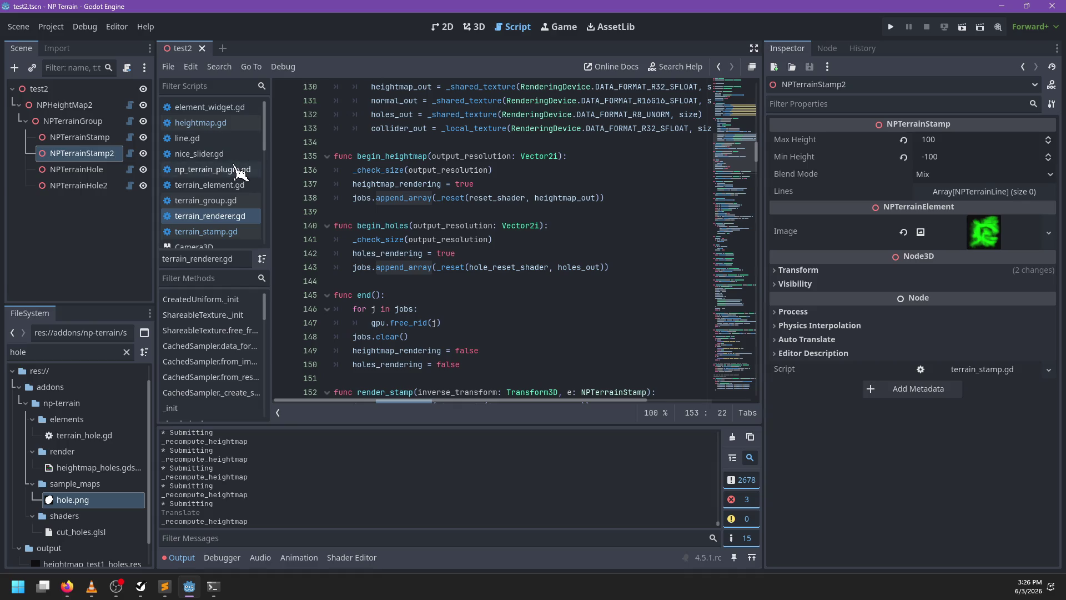
{"action": "scroll", "coordinate": [228, 151], "scroll_direction": "down", "scroll_amount": 1}
{"action": "scroll", "coordinate": [228, 151], "scroll_direction": "down", "scroll_amount": 3}
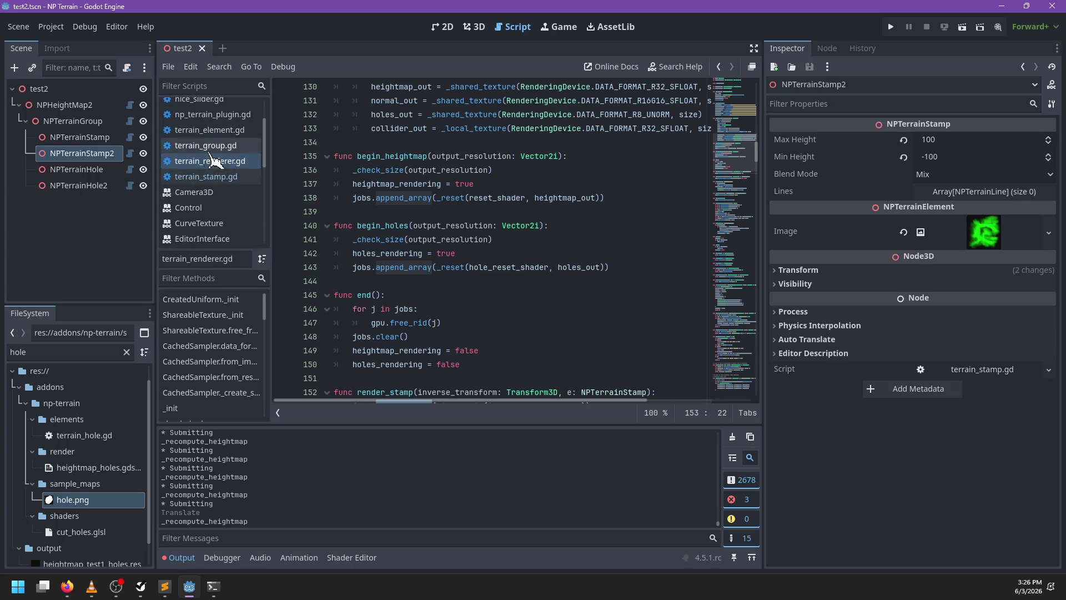
{"action": "scroll", "coordinate": [219, 159], "scroll_direction": "up", "scroll_amount": 3}
{"action": "scroll", "coordinate": [212, 130], "scroll_direction": "up", "scroll_amount": 1}
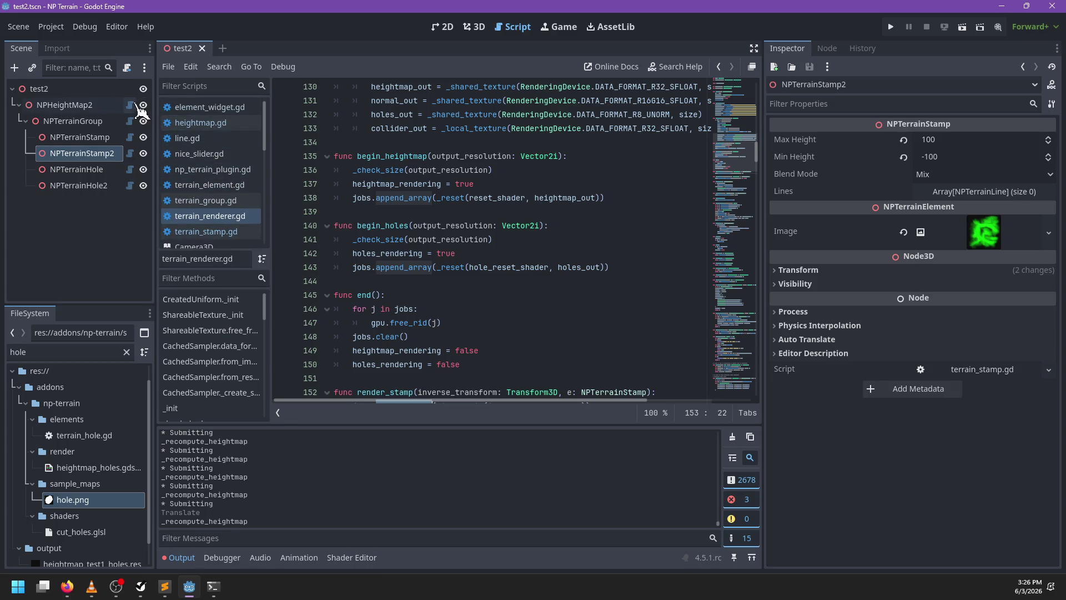
{"action": "scroll", "coordinate": [244, 149], "scroll_direction": "down", "scroll_amount": 1}
{"action": "scroll", "coordinate": [239, 147], "scroll_direction": "down", "scroll_amount": 7}
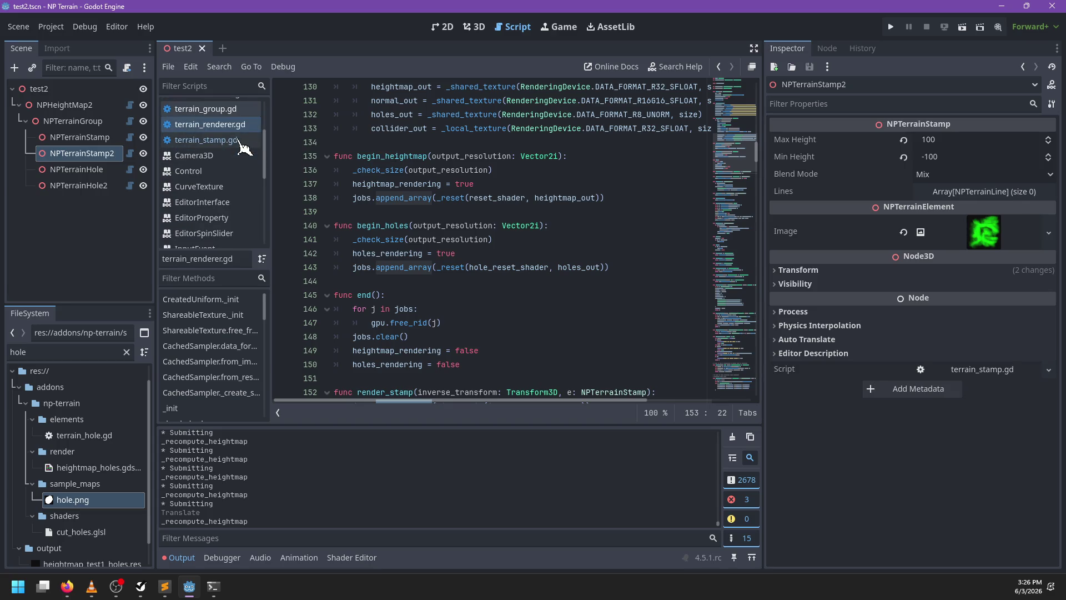
{"action": "scroll", "coordinate": [469, 271], "scroll_direction": "down", "scroll_amount": 3}
{"action": "scroll", "coordinate": [469, 272], "scroll_direction": "down", "scroll_amount": 2}
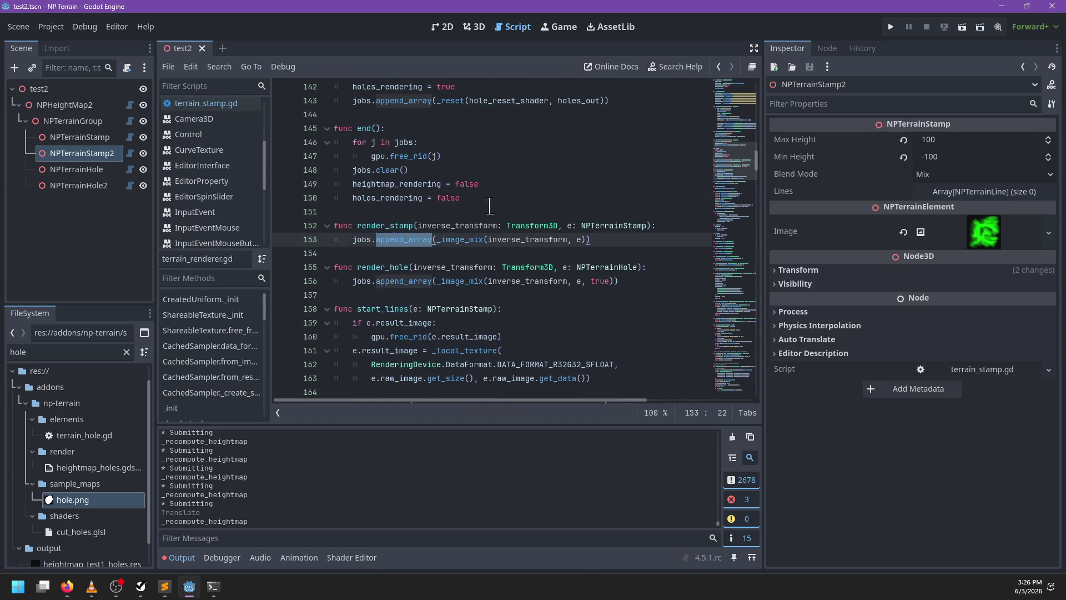
Search the script for 'sync' to jump to the sync() function
{"action": "left_click", "coordinate": [499, 192]}
{"action": "key", "text": "ctrl+f"}
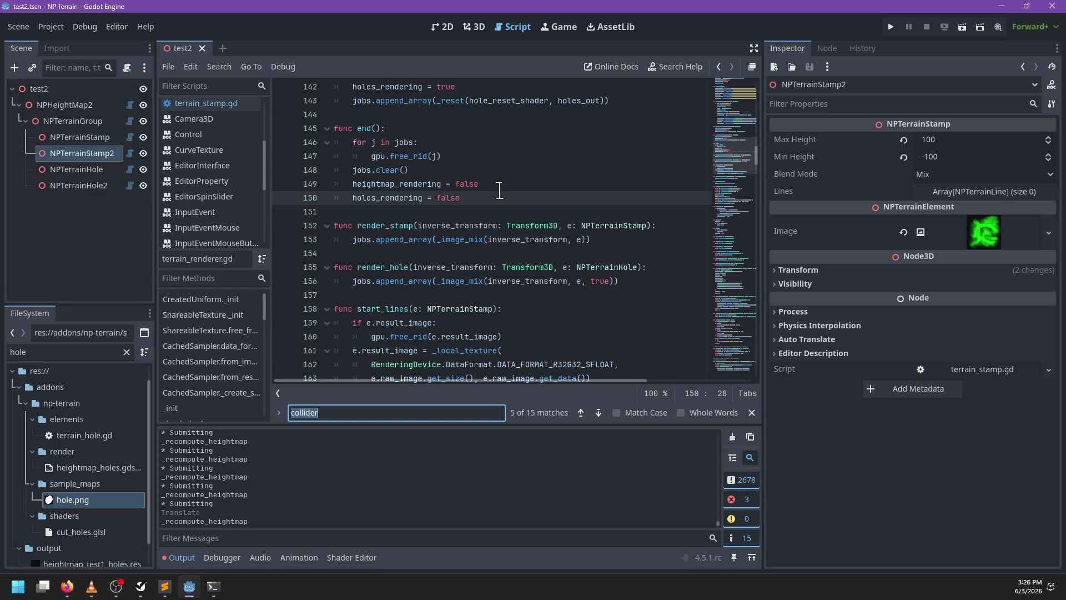
{"action": "type", "text": "sync"}
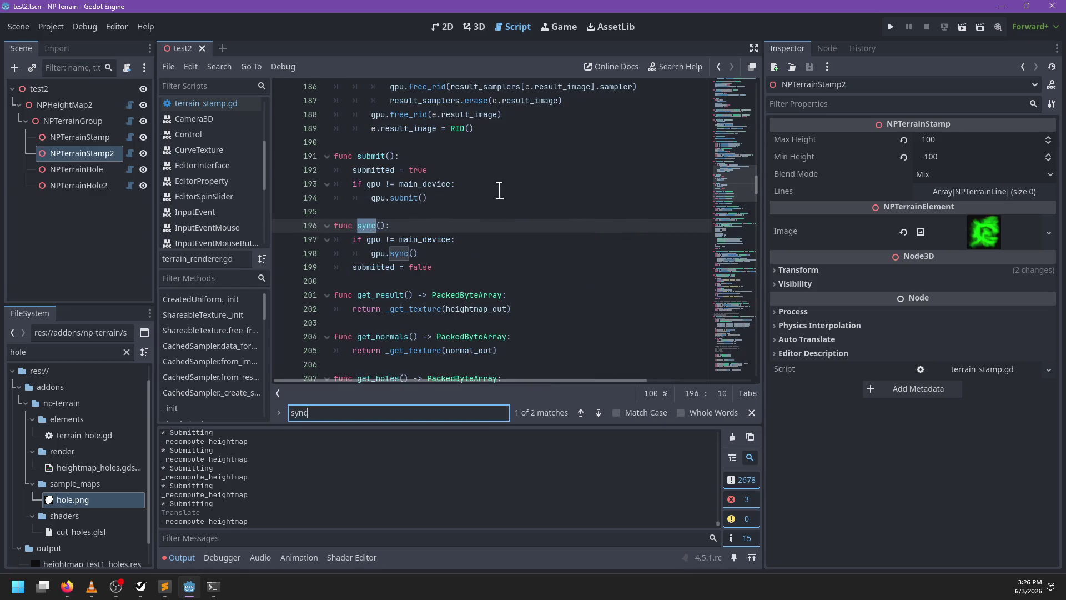
{"action": "key", "text": "Escape"}
Draft an else branch and a for loop around gpu.sync(), then delete the unfinished code
{"action": "left_click", "coordinate": [446, 250]}
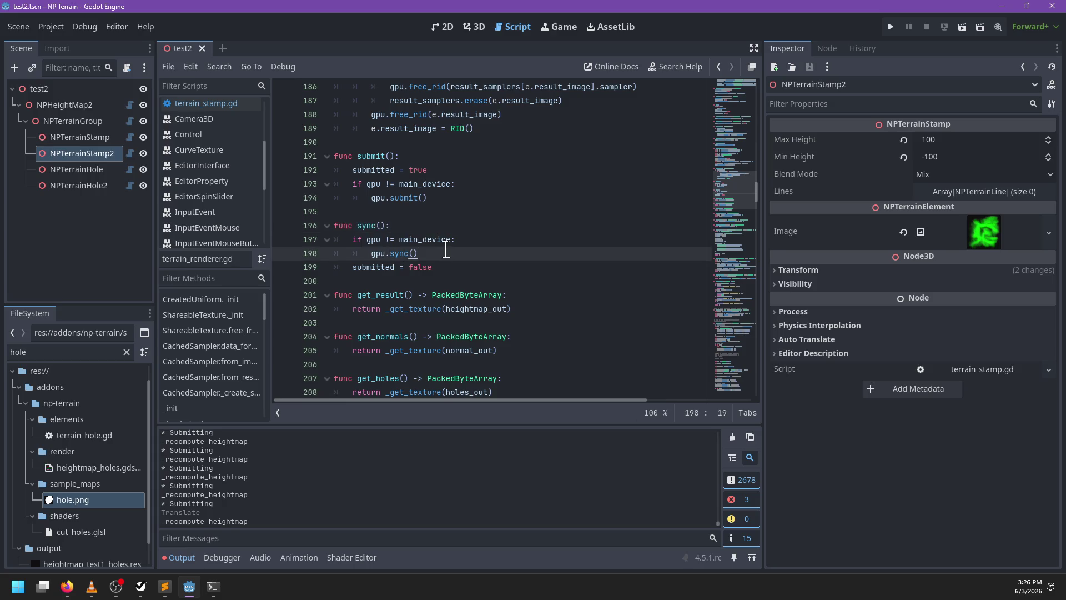
{"action": "key", "text": "Return"}
{"action": "type", "text": "else:"}
{"action": "key", "text": "Return"}
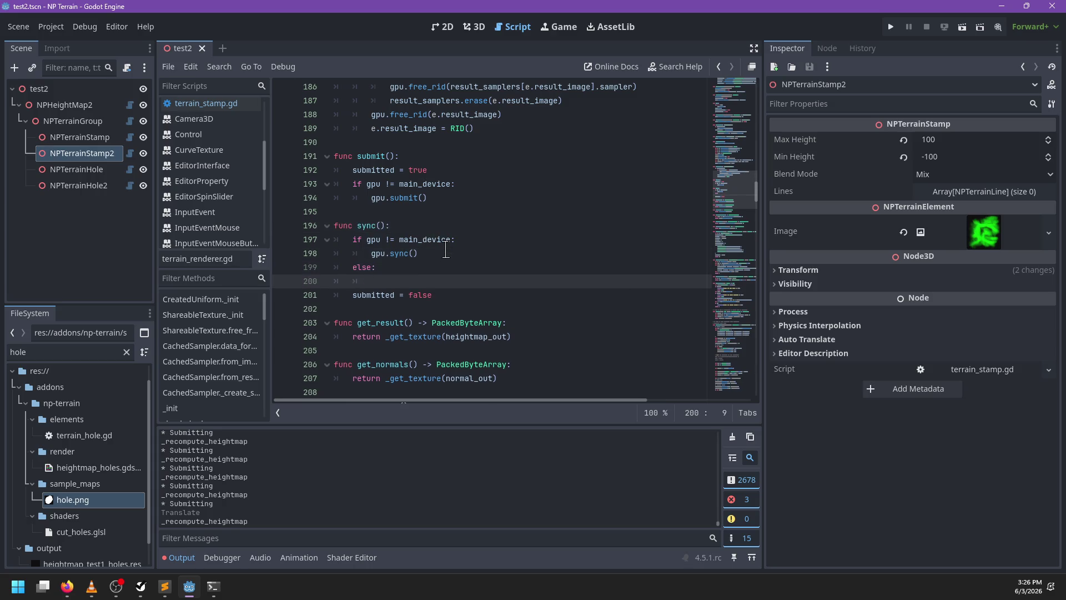
{"action": "key", "text": "BackSpace"}
{"action": "key", "text": "BackSpace"}
{"action": "key", "text": "BackSpace"}
{"action": "key", "text": "BackSpace"}
{"action": "key", "text": "BackSpace"}
{"action": "key", "text": "BackSpace"}
{"action": "key", "text": "Up"}
{"action": "key", "text": "End"}
{"action": "key", "text": "Return"}
{"action": "type", "text": "for"}
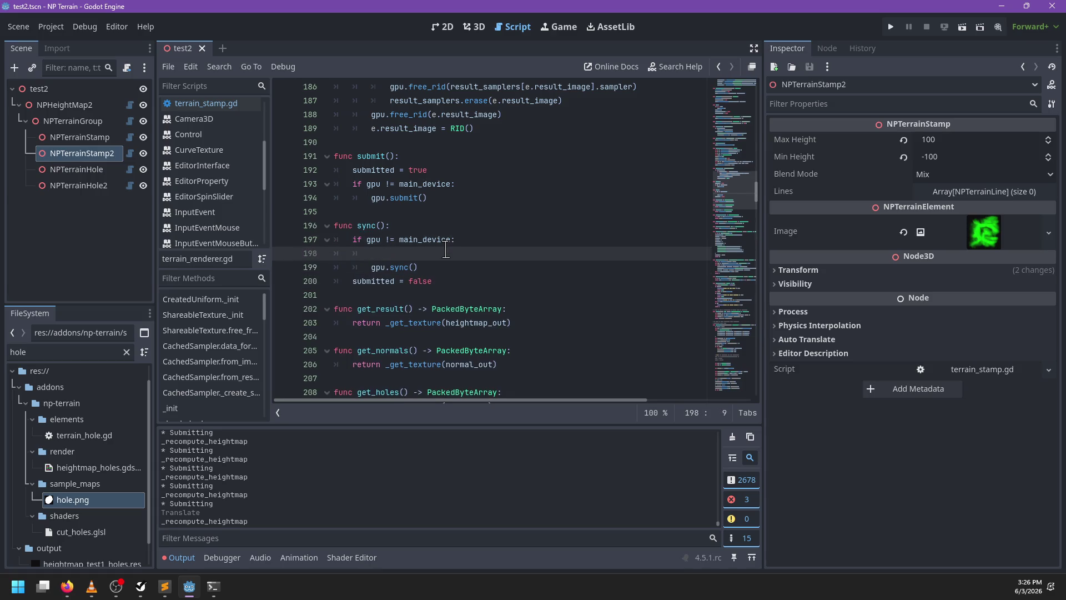
{"action": "key", "text": "BackSpace"}
{"action": "type", "text": "jk"}
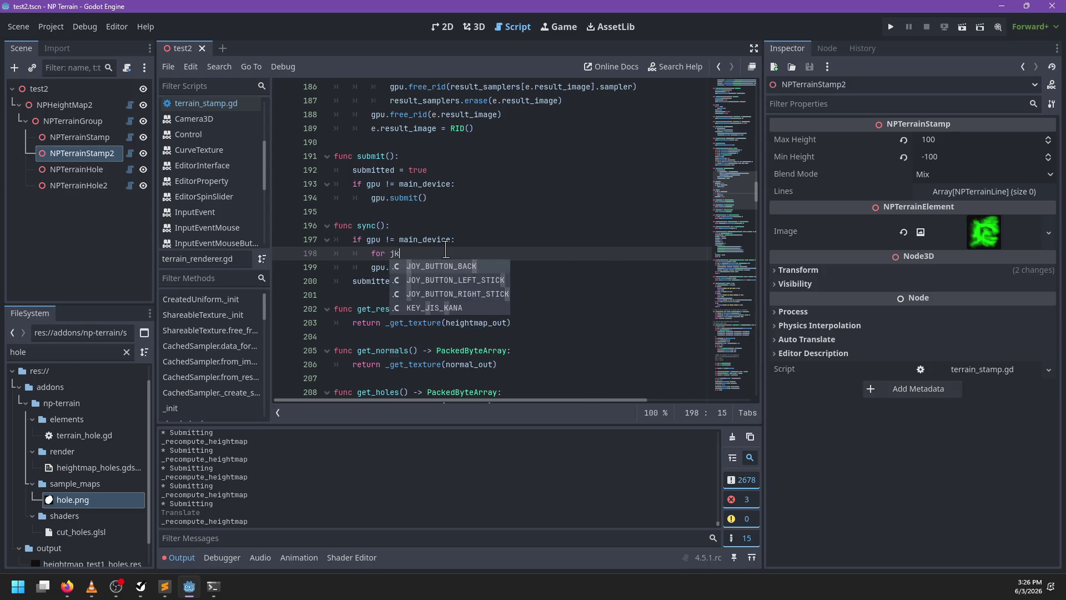
{"action": "key", "text": "BackSpace"}
{"action": "type", "text": "in _thr"}
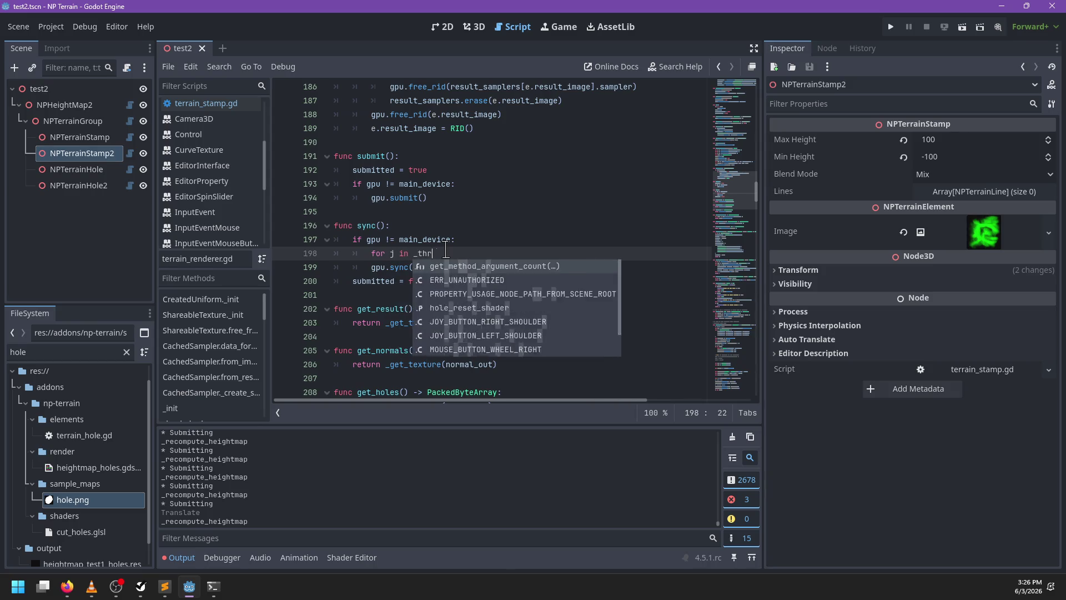
{"action": "key", "text": "Escape"}
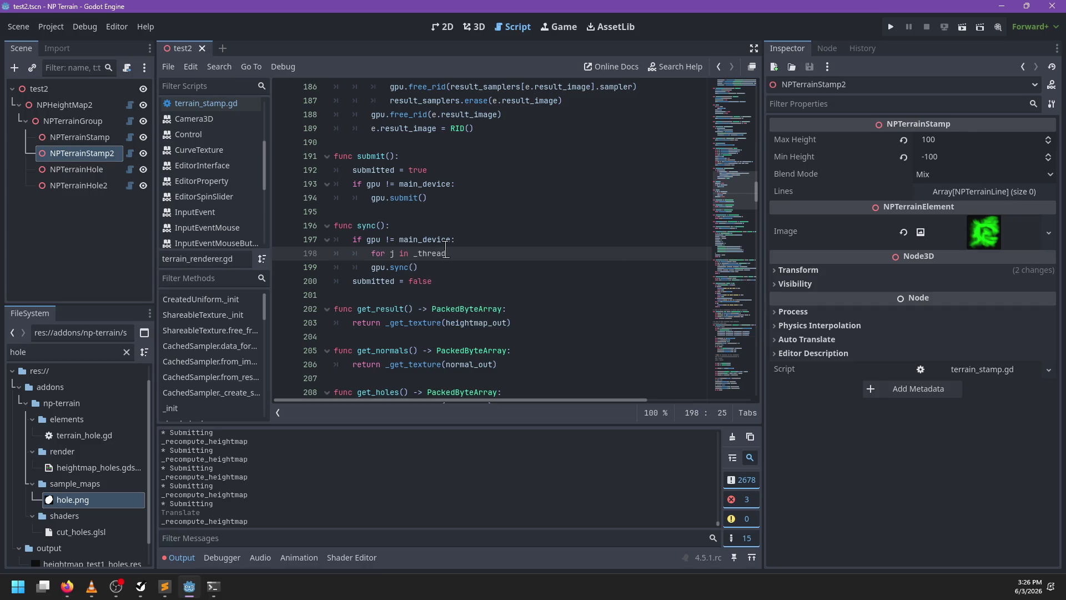
{"action": "key", "text": "ctrl+BackSpace"}
{"action": "key", "text": "ctrl+BackSpace"}
{"action": "key", "text": "ctrl+BackSpace"}
{"action": "key", "text": "BackSpace"}
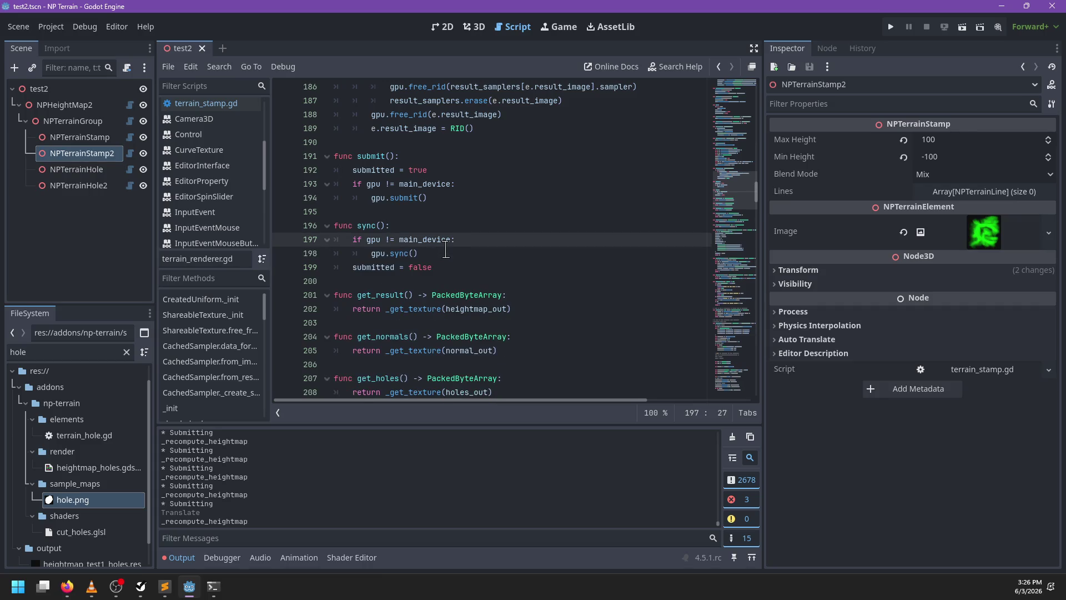
Insert a new function 'submit_jobs()' above sync() and start its body
{"action": "key", "text": "Up"}
{"action": "key", "text": "Up"}
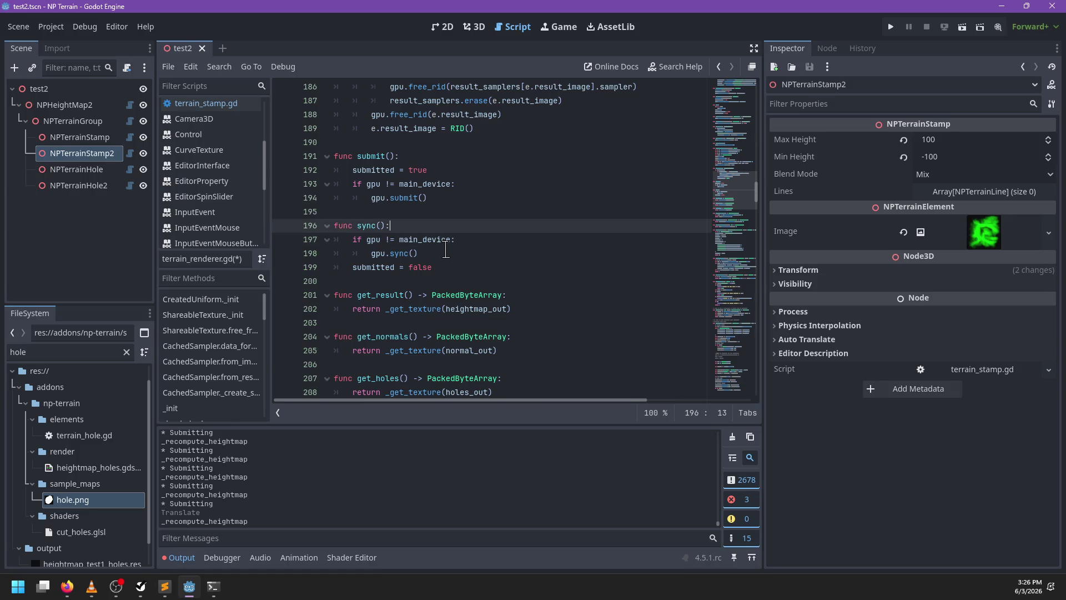
{"action": "key", "text": "Return"}
{"action": "key", "text": "Up"}
{"action": "key", "text": "Return"}
{"action": "type", "text": "fun"}
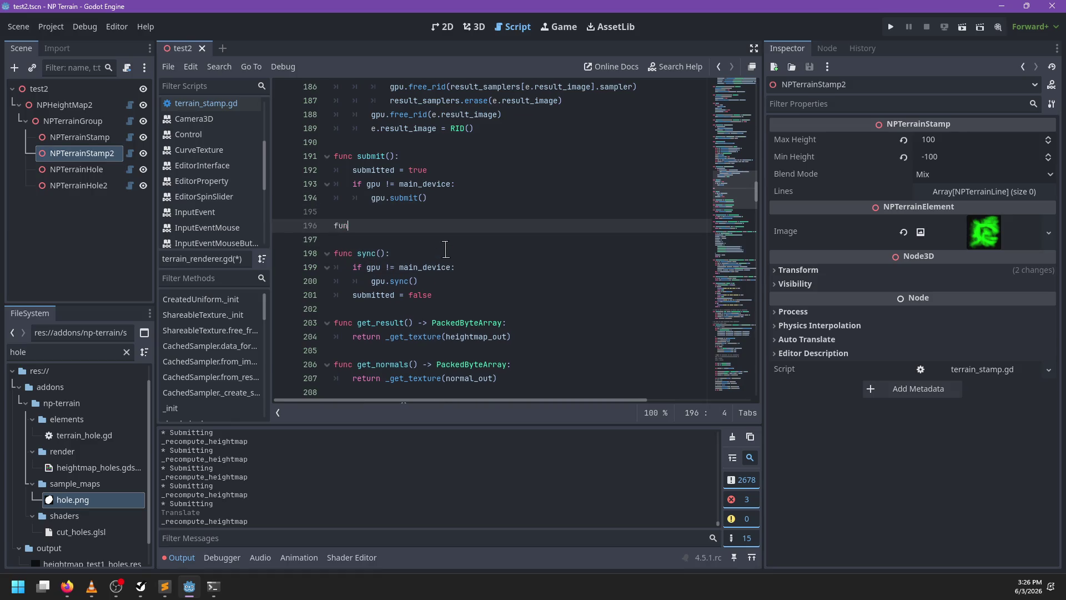
{"action": "type", "text": "c submit_jobs("}
{"action": "type", "text": "):"}
{"action": "key", "text": "Return"}
{"action": "type", "text": "for"}
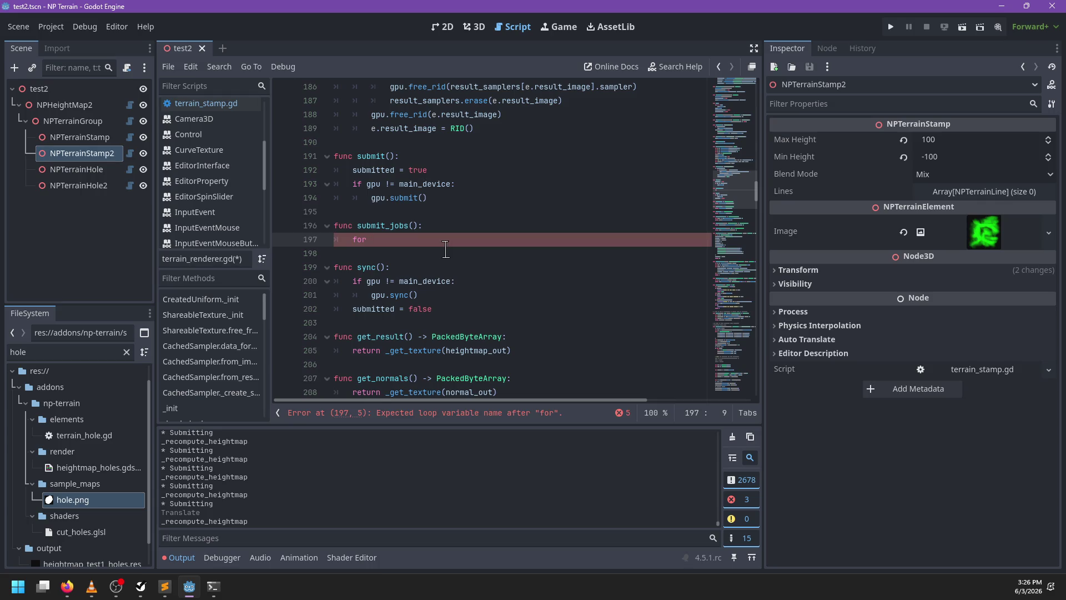
Rename the function do_jobs and make it run 'for c in threaded_jobs: c.call()'
{"action": "key", "text": "Up"}
{"action": "key", "text": "ctrl+BackSpace"}
{"action": "type", "text": "do_j"}
{"action": "key", "text": "Down"}
{"action": "type", "text": "c in threaded_job"}
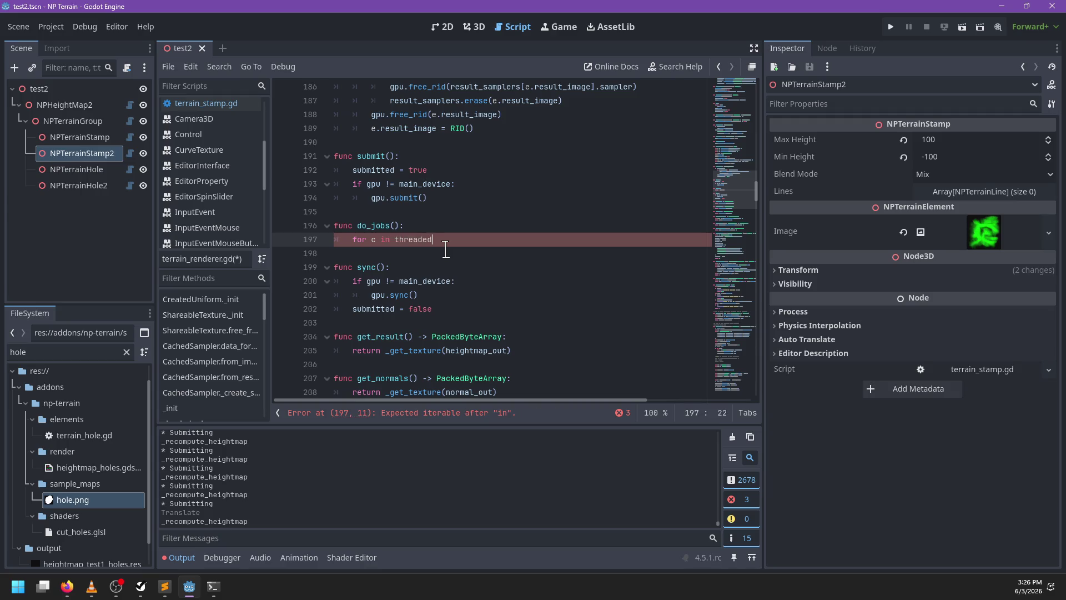
{"action": "key", "text": "Return"}
{"action": "type", "text": ":"}
{"action": "key", "text": "Return"}
{"action": "type", "text": "c.call()"}
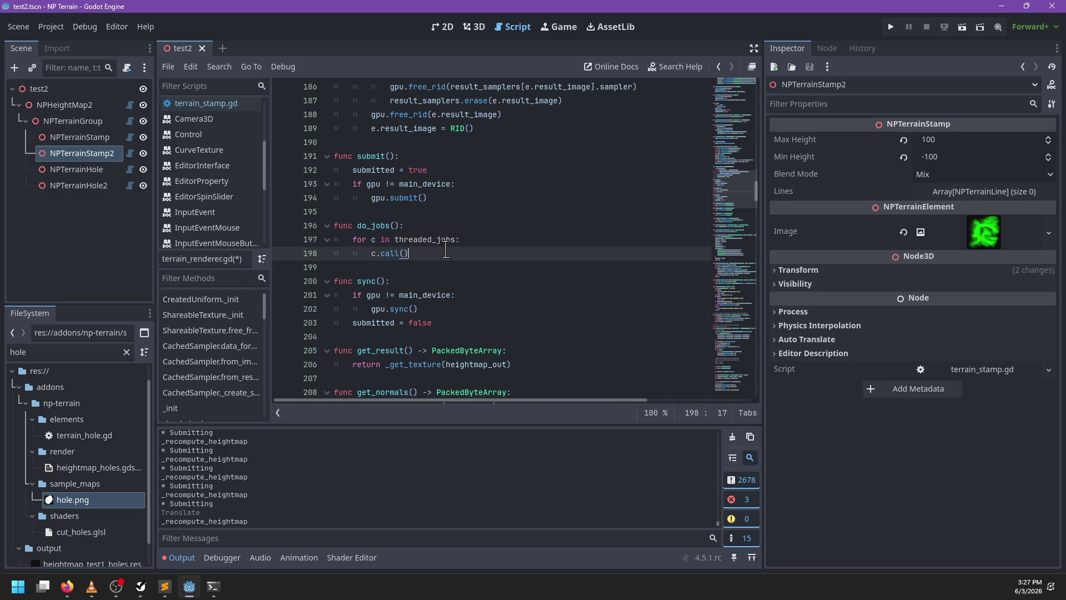
Call do_jobs() inside the if block in sync()
{"action": "key", "text": "Down"}
{"action": "key", "text": "Down"}
{"action": "key", "text": "Down"}
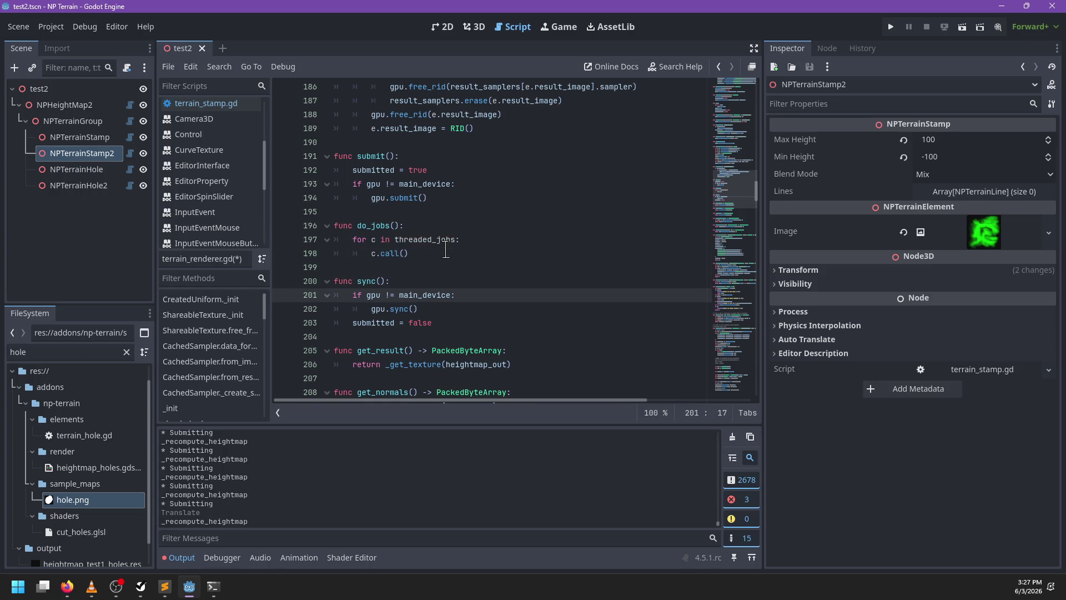
{"action": "key", "text": "Return"}
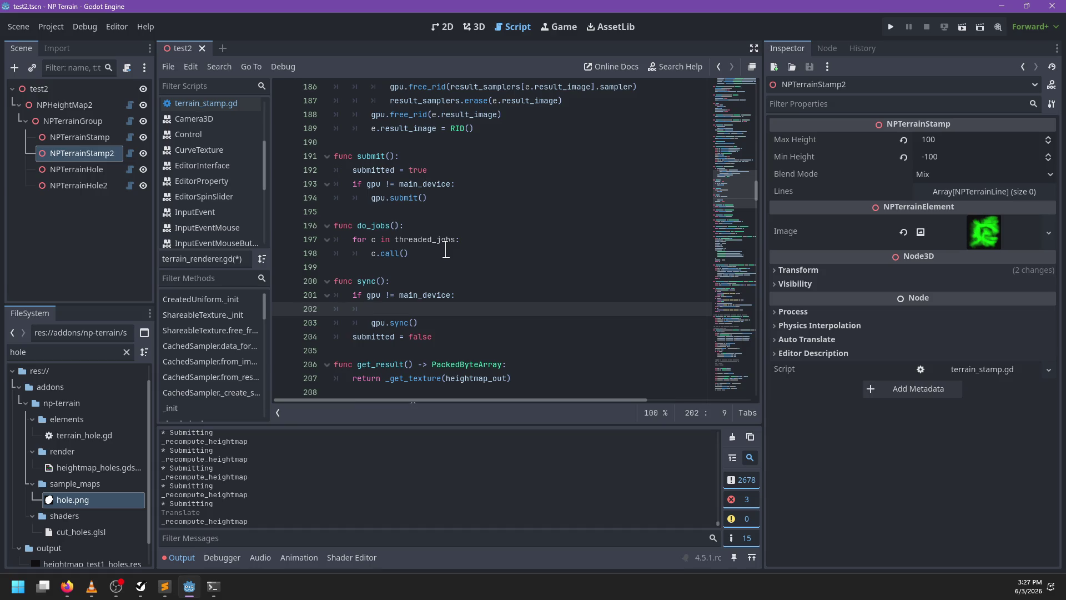
{"action": "type", "text": "ERR_DOES_NOT_EXIST"}
{"action": "key", "text": "BackSpace"}
{"action": "type", "text": "do_jobs()"}
Add 'else: RenderingServer.call_on_render_thread(do_jobs)' after gpu.sync()
{"action": "key", "text": "Down"}
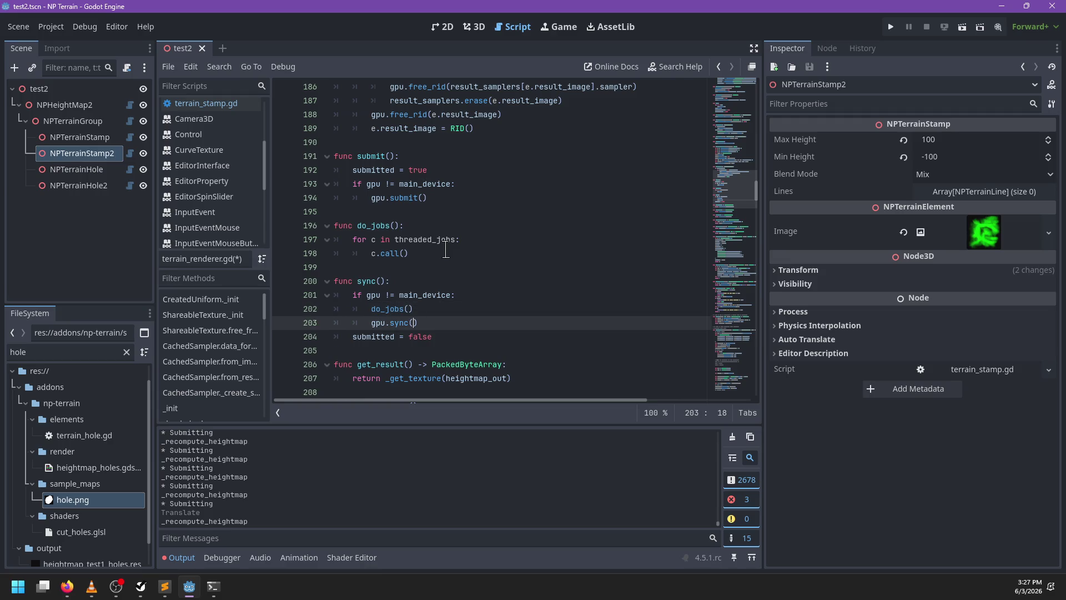
{"action": "key", "text": "Return"}
{"action": "type", "text": "else:"}
{"action": "key", "text": "Return"}
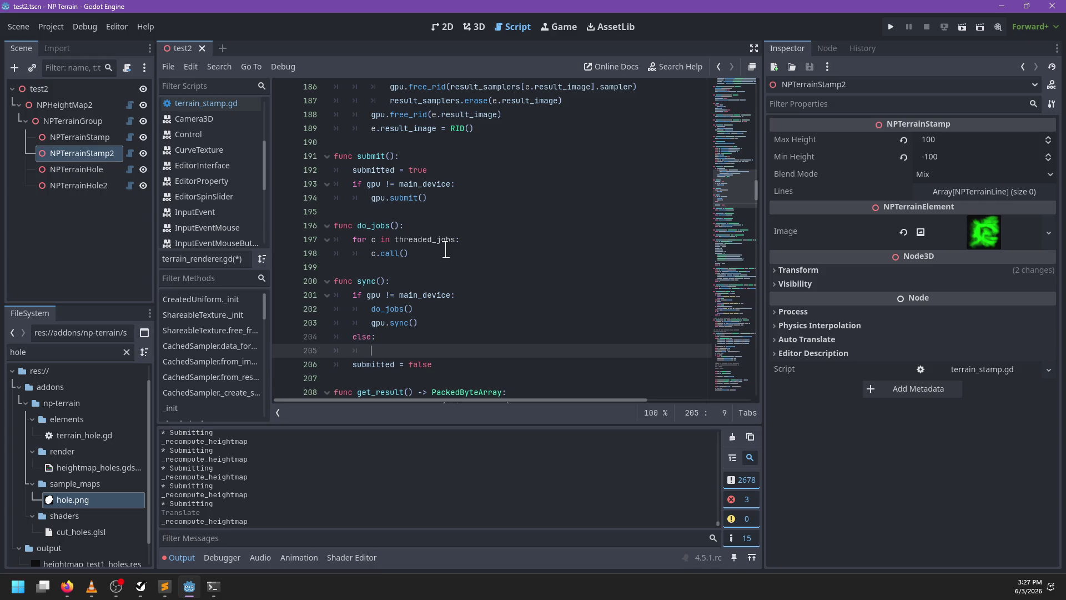
{"action": "type", "text": "Rendering"}
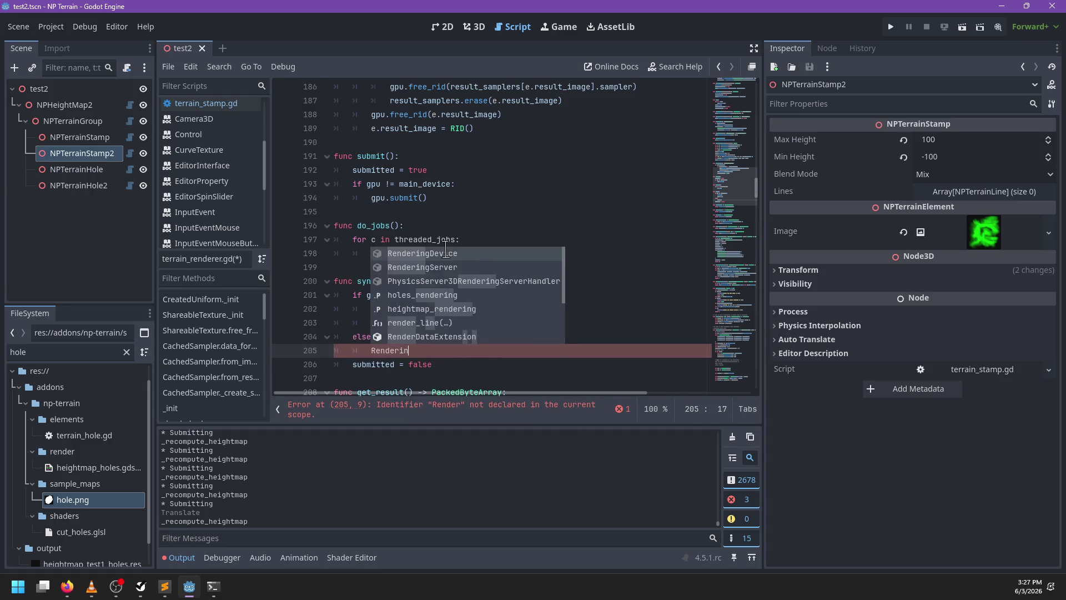
{"action": "key", "text": "Return"}
{"action": "type", "text": "."}
{"action": "key", "text": "BackSpace"}
{"action": "key", "text": "BackSpace"}
{"action": "key", "text": "BackSpace"}
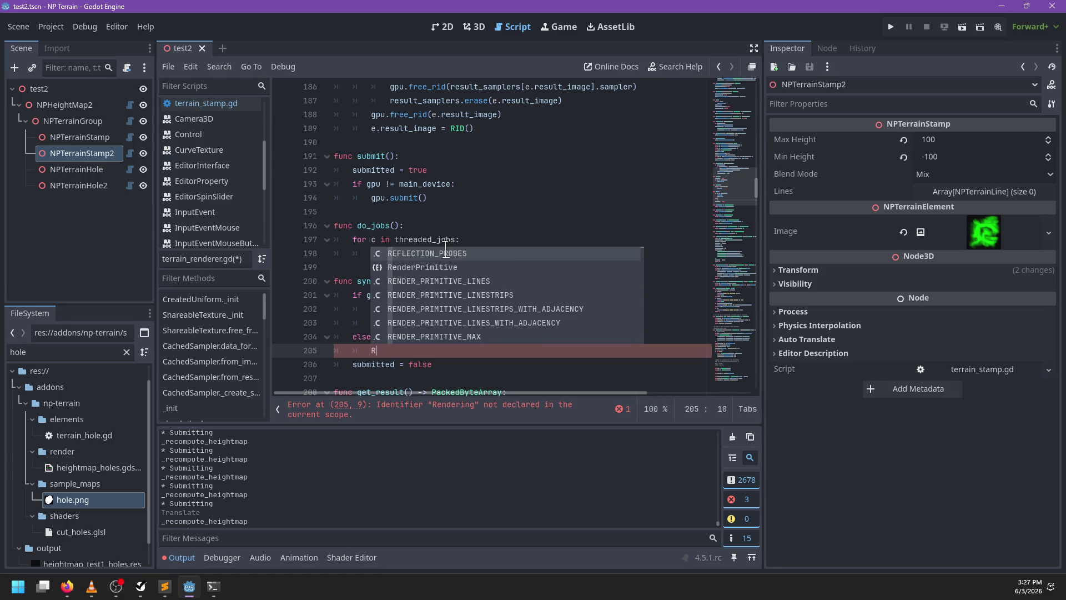
{"action": "type", "text": "enderingServer.call"}
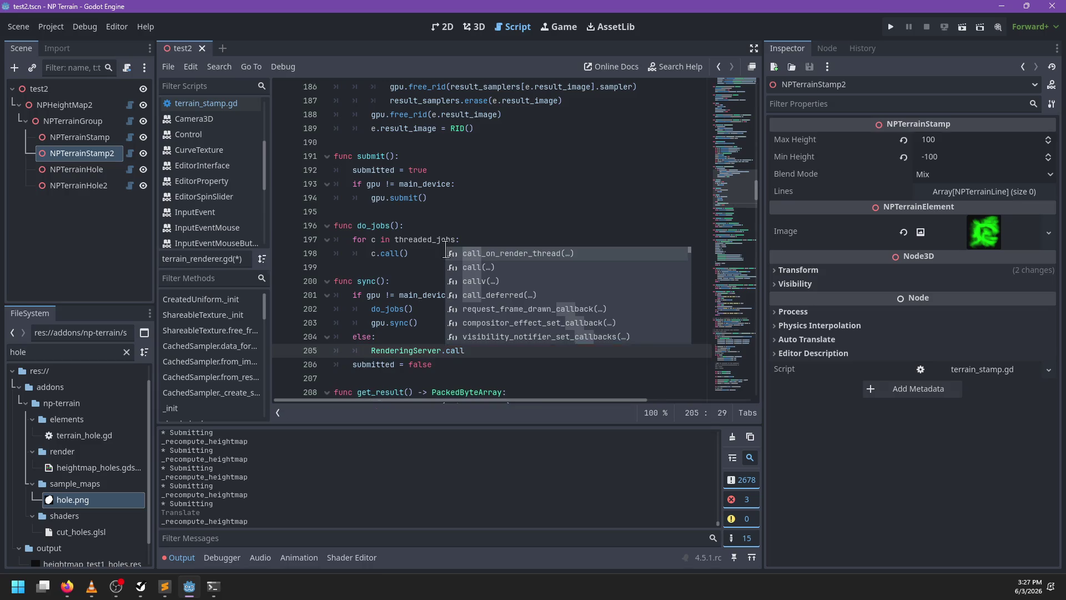
{"action": "key", "text": "Return"}
{"action": "type", "text": "do_jobs)"}
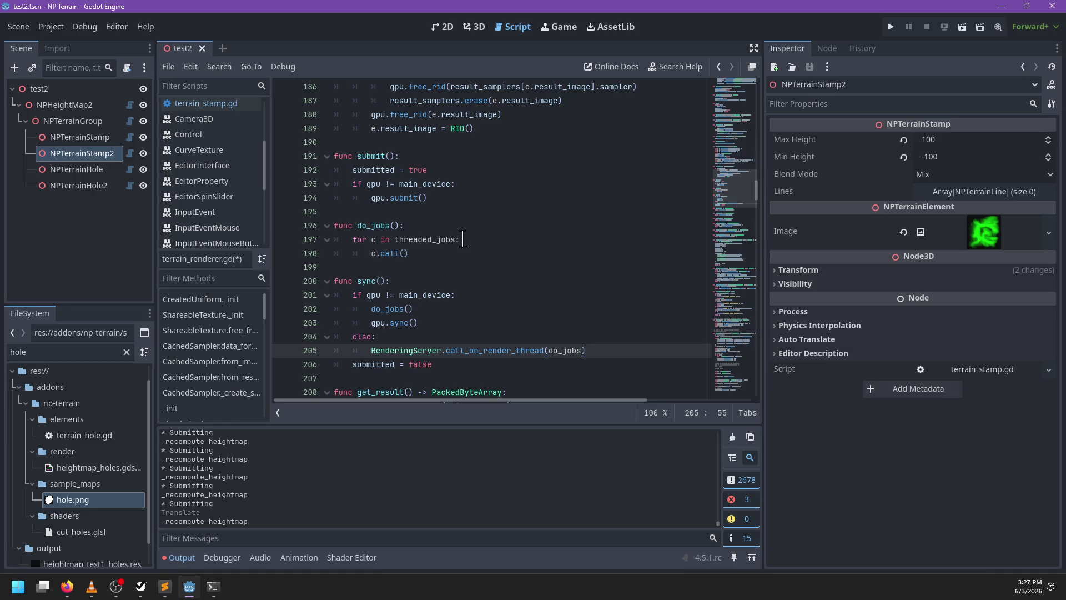
Save terrain_renderer.gd and scroll through the updated sync code
{"action": "scroll", "coordinate": [459, 239], "scroll_direction": "down", "scroll_amount": 1}
{"action": "key", "text": "ctrl+s"}
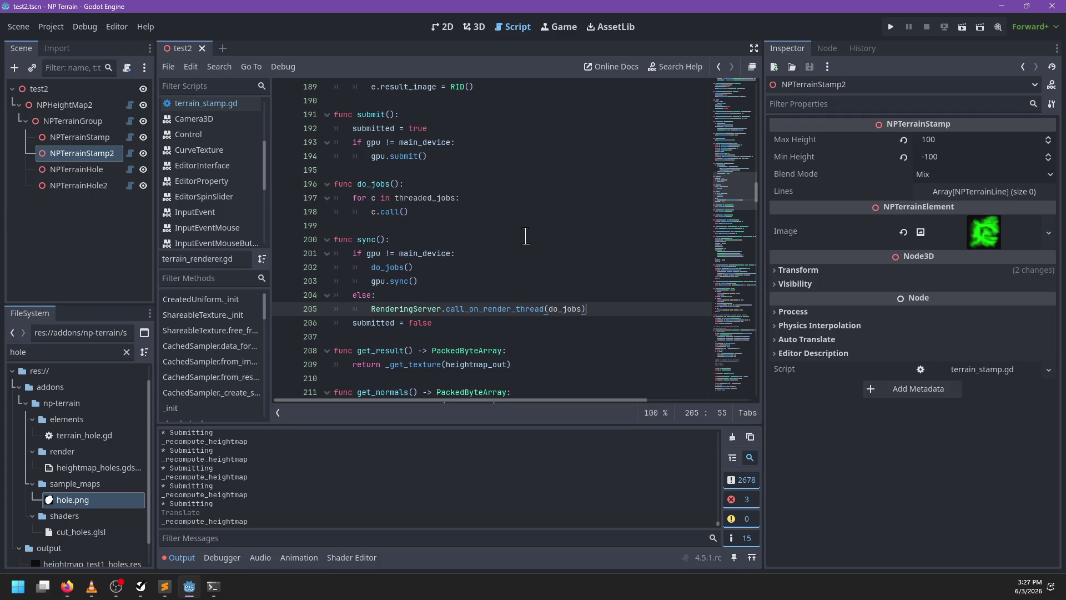
{"action": "scroll", "coordinate": [525, 236], "scroll_direction": "down", "scroll_amount": 3}
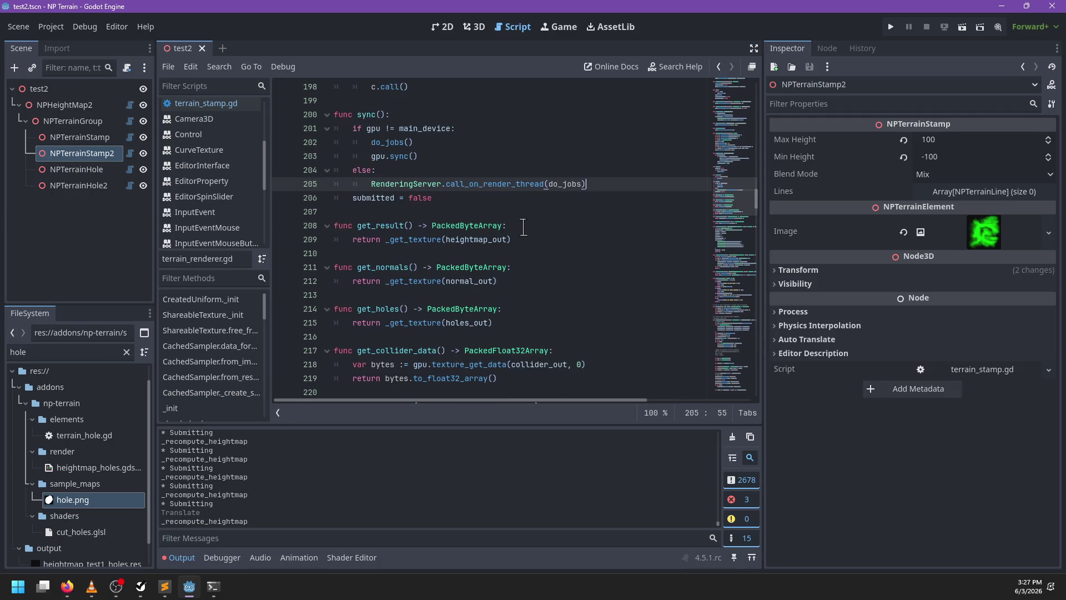
{"action": "scroll", "coordinate": [492, 244], "scroll_direction": "down", "scroll_amount": 1}
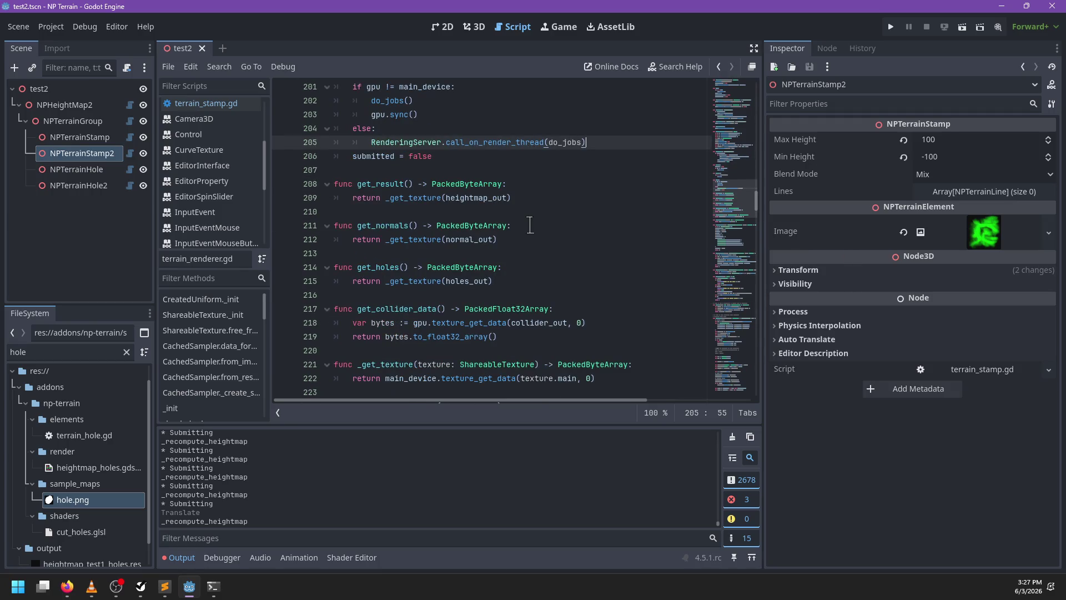
{"action": "scroll", "coordinate": [533, 223], "scroll_direction": "down", "scroll_amount": 1}
{"action": "scroll", "coordinate": [547, 234], "scroll_direction": "up", "scroll_amount": 2}
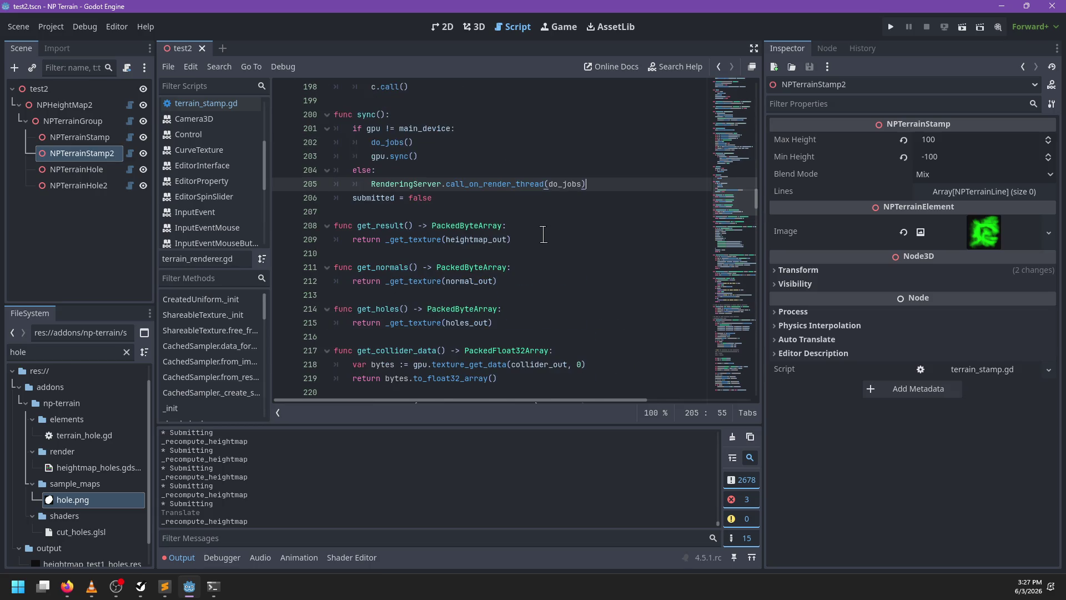
{"action": "scroll", "coordinate": [544, 234], "scroll_direction": "up", "scroll_amount": 1}
{"action": "scroll", "coordinate": [538, 232], "scroll_direction": "up", "scroll_amount": 1}
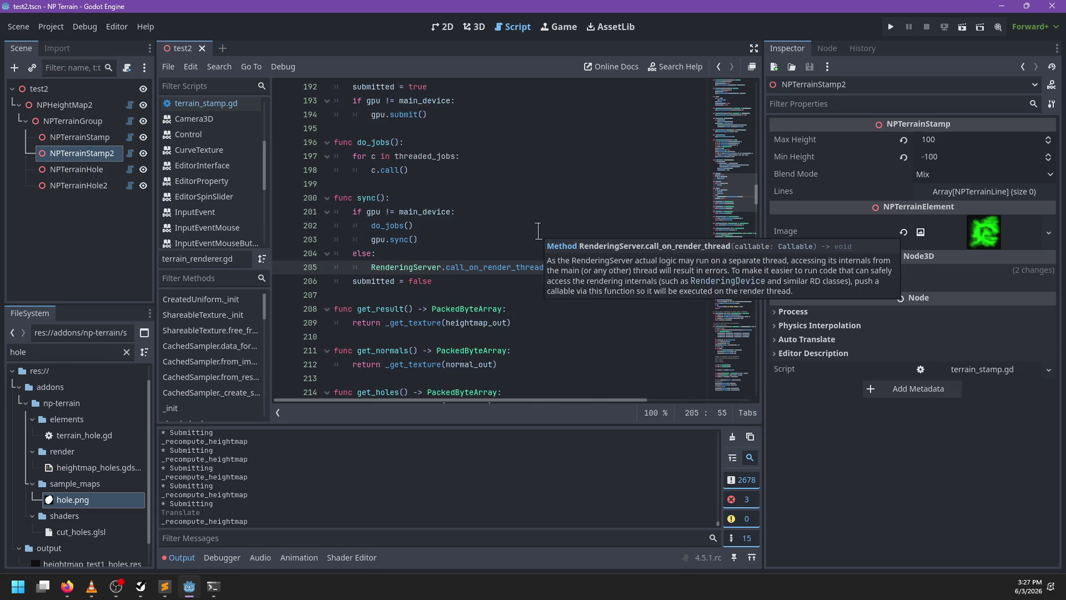
{"action": "scroll", "coordinate": [538, 231], "scroll_direction": "up", "scroll_amount": 2}
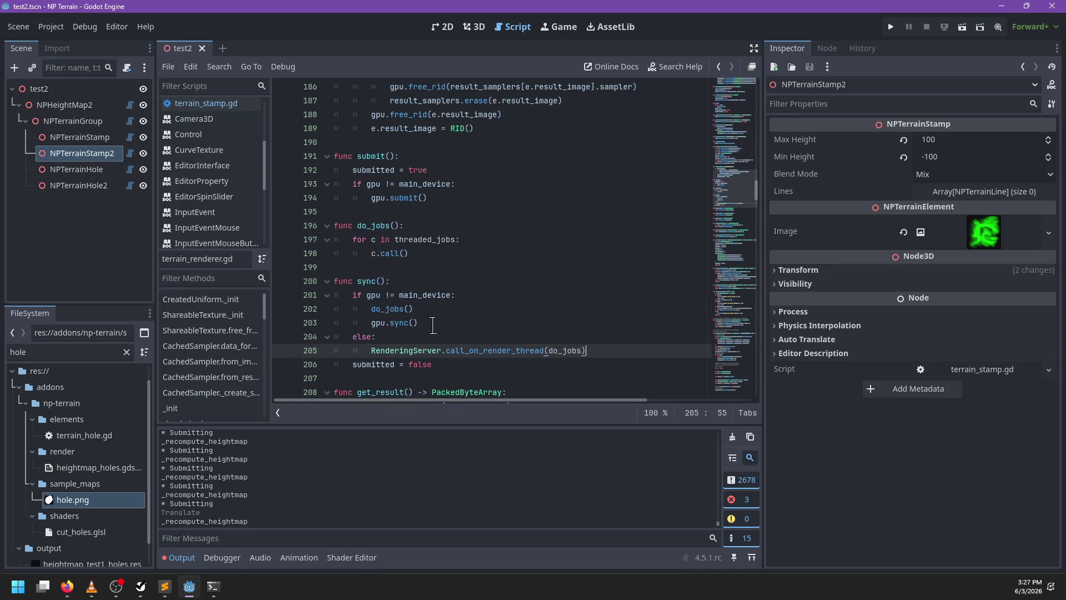
Move the call_on_render_thread(do_jobs) line into submit() under a new else branch
{"action": "left_click_drag", "start_coordinate": [613, 350], "coordinate": [611, 333]}
{"action": "key", "text": "ctrl+c"}
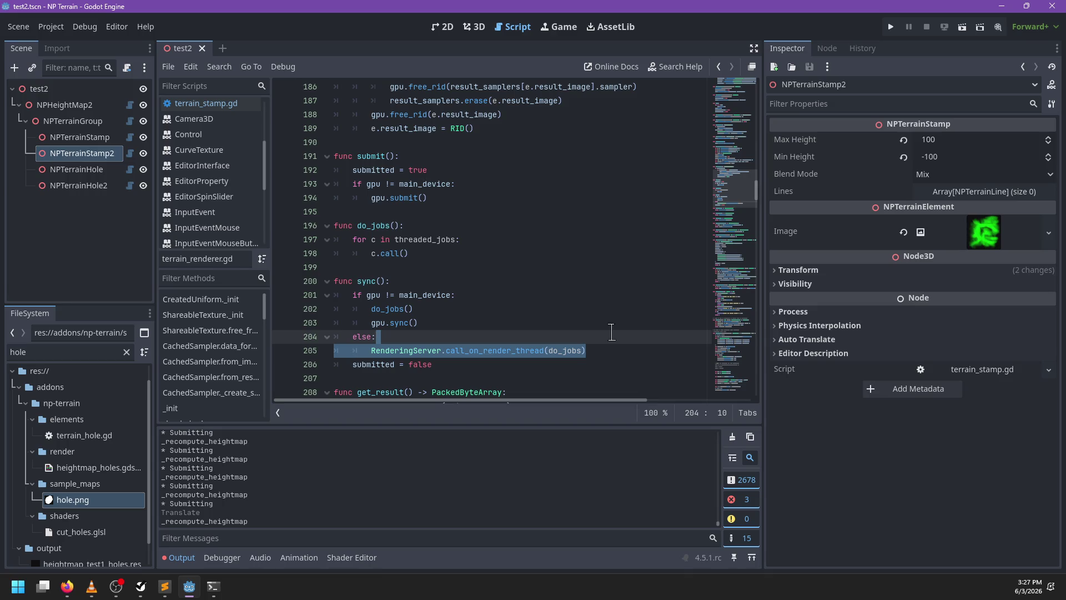
{"action": "key", "text": "BackSpace"}
{"action": "left_click", "coordinate": [455, 198]}
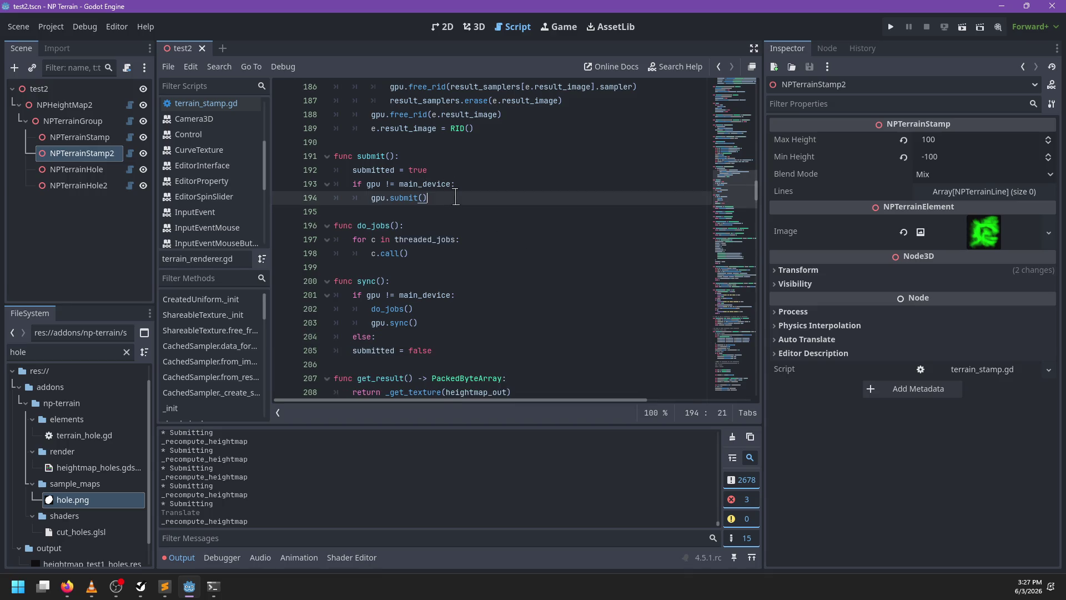
{"action": "key", "text": "ctrl+v"}
{"action": "left_click", "coordinate": [368, 211]}
{"action": "key", "text": "shift+Tab"}
{"action": "left_click", "coordinate": [449, 197]}
{"action": "key", "text": "Return"}
{"action": "key", "text": "BackSpace"}
{"action": "type", "text": "else"}
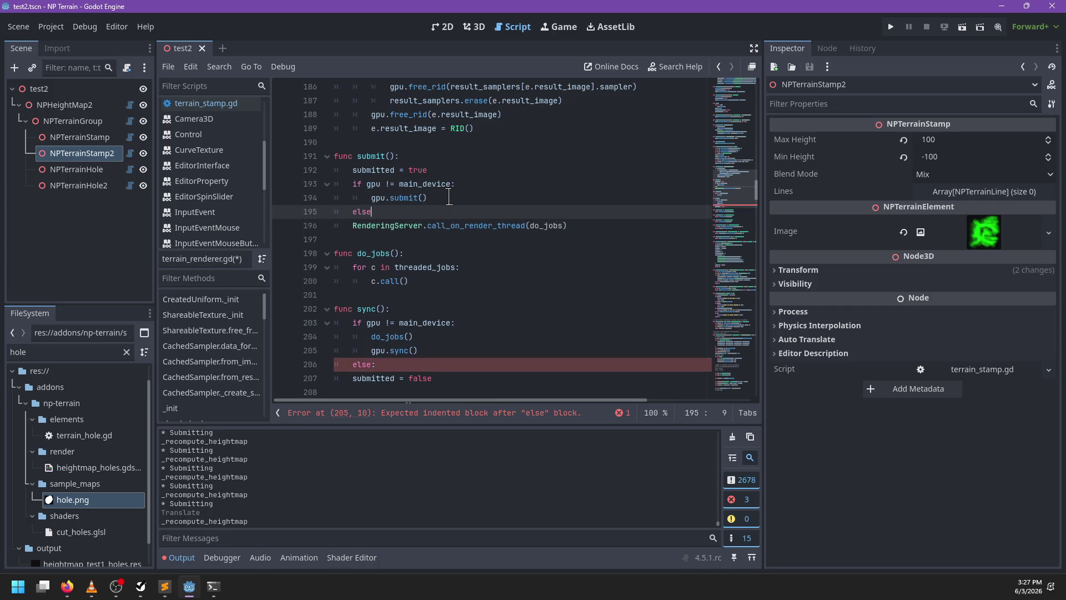
{"action": "key", "text": "Down"}
{"action": "key", "text": "Home"}
{"action": "key", "text": "Tab"}
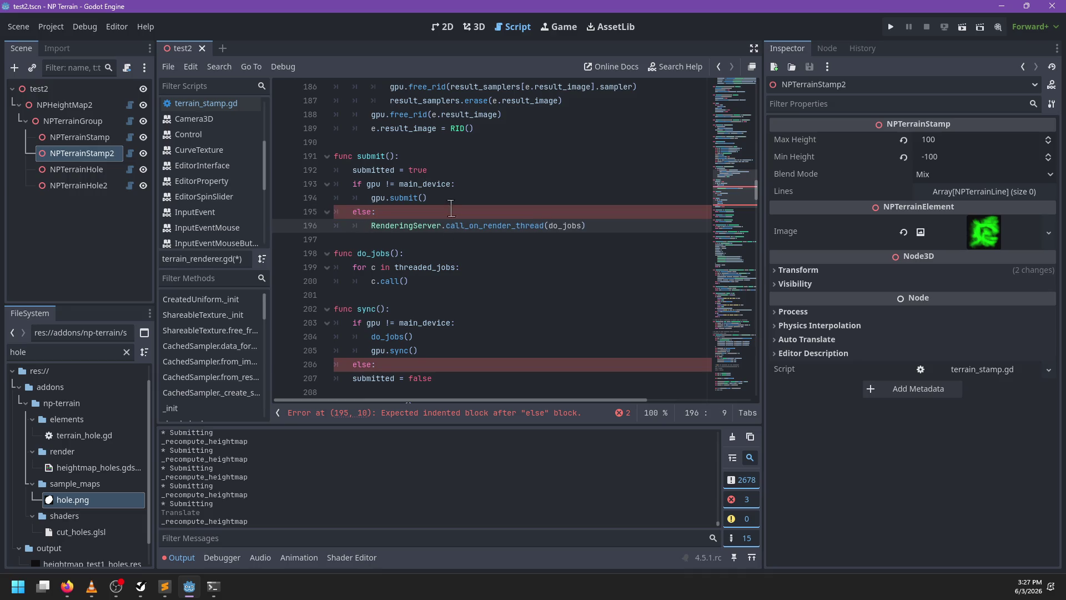
Delete the leftover else from sync() and move the do_jobs() call before gpu.submit()
{"action": "left_click", "coordinate": [435, 350]}
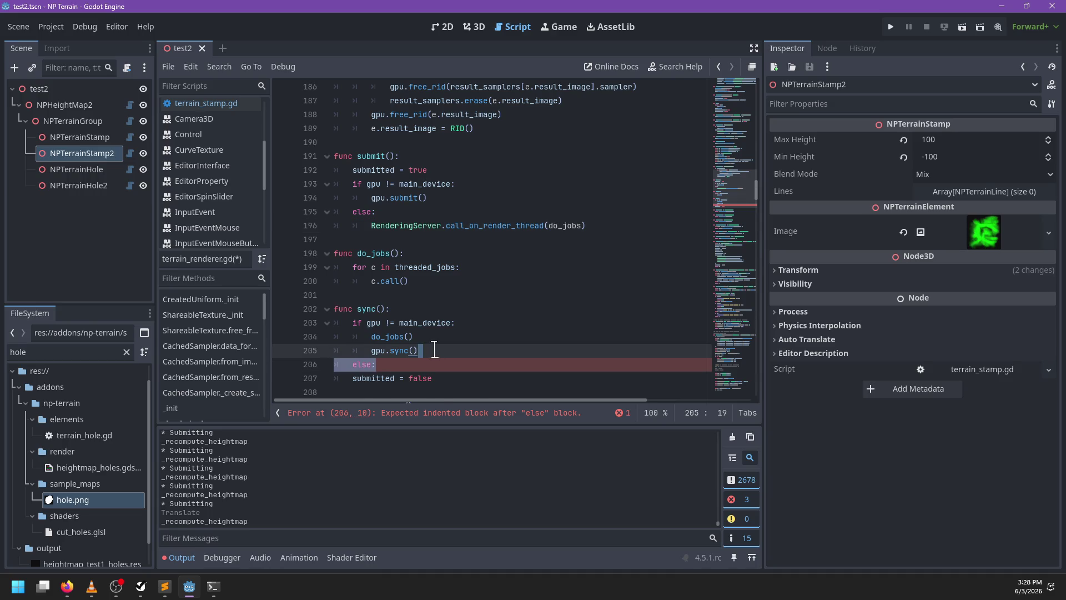
{"action": "key", "text": "shift+Down"}
{"action": "key", "text": "Delete"}
{"action": "left_click_drag", "start_coordinate": [433, 337], "coordinate": [479, 324]}
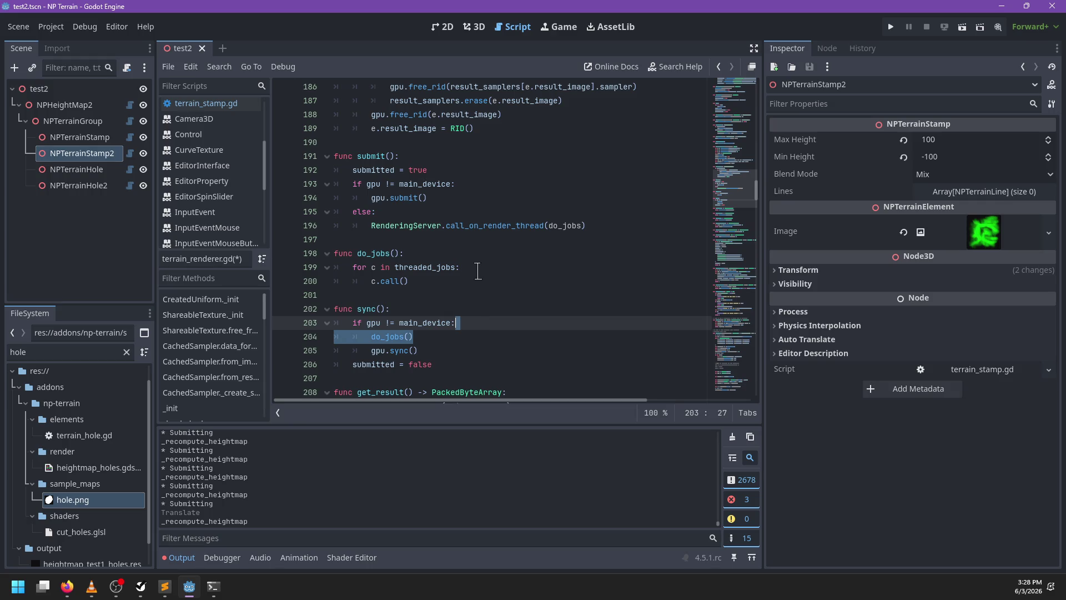
{"action": "key", "text": "ctrl+x"}
{"action": "left_click", "coordinate": [450, 202]}
{"action": "left_click", "coordinate": [470, 183]}
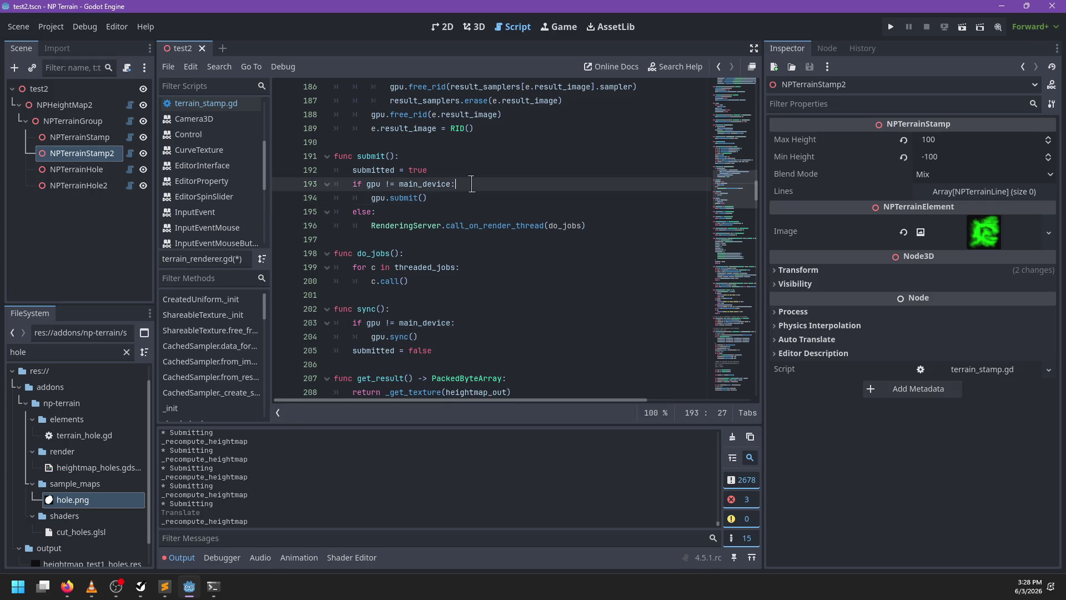
{"action": "key", "text": "ctrl+v"}
Move the do_jobs function above submit() and save the renderer script
{"action": "scroll", "coordinate": [379, 206], "scroll_direction": "up", "scroll_amount": 3}
{"action": "scroll", "coordinate": [385, 150], "scroll_direction": "down", "scroll_amount": 6}
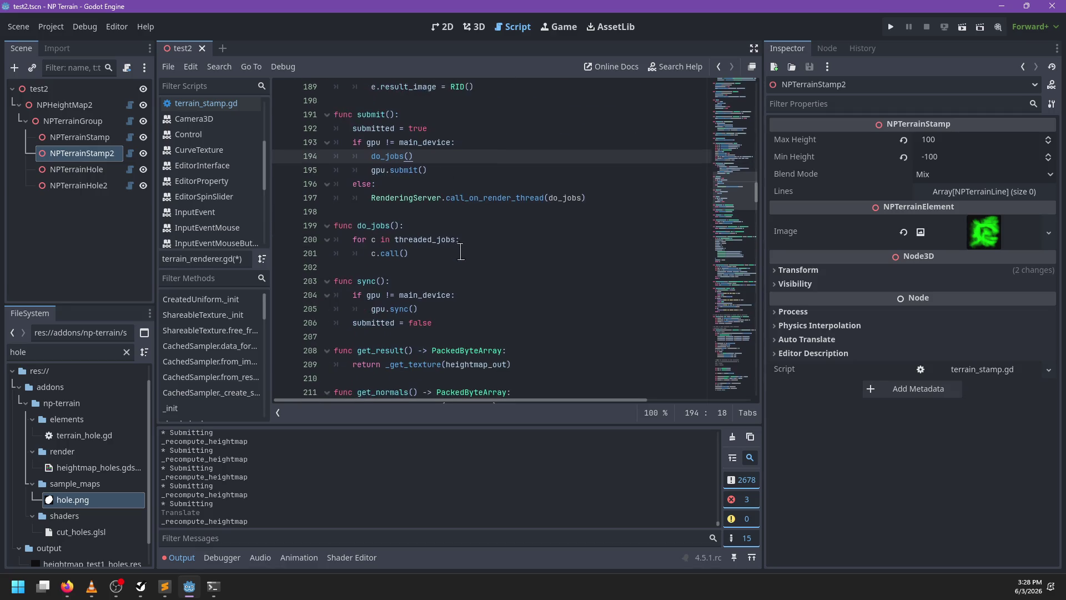
{"action": "left_click_drag", "start_coordinate": [425, 261], "coordinate": [441, 212]}
{"action": "key", "text": "ctrl+x"}
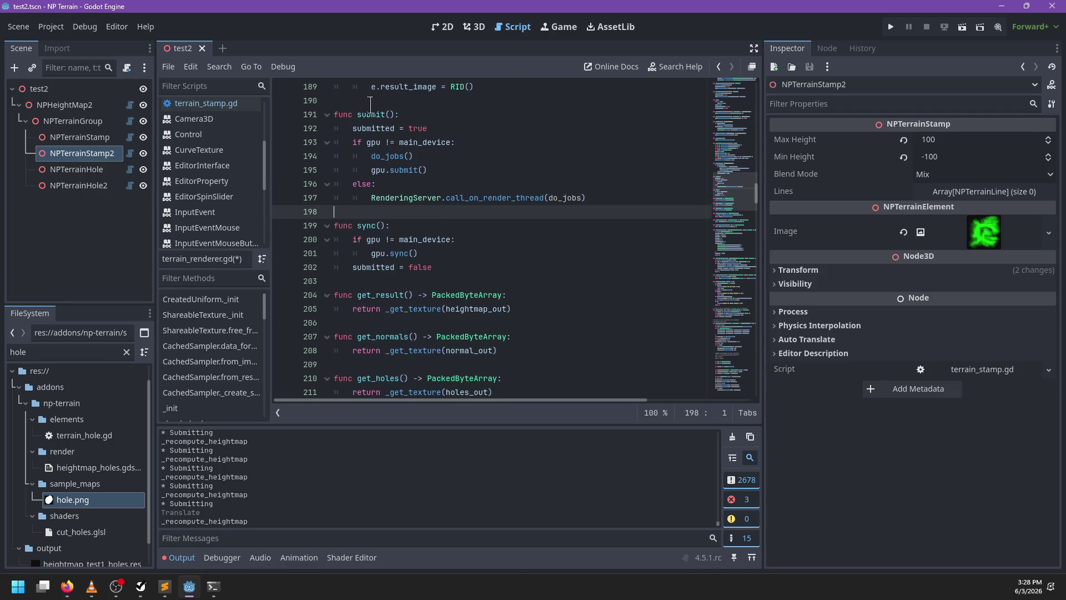
{"action": "left_click", "coordinate": [371, 103]}
{"action": "key", "text": "ctrl+v"}
{"action": "left_click", "coordinate": [462, 262]}
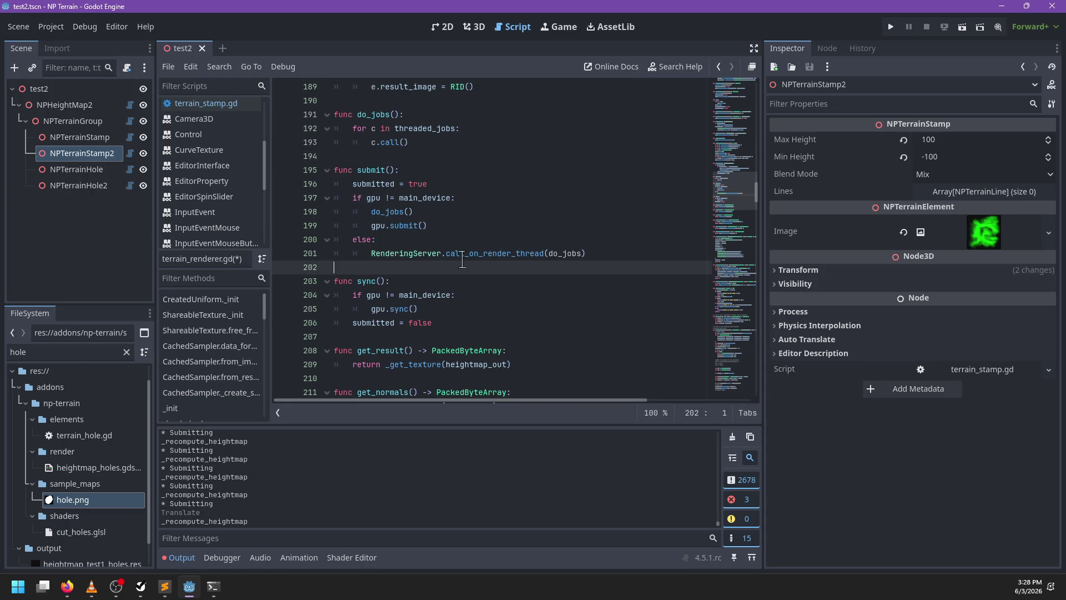
{"action": "scroll", "coordinate": [462, 261], "scroll_direction": "up", "scroll_amount": 3}
{"action": "key", "text": "ctrl+s"}
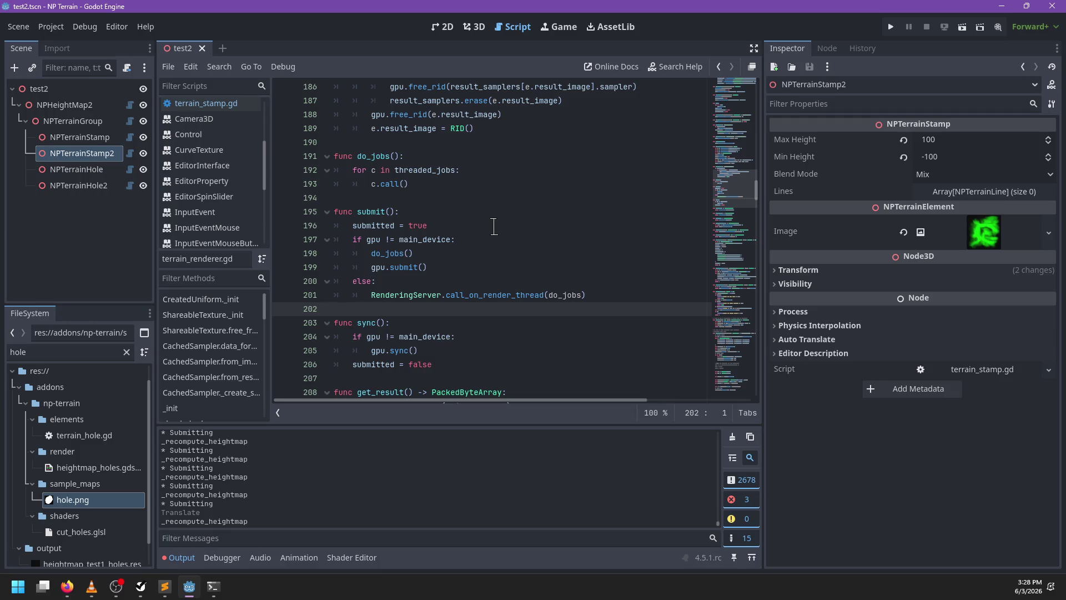
Search for 'jobs' and rename do_jobs to submit_all, undoing an accidental threaded_jobs edit
{"action": "key", "text": "ctrl+f"}
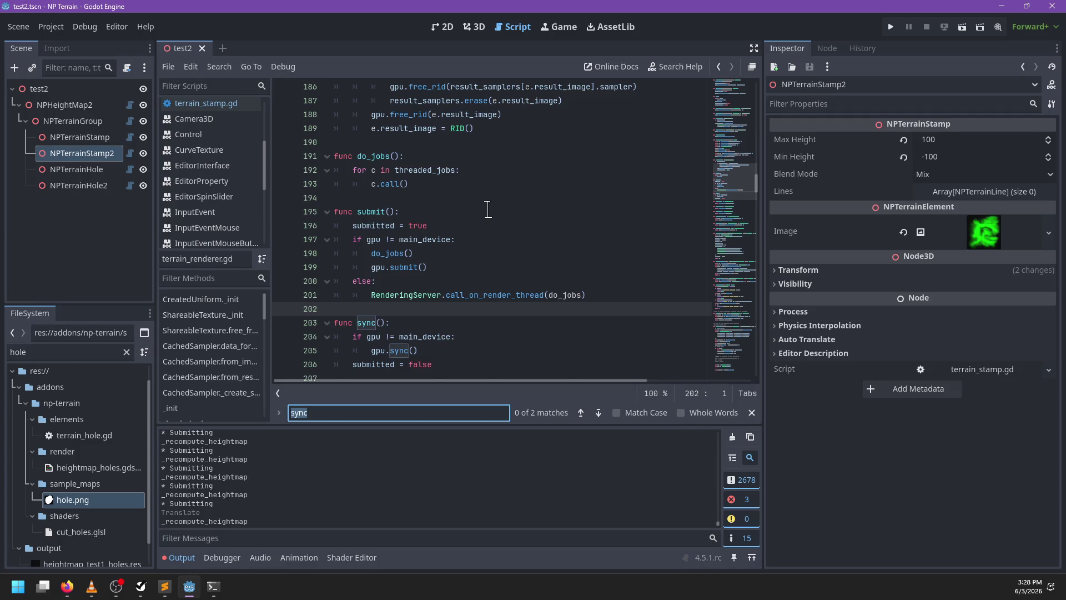
{"action": "type", "text": "jobs"}
{"action": "key", "text": "Escape"}
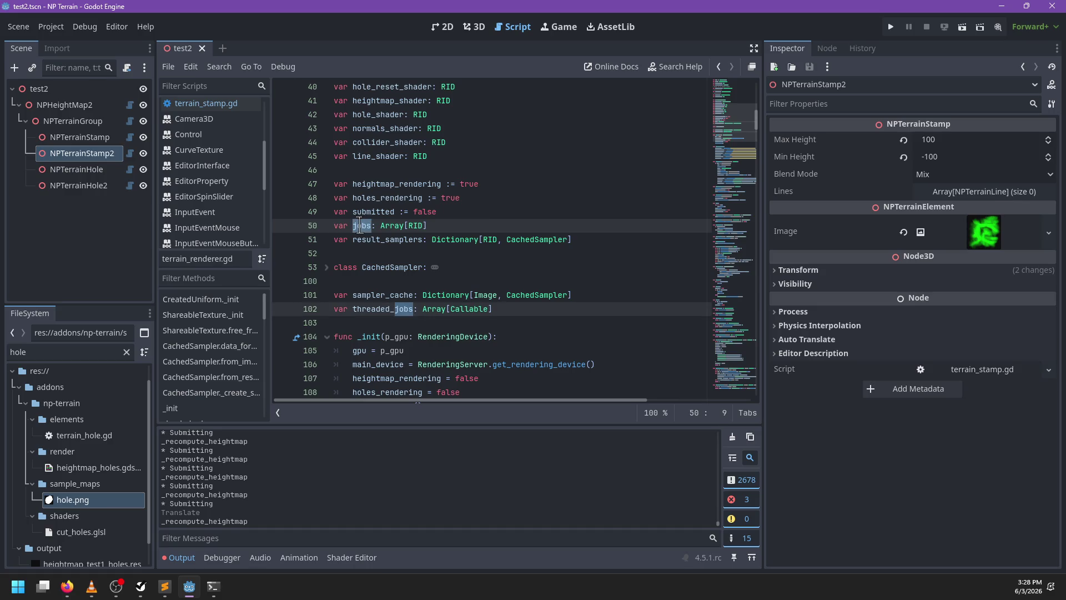
{"action": "double_click", "coordinate": [389, 309]}
{"action": "scroll", "coordinate": [388, 309], "scroll_direction": "down", "scroll_amount": 20}
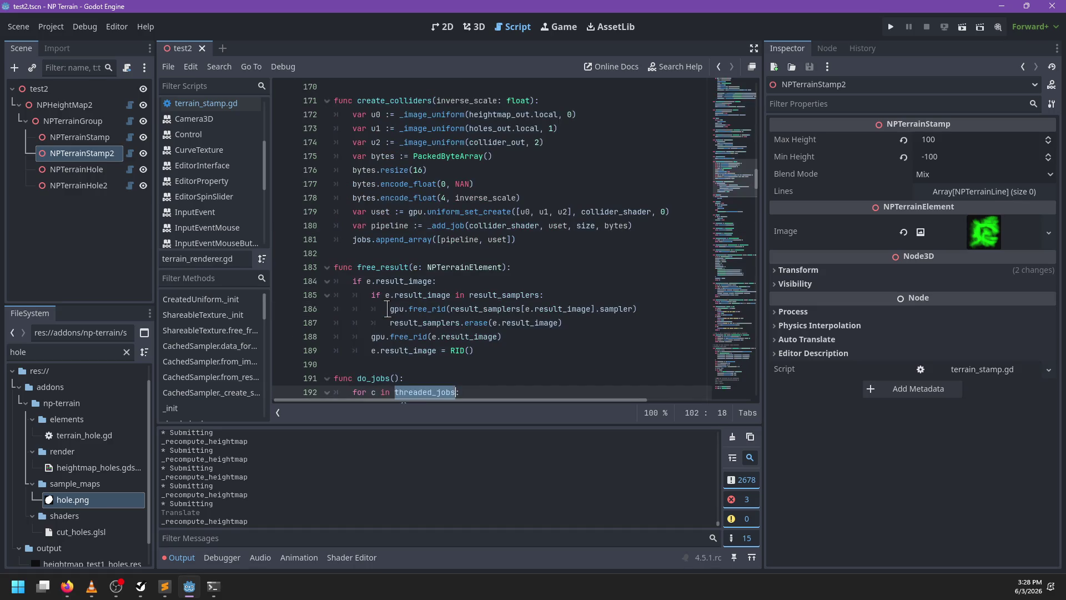
{"action": "type", "text": "submitted: Array[Callable"}
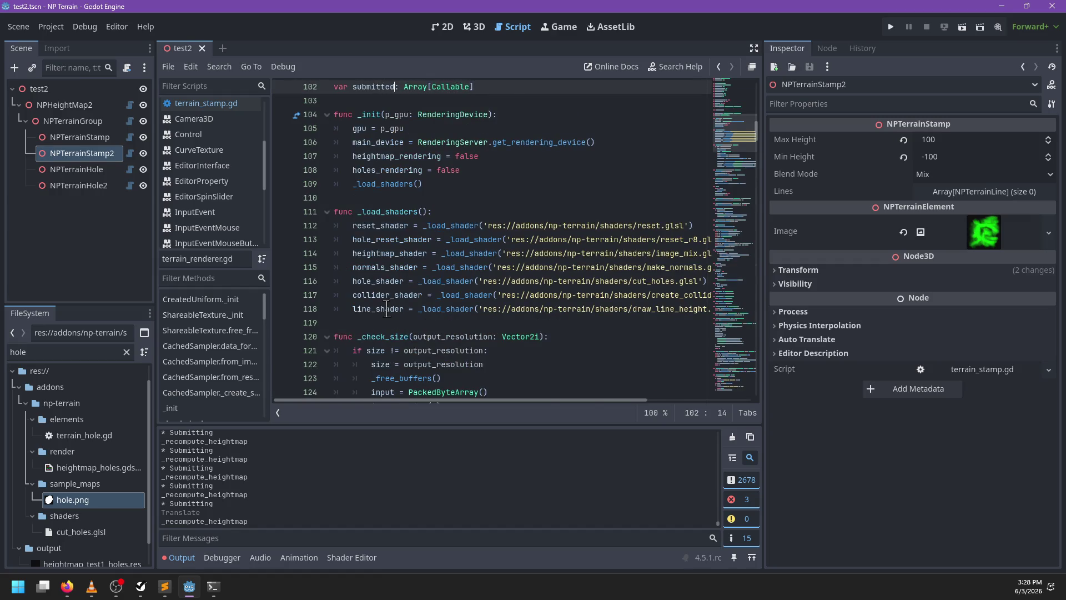
{"action": "key", "text": "ctrl+z"}
{"action": "key", "text": "ctrl+z"}
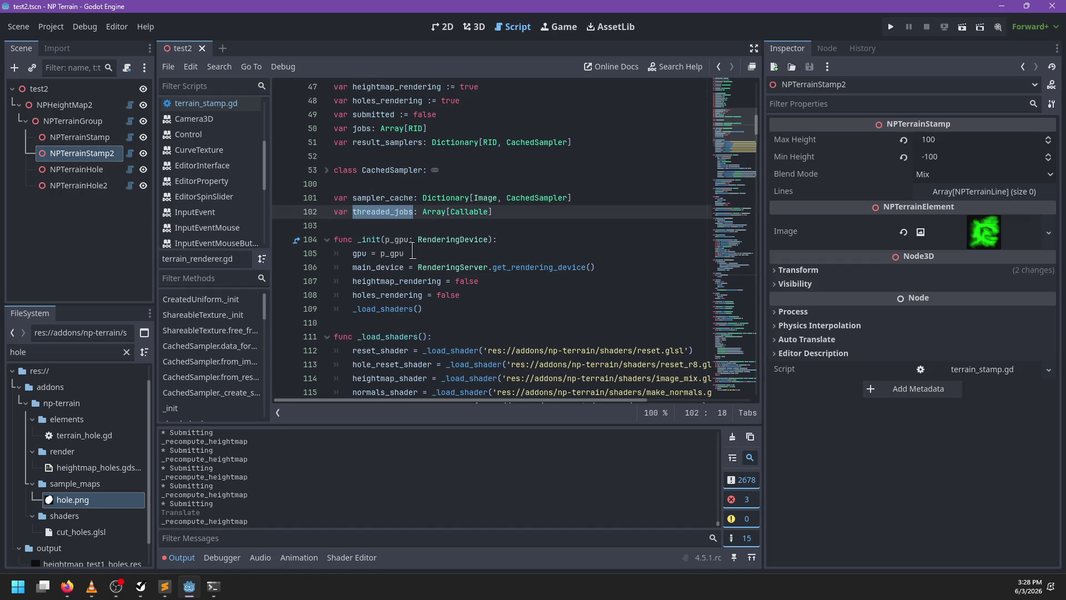
{"action": "type", "text": "submit_a"}
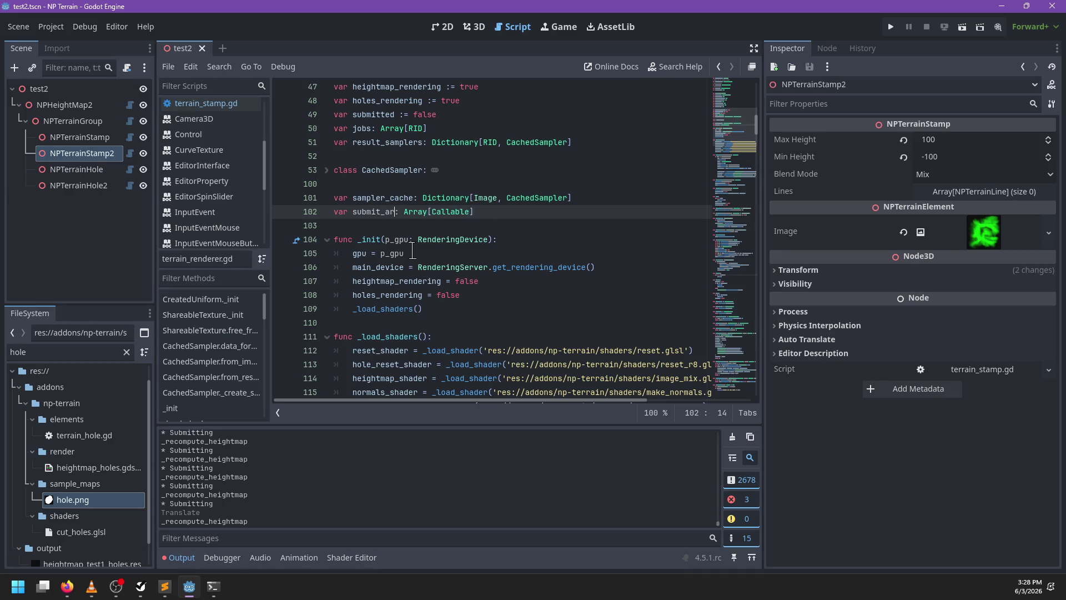
{"action": "type", "text": "ray"}
{"action": "scroll", "coordinate": [408, 229], "scroll_direction": "up", "scroll_amount": 3}
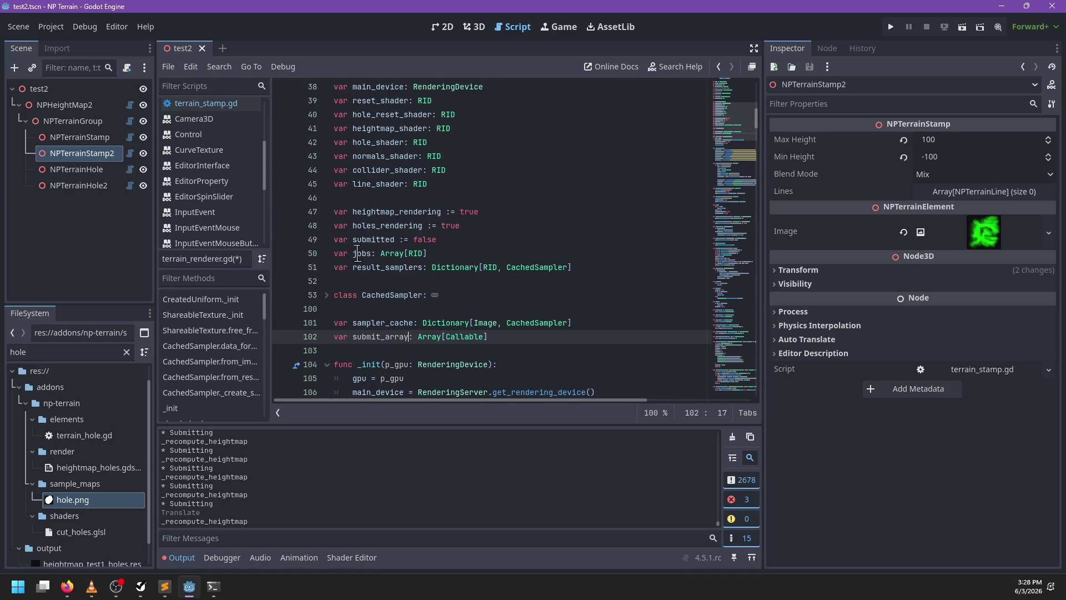
{"action": "double_click", "coordinate": [357, 254]}
{"action": "scroll", "coordinate": [472, 253], "scroll_direction": "down", "scroll_amount": 20}
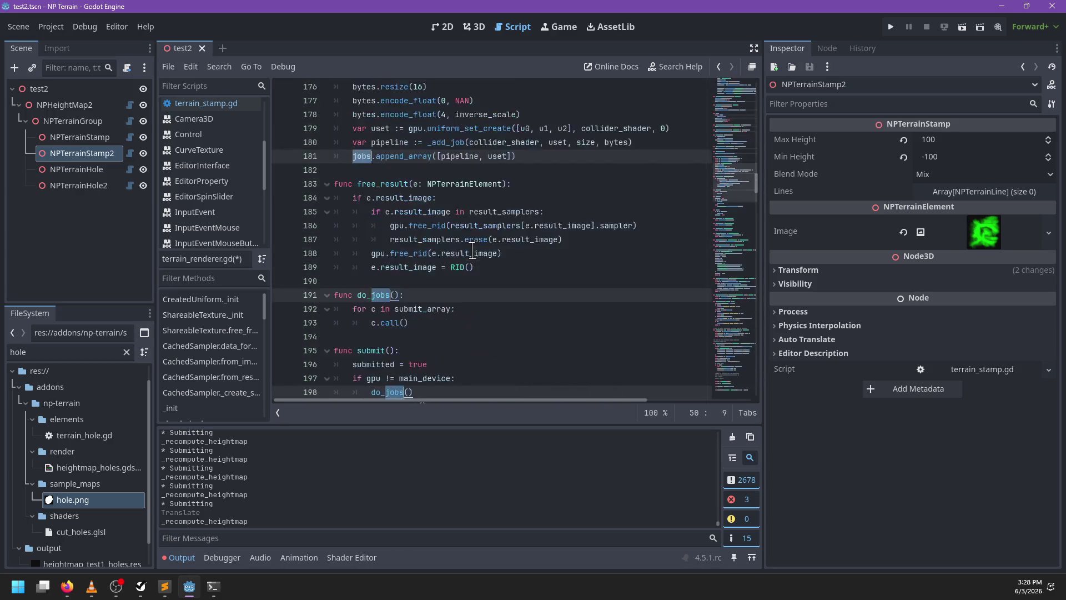
{"action": "scroll", "coordinate": [472, 251], "scroll_direction": "down", "scroll_amount": 1}
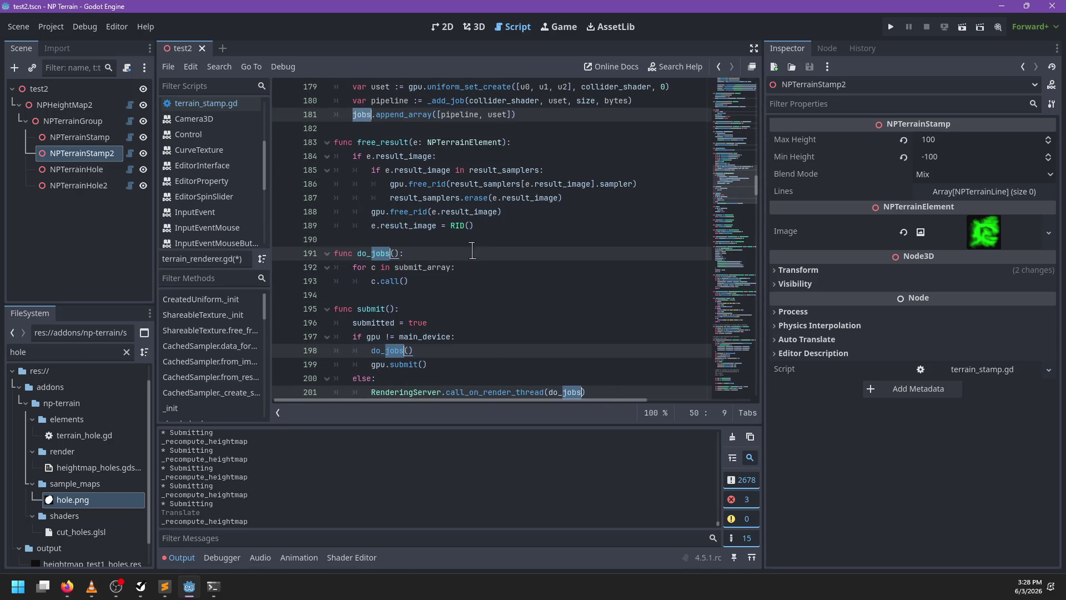
{"action": "double_click", "coordinate": [375, 254]}
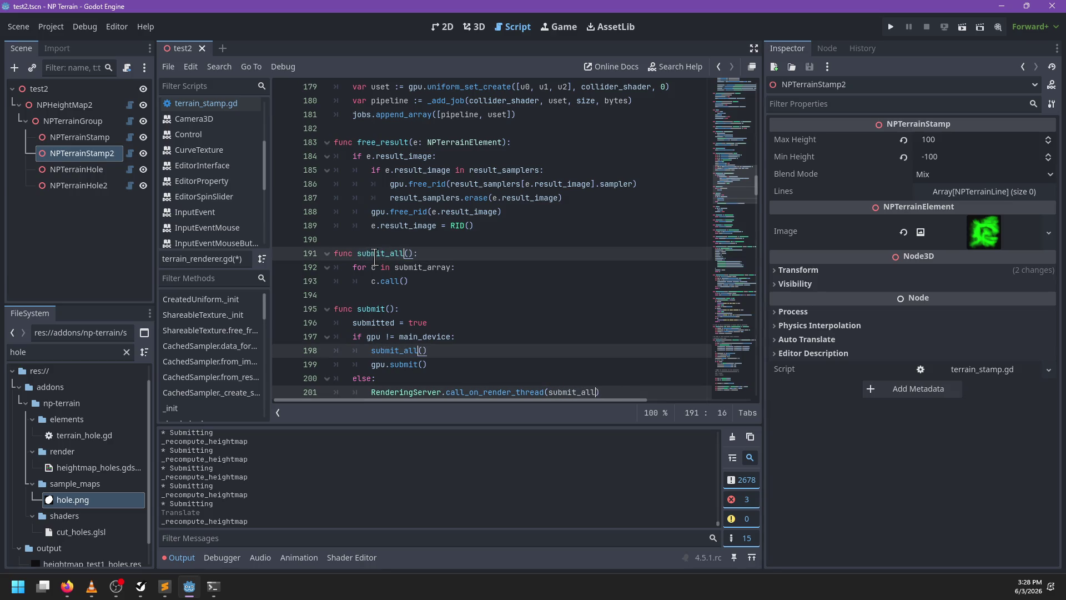
{"action": "type", "text": "l"}
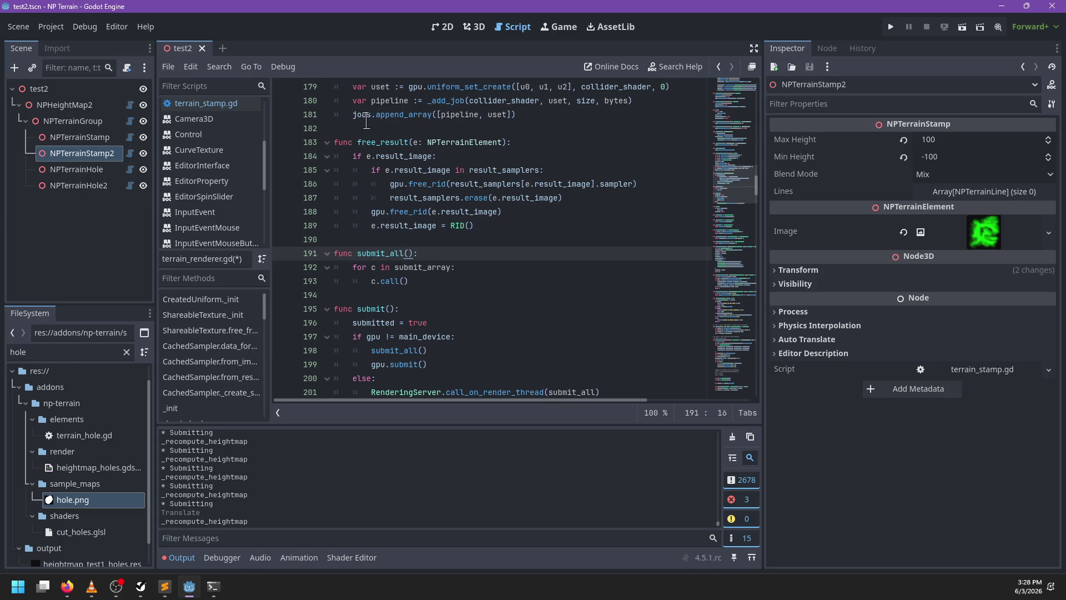
Rename all occurrences of jobs to resources_to_free
{"action": "double_click", "coordinate": [362, 115]}
{"action": "key", "text": "ctrl+d"}
{"action": "key", "text": "ctrl+d"}
{"action": "key", "text": "ctrl+d"}
{"action": "type", "text": "resources_to_free"}
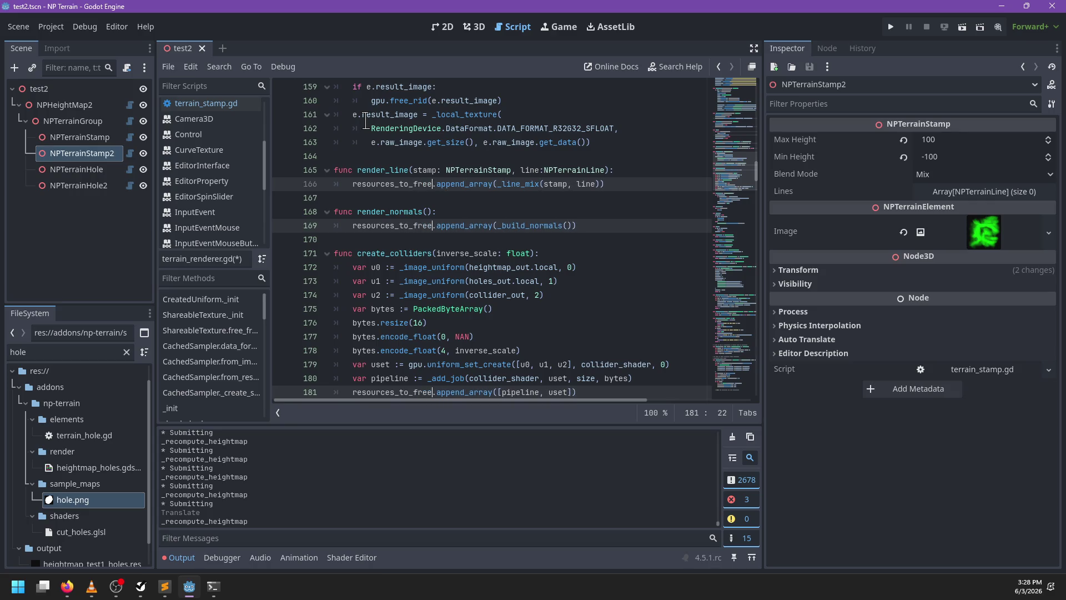
{"action": "key", "text": "Escape"}
Search for resources_to_free and step through every match to verify the rename
{"action": "scroll", "coordinate": [527, 286], "scroll_direction": "down", "scroll_amount": 5}
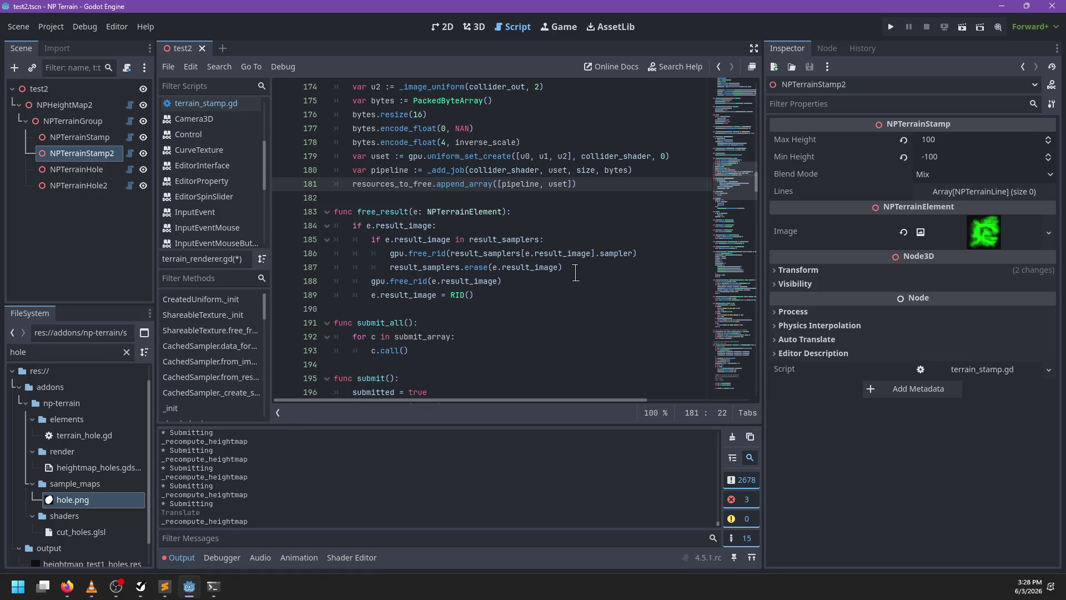
{"action": "scroll", "coordinate": [508, 301], "scroll_direction": "up", "scroll_amount": 1}
{"action": "key", "text": "ctrl+f"}
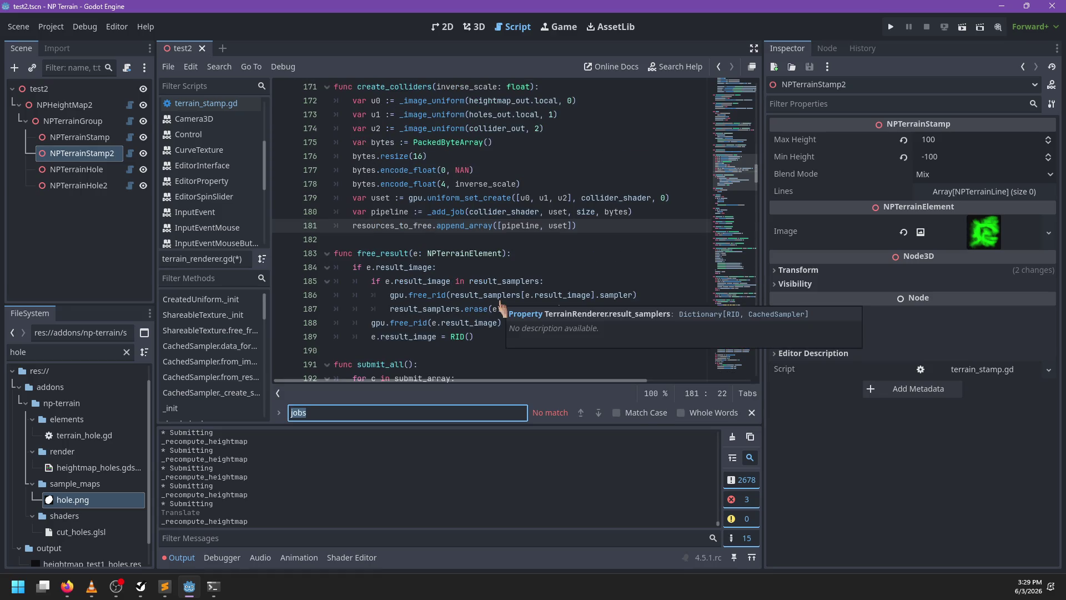
{"action": "type", "text": "rsour"}
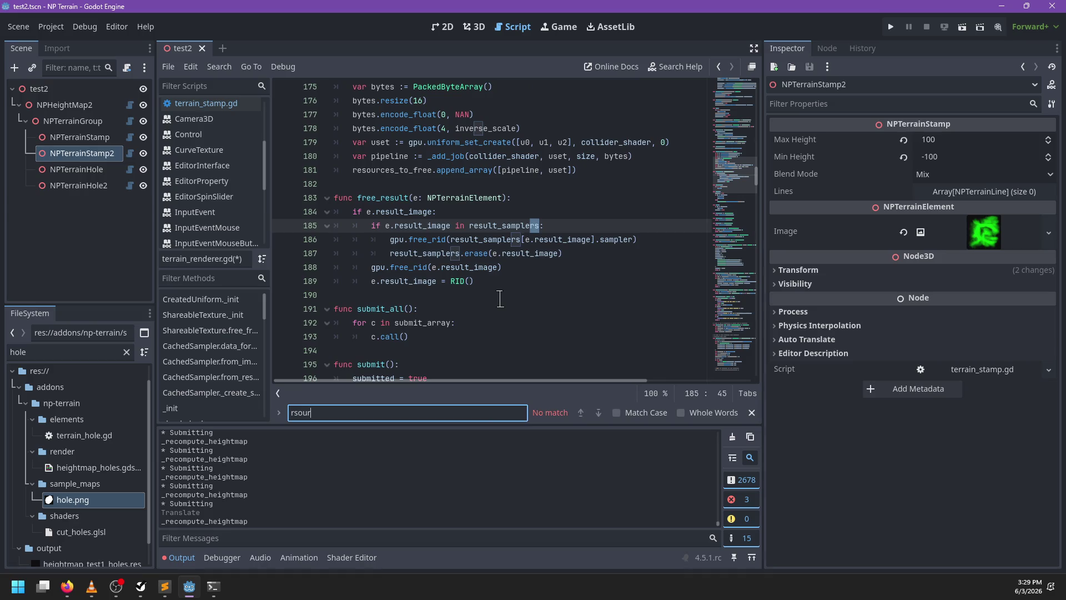
{"action": "key", "text": "BackSpace"}
{"action": "key", "text": "BackSpace"}
{"action": "key", "text": "BackSpace"}
{"action": "type", "text": "resources_to_f"}
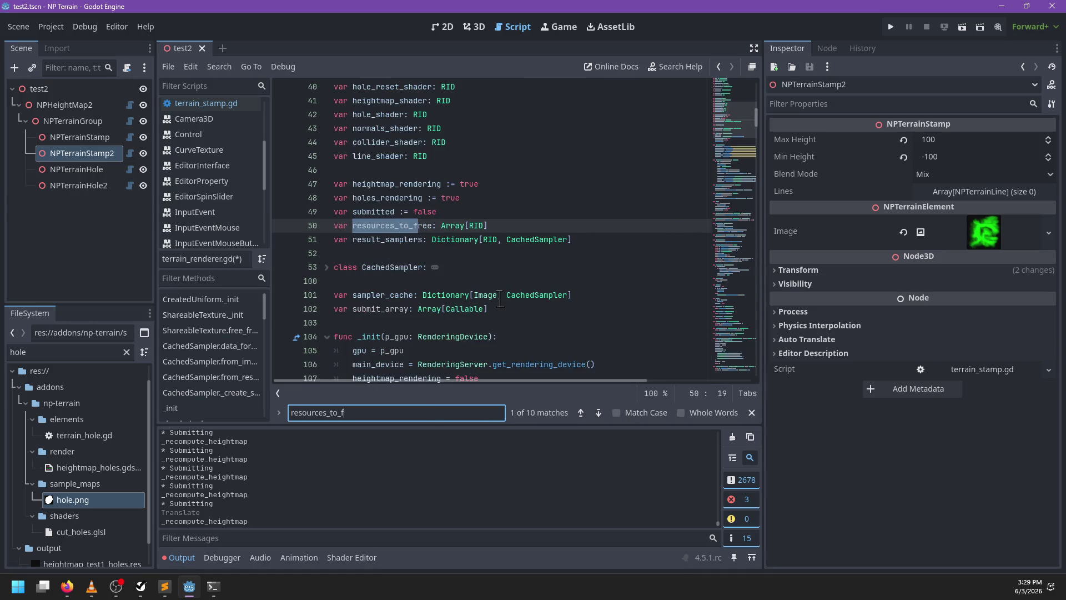
{"action": "type", "text": "ree"}
{"action": "key", "text": "Return"}
{"action": "key", "text": "Return"}
{"action": "key", "text": "Return"}
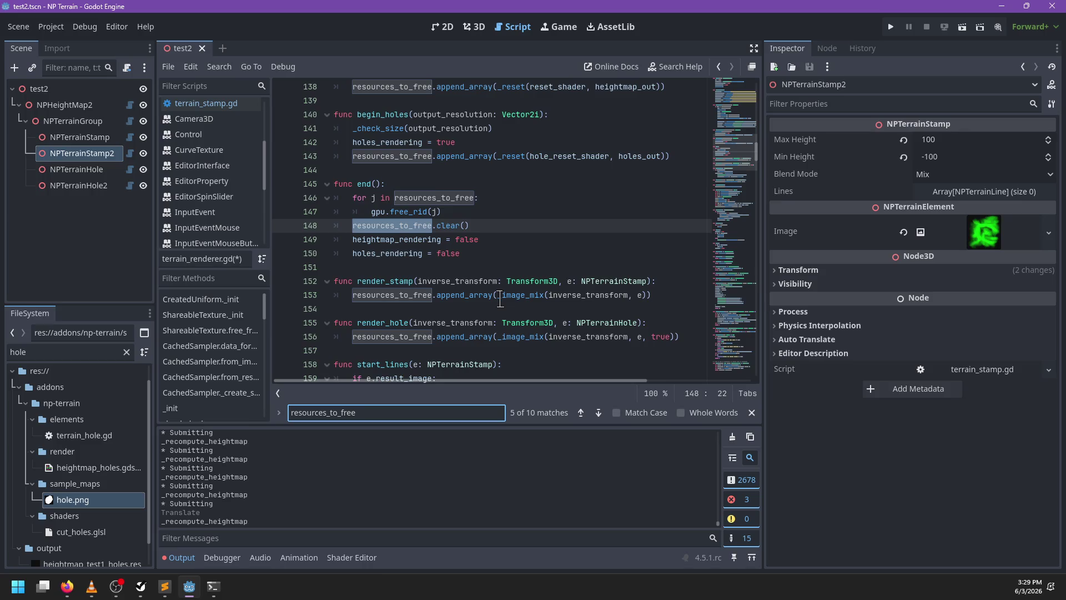
{"action": "key", "text": "Return"}
{"action": "key", "text": "Return"}
{"action": "key", "text": "Return"}
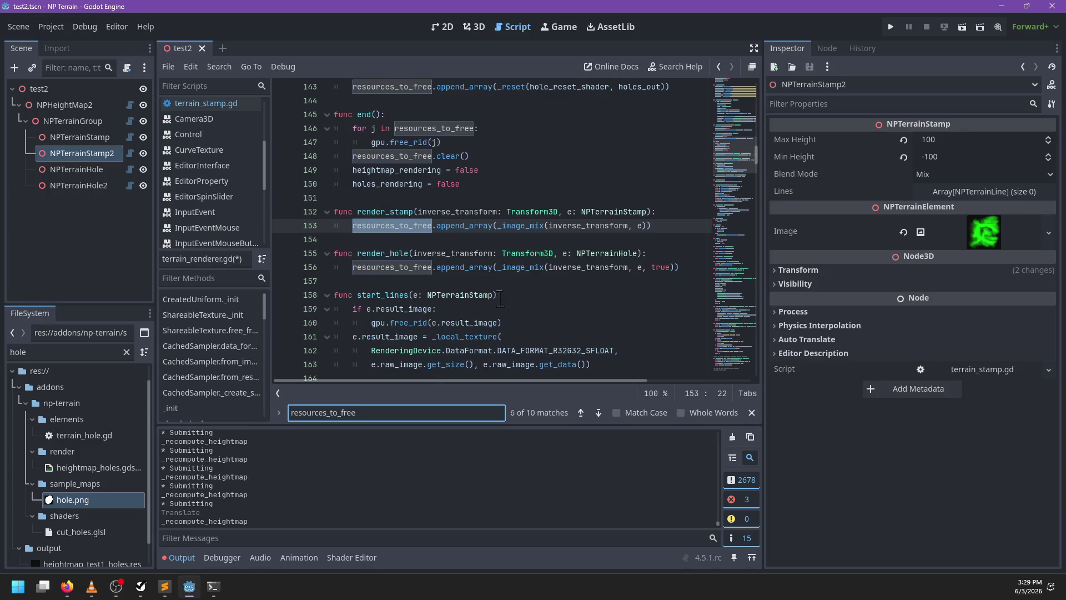
{"action": "key", "text": "Return"}
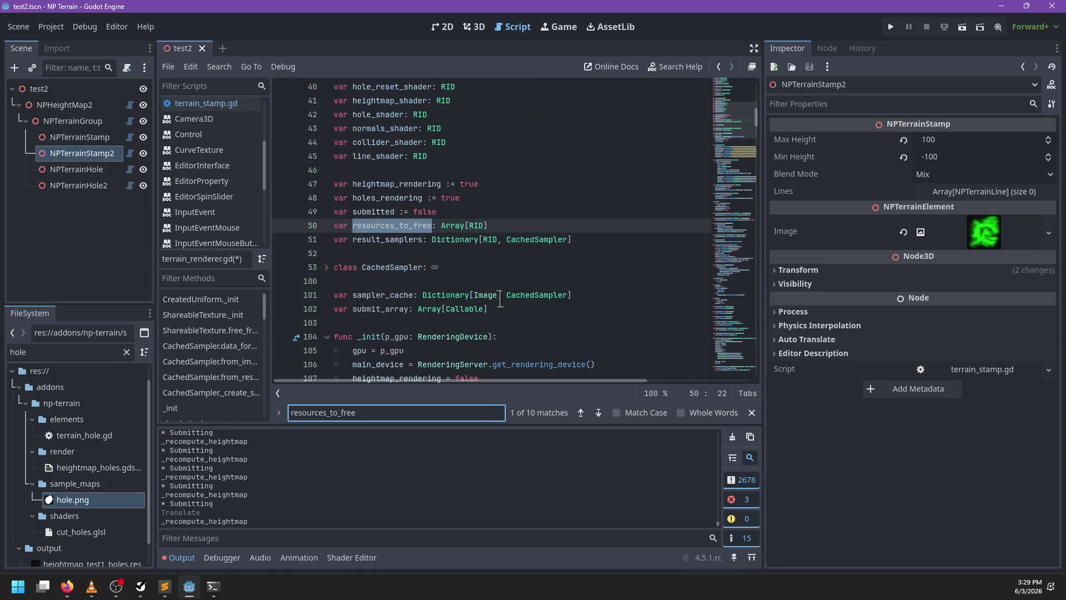
{"action": "key", "text": "Escape"}
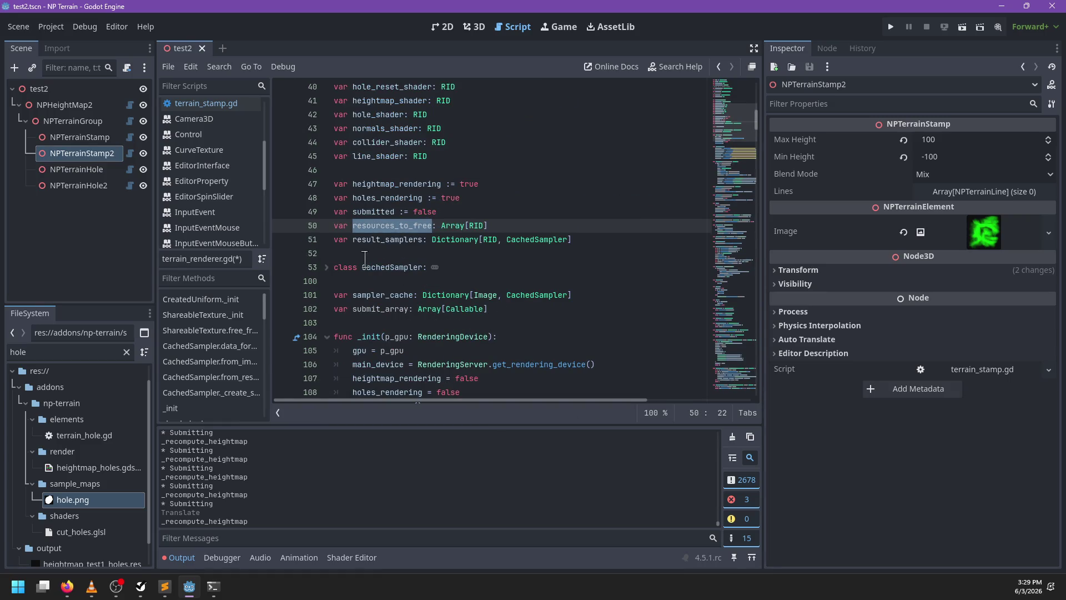
{"action": "left_click", "coordinate": [388, 289]}
Rename submit_array to queued_tasks at its declaration and uses
{"action": "double_click", "coordinate": [385, 309]}
{"action": "key", "text": "ctrl+d"}
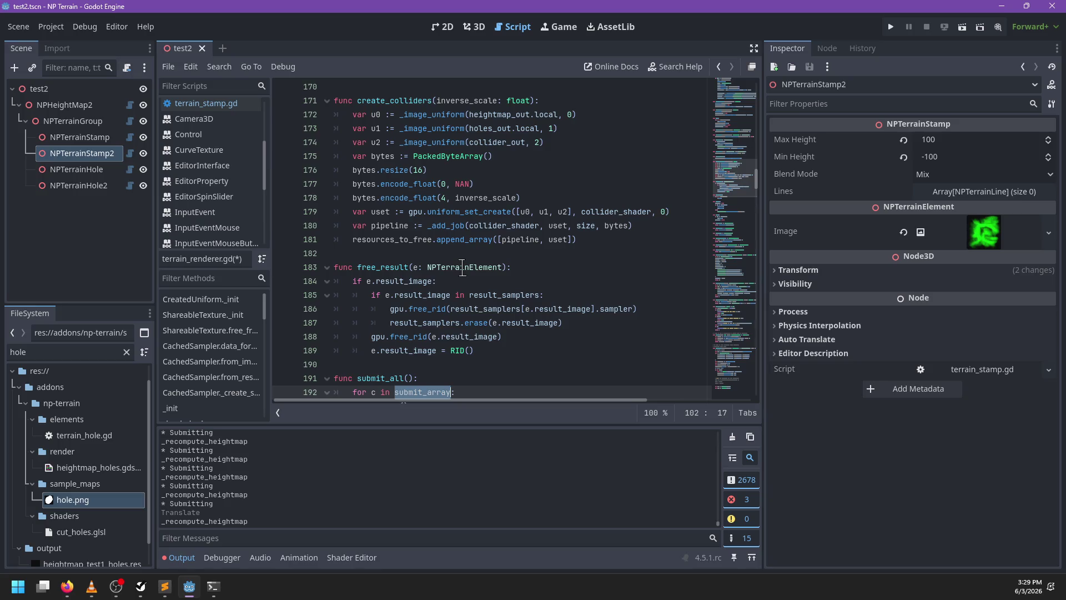
{"action": "type", "text": "queued_jobs: Array[Callable"}
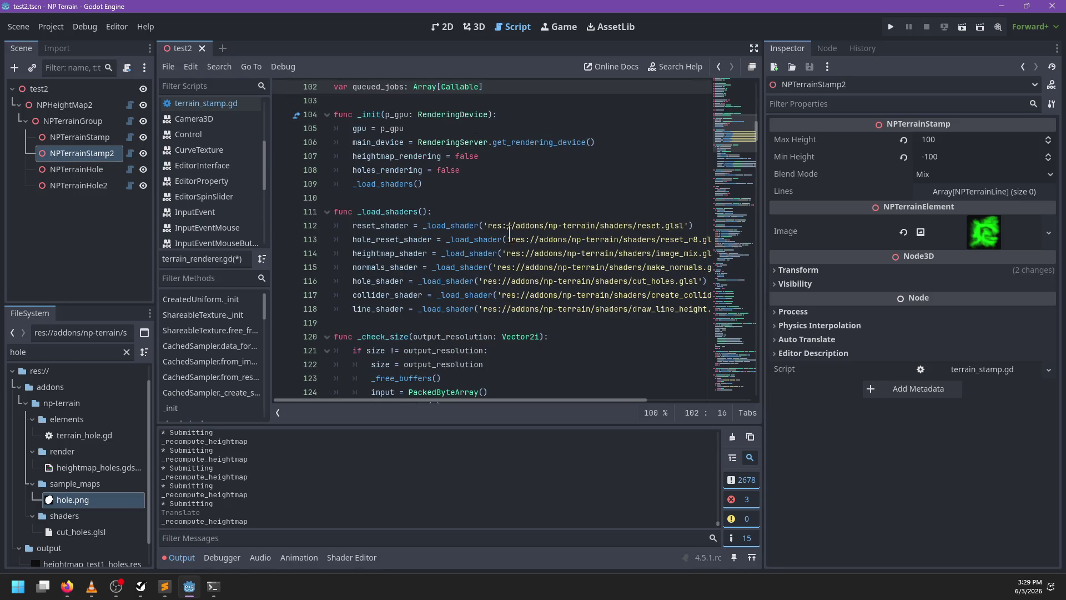
{"action": "scroll", "coordinate": [516, 232], "scroll_direction": "down", "scroll_amount": 20}
{"action": "scroll", "coordinate": [492, 213], "scroll_direction": "down", "scroll_amount": 7}
{"action": "key", "text": "ctrl+d"}
{"action": "key", "text": "ctrl+d"}
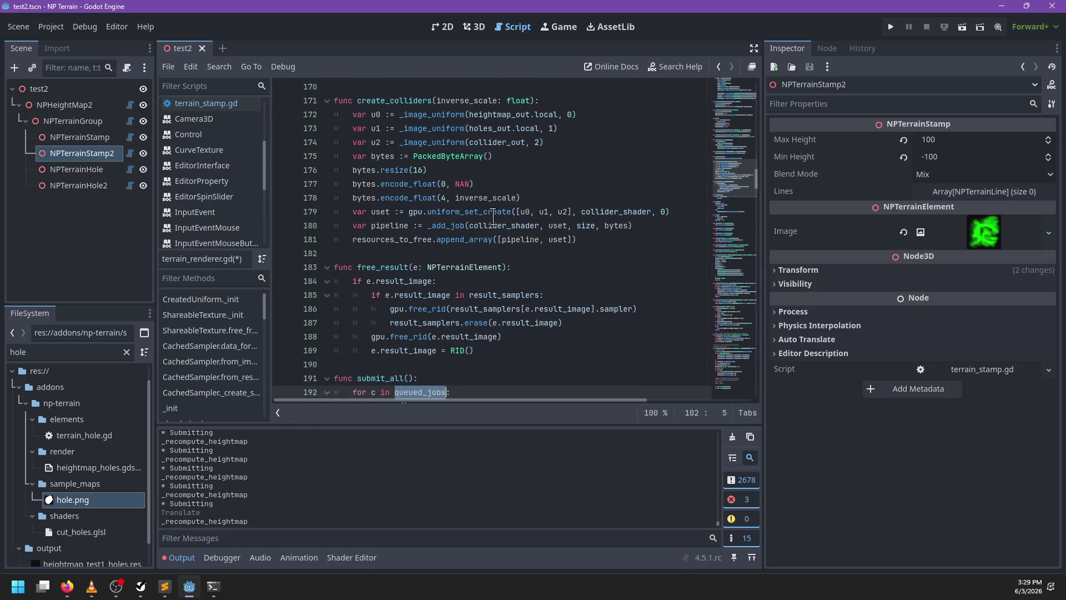
{"action": "type", "text": "queued_tasks: Array[Callable"}
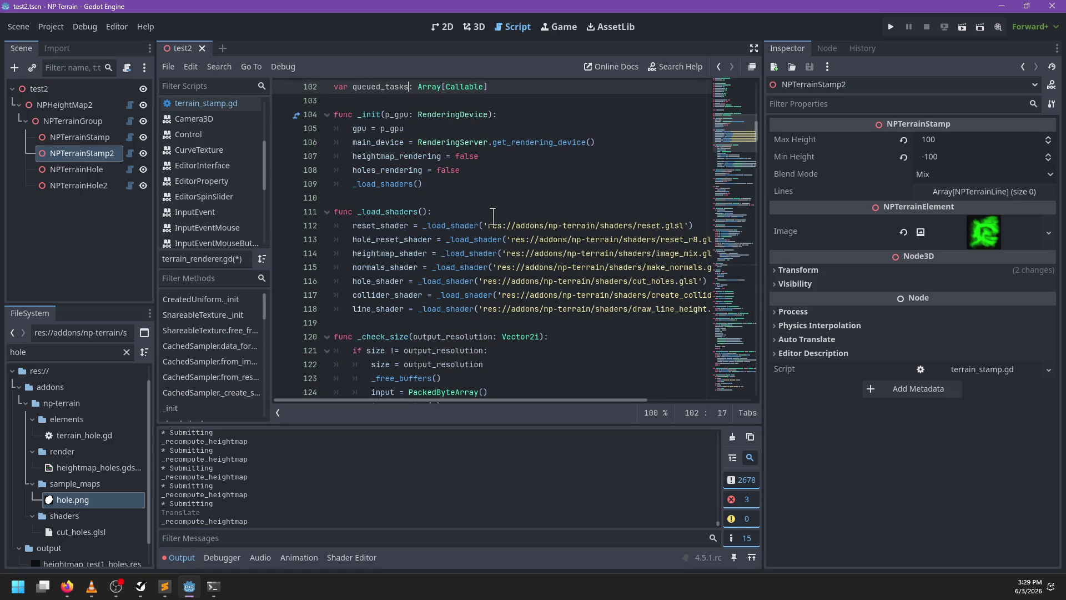
{"action": "scroll", "coordinate": [493, 217], "scroll_direction": "up", "scroll_amount": 3}
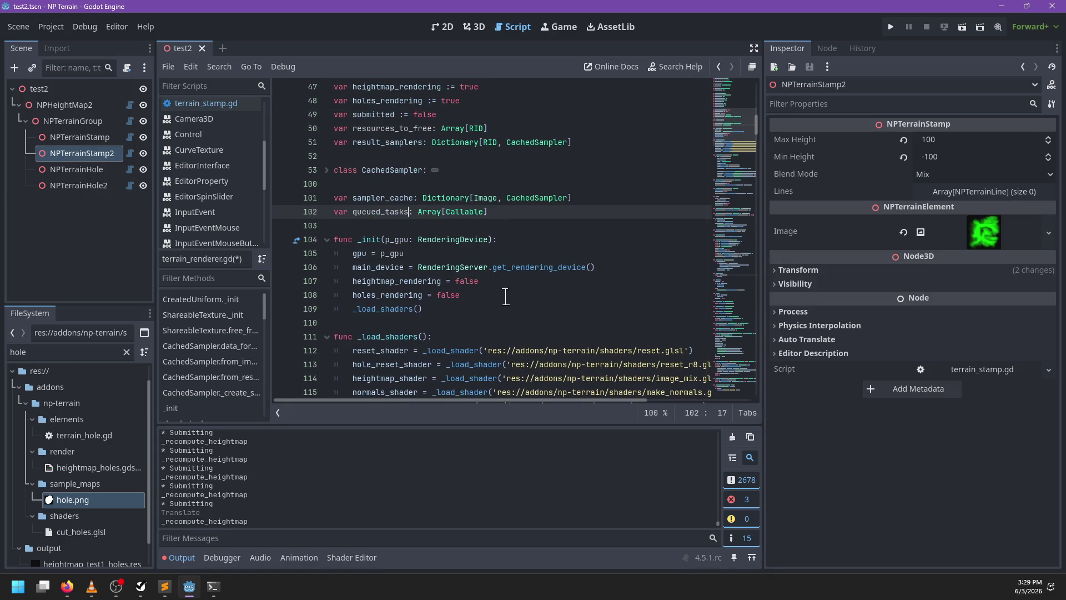
Save terrain_renderer.gd and scroll down to the _add_job helper
{"action": "key", "text": "ctrl+s"}
{"action": "scroll", "coordinate": [559, 274], "scroll_direction": "down", "scroll_amount": 8}
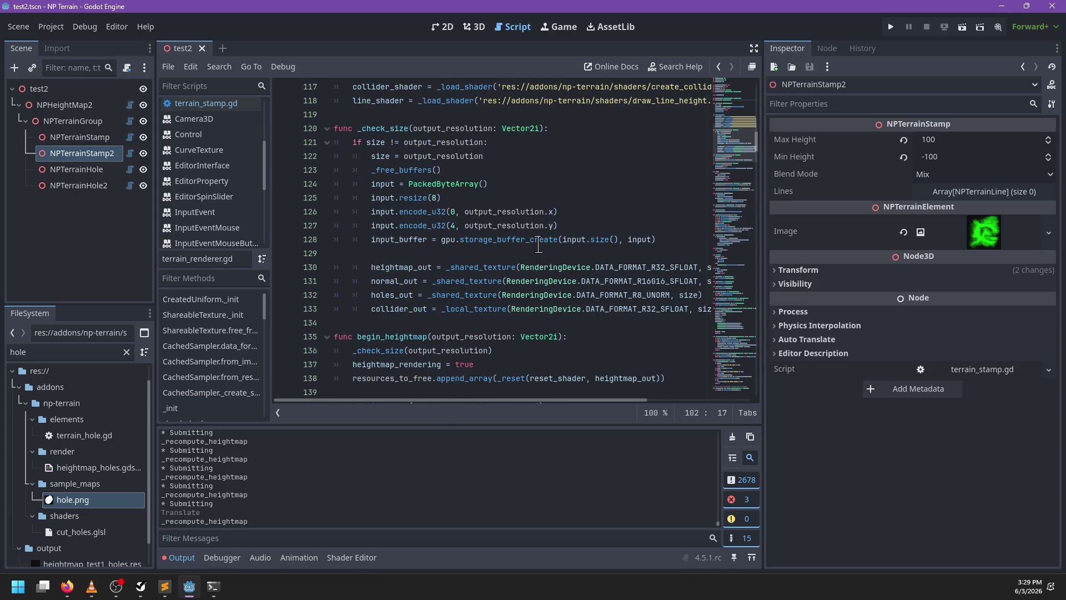
{"action": "scroll", "coordinate": [538, 245], "scroll_direction": "down", "scroll_amount": 1}
{"action": "mouse_move", "coordinate": [743, 176]}
{"action": "left_mouse_down"}
{"action": "mouse_move", "coordinate": [731, 377]}
{"action": "mouse_move", "coordinate": [725, 333]}
{"action": "mouse_move", "coordinate": [711, 361]}
{"action": "mouse_move", "coordinate": [709, 333]}
{"action": "left_mouse_up"}
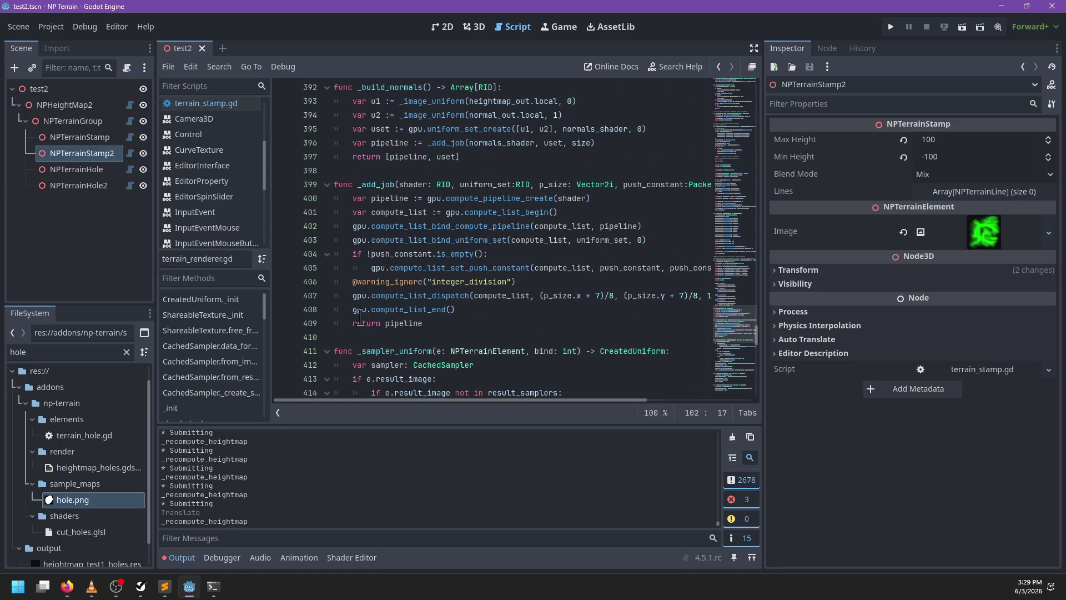
Step through the _add_job matches, including its definition and the _build_normals call
{"action": "left_click", "coordinate": [370, 185]}
{"action": "key", "text": "ctrl+f"}
{"action": "key", "text": "shift+Return"}
{"action": "key", "text": "shift+Return"}
{"action": "key", "text": "shift+Return"}
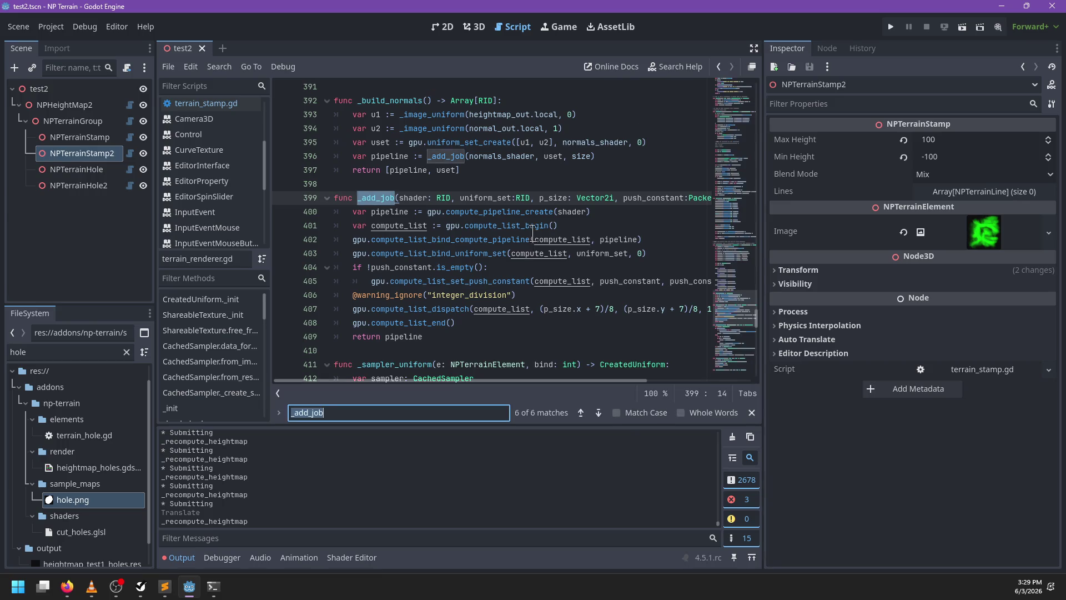
{"action": "key", "text": "Return"}
{"action": "key", "text": "Return"}
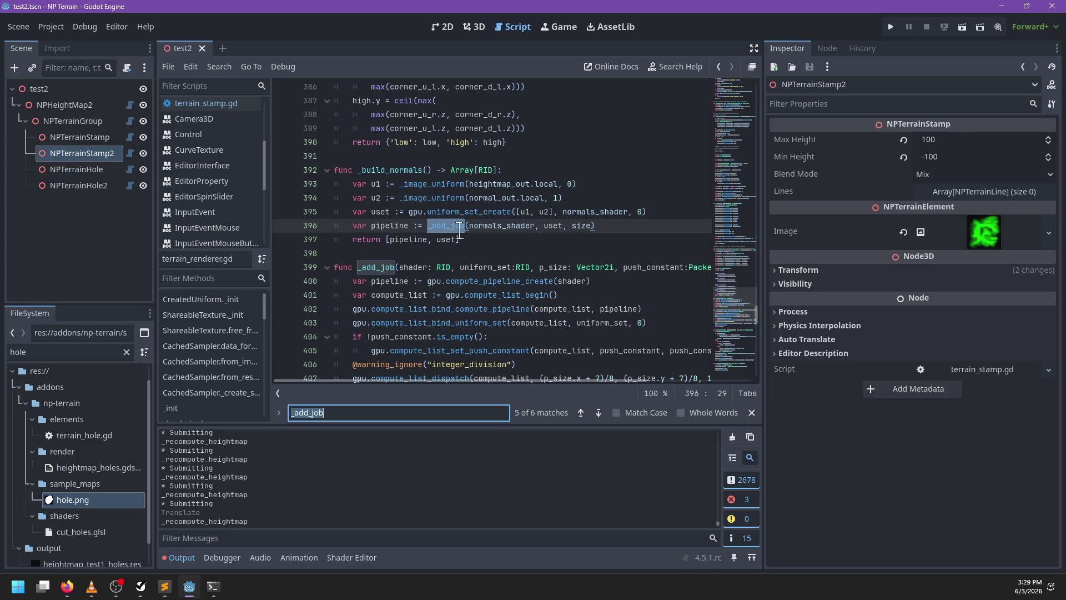
{"action": "key", "text": "Return"}
{"action": "key", "text": "Return"}
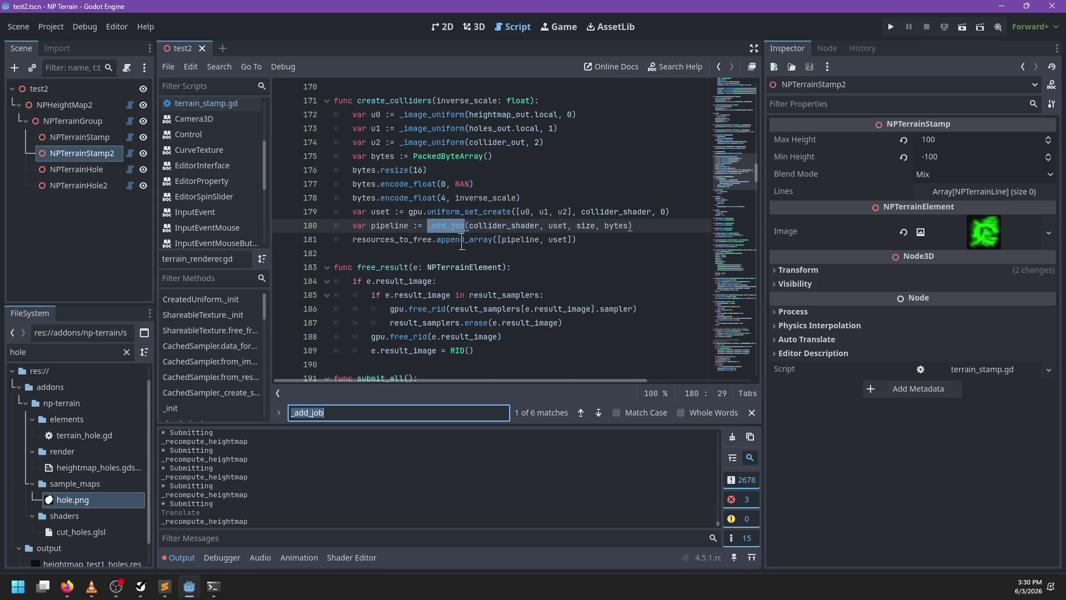
{"action": "key", "text": "Return"}
{"action": "key", "text": "Return"}
{"action": "key", "text": "Return"}
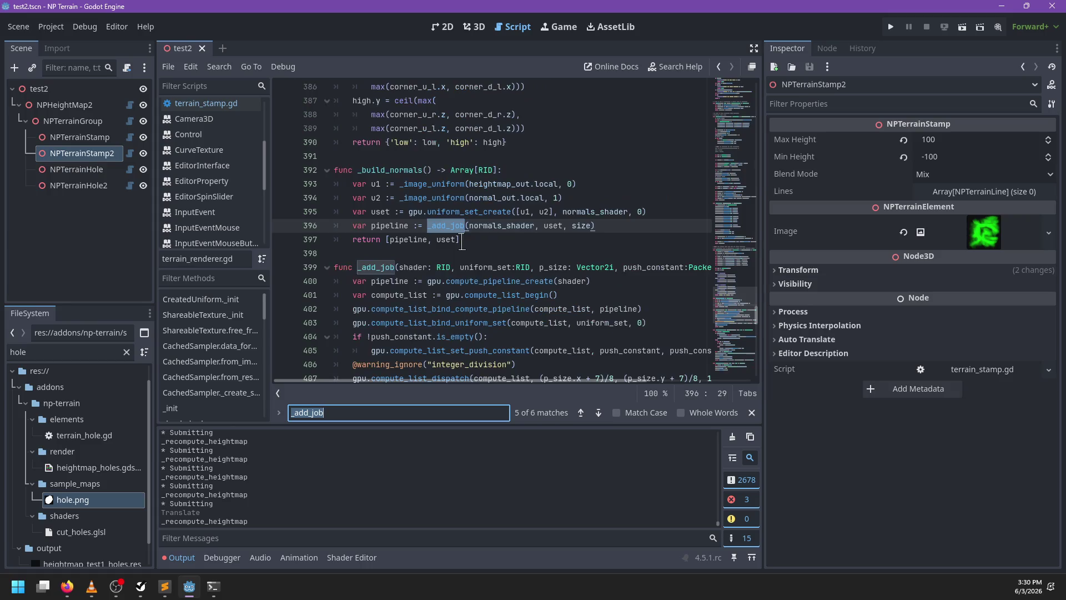
{"action": "key", "text": "Return"}
{"action": "scroll", "coordinate": [461, 243], "scroll_direction": "down", "scroll_amount": 4}
Save the script and return to the 3D view of the test2 scene
{"action": "key", "text": "Escape"}
{"action": "key", "text": "ctrl+s"}
{"action": "left_click", "coordinate": [481, 31]}
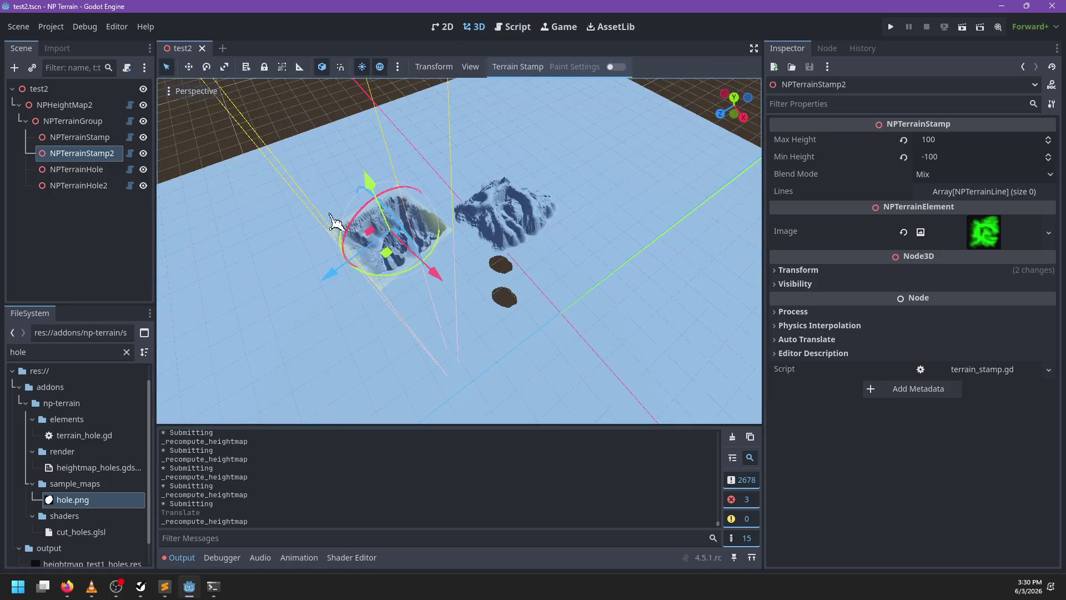
Close test2, clear the FileSystem filter, and open test.tscn
{"action": "left_click", "coordinate": [203, 49]}
{"action": "scroll", "coordinate": [55, 525], "scroll_direction": "down", "scroll_amount": 2}
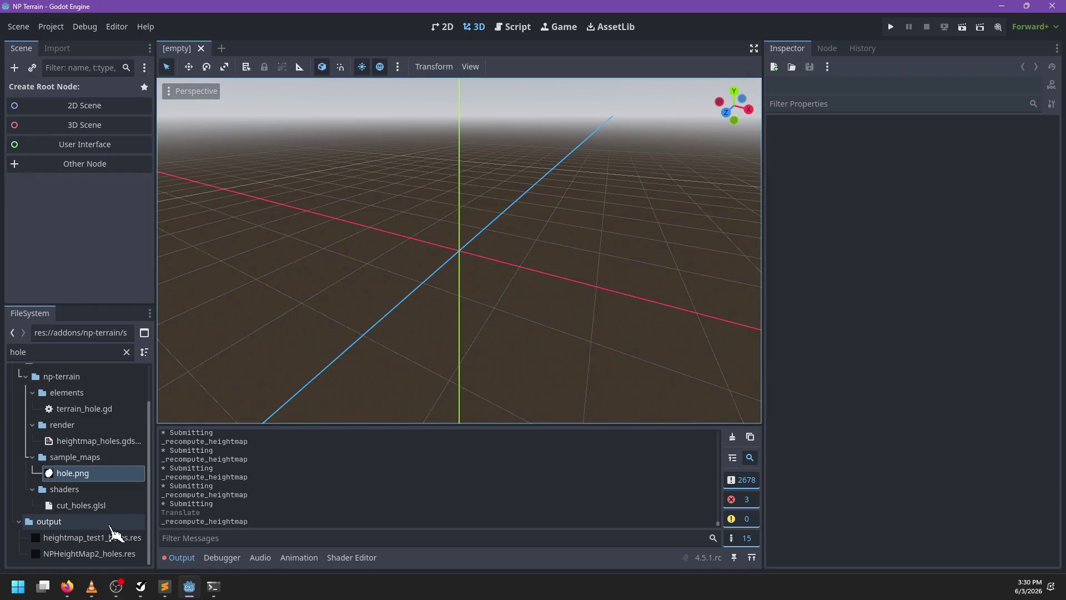
{"action": "left_click", "coordinate": [126, 352]}
{"action": "scroll", "coordinate": [127, 461], "scroll_direction": "down", "scroll_amount": 5}
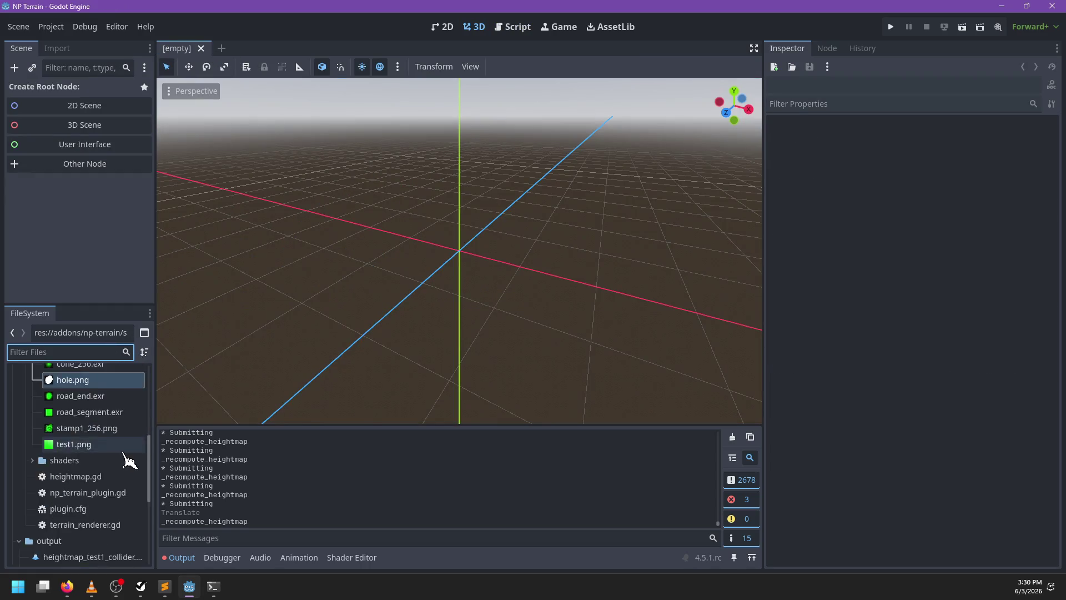
{"action": "left_click", "coordinate": [50, 553]}
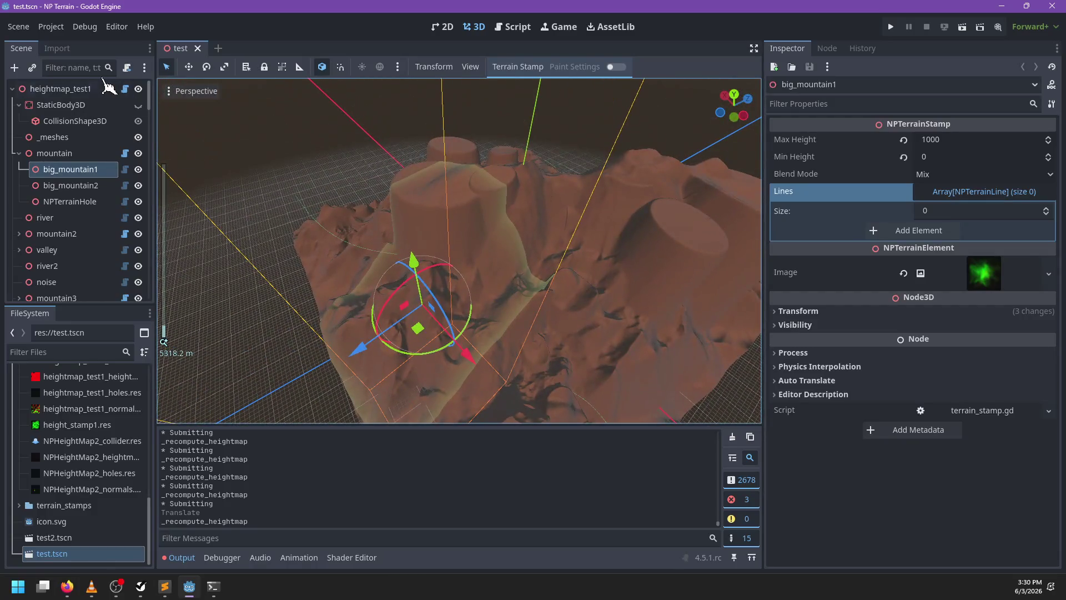
Redraw and save heightmap_test1, then move the river stamp to x 1070.84, z -823.739
{"action": "left_click", "coordinate": [109, 88]}
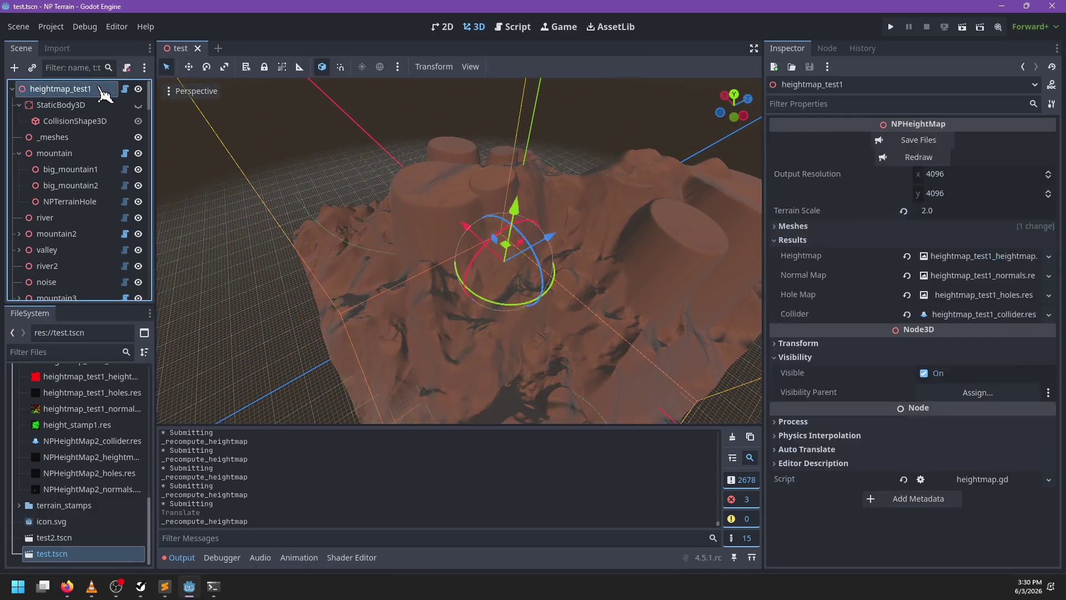
{"action": "left_click", "coordinate": [919, 158]}
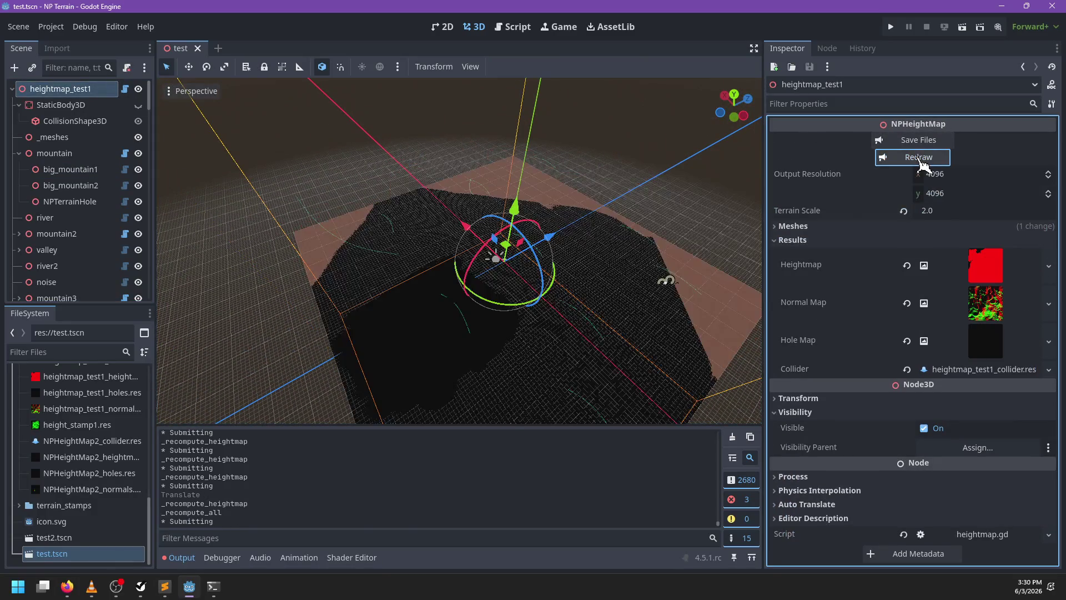
{"action": "left_click", "coordinate": [905, 143]}
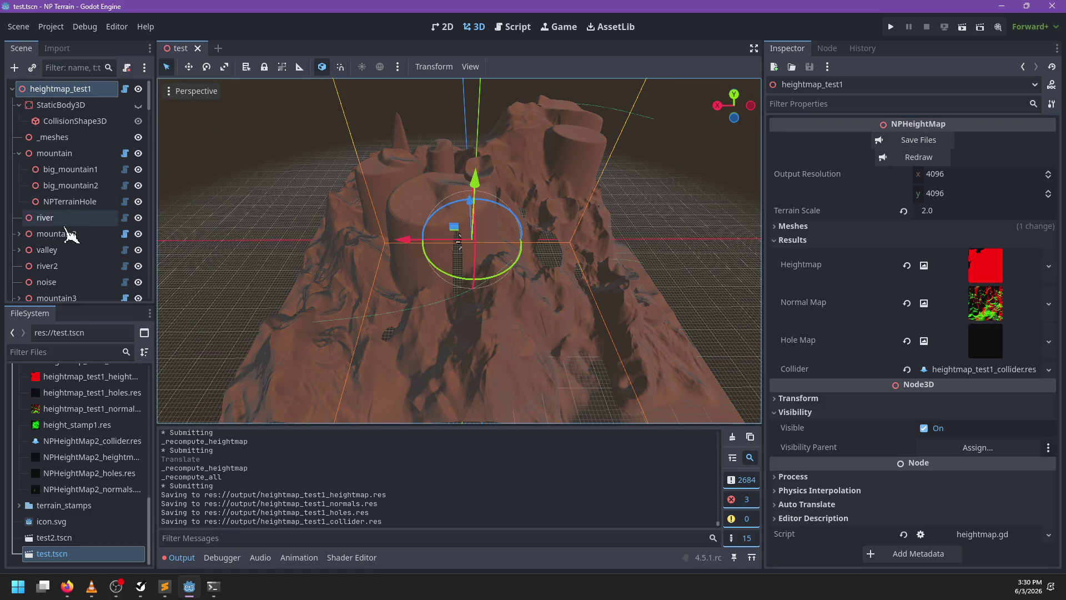
{"action": "left_click", "coordinate": [65, 224]}
{"action": "mouse_move", "coordinate": [481, 269]}
{"action": "left_mouse_down"}
{"action": "mouse_move", "coordinate": [417, 267]}
{"action": "mouse_move", "coordinate": [425, 269]}
{"action": "left_mouse_up"}
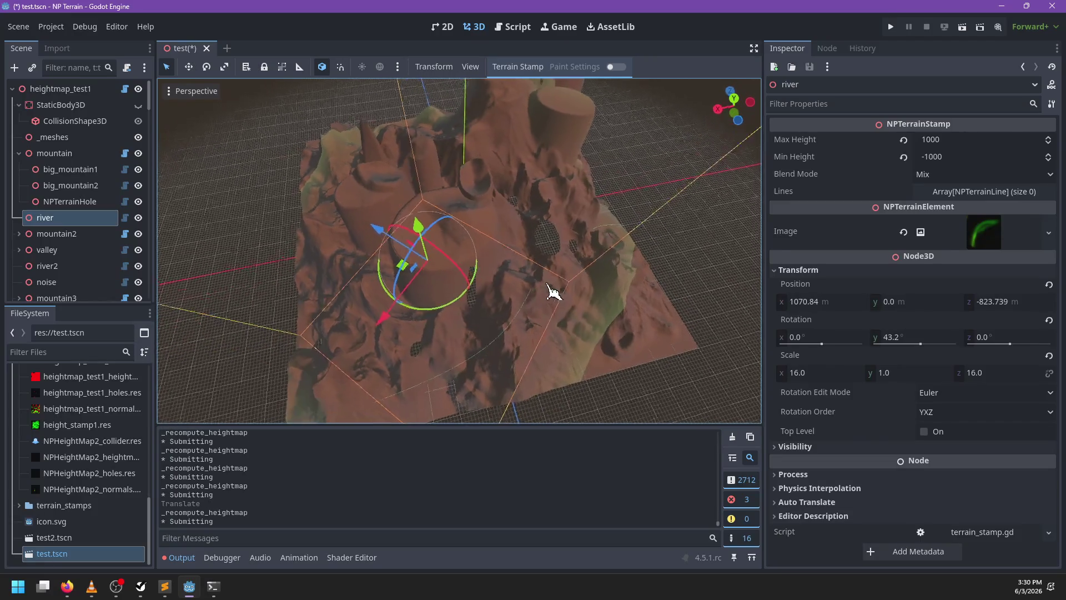
Move the mountain2 group across the terrain, then delete its pillar stamp
{"action": "left_click", "coordinate": [439, 311]}
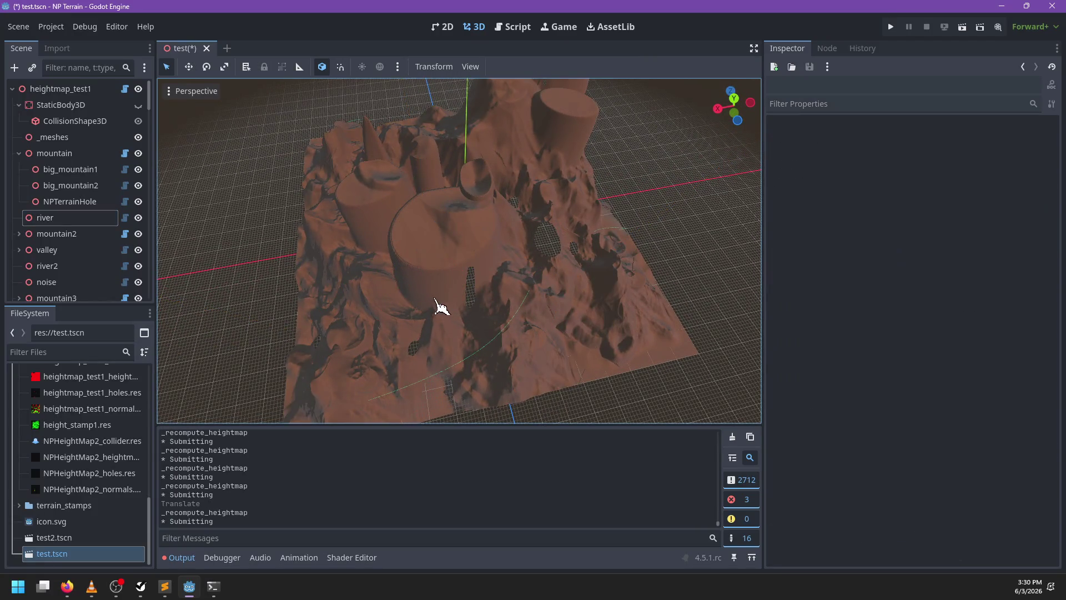
{"action": "left_click", "coordinate": [43, 236]}
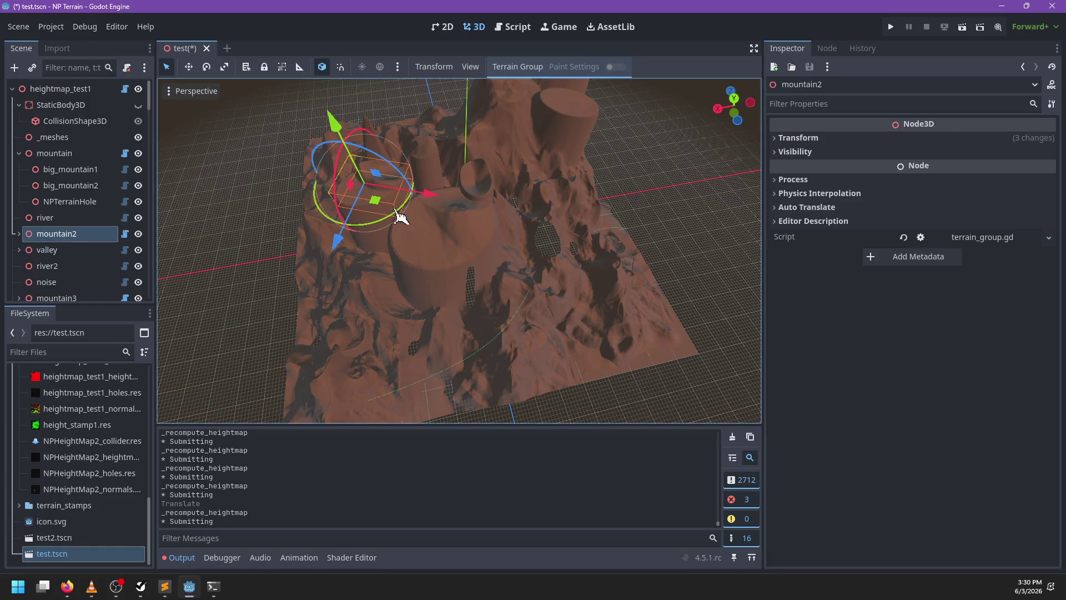
{"action": "mouse_move", "coordinate": [385, 204]}
{"action": "left_mouse_down"}
{"action": "mouse_move", "coordinate": [457, 269]}
{"action": "mouse_move", "coordinate": [571, 311]}
{"action": "mouse_move", "coordinate": [639, 366]}
{"action": "mouse_move", "coordinate": [589, 361]}
{"action": "mouse_move", "coordinate": [435, 302]}
{"action": "mouse_move", "coordinate": [380, 315]}
{"action": "mouse_move", "coordinate": [422, 383]}
{"action": "mouse_move", "coordinate": [469, 369]}
{"action": "mouse_move", "coordinate": [416, 226]}
{"action": "mouse_move", "coordinate": [381, 305]}
{"action": "mouse_move", "coordinate": [404, 338]}
{"action": "mouse_move", "coordinate": [383, 389]}
{"action": "mouse_move", "coordinate": [428, 361]}
{"action": "mouse_move", "coordinate": [436, 392]}
{"action": "mouse_move", "coordinate": [422, 382]}
{"action": "mouse_move", "coordinate": [445, 368]}
{"action": "mouse_move", "coordinate": [436, 378]}
{"action": "left_mouse_up"}
{"action": "left_click", "coordinate": [19, 233]}
{"action": "scroll", "coordinate": [61, 222], "scroll_direction": "down", "scroll_amount": 3}
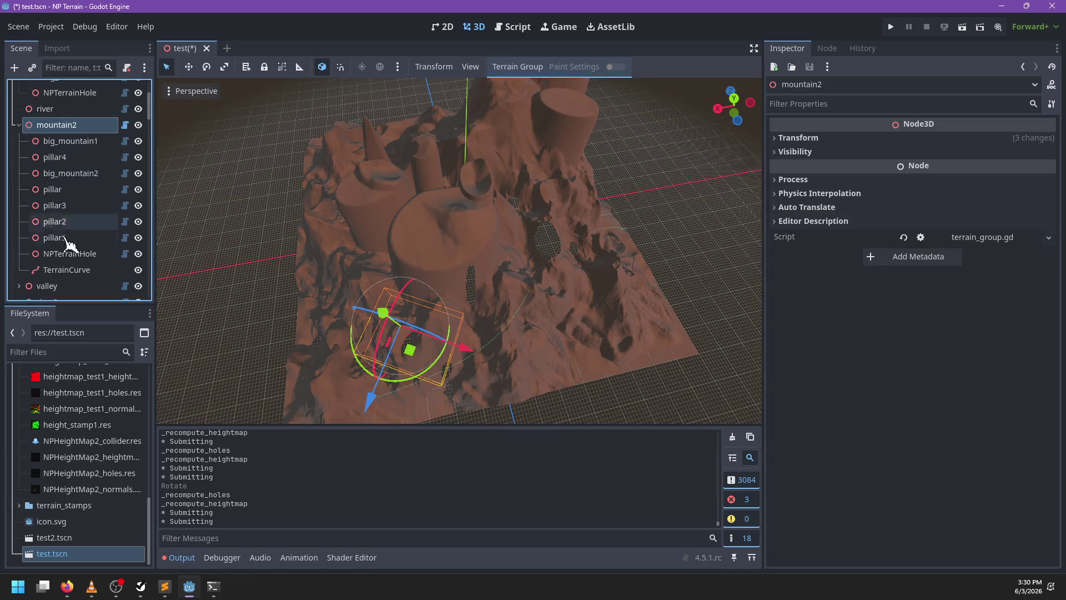
{"action": "left_click", "coordinate": [65, 191]}
{"action": "key", "text": "Delete"}
{"action": "key", "text": "Return"}
Shift mountain2 twice more, deleting pillar2 and selecting pillar3
{"action": "left_click", "coordinate": [67, 126]}
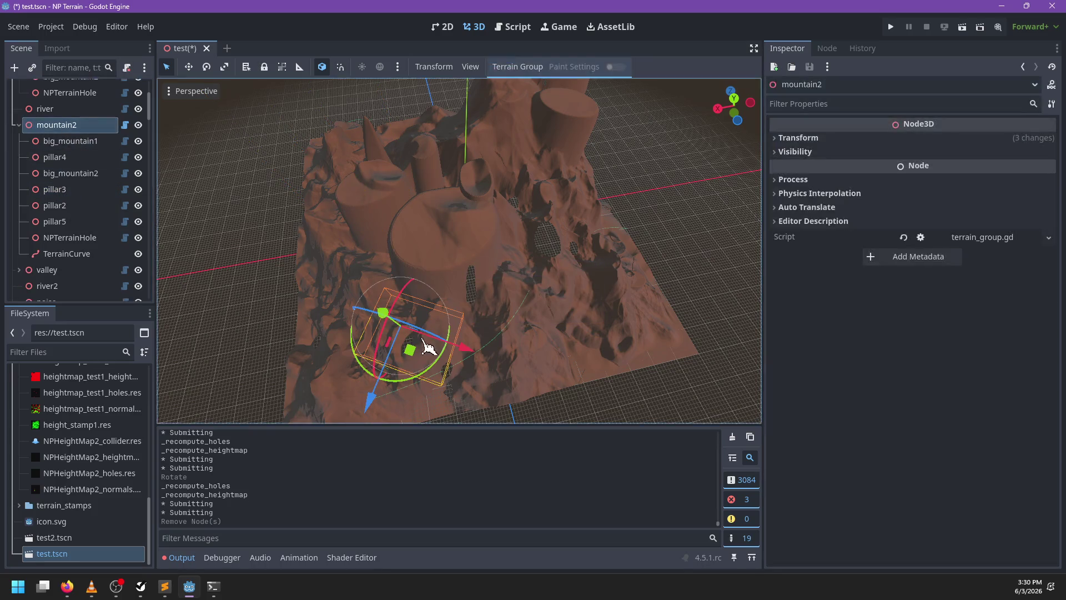
{"action": "mouse_move", "coordinate": [419, 354]}
{"action": "left_mouse_down"}
{"action": "mouse_move", "coordinate": [491, 357]}
{"action": "mouse_move", "coordinate": [461, 348]}
{"action": "left_mouse_up"}
{"action": "left_click", "coordinate": [83, 207]}
{"action": "key", "text": "Delete"}
{"action": "key", "text": "Return"}
{"action": "left_click", "coordinate": [61, 126]}
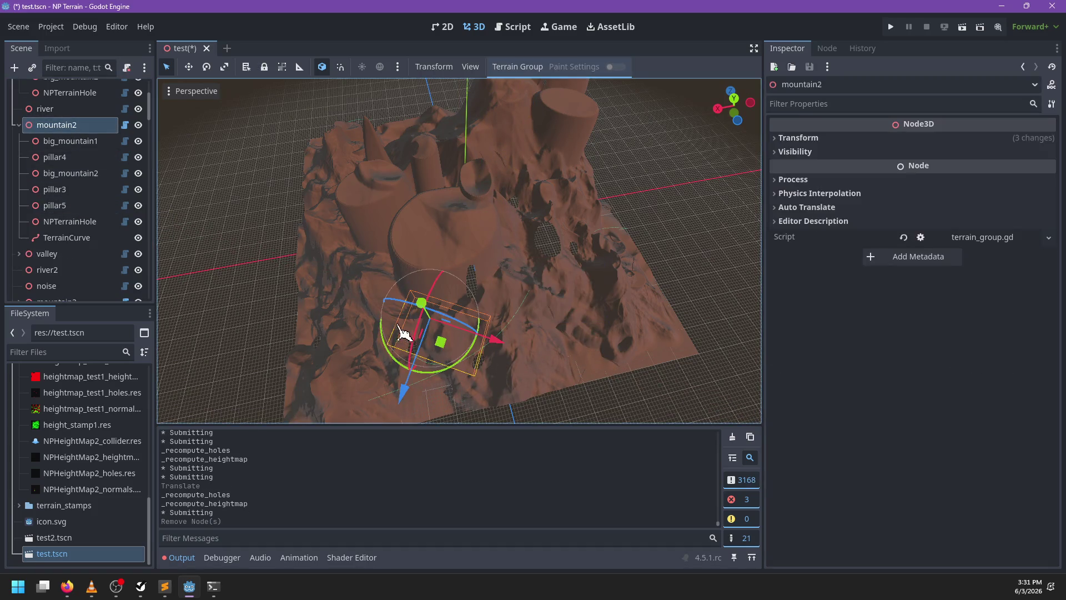
{"action": "mouse_move", "coordinate": [444, 350]}
{"action": "left_mouse_down"}
{"action": "mouse_move", "coordinate": [543, 357]}
{"action": "mouse_move", "coordinate": [538, 341]}
{"action": "mouse_move", "coordinate": [494, 348]}
{"action": "left_mouse_up"}
{"action": "left_click", "coordinate": [61, 191]}
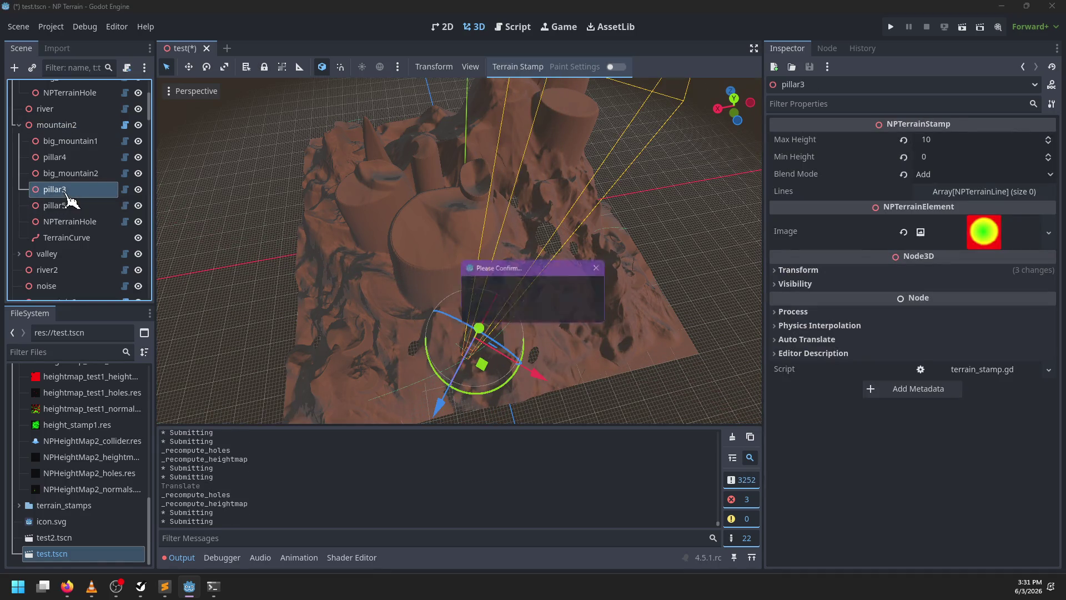
Delete pillar3 and pillar4, moving mountain2 after each removal
{"action": "key", "text": "Delete"}
{"action": "key", "text": "Return"}
{"action": "left_click", "coordinate": [58, 126]}
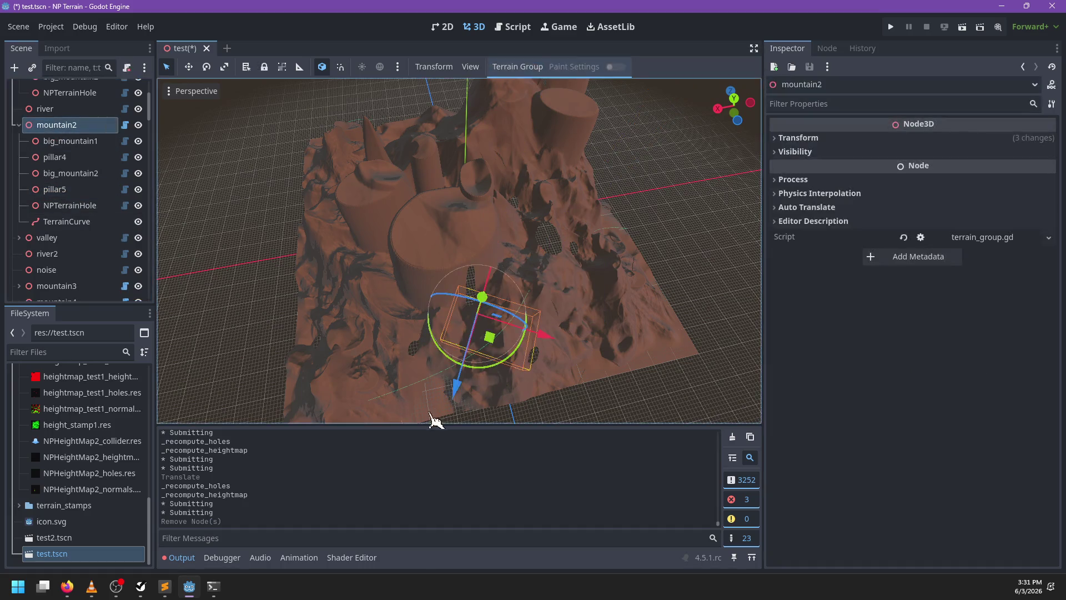
{"action": "mouse_move", "coordinate": [508, 343]}
{"action": "left_mouse_down"}
{"action": "mouse_move", "coordinate": [562, 347]}
{"action": "mouse_move", "coordinate": [467, 340]}
{"action": "mouse_move", "coordinate": [398, 355]}
{"action": "mouse_move", "coordinate": [370, 377]}
{"action": "left_mouse_up"}
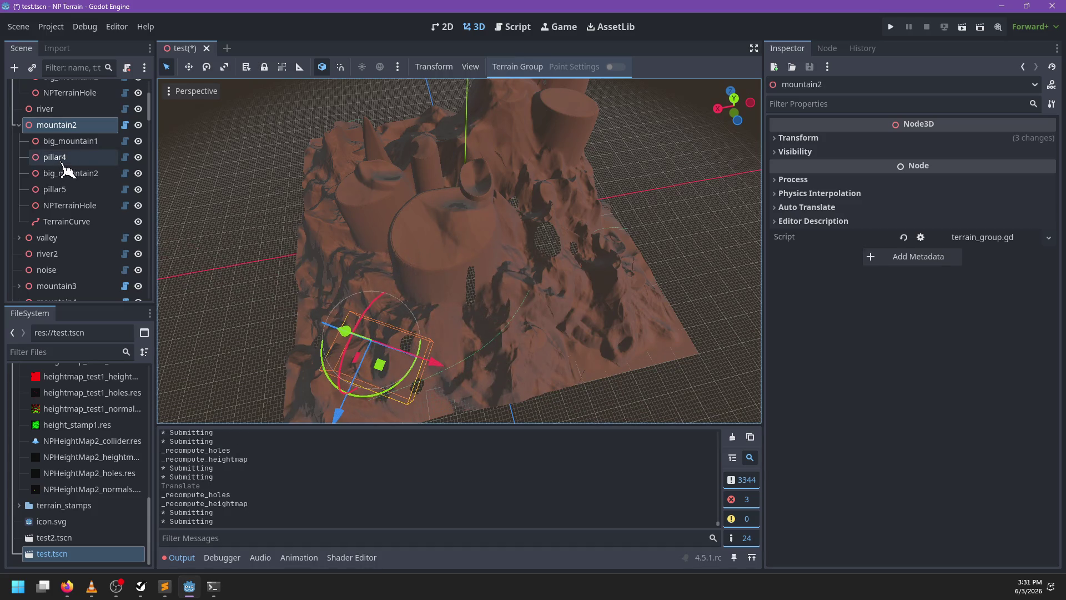
{"action": "left_click", "coordinate": [63, 163]}
{"action": "key", "text": "Delete"}
{"action": "key", "text": "Return"}
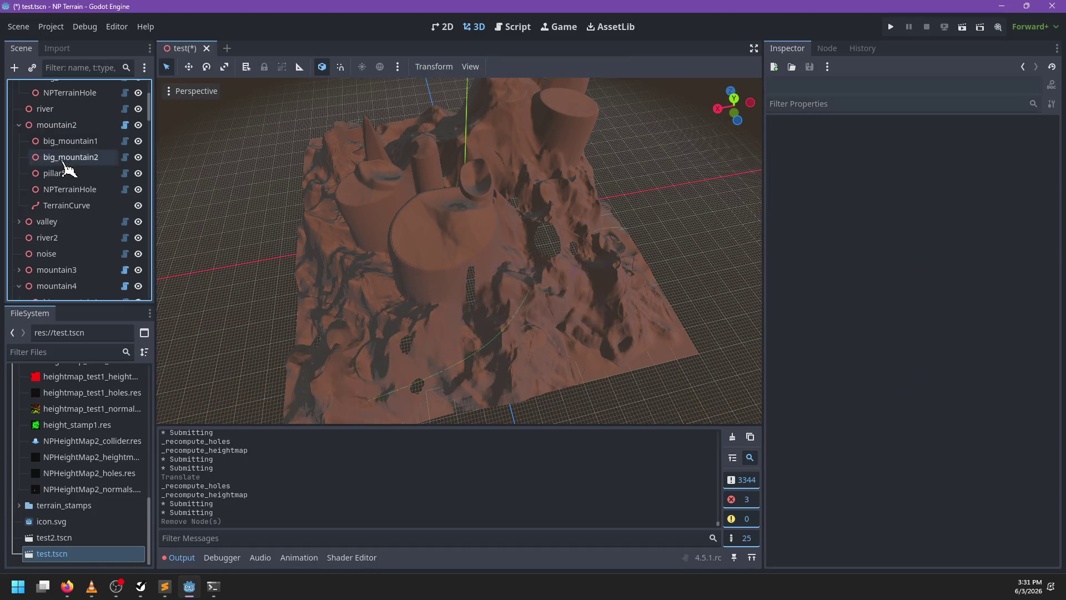
{"action": "left_click", "coordinate": [61, 126]}
{"action": "mouse_move", "coordinate": [404, 374]}
{"action": "left_mouse_down"}
{"action": "mouse_move", "coordinate": [452, 376]}
{"action": "mouse_move", "coordinate": [536, 355]}
{"action": "mouse_move", "coordinate": [561, 333]}
{"action": "mouse_move", "coordinate": [339, 367]}
{"action": "left_mouse_up"}
Delete big_mountain2 and big_mountain1, moving mountain2 after each removal
{"action": "left_click", "coordinate": [63, 159]}
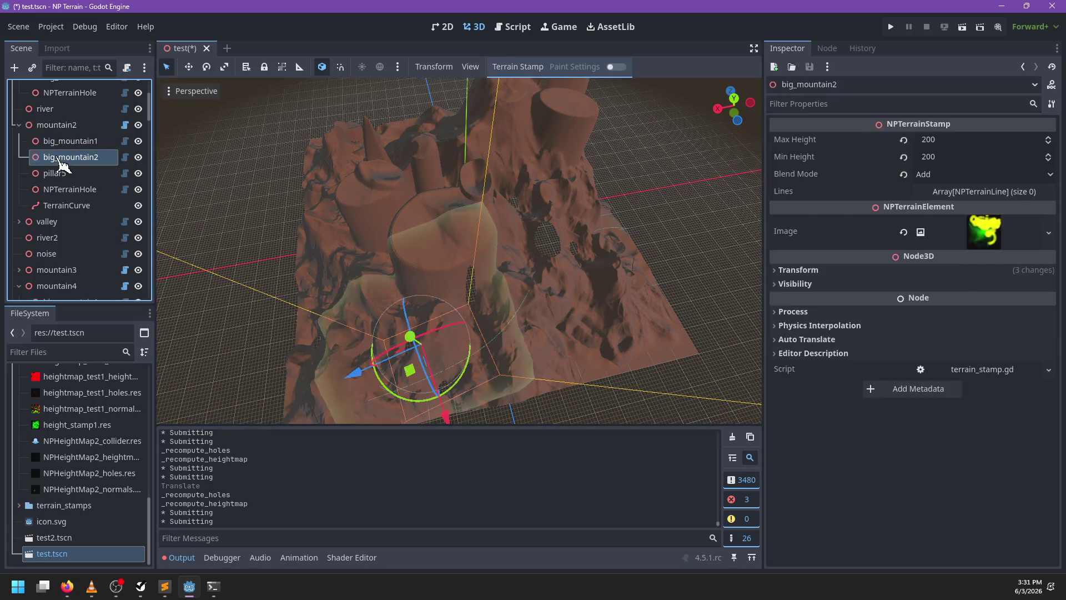
{"action": "key", "text": "Delete"}
{"action": "key", "text": "Return"}
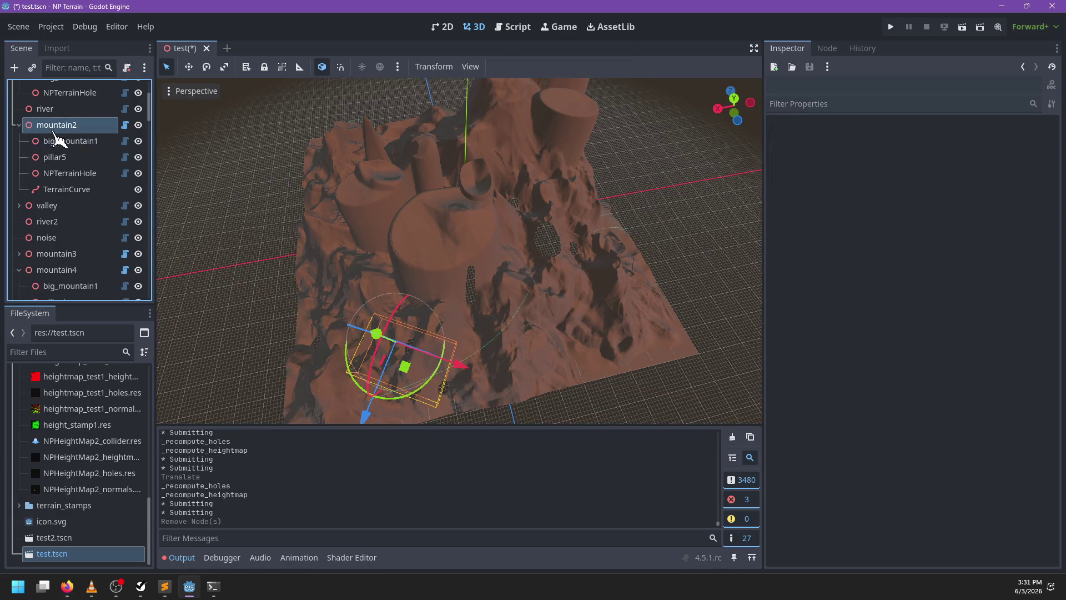
{"action": "left_click", "coordinate": [54, 131]}
{"action": "mouse_move", "coordinate": [412, 373]}
{"action": "left_mouse_down"}
{"action": "mouse_move", "coordinate": [528, 362]}
{"action": "mouse_move", "coordinate": [153, 178]}
{"action": "left_mouse_up"}
{"action": "left_click", "coordinate": [71, 140]}
{"action": "key", "text": "Delete"}
{"action": "key", "text": "Return"}
{"action": "left_click", "coordinate": [61, 126]}
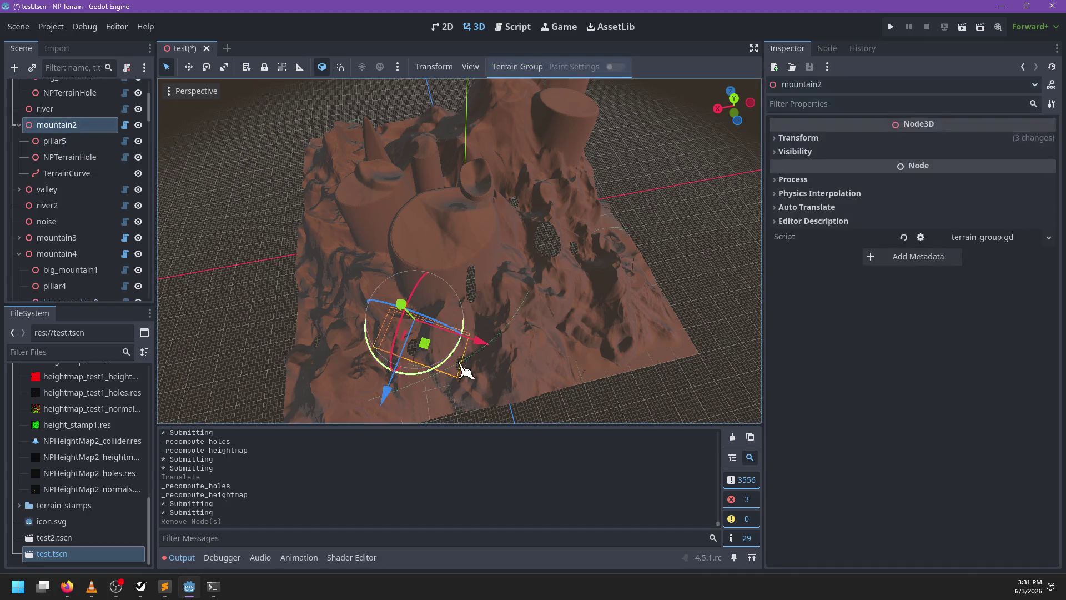
{"action": "mouse_move", "coordinate": [427, 351]}
{"action": "left_mouse_down"}
{"action": "mouse_move", "coordinate": [536, 361]}
{"action": "mouse_move", "coordinate": [411, 358]}
{"action": "left_mouse_up"}
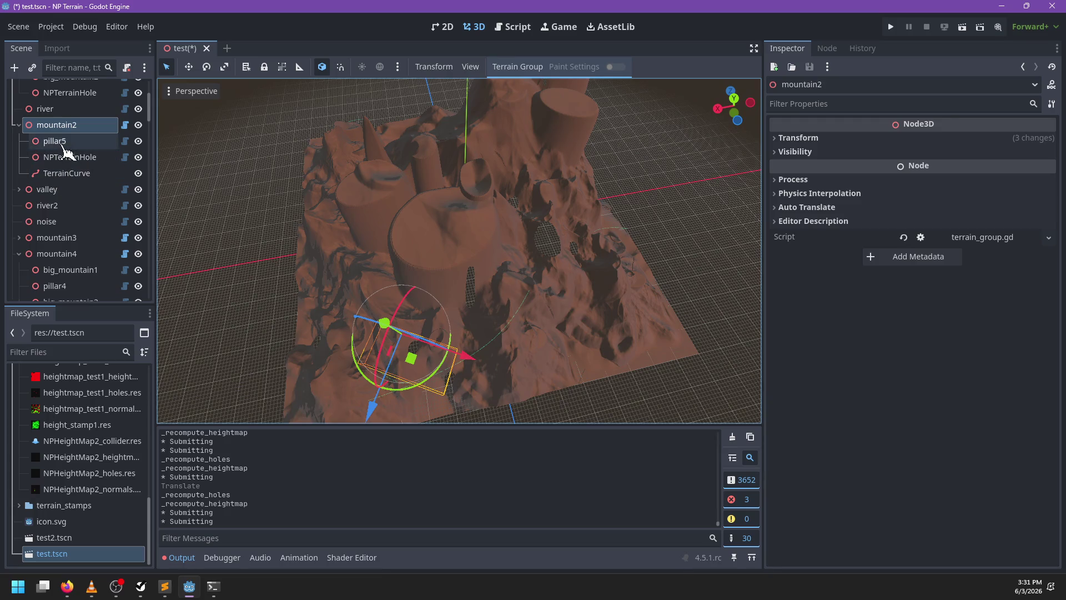
Delete pillar5, then undo the deletions and moves to restore mountain2's stamps
{"action": "left_click", "coordinate": [63, 145]}
{"action": "key", "text": "Delete"}
{"action": "key", "text": "Return"}
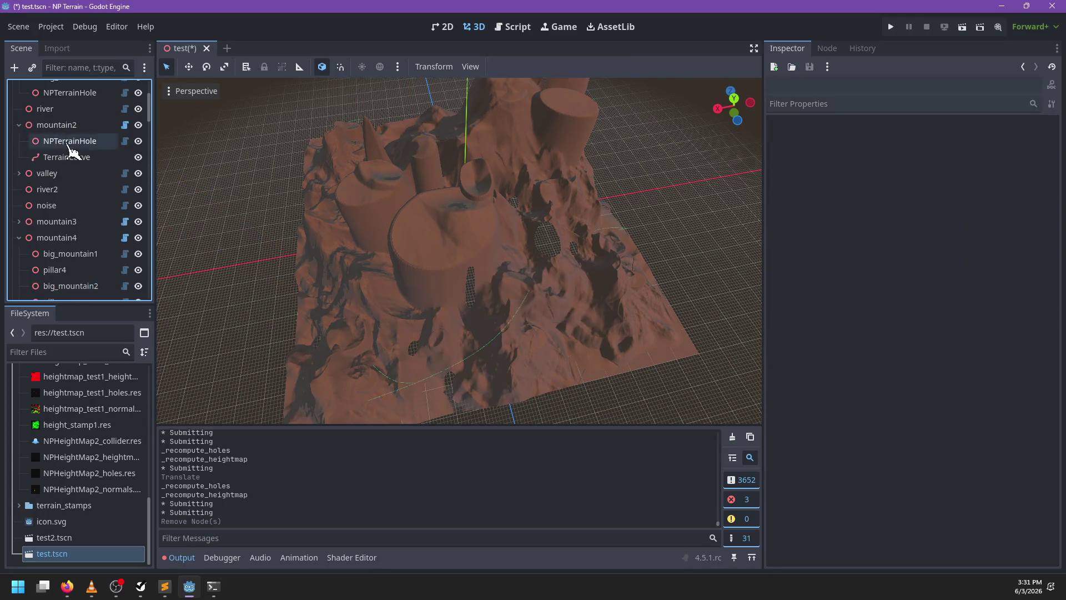
{"action": "key", "text": "ctrl+z"}
{"action": "left_click", "coordinate": [66, 126]}
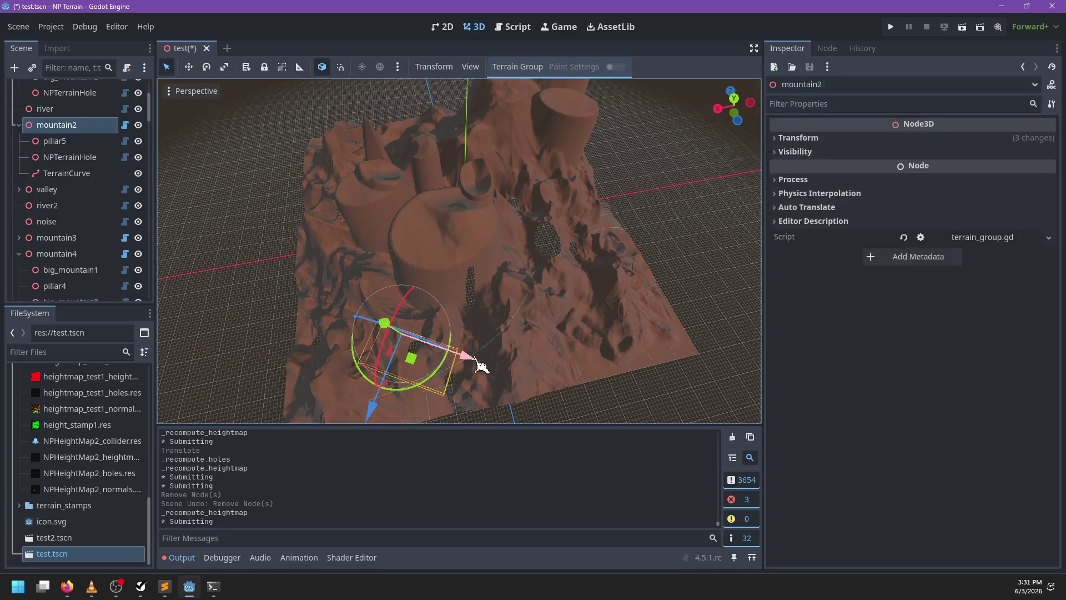
{"action": "mouse_move", "coordinate": [424, 369]}
{"action": "left_mouse_down"}
{"action": "mouse_move", "coordinate": [546, 381]}
{"action": "mouse_move", "coordinate": [548, 368]}
{"action": "left_mouse_up"}
{"action": "left_click", "coordinate": [61, 141]}
{"action": "left_click", "coordinate": [61, 125]}
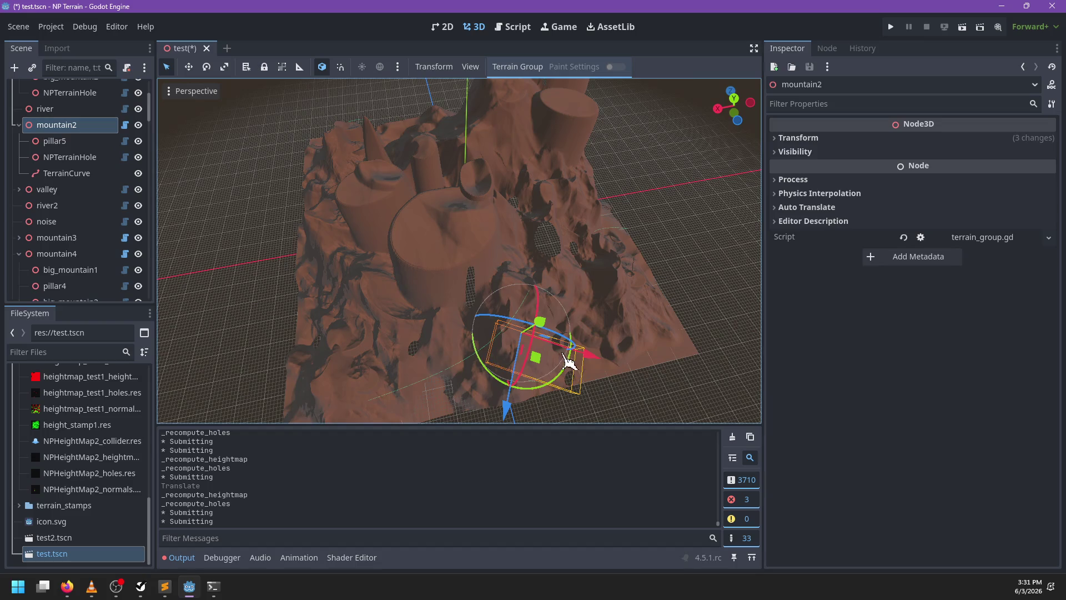
{"action": "key", "text": "ctrl+z"}
{"action": "key", "text": "ctrl+z"}
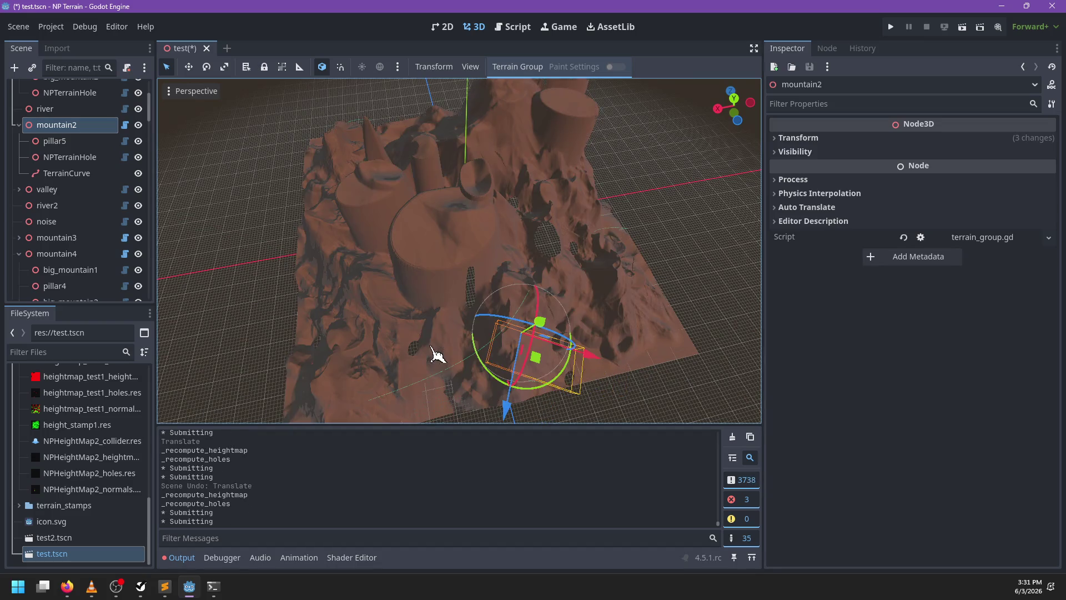
{"action": "key", "text": "ctrl+z"}
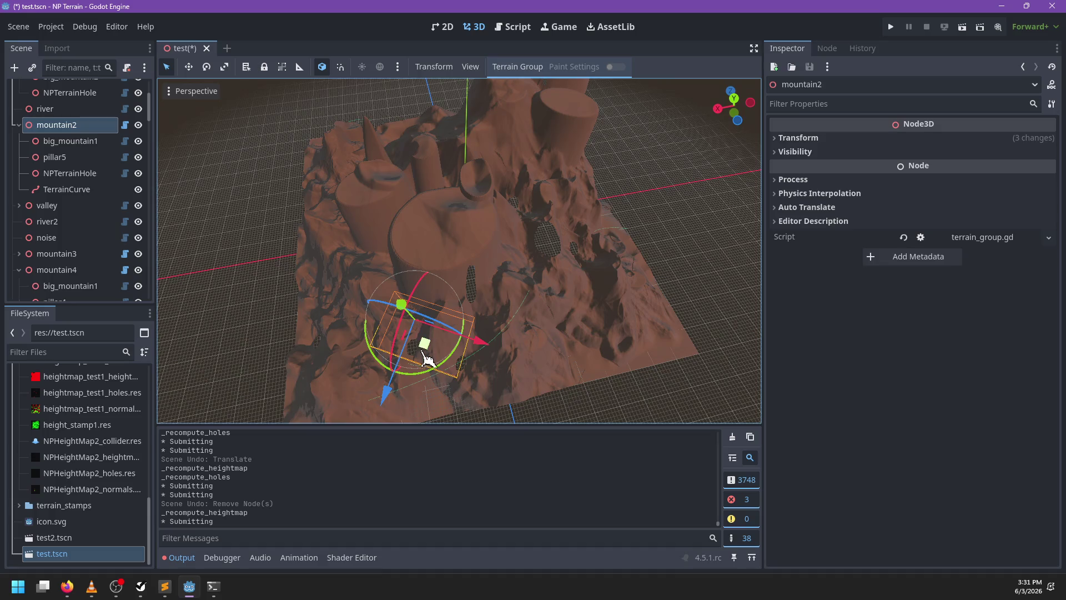
{"action": "key", "text": "ctrl+z"}
{"action": "key", "text": "ctrl+z"}
{"action": "key", "text": "ctrl+z"}
{"action": "key", "text": "ctrl+z"}
{"action": "key", "text": "ctrl+z"}
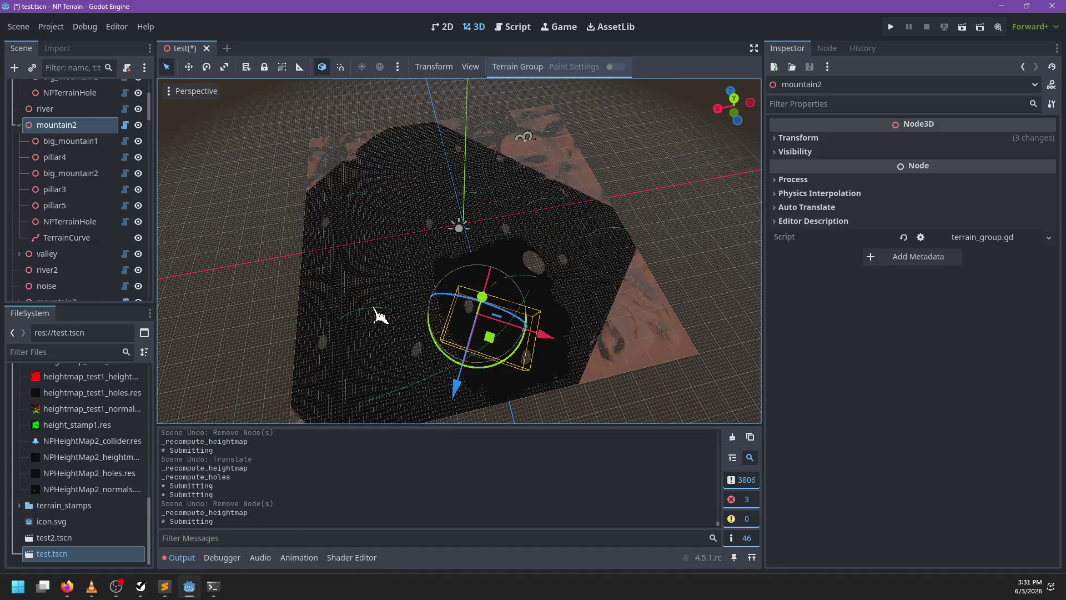
{"action": "left_click_drag", "start_coordinate": [485, 353], "coordinate": [422, 349]}
{"action": "key", "text": "ctrl+z"}
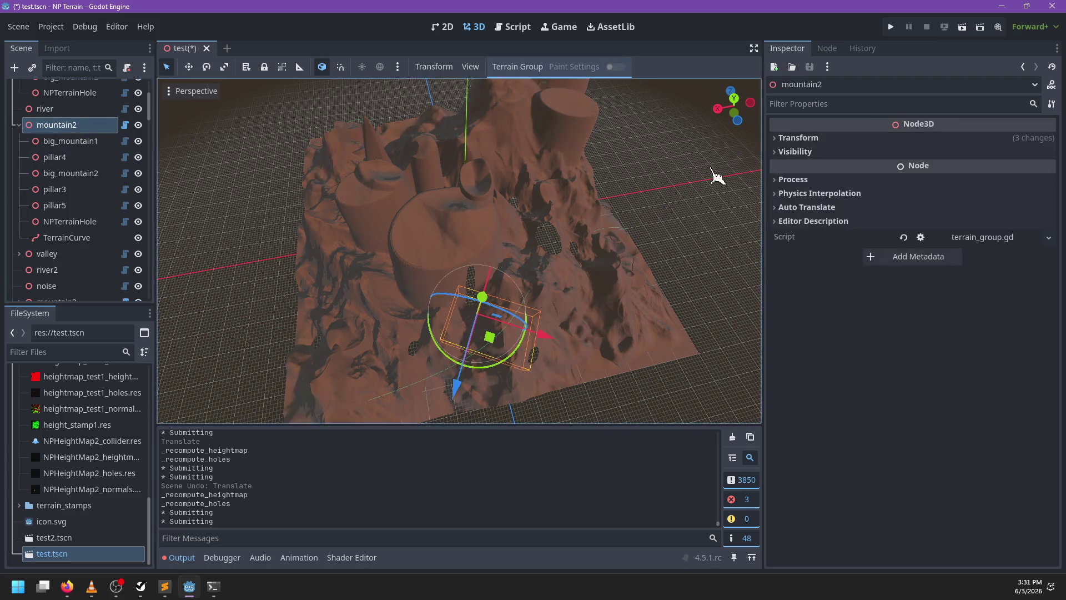
Save test.tscn, redraw all terrain, and nudge mountain2 slightly
{"action": "key", "text": "ctrl+s"}
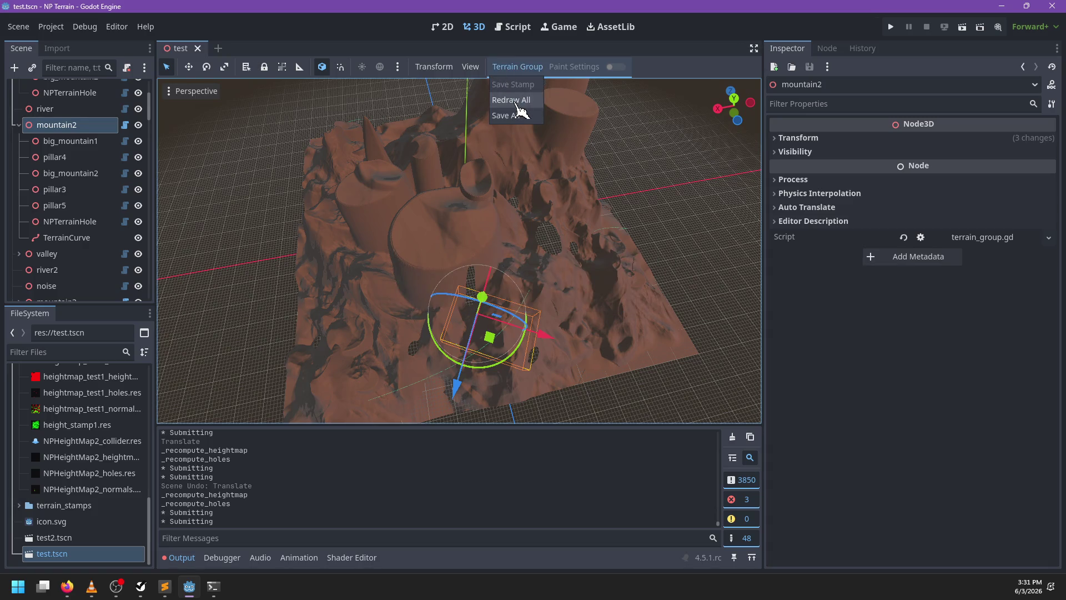
{"action": "left_click", "coordinate": [510, 100]}
{"action": "mouse_move", "coordinate": [450, 353]}
{"action": "left_mouse_down"}
{"action": "mouse_move", "coordinate": [439, 358]}
{"action": "mouse_move", "coordinate": [450, 358]}
{"action": "left_mouse_up"}
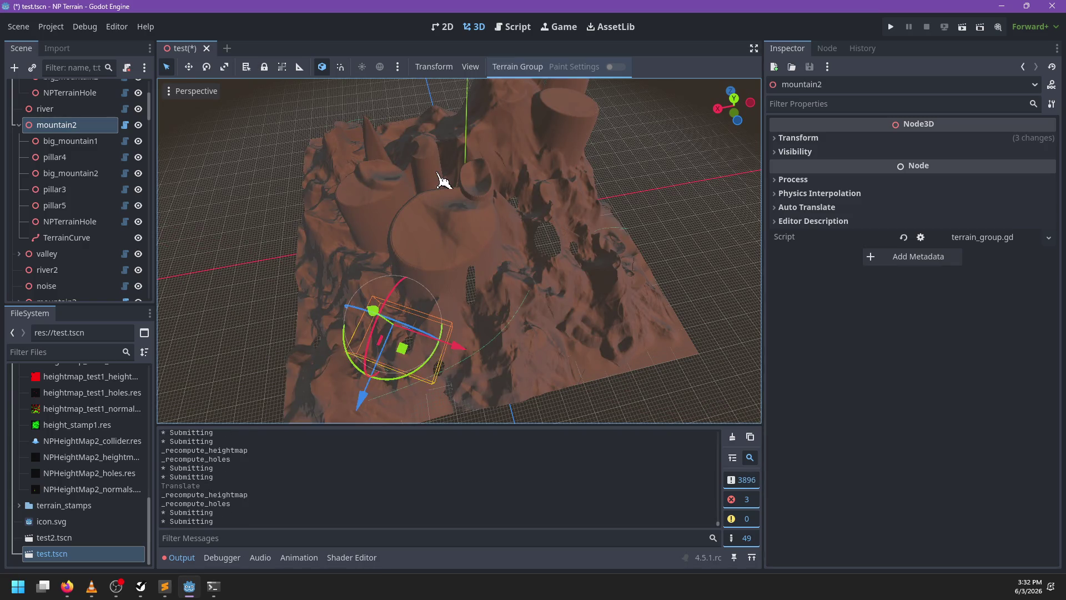
Close test.tscn without saving and open test2.tscn
{"action": "left_click", "coordinate": [206, 48]}
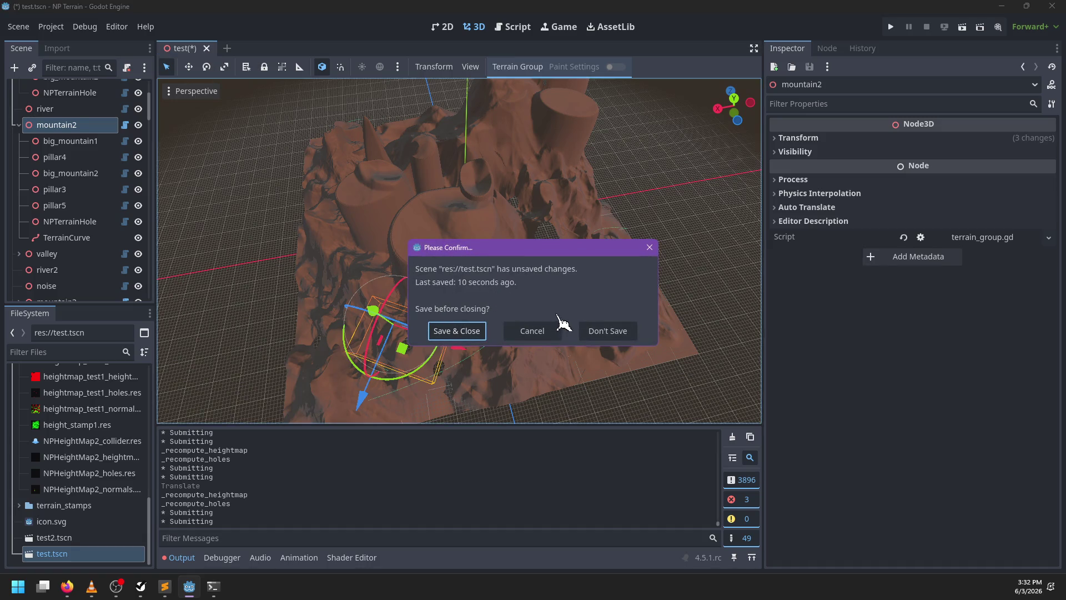
{"action": "left_click", "coordinate": [594, 331]}
{"action": "left_click", "coordinate": [83, 538]}
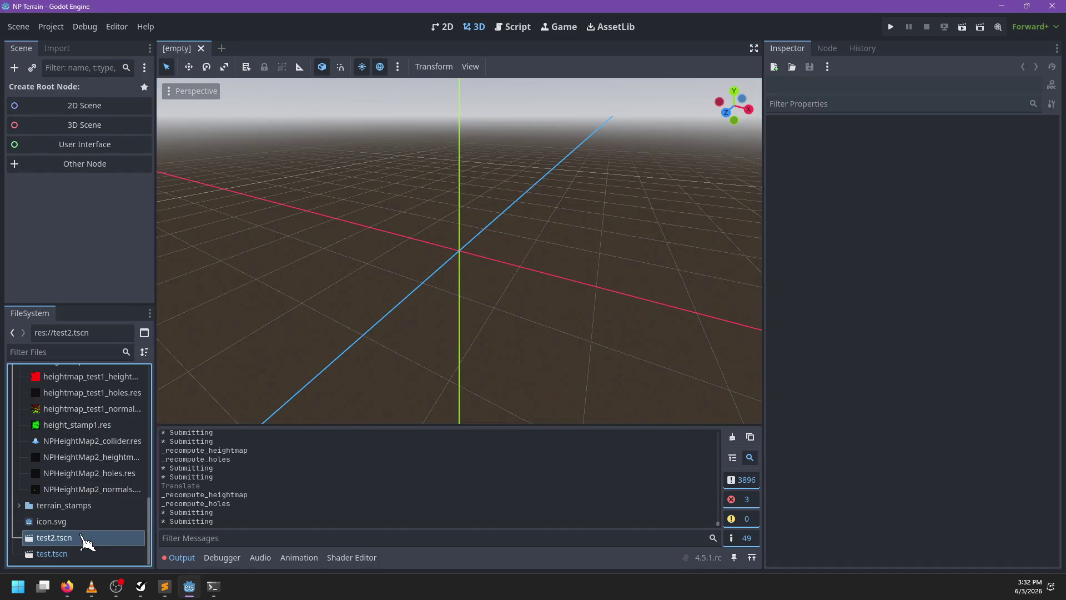
{"action": "double_click", "coordinate": [84, 537]}
Move NPTerrainStamp, view terrain_renderer.gd, and bring up the PowerShell terminal
{"action": "left_click", "coordinate": [79, 137]}
{"action": "left_click_drag", "start_coordinate": [538, 197], "coordinate": [593, 217]}
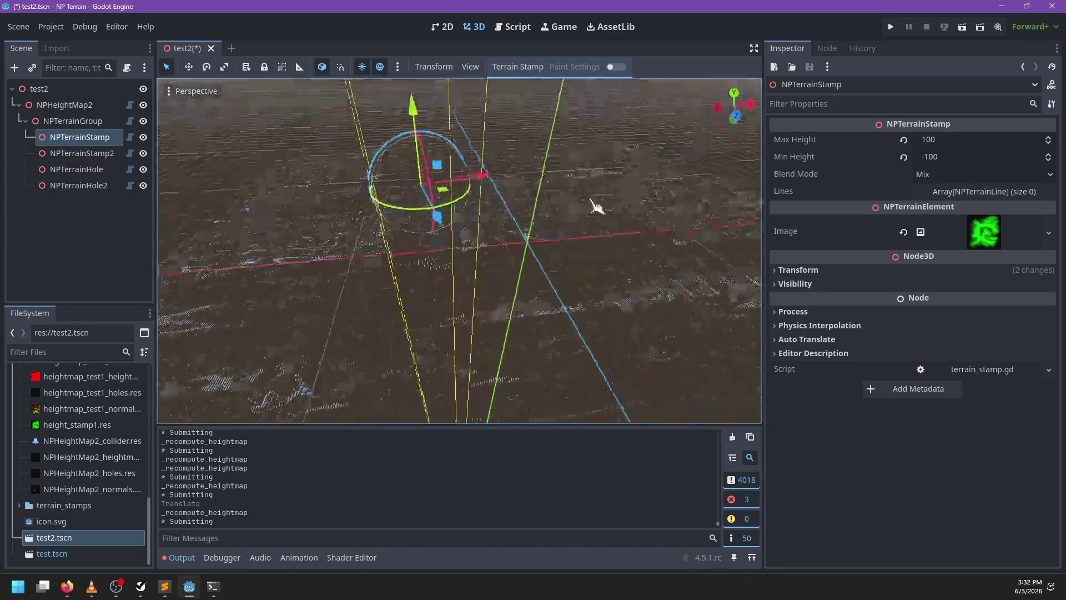
{"action": "left_click", "coordinate": [514, 27]}
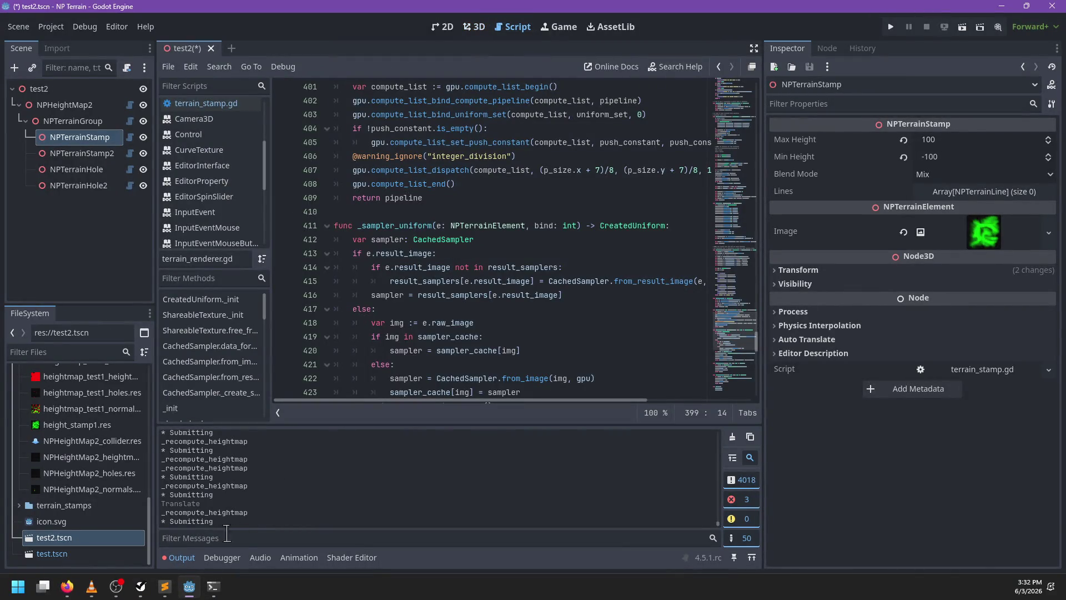
{"action": "left_click", "coordinate": [213, 586]}
Review the uncommitted git diff through the terrain_element.gd, terrain_stamp.gd and heightmap.gd changes
{"action": "type", "text": "git diff HEAD~1"}
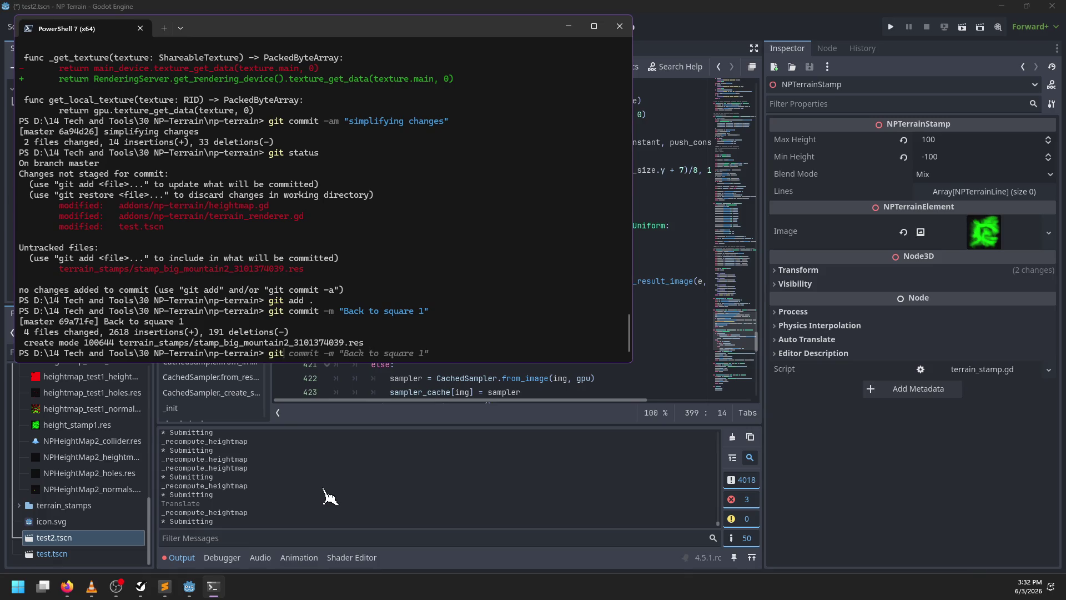
{"action": "key", "text": "Return"}
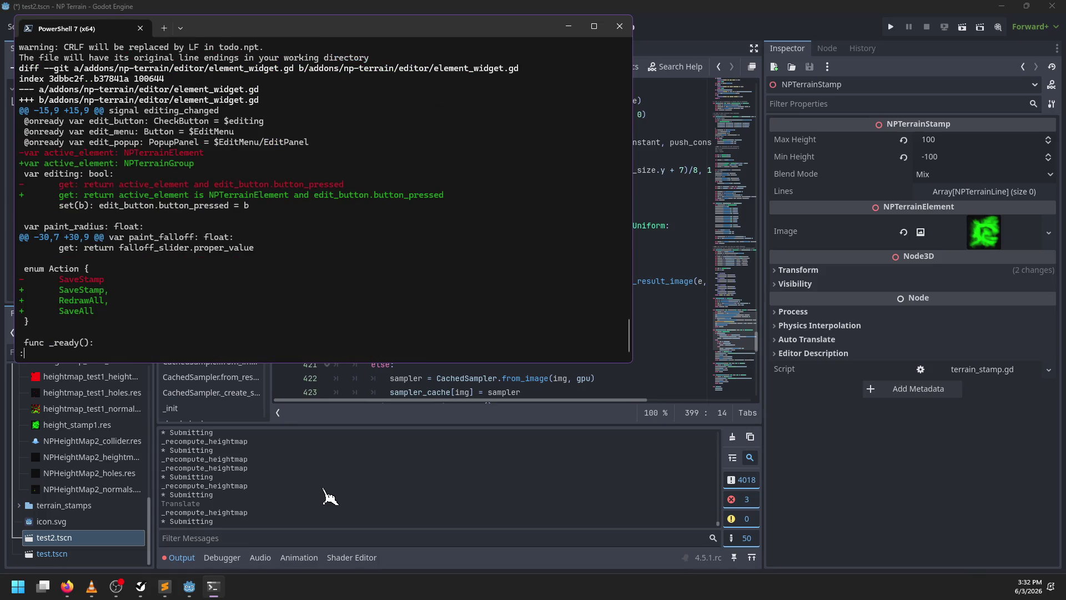
{"action": "type", "text": "qgit diff"}
{"action": "key", "text": "Return"}
{"action": "key", "text": "space"}
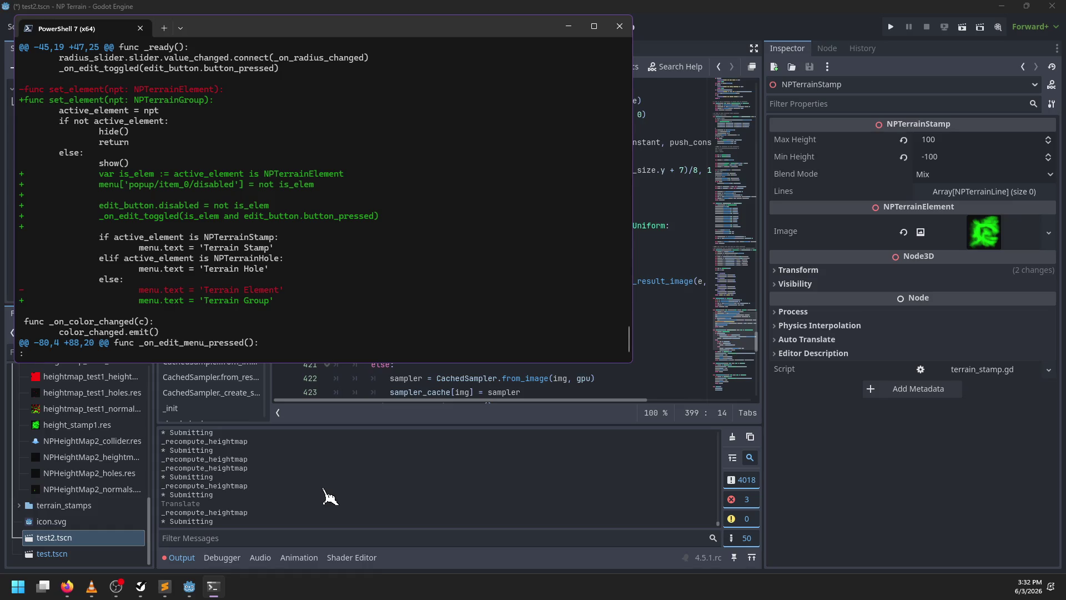
{"action": "key", "text": "space"}
{"action": "key", "text": "Up"}
{"action": "key", "text": "Down"}
{"action": "key", "text": "space"}
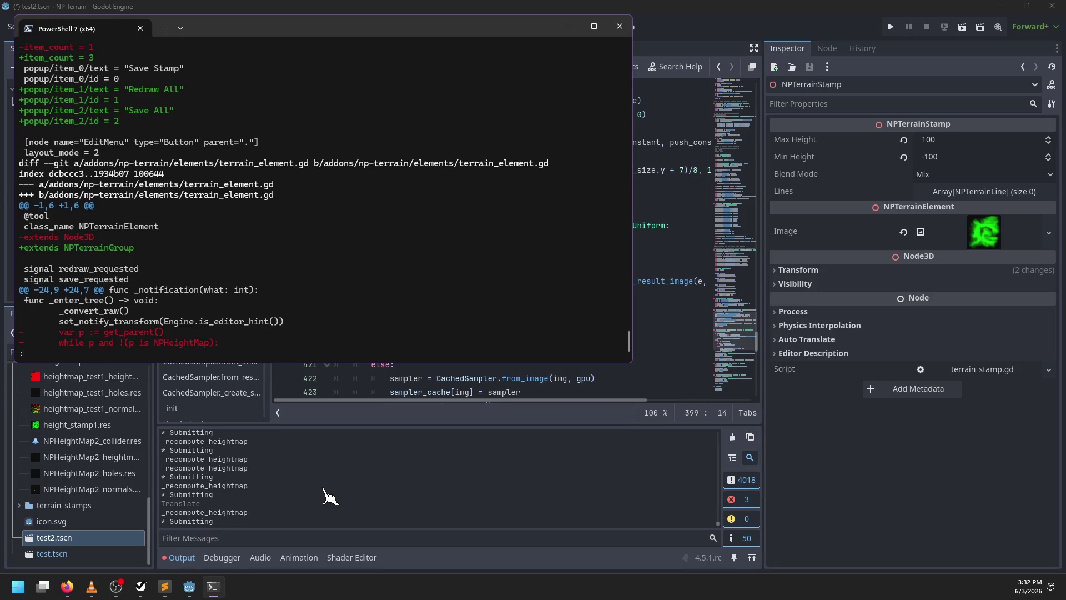
{"action": "key", "text": "space"}
{"action": "key", "text": "space"}
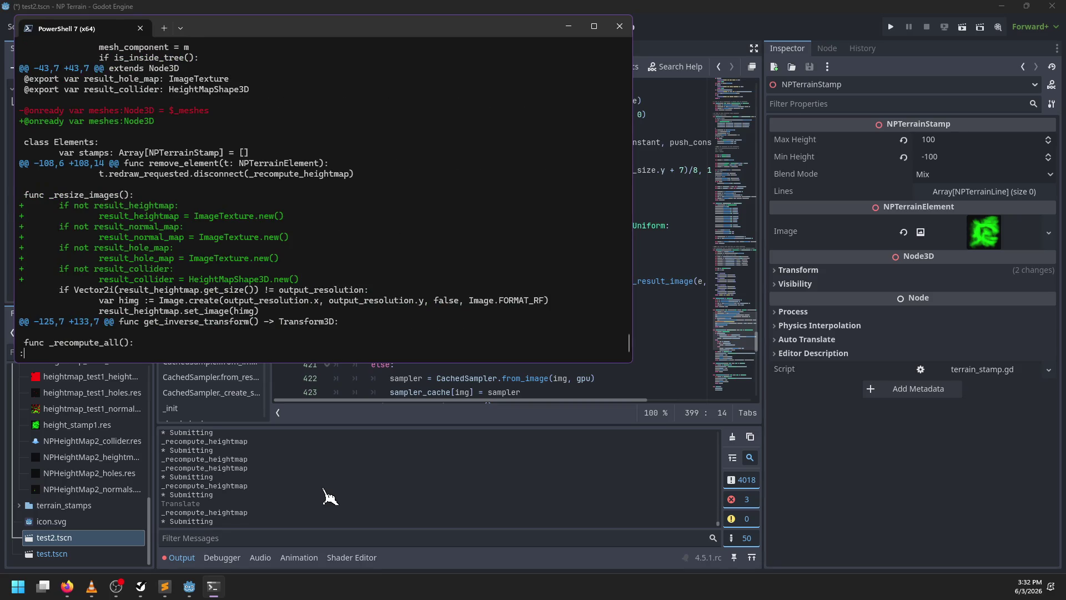
{"action": "key", "text": "space"}
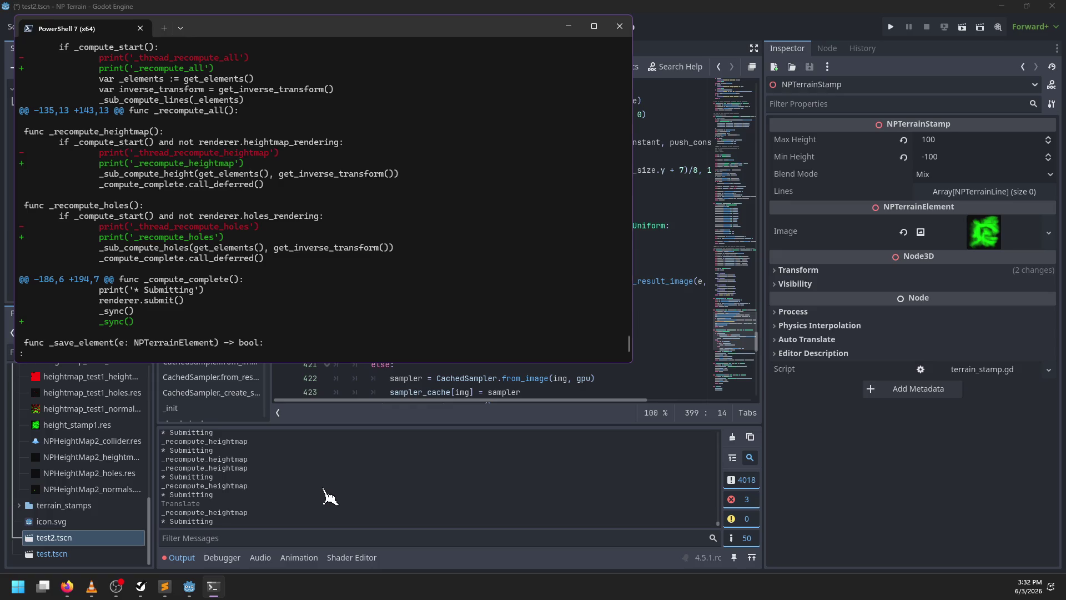
{"action": "key", "text": "space"}
{"action": "key", "text": "space"}
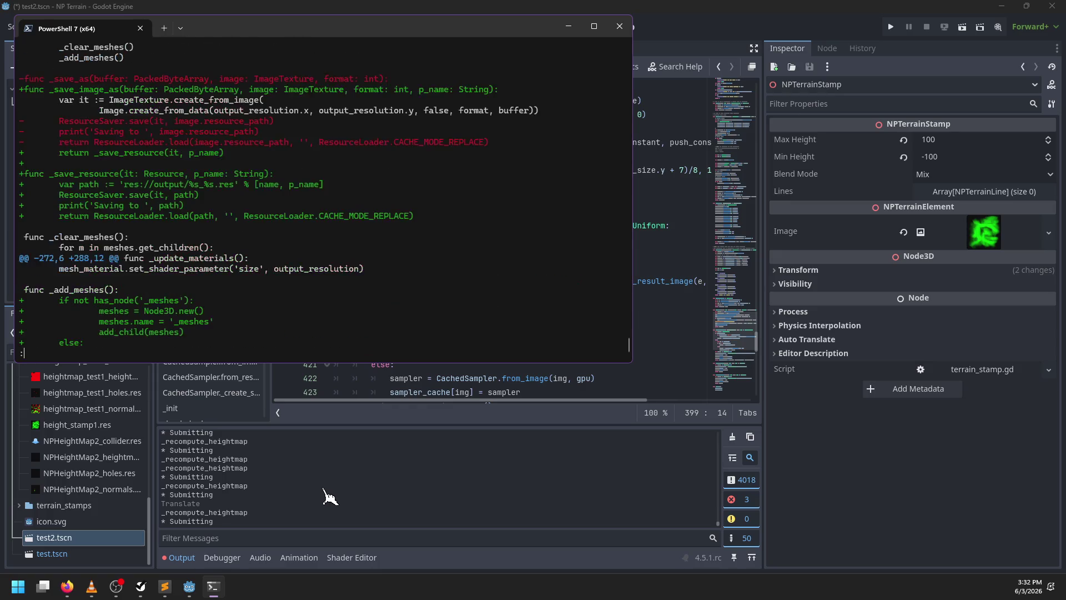
{"action": "key", "text": "space"}
{"action": "key", "text": "space"}
{"action": "key", "text": "space"}
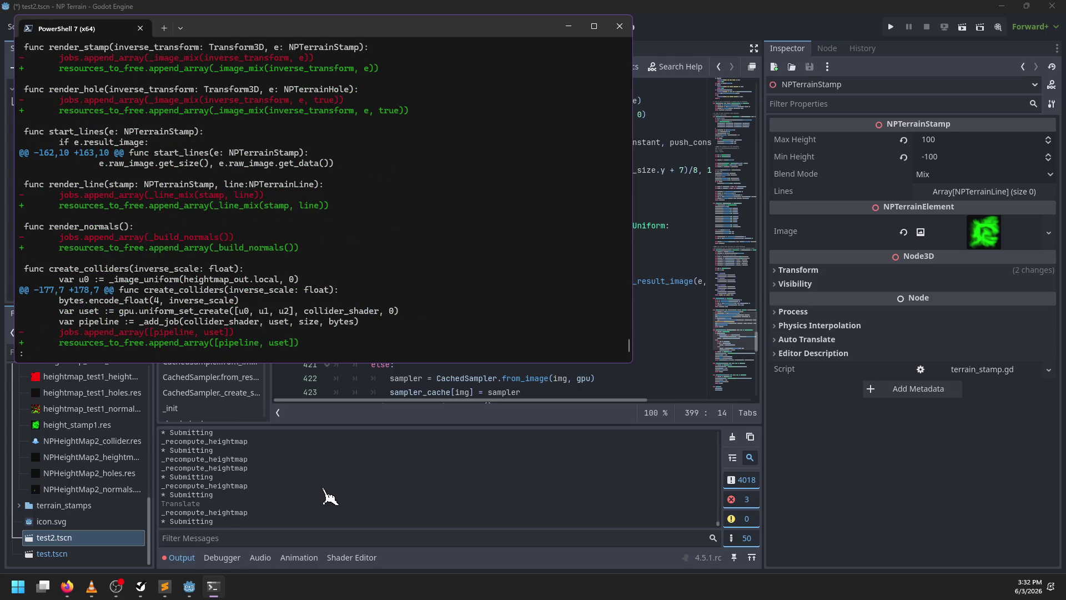
Continue through the renderer, scene-file and to-do list diffs to the end
{"action": "key", "text": "b"}
{"action": "key", "text": "space"}
{"action": "key", "text": "space"}
{"action": "key", "text": "b"}
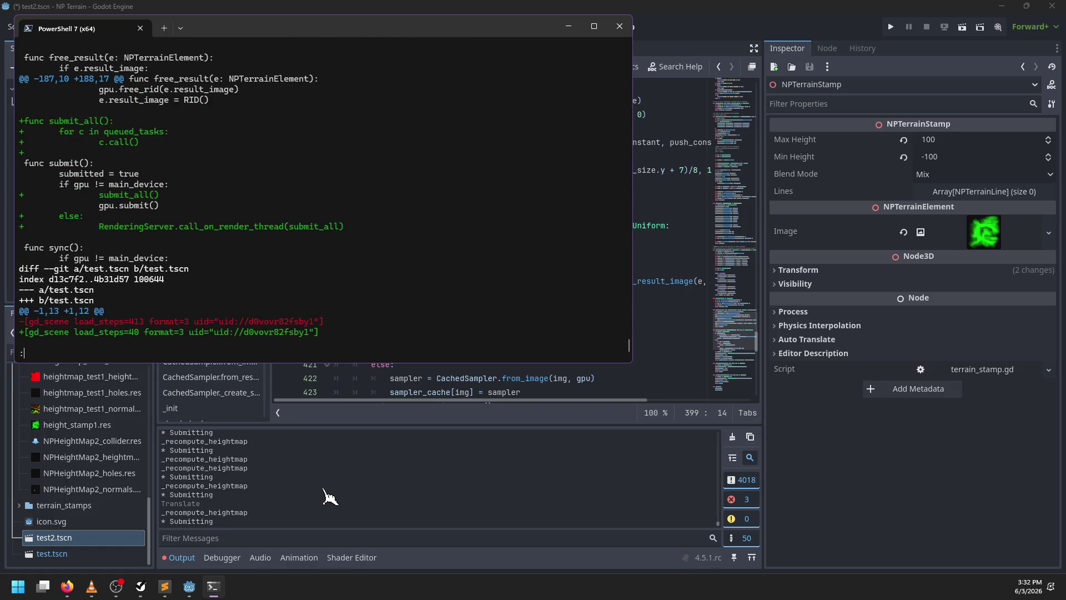
{"action": "key", "text": "space"}
{"action": "key", "text": "space"}
{"action": "key", "text": "Down"}
{"action": "key", "text": "Down"}
{"action": "key", "text": "Down"}
{"action": "key", "text": "Down"}
{"action": "key", "text": "Down"}
{"action": "key", "text": "Down"}
{"action": "key", "text": "Down"}
{"action": "key", "text": "Down"}
{"action": "key", "text": "Down"}
{"action": "key", "text": "Down"}
{"action": "key", "text": "Down"}
{"action": "key", "text": "Down"}
{"action": "key", "text": "Down"}
{"action": "key", "text": "Down"}
{"action": "key", "text": "Down"}
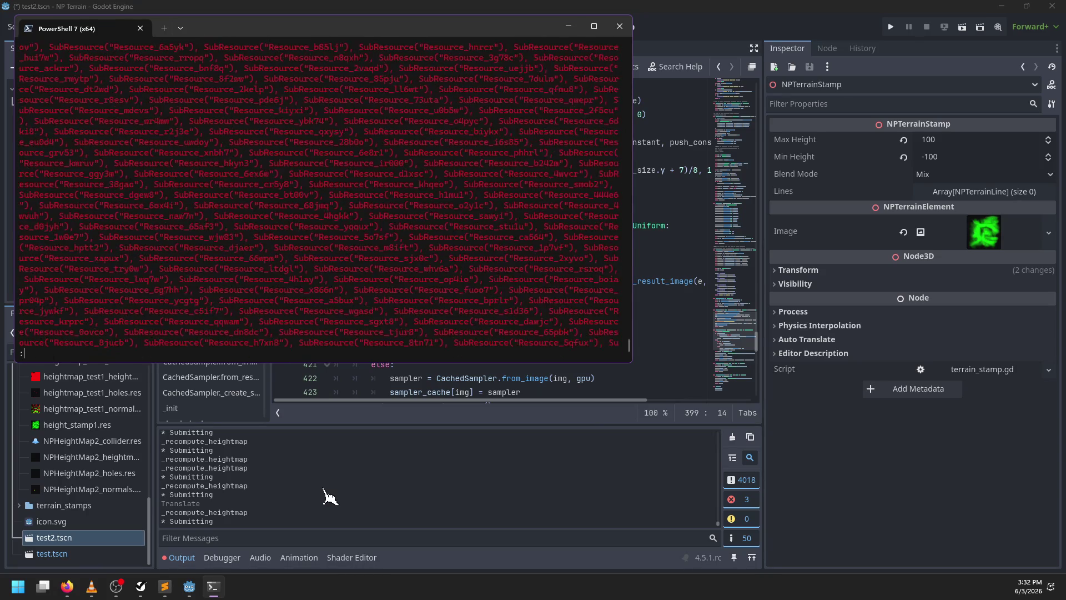
{"action": "key", "text": "Down"}
{"action": "key", "text": "Down"}
{"action": "key", "text": "Down"}
{"action": "key", "text": "Up"}
{"action": "key", "text": "space"}
{"action": "key", "text": "space"}
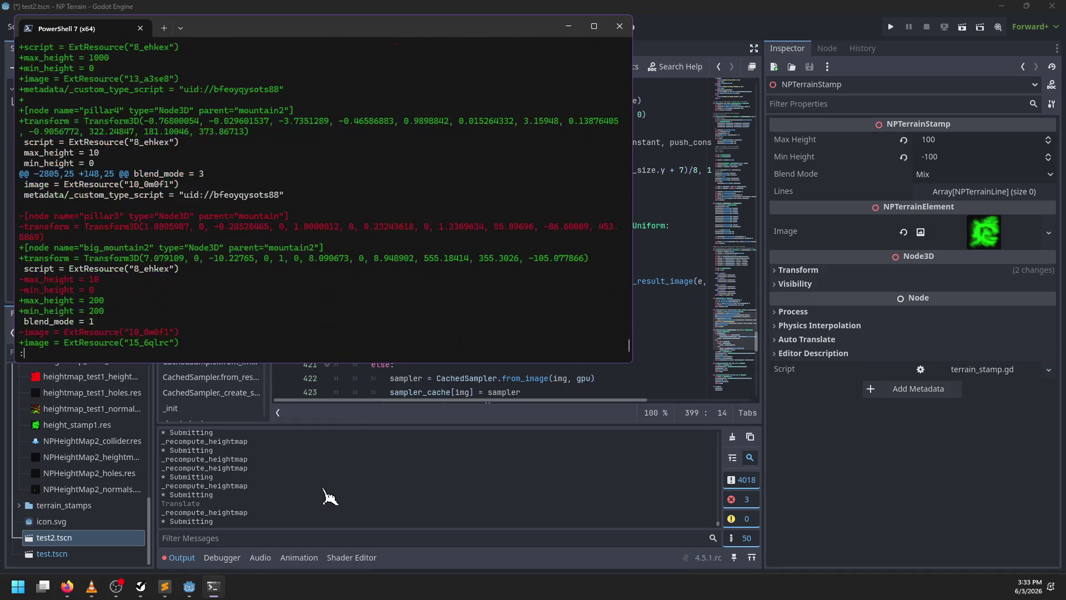
{"action": "key", "text": "alt+Tab"}
{"action": "key", "text": "alt+Tab"}
{"action": "key", "text": "space"}
{"action": "key", "text": "space"}
{"action": "key", "text": "space"}
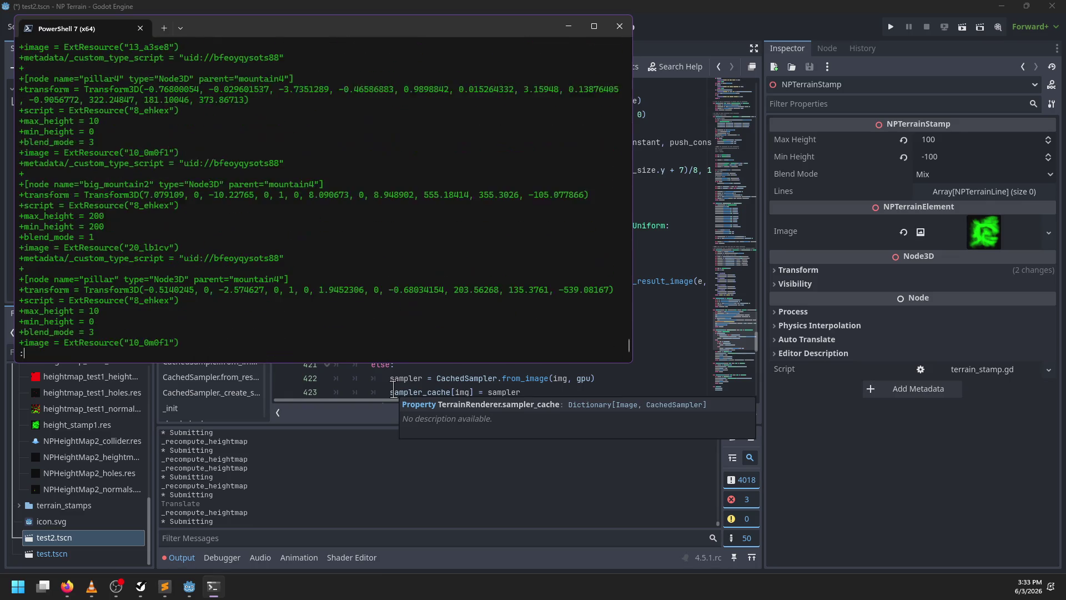
{"action": "key", "text": "space"}
{"action": "key", "text": "space"}
{"action": "key", "text": "space"}
{"action": "key", "text": "1"}
Stage all changes with git add and commit them as "Preparing to thread this properly"
{"action": "type", "text": "qgit add ."}
{"action": "key", "text": "Return"}
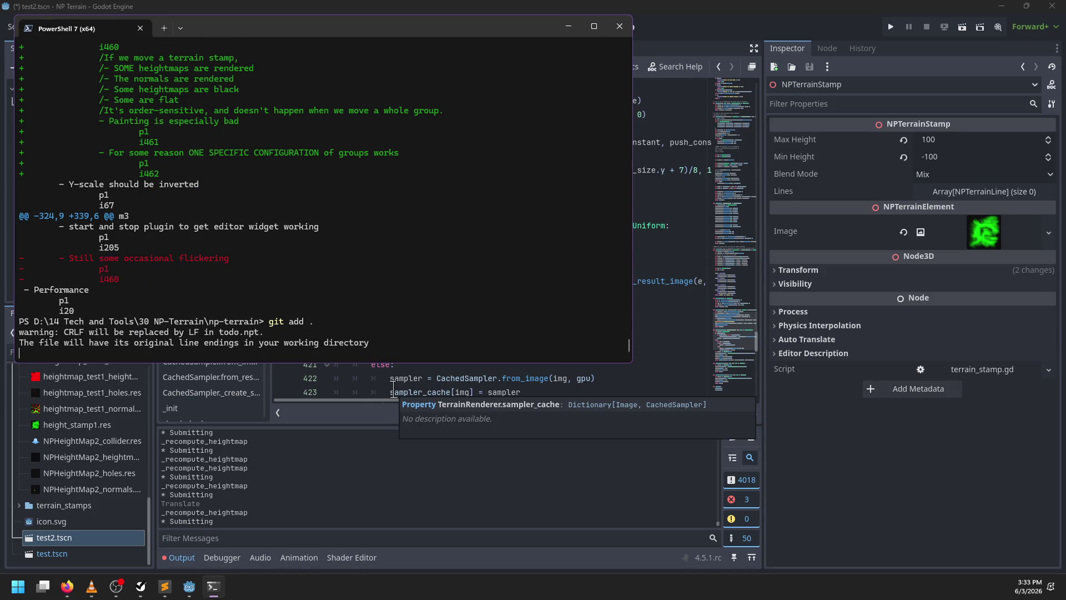
{"action": "type", "text": "g"}
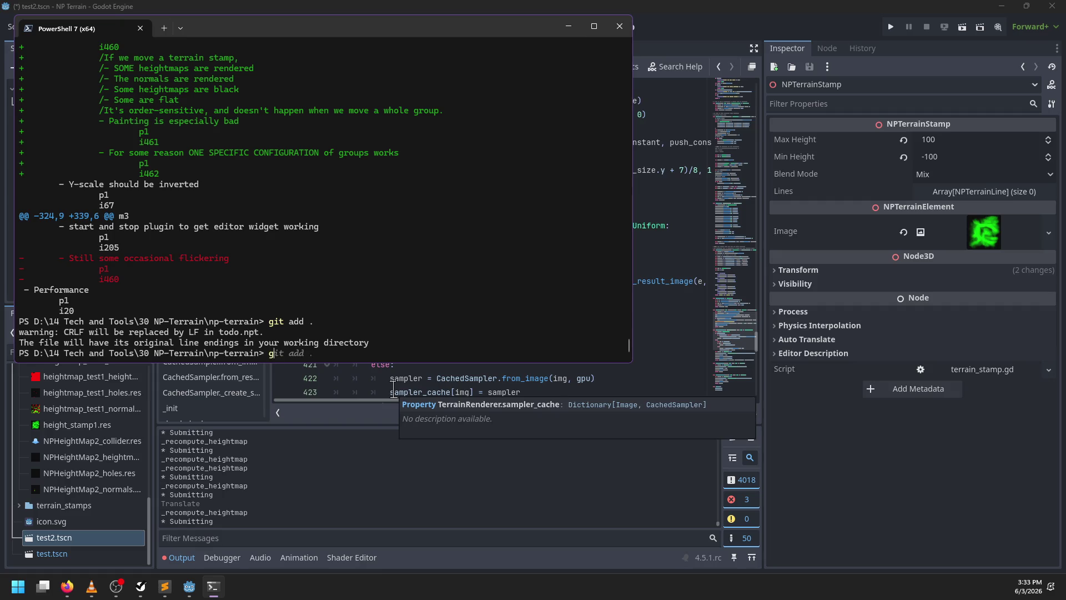
{"action": "type", "text": "it commit -m {"}
{"action": "key", "text": "BackSpace"}
{"action": "type", "text": "\"Preparing "}
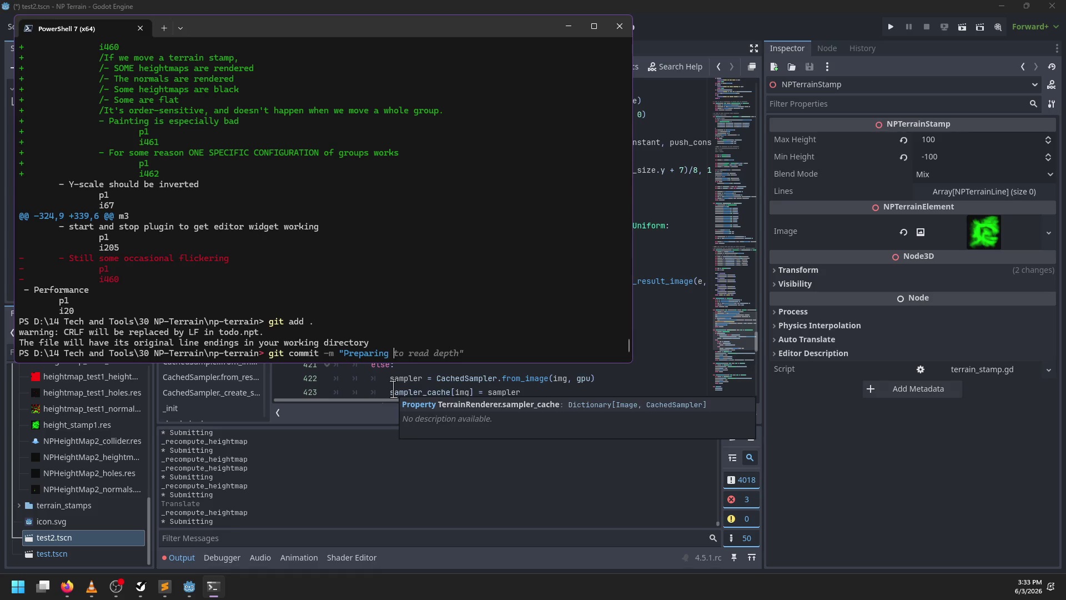
{"action": "type", "text": "to thread this properly\""}
{"action": "key", "text": "Return"}
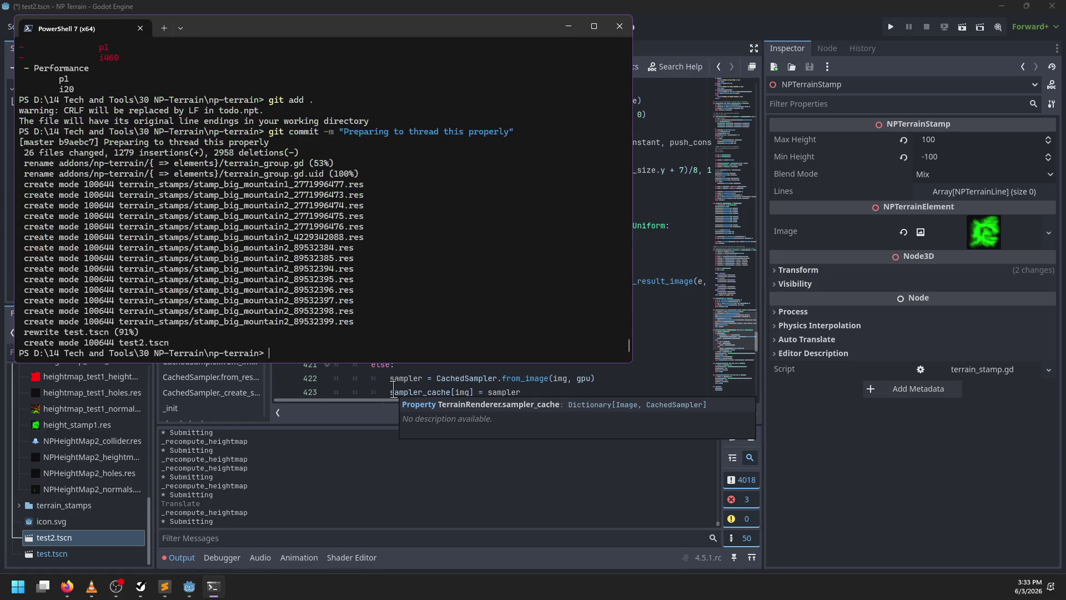
In Godot, search terrain_renderer.gd for every gpu. call
{"action": "left_click", "coordinate": [371, 488]}
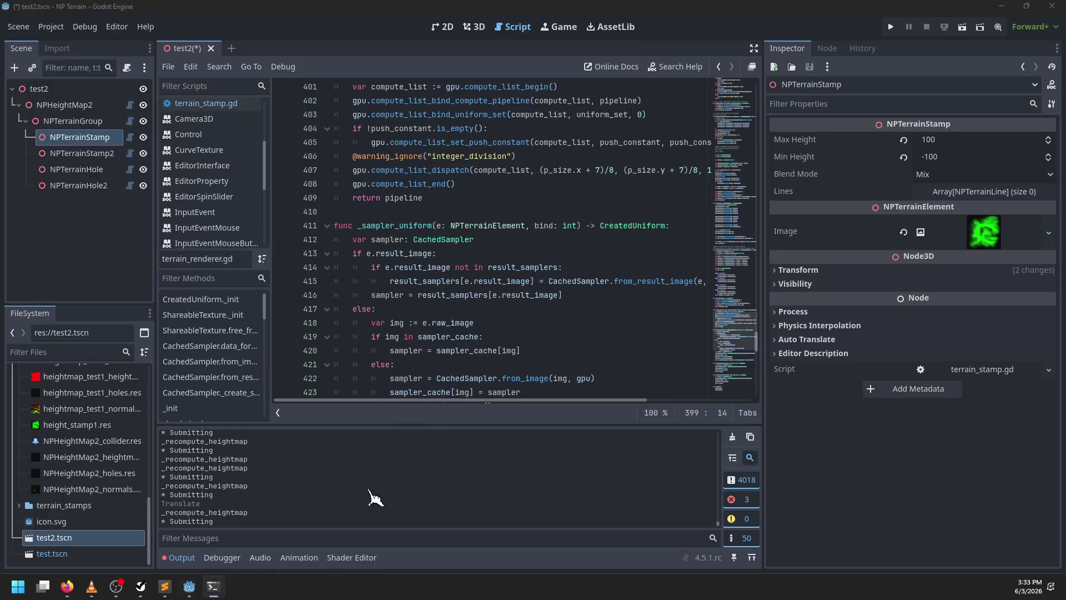
{"action": "scroll", "coordinate": [493, 203], "scroll_direction": "up", "scroll_amount": 2}
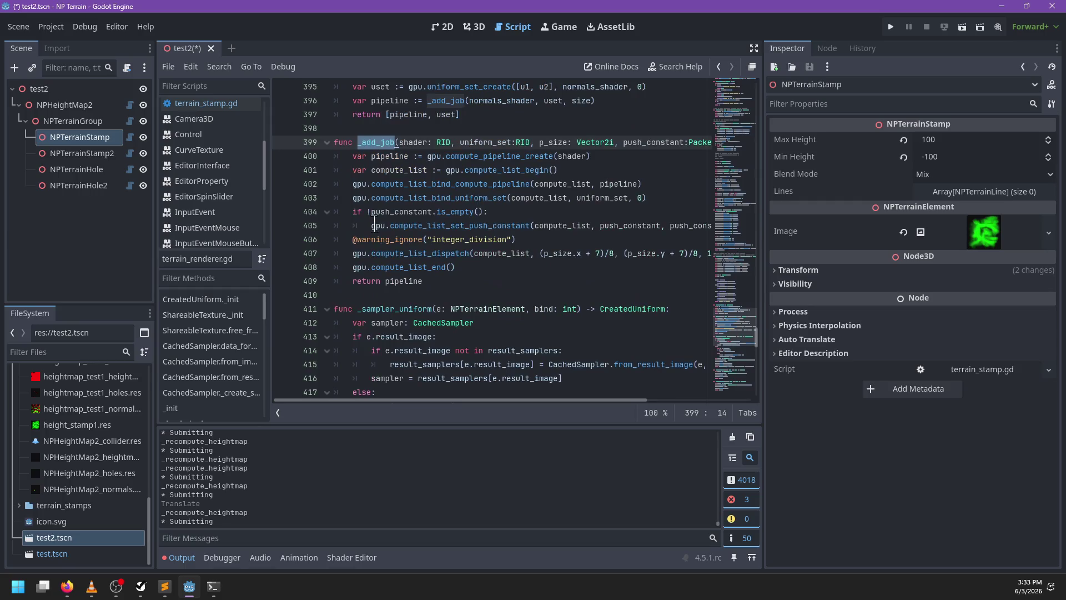
{"action": "double_click", "coordinate": [360, 184]}
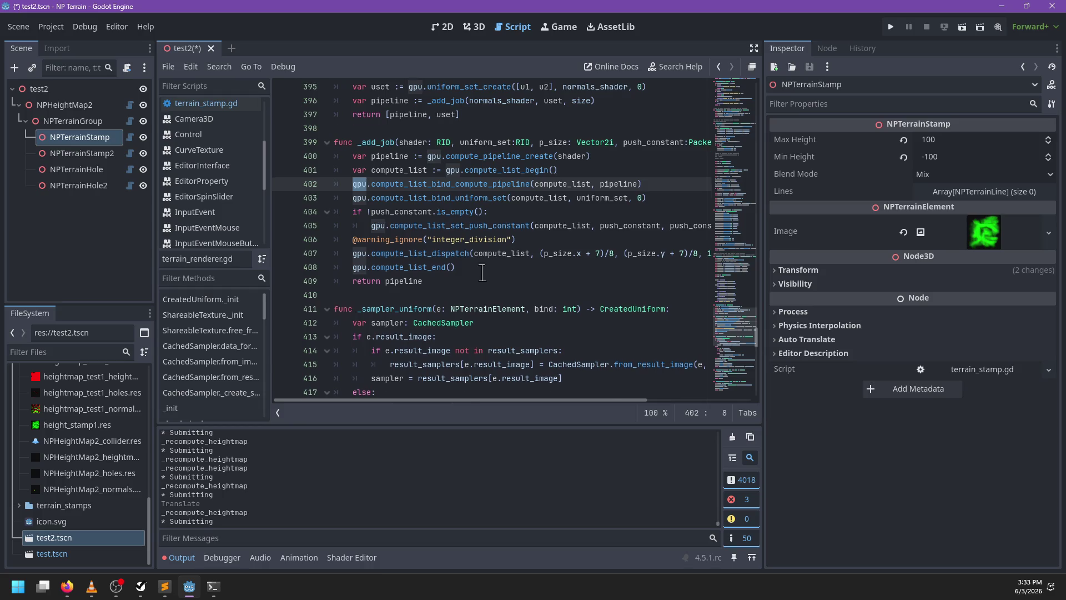
{"action": "scroll", "coordinate": [489, 278], "scroll_direction": "up", "scroll_amount": 4}
{"action": "key", "text": "ctrl+f"}
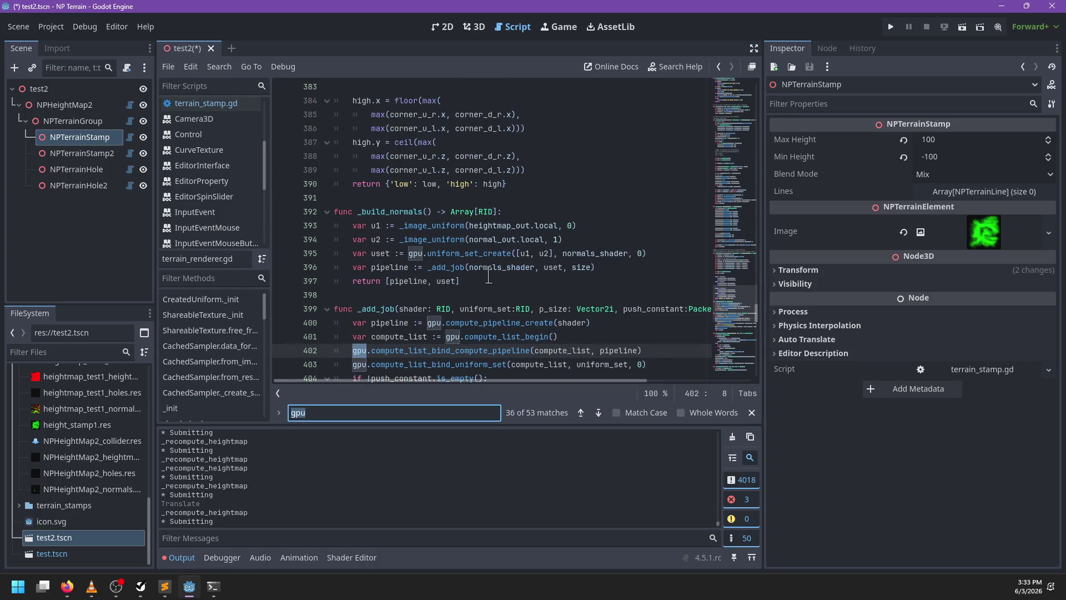
{"action": "type", "text": "go"}
{"action": "key", "text": "BackSpace"}
{"action": "key", "text": "BackSpace"}
{"action": "type", "text": "pu."}
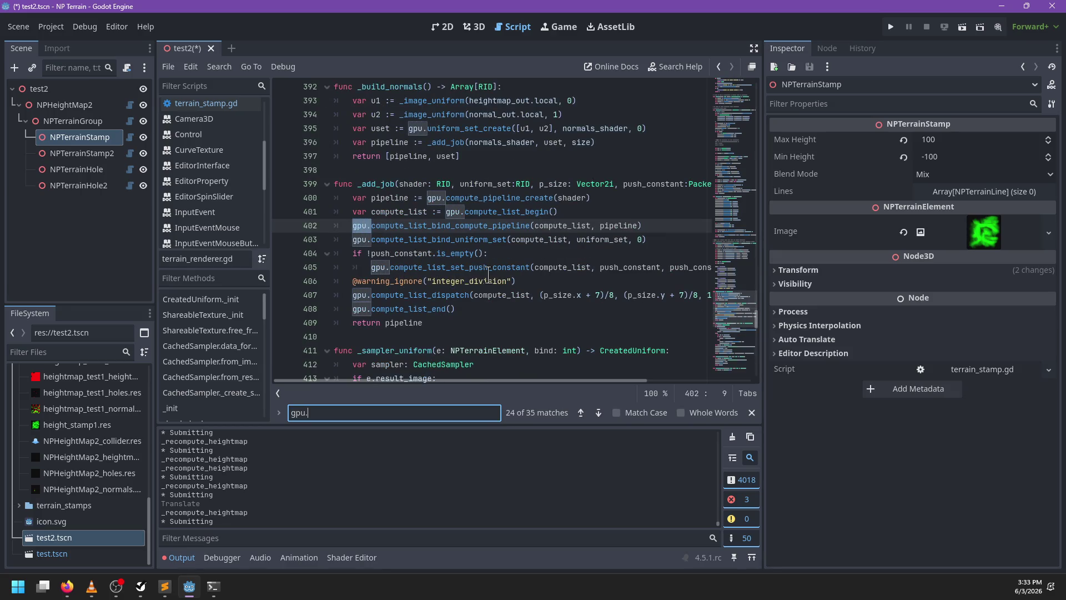
{"action": "key", "text": "Return"}
{"action": "key", "text": "Return"}
{"action": "key", "text": "Return"}
{"action": "key", "text": "Return"}
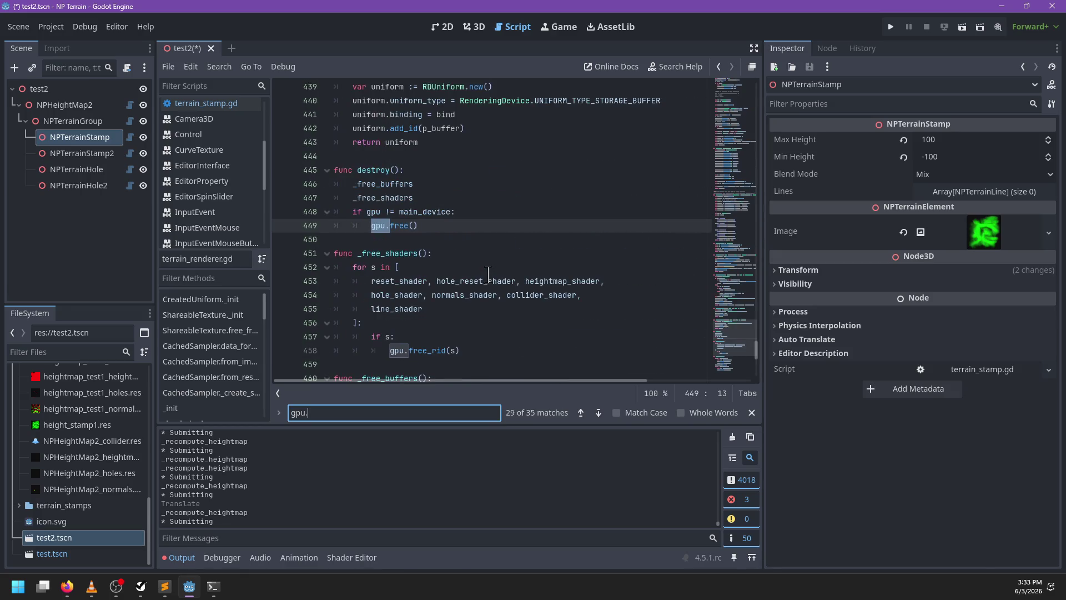
{"action": "key", "text": "Return"}
{"action": "key", "text": "Return"}
{"action": "key", "text": "Return"}
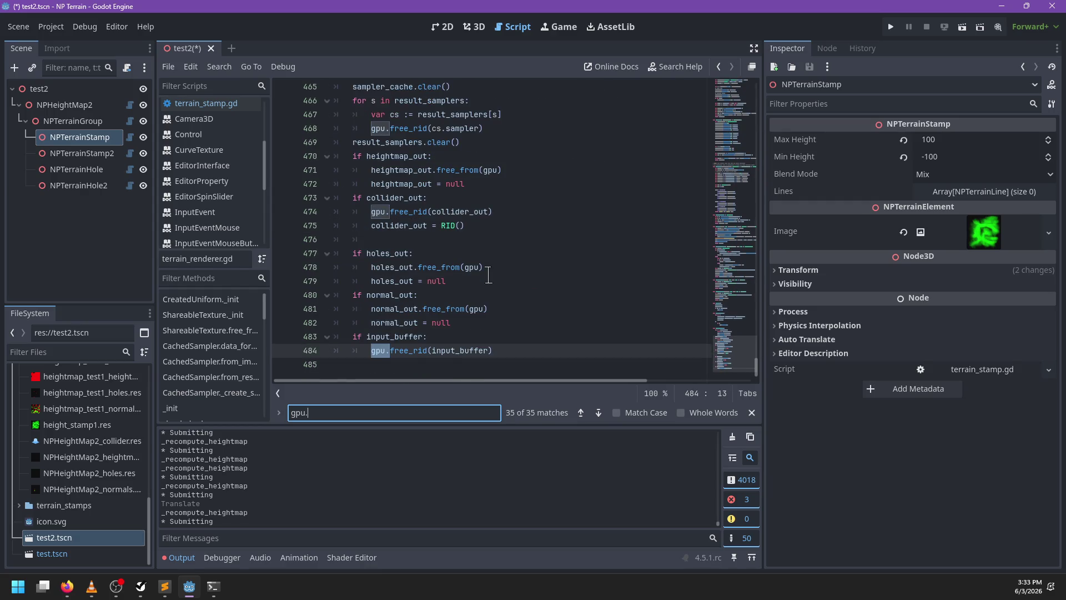
{"action": "key", "text": "Return"}
{"action": "key", "text": "Escape"}
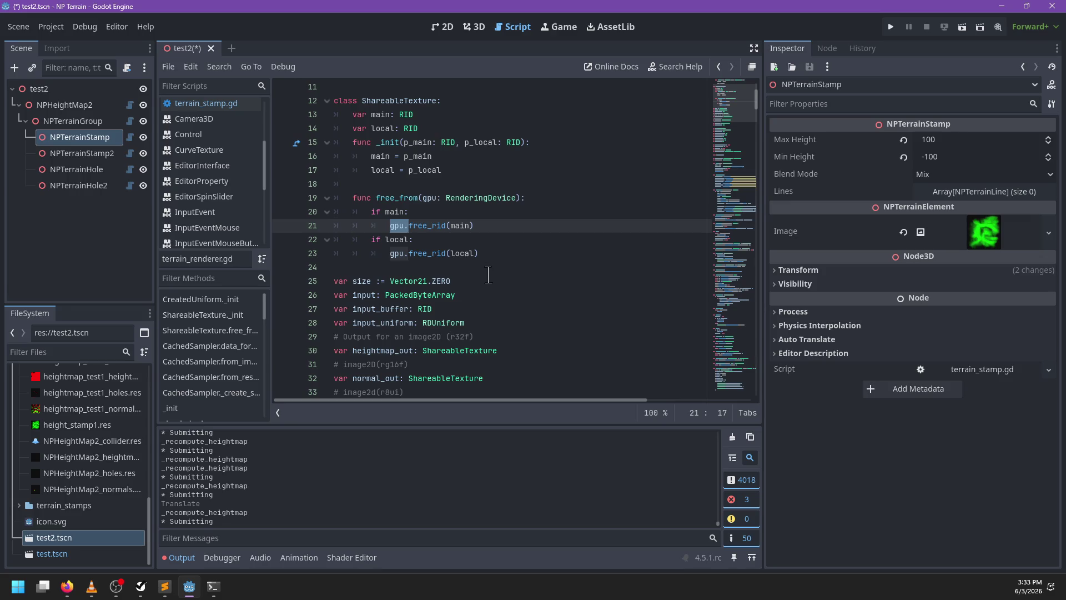
Find all uses of free_from, ending at the call on line 471
{"action": "double_click", "coordinate": [394, 199]}
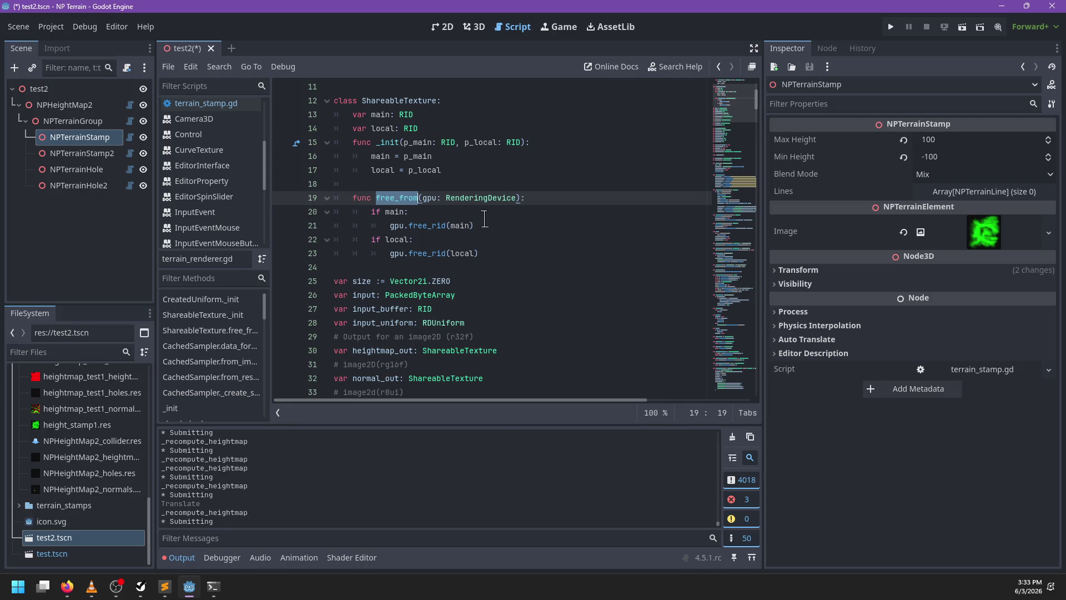
{"action": "key", "text": "ctrl+f"}
{"action": "key", "text": "Return"}
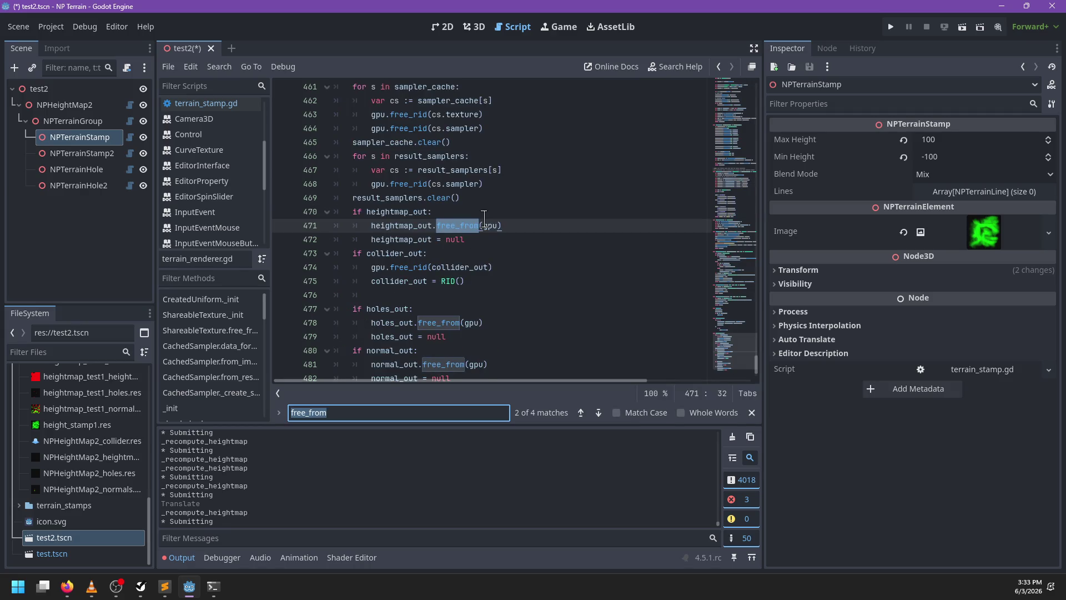
{"action": "scroll", "coordinate": [547, 200], "scroll_direction": "up", "scroll_amount": 2}
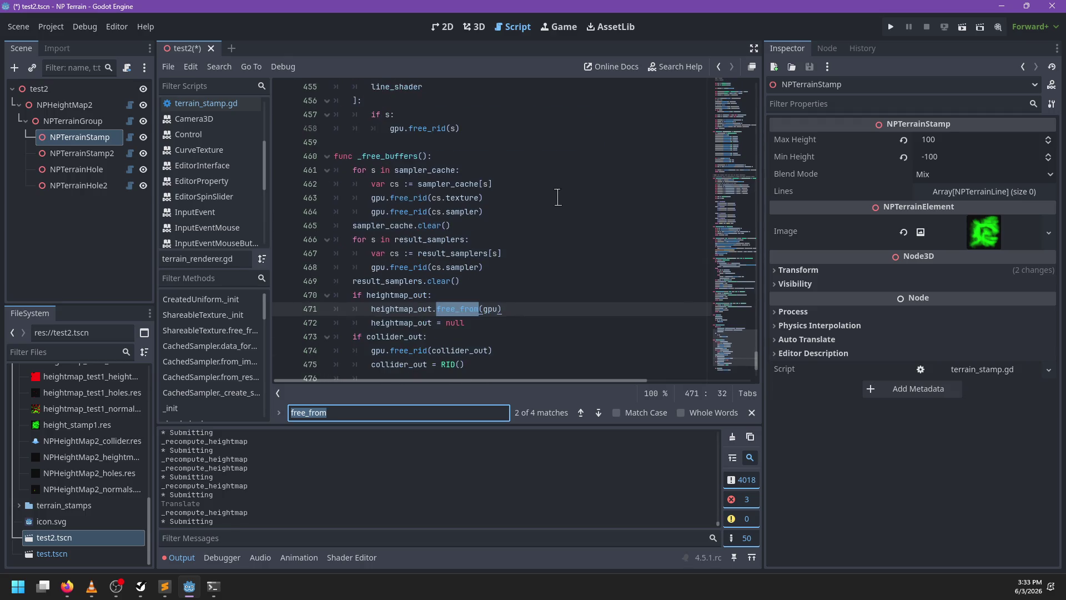
{"action": "key", "text": "Return"}
{"action": "key", "text": "Return"}
{"action": "key", "text": "Return"}
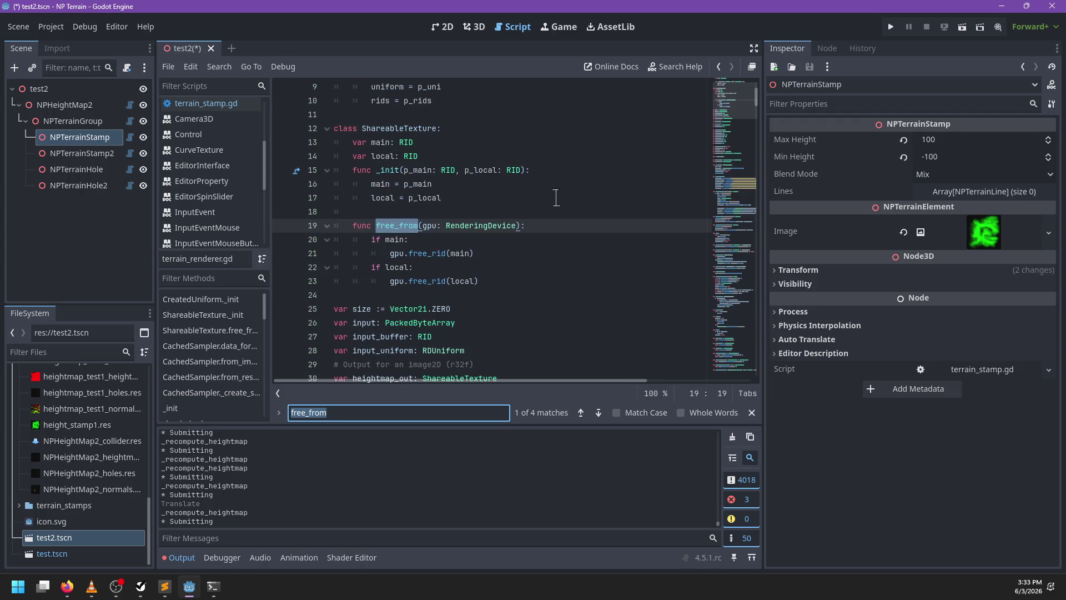
{"action": "key", "text": "Return"}
{"action": "key", "text": "Escape"}
Save the test2 scene
{"action": "scroll", "coordinate": [556, 198], "scroll_direction": "up", "scroll_amount": 4}
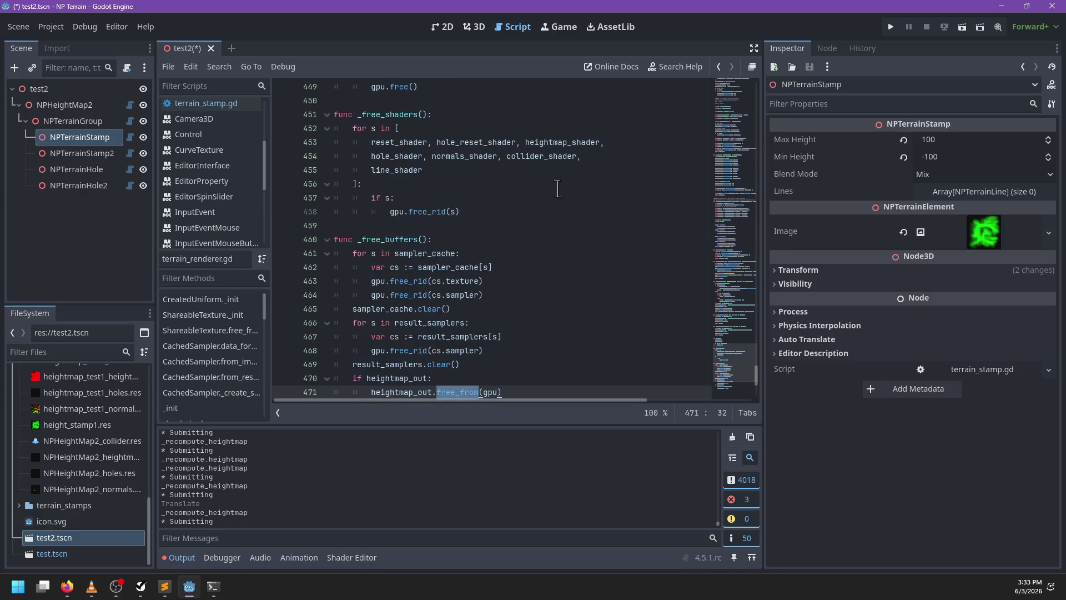
{"action": "key", "text": "ctrl+s"}
{"action": "scroll", "coordinate": [230, 194], "scroll_direction": "up", "scroll_amount": 3}
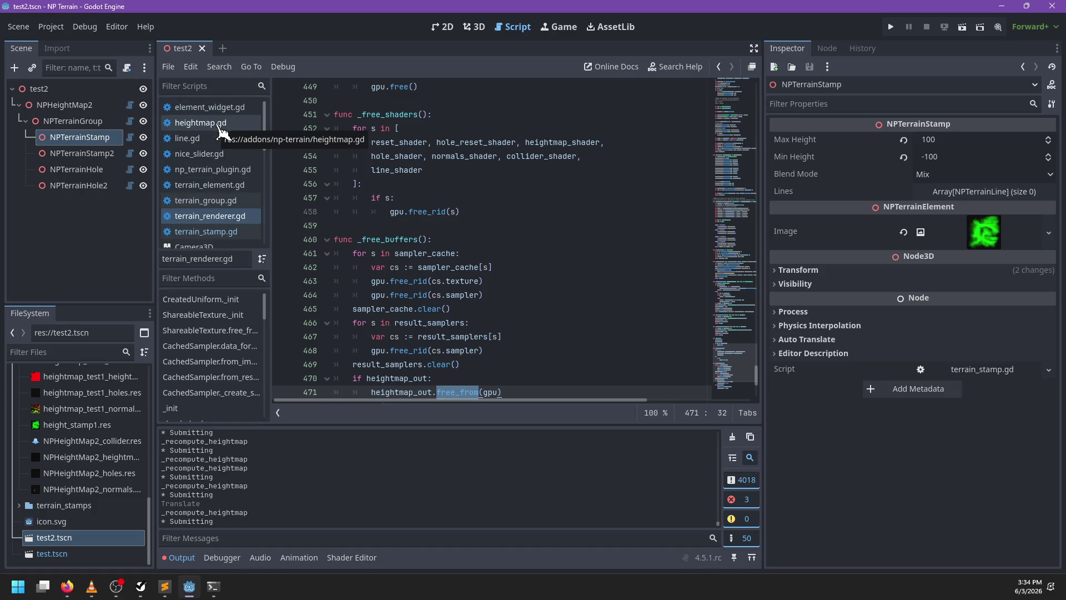
Open heightmap.gd and search it for sub_compute
{"action": "mouse_move", "coordinate": [466, 266]}
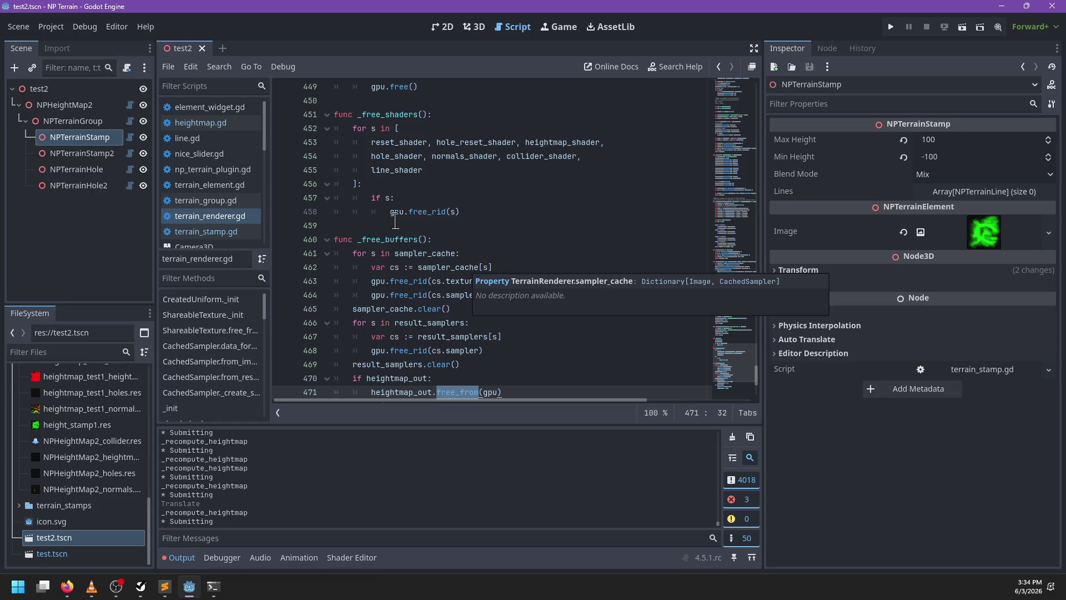
{"action": "left_click", "coordinate": [200, 123]}
{"action": "left_click", "coordinate": [532, 286]}
{"action": "key", "text": "ctrl+f"}
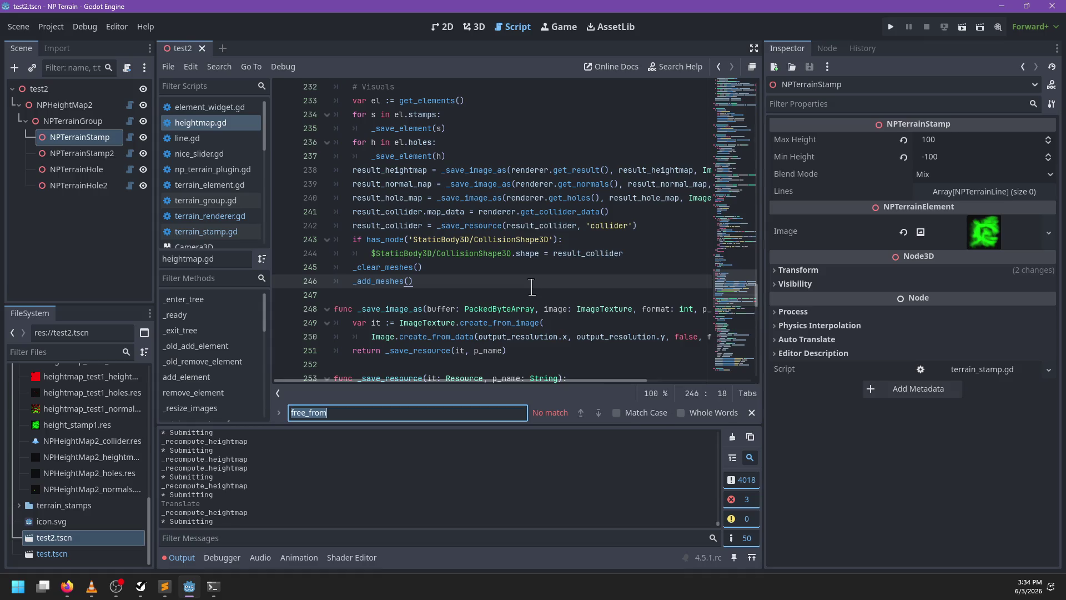
{"action": "scroll", "coordinate": [528, 285], "scroll_direction": "down", "scroll_amount": 4}
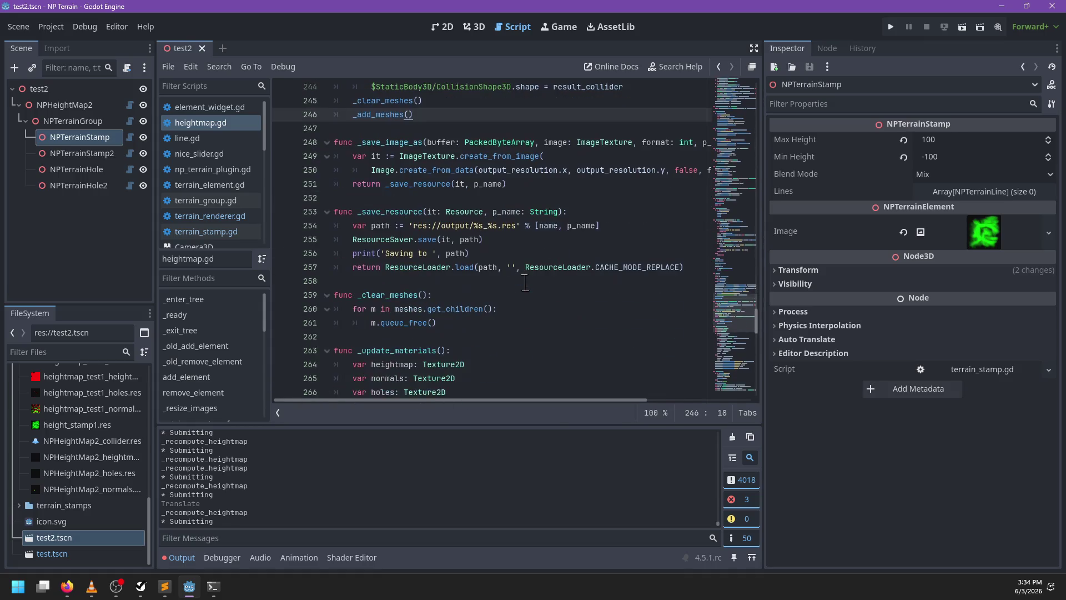
{"action": "type", "text": "sub_compute"}
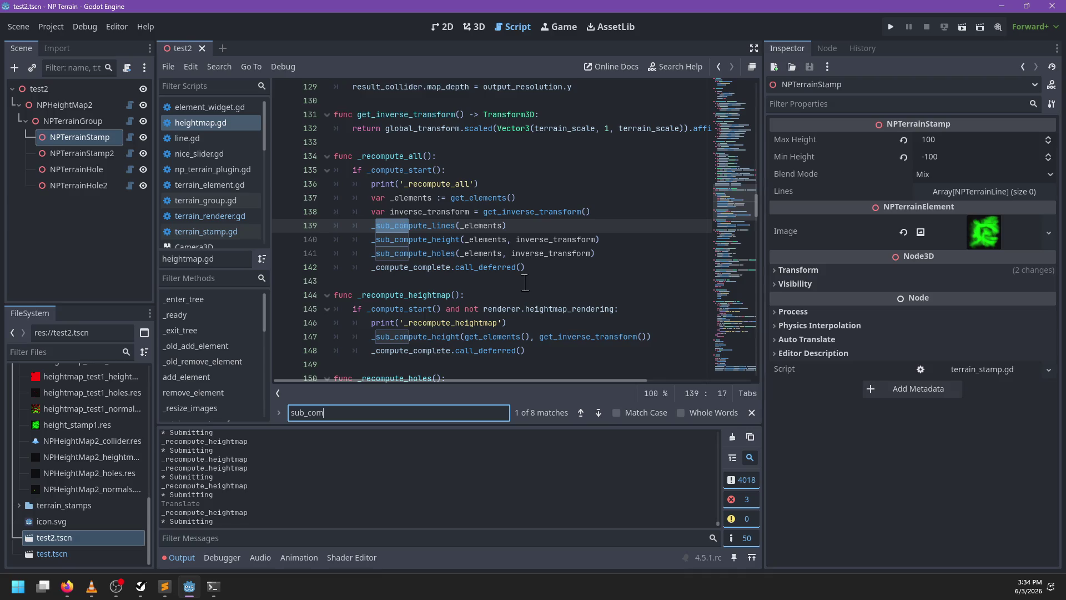
{"action": "key", "text": "Escape"}
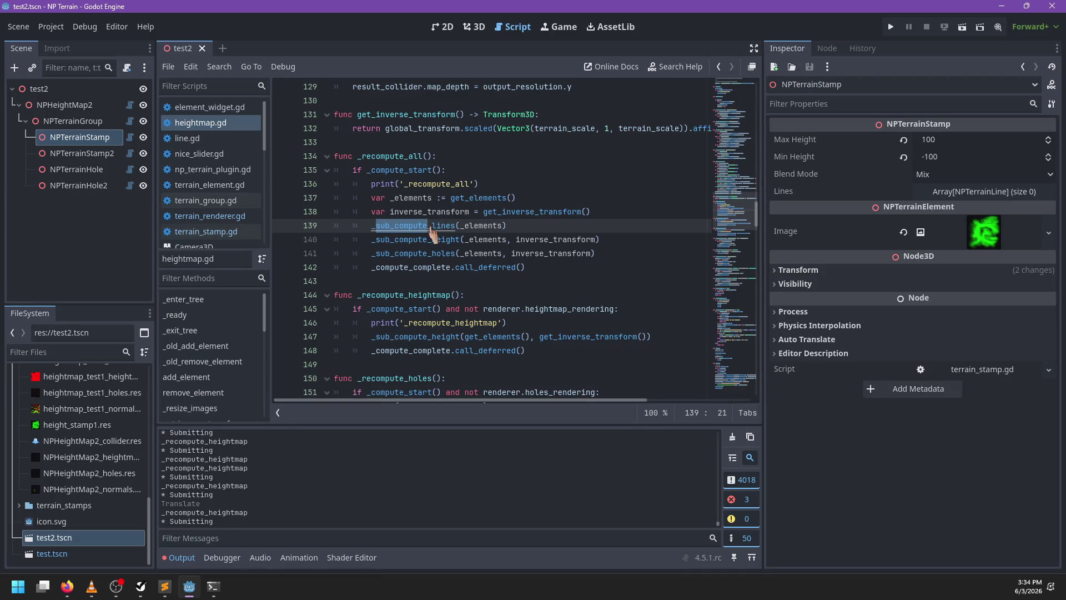
Jump to the _sub_compute_lines definition, then on to _render_lines
{"action": "left_click", "coordinate": [432, 227], "text": "ctrl"}
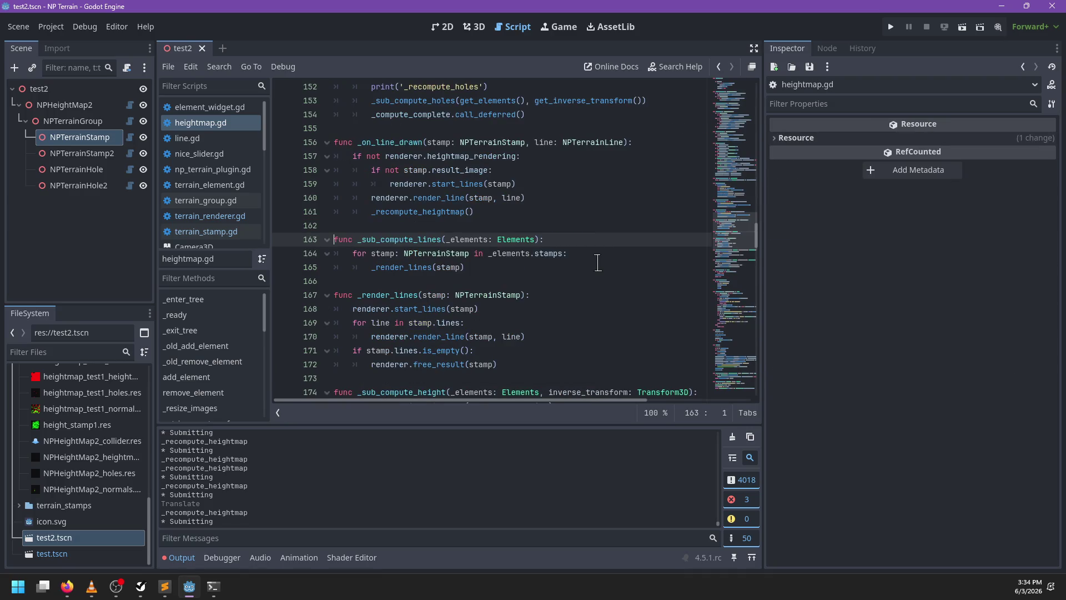
{"action": "left_click", "coordinate": [414, 267], "text": "ctrl"}
{"action": "left_click", "coordinate": [553, 239]}
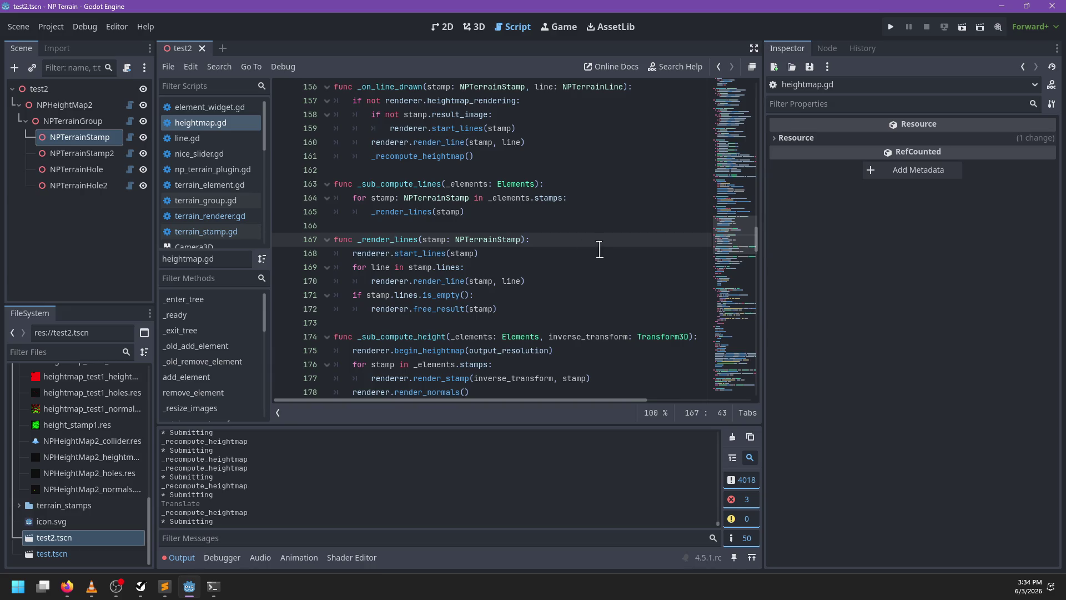
Make start_lines append _start_lines.bind(e) to queued_tasks
{"action": "left_click", "coordinate": [420, 254], "text": "ctrl"}
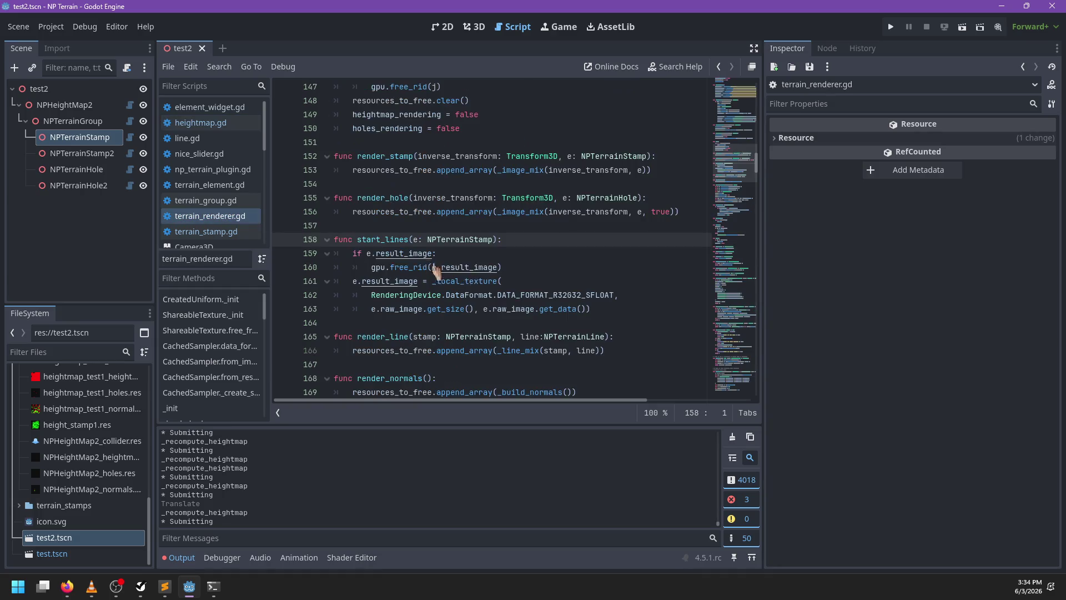
{"action": "left_click", "coordinate": [520, 239]}
{"action": "key", "text": "Return"}
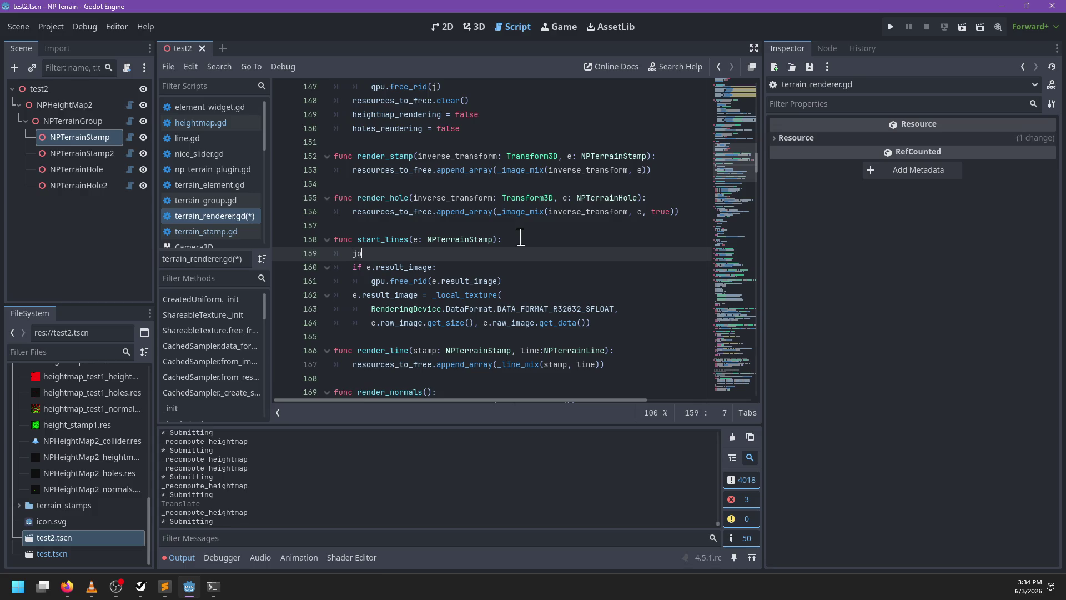
{"action": "type", "text": "bs"}
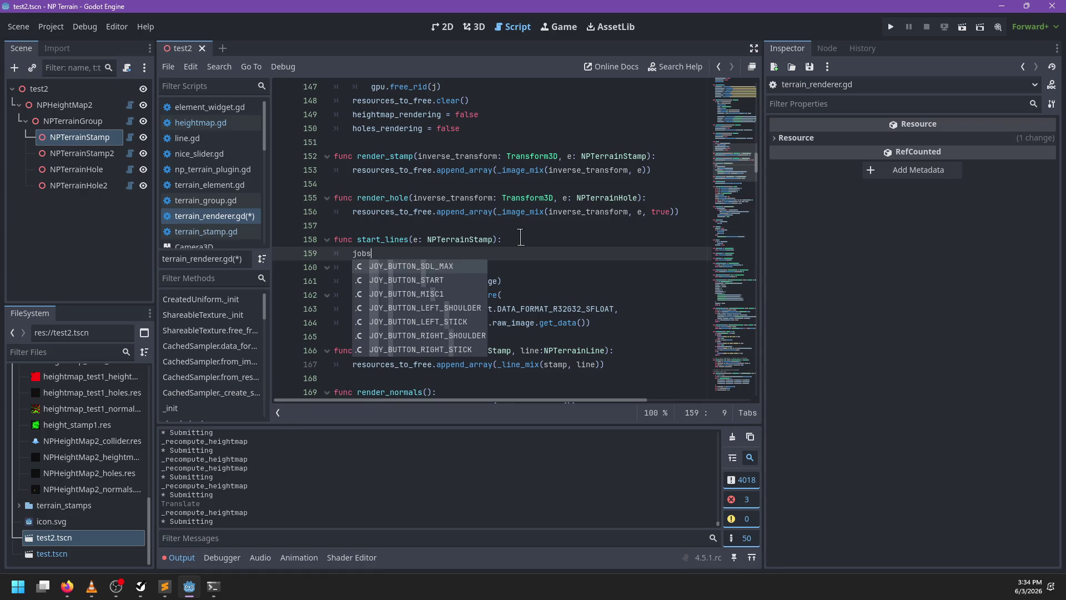
{"action": "key", "text": "BackSpace"}
{"action": "key", "text": "BackSpace"}
{"action": "key", "text": "BackSpace"}
{"action": "type", "text": "ta"}
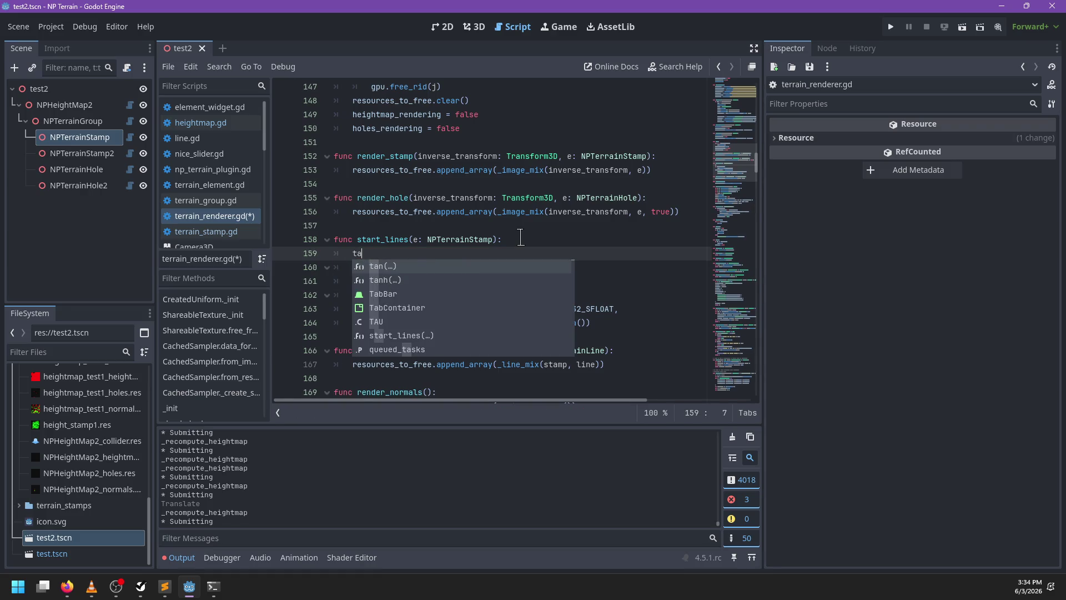
{"action": "key", "text": "BackSpace"}
{"action": "key", "text": "BackSpace"}
{"action": "type", "text": "_"}
{"action": "key", "text": "BackSpace"}
{"action": "type", "text": "qu"}
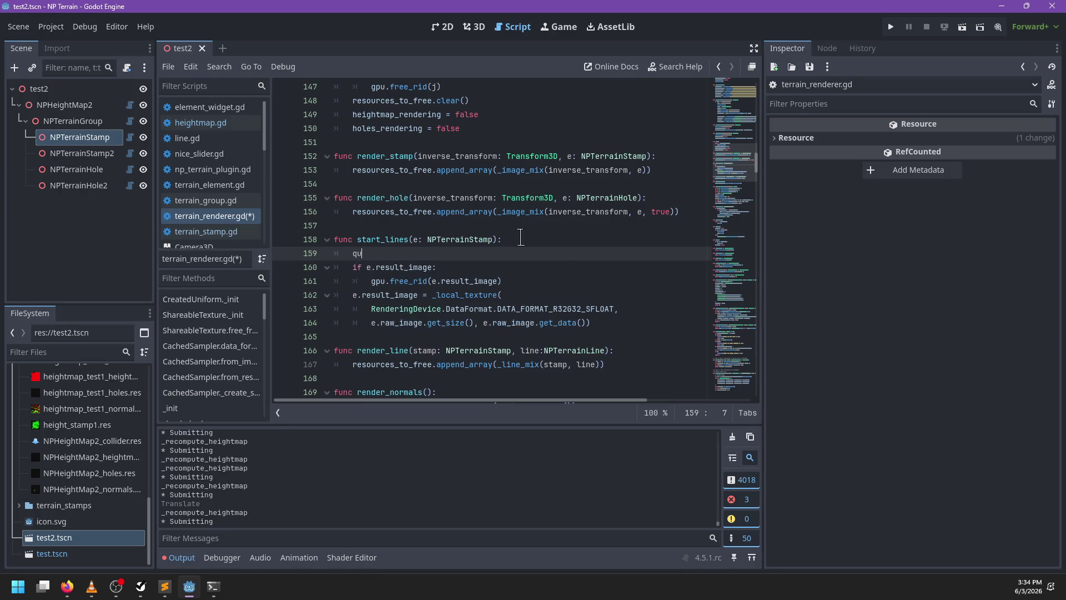
{"action": "type", "text": "eued_tasks.append(_"}
{"action": "type", "text": "start"}
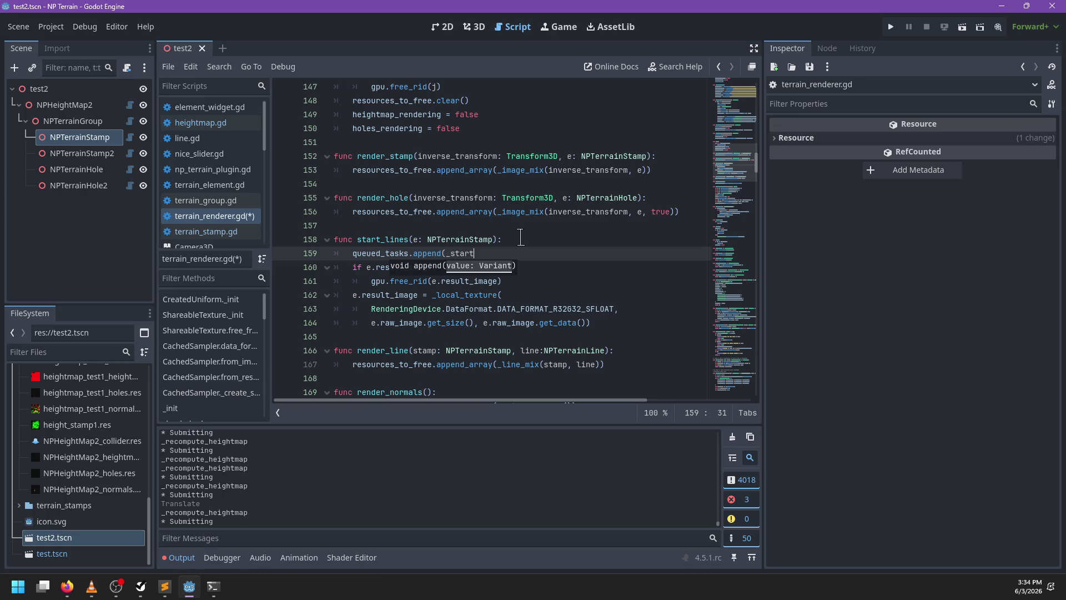
{"action": "type", "text": "_lines.bind(e"}
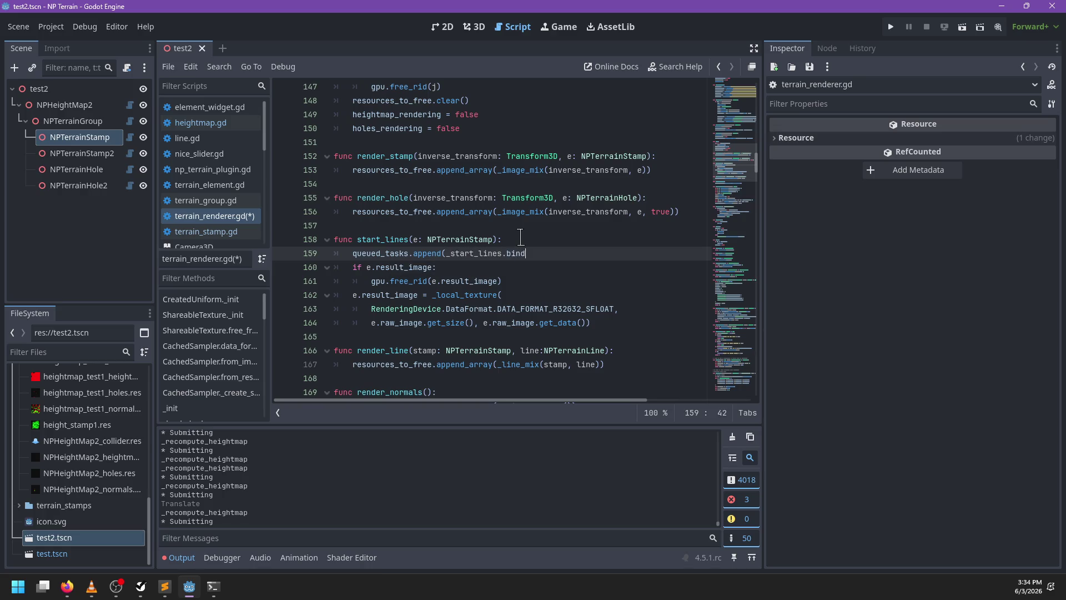
Declare func _start_lines(e: NPTerrainStamp) above the original body and save the script
{"action": "key", "text": "Return"}
{"action": "key", "text": "Return"}
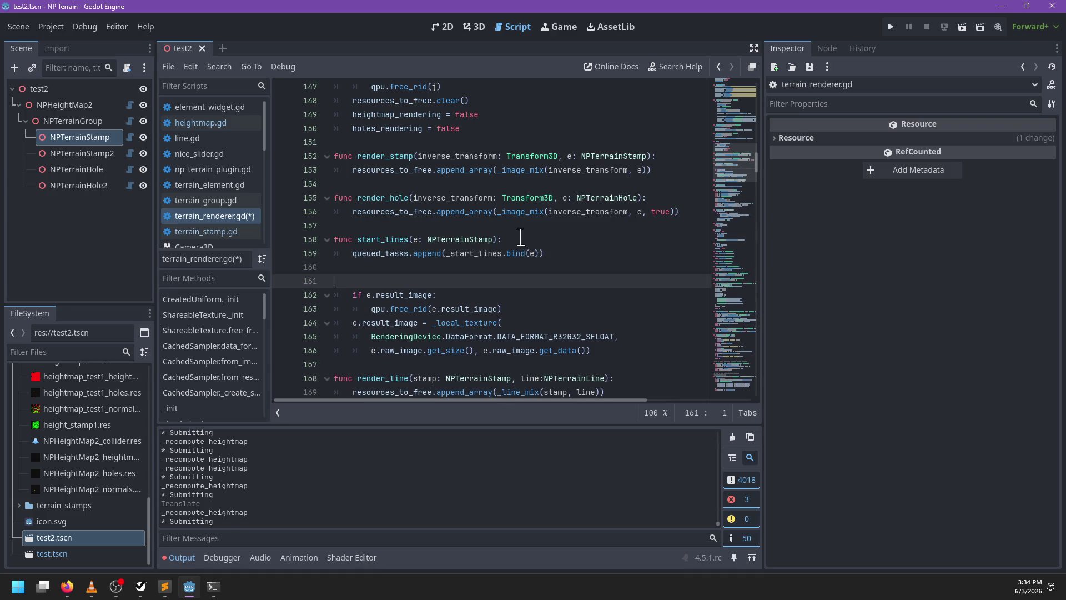
{"action": "type", "text": "func _start_lines(e: NPTerrainStamp):"}
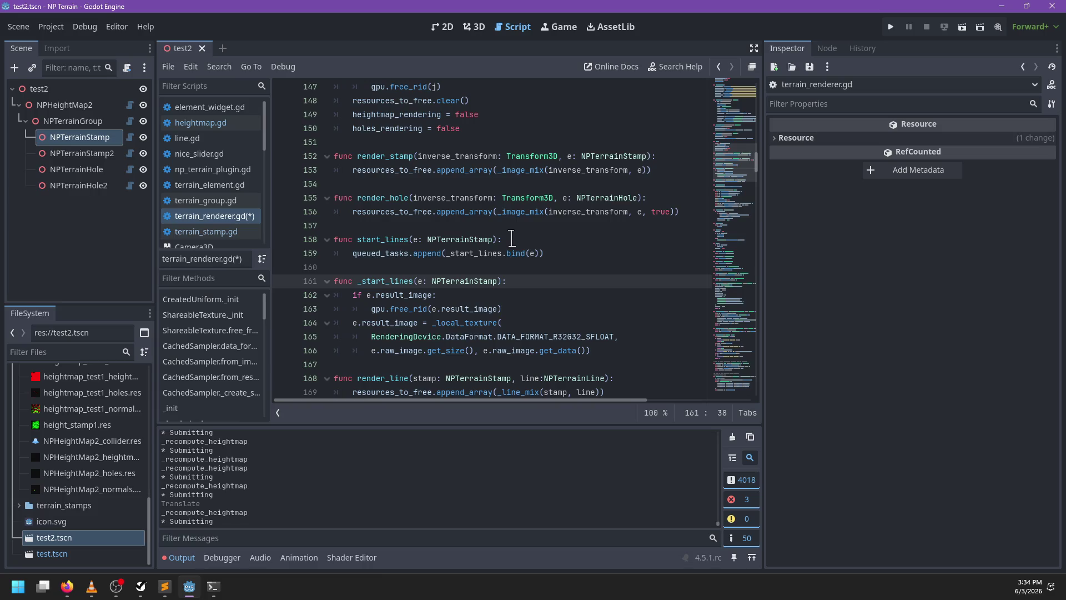
{"action": "key", "text": "ctrl+s"}
Check the resources_to_free.append call in render_line, then go to _image_mix
{"action": "scroll", "coordinate": [524, 246], "scroll_direction": "down", "scroll_amount": 2}
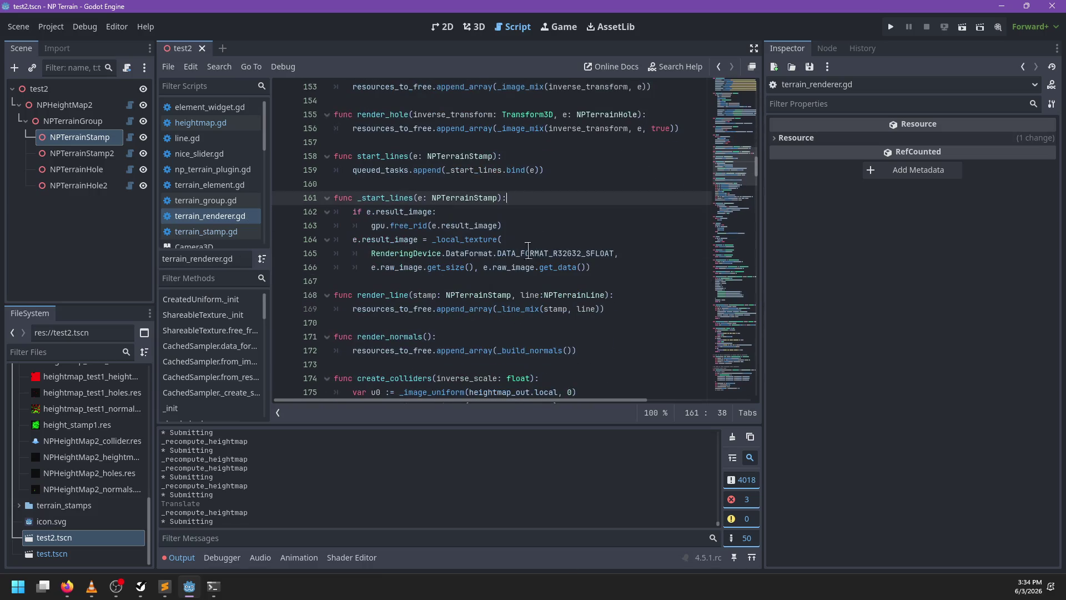
{"action": "left_click", "coordinate": [635, 289]}
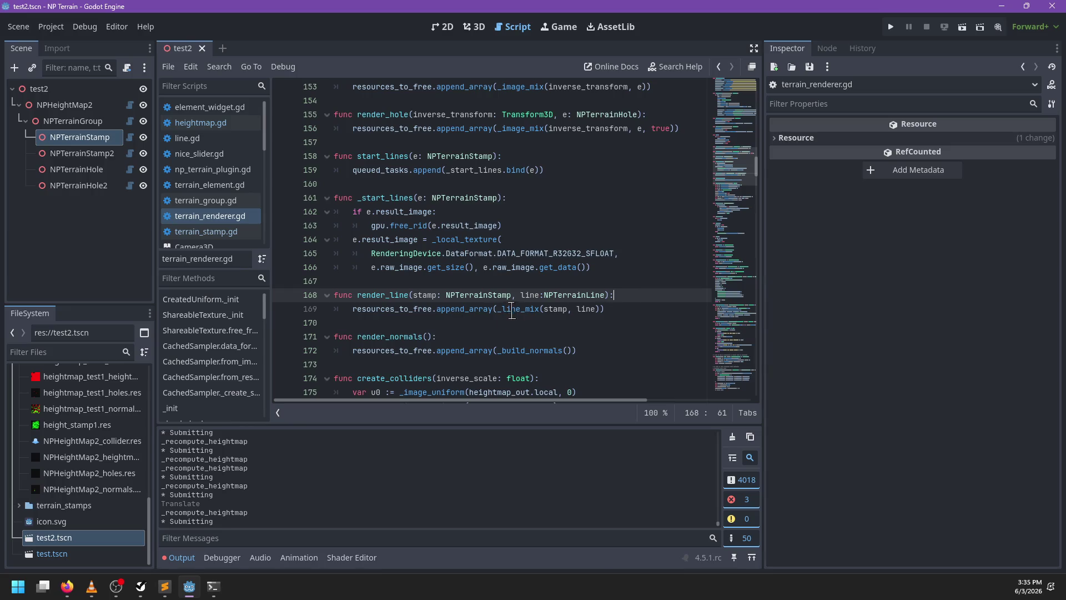
{"action": "mouse_move", "coordinate": [496, 310]}
{"action": "left_mouse_down"}
{"action": "mouse_move", "coordinate": [383, 296]}
{"action": "mouse_move", "coordinate": [350, 309]}
{"action": "left_mouse_up"}
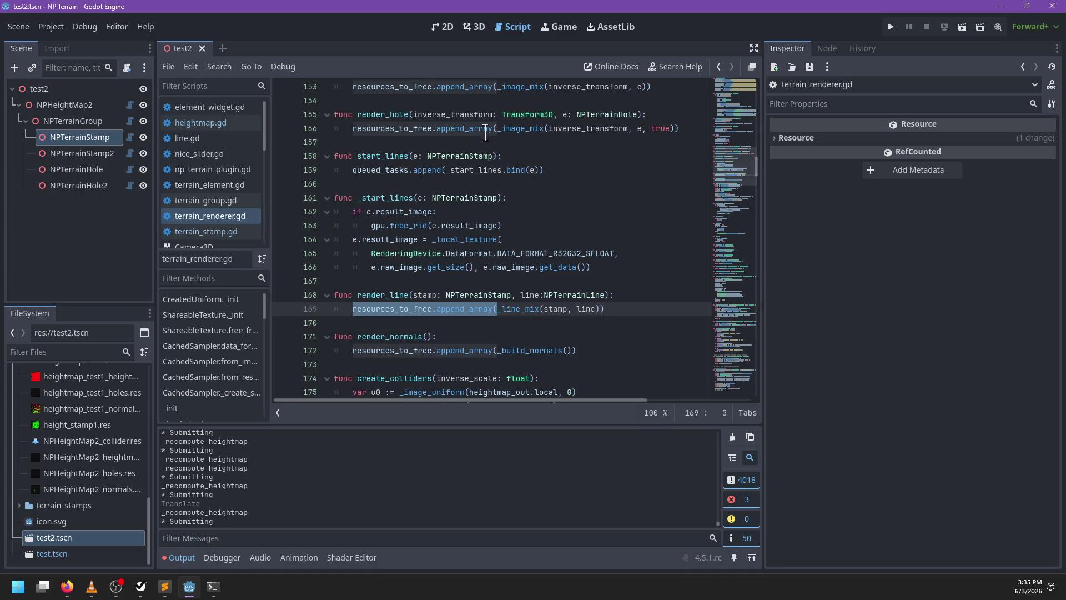
{"action": "left_click", "coordinate": [537, 131], "text": "ctrl"}
{"action": "scroll", "coordinate": [558, 283], "scroll_direction": "down", "scroll_amount": 2}
Make _image_mix return void and replace its return with resources_to_free.append(pipeline)
{"action": "scroll", "coordinate": [639, 213], "scroll_direction": "right", "scroll_amount": 3}
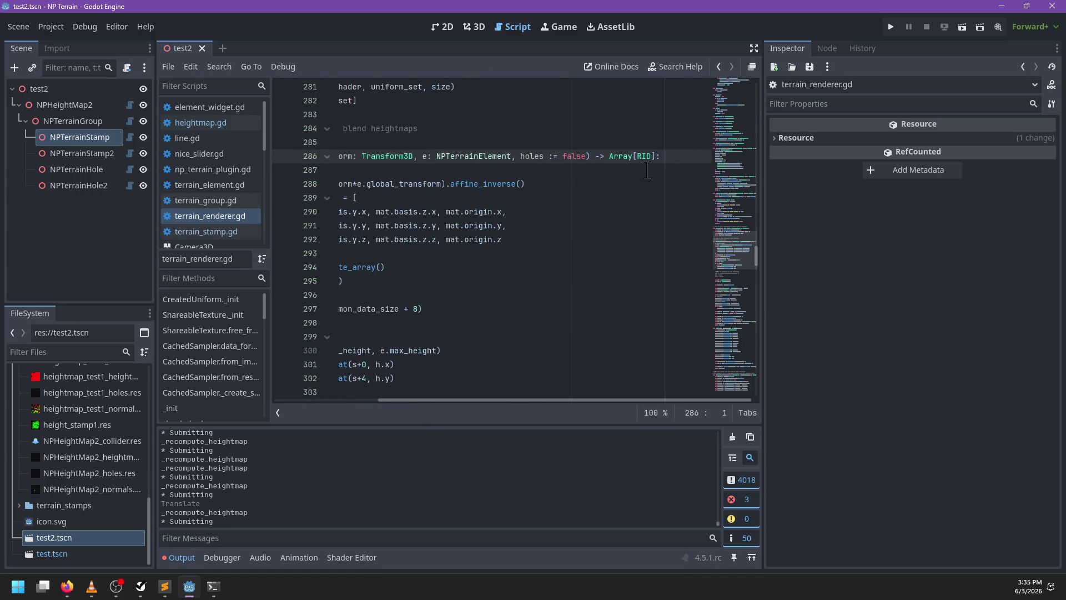
{"action": "mouse_move", "coordinate": [655, 156]}
{"action": "left_mouse_down"}
{"action": "mouse_move", "coordinate": [588, 157]}
{"action": "mouse_move", "coordinate": [609, 156]}
{"action": "left_mouse_up"}
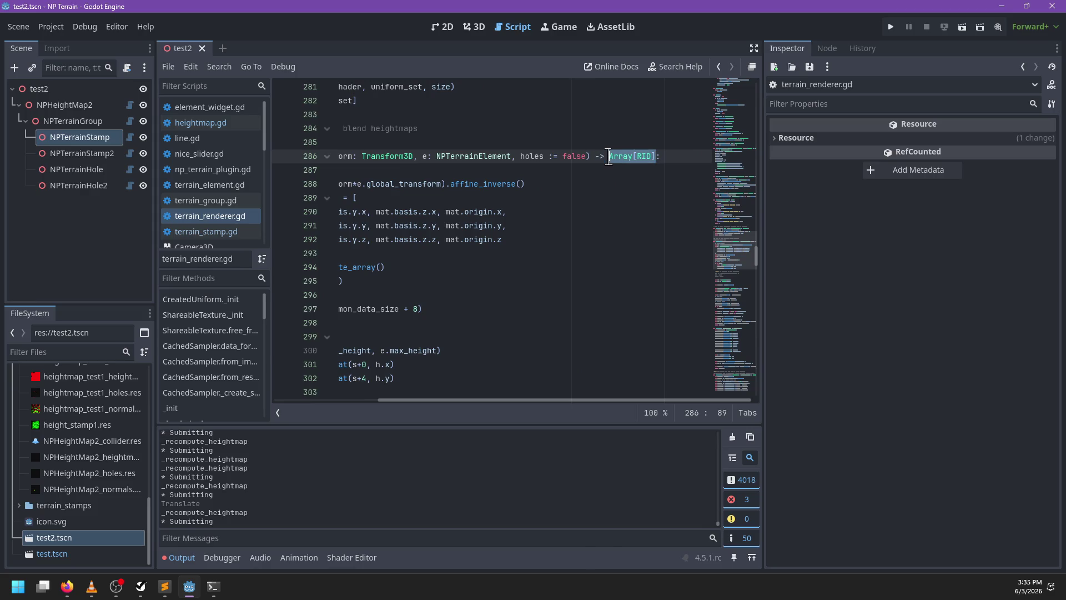
{"action": "type", "text": "void"}
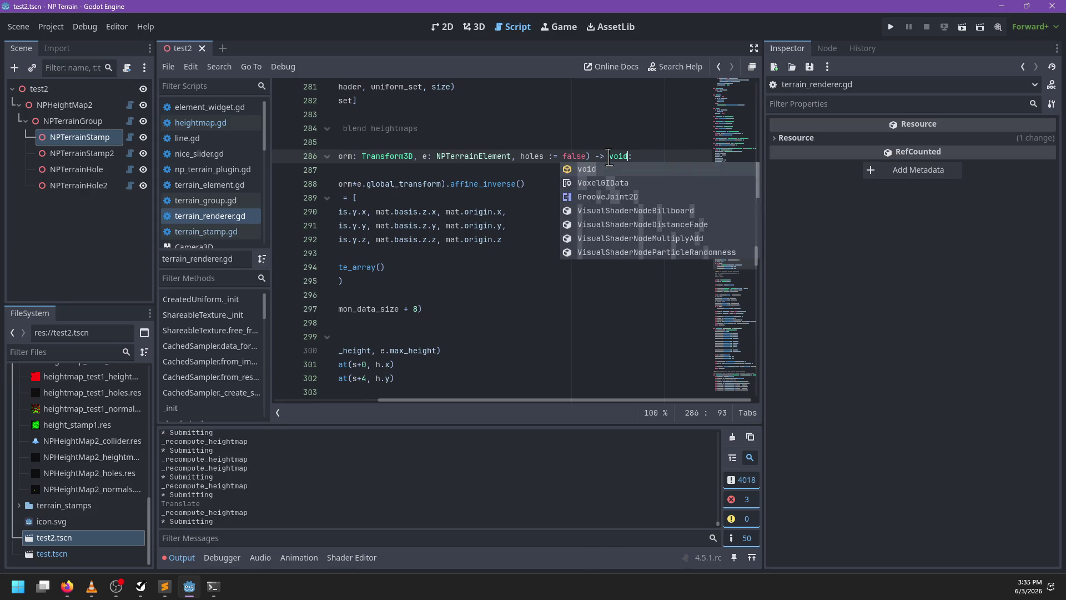
{"action": "left_click", "coordinate": [514, 225]}
{"action": "scroll", "coordinate": [521, 294], "scroll_direction": "down", "scroll_amount": 10}
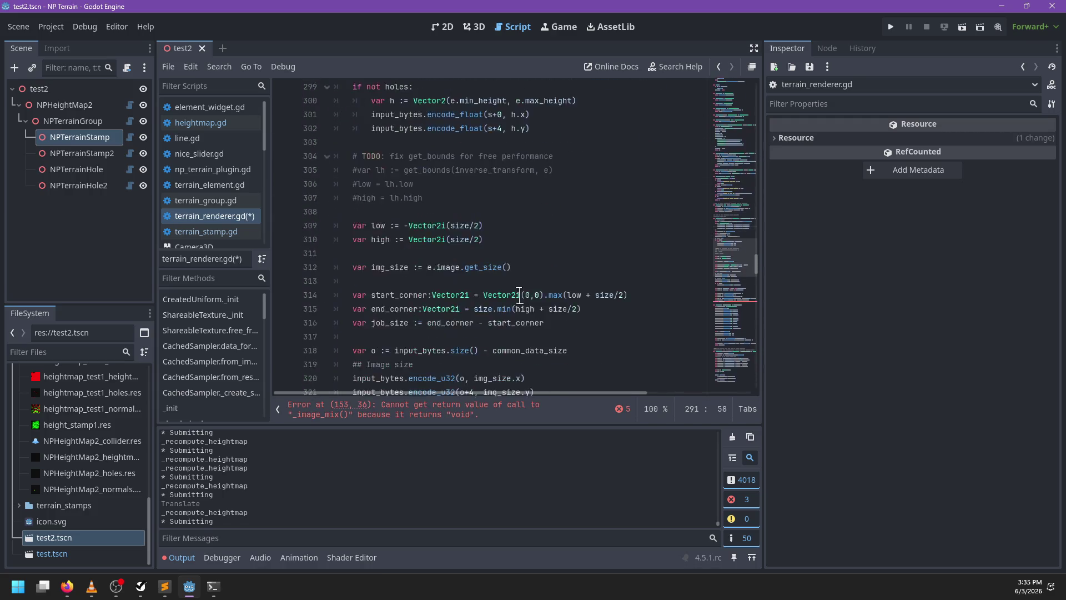
{"action": "scroll", "coordinate": [521, 294], "scroll_direction": "down", "scroll_amount": 5}
{"action": "scroll", "coordinate": [444, 236], "scroll_direction": "up", "scroll_amount": 3}
{"action": "left_click_drag", "start_coordinate": [438, 184], "coordinate": [352, 183]}
{"action": "type", "text": "r"}
{"action": "type", "text": "sourc"}
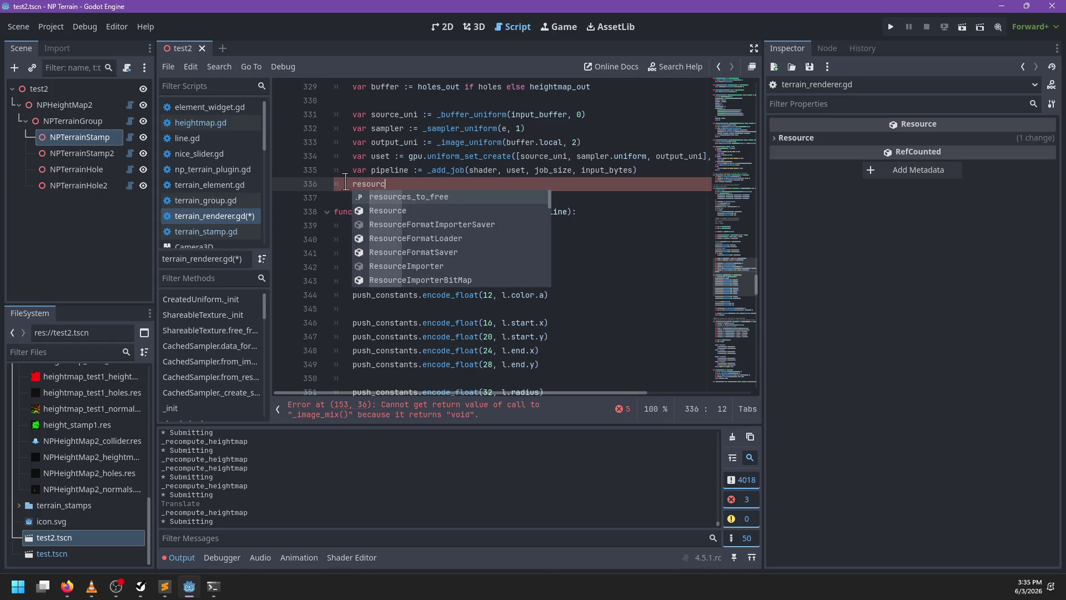
{"action": "key", "text": "Return"}
{"action": "type", "text": ".append(pipel"}
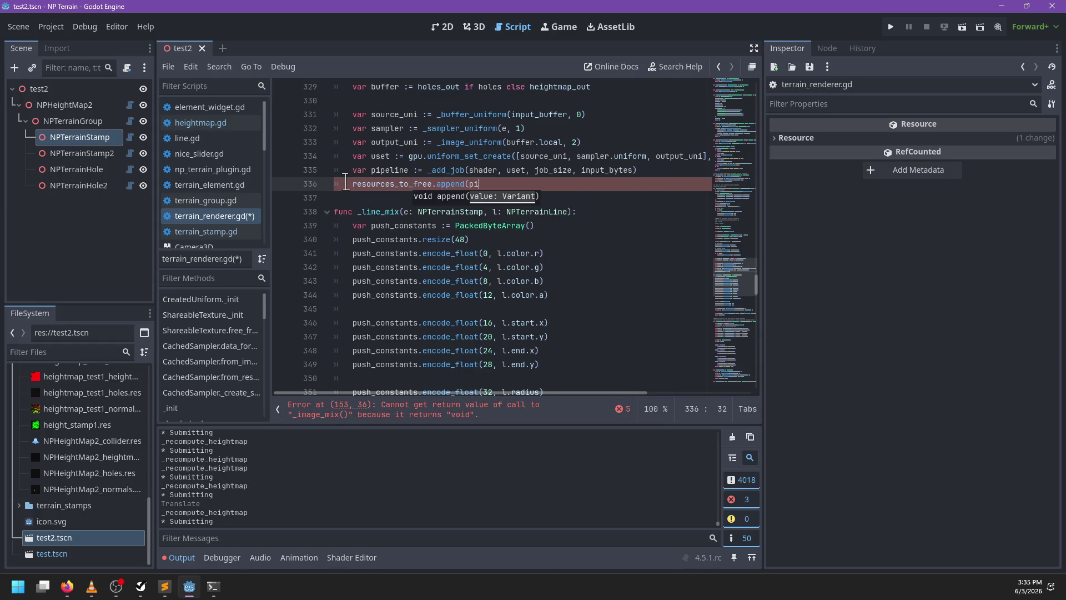
{"action": "type", "text": "ine)"}
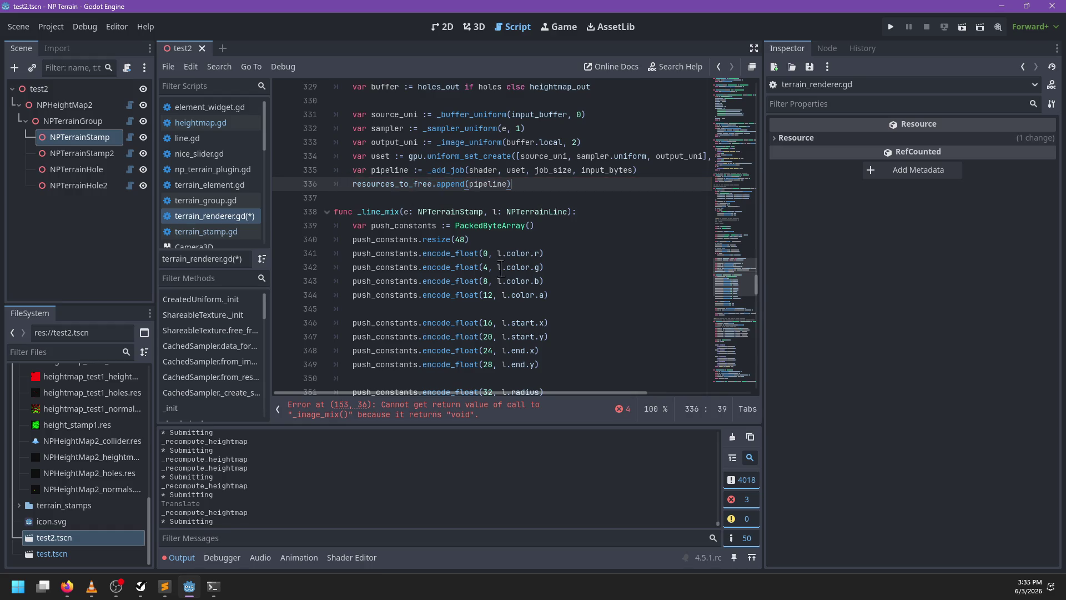
Make _line_mix return void and replace its return [pipeline] with a resources_to_free.append call
{"action": "scroll", "coordinate": [501, 270], "scroll_direction": "down", "scroll_amount": 1}
{"action": "left_click", "coordinate": [564, 176]}
{"action": "scroll", "coordinate": [571, 223], "scroll_direction": "down", "scroll_amount": 6}
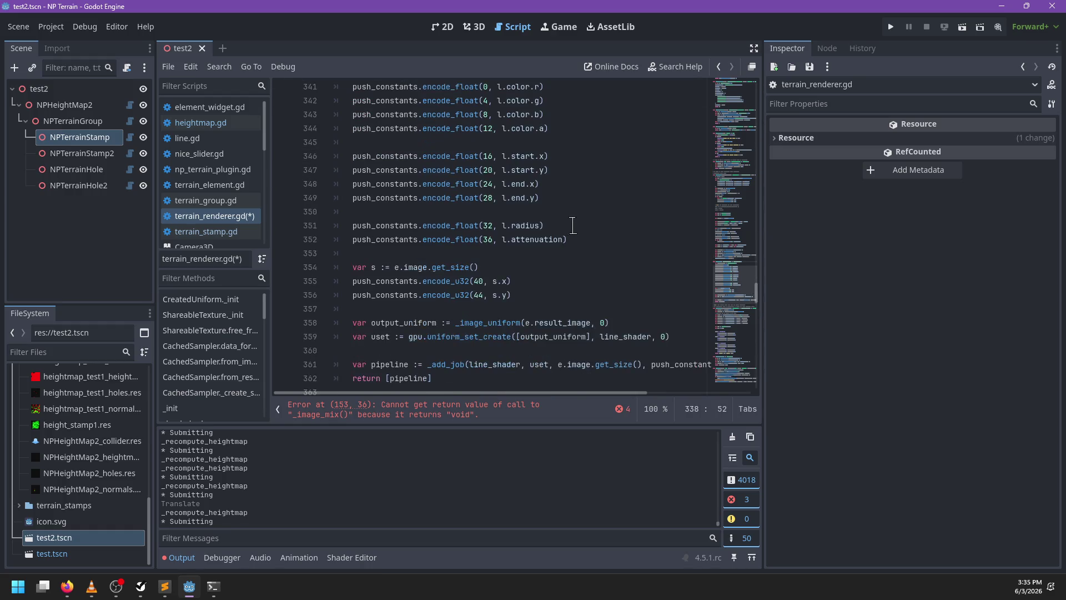
{"action": "scroll", "coordinate": [572, 222], "scroll_direction": "up", "scroll_amount": 3}
{"action": "type", "text": ":"}
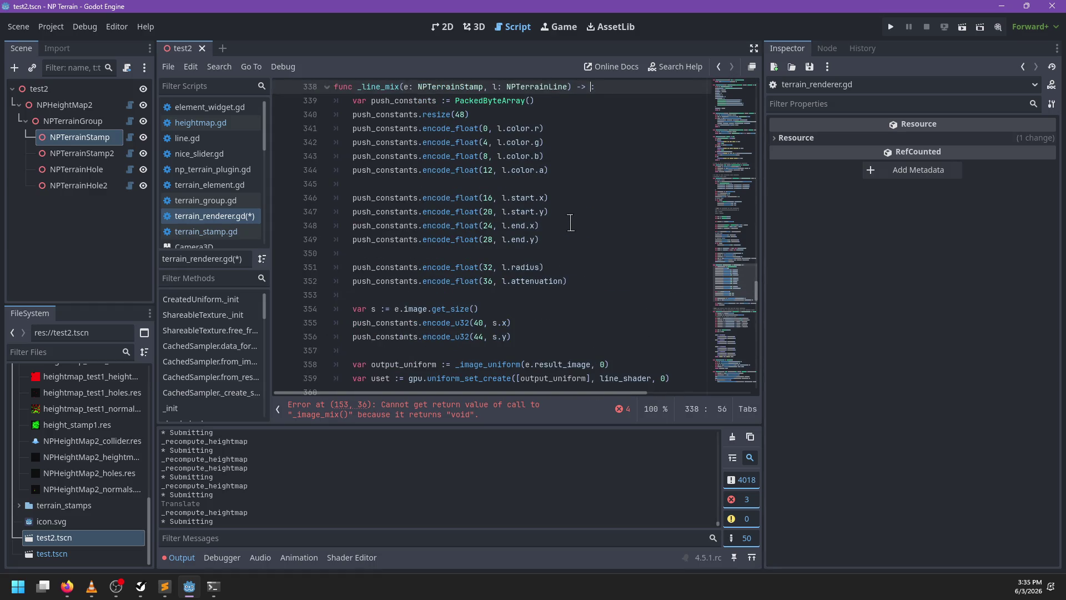
{"action": "type", "text": "d"}
{"action": "scroll", "coordinate": [571, 222], "scroll_direction": "down", "scroll_amount": 5}
{"action": "left_click", "coordinate": [457, 211]}
{"action": "key", "text": "shift+Home"}
{"action": "key", "text": "BackSpace"}
{"action": "type", "text": "sour"}
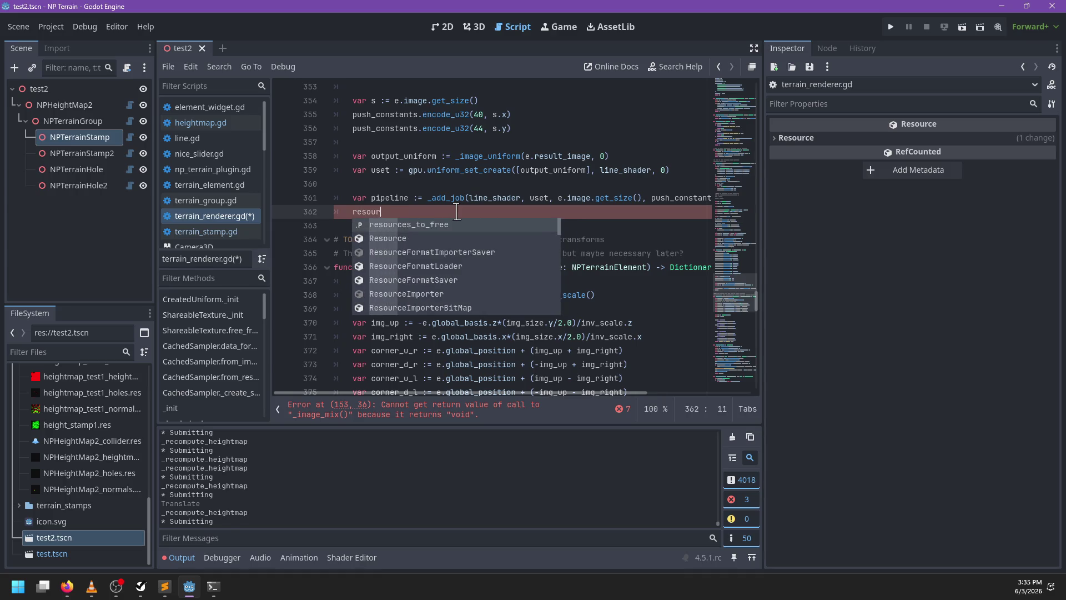
{"action": "type", "text": "ces_to_free.append(pipeline"}
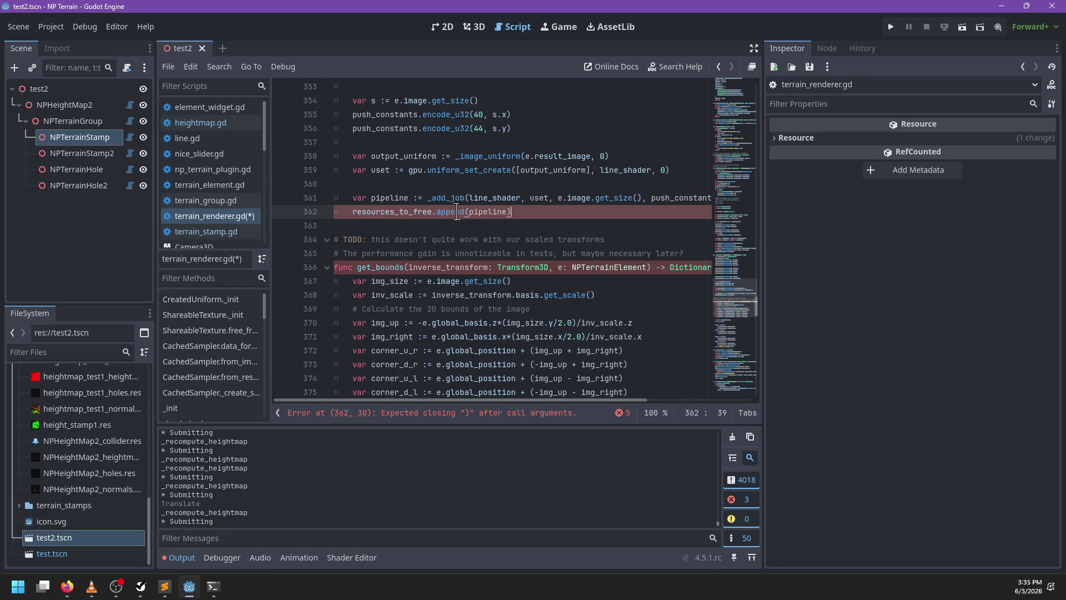
{"action": "scroll", "coordinate": [568, 278], "scroll_direction": "right", "scroll_amount": 3}
{"action": "left_click", "coordinate": [563, 267]}
Change _build_normals' return type to void and append pipeline to resources_to_free
{"action": "scroll", "coordinate": [473, 274], "scroll_direction": "down", "scroll_amount": 10}
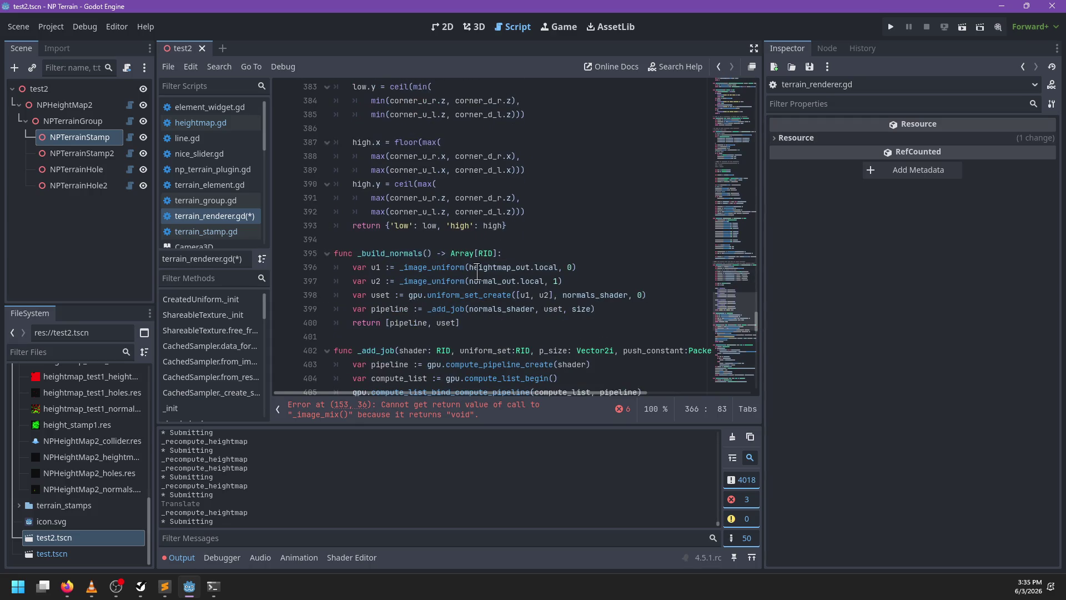
{"action": "left_click_drag", "start_coordinate": [498, 252], "coordinate": [450, 253]}
{"action": "type", "text": "vp"}
{"action": "key", "text": "BackSpace"}
{"action": "type", "text": "o"}
{"action": "key", "text": "Return"}
{"action": "left_click_drag", "start_coordinate": [391, 323], "coordinate": [352, 323]}
{"action": "type", "text": "resou"}
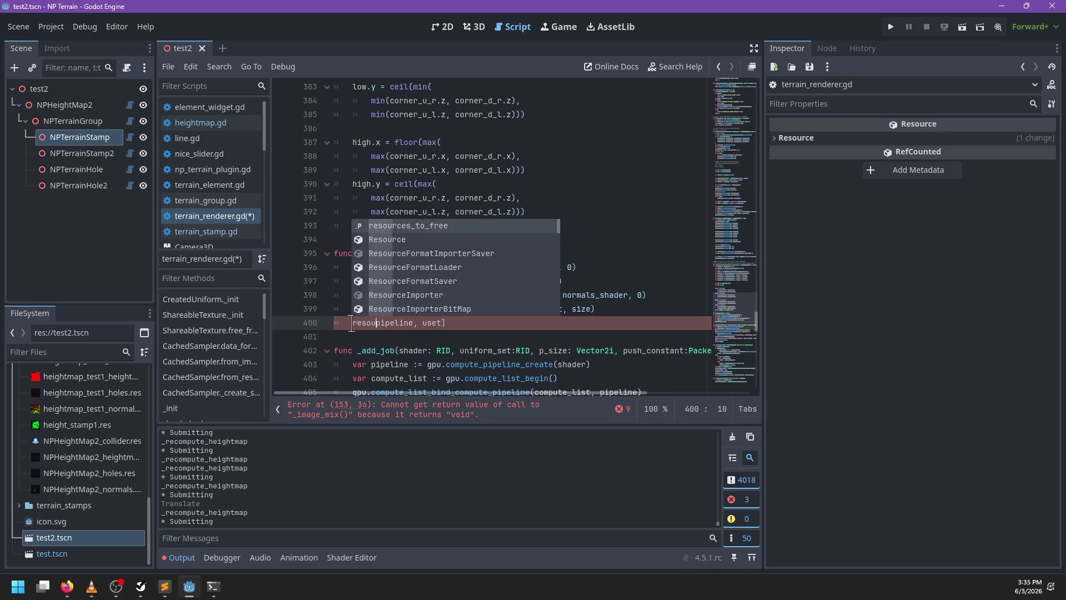
{"action": "type", "text": "ces"}
{"action": "key", "text": "Tab"}
{"action": "type", "text": ".append("}
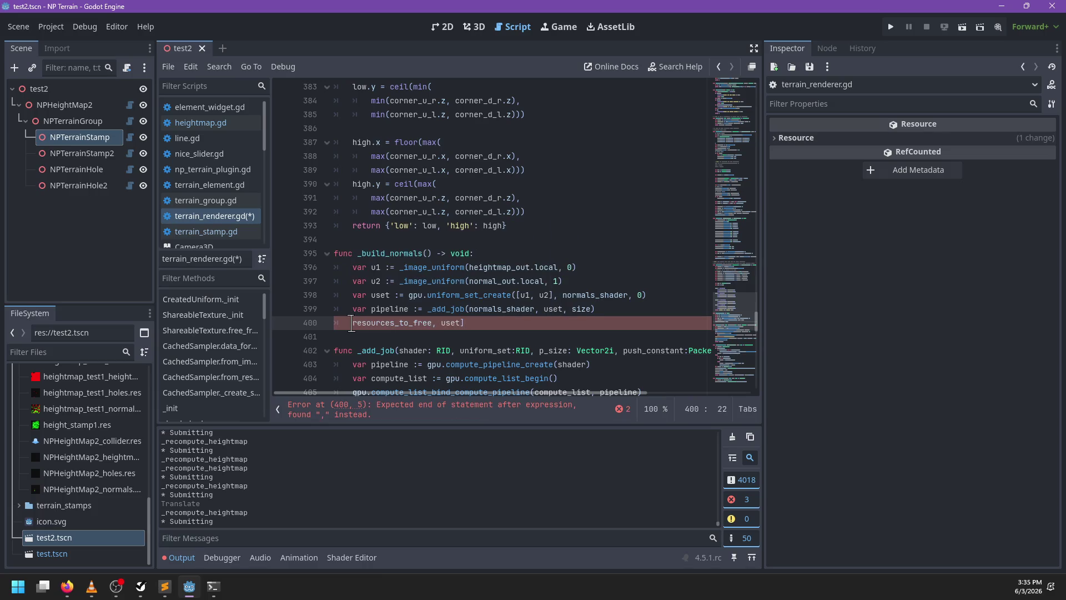
{"action": "type", "text": "pipeline)"}
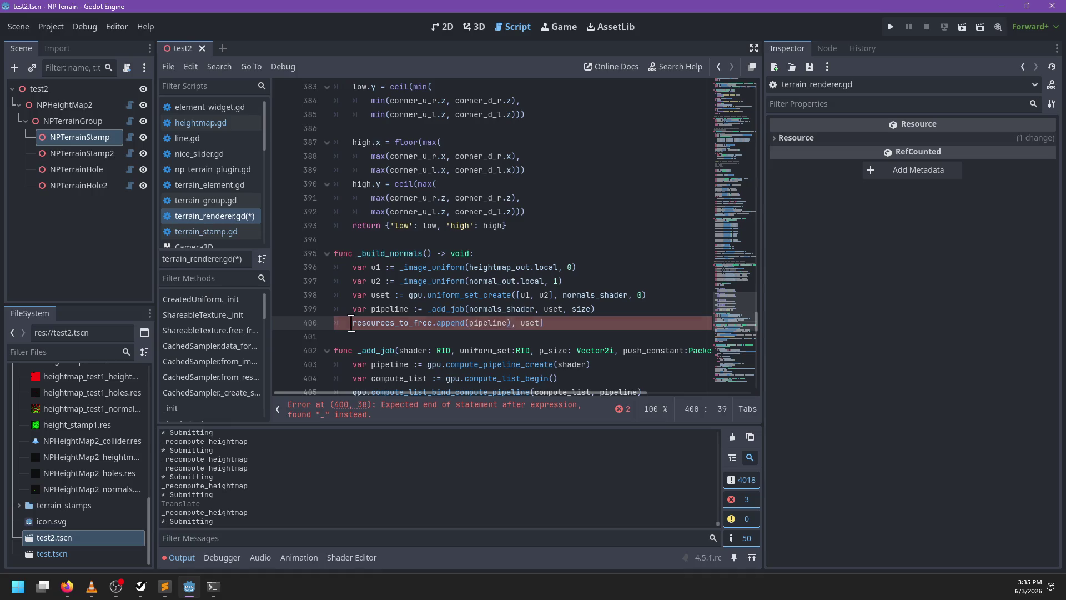
Add a separate resources_to_free.append(uset) line in _build_normals
{"action": "key", "text": "Return"}
{"action": "type", "text": "resources_"}
{"action": "key", "text": "Tab"}
{"action": "type", "text": ".append"}
{"action": "key", "text": "Delete"}
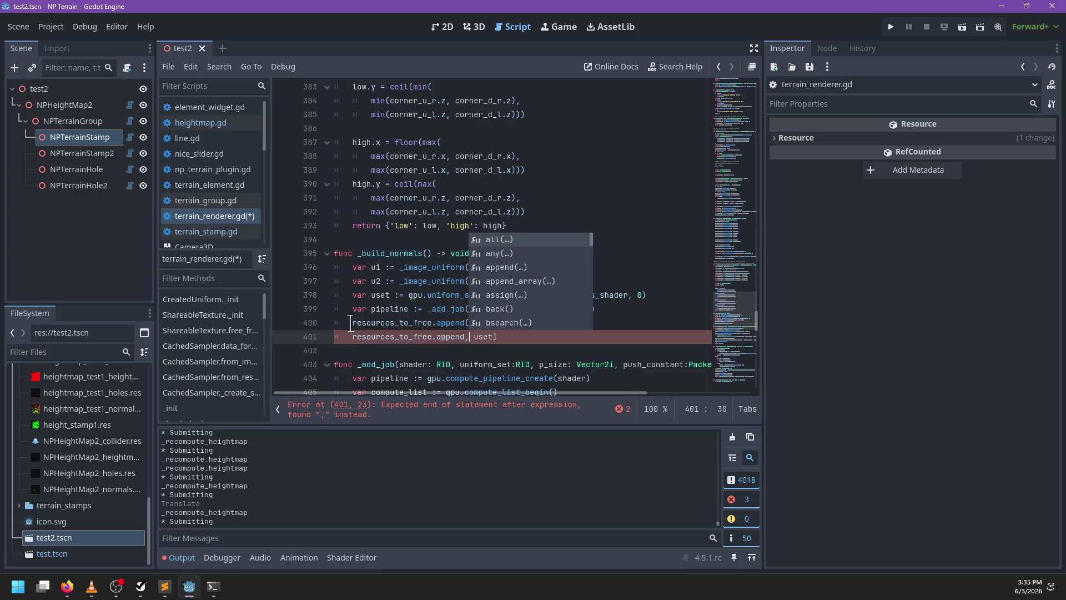
{"action": "key", "text": "End"}
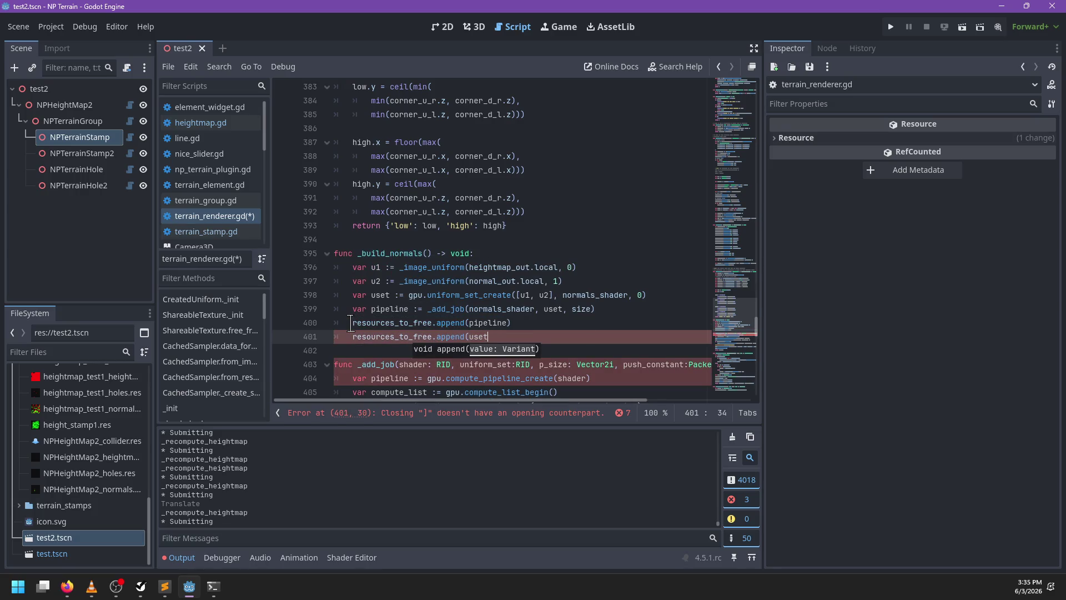
{"action": "key", "text": "BackSpace"}
{"action": "type", "text": ")"}
{"action": "scroll", "coordinate": [359, 341], "scroll_direction": "down", "scroll_amount": 1}
{"action": "scroll", "coordinate": [359, 341], "scroll_direction": "down", "scroll_amount": 1}
{"action": "scroll", "coordinate": [359, 341], "scroll_direction": "right", "scroll_amount": 3}
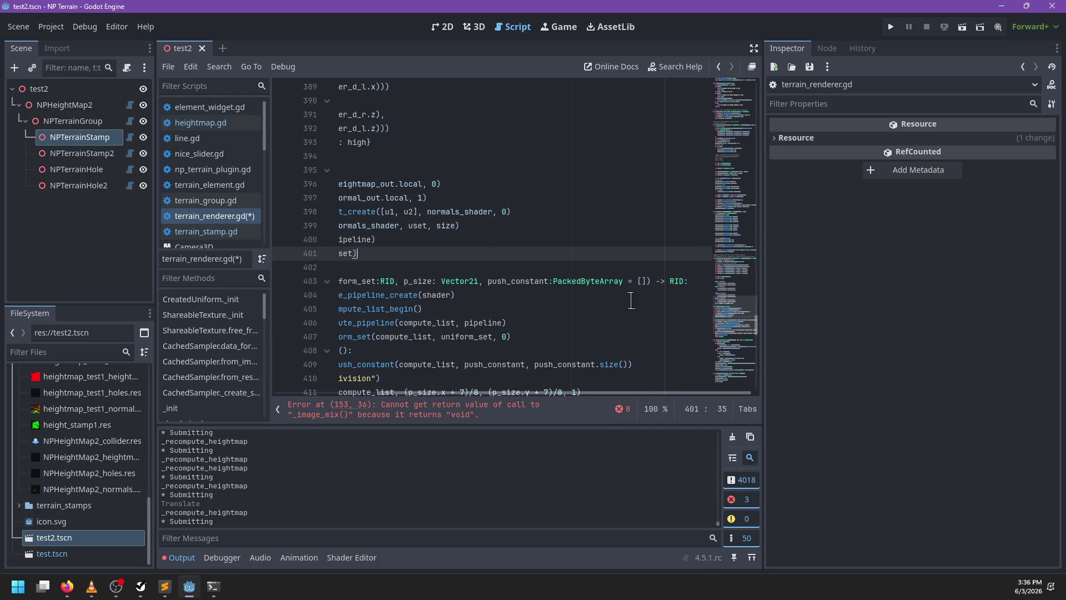
{"action": "left_click", "coordinate": [677, 281]}
Give _add_job a -> void return type and replace its return with resources_to_free.append(pipeline)
{"action": "scroll", "coordinate": [470, 345], "scroll_direction": "left", "scroll_amount": 3}
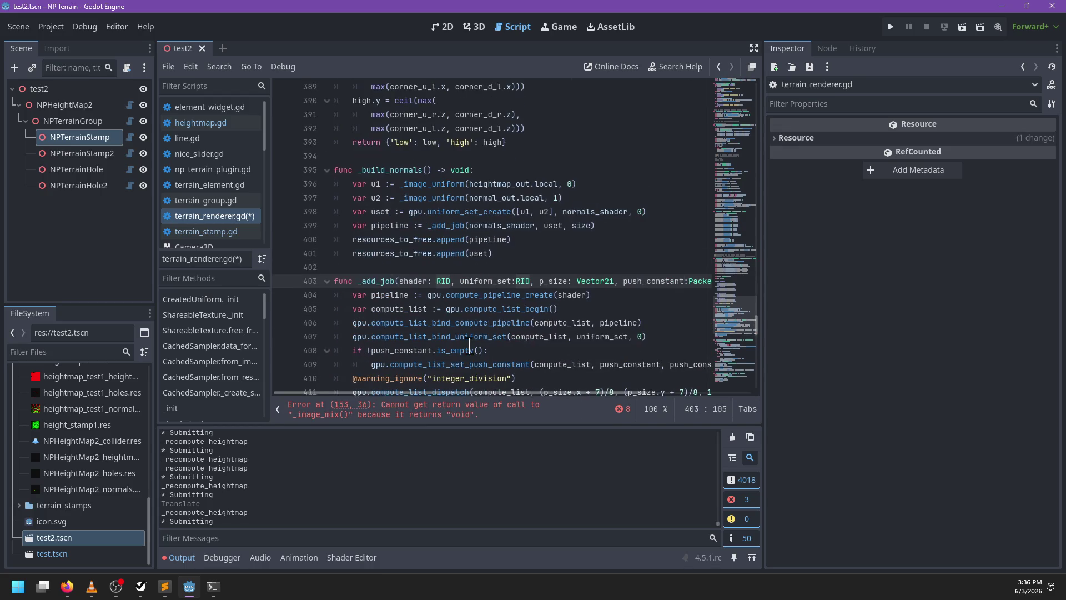
{"action": "scroll", "coordinate": [470, 346], "scroll_direction": "down", "scroll_amount": 3}
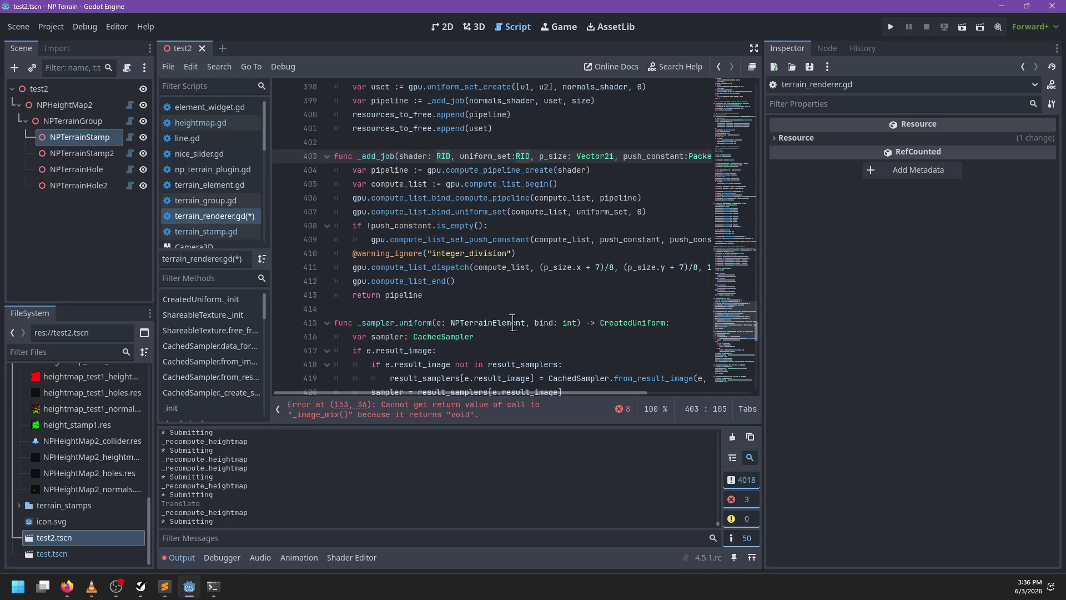
{"action": "type", "text": "-> void"}
{"action": "left_click", "coordinate": [446, 294]}
{"action": "key", "text": "BackSpace"}
{"action": "key", "text": "BackSpace"}
{"action": "key", "text": "BackSpace"}
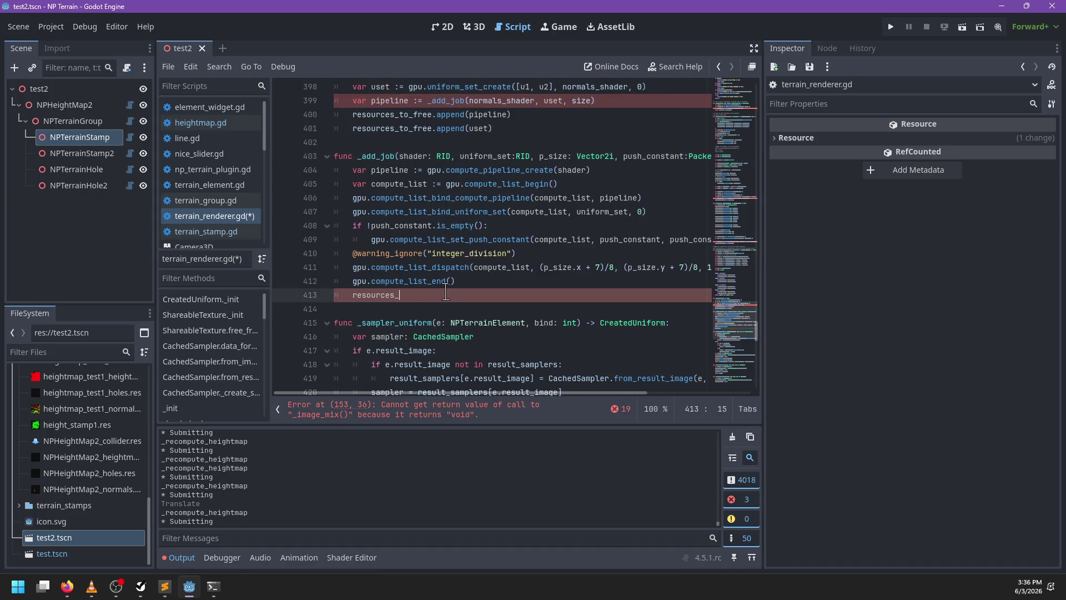
{"action": "type", "text": "t"}
{"action": "key", "text": "Return"}
{"action": "type", "text": "."}
{"action": "type", "text": "d(p"}
In _build_normals, drop the var pipeline := capture and the resources_to_free.append(pipeline) line
{"action": "scroll", "coordinate": [444, 294], "scroll_direction": "up", "scroll_amount": 2}
{"action": "mouse_move", "coordinate": [536, 198]}
{"action": "left_mouse_down"}
{"action": "mouse_move", "coordinate": [676, 184]}
{"action": "mouse_move", "coordinate": [679, 172]}
{"action": "left_mouse_up"}
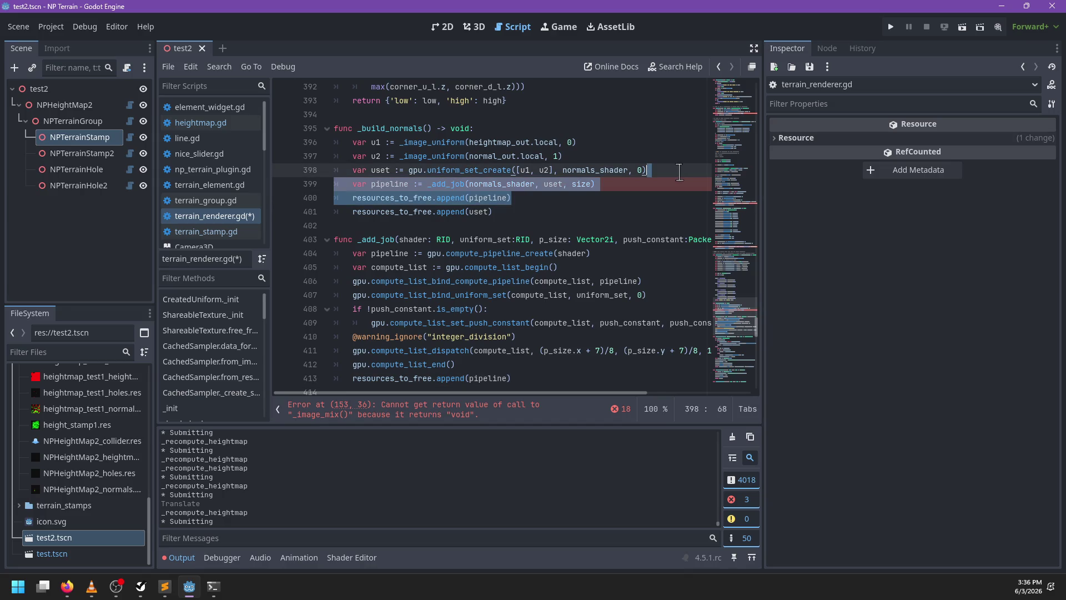
{"action": "left_click", "coordinate": [425, 184]}
{"action": "key", "text": "ctrl+shift+Left"}
{"action": "key", "text": "ctrl+shift+Left"}
{"action": "key", "text": "ctrl+shift+Left"}
{"action": "key", "text": "BackSpace"}
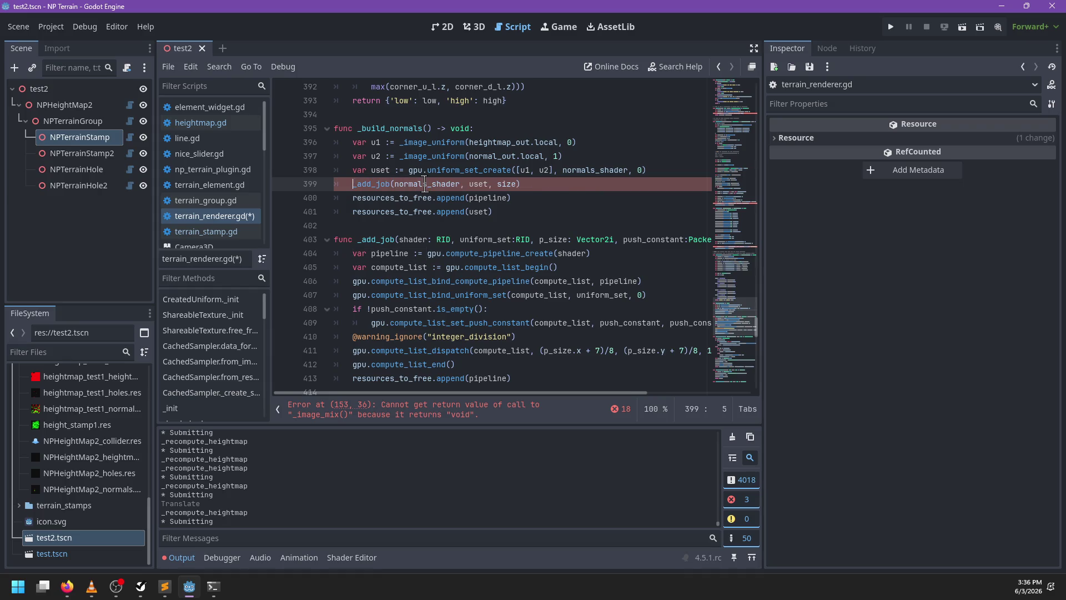
{"action": "left_click", "coordinate": [538, 184]}
{"action": "key", "text": "Delete"}
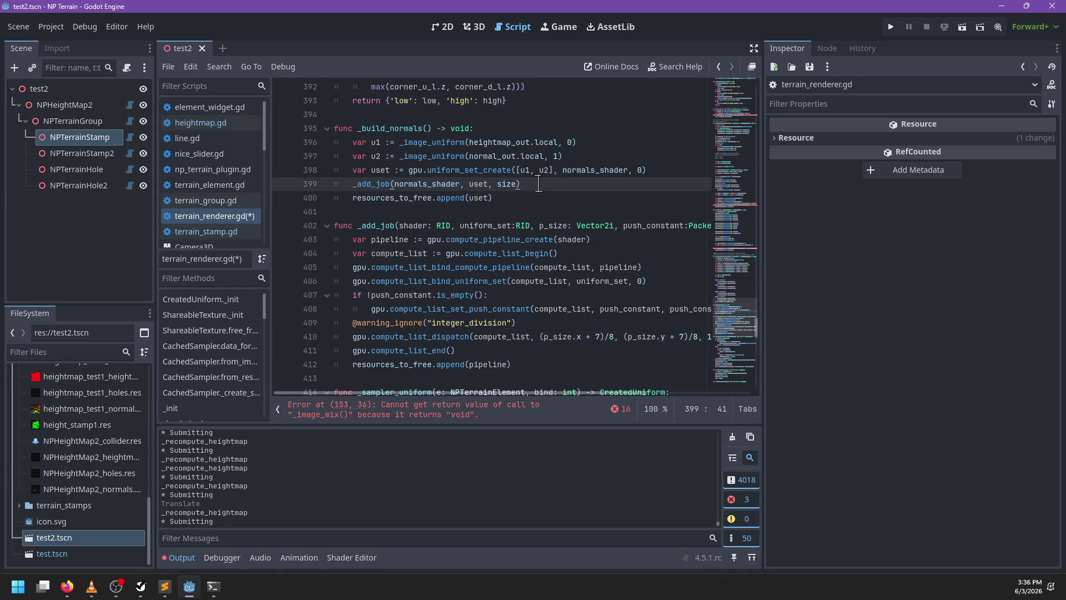
Strip the append_array wrappers from the calls on lines 153 and 156
{"action": "scroll", "coordinate": [527, 246], "scroll_direction": "down", "scroll_amount": 3}
{"action": "left_click", "coordinate": [452, 401]}
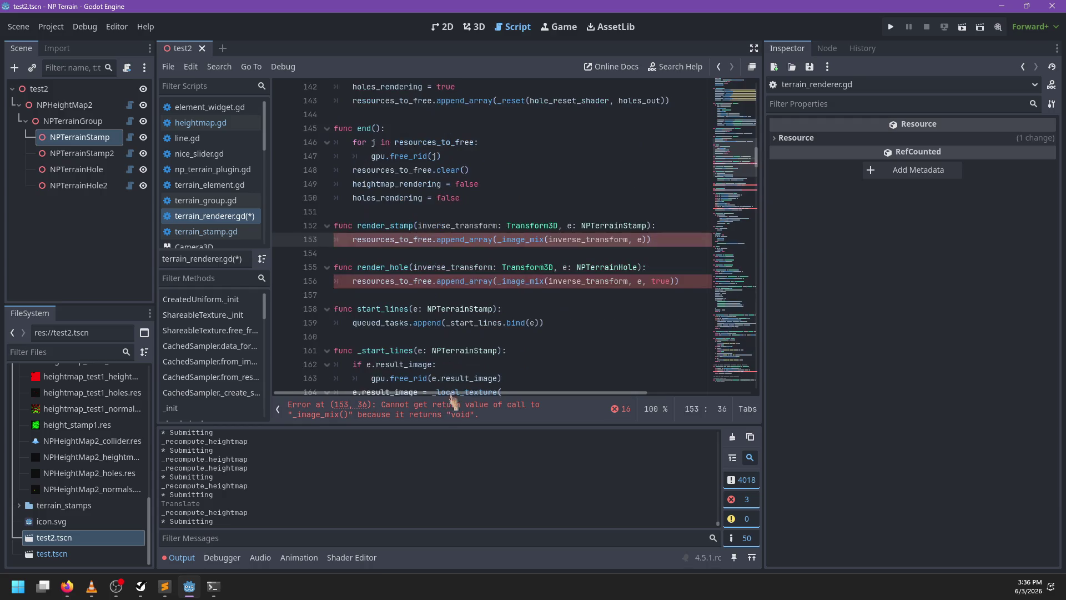
{"action": "key", "text": "shift+Home"}
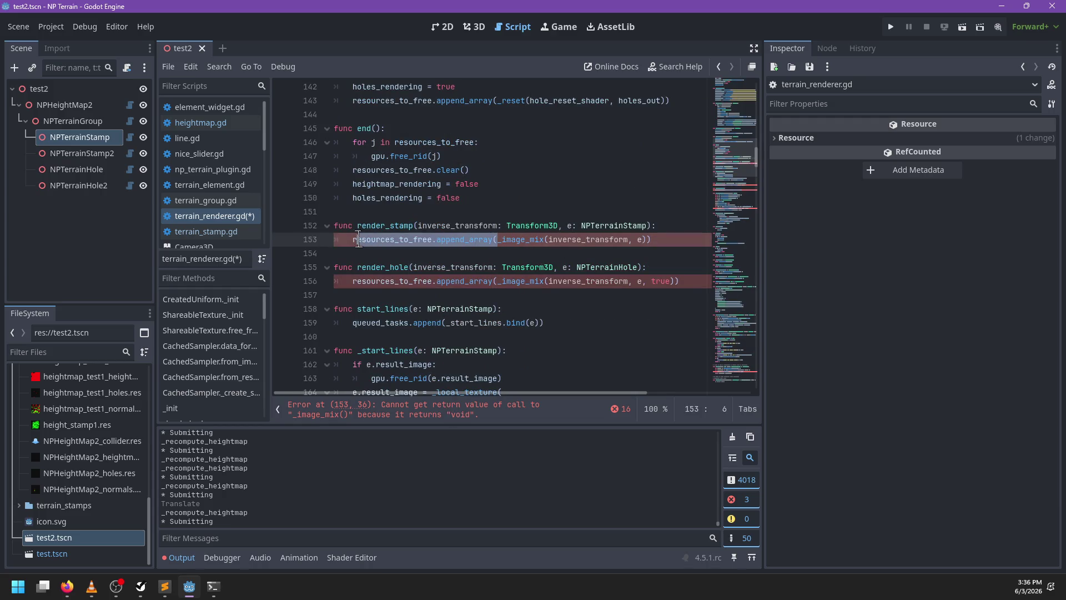
{"action": "key", "text": "ctrl+d"}
{"action": "key", "text": "BackSpace"}
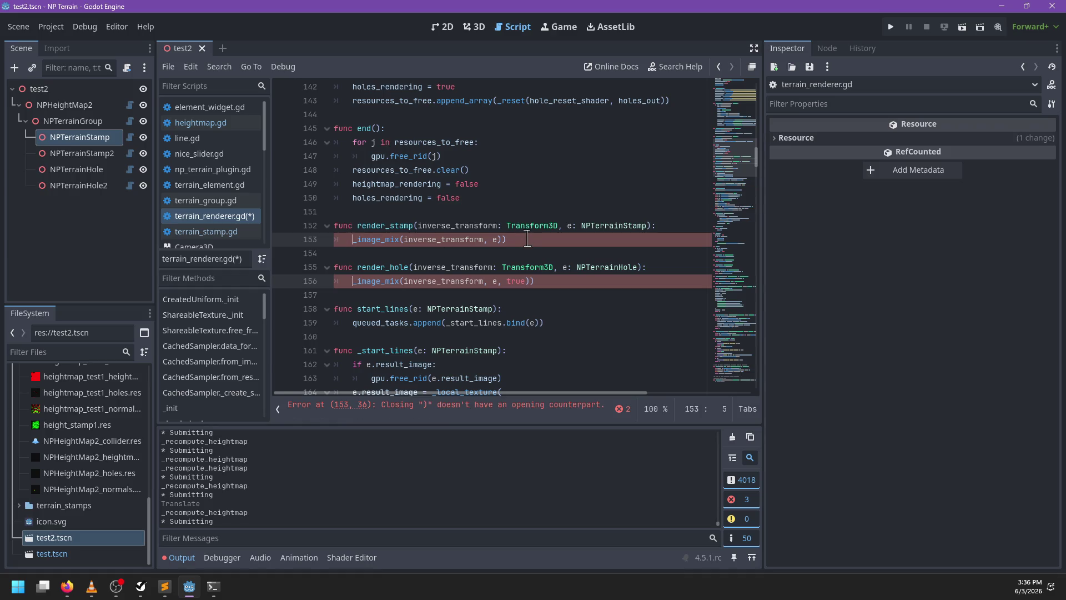
{"action": "key", "text": "End"}
{"action": "key", "text": "BackSpace"}
Remove the var pipeline := assignment on line 281 of _reset
{"action": "scroll", "coordinate": [493, 230], "scroll_direction": "up", "scroll_amount": 2}
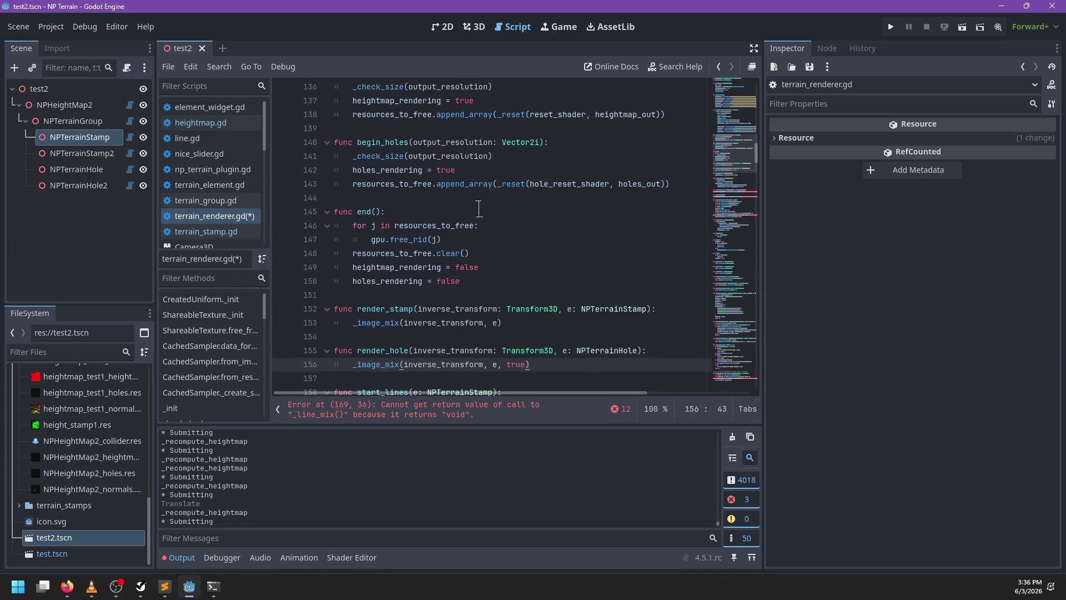
{"action": "left_click", "coordinate": [503, 184], "text": "ctrl"}
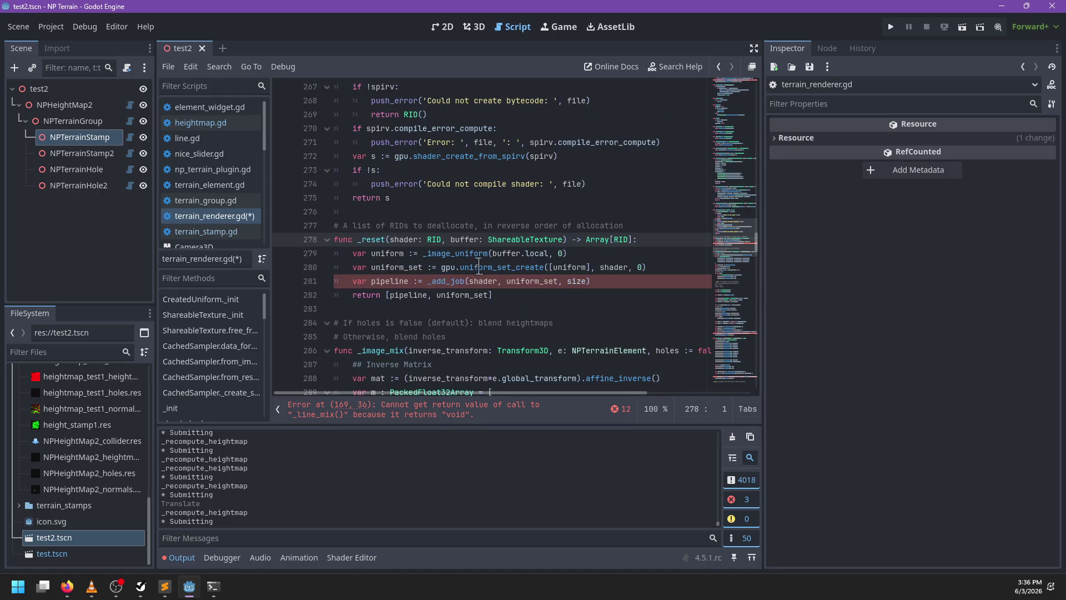
{"action": "left_click", "coordinate": [430, 282]}
{"action": "key", "text": "ctrl+shift+Left"}
{"action": "key", "text": "ctrl+shift+Left"}
{"action": "key", "text": "ctrl+shift+Left"}
{"action": "key", "text": "BackSpace"}
{"action": "key", "text": "Down"}
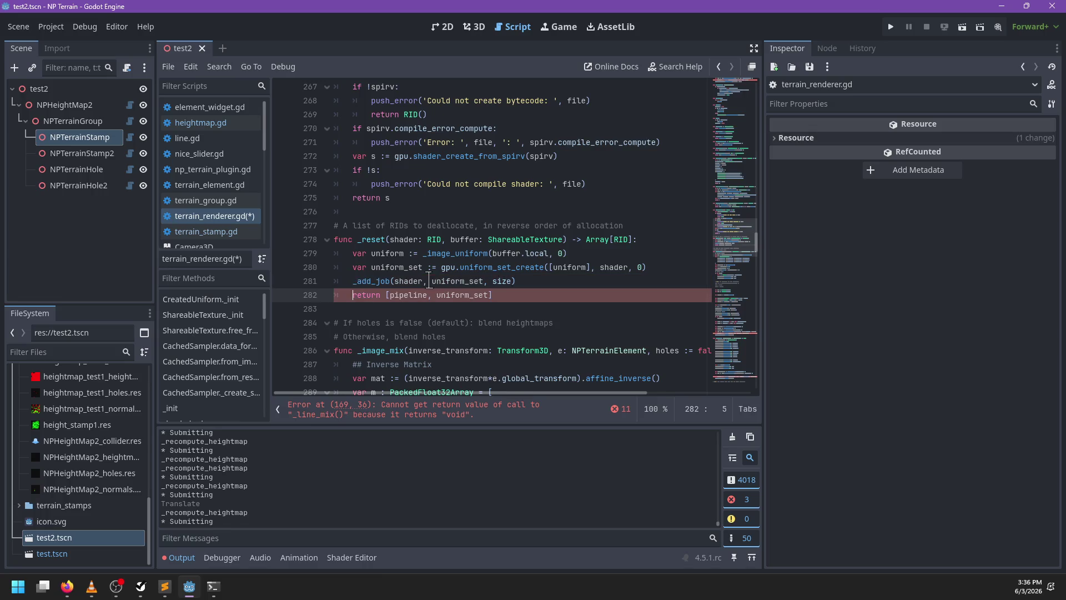
Make _reset return void, delete its RID comment, and append uniform_set to resources_to_free
{"action": "left_click_drag", "start_coordinate": [633, 239], "coordinate": [586, 241]}
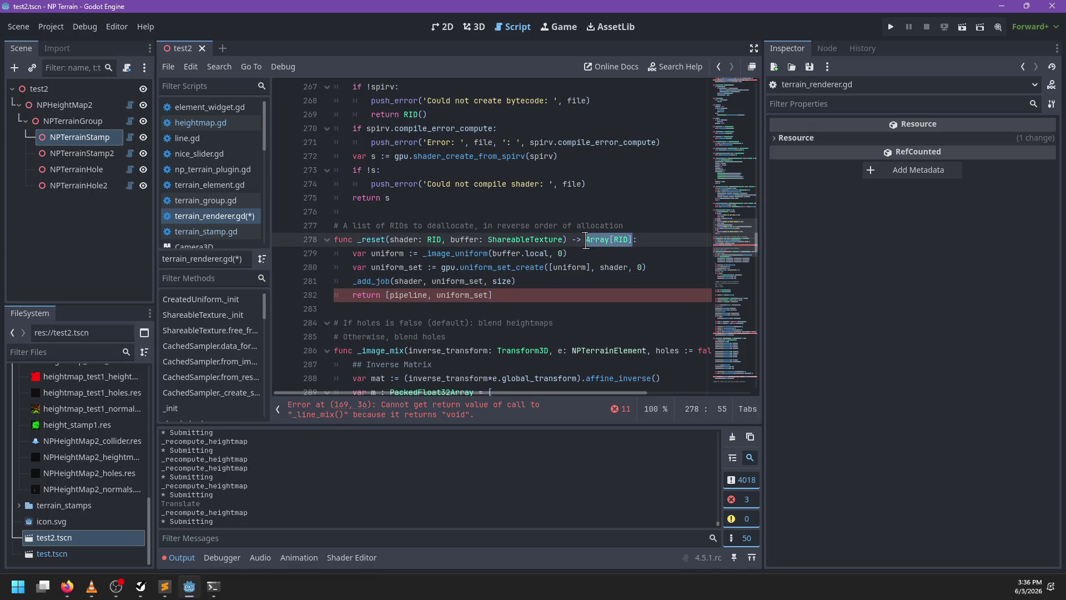
{"action": "mouse_move", "coordinate": [585, 242]}
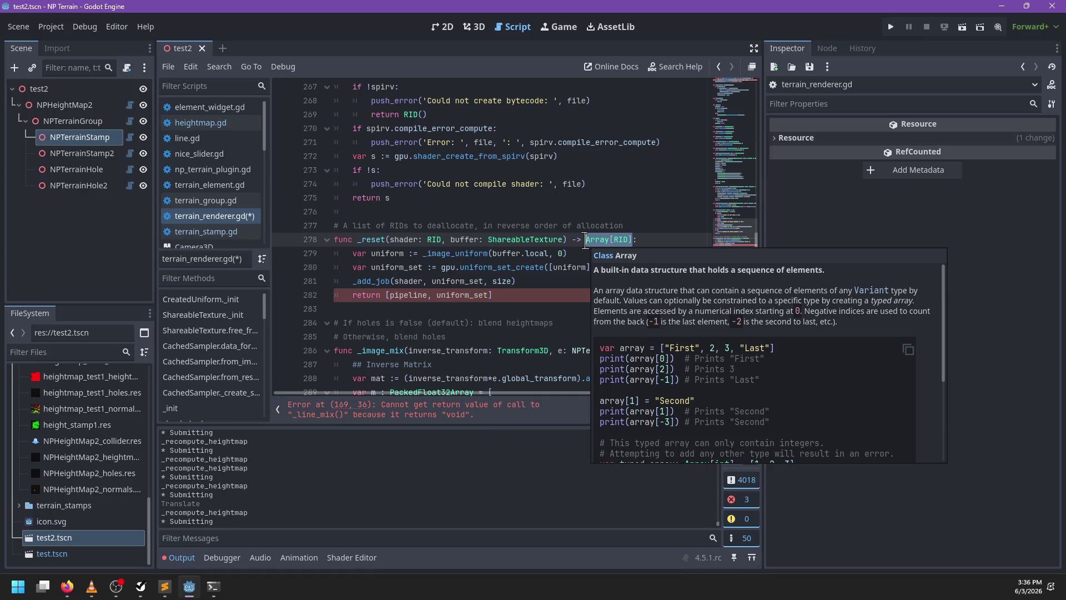
{"action": "type", "text": "void"}
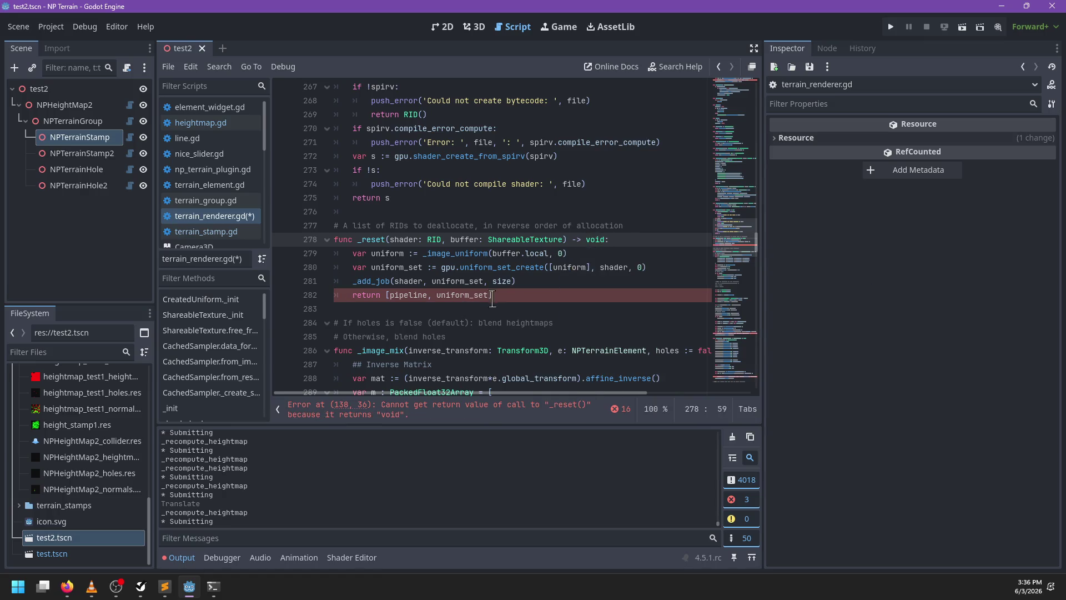
{"action": "left_click", "coordinate": [506, 295]}
{"action": "key", "text": "ctrl+shift+Left"}
{"action": "key", "text": "ctrl+shift+Left"}
{"action": "key", "text": "ctrl+shift+Left"}
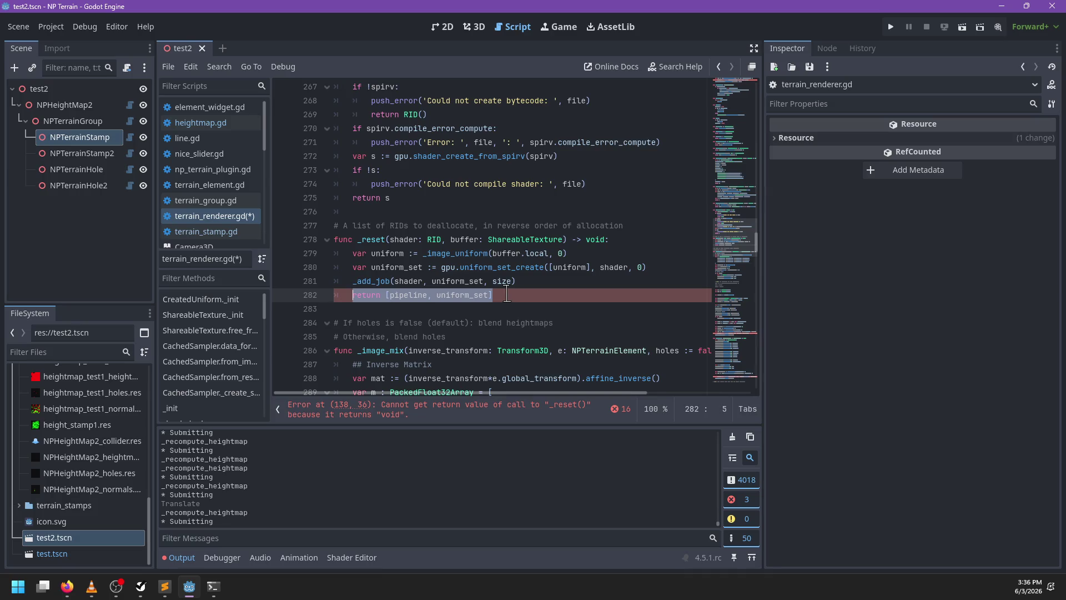
{"action": "triple_click", "coordinate": [478, 226]}
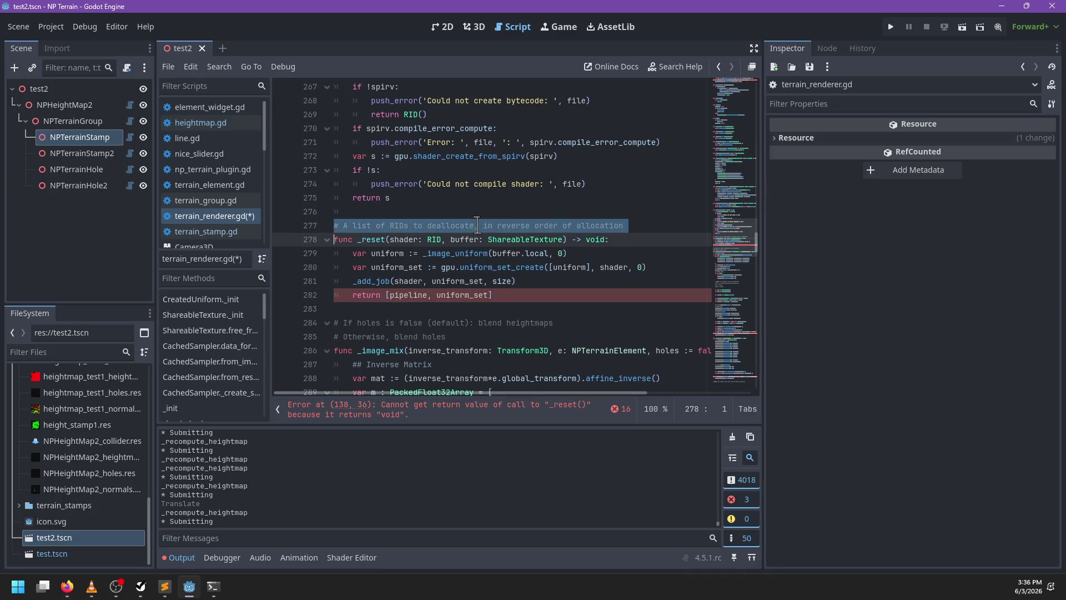
{"action": "key", "text": "Delete"}
{"action": "left_click_drag", "start_coordinate": [513, 281], "coordinate": [354, 278]}
{"action": "type", "text": "resources_to"}
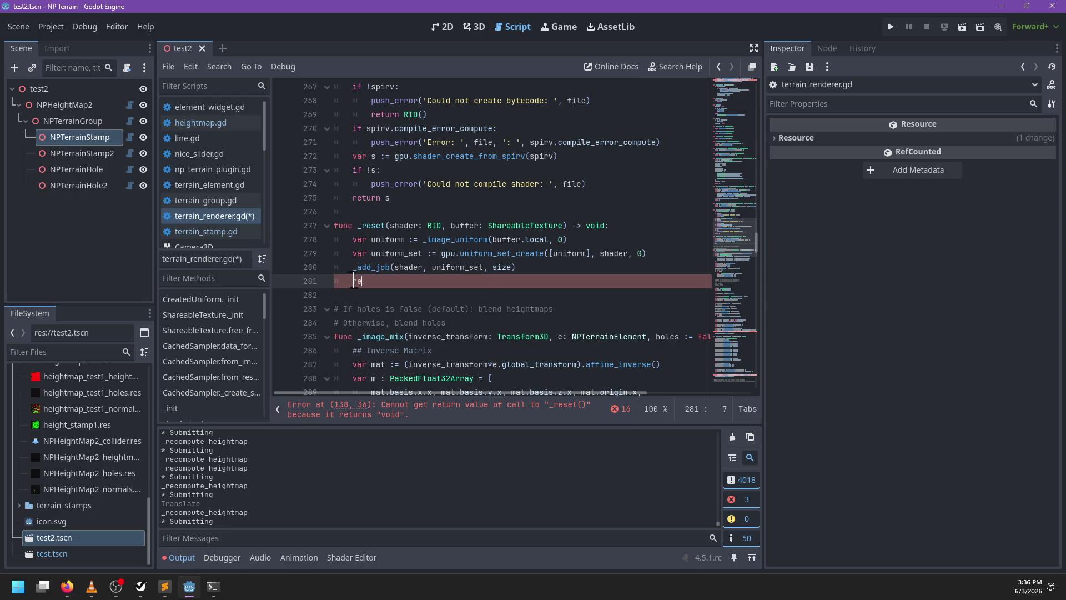
{"action": "key", "text": "Return"}
{"action": "type", "text": ".app"}
{"action": "type", "text": "end(uni"}
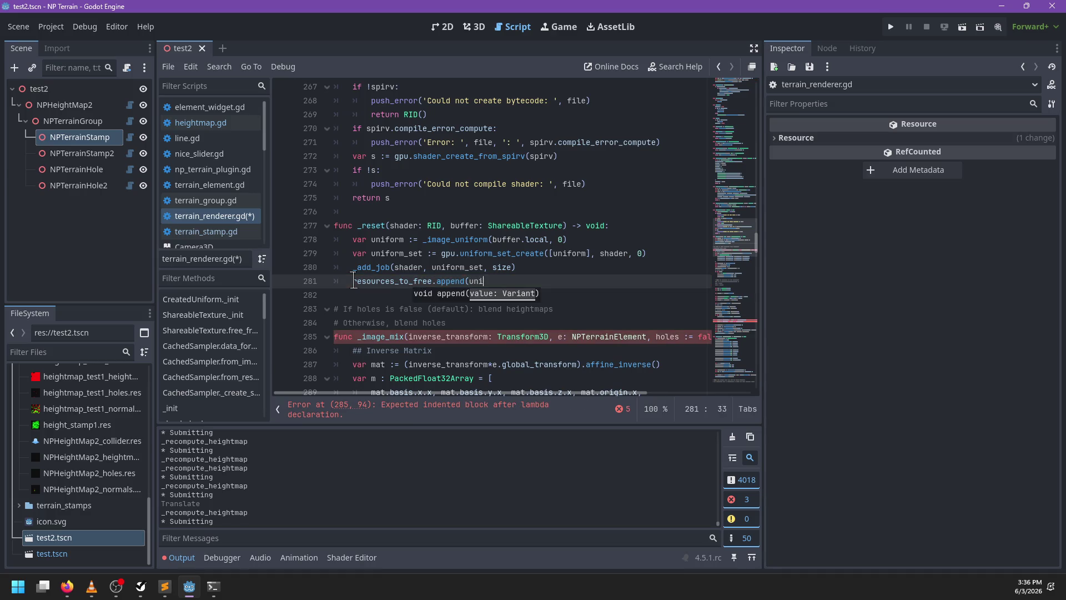
{"action": "type", "text": "form_set))"}
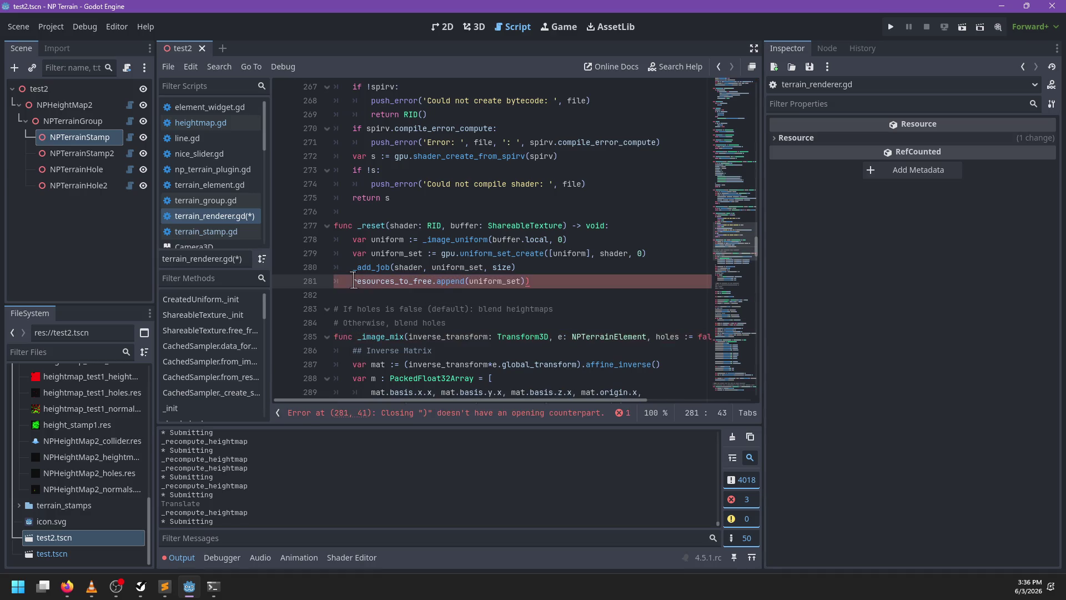
Strip the append_array wrappers from the _reset calls on lines 138 and 143, then save
{"action": "scroll", "coordinate": [353, 281], "scroll_direction": "down", "scroll_amount": 2}
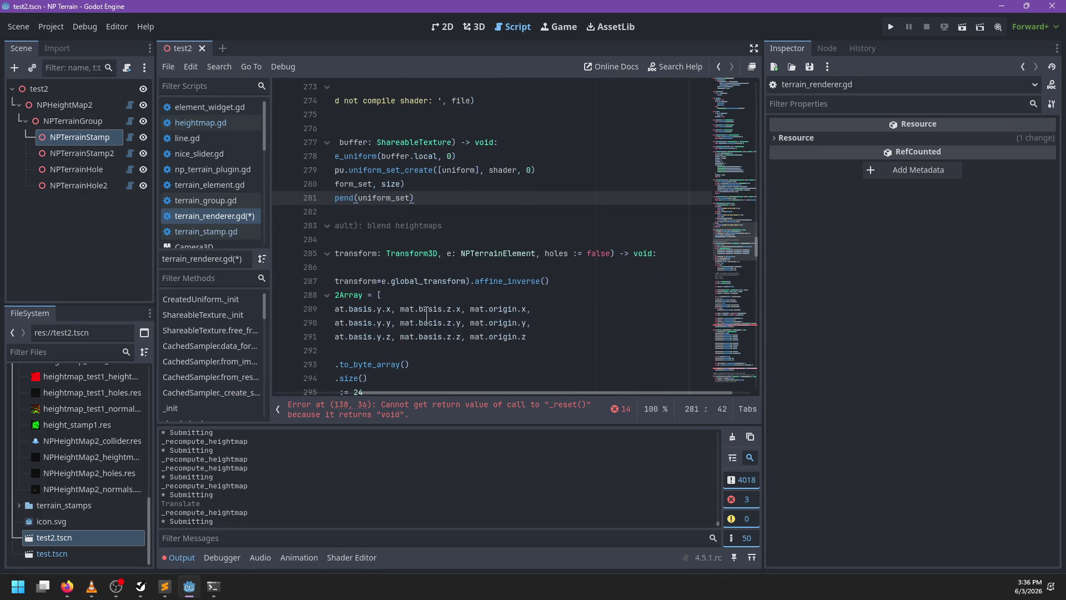
{"action": "scroll", "coordinate": [474, 309], "scroll_direction": "down", "scroll_amount": 5}
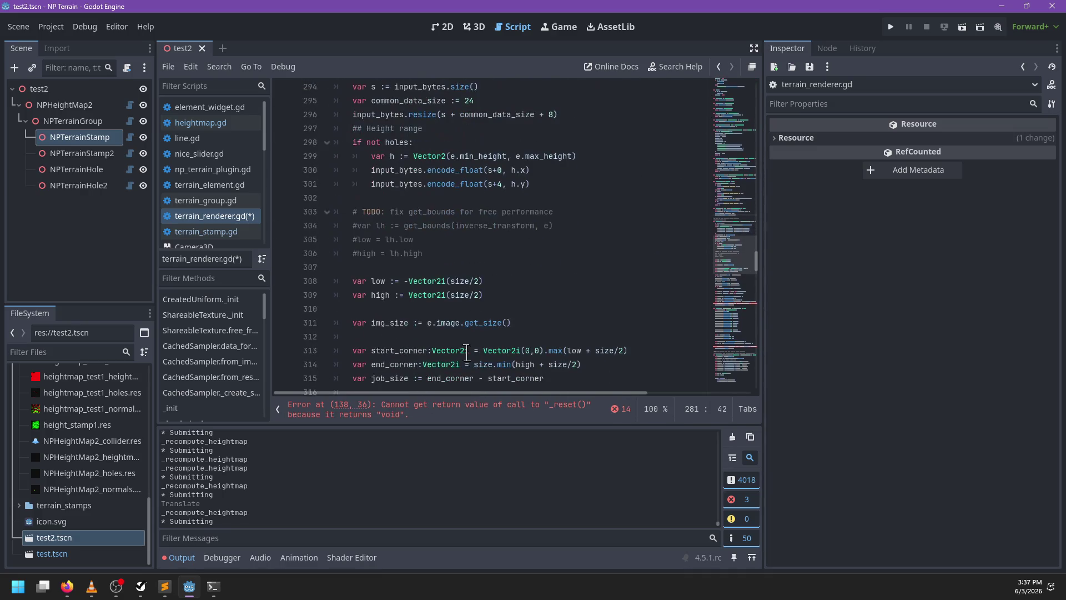
{"action": "left_click", "coordinate": [465, 410]}
{"action": "key", "text": "shift+Home"}
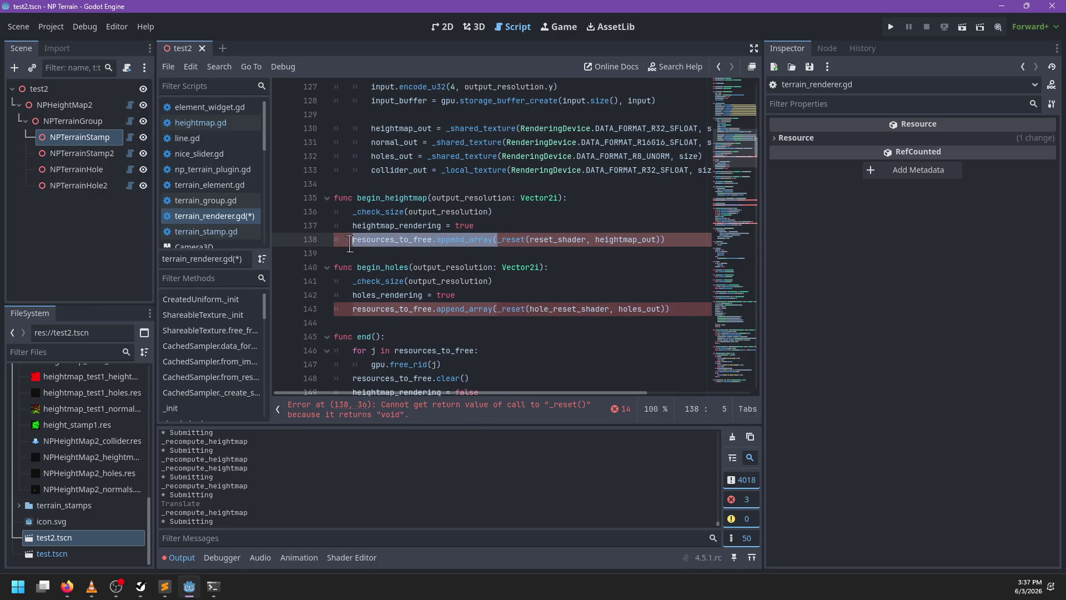
{"action": "key", "text": "ctrl+d"}
{"action": "key", "text": "BackSpace"}
{"action": "key", "text": "End"}
{"action": "key", "text": "BackSpace"}
{"action": "scroll", "coordinate": [554, 300], "scroll_direction": "down", "scroll_amount": 1}
{"action": "key", "text": "ctrl+s"}
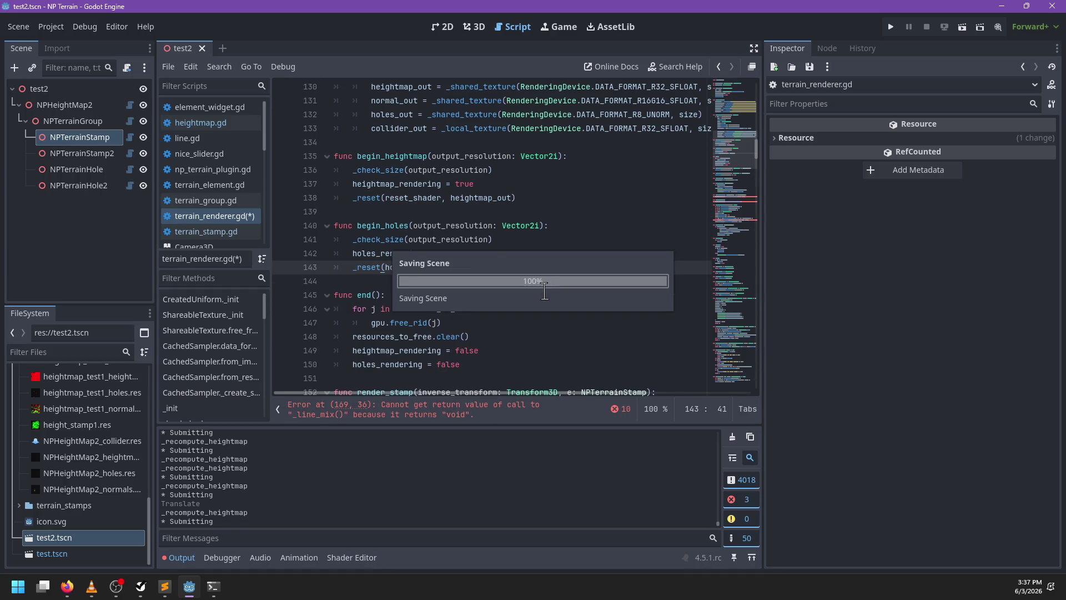
{"action": "left_click", "coordinate": [471, 416]}
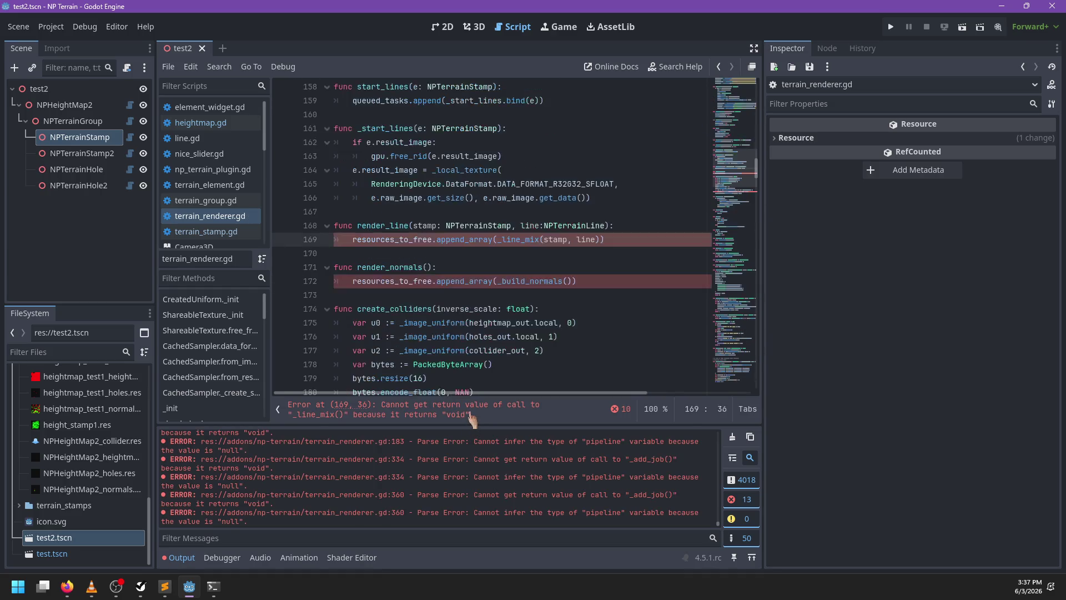
Strip the append_array wrapper from lines 169 and 172, then inspect the _build_normals definition
{"action": "left_click_drag", "start_coordinate": [493, 240], "coordinate": [343, 239]}
{"action": "key", "text": "ctrl+d"}
{"action": "key", "text": "BackSpace"}
{"action": "left_click", "coordinate": [493, 239]}
{"action": "left_click", "coordinate": [457, 282]}
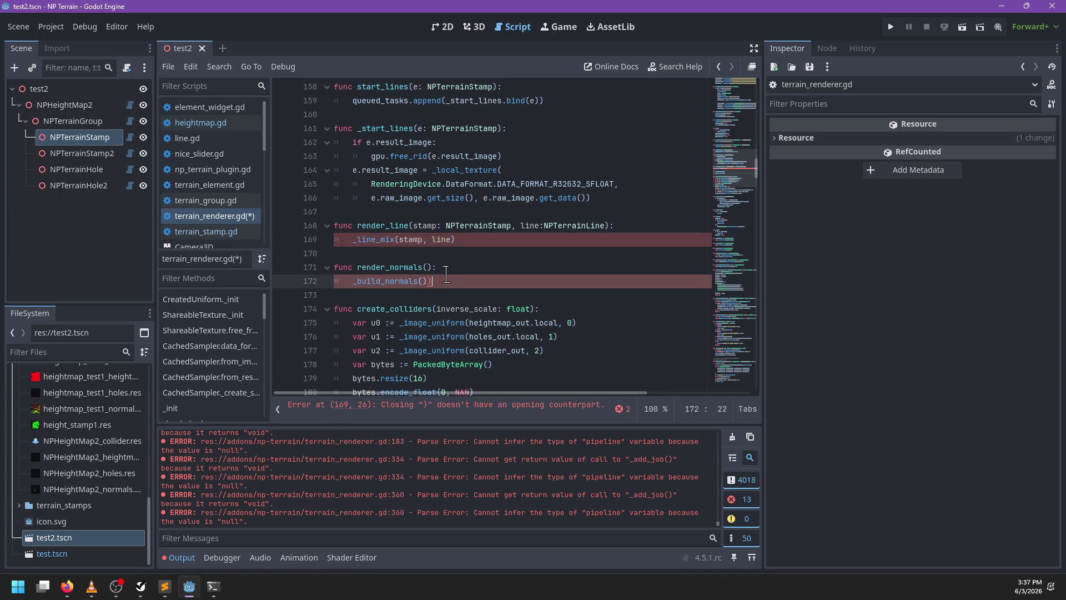
{"action": "left_click", "coordinate": [398, 281], "text": "ctrl"}
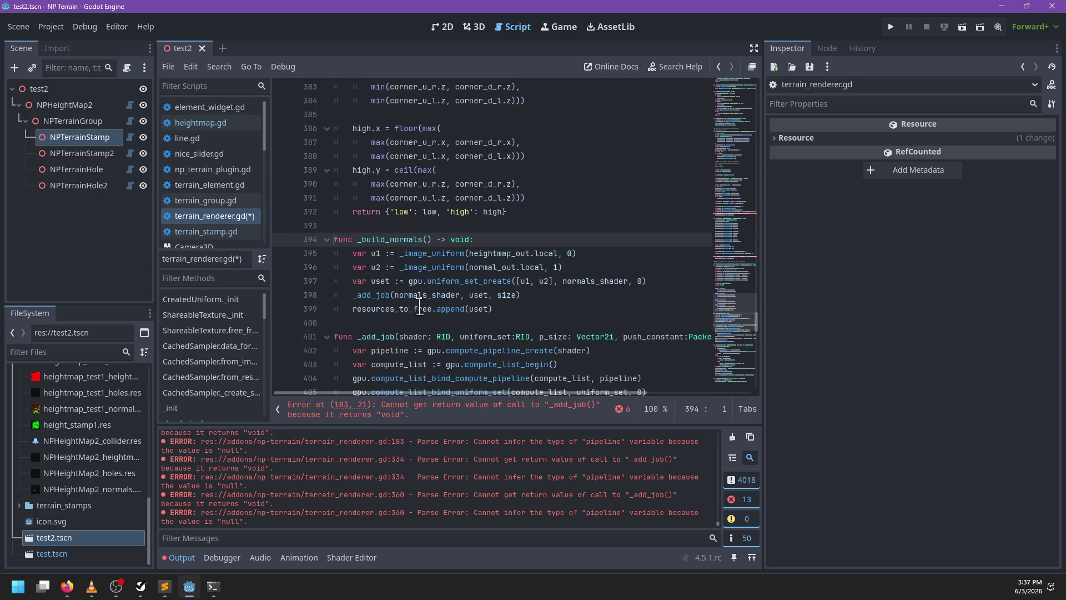
On line 183, remove 'var pipeline := ' and reduce the append_array call to append(uset)
{"action": "left_click", "coordinate": [419, 411]}
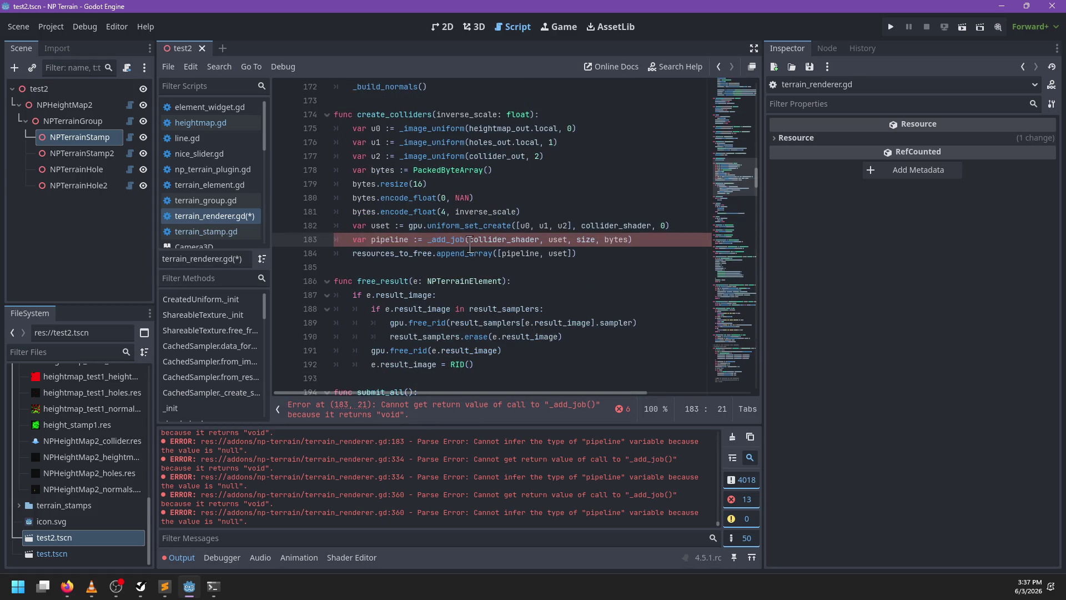
{"action": "left_click_drag", "start_coordinate": [427, 241], "coordinate": [352, 240]}
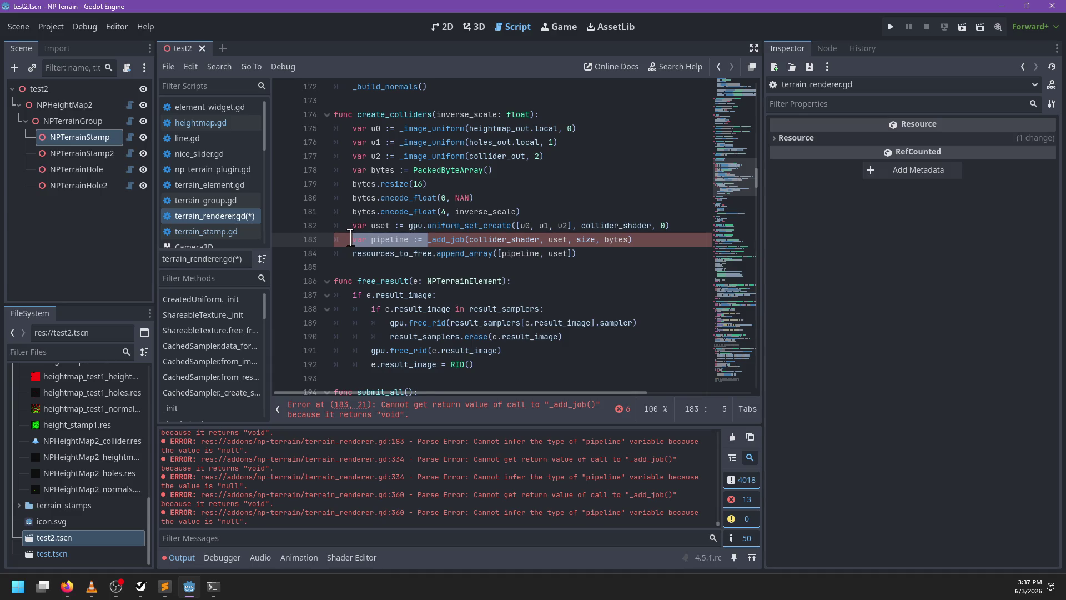
{"action": "key", "text": "BackSpace"}
{"action": "double_click", "coordinate": [468, 254]}
{"action": "type", "text": "append("}
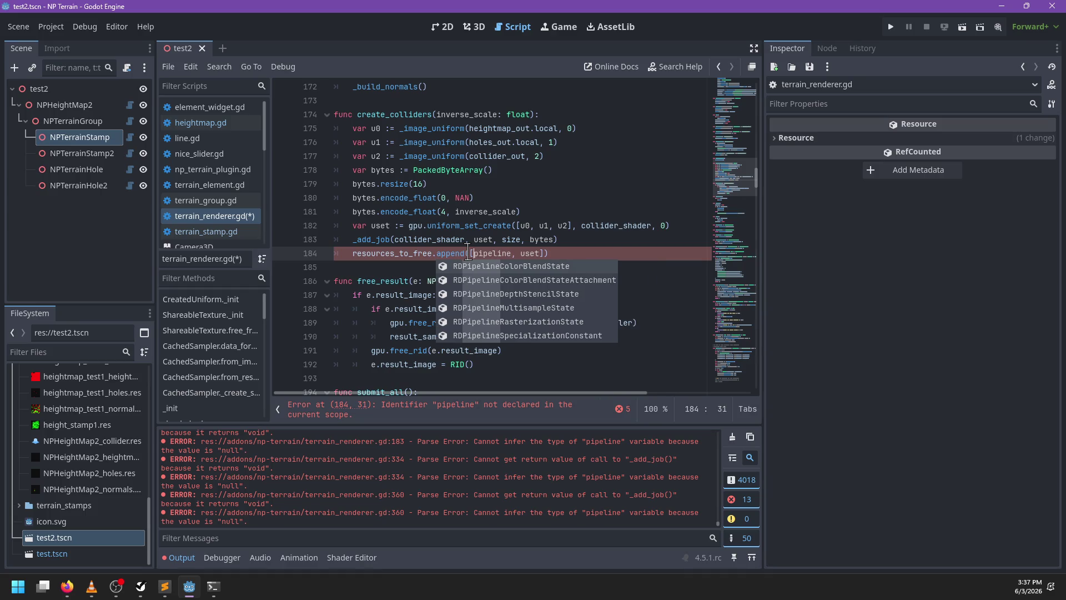
{"action": "key", "text": "BackSpace"}
{"action": "key", "text": "ctrl+Right"}
{"action": "key", "text": "ctrl+Right"}
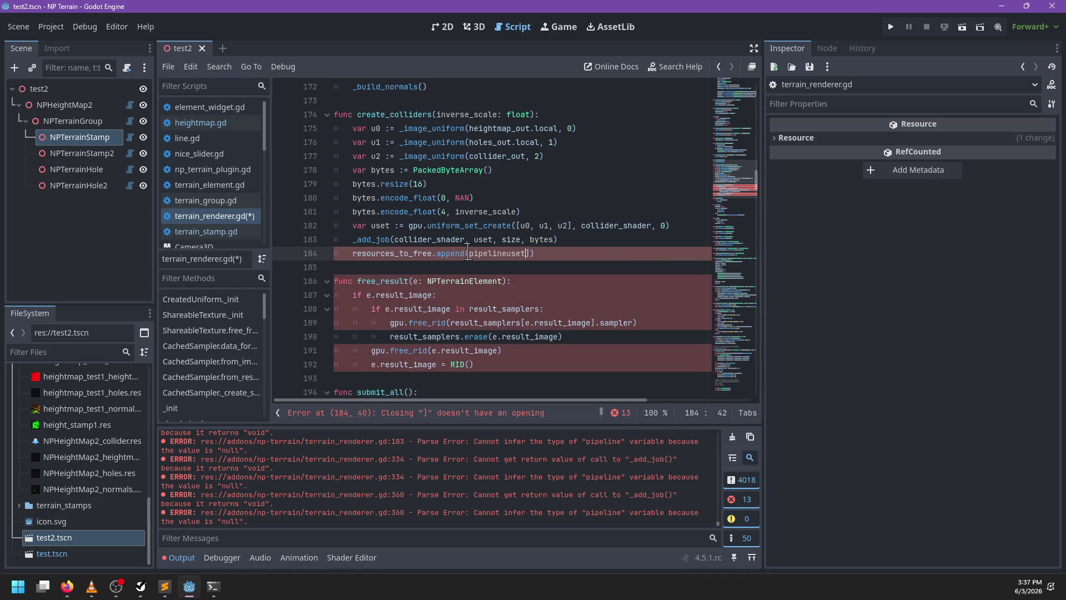
{"action": "key", "text": "ctrl+BackSpace"}
{"action": "key", "text": "ctrl+BackSpace"}
{"action": "key", "text": "Delete"}
{"action": "left_click", "coordinate": [554, 255]}
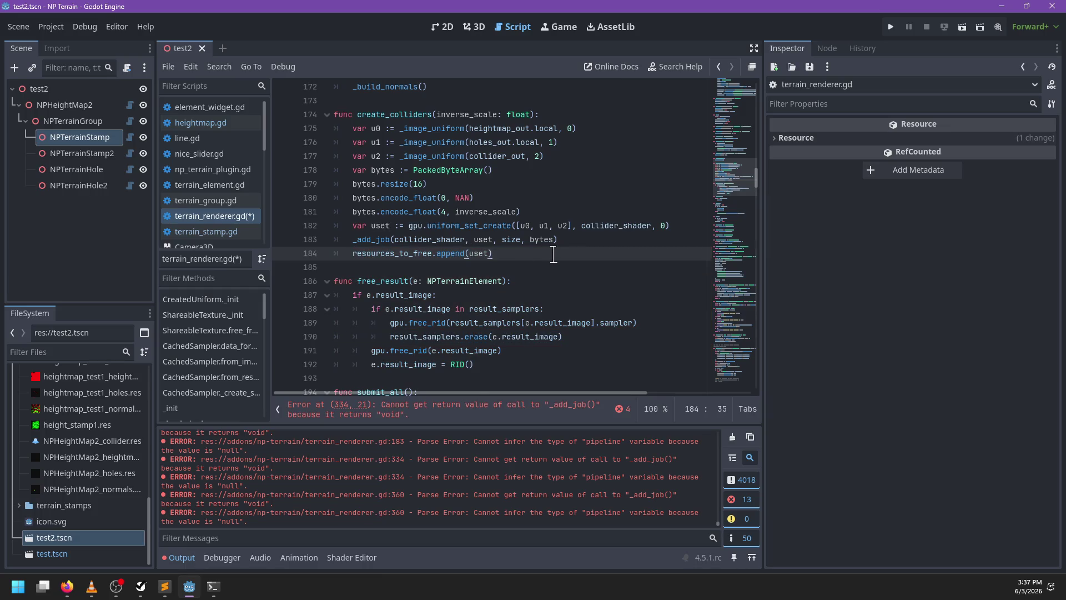
Delete the 'var pipeline := ' assignment at the reported error on line 334
{"action": "left_click", "coordinate": [465, 410]}
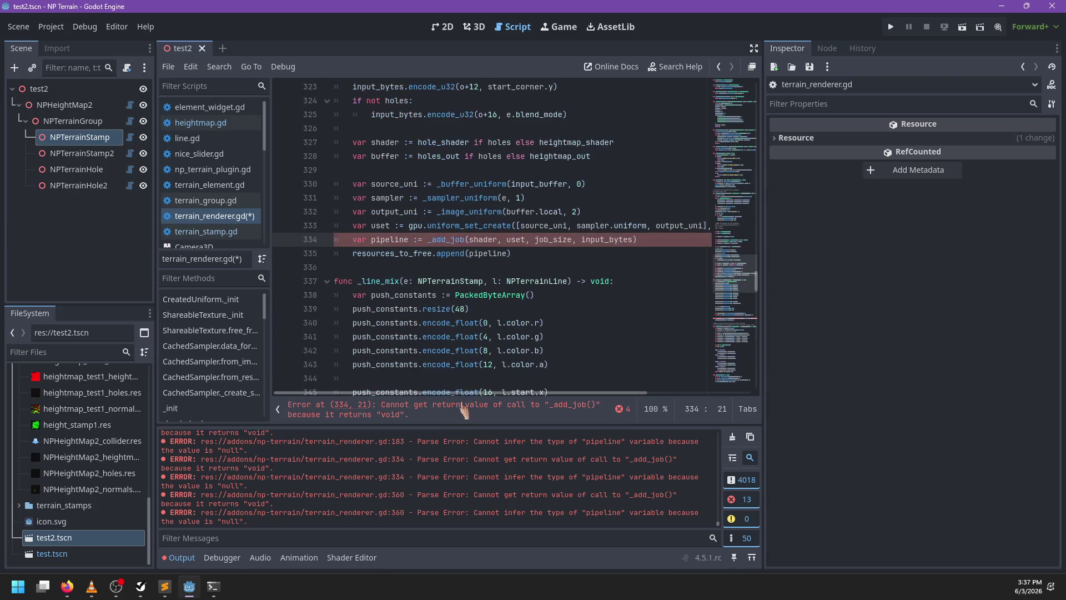
{"action": "key", "text": "shift+Home"}
{"action": "key", "text": "BackSpace"}
{"action": "left_click", "coordinate": [600, 240]}
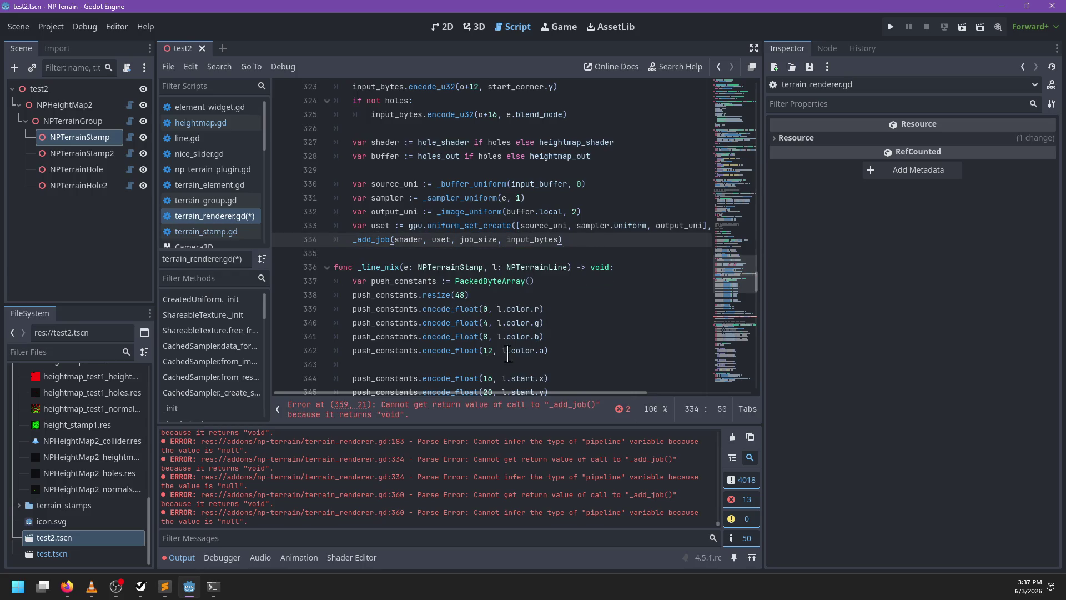
On line 359, drop 'var pipeline := ', the resources_to_free.append(pipeline) line and the blank line
{"action": "left_click", "coordinate": [472, 417]}
{"action": "mouse_move", "coordinate": [430, 239]}
{"action": "left_mouse_down"}
{"action": "mouse_move", "coordinate": [339, 240]}
{"action": "mouse_move", "coordinate": [354, 240]}
{"action": "left_mouse_up"}
{"action": "key", "text": "BackSpace"}
{"action": "left_click", "coordinate": [384, 253]}
{"action": "key", "text": "ctrl+shift+k"}
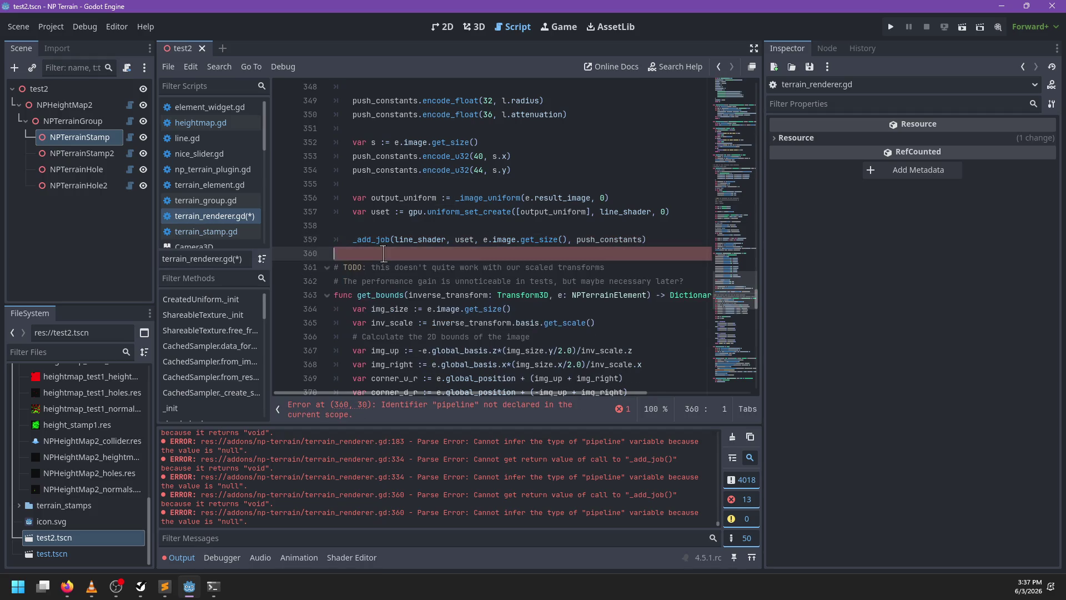
{"action": "left_click", "coordinate": [387, 227]}
{"action": "key", "text": "BackSpace"}
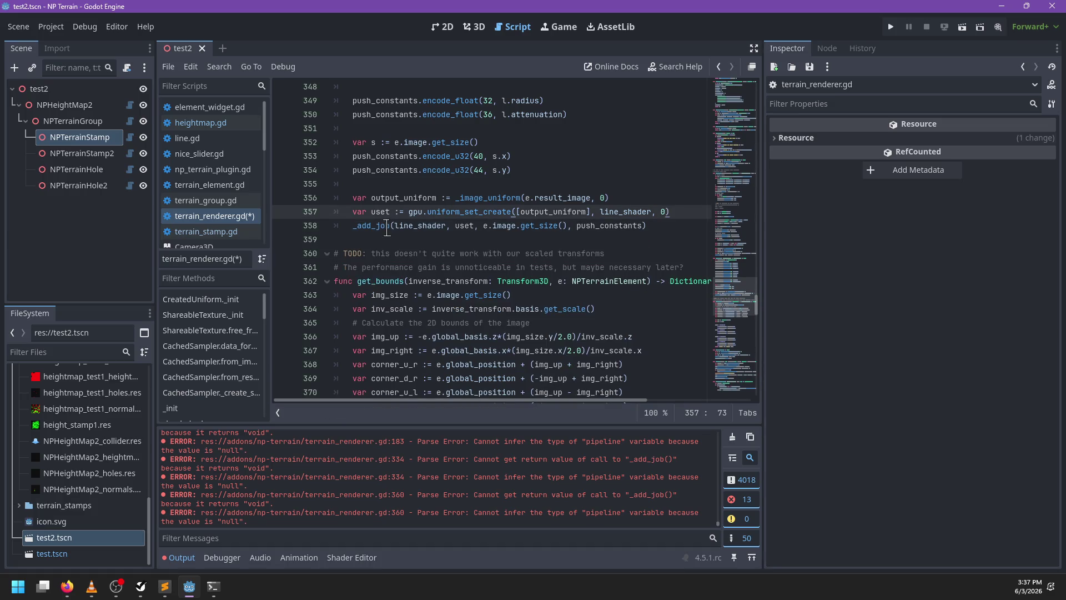
{"action": "scroll", "coordinate": [475, 283], "scroll_direction": "down", "scroll_amount": 2}
Save the script, then search the script for 'do' and 'tas' to locate queued_tasks
{"action": "key", "text": "ctrl+s"}
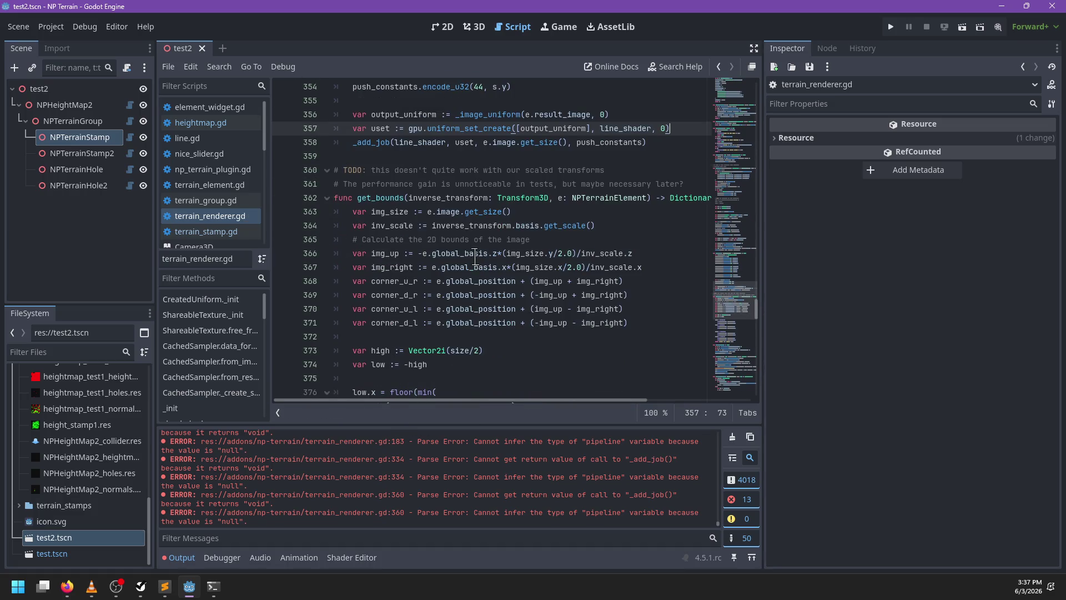
{"action": "scroll", "coordinate": [483, 258], "scroll_direction": "down", "scroll_amount": 13}
{"action": "scroll", "coordinate": [500, 247], "scroll_direction": "down", "scroll_amount": 15}
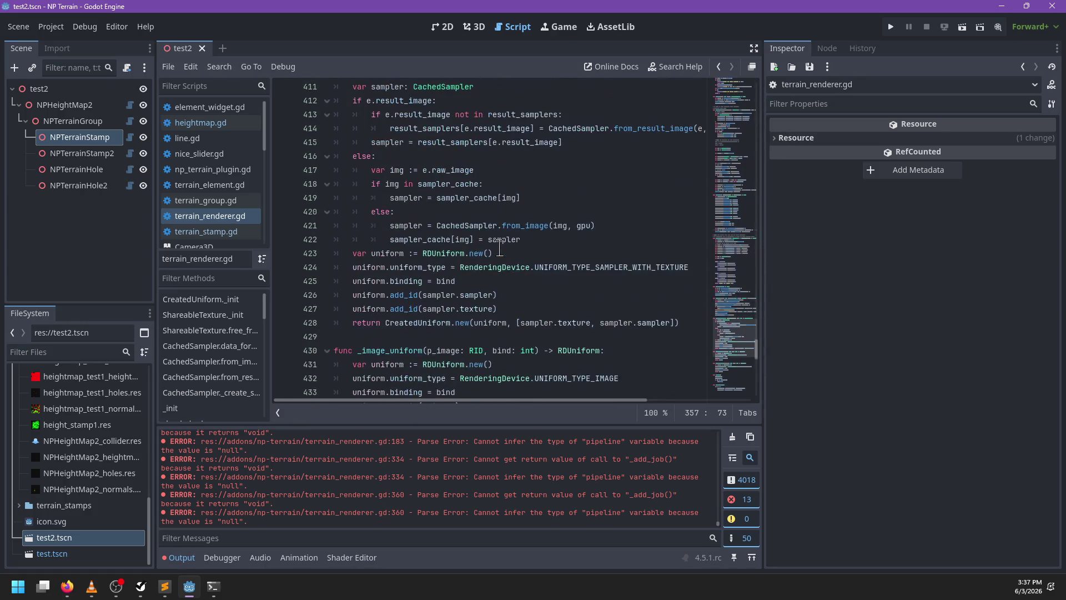
{"action": "scroll", "coordinate": [514, 243], "scroll_direction": "down", "scroll_amount": 8}
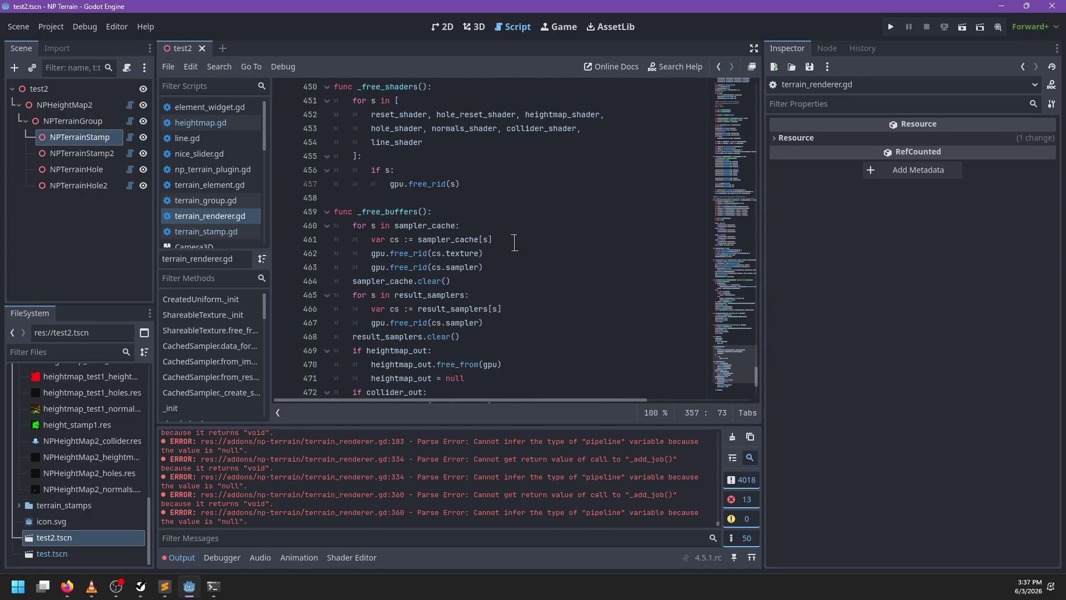
{"action": "scroll", "coordinate": [515, 242], "scroll_direction": "up", "scroll_amount": 4}
{"action": "scroll", "coordinate": [515, 243], "scroll_direction": "up", "scroll_amount": 10}
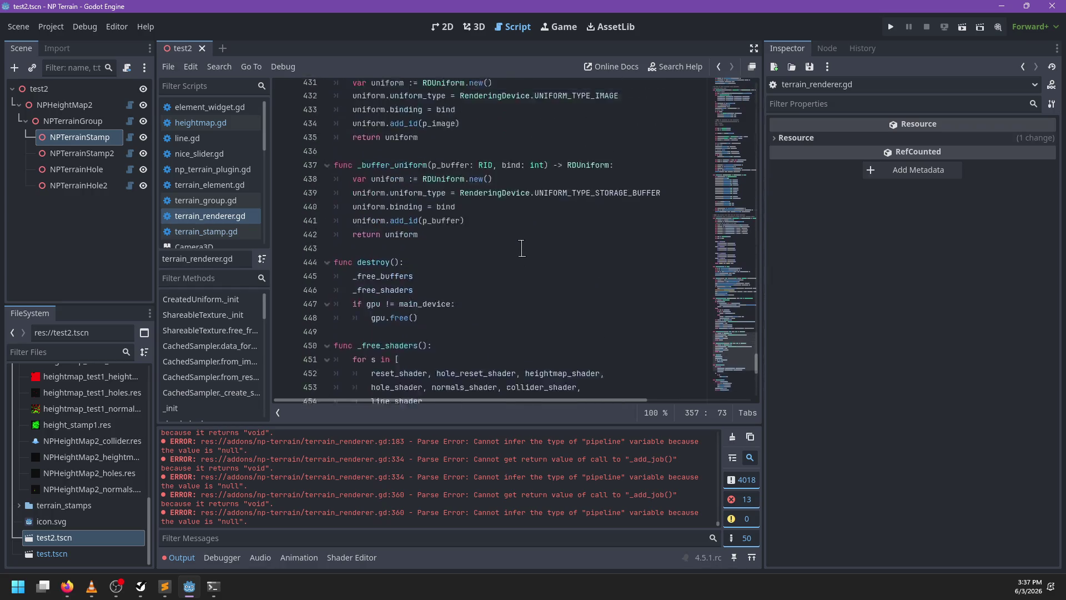
{"action": "left_click", "coordinate": [521, 265]}
{"action": "key", "text": "ctrl+f"}
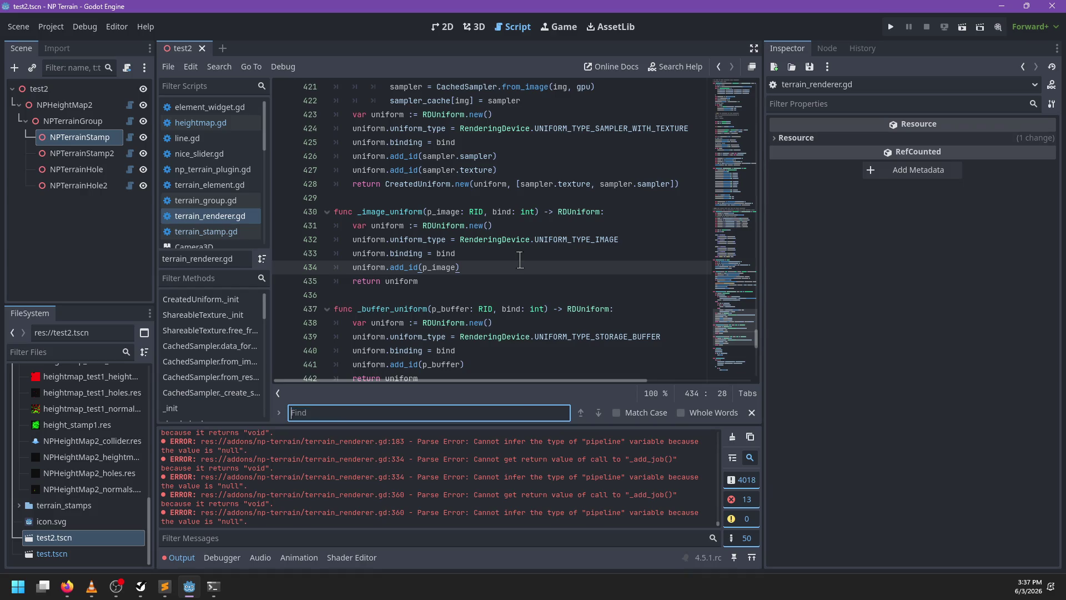
{"action": "key", "text": "Escape"}
{"action": "scroll", "coordinate": [554, 237], "scroll_direction": "down", "scroll_amount": 8}
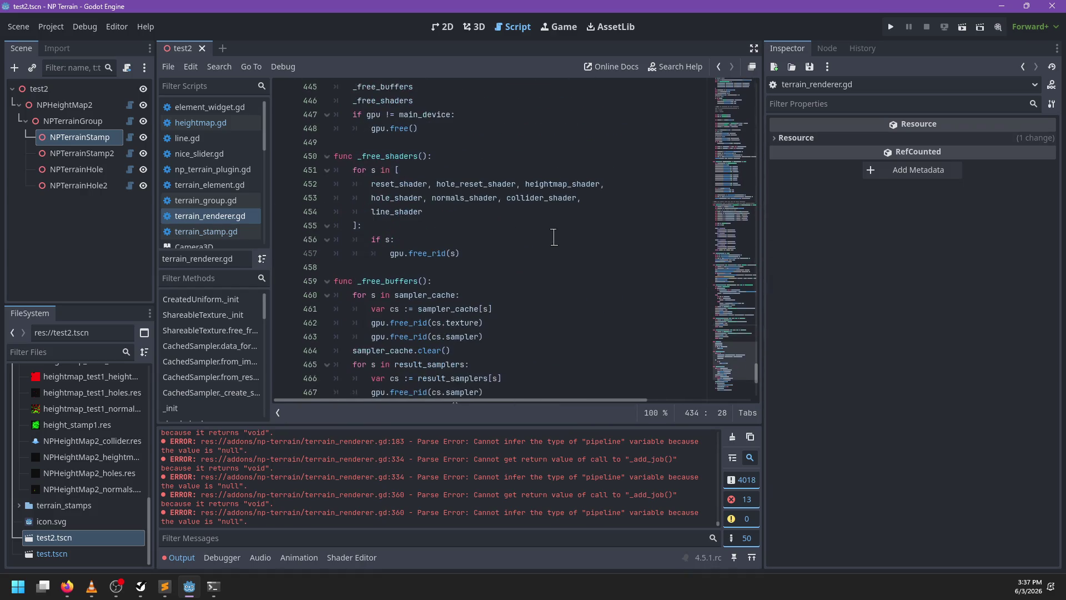
{"action": "key", "text": "ctrl+f"}
{"action": "type", "text": "do_"}
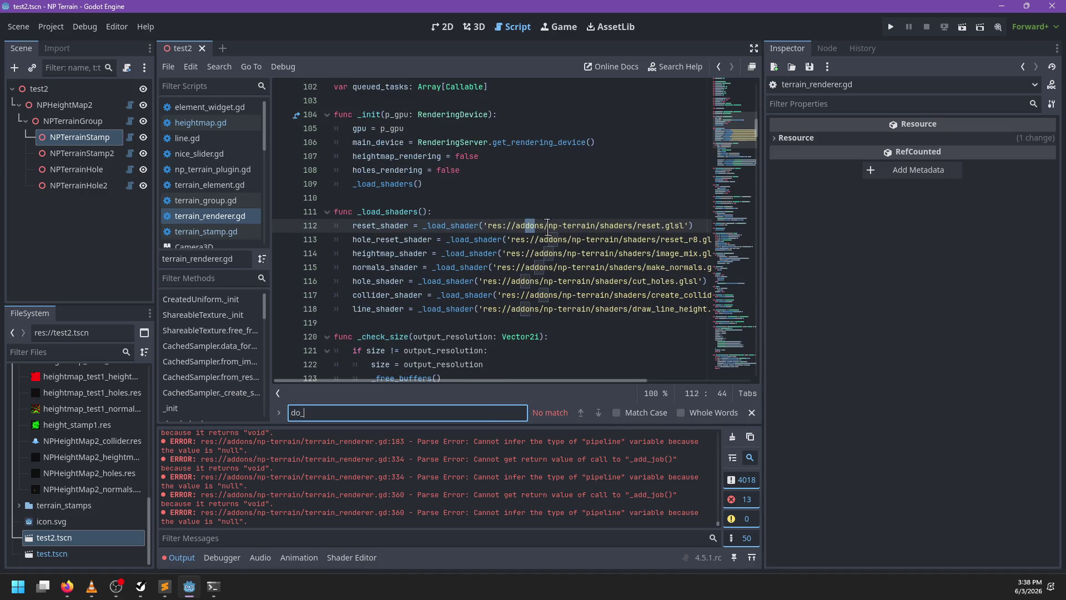
{"action": "key", "text": "BackSpace"}
{"action": "key", "text": "BackSpace"}
{"action": "key", "text": "BackSpace"}
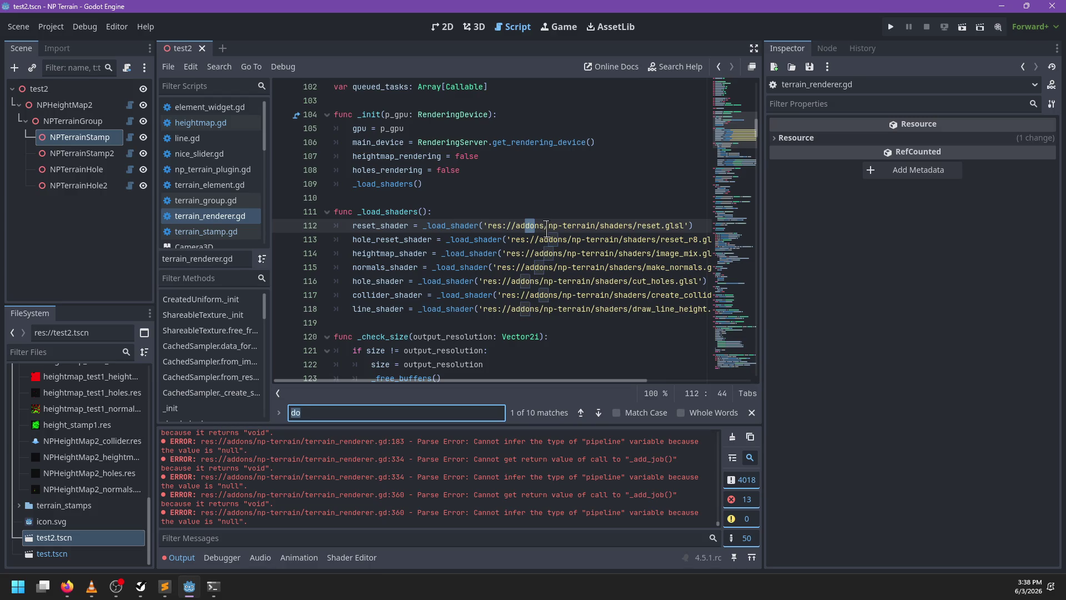
{"action": "type", "text": "tas"}
{"action": "key", "text": "Escape"}
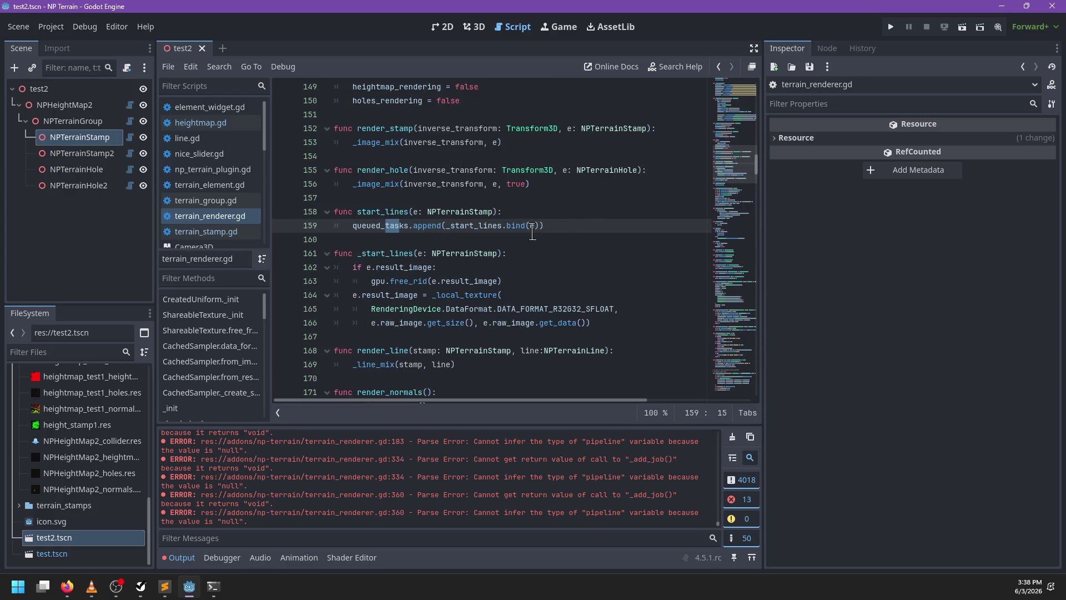
Rename queued_tasks on line 159 to work_queue and save
{"action": "double_click", "coordinate": [381, 226]}
{"action": "scroll", "coordinate": [556, 211], "scroll_direction": "up", "scroll_amount": 15}
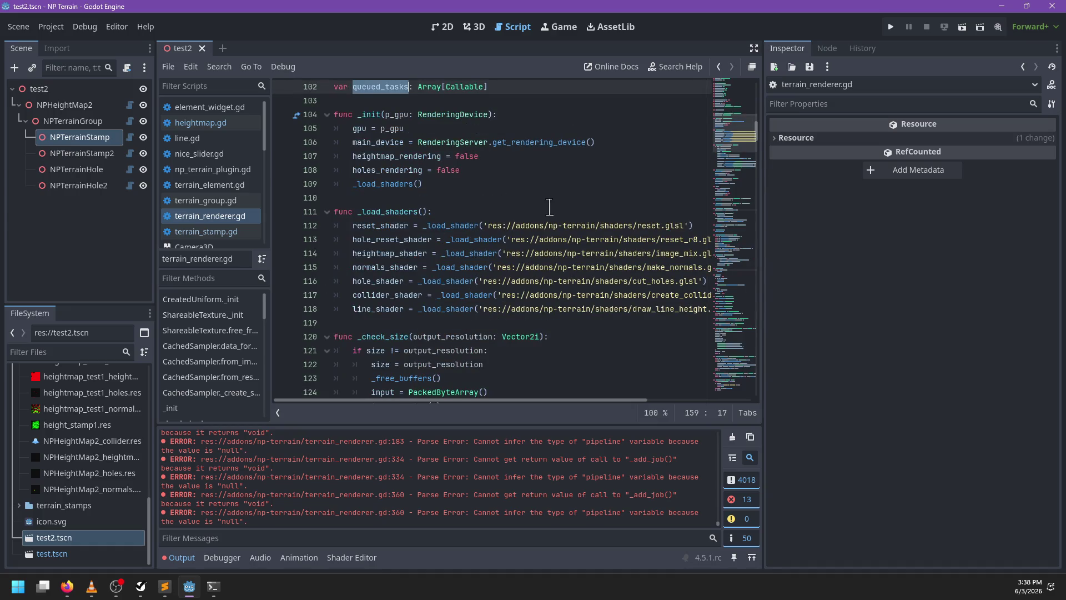
{"action": "type", "text": "work_queue.append(_start_lines.bind(e"}
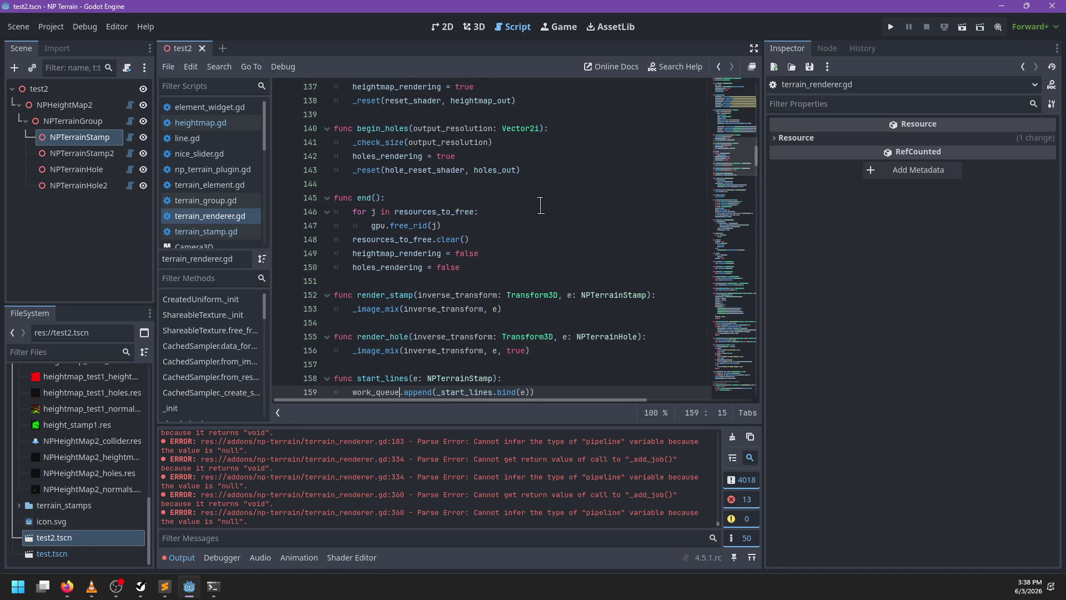
{"action": "scroll", "coordinate": [543, 206], "scroll_direction": "down", "scroll_amount": 3}
{"action": "left_click", "coordinate": [553, 255]}
{"action": "key", "text": "ctrl+s"}
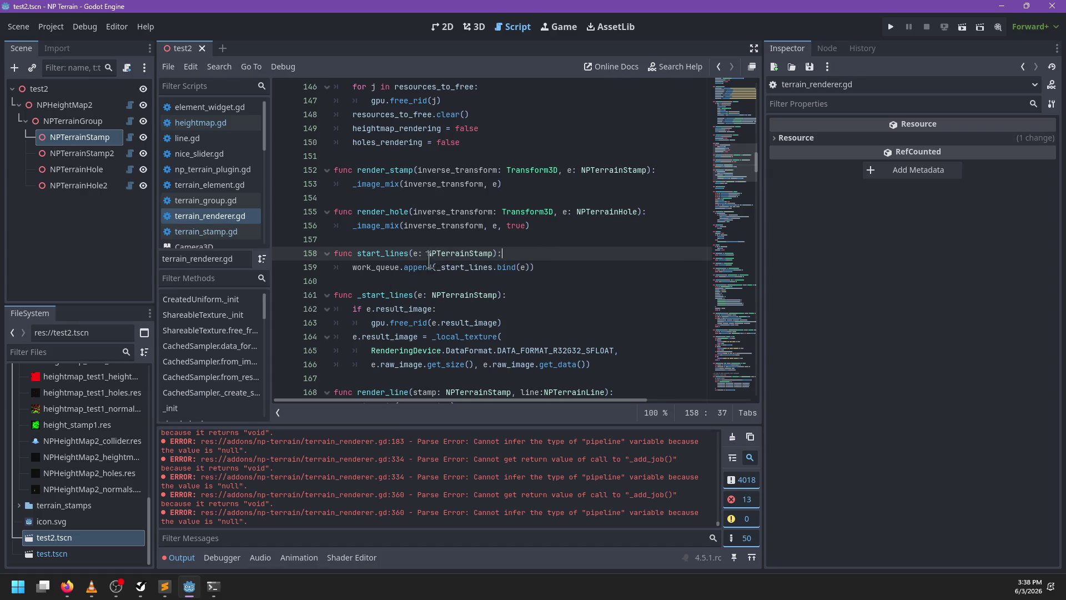
Change line 169 to queue the render call as work_queue.append(_line_mix.bind(...))
{"action": "scroll", "coordinate": [442, 286], "scroll_direction": "down", "scroll_amount": 3}
{"action": "left_click", "coordinate": [443, 254]}
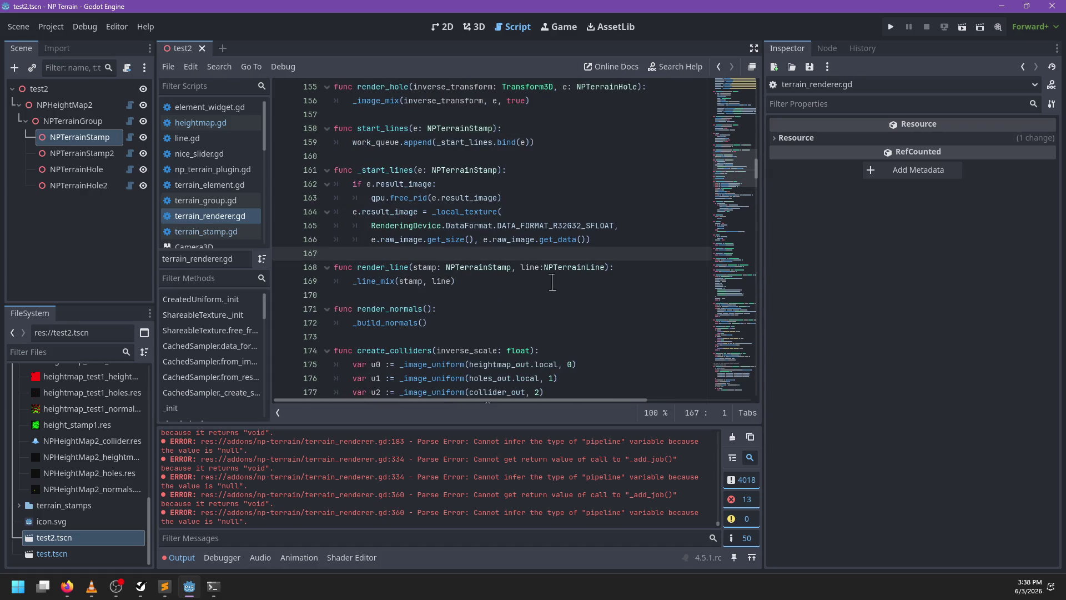
{"action": "scroll", "coordinate": [546, 273], "scroll_direction": "up", "scroll_amount": 1}
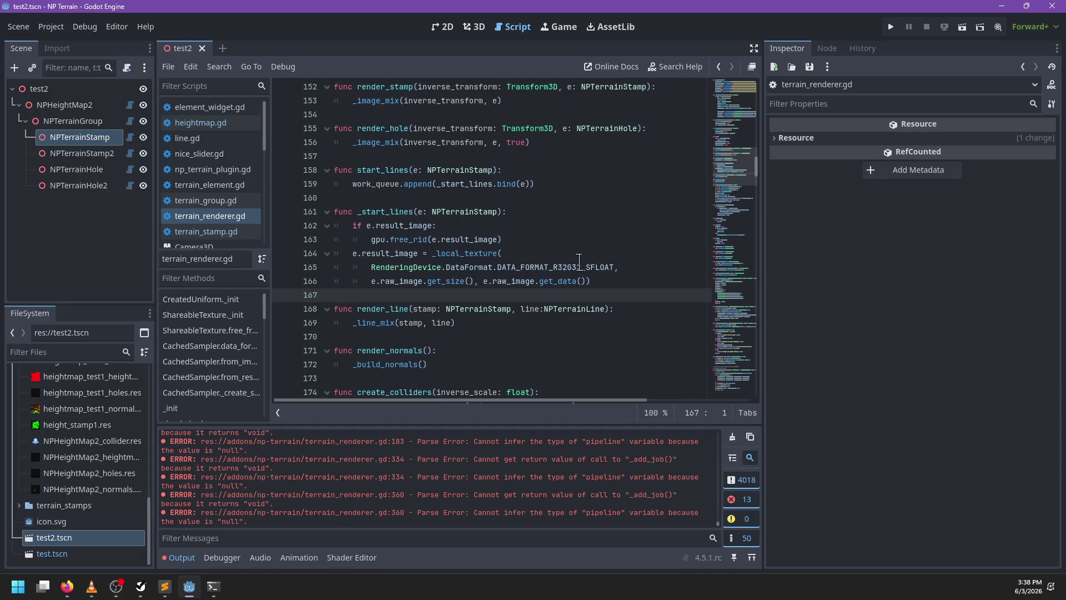
{"action": "scroll", "coordinate": [569, 264], "scroll_direction": "down", "scroll_amount": 1}
{"action": "left_click", "coordinate": [356, 281]}
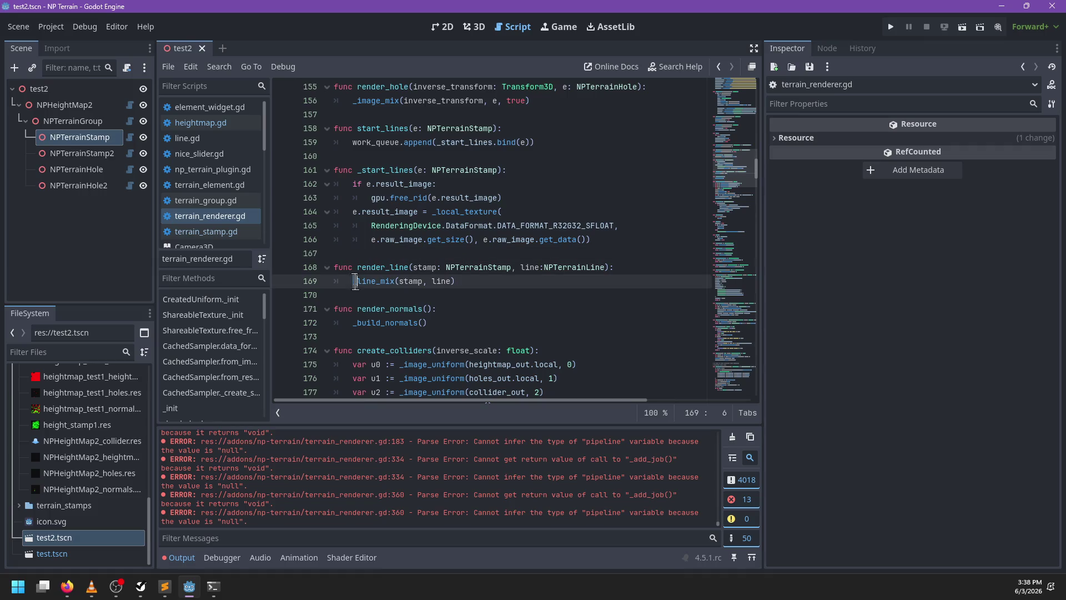
{"action": "type", "text": "work_queue.app"}
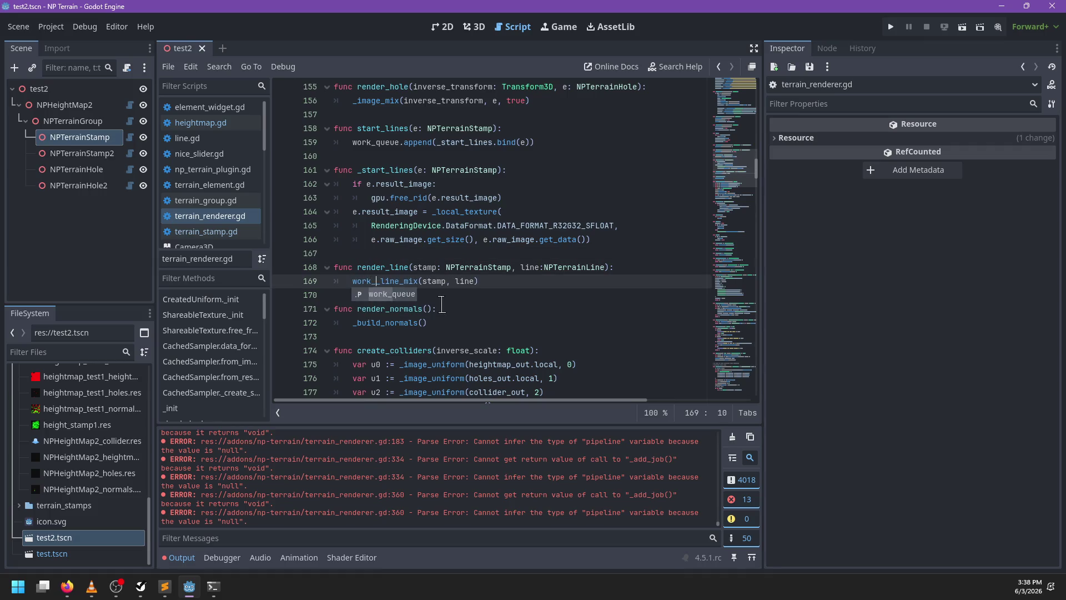
{"action": "type", "text": "end("}
{"action": "key", "text": "ctrl+Right"}
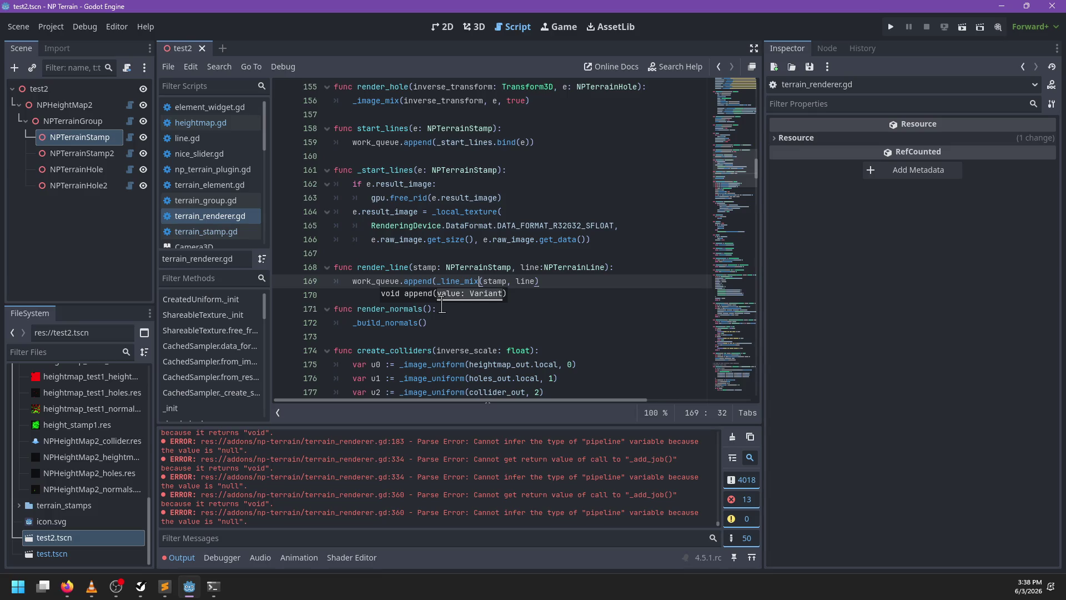
{"action": "key", "text": "BackSpace"}
{"action": "type", "text": ".bind("}
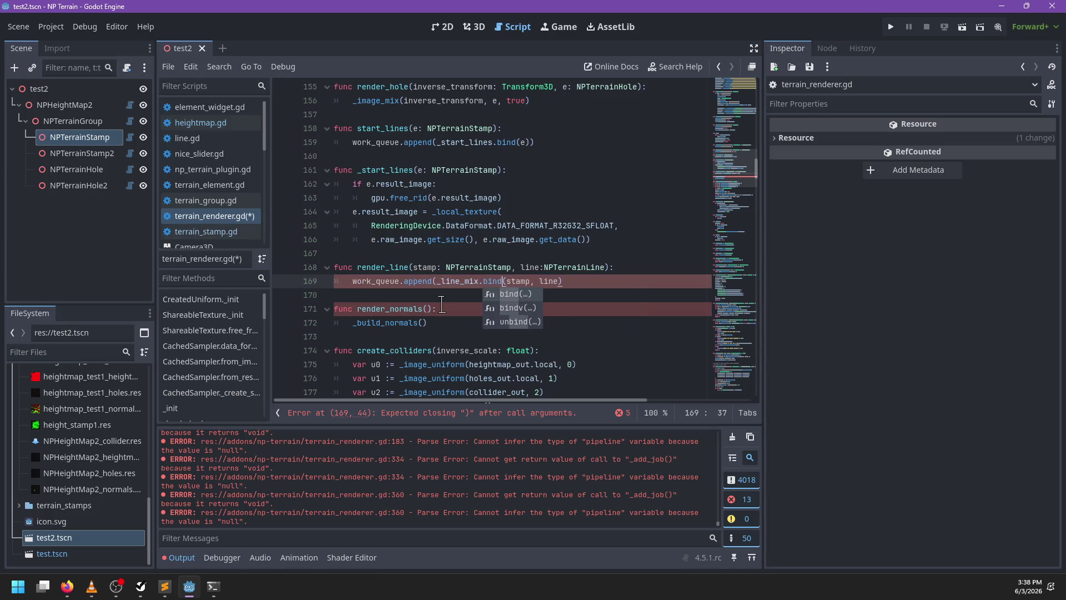
{"action": "key", "text": "ctrl+Right"}
{"action": "key", "text": "ctrl+Right"}
{"action": "type", "text": "))"}
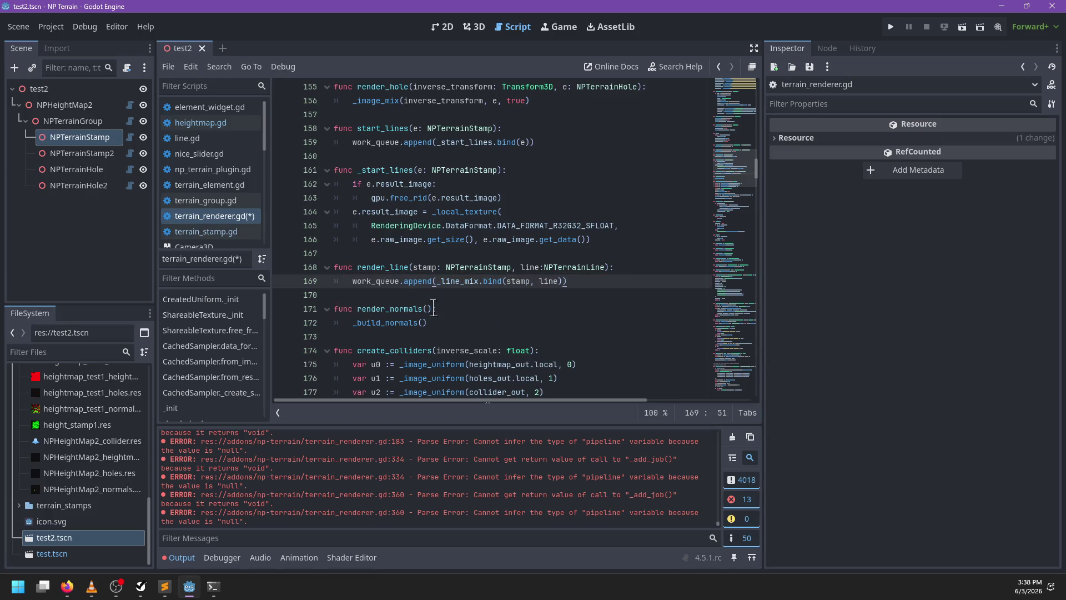
Wrap the _build_normals call on line 172 in work_queue.append(...) and save
{"action": "left_click", "coordinate": [345, 324]}
{"action": "type", "text": "work_que"}
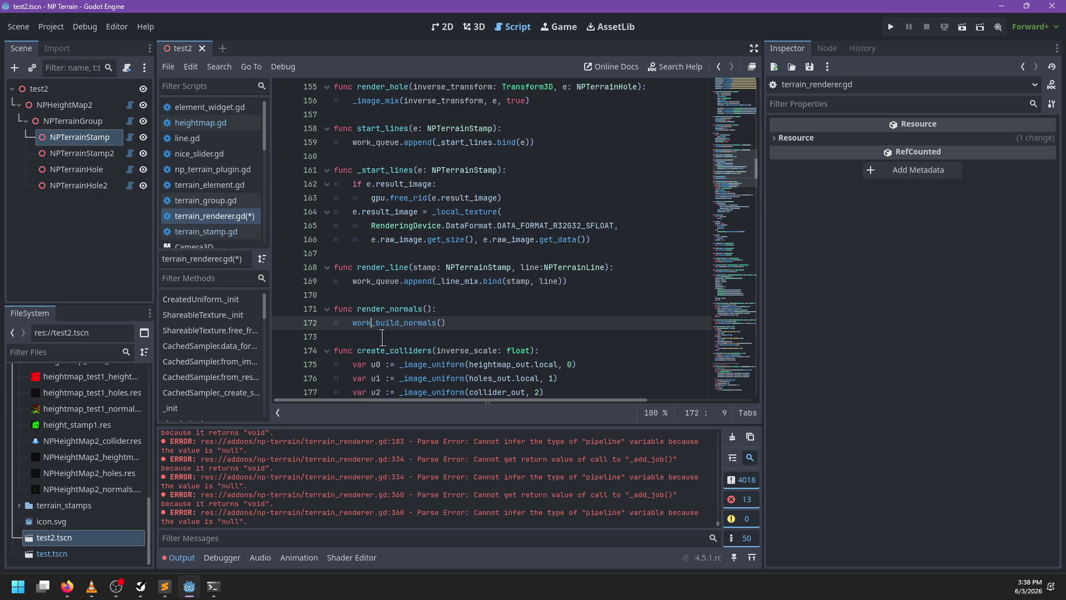
{"action": "type", "text": "ue.append("}
{"action": "key", "text": "ctrl+Right"}
{"action": "key", "text": "Delete"}
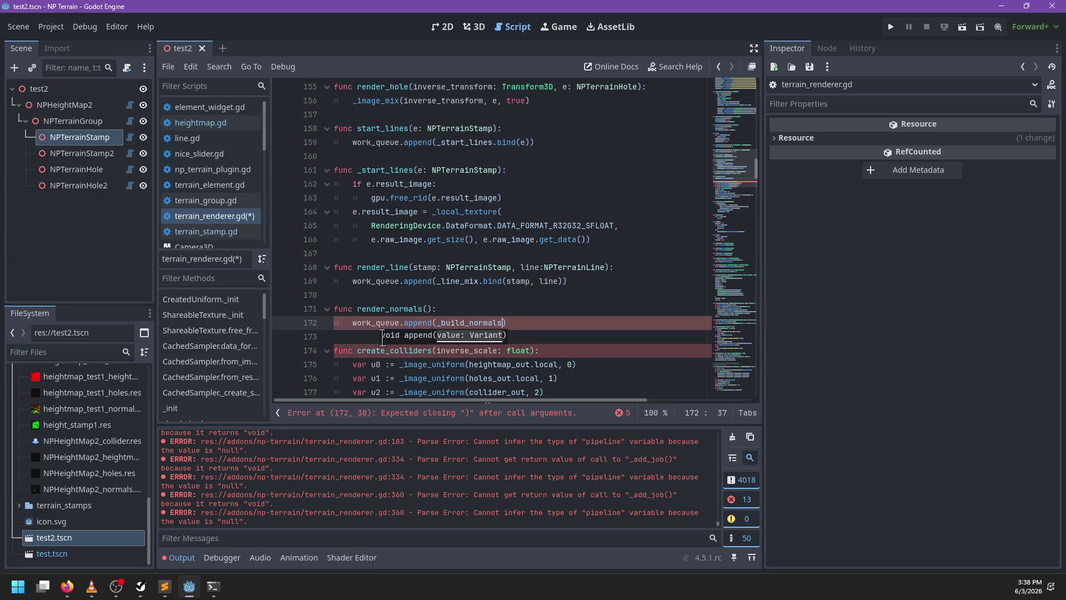
{"action": "key", "text": "Right"}
{"action": "scroll", "coordinate": [474, 310], "scroll_direction": "down", "scroll_amount": 1}
{"action": "scroll", "coordinate": [474, 309], "scroll_direction": "down", "scroll_amount": 1}
{"action": "left_click", "coordinate": [559, 267]}
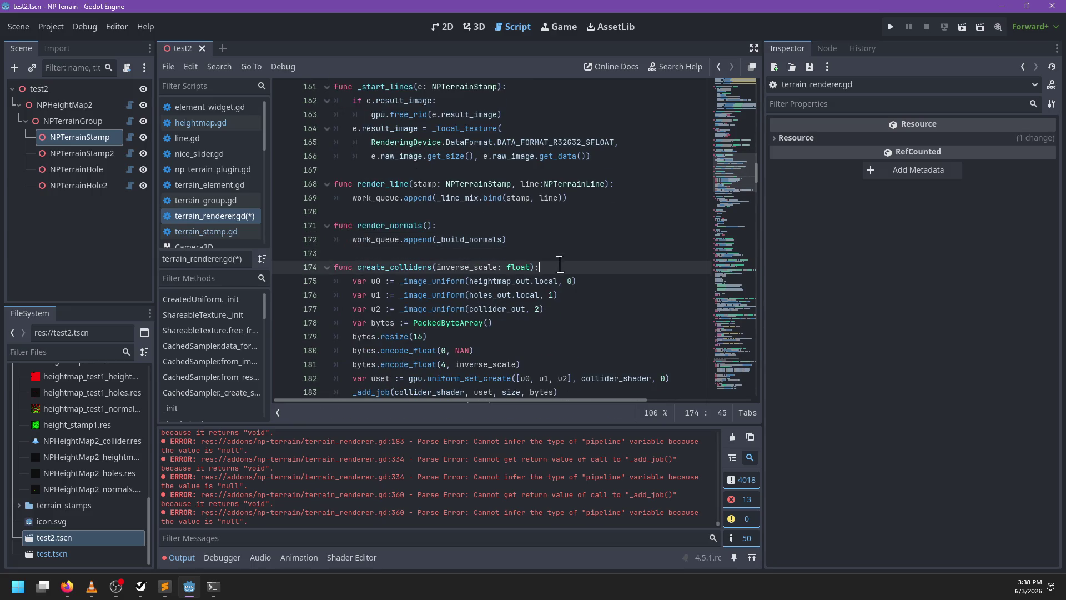
{"action": "scroll", "coordinate": [566, 264], "scroll_direction": "down", "scroll_amount": 2}
{"action": "key", "text": "ctrl+s"}
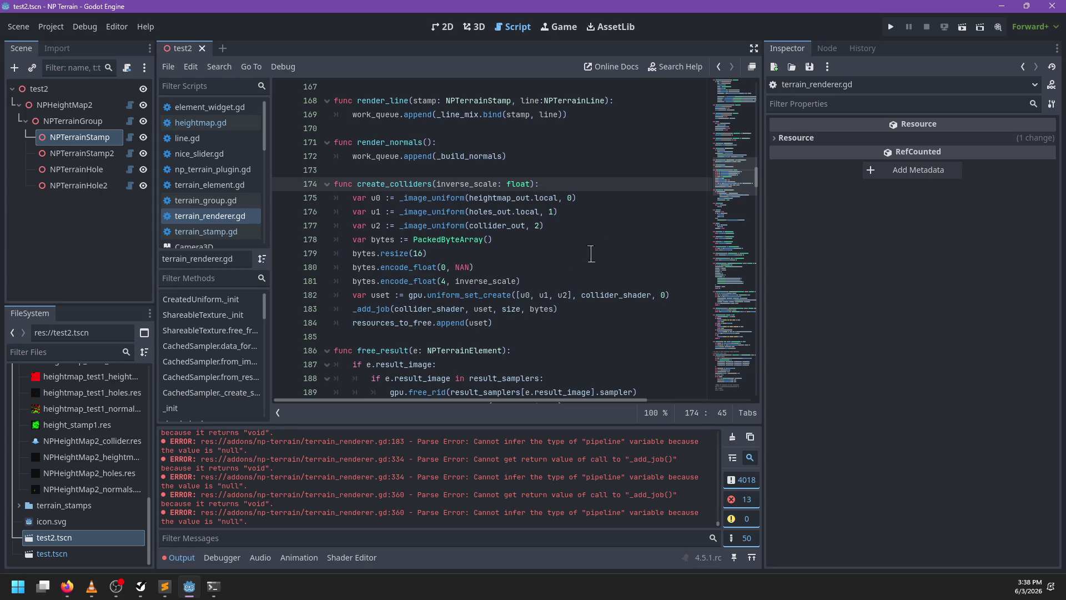
In create_colliders, add work_queue.append(_create_colliders.bind(inverse_scale))
{"action": "key", "text": "Return"}
{"action": "type", "text": "k_qu"}
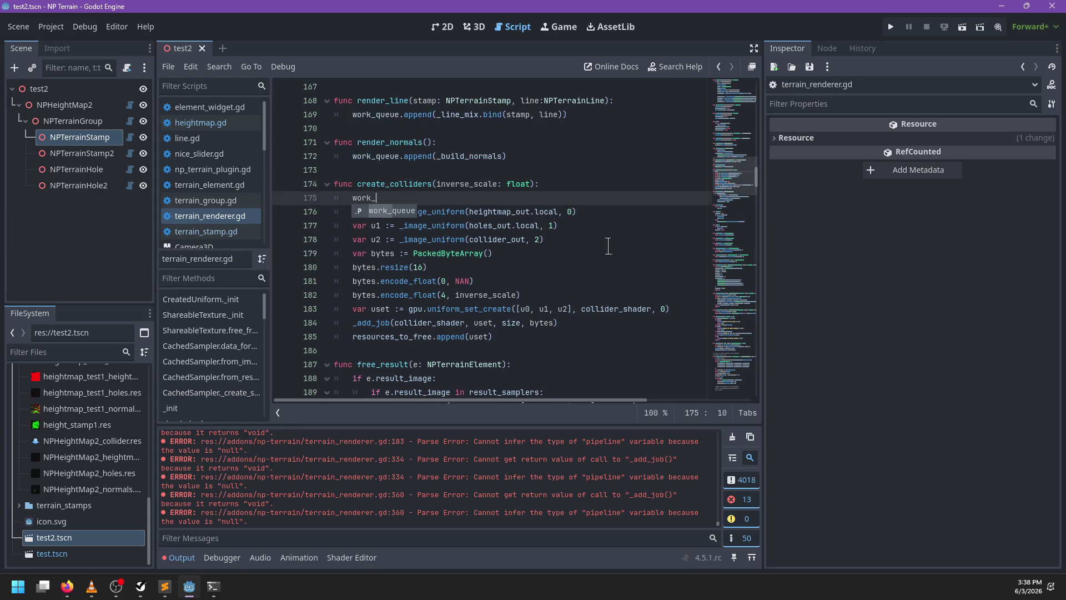
{"action": "key", "text": "BackSpace"}
{"action": "key", "text": "BackSpace"}
{"action": "key", "text": "BackSpace"}
{"action": "key", "text": "ctrl+f"}
{"action": "type", "text": "cr"}
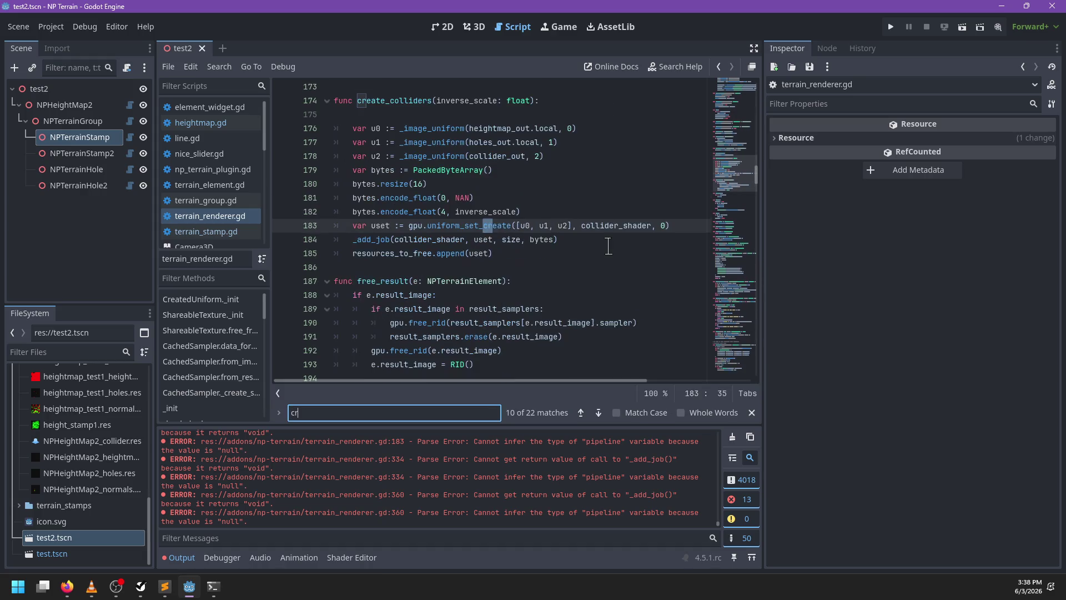
{"action": "type", "text": "eate_colliders"}
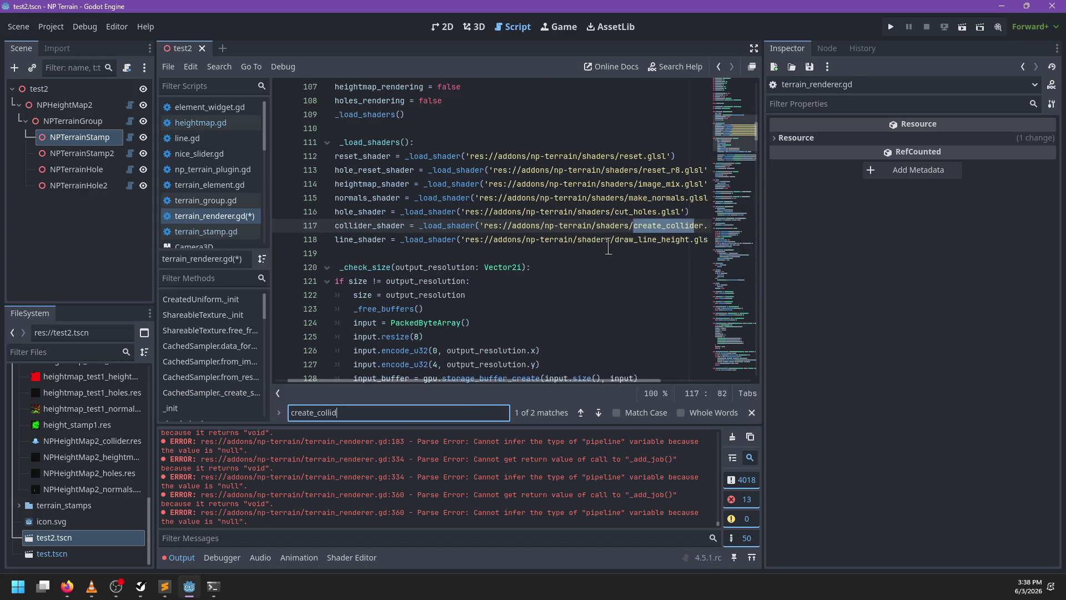
{"action": "key", "text": "Escape"}
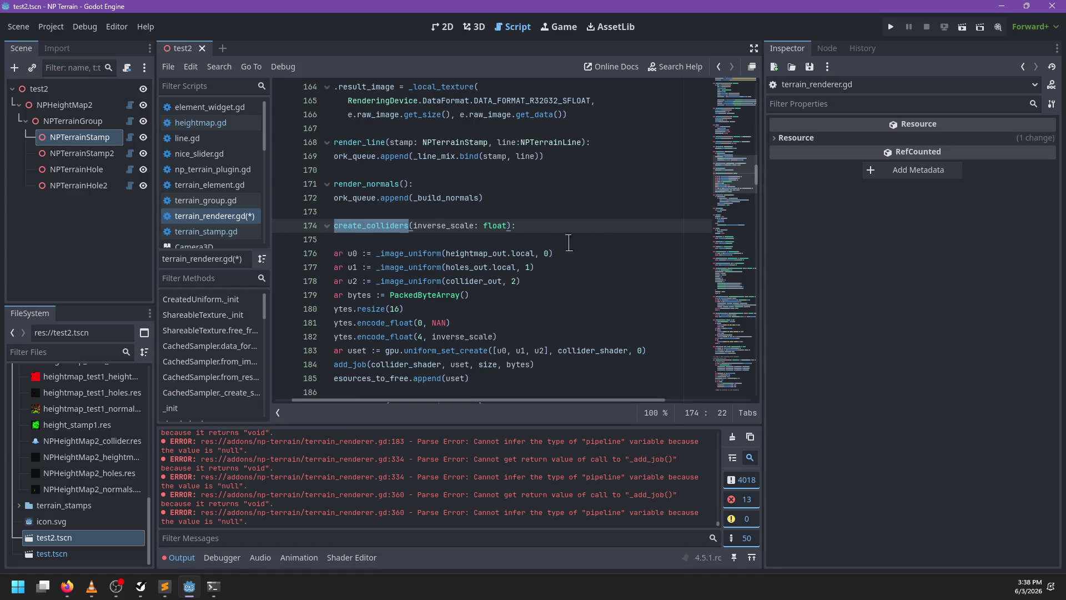
{"action": "left_click", "coordinate": [494, 240]}
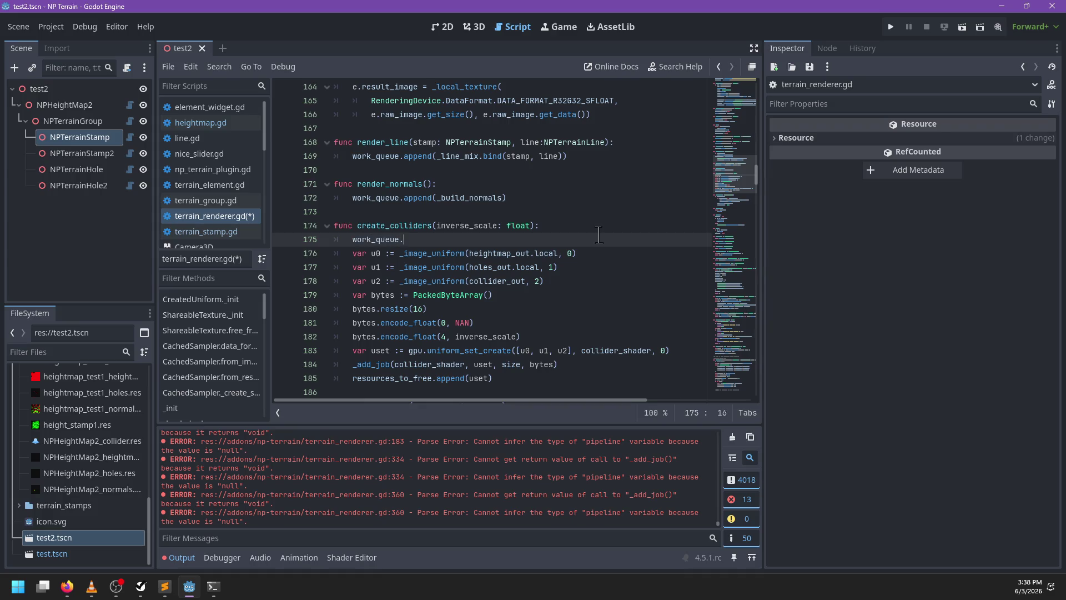
{"action": "type", "text": "append(_"}
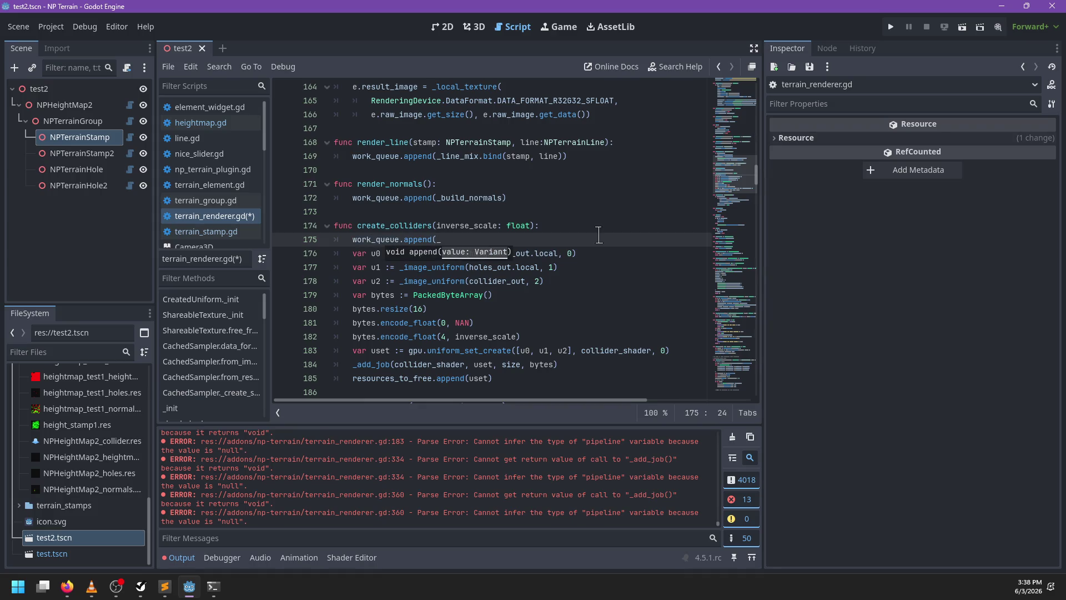
{"action": "key", "text": "BackSpace"}
{"action": "key", "text": "BackSpace"}
{"action": "type", "text": "ate_colliders.bind("}
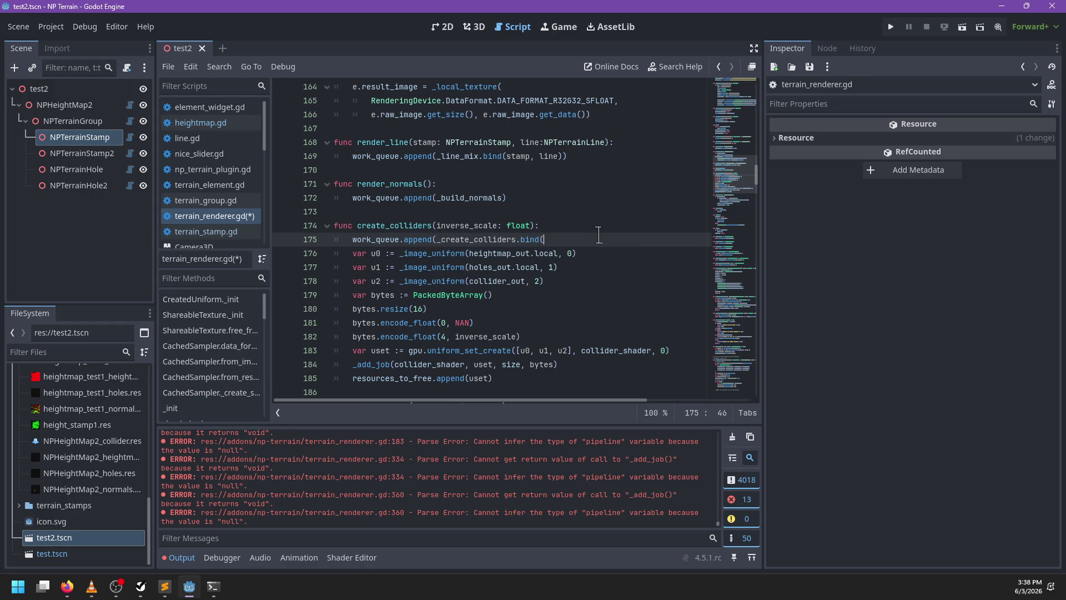
{"action": "type", "text": "inverse_scale))"}
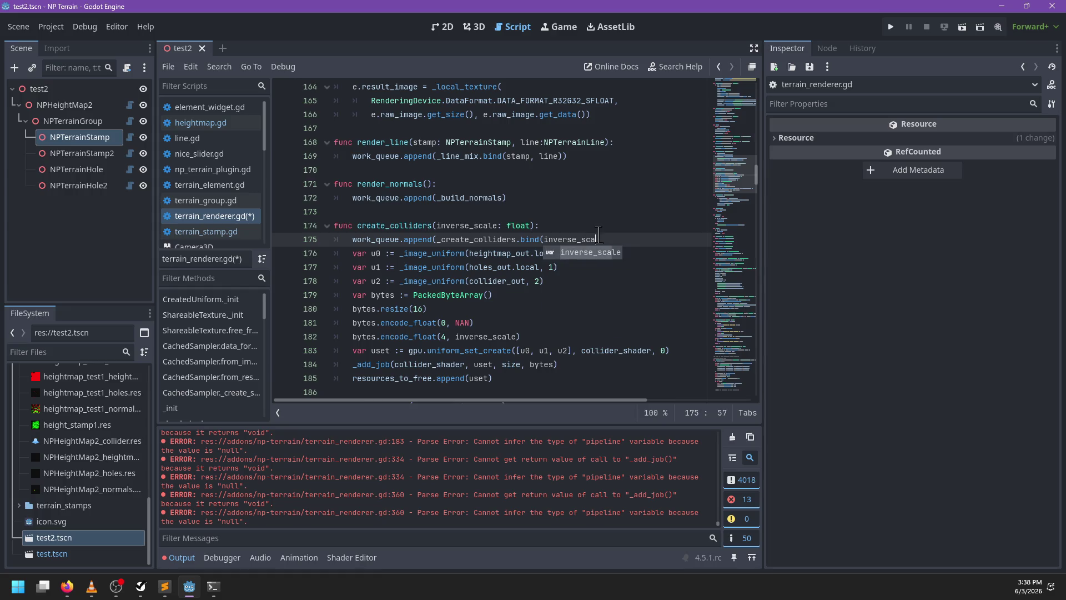
Duplicate the create_colliders header below as _create_colliders, separated by a blank line
{"action": "left_click", "coordinate": [427, 230]}
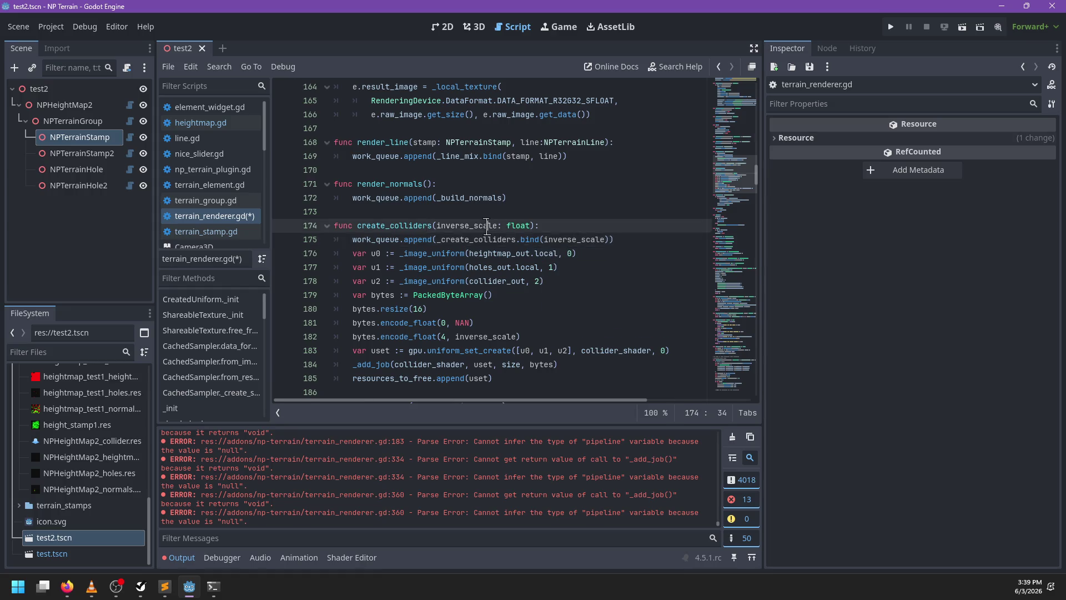
{"action": "key", "text": "ctrl+c"}
{"action": "left_click", "coordinate": [680, 242]}
{"action": "key", "text": "Return"}
{"action": "key", "text": "ctrl+v"}
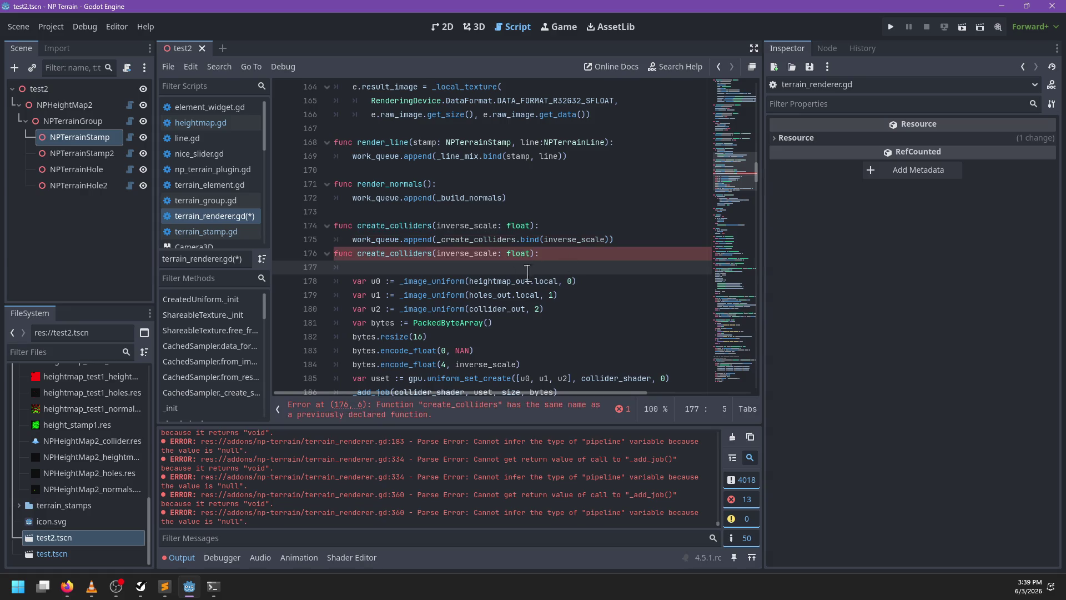
{"action": "left_click", "coordinate": [357, 257]}
{"action": "type", "text": "_"}
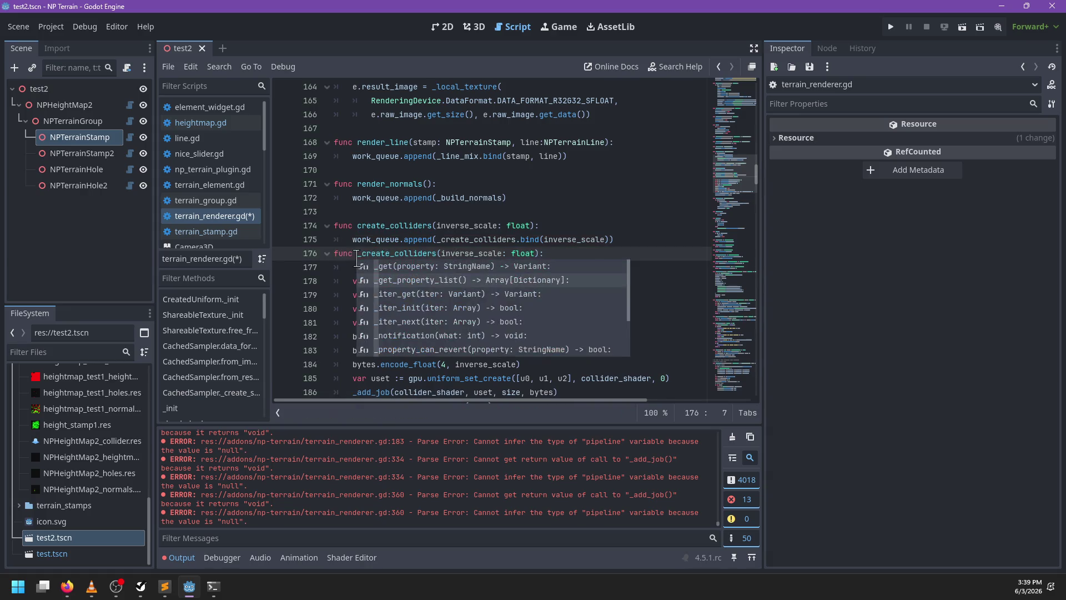
{"action": "left_click", "coordinate": [357, 261]}
{"action": "key", "text": "alt+Up"}
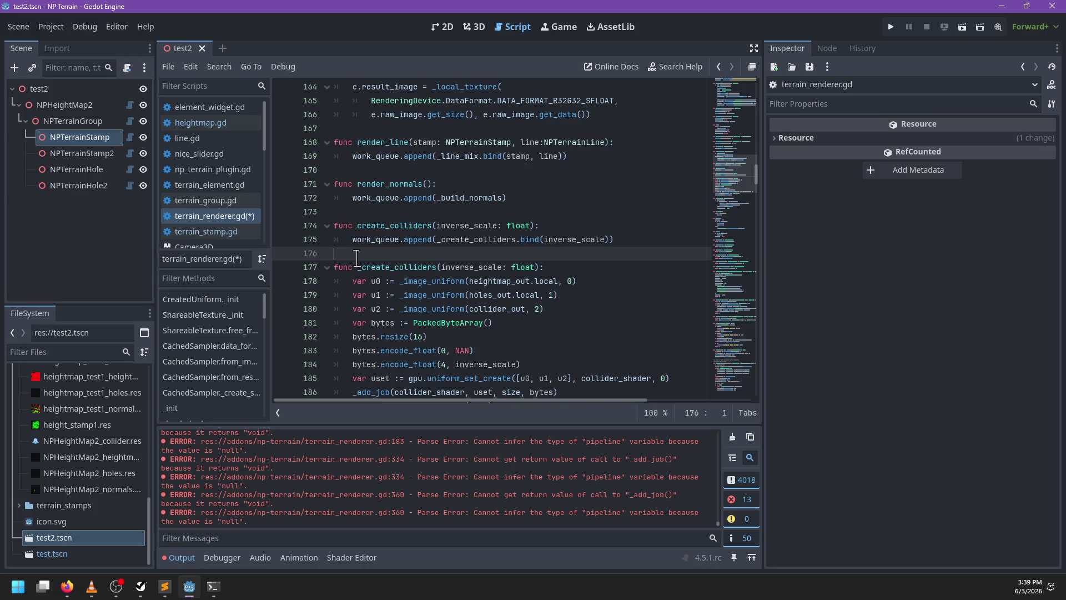
{"action": "scroll", "coordinate": [463, 249], "scroll_direction": "down", "scroll_amount": 2}
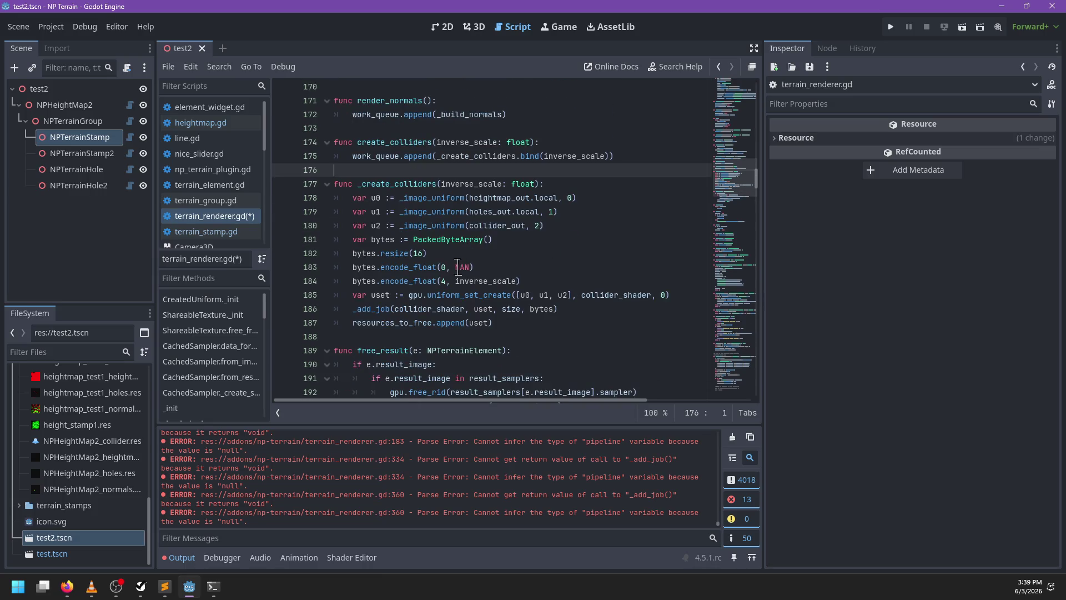
Undo the stray work_queue line started inside free_result
{"action": "scroll", "coordinate": [458, 273], "scroll_direction": "down", "scroll_amount": 3}
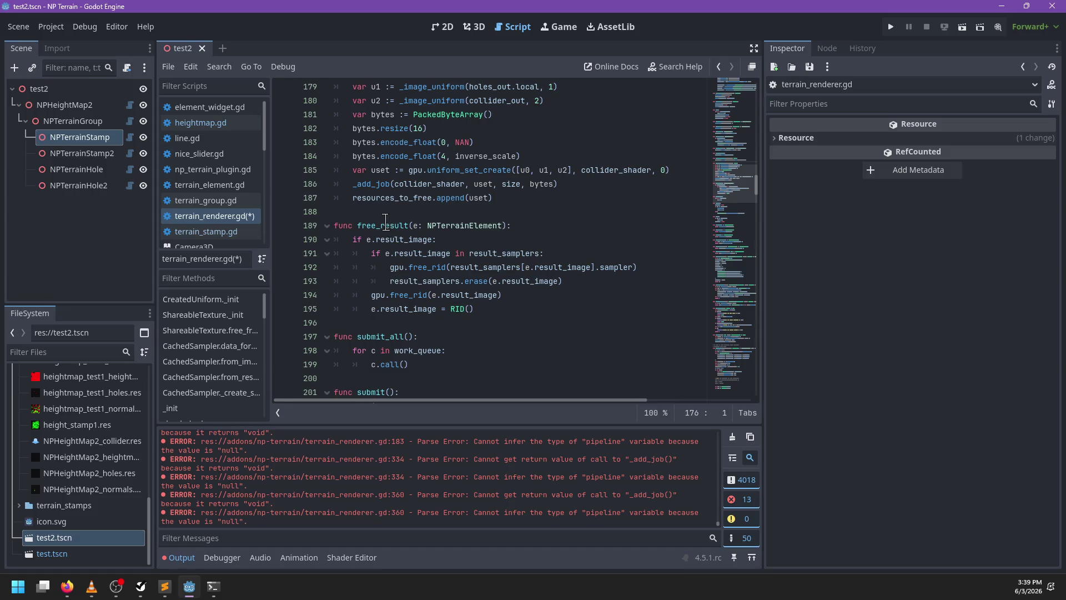
{"action": "left_click", "coordinate": [525, 222]}
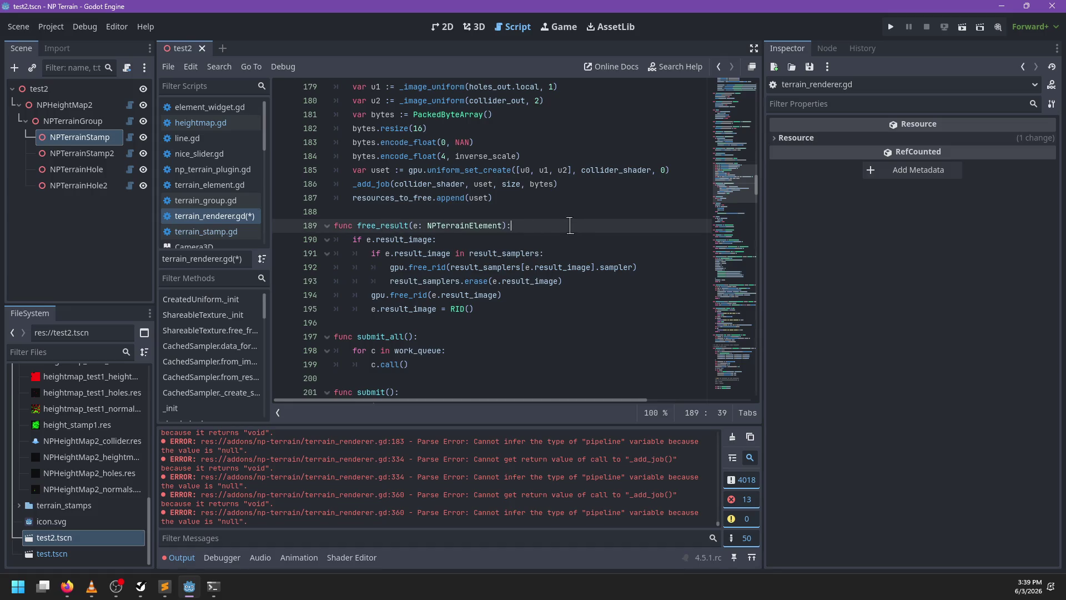
{"action": "key", "text": "Return"}
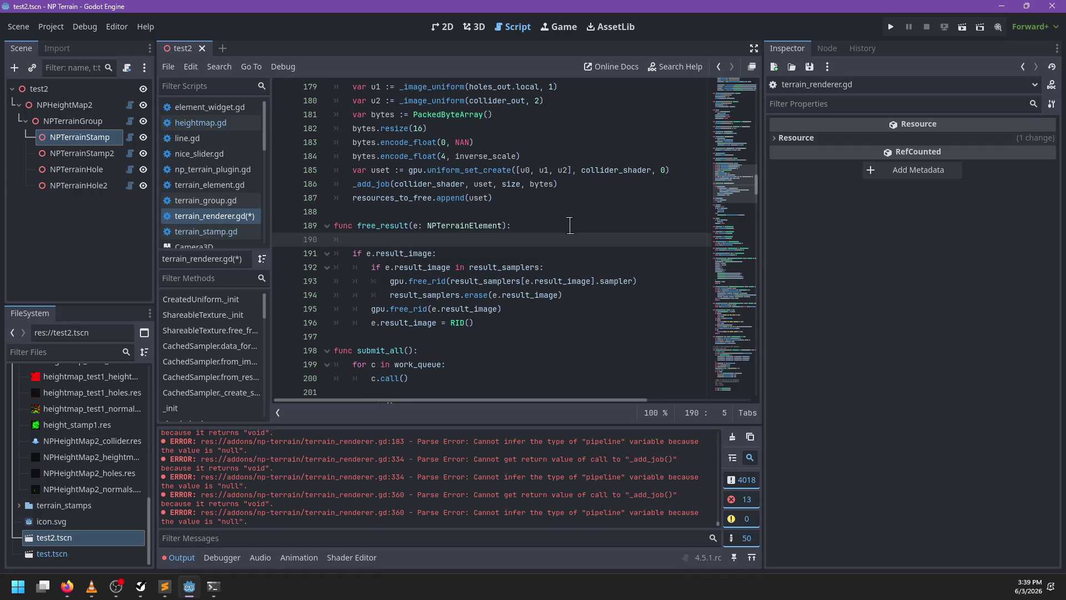
{"action": "type", "text": "work_queue.b"}
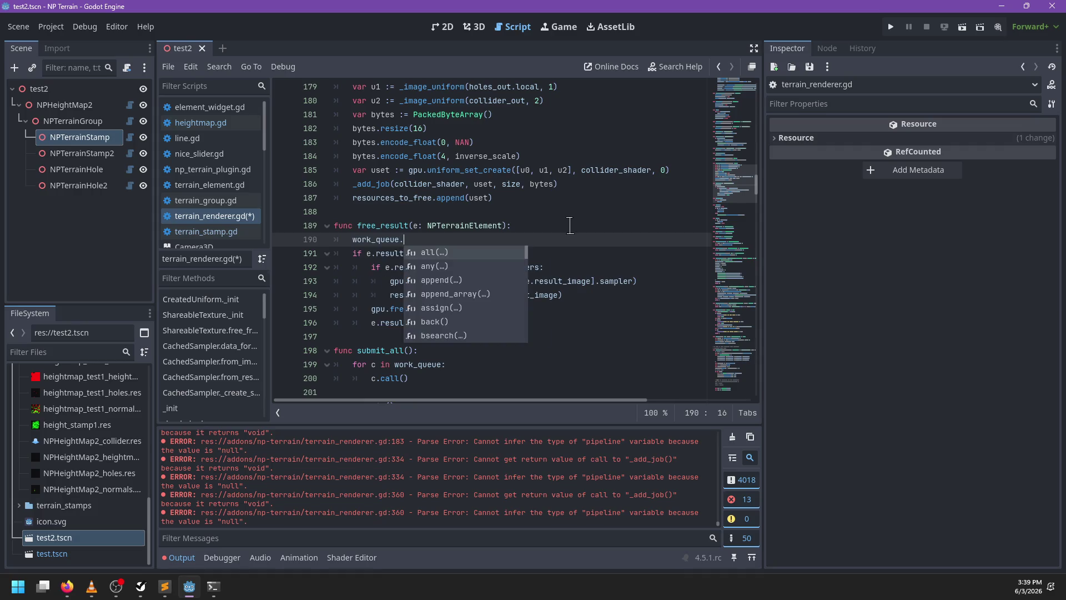
{"action": "key", "text": "ctrl+z"}
{"action": "key", "text": "ctrl+z"}
{"action": "key", "text": "ctrl+z"}
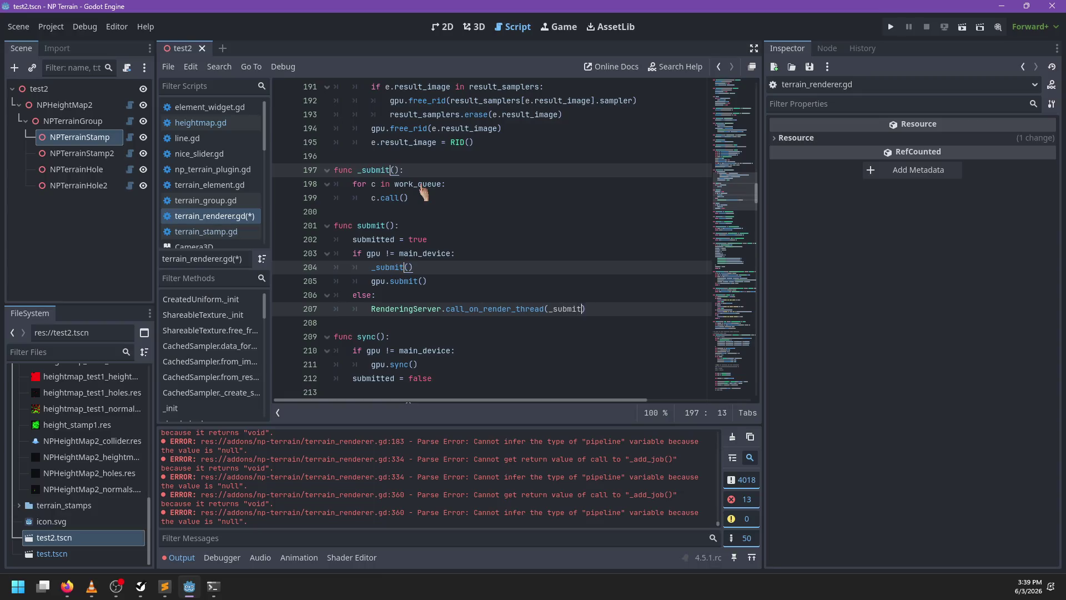
{"action": "type", "text": "_all"}
Add work_queue.clear() at function-body level after the c.call() loop in _submit_all
{"action": "double_click", "coordinate": [376, 169]}
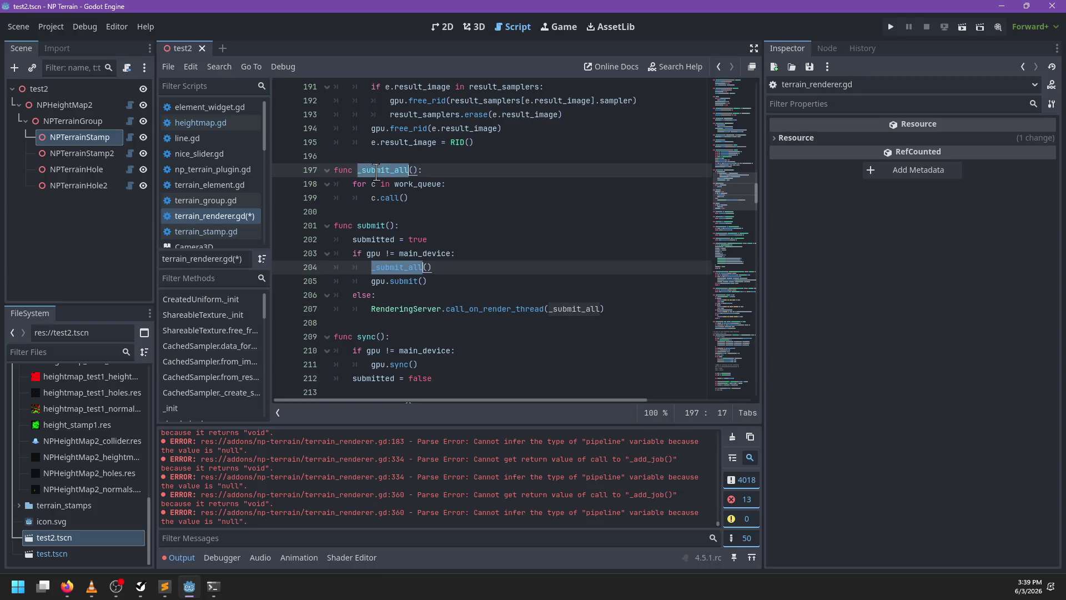
{"action": "left_click", "coordinate": [466, 195]}
{"action": "key", "text": "Return"}
{"action": "key", "text": "BackSpace"}
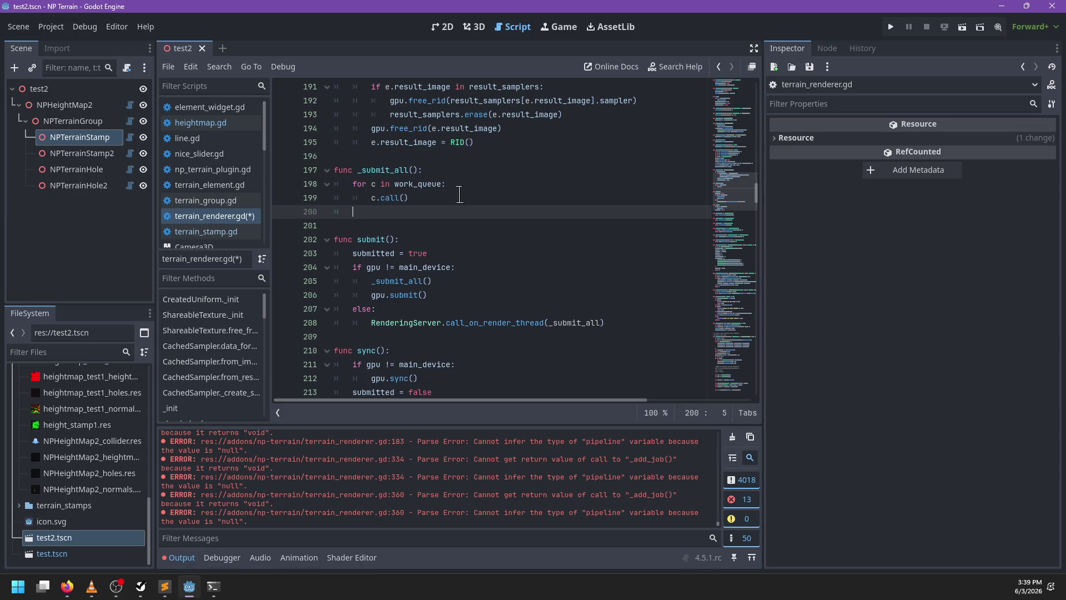
{"action": "type", "text": "work_queue.clear()"}
{"action": "scroll", "coordinate": [460, 194], "scroll_direction": "down", "scroll_amount": 2}
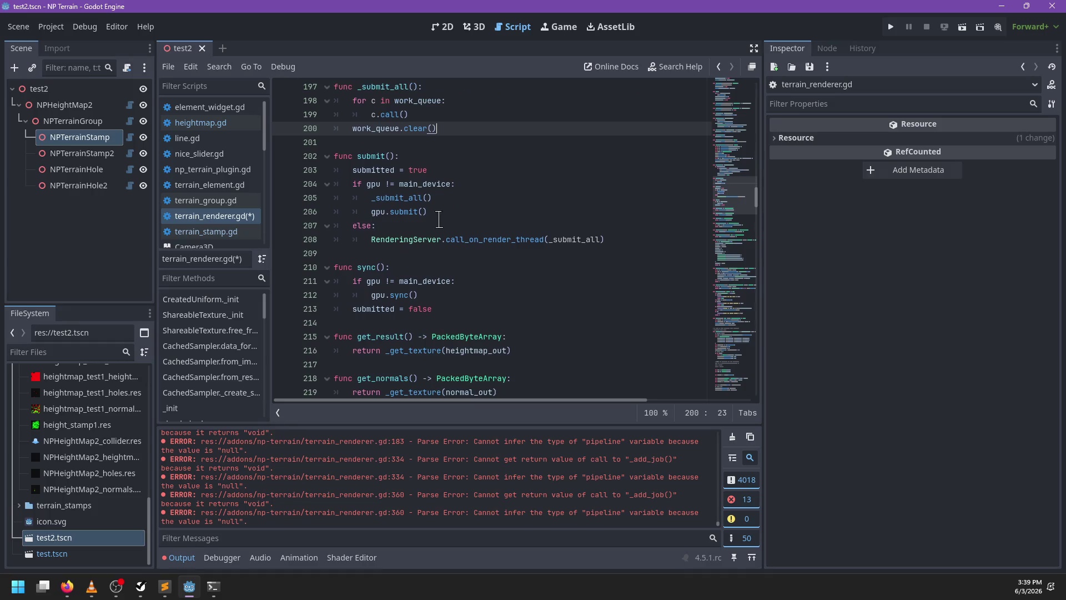
{"action": "double_click", "coordinate": [380, 171]}
{"action": "left_click_drag", "start_coordinate": [460, 170], "coordinate": [463, 155]}
{"action": "left_click", "coordinate": [466, 155]}
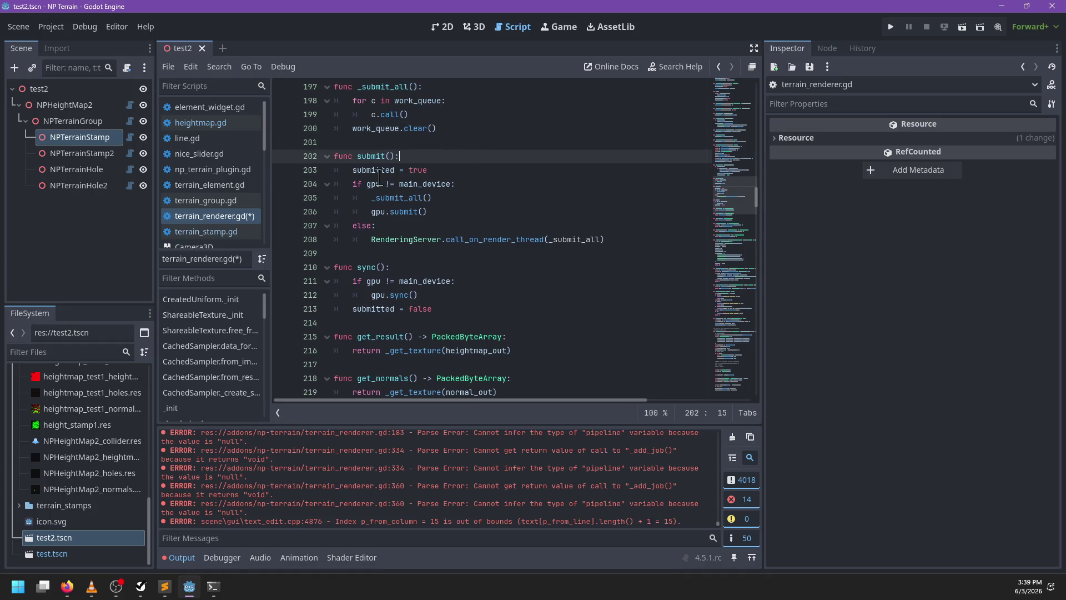
Delete the var submitted declaration and both submitted = true / submitted = false assignments
{"action": "left_click", "coordinate": [382, 171], "text": "ctrl"}
{"action": "left_click_drag", "start_coordinate": [481, 243], "coordinate": [481, 226]}
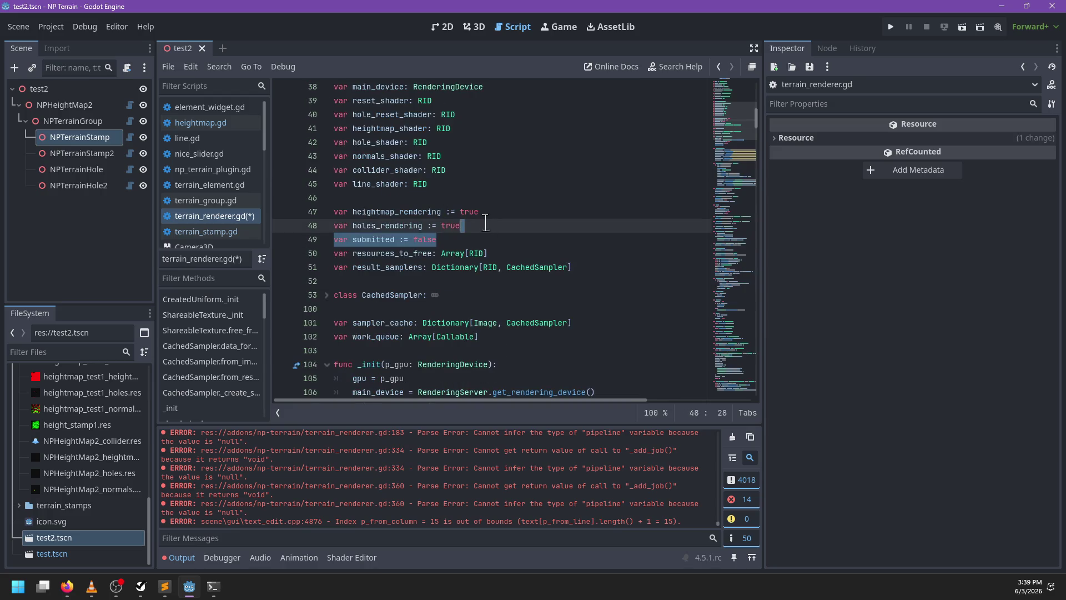
{"action": "key", "text": "BackSpace"}
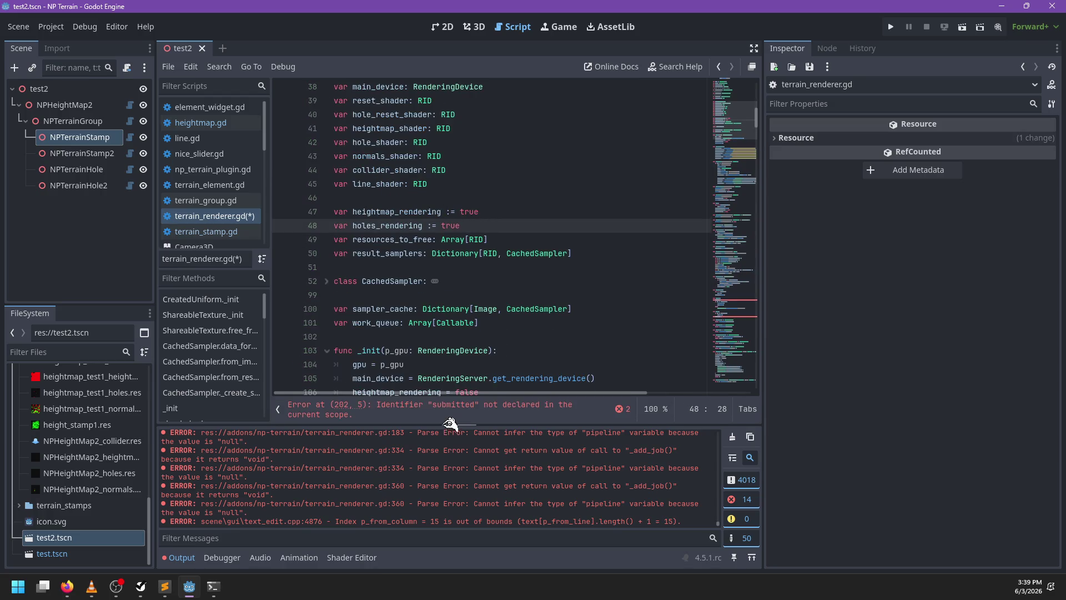
{"action": "left_click", "coordinate": [413, 413]}
{"action": "left_click_drag", "start_coordinate": [453, 243], "coordinate": [453, 228]}
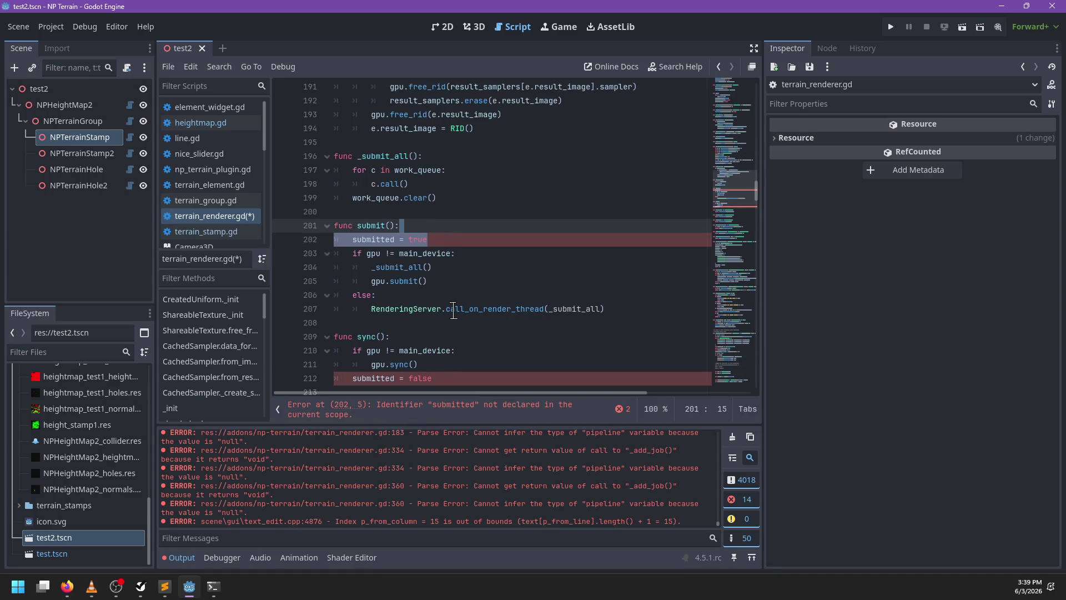
{"action": "key", "text": "BackSpace"}
{"action": "scroll", "coordinate": [446, 338], "scroll_direction": "down", "scroll_amount": 1}
{"action": "left_click_drag", "start_coordinate": [446, 324], "coordinate": [461, 309]}
{"action": "key", "text": "BackSpace"}
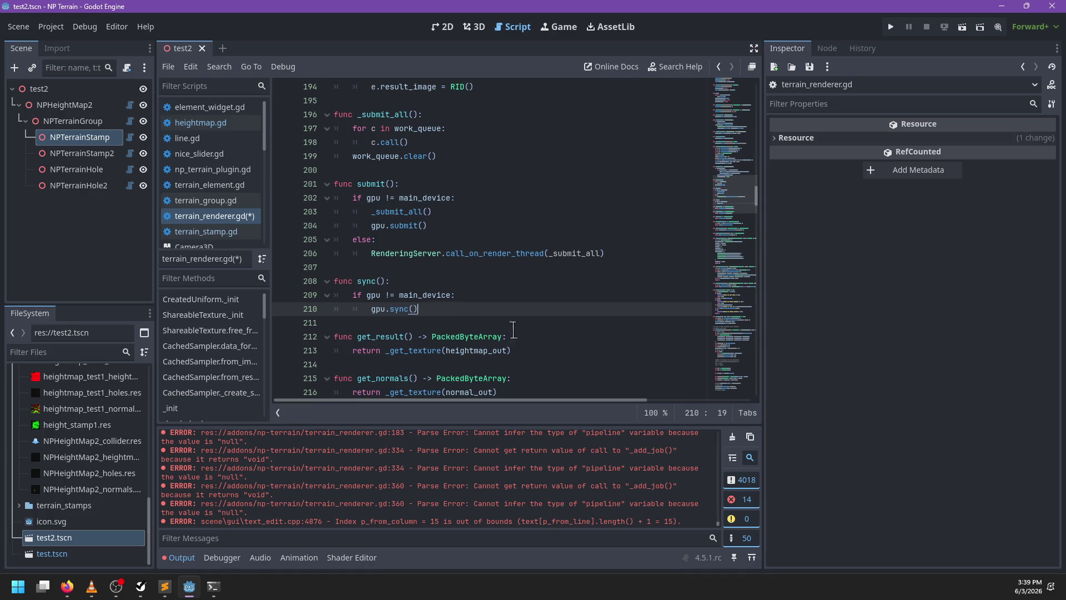
Below result_samplers, add a submitted getter returning not work_queue.is_empty(), and save
{"action": "left_click_drag", "start_coordinate": [728, 183], "coordinate": [734, 94]}
{"action": "scroll", "coordinate": [533, 211], "scroll_direction": "down", "scroll_amount": 9}
{"action": "left_click", "coordinate": [605, 184]}
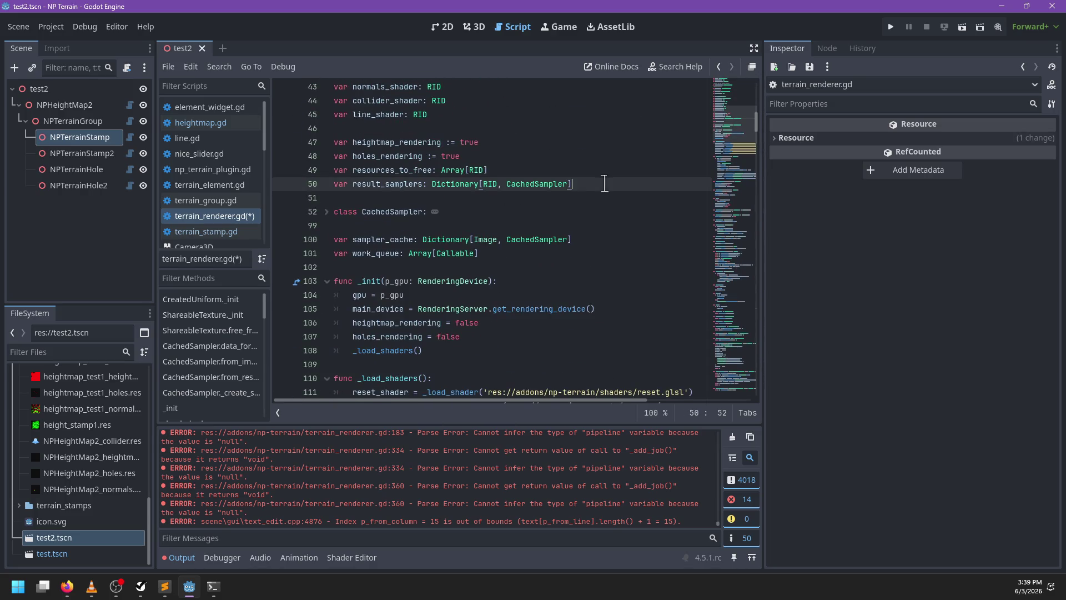
{"action": "key", "text": "Return"}
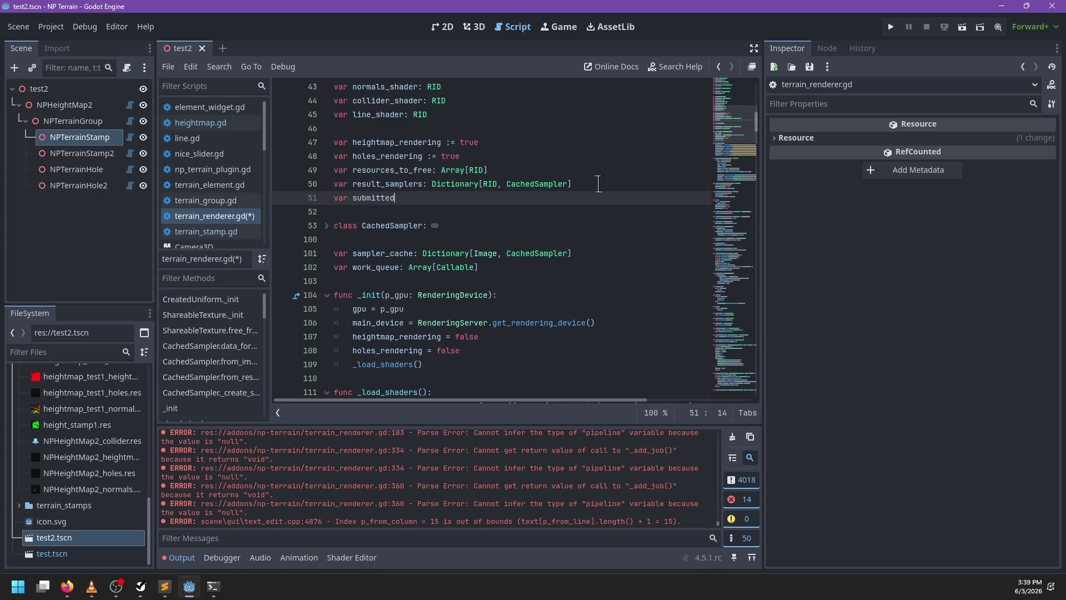
{"action": "type", "text": "var submitted: bool"}
{"action": "key", "text": "Return"}
{"action": "type", "text": "return"}
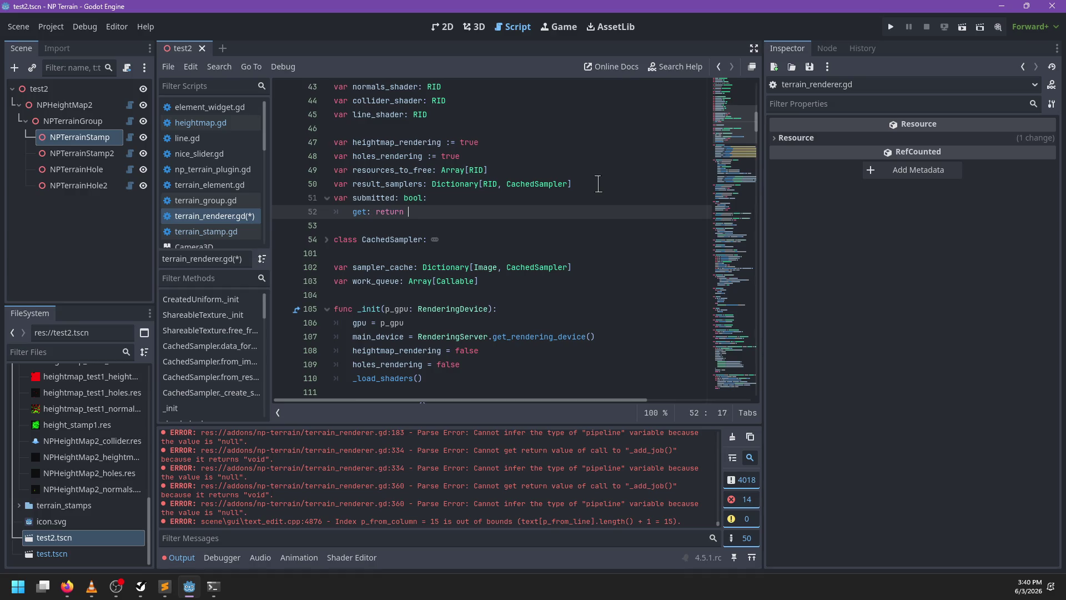
{"action": "key", "text": "BackSpace"}
{"action": "type", "text": "work_queue"}
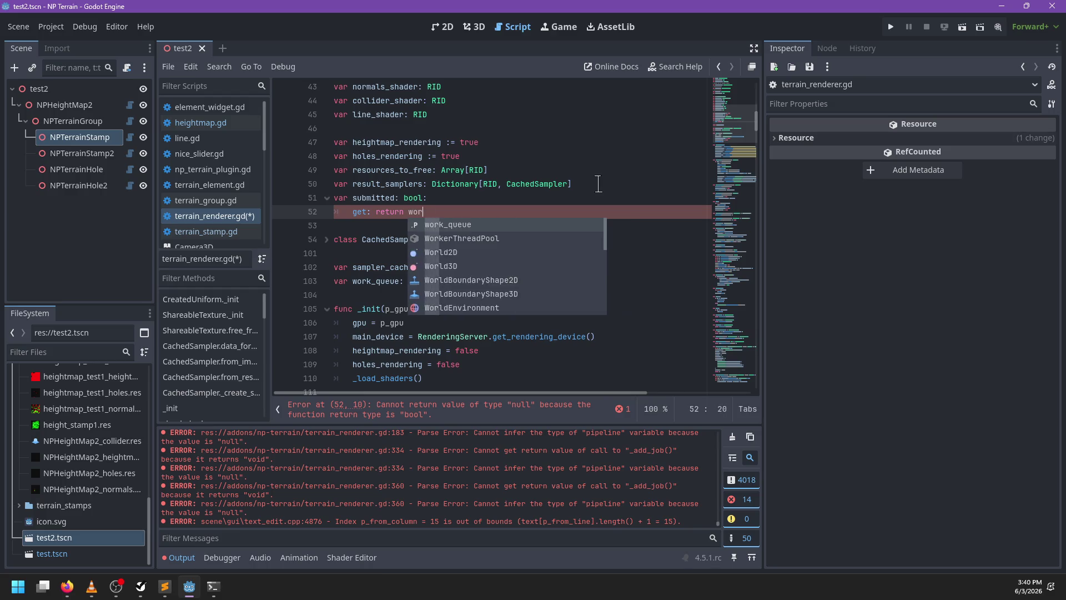
{"action": "key", "text": "Return"}
{"action": "type", "text": ".is_empty("}
{"action": "key", "text": "Return"}
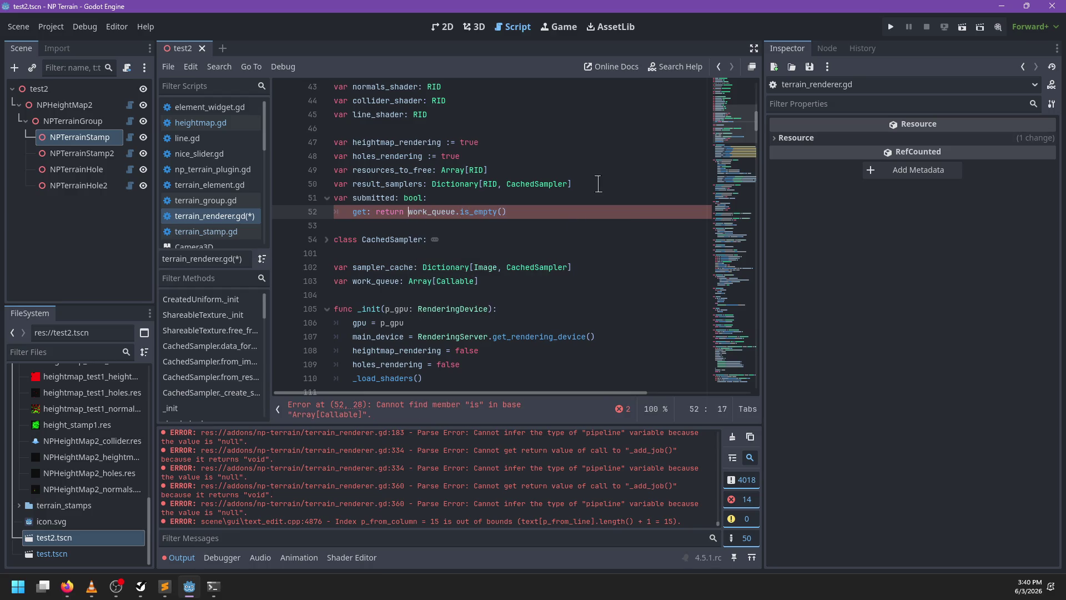
{"action": "key", "text": "ctrl+Left"}
{"action": "key", "text": "ctrl+Left"}
{"action": "key", "text": "ctrl+Left"}
{"action": "type", "text": "not"}
{"action": "key", "text": "ctrl+s"}
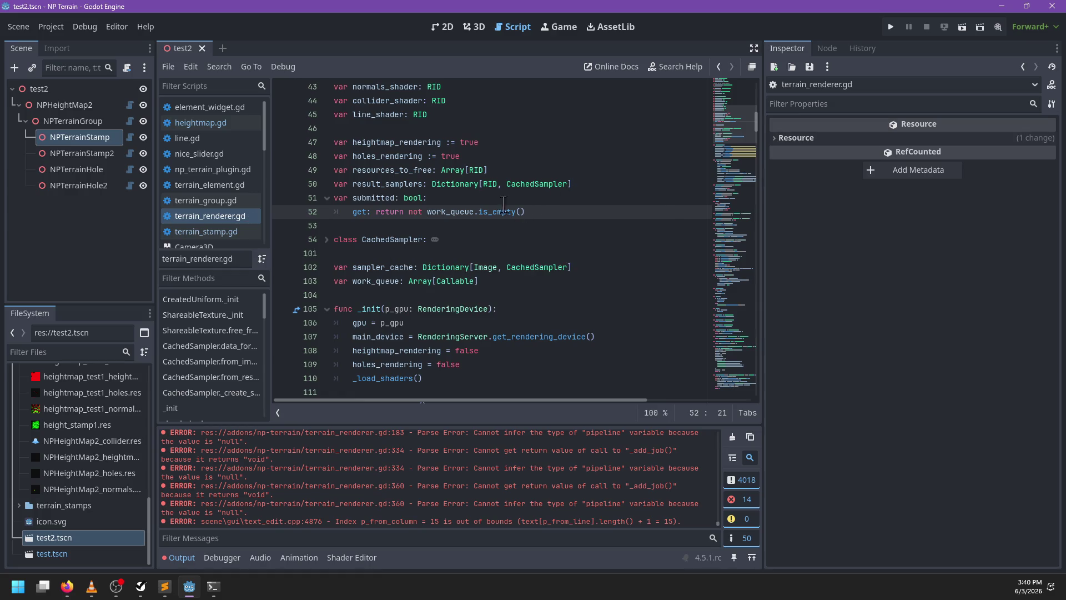
{"action": "key", "text": "Up"}
{"action": "key", "text": "Up"}
{"action": "left_click", "coordinate": [551, 208]}
Clear the old output errors, reopen the test2 scene, nudge the right terrain stamp, and save
{"action": "left_click", "coordinate": [733, 436]}
{"action": "left_click", "coordinate": [202, 48]}
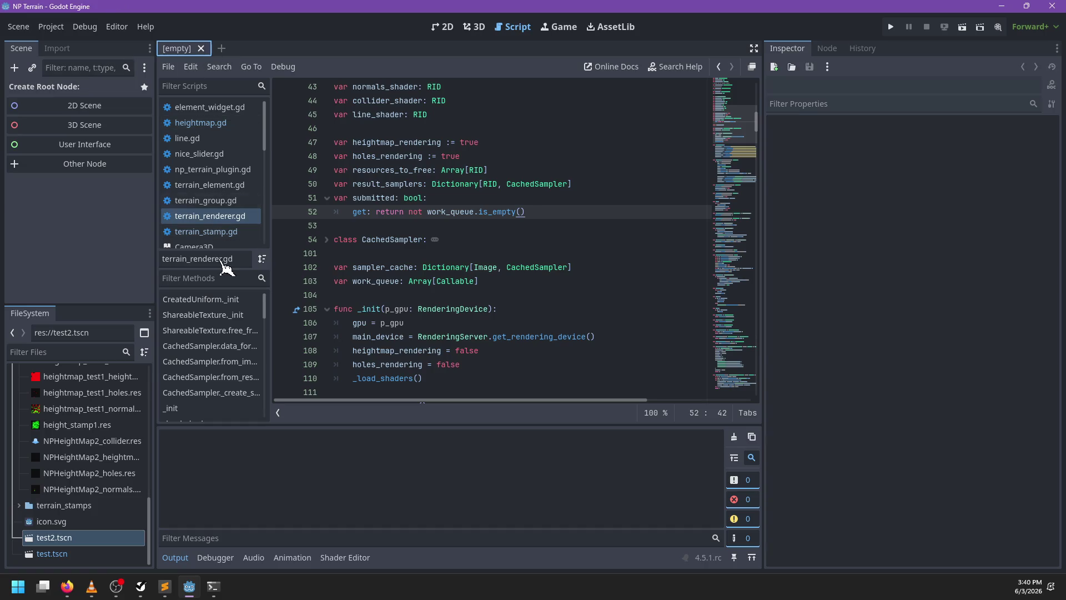
{"action": "double_click", "coordinate": [77, 542]}
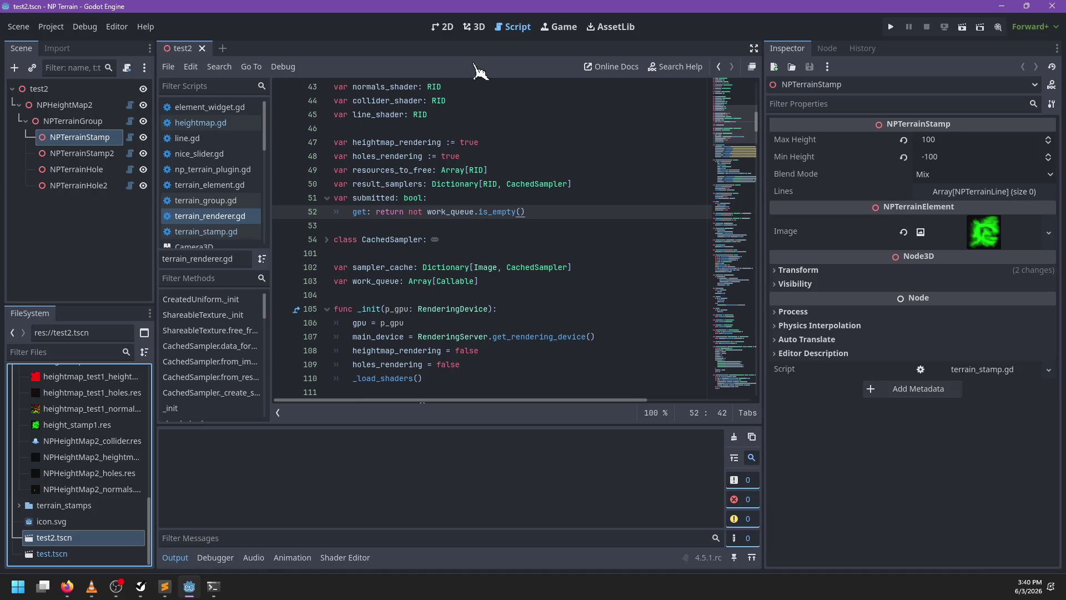
{"action": "left_click", "coordinate": [474, 27]}
{"action": "mouse_move", "coordinate": [571, 238]}
{"action": "left_mouse_down"}
{"action": "mouse_move", "coordinate": [552, 231]}
{"action": "mouse_move", "coordinate": [519, 292]}
{"action": "left_mouse_up"}
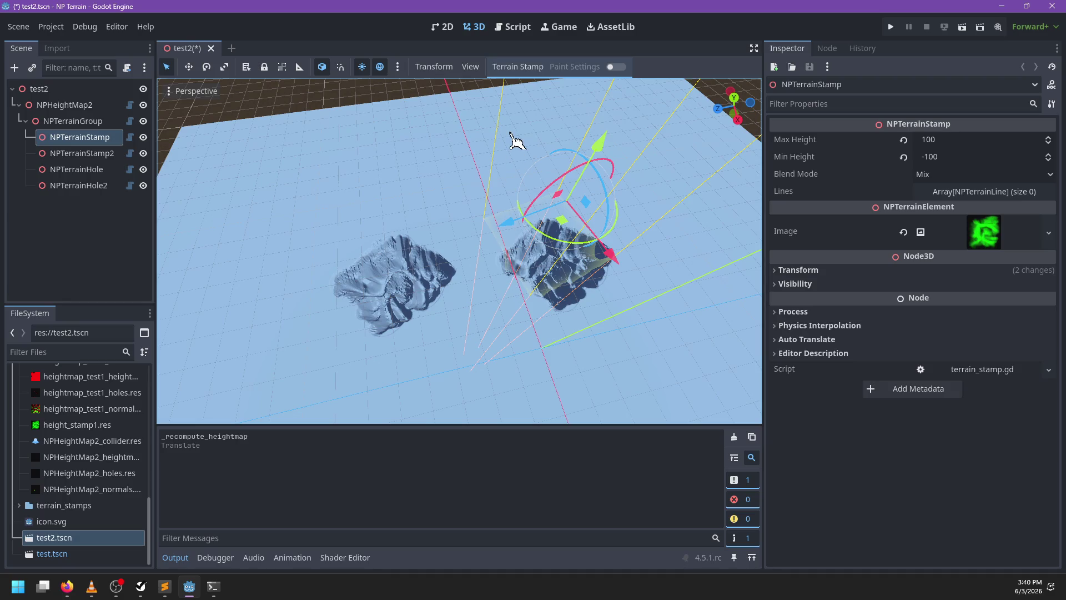
{"action": "key", "text": "ctrl+s"}
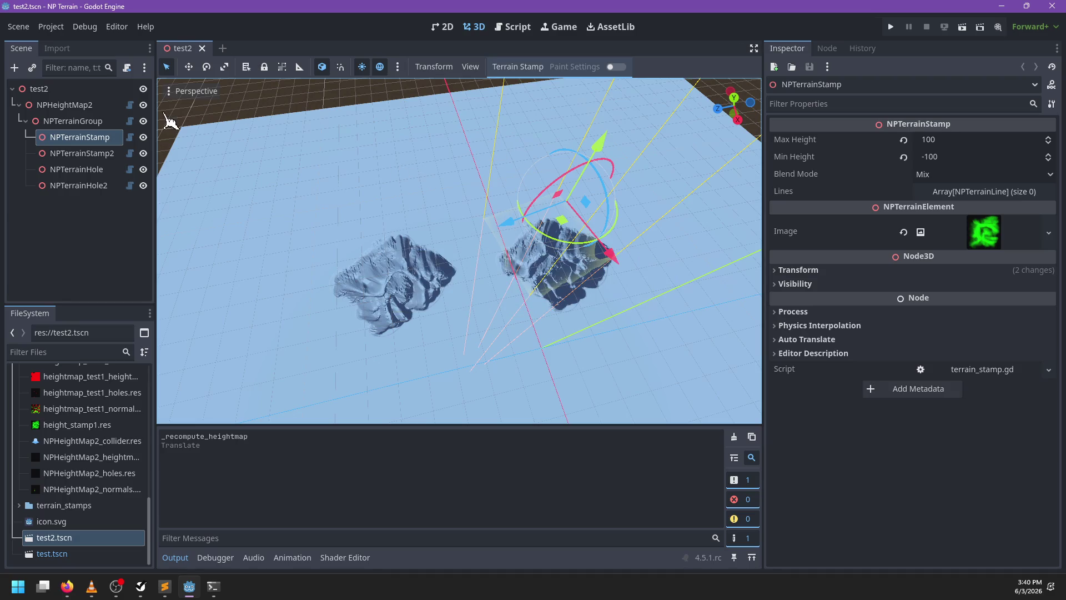
Select the NPHeightMap2 node and redraw the heightmap so both terrain stamps render
{"action": "left_click", "coordinate": [45, 89]}
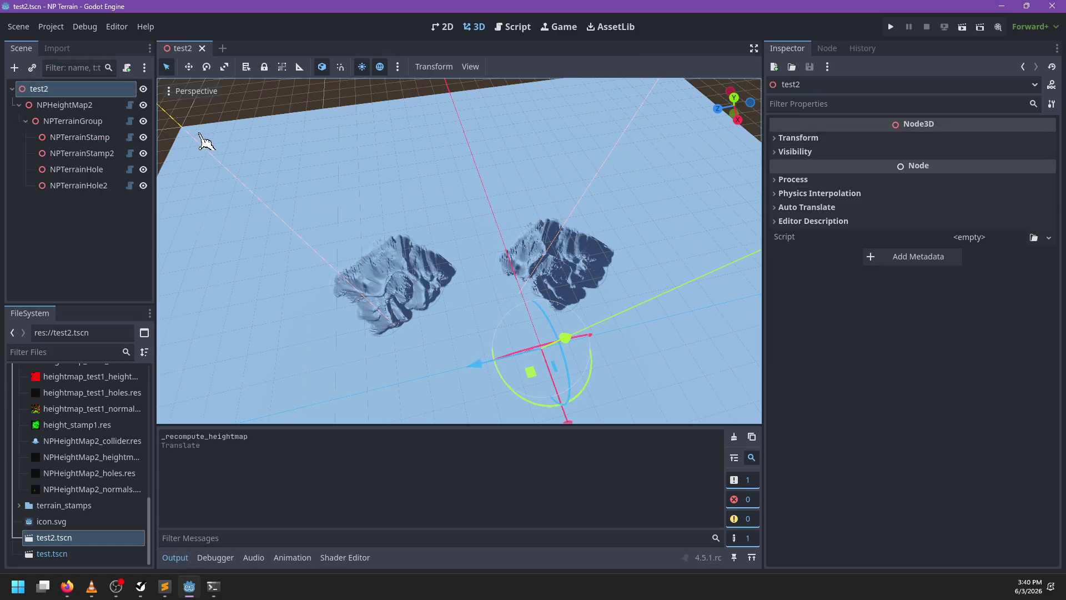
{"action": "left_click", "coordinate": [84, 105]}
{"action": "left_click", "coordinate": [911, 161]}
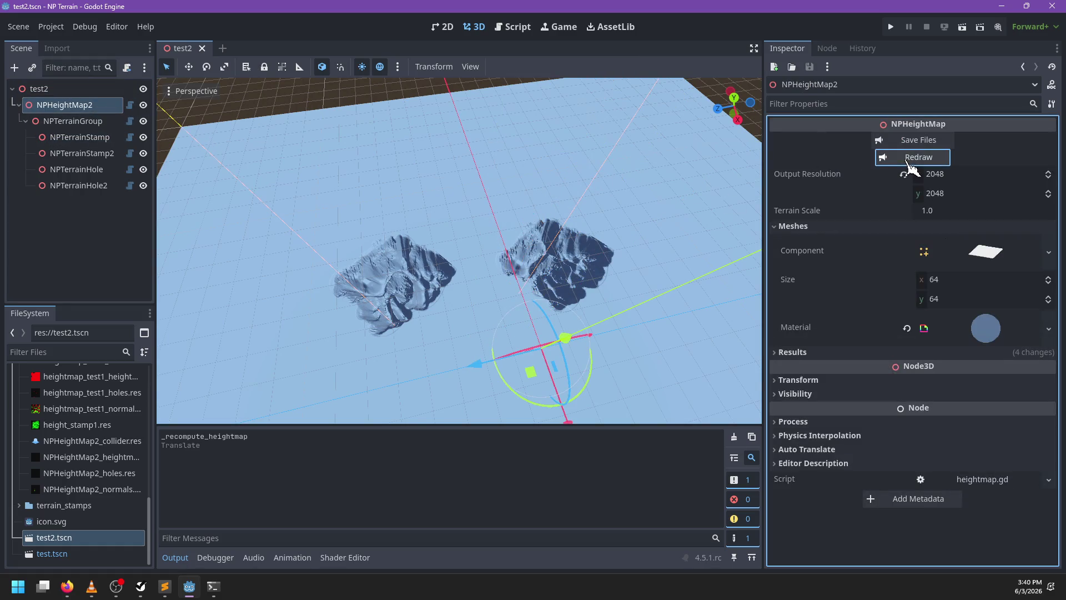
{"action": "mouse_move", "coordinate": [555, 236]}
{"action": "left_mouse_down"}
{"action": "mouse_move", "coordinate": [505, 241]}
{"action": "mouse_move", "coordinate": [516, 234]}
{"action": "left_mouse_up"}
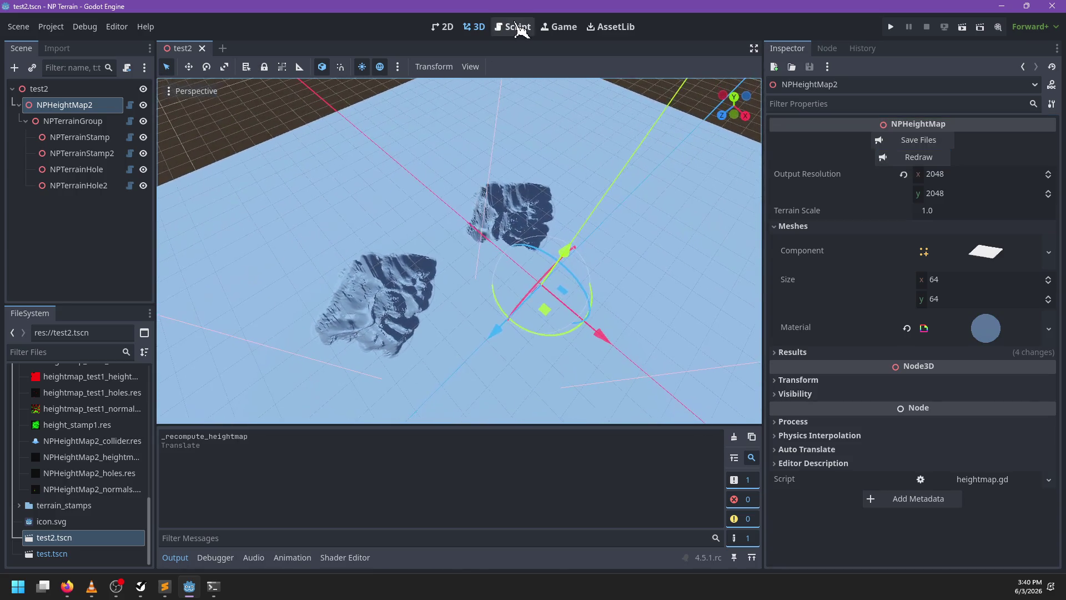
In the Script workspace, open terrain_renderer.gd and search for 'begin_height'
{"action": "left_click", "coordinate": [519, 29]}
{"action": "scroll", "coordinate": [238, 225], "scroll_direction": "down", "scroll_amount": 2}
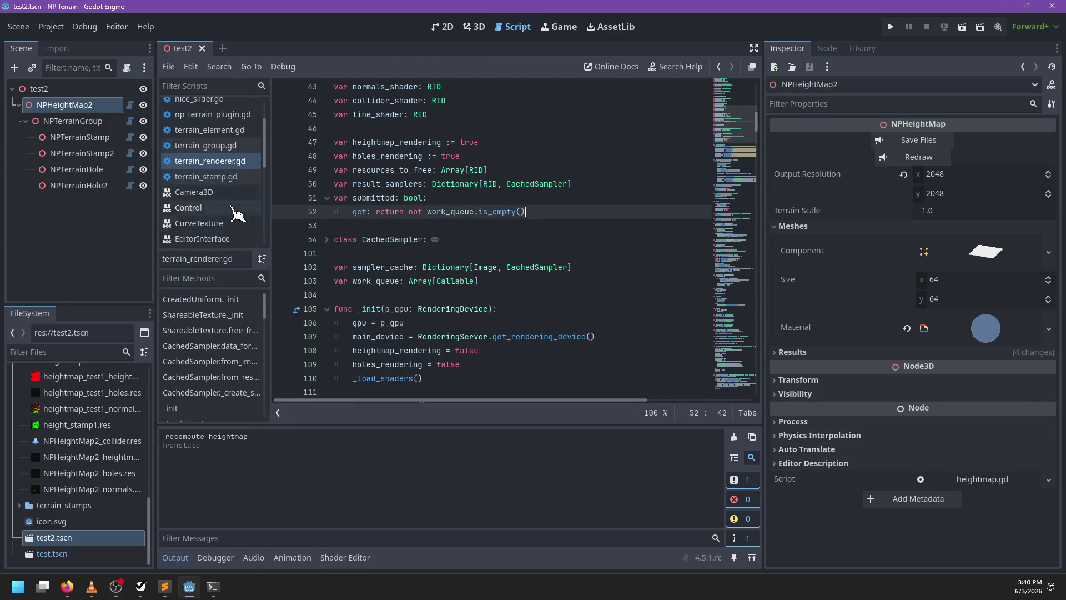
{"action": "scroll", "coordinate": [223, 183], "scroll_direction": "up", "scroll_amount": 3}
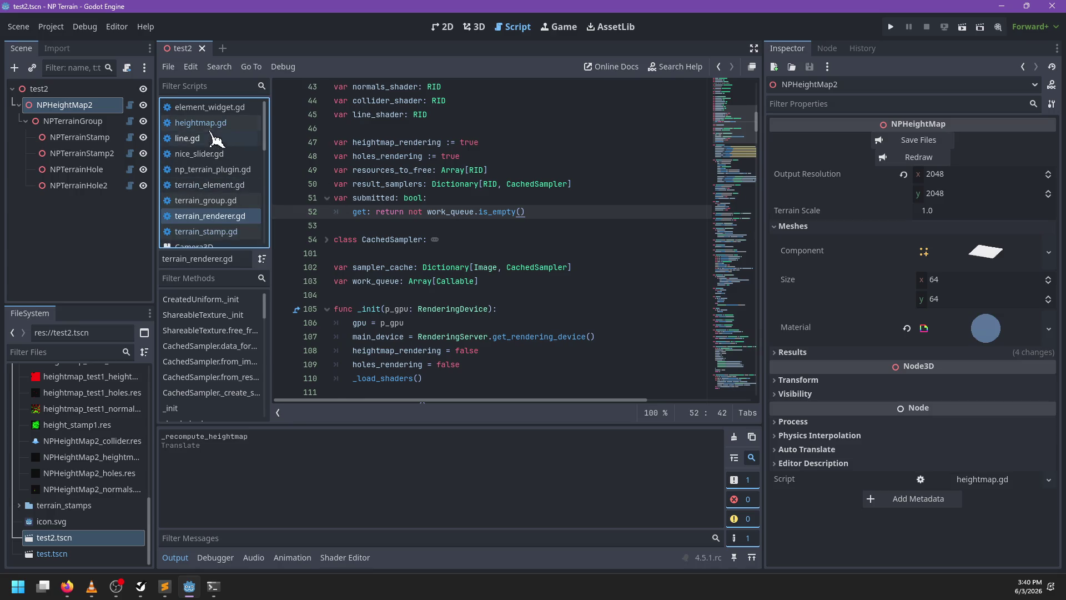
{"action": "left_click", "coordinate": [210, 122]}
{"action": "left_click", "coordinate": [222, 216]}
{"action": "left_click", "coordinate": [547, 254]}
{"action": "key", "text": "ctrl+f"}
{"action": "type", "text": "redra"}
{"action": "key", "text": "ctrl+BackSpace"}
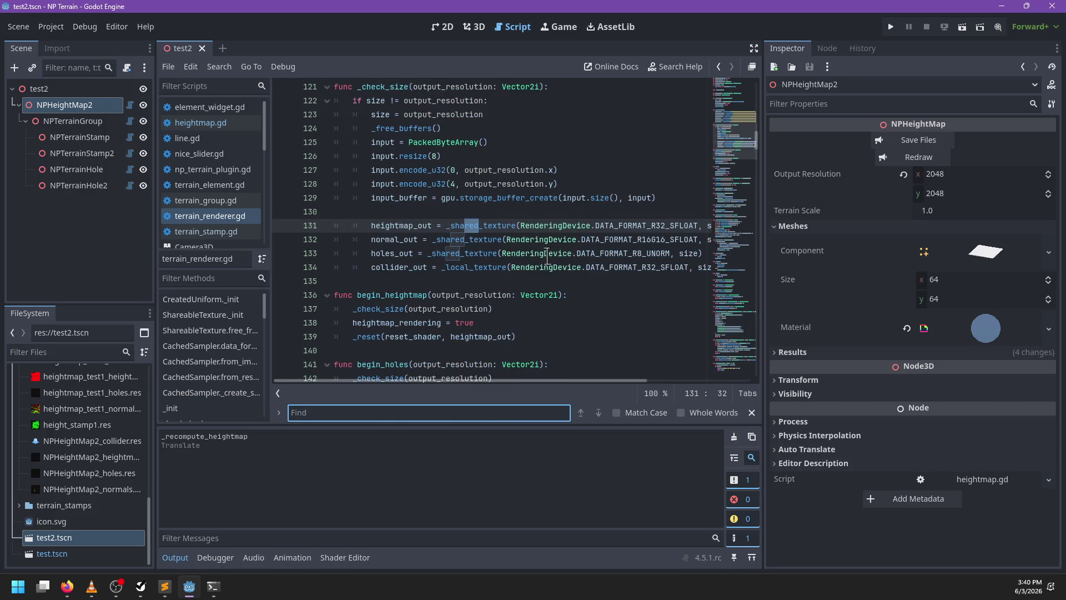
{"action": "type", "text": "begin_height"}
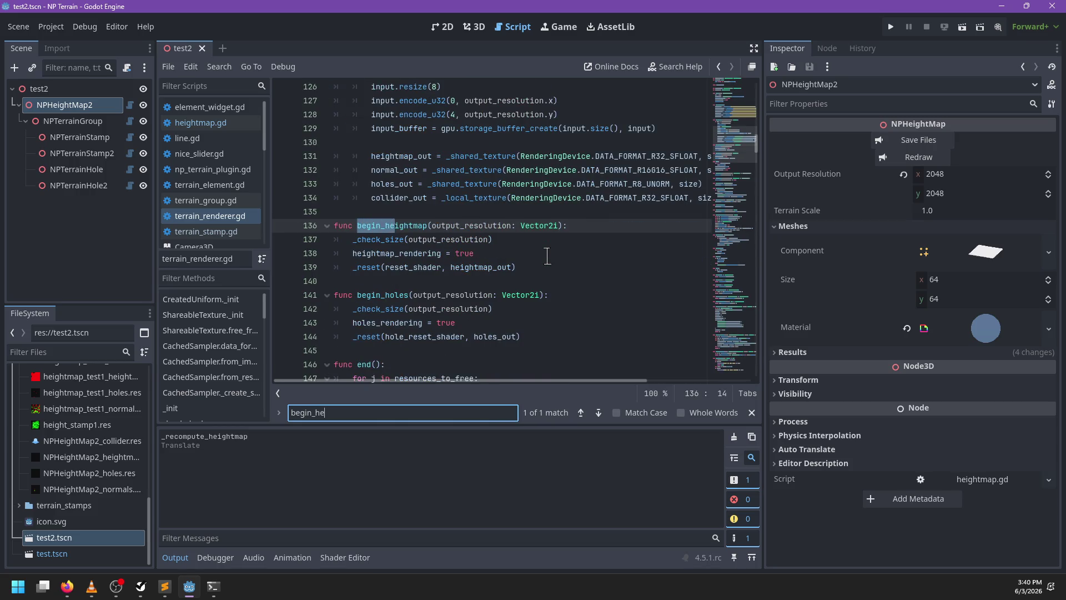
Add work_queue.append(_begin_heightmap.bind(output_resolution)) as the first line of begin_heightmap
{"action": "key", "text": "Escape"}
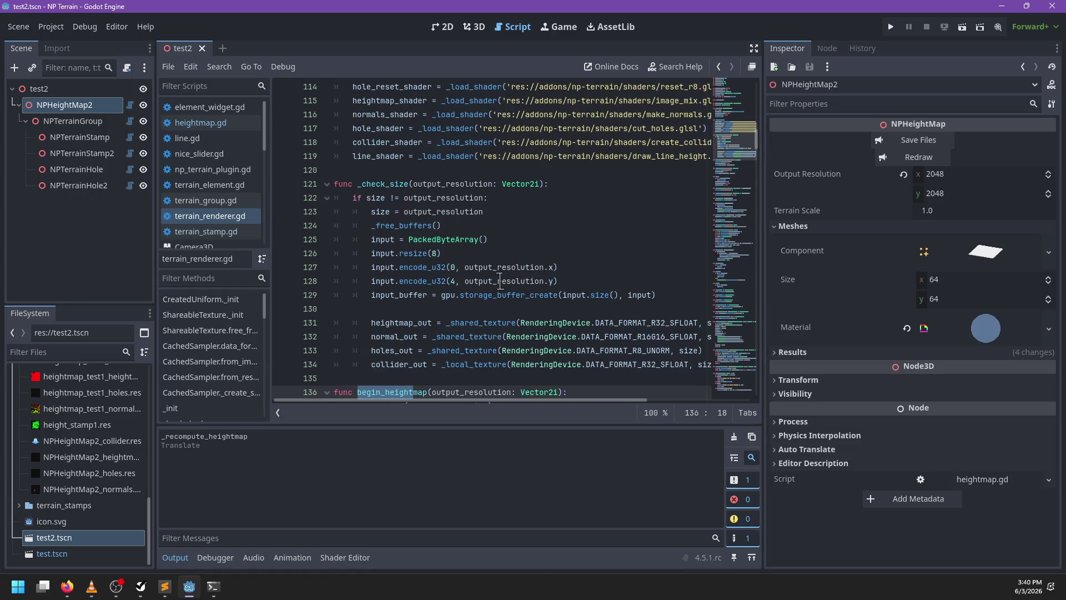
{"action": "scroll", "coordinate": [500, 280], "scroll_direction": "down", "scroll_amount": 1}
{"action": "scroll", "coordinate": [453, 273], "scroll_direction": "down", "scroll_amount": 4}
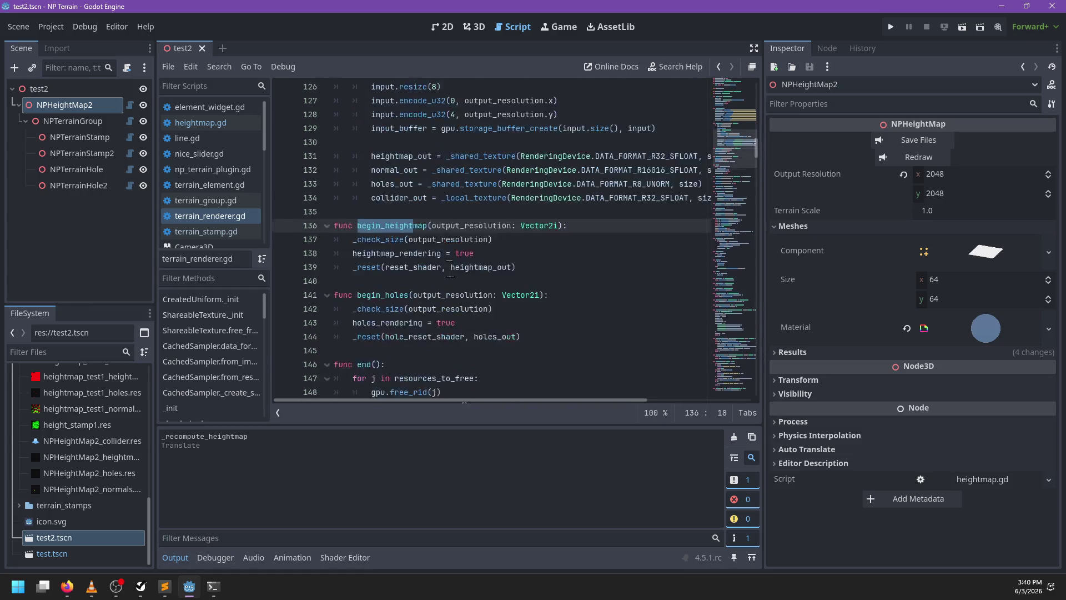
{"action": "scroll", "coordinate": [453, 273], "scroll_direction": "up", "scroll_amount": 5}
{"action": "scroll", "coordinate": [453, 272], "scroll_direction": "down", "scroll_amount": 5}
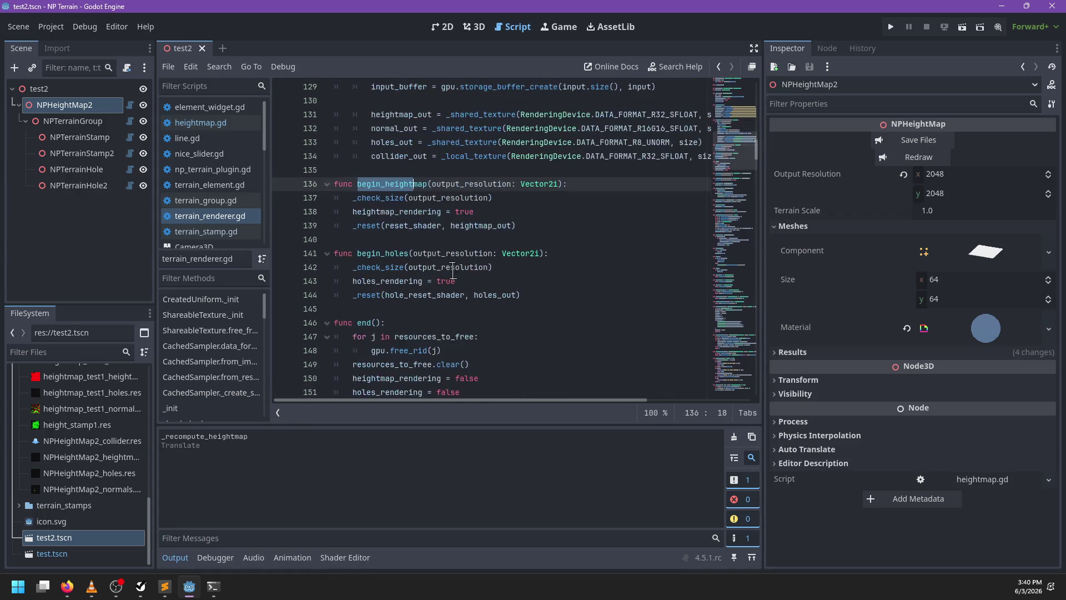
{"action": "left_click", "coordinate": [569, 189]}
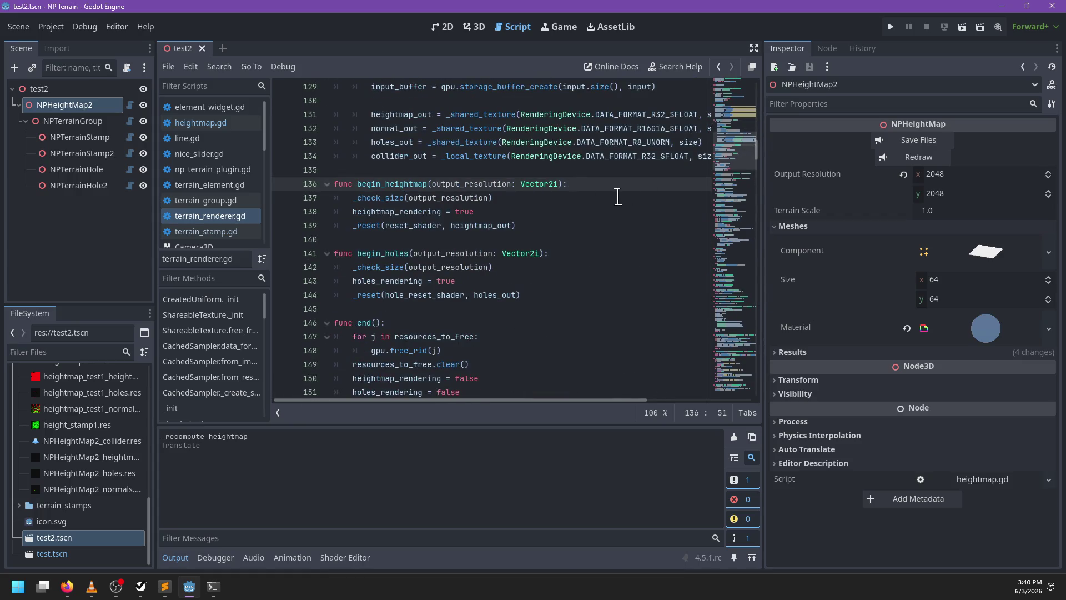
{"action": "key", "text": "Return"}
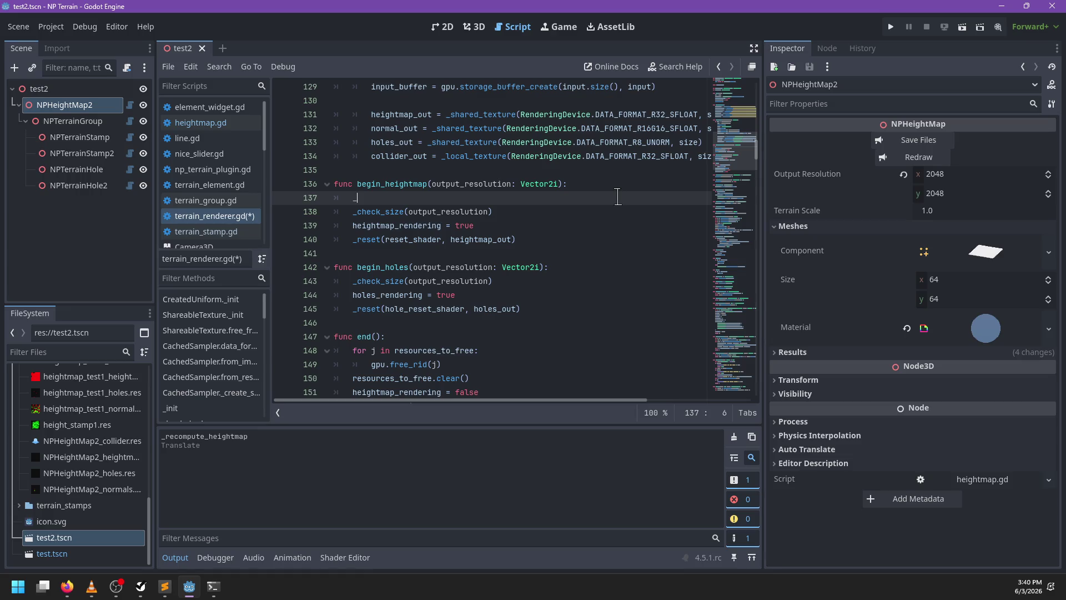
{"action": "type", "text": "_queue.append(_begin_heightmap."}
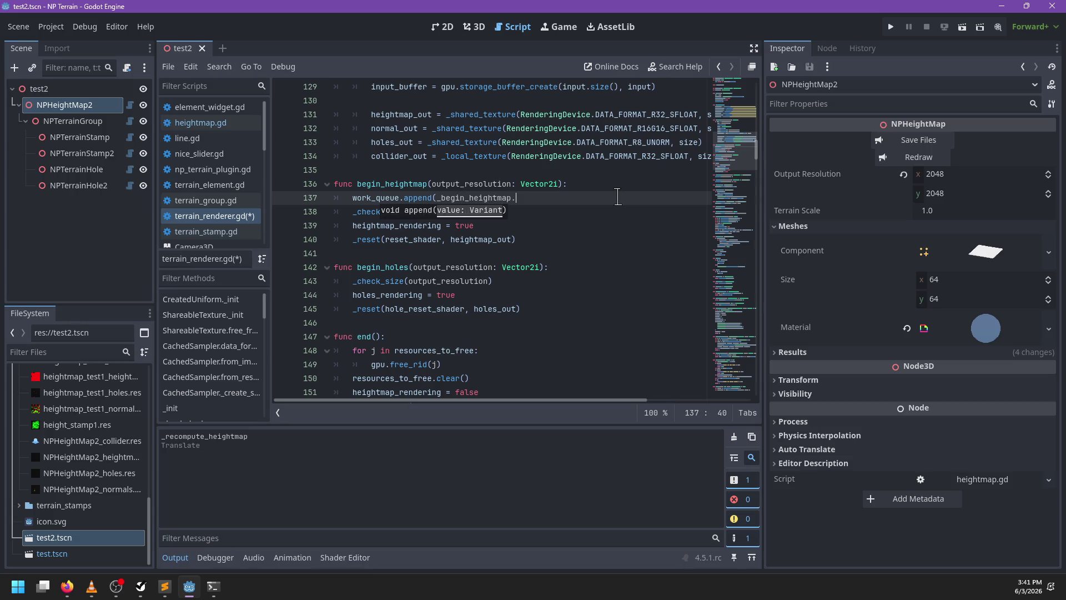
{"action": "key", "text": "Escape"}
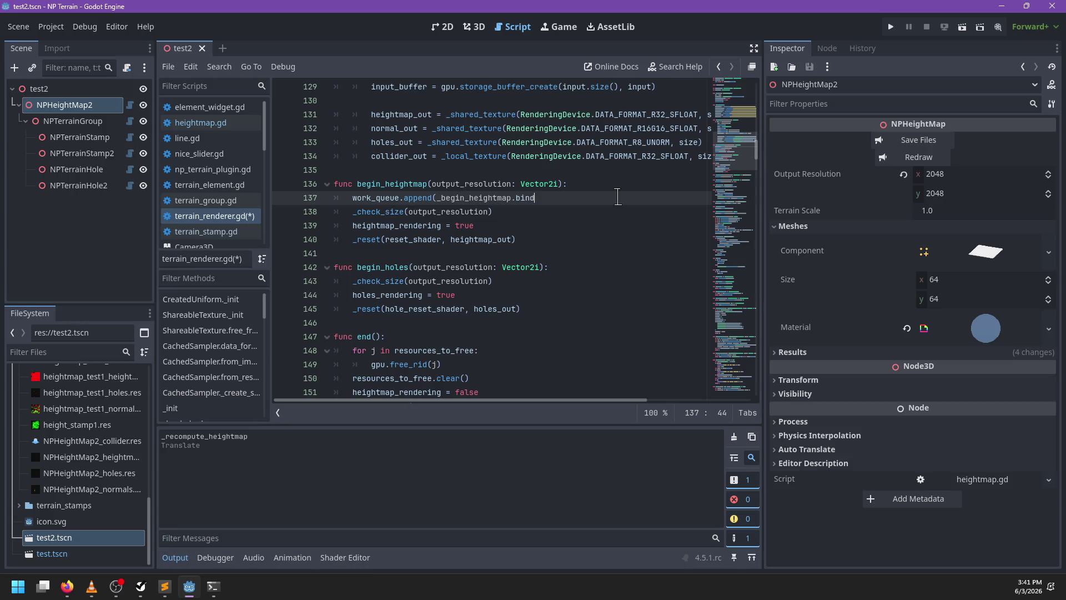
{"action": "type", "text": "output_resolution"}
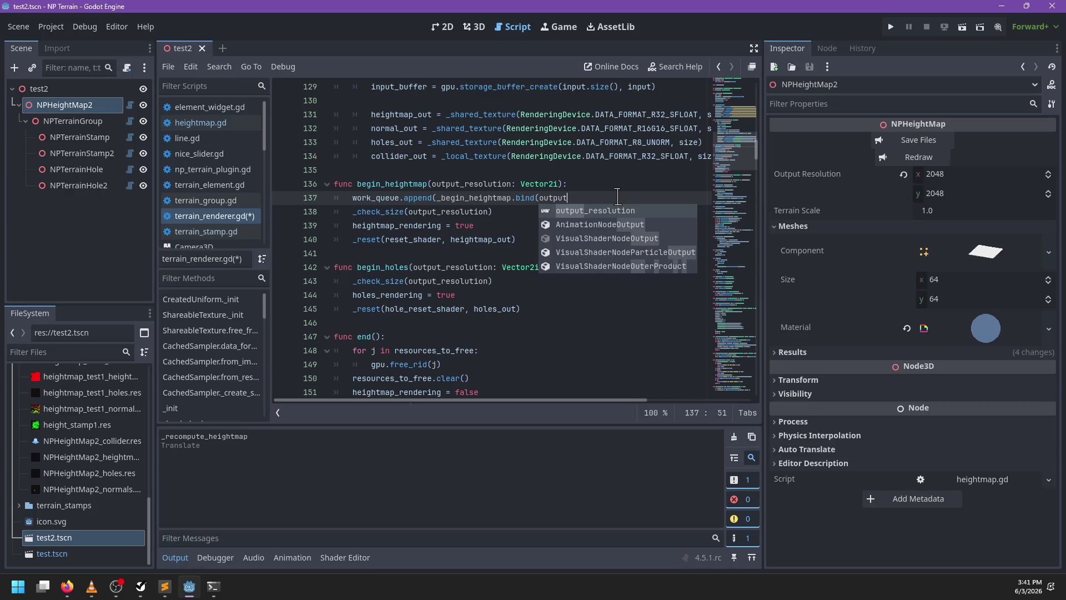
Paste the header below it renamed _begin_heightmap, so the original body becomes that new function
{"action": "scroll", "coordinate": [499, 238], "scroll_direction": "up", "scroll_amount": 2}
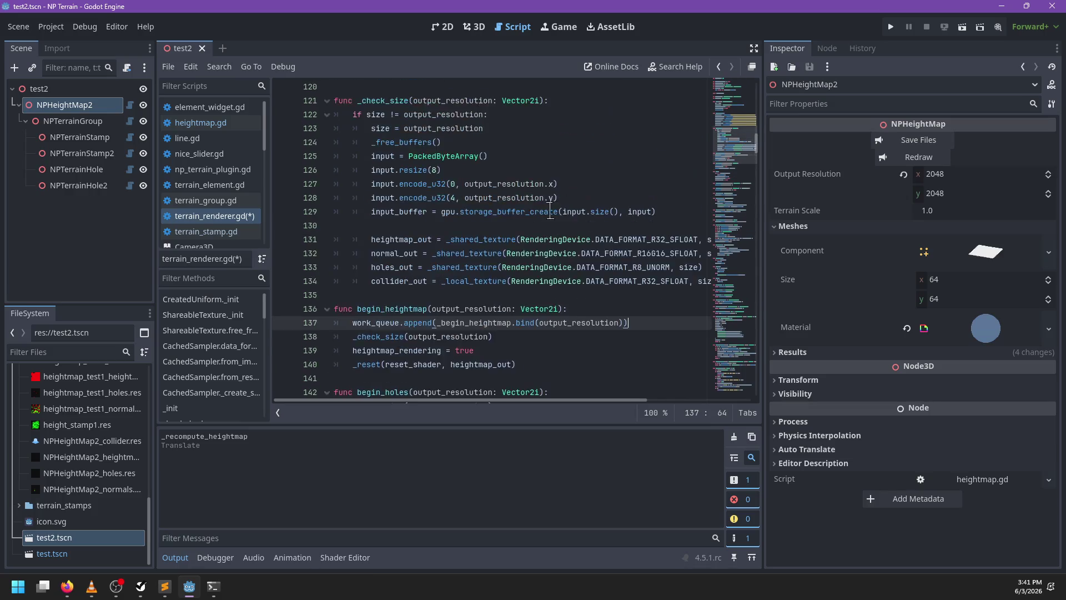
{"action": "left_click", "coordinate": [397, 267]}
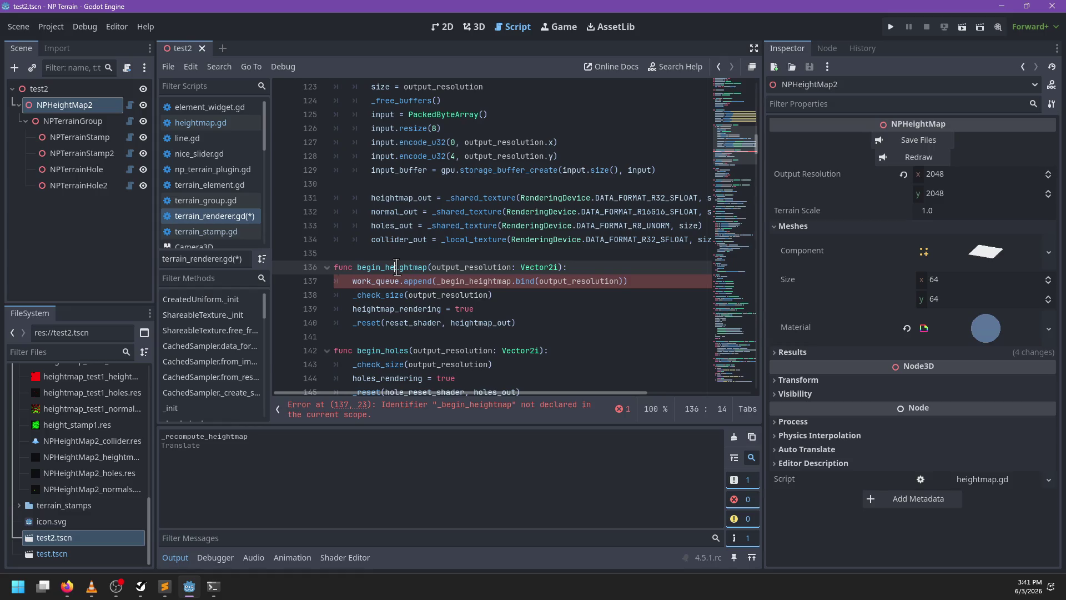
{"action": "left_click", "coordinate": [665, 280]}
{"action": "key", "text": "Return"}
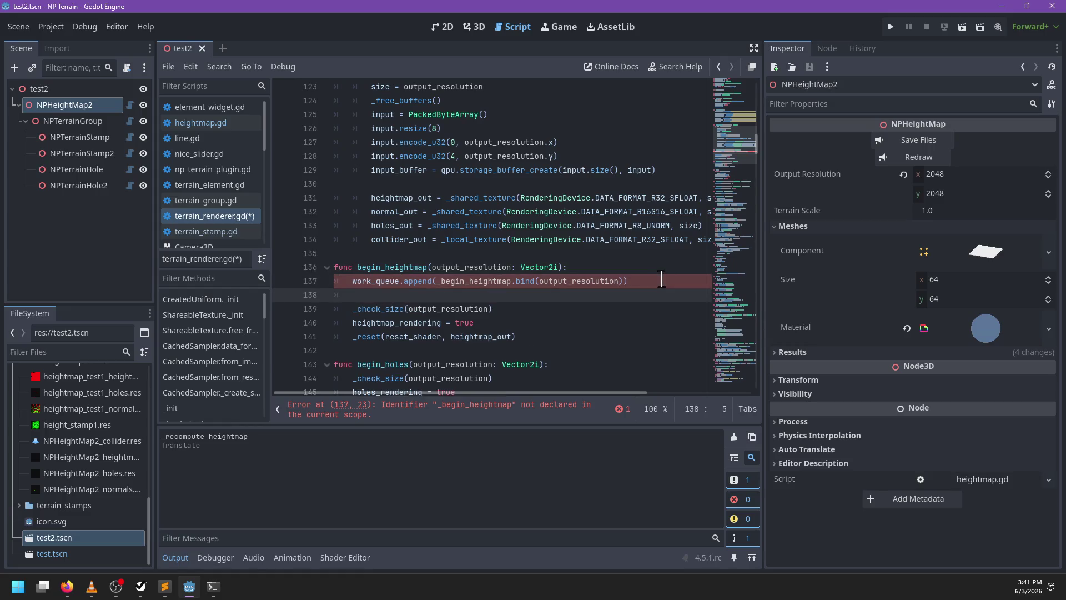
{"action": "type", "text": "func begin_heightmap(output_resolution: Vector2i):"}
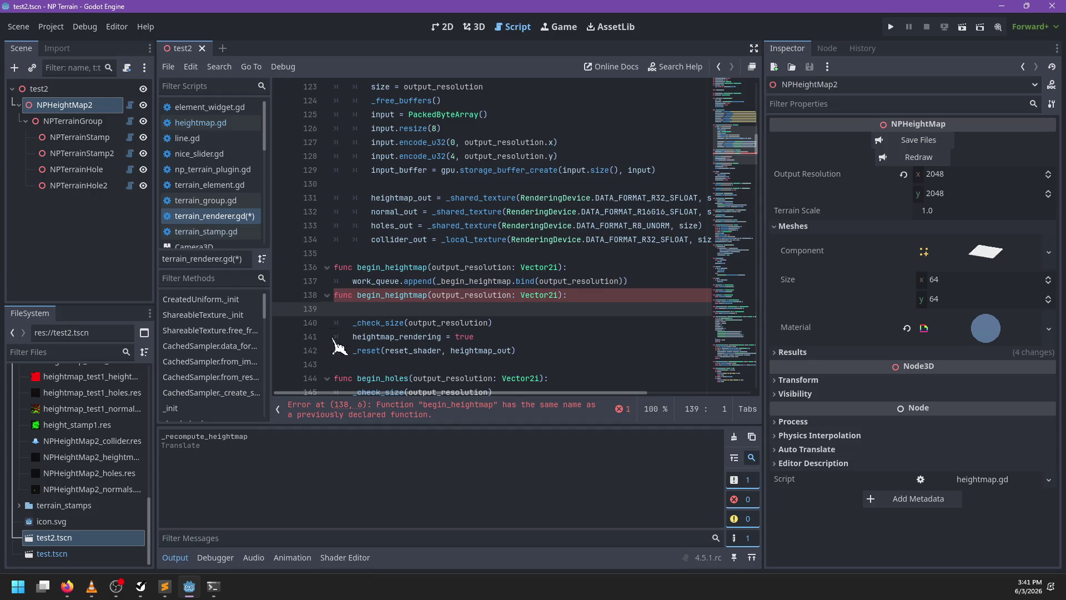
{"action": "left_click", "coordinate": [355, 295]}
{"action": "type", "text": "_"}
{"action": "key", "text": "Escape"}
{"action": "key", "text": "Down"}
{"action": "key", "text": "BackSpace"}
{"action": "key", "text": "ctrl+shift+Return"}
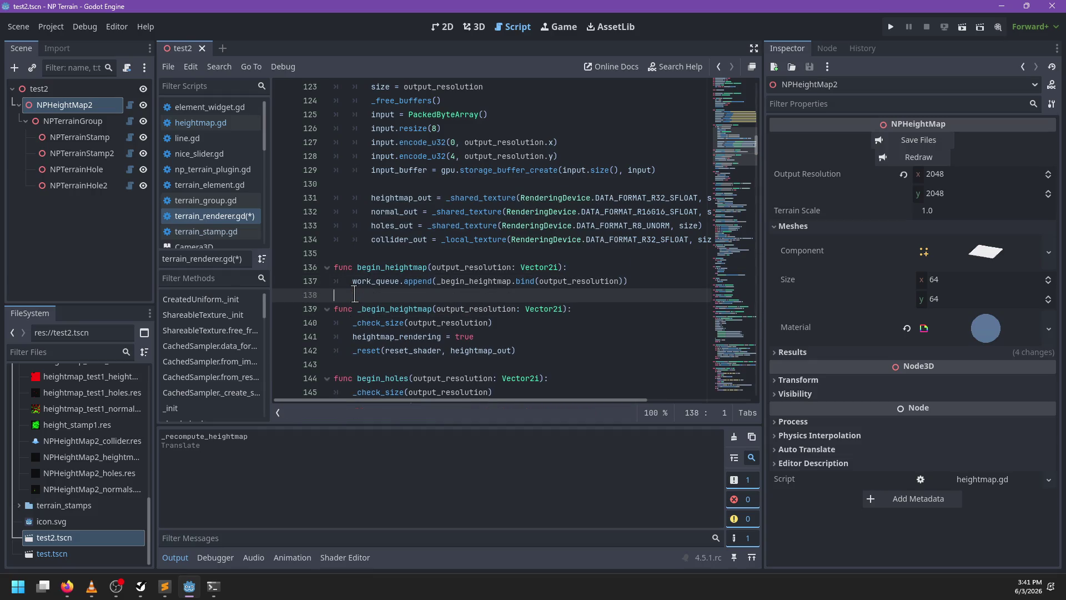
{"action": "scroll", "coordinate": [391, 294], "scroll_direction": "down", "scroll_amount": 4}
{"action": "left_click", "coordinate": [412, 213]}
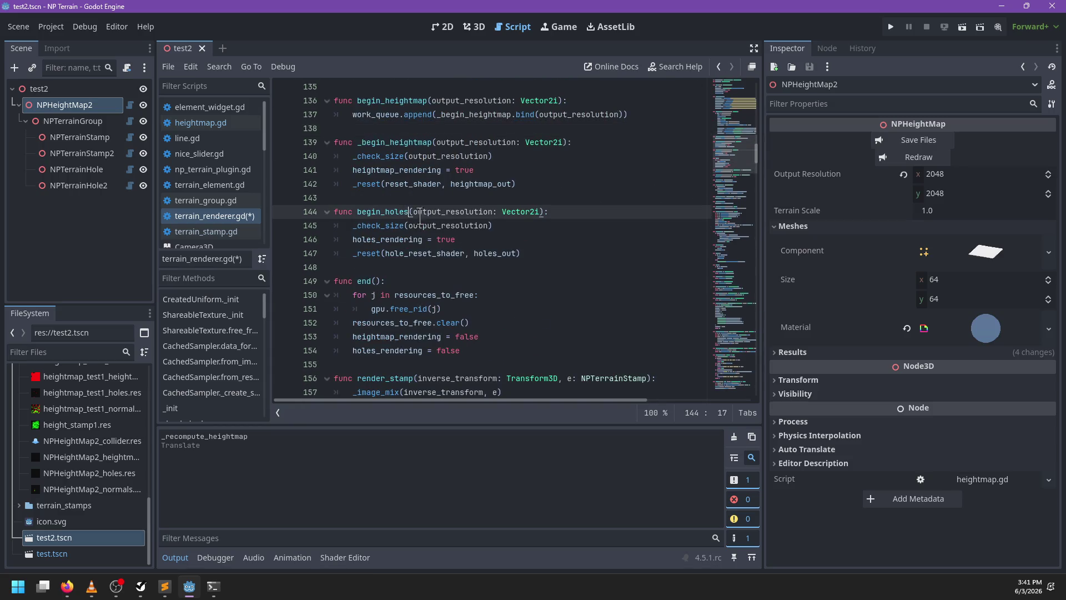
Make begin_holes append _begin_holes.bind(output_resolution) to work_queue above a duplicated _begin_holes header
{"action": "left_click", "coordinate": [567, 211]}
{"action": "key", "text": "ctrl+shift+d"}
{"action": "key", "text": "Return"}
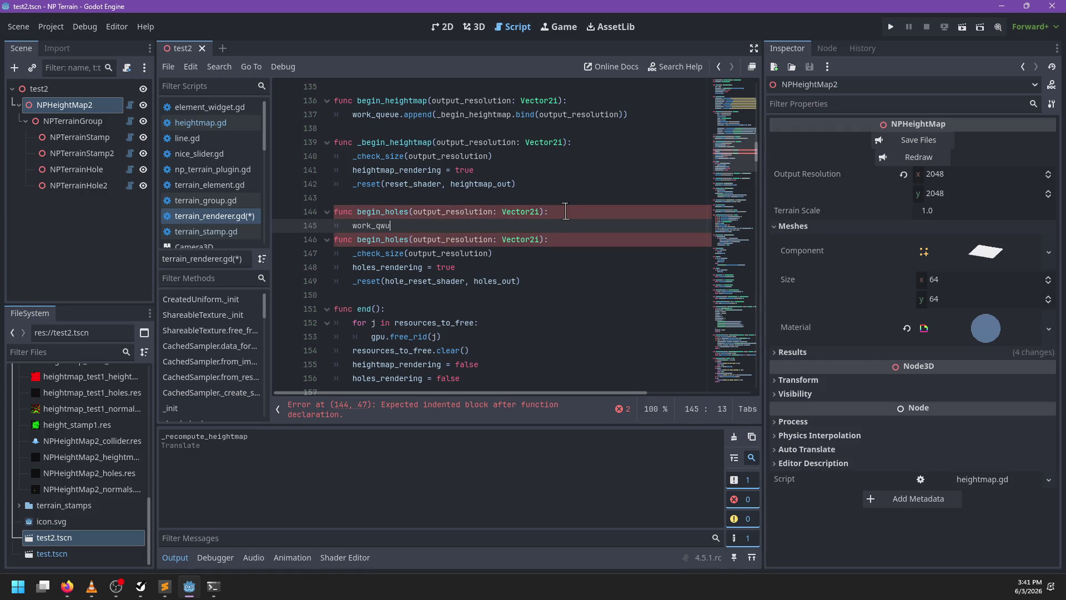
{"action": "key", "text": "BackSpace"}
{"action": "key", "text": "BackSpace"}
{"action": "key", "text": "BackSpace"}
{"action": "type", "text": "end("}
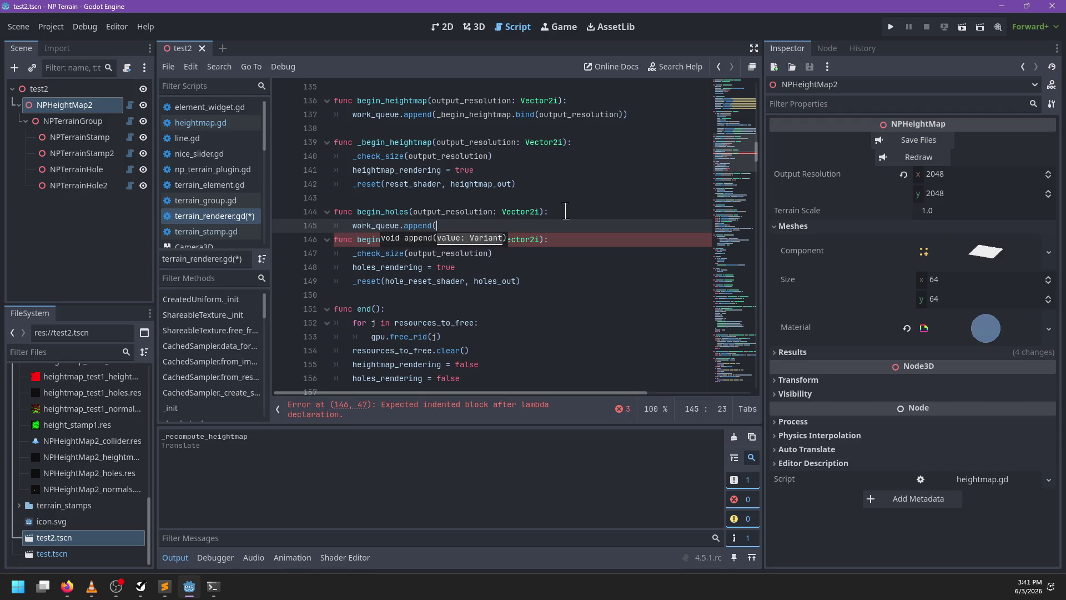
{"action": "left_click", "coordinate": [357, 242]}
{"action": "type", "text": "_"}
{"action": "double_click", "coordinate": [359, 239]}
{"action": "key", "text": "ctrl+c"}
{"action": "left_click", "coordinate": [458, 225]}
{"action": "key", "text": "ctrl+v"}
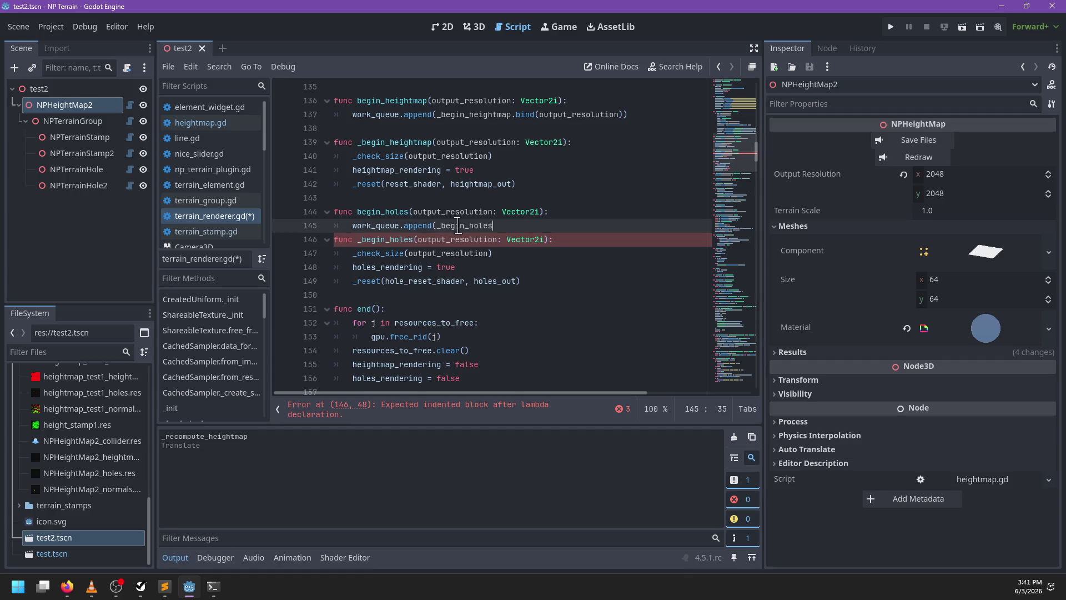
{"action": "type", "text": "ind("}
{"action": "key", "text": "Return"}
{"action": "key", "text": "BackSpace"}
{"action": "scroll", "coordinate": [455, 238], "scroll_direction": "down", "scroll_amount": 2}
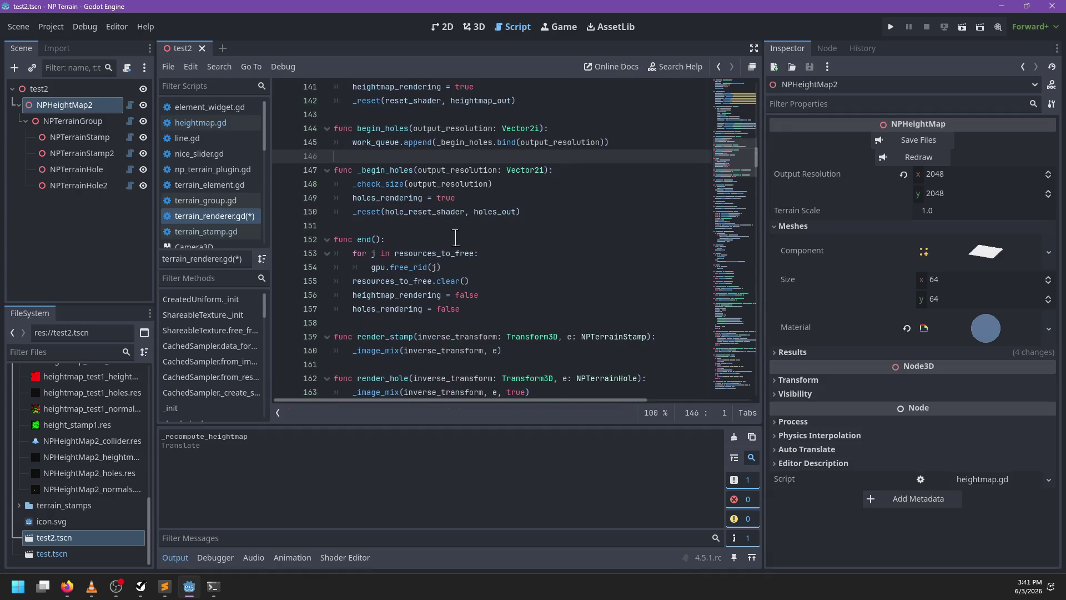
Make end() append _end to work_queue and add a func _end(): header above its old body
{"action": "left_click", "coordinate": [354, 237]}
{"action": "key", "text": "Return"}
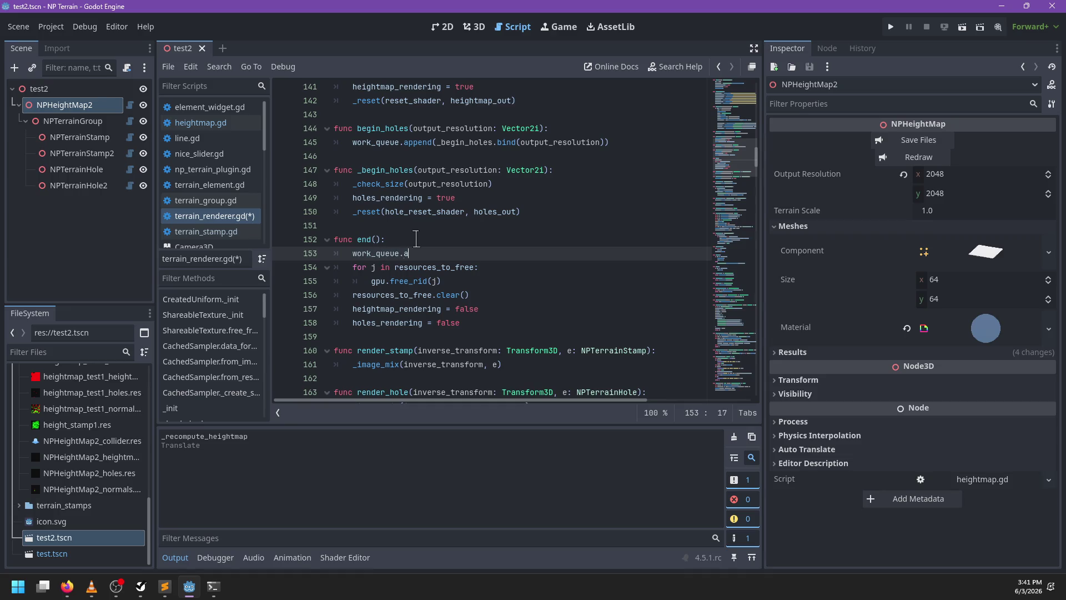
{"action": "type", "text": "(_end)"}
{"action": "key", "text": "Return"}
{"action": "key", "text": "BackSpace"}
{"action": "key", "text": "Return"}
{"action": "type", "text": "func _end()"}
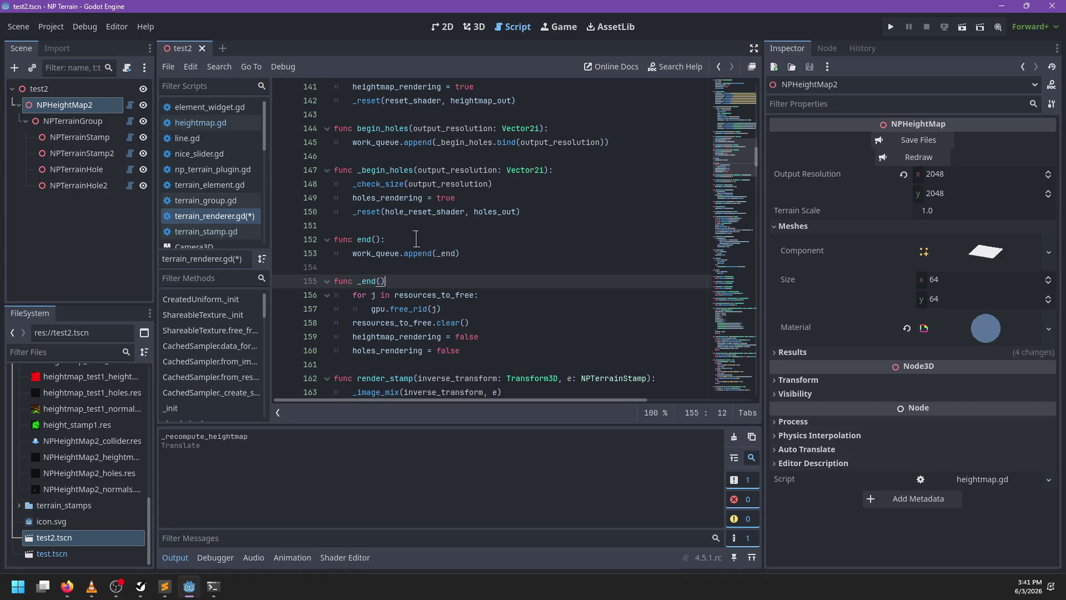
{"action": "type", "text": ":"}
{"action": "key", "text": "Escape"}
{"action": "scroll", "coordinate": [579, 247], "scroll_direction": "down", "scroll_amount": 4}
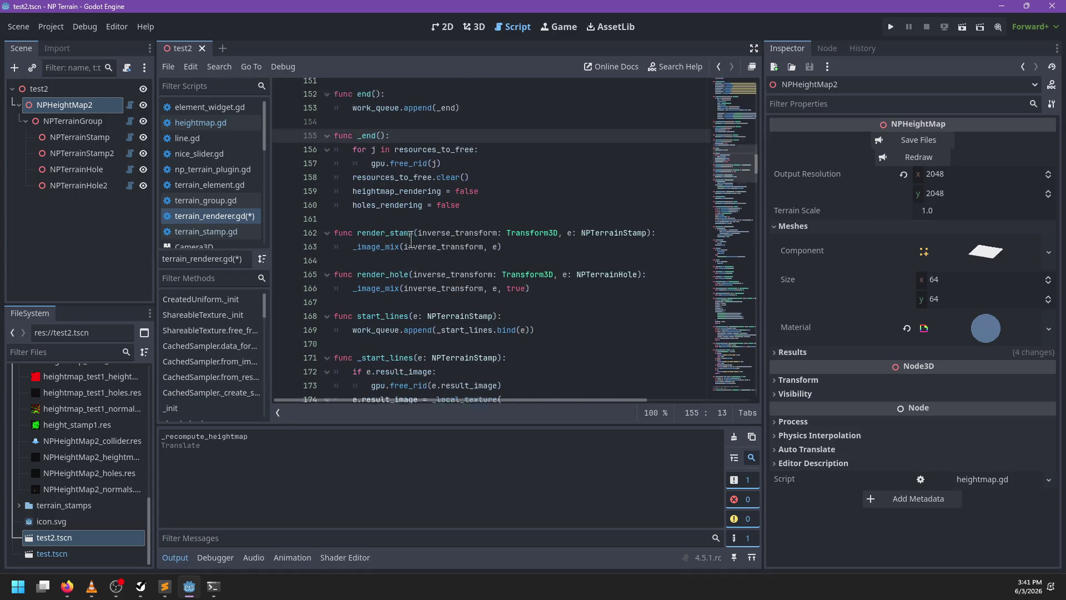
Wrap the _image_mix calls in render_stamp and render_hole in work_queue.append(_image_mix.bind(...)), then save
{"action": "key", "text": "ctrl+s"}
{"action": "left_click", "coordinate": [352, 226]}
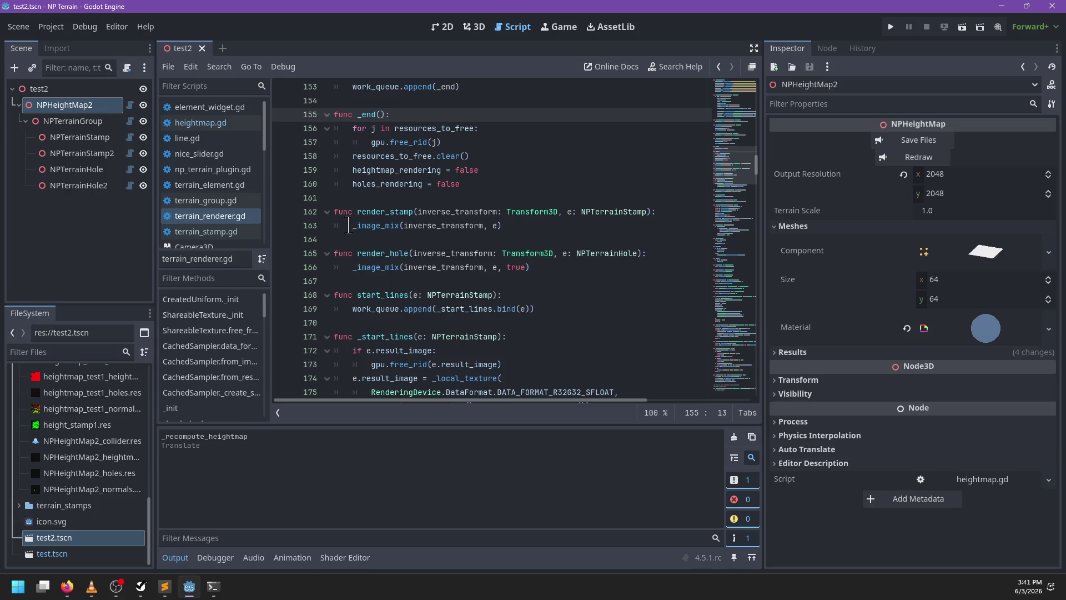
{"action": "type", "text": "work_queue.app"}
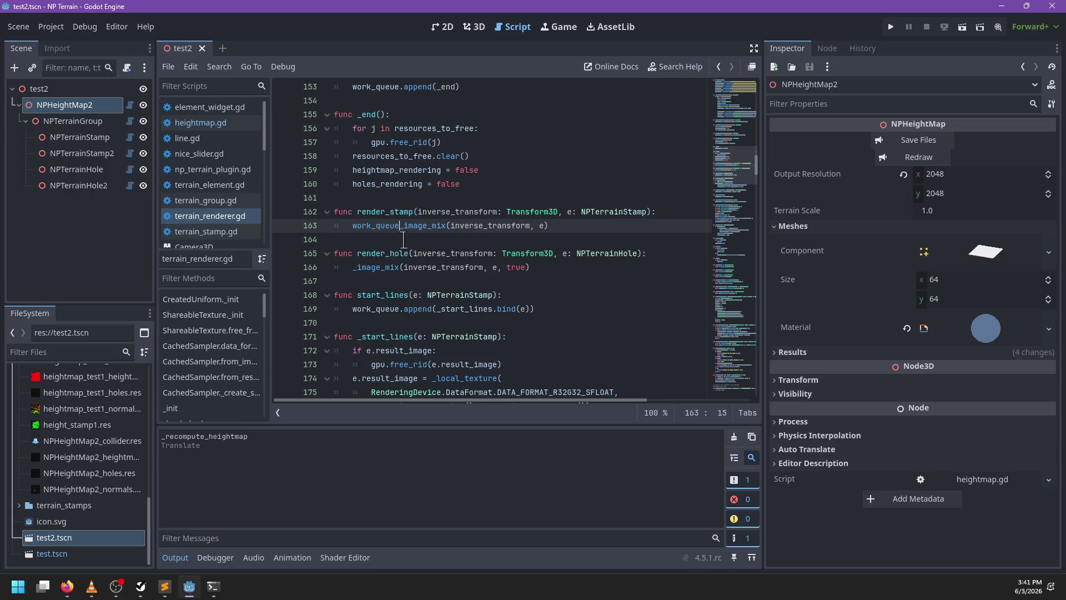
{"action": "type", "text": "end("}
{"action": "type", "text": ".bind"}
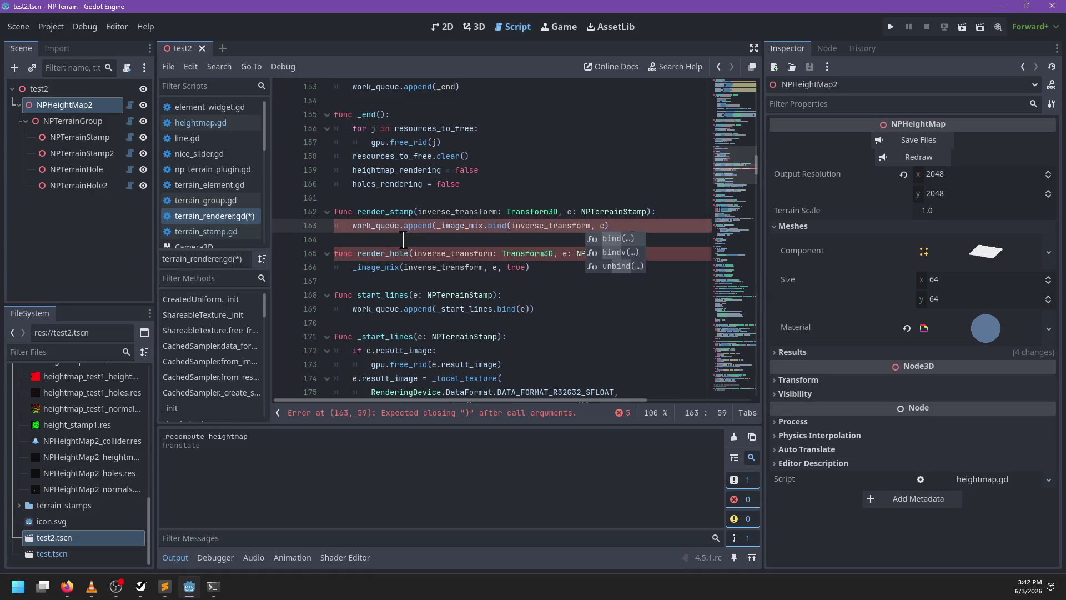
{"action": "type", "text": ")"}
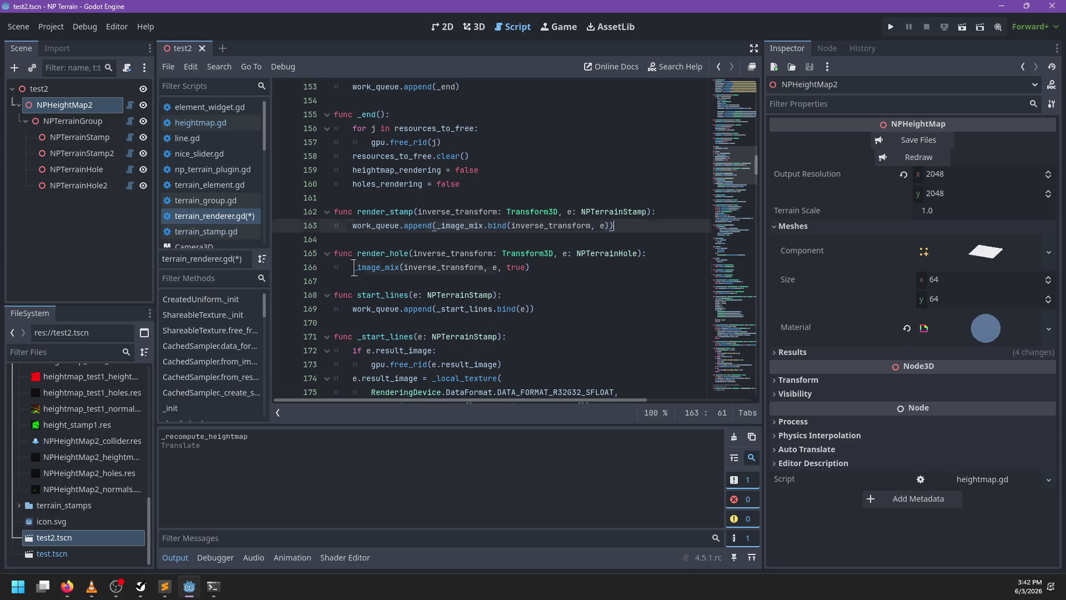
{"action": "left_click", "coordinate": [354, 269]}
{"action": "type", "text": "rk_queue.append("}
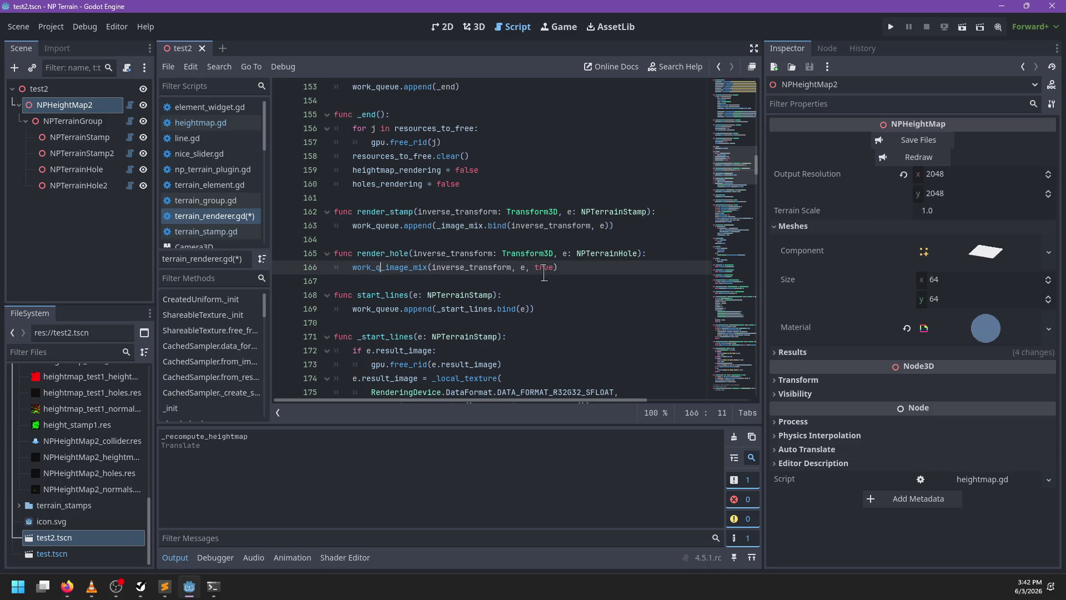
{"action": "key", "text": "ctrl+Right"}
{"action": "type", "text": ".bind"}
{"action": "key", "text": "ctrl+Right"}
{"action": "key", "text": "ctrl+Right"}
{"action": "key", "text": "ctrl+Right"}
{"action": "key", "text": "End"}
{"action": "type", "text": ")"}
{"action": "scroll", "coordinate": [482, 270], "scroll_direction": "down", "scroll_amount": 2}
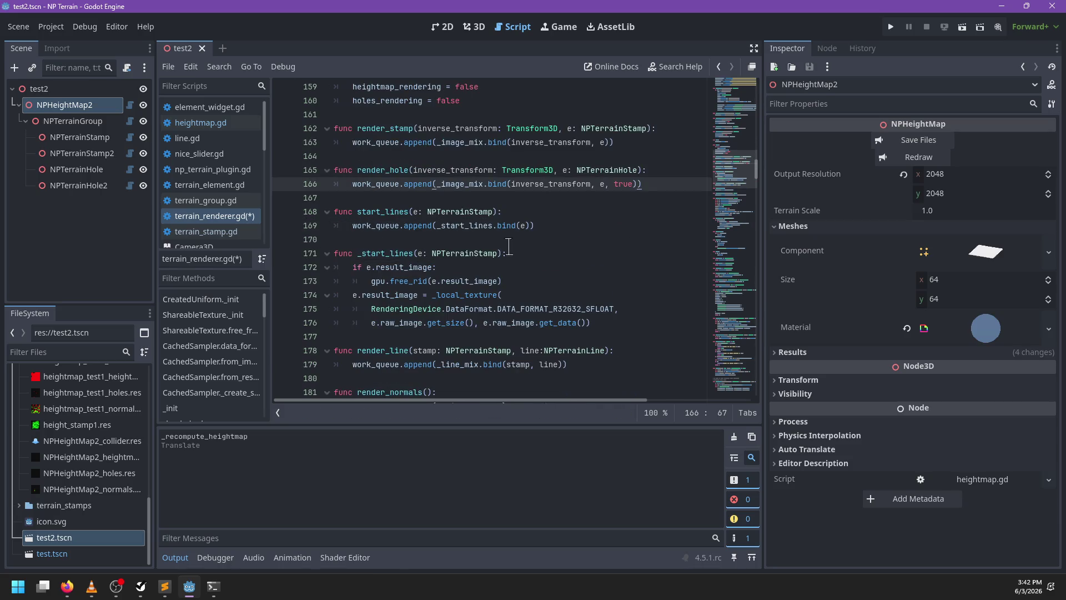
{"action": "key", "text": "ctrl+s"}
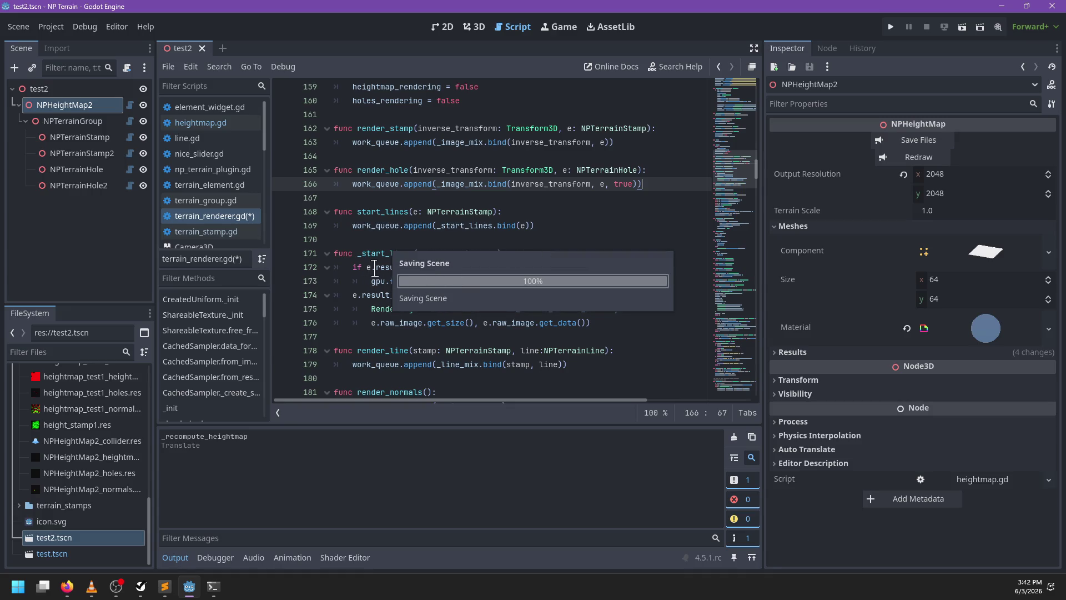
{"action": "scroll", "coordinate": [384, 183], "scroll_direction": "down", "scroll_amount": 4}
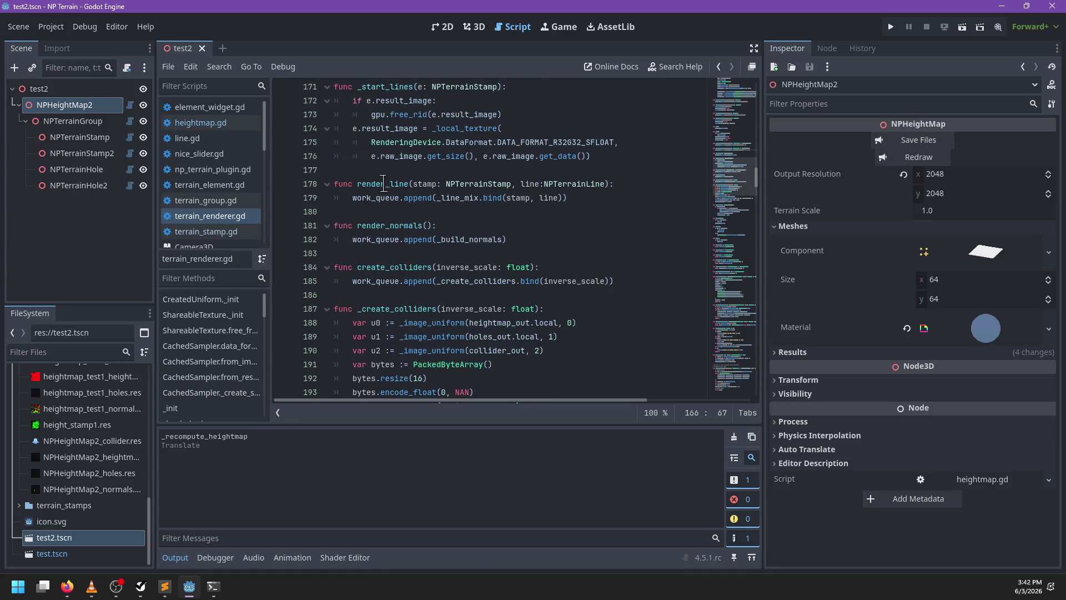
Add work_queue.append(_free_result.bind(e)) as the first line of free_result
{"action": "double_click", "coordinate": [385, 183]}
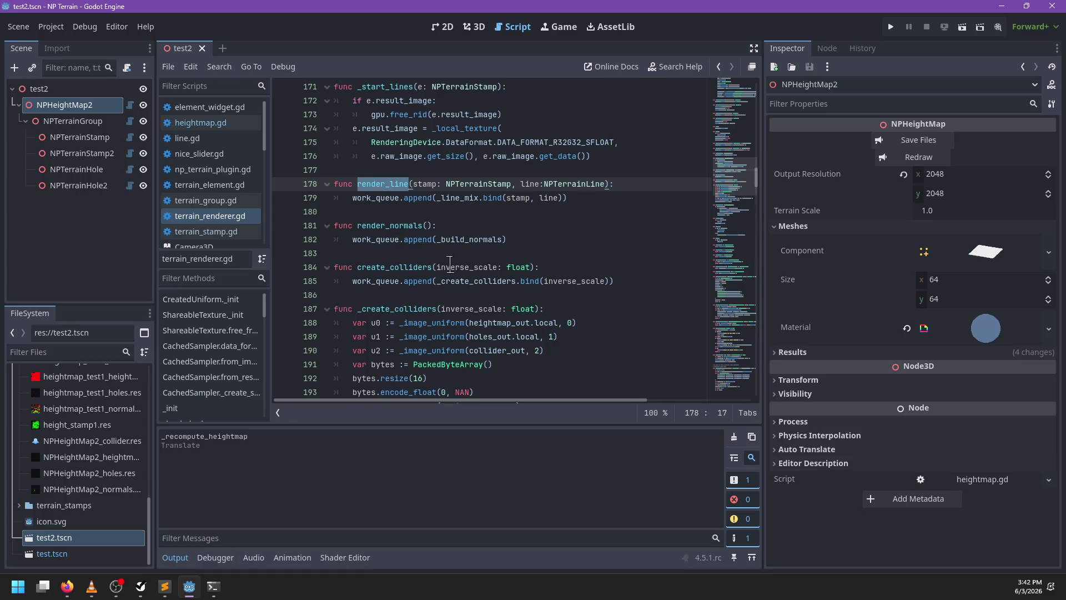
{"action": "scroll", "coordinate": [445, 261], "scroll_direction": "down", "scroll_amount": 2}
{"action": "scroll", "coordinate": [445, 244], "scroll_direction": "down", "scroll_amount": 4}
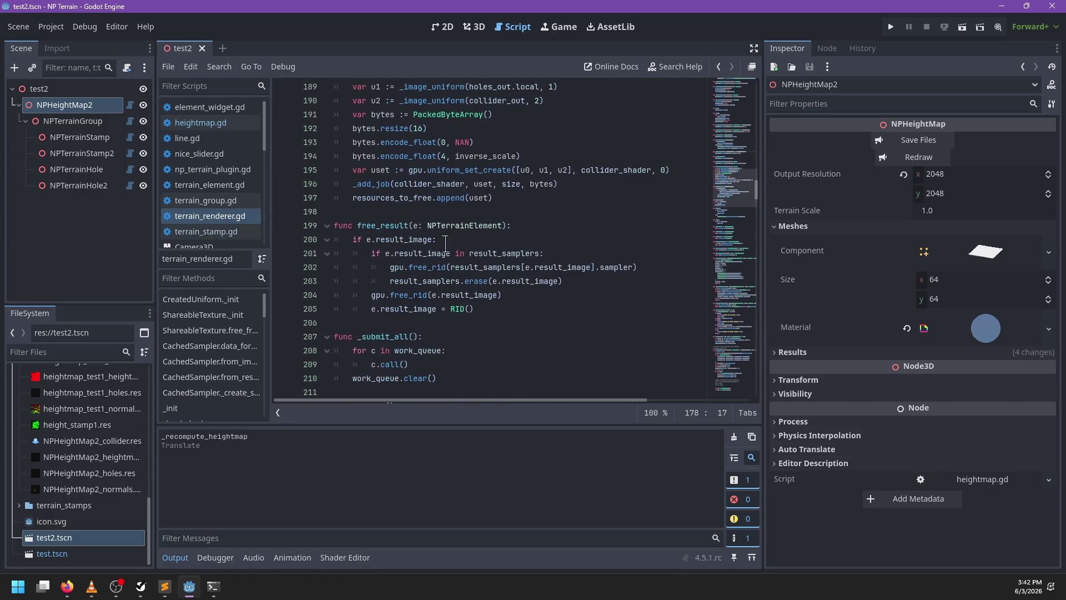
{"action": "left_click", "coordinate": [389, 227]}
{"action": "key", "text": "End"}
{"action": "key", "text": "Return"}
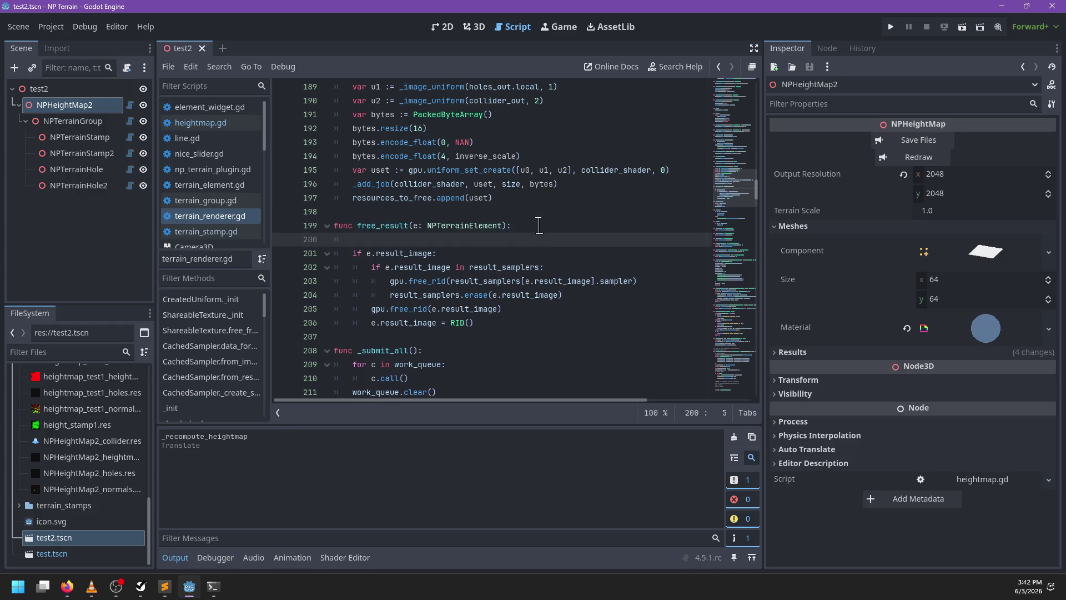
{"action": "key", "text": "ctrl+f"}
{"action": "type", "text": "free_result"}
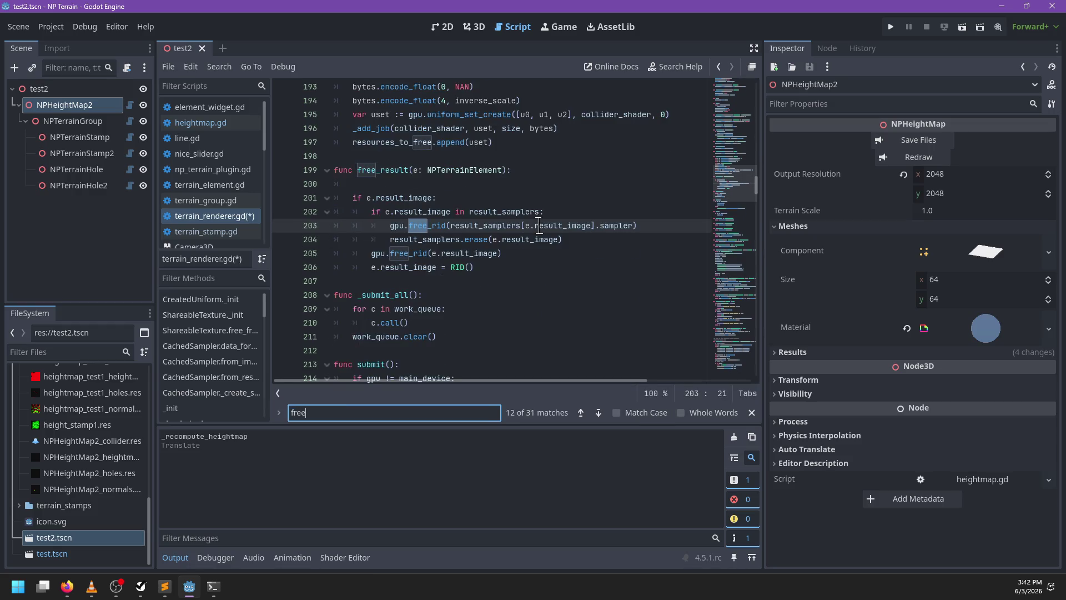
{"action": "key", "text": "Escape"}
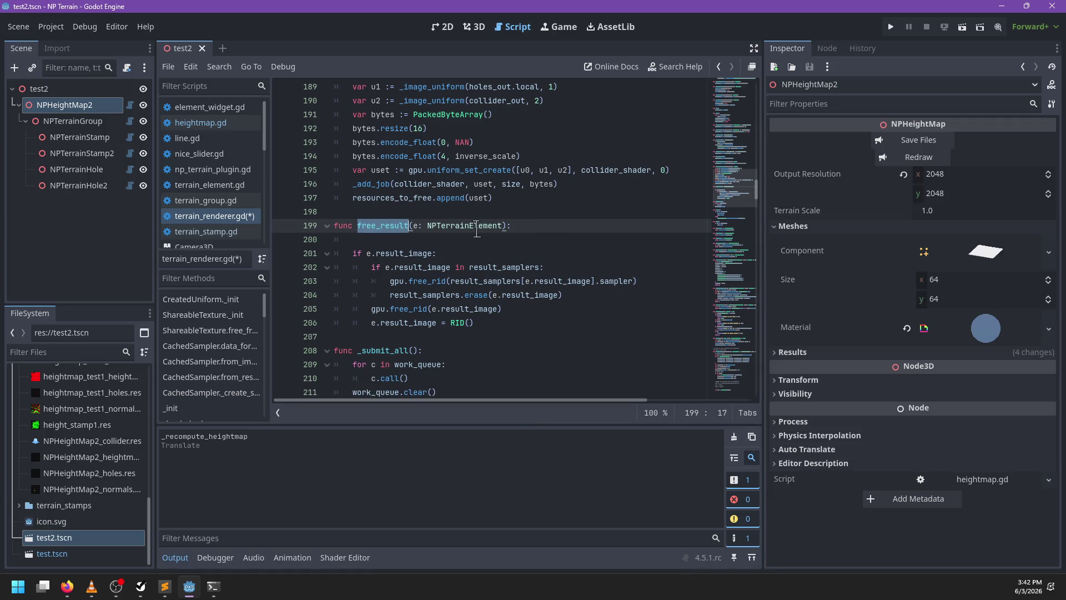
{"action": "left_click", "coordinate": [520, 237]}
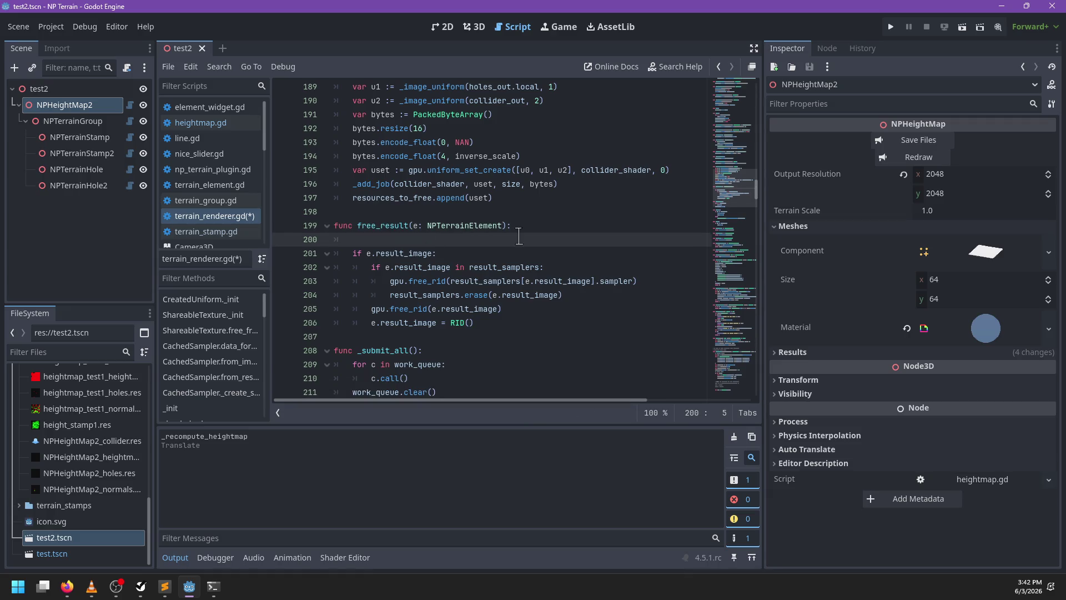
{"action": "key", "text": "BackSpace"}
{"action": "key", "text": "BackSpace"}
{"action": "key", "text": "BackSpace"}
{"action": "type", "text": "_queue.append("}
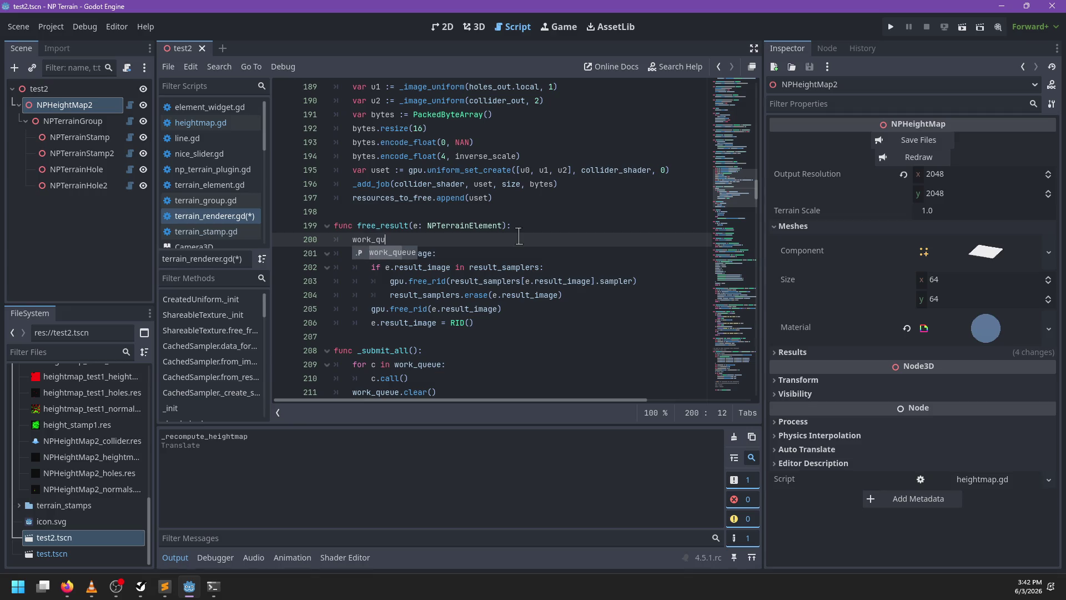
{"action": "key", "text": "Return"}
{"action": "type", "text": "append("}
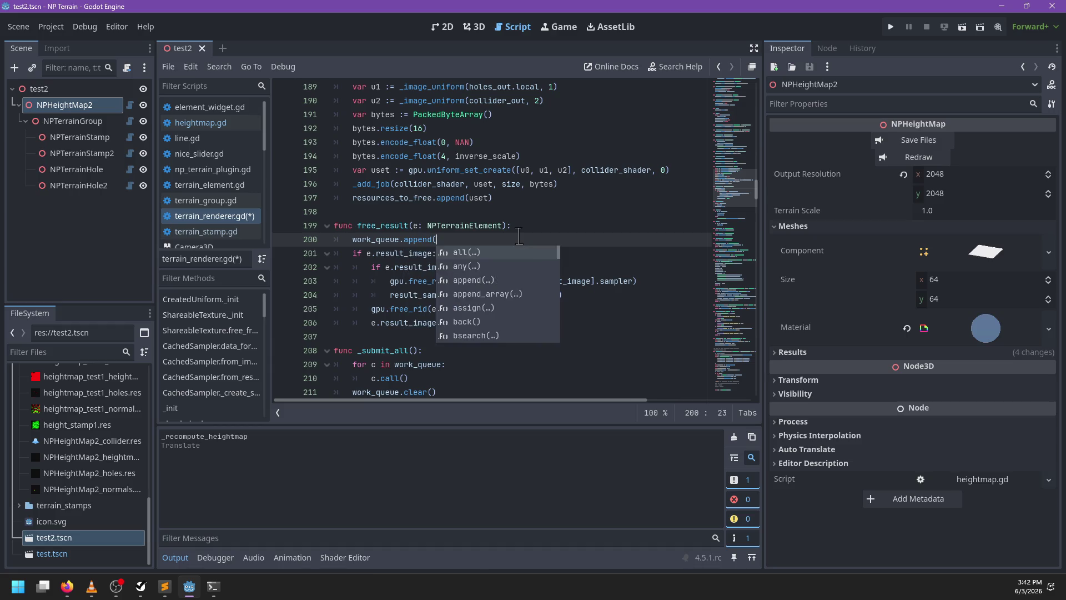
{"action": "key", "text": "Return"}
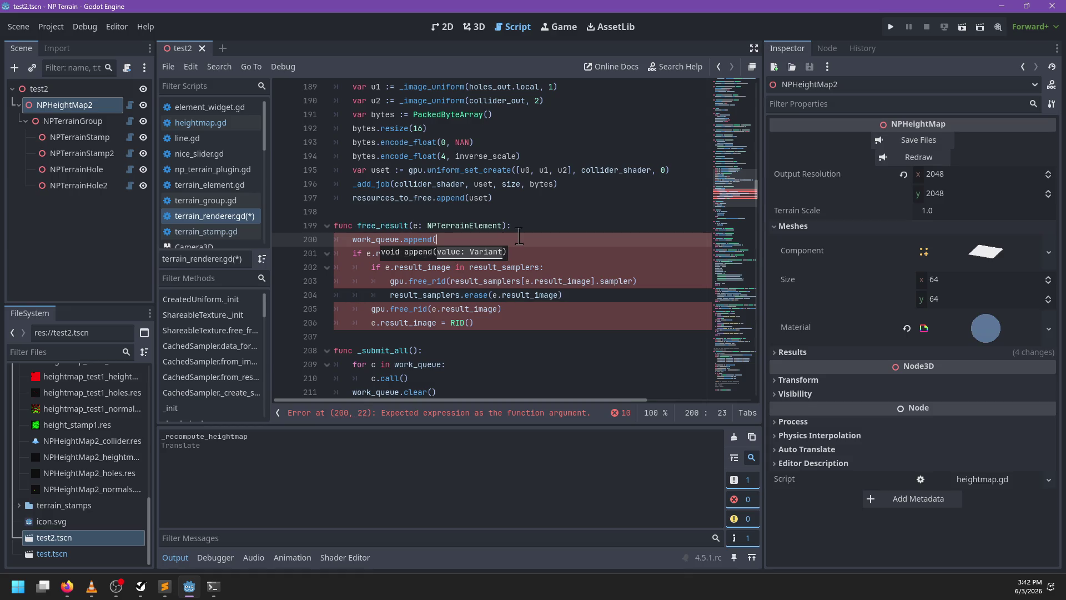
{"action": "type", "text": "_free_result.bind(e"}
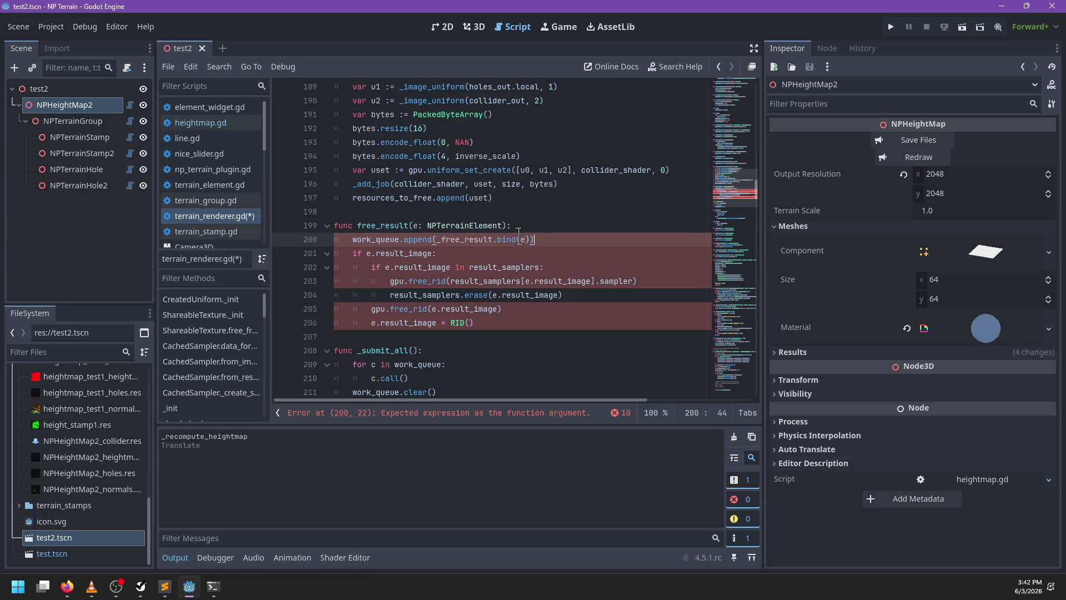
{"action": "key", "text": "Return"}
{"action": "key", "text": "Return"}
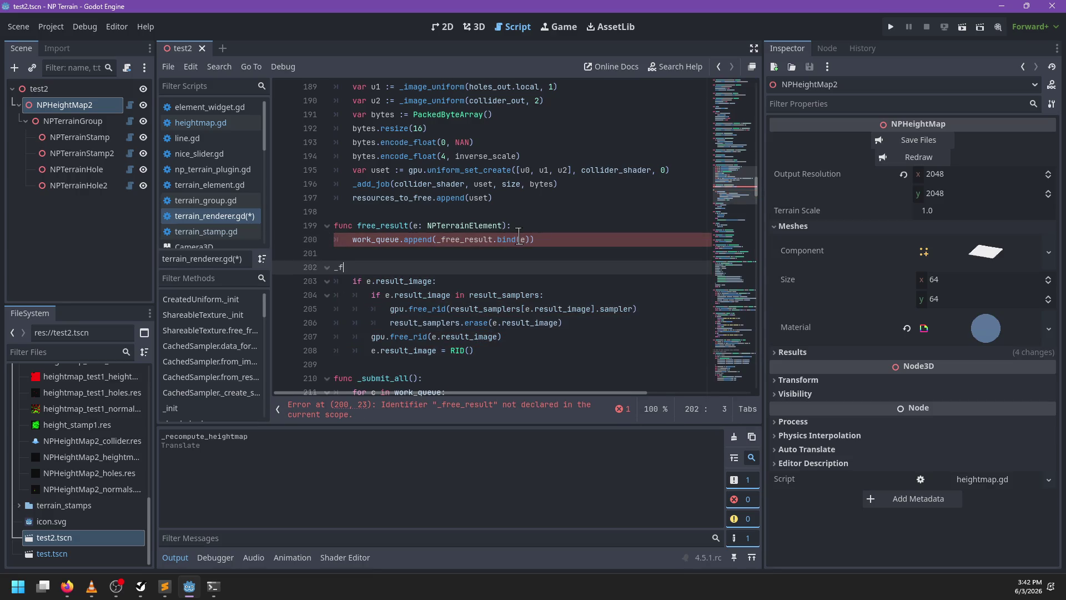
Paste the header below it renamed _free_result, tidy the surrounding blank lines, and save
{"action": "key", "text": "BackSpace"}
{"action": "key", "text": "BackSpace"}
{"action": "type", "text": "func"}
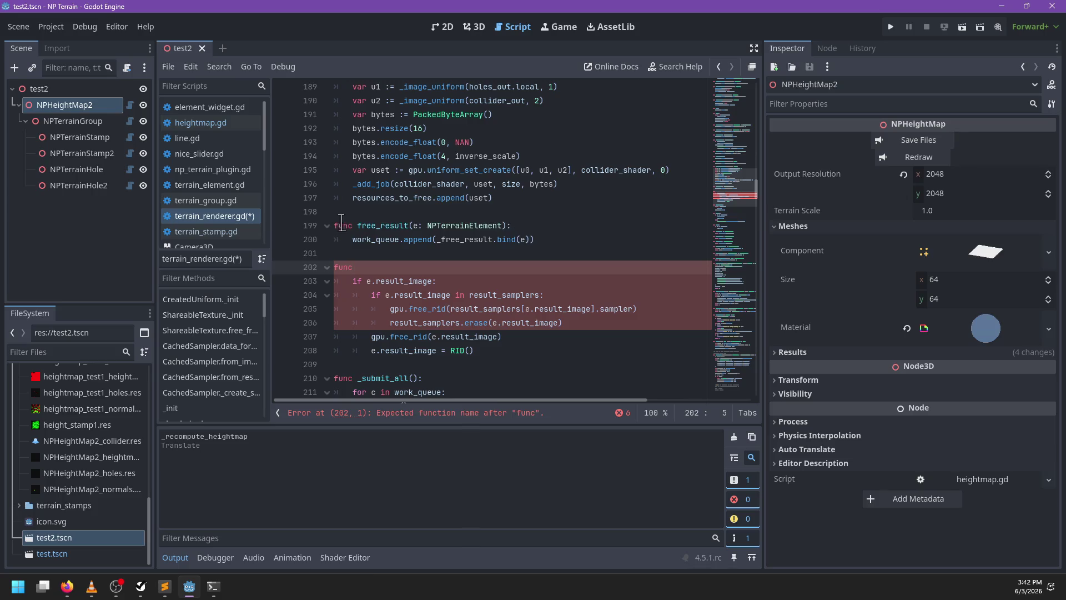
{"action": "triple_click", "coordinate": [340, 225]}
{"action": "key", "text": "ctrl+c"}
{"action": "left_click_drag", "start_coordinate": [335, 253], "coordinate": [356, 267]}
{"action": "key", "text": "ctrl+v"}
{"action": "left_click", "coordinate": [359, 254]}
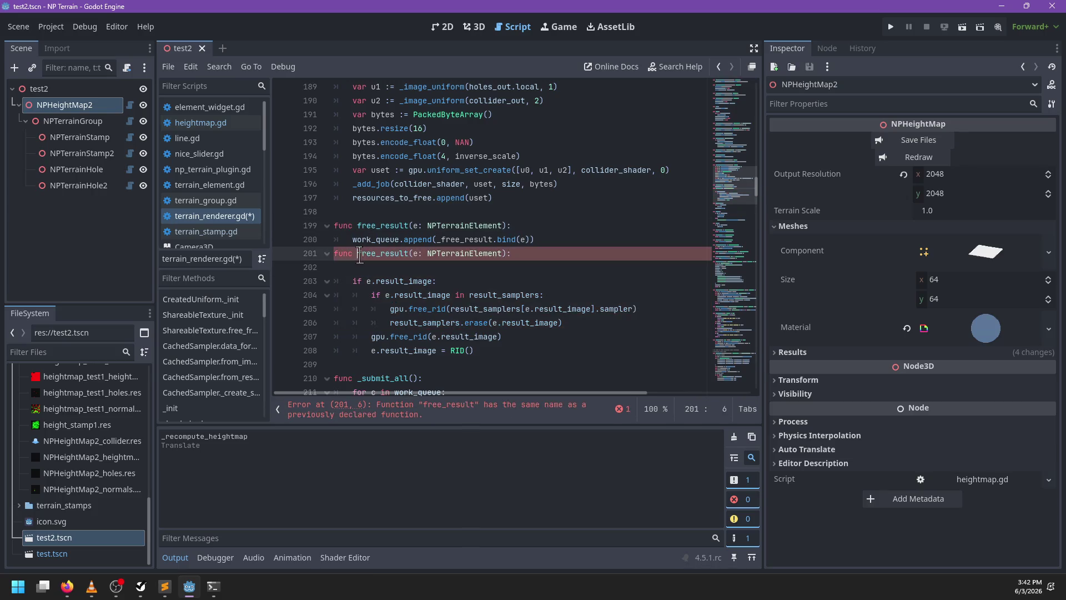
{"action": "type", "text": "_"}
{"action": "key", "text": "End"}
{"action": "key", "text": "Return"}
{"action": "key", "text": "Up"}
{"action": "key", "text": "Up"}
{"action": "key", "text": "Down"}
{"action": "key", "text": "Return"}
{"action": "key", "text": "End"}
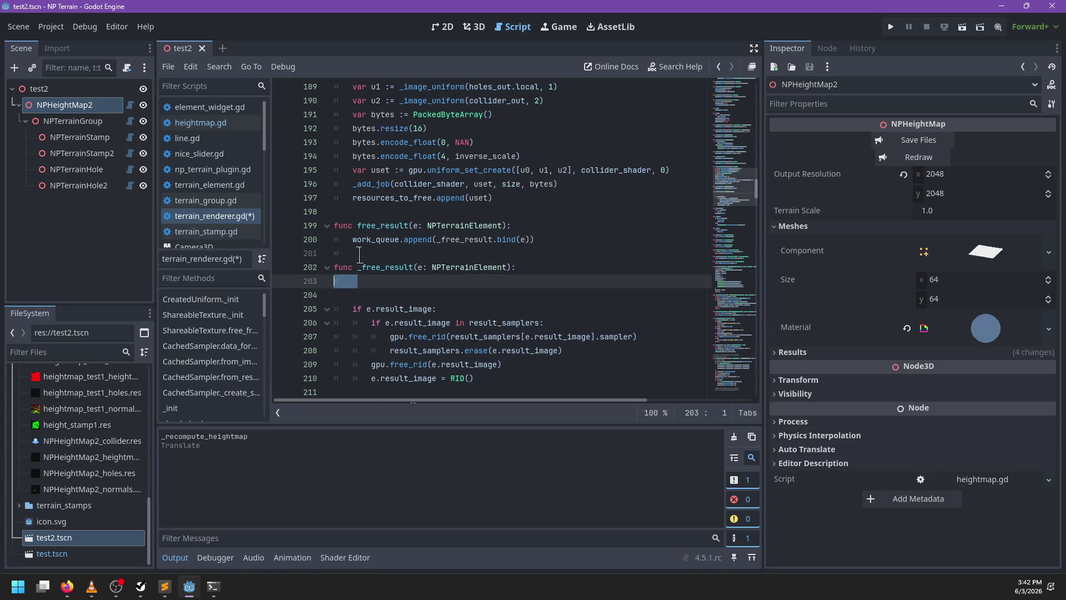
{"action": "key", "text": "Delete"}
{"action": "key", "text": "Delete"}
{"action": "key", "text": "ctrl+s"}
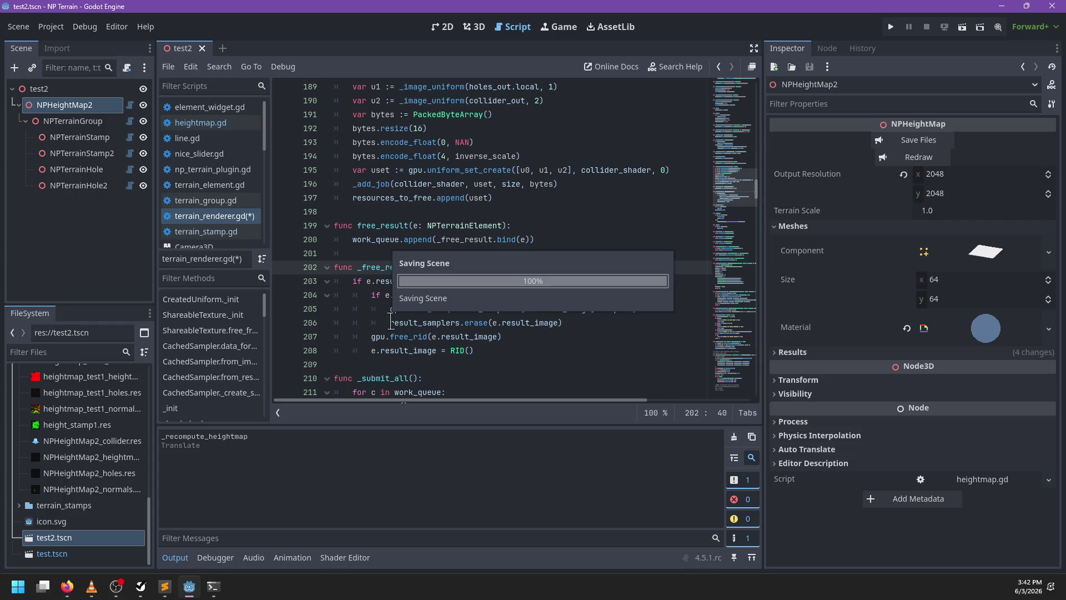
In heightmap.gd, find _exit_tree and delete its empty line
{"action": "scroll", "coordinate": [498, 229], "scroll_direction": "down", "scroll_amount": 4}
{"action": "scroll", "coordinate": [497, 229], "scroll_direction": "down", "scroll_amount": 3}
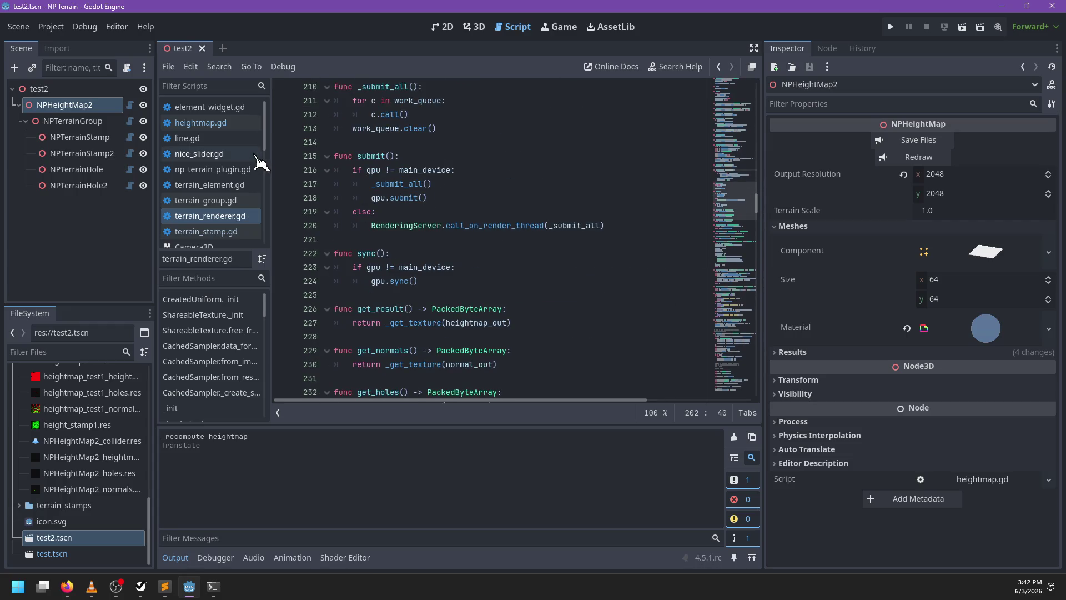
{"action": "left_click", "coordinate": [231, 124]}
{"action": "scroll", "coordinate": [428, 265], "scroll_direction": "down", "scroll_amount": 6}
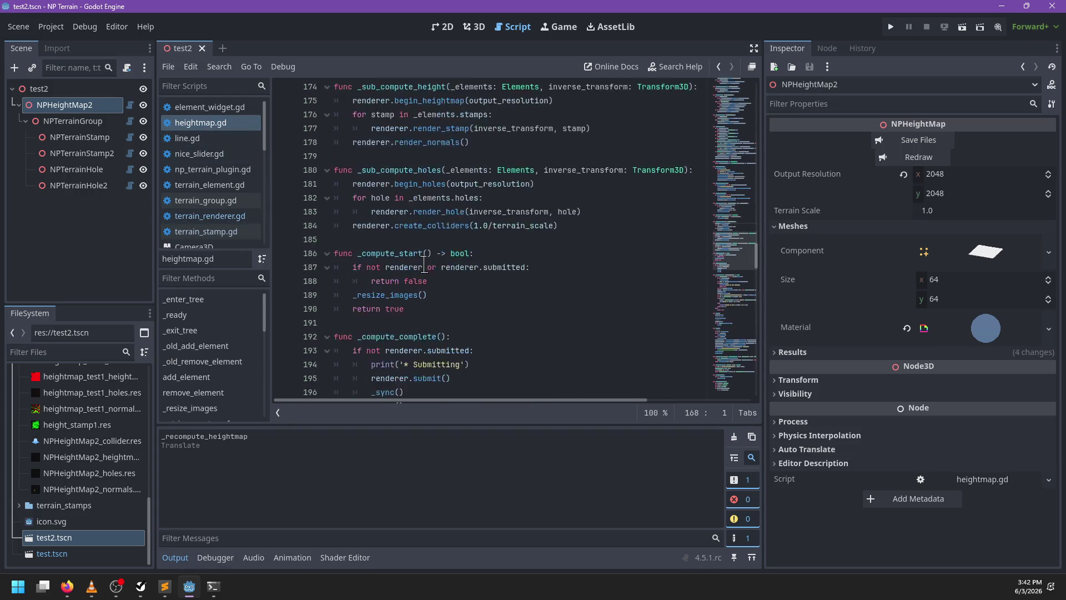
{"action": "scroll", "coordinate": [429, 266], "scroll_direction": "down", "scroll_amount": 4}
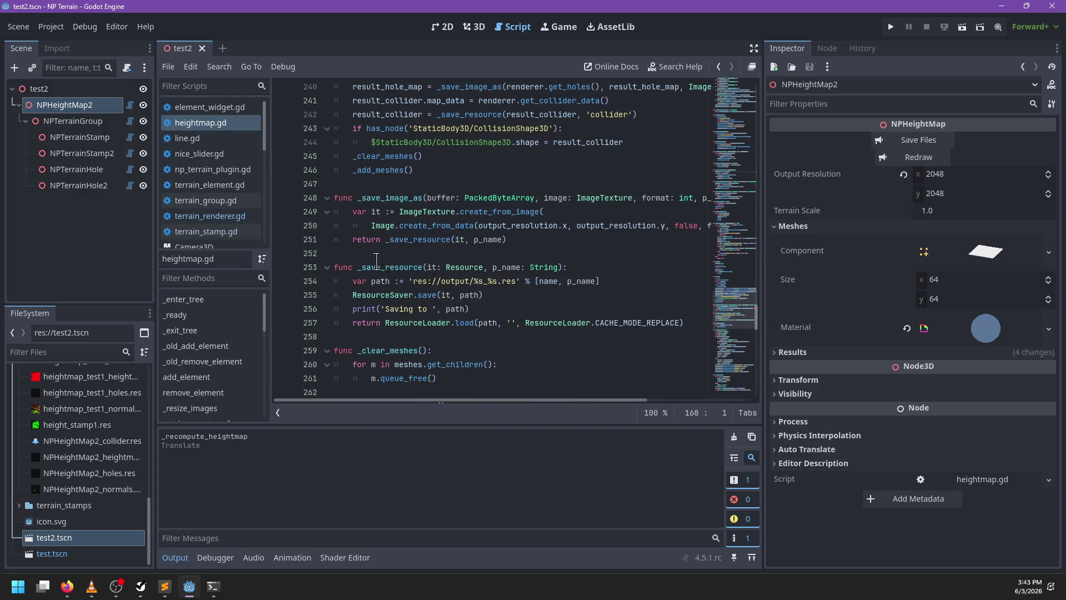
{"action": "scroll", "coordinate": [479, 261], "scroll_direction": "down", "scroll_amount": 16}
{"action": "scroll", "coordinate": [500, 244], "scroll_direction": "up", "scroll_amount": 2}
{"action": "left_click", "coordinate": [515, 228]}
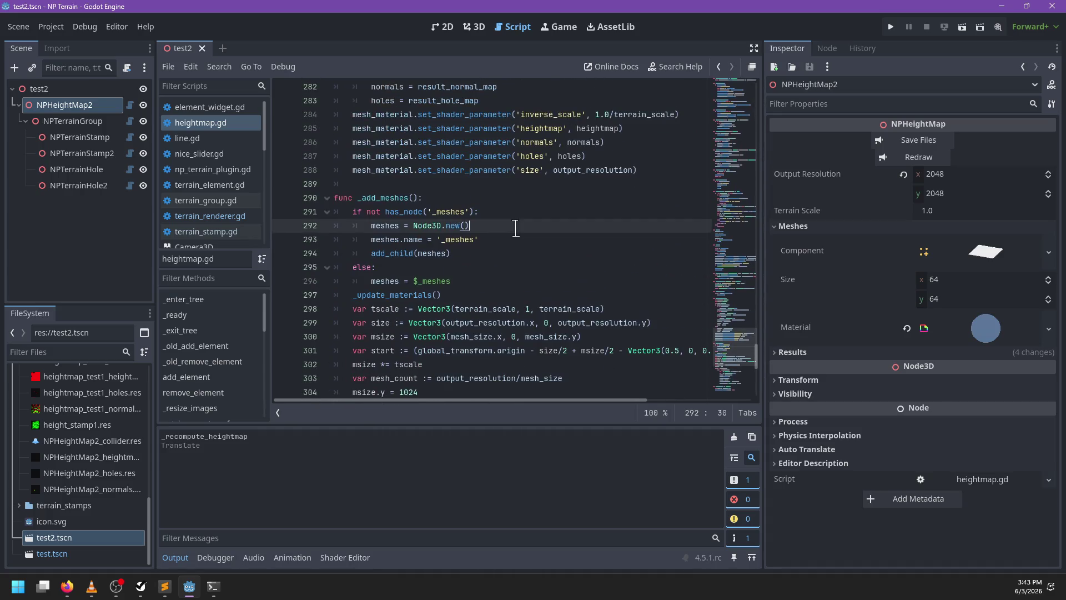
{"action": "key", "text": "ctrl+f"}
{"action": "type", "text": "exit_t"}
{"action": "key", "text": "Escape"}
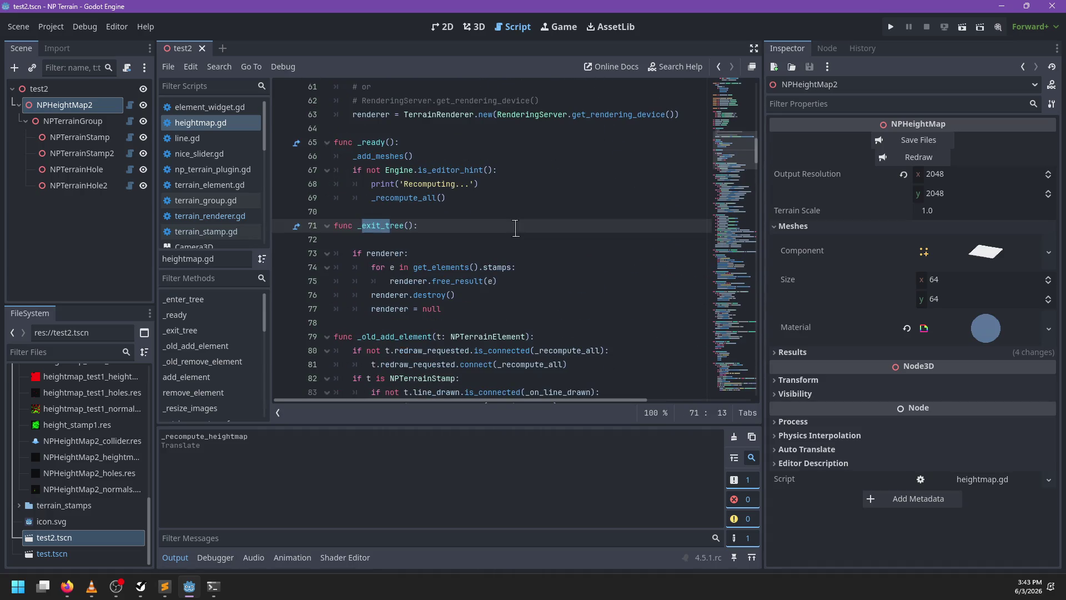
{"action": "left_click", "coordinate": [418, 241]}
{"action": "key", "text": "BackSpace"}
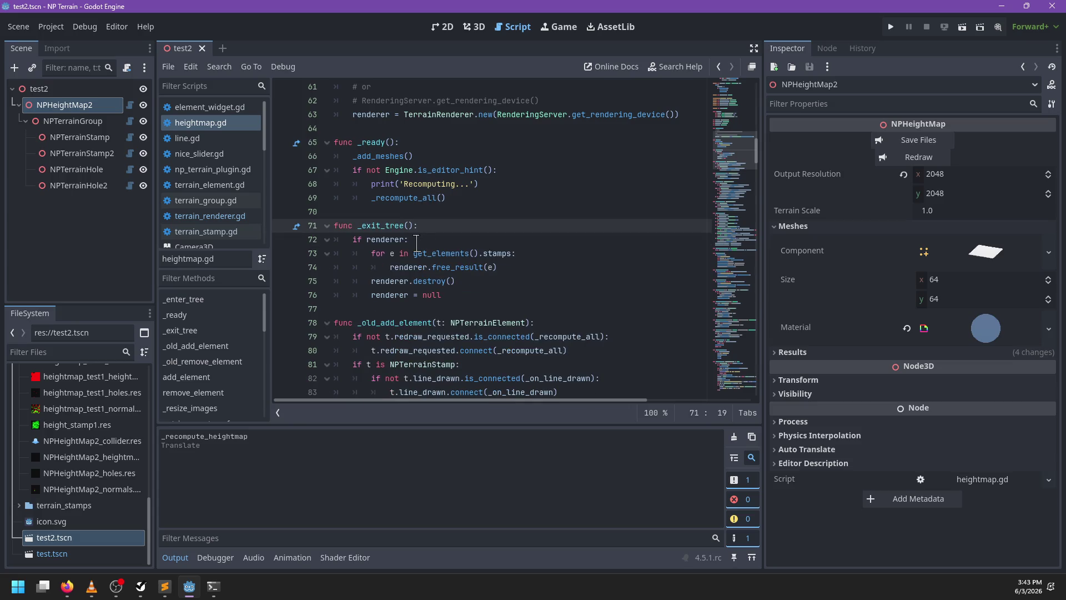
In destroy, add () after _free_buffers and _free_shaders so both are called, and save
{"action": "left_click", "coordinate": [475, 290]}
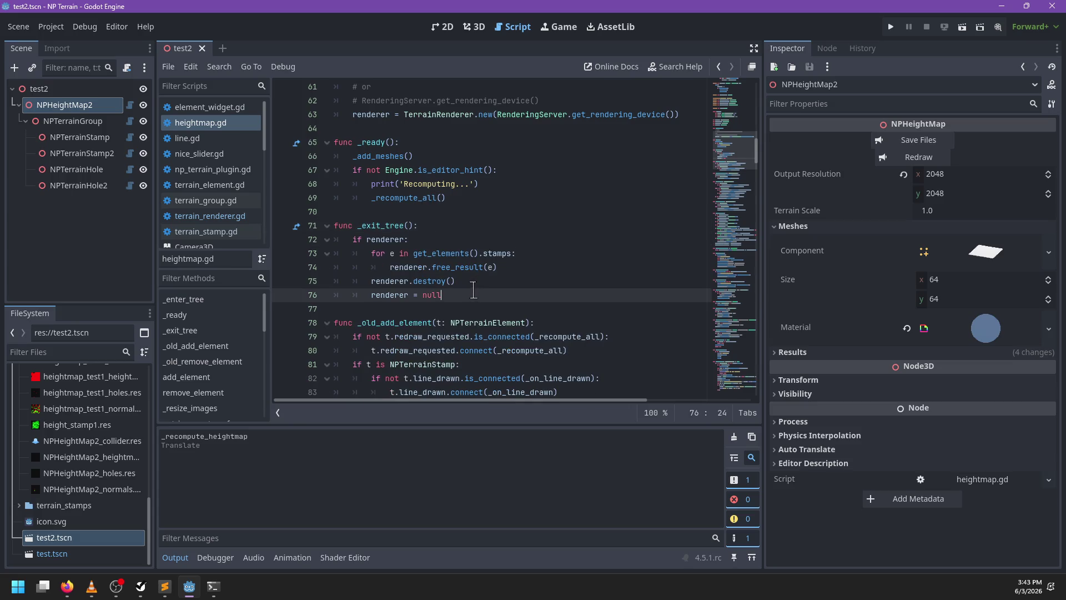
{"action": "left_click", "coordinate": [431, 281], "text": "ctrl"}
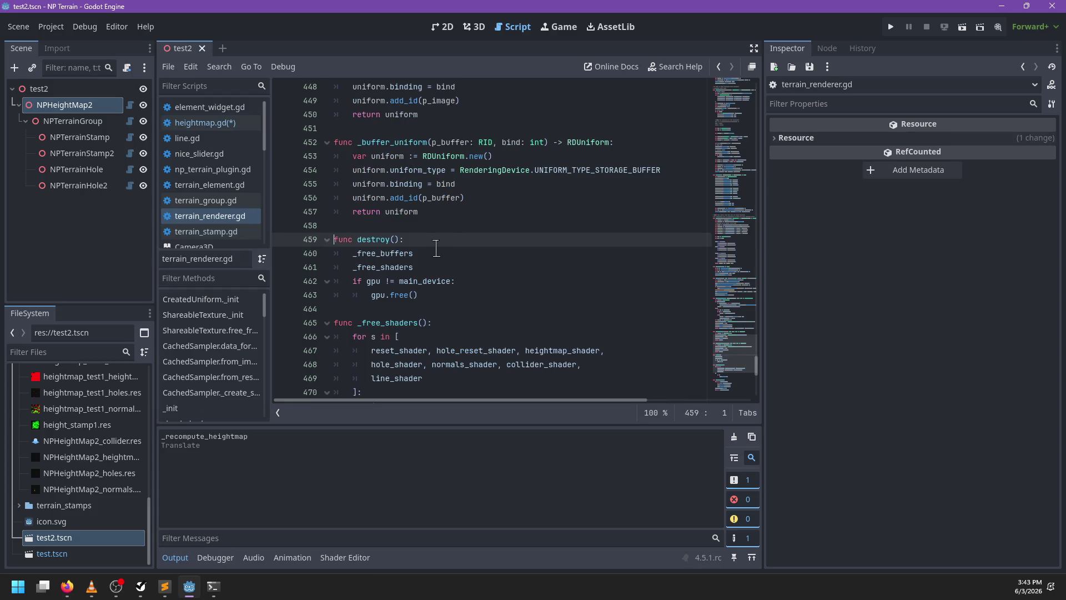
{"action": "left_click", "coordinate": [436, 248]}
{"action": "type", "text": "()"}
{"action": "key", "text": "Down"}
{"action": "type", "text": "(_)"}
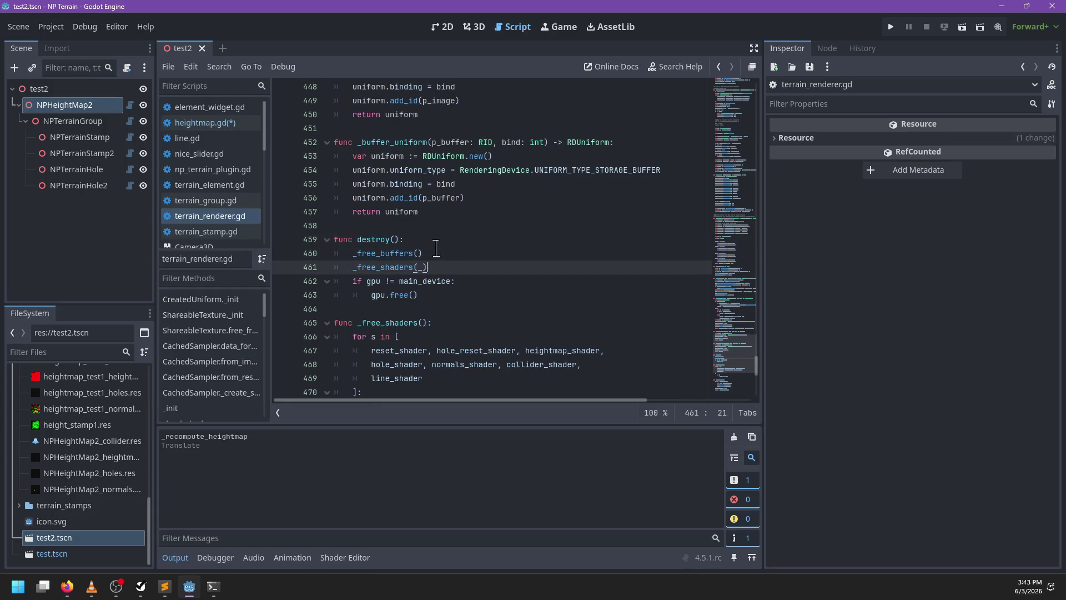
{"action": "key", "text": "ctrl+s"}
Review the destroy function and close the test2 scene
{"action": "scroll", "coordinate": [476, 287], "scroll_direction": "down", "scroll_amount": 5}
{"action": "scroll", "coordinate": [479, 288], "scroll_direction": "up", "scroll_amount": 7}
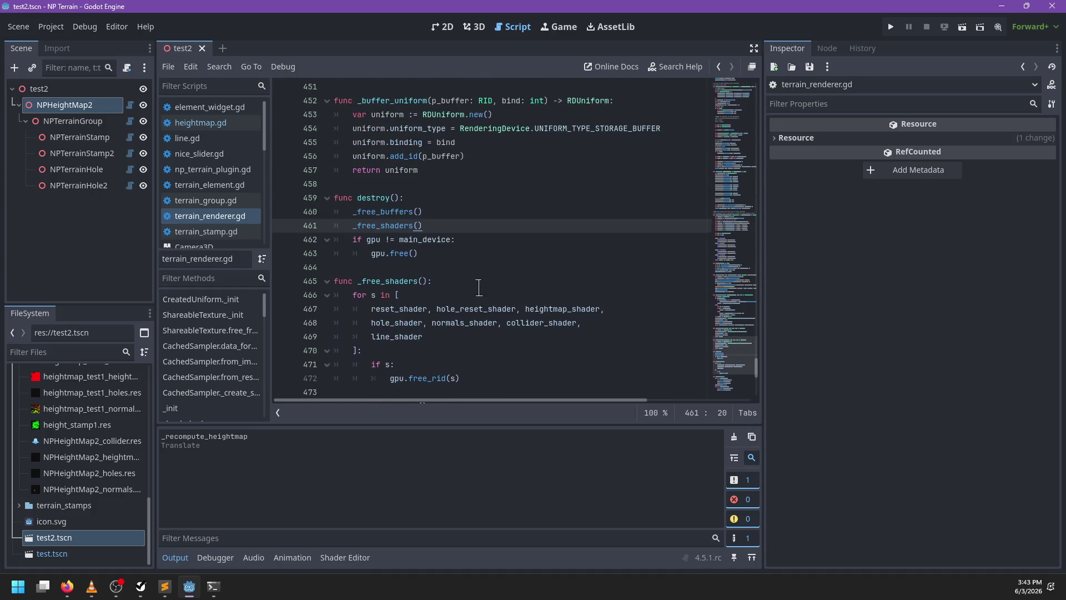
{"action": "scroll", "coordinate": [477, 282], "scroll_direction": "down", "scroll_amount": 2}
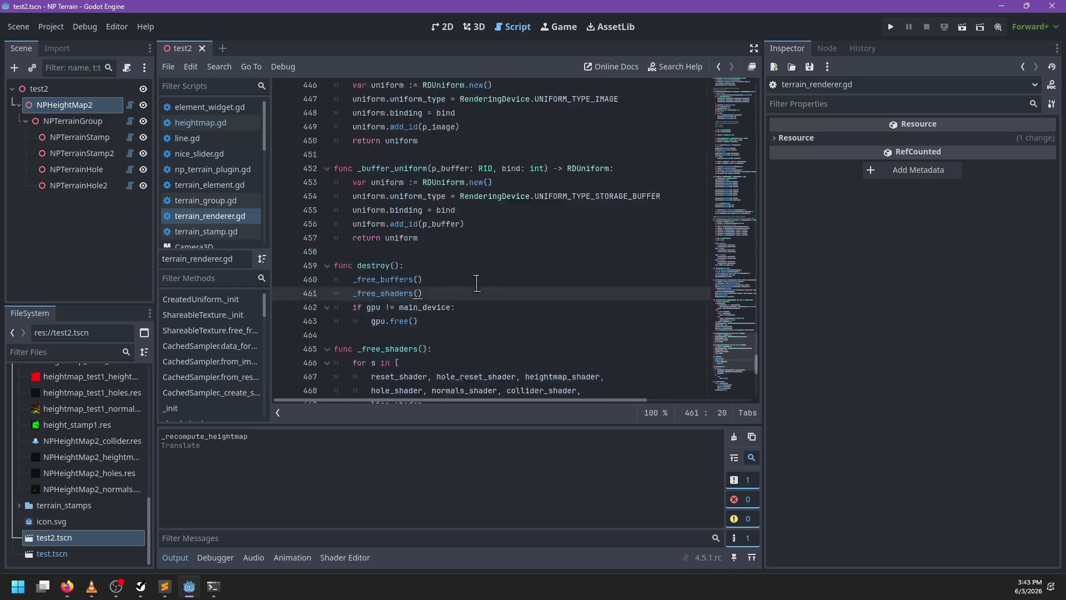
{"action": "left_click", "coordinate": [435, 238]}
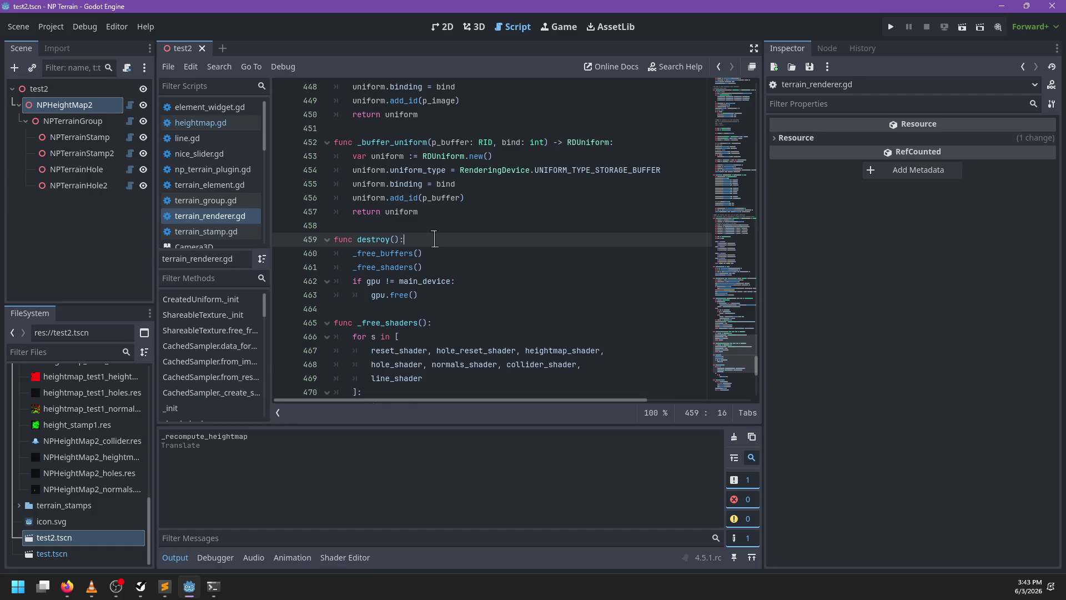
{"action": "left_click", "coordinate": [202, 48]}
Reopen the test2 scene and redraw the terrain heightmap in the 3D view
{"action": "double_click", "coordinate": [121, 537]}
{"action": "left_click", "coordinate": [481, 30]}
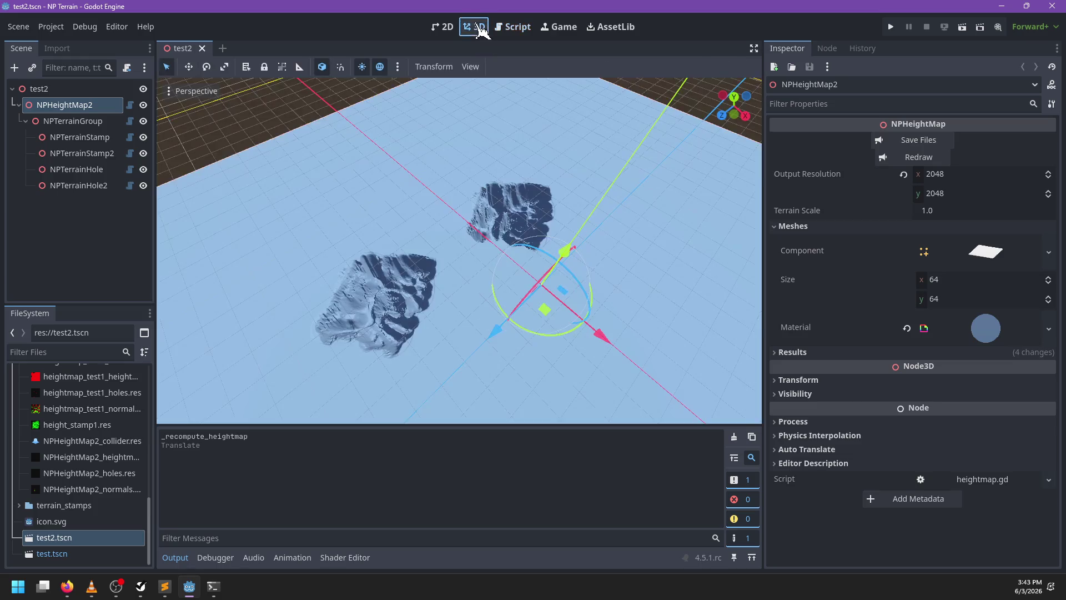
{"action": "left_click", "coordinate": [902, 161]}
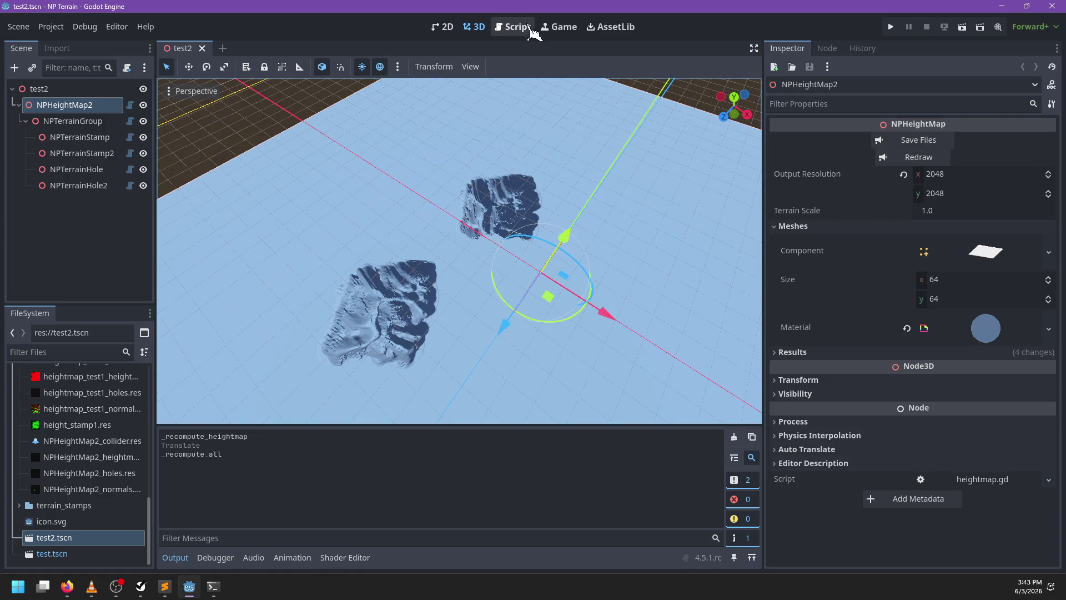
In heightmap.gd, trace from _recompute_all through _sub_compute_lines to the _render_lines definition
{"action": "left_click", "coordinate": [522, 27]}
{"action": "left_click", "coordinate": [200, 122]}
{"action": "key", "text": "ctrl+f"}
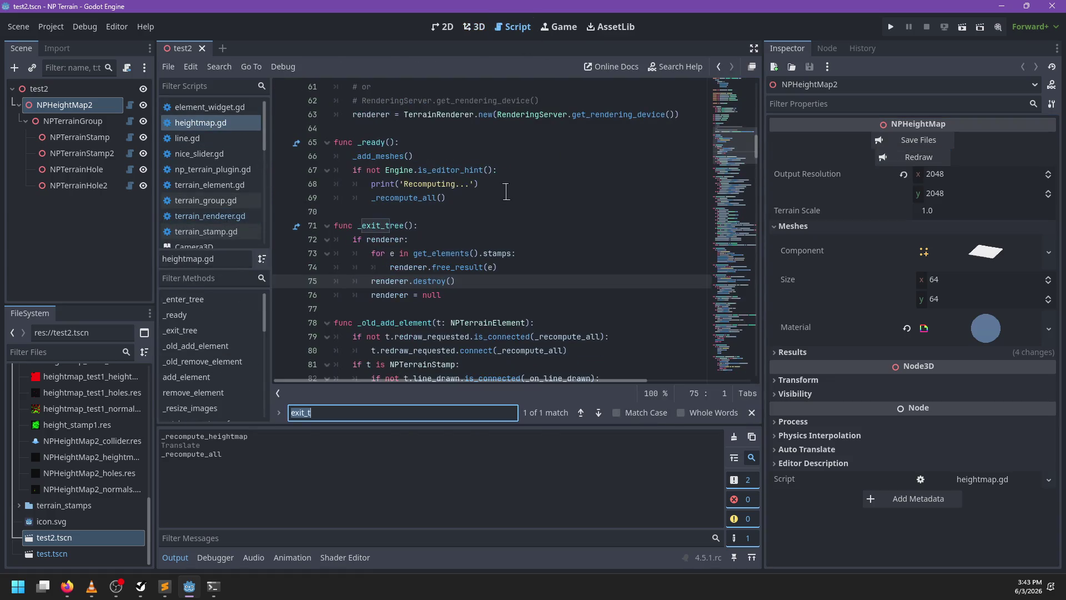
{"action": "type", "text": "recompute_all"}
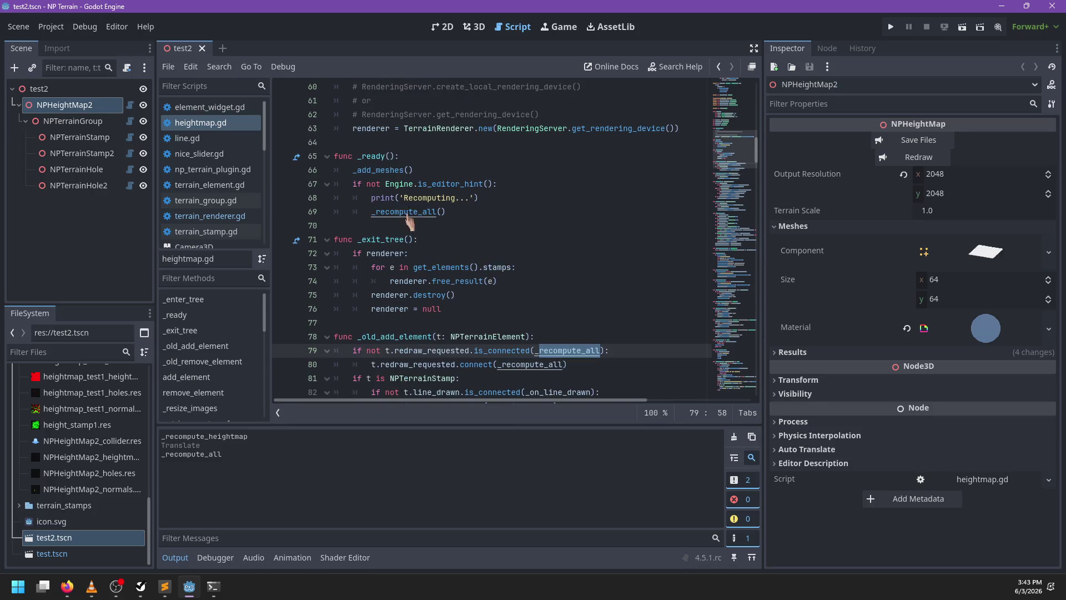
{"action": "left_click", "coordinate": [533, 240], "text": "ctrl"}
{"action": "left_click_drag", "start_coordinate": [476, 265], "coordinate": [481, 255]}
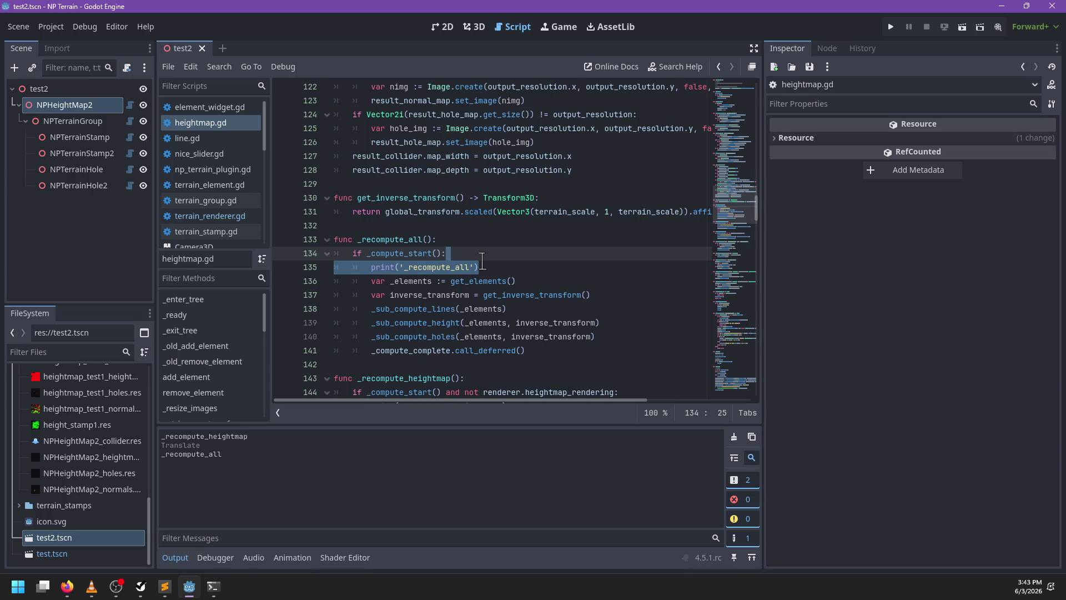
{"action": "left_click", "coordinate": [439, 309], "text": "ctrl"}
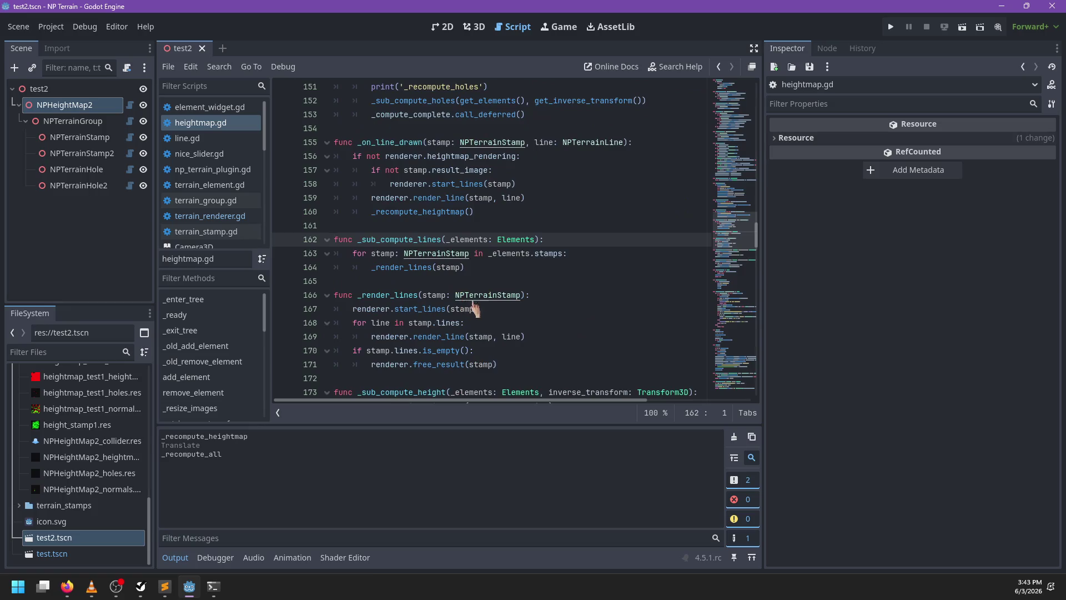
{"action": "left_click", "coordinate": [418, 269], "text": "ctrl"}
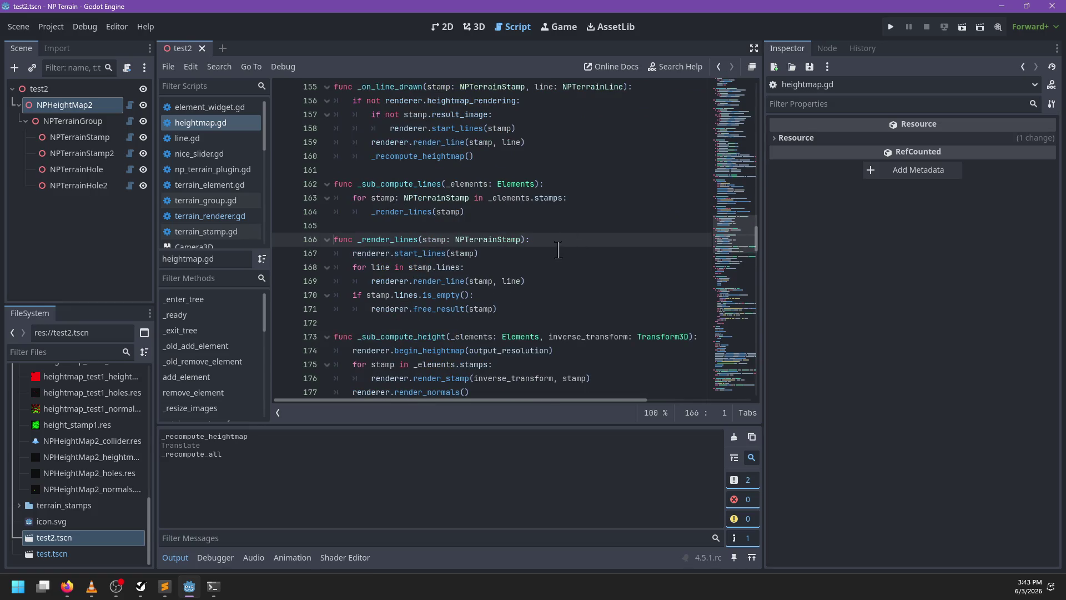
Open terrain_renderer.gd, find 'func submit', and jump to the _submit_all definition
{"action": "left_click", "coordinate": [234, 123]}
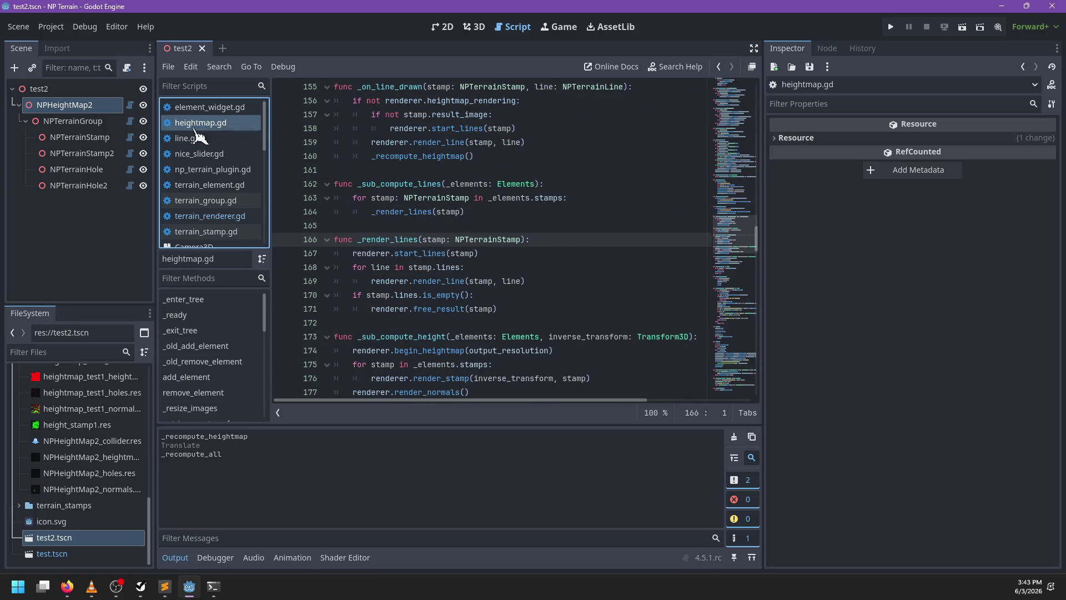
{"action": "left_click", "coordinate": [344, 225]}
{"action": "key", "text": "ctrl+f"}
{"action": "key", "text": "Escape"}
{"action": "left_click", "coordinate": [210, 216]}
{"action": "left_click", "coordinate": [509, 223]}
{"action": "key", "text": "ctrl+f"}
{"action": "type", "text": "func submit"}
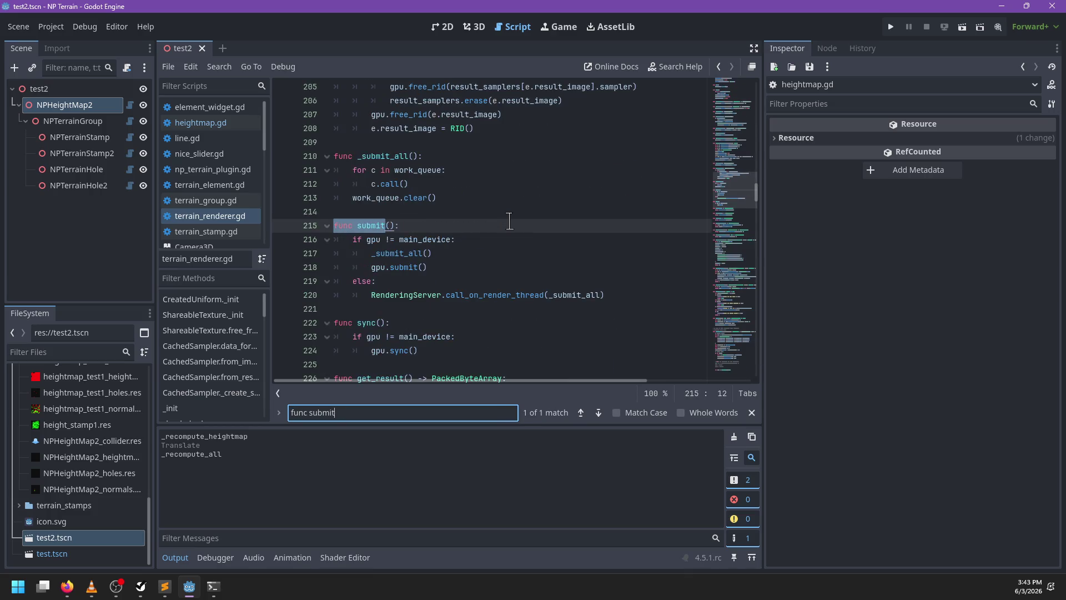
{"action": "key", "text": "Escape"}
{"action": "double_click", "coordinate": [403, 250]}
{"action": "left_click", "coordinate": [611, 293]}
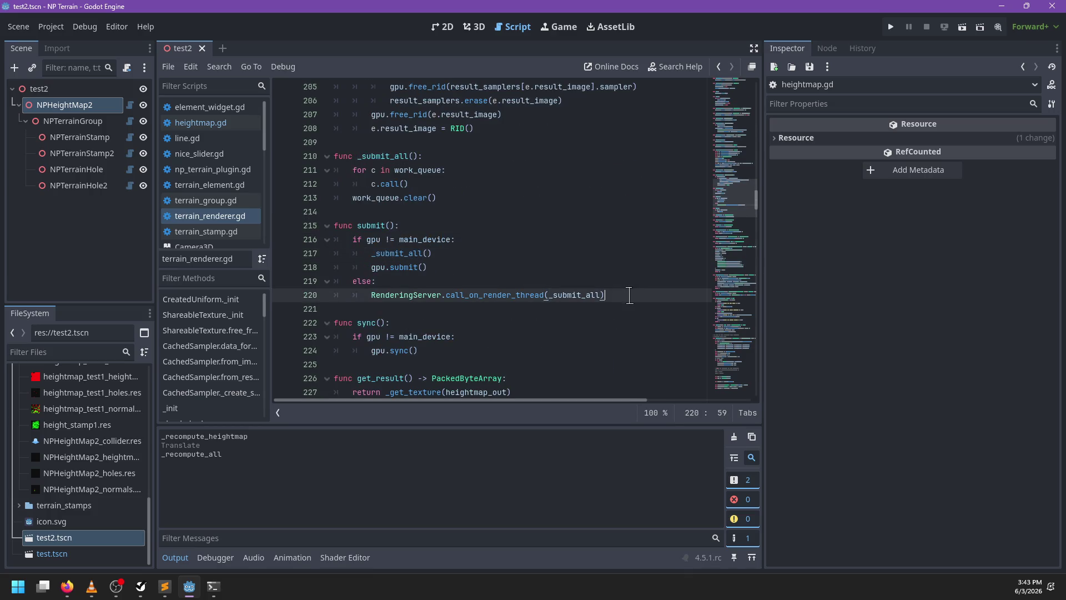
{"action": "left_click", "coordinate": [577, 295], "text": "ctrl"}
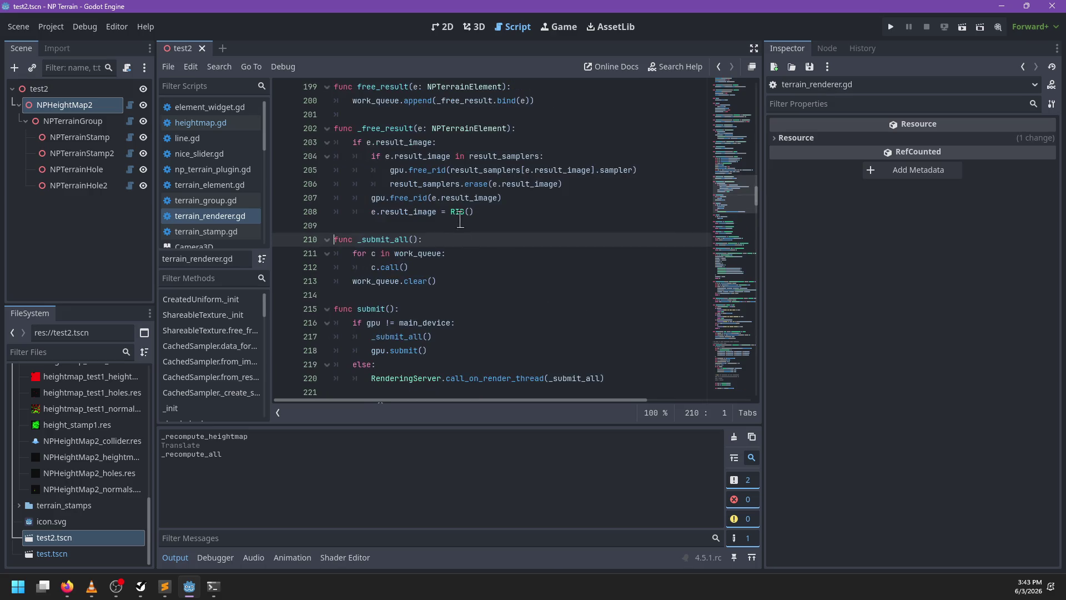
Insert a print of the work_queue.size() task count as the first line of _submit_all
{"action": "key", "text": "Return"}
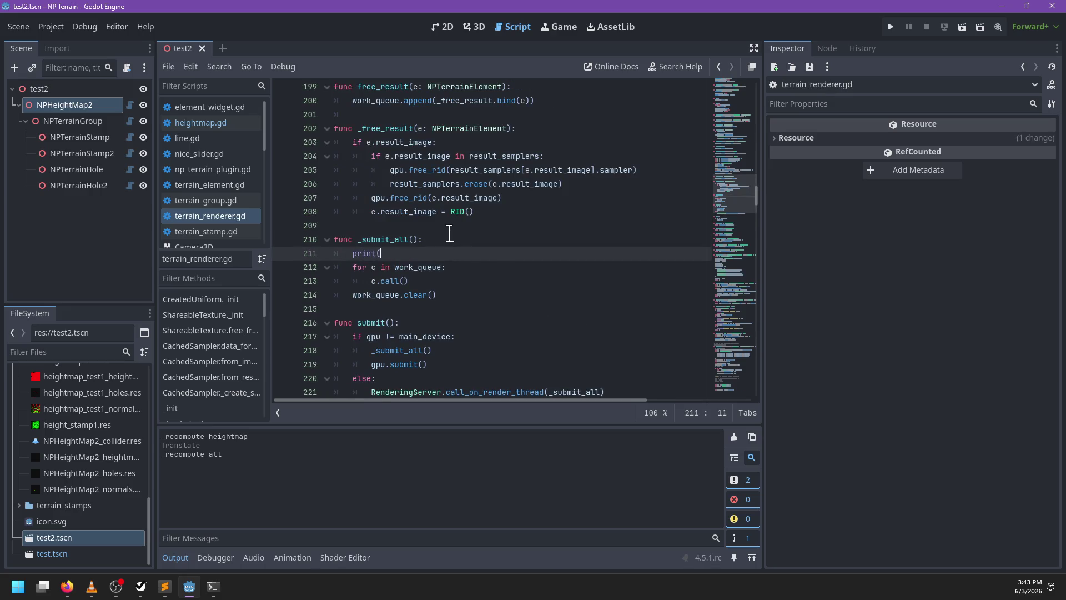
{"action": "type", "text": "'Submitting"}
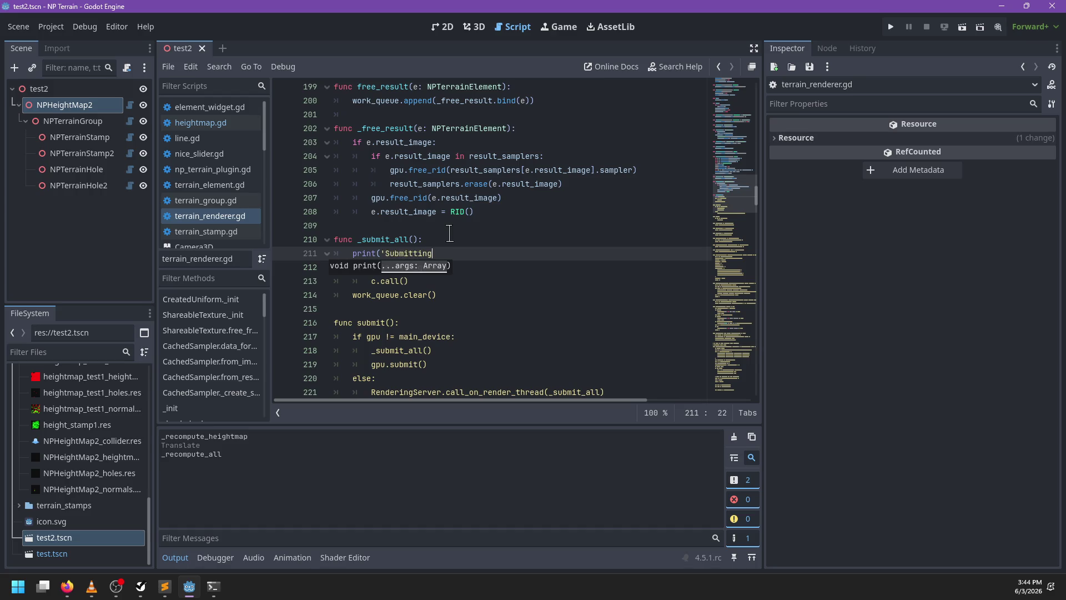
{"action": "type", "text": ";"}
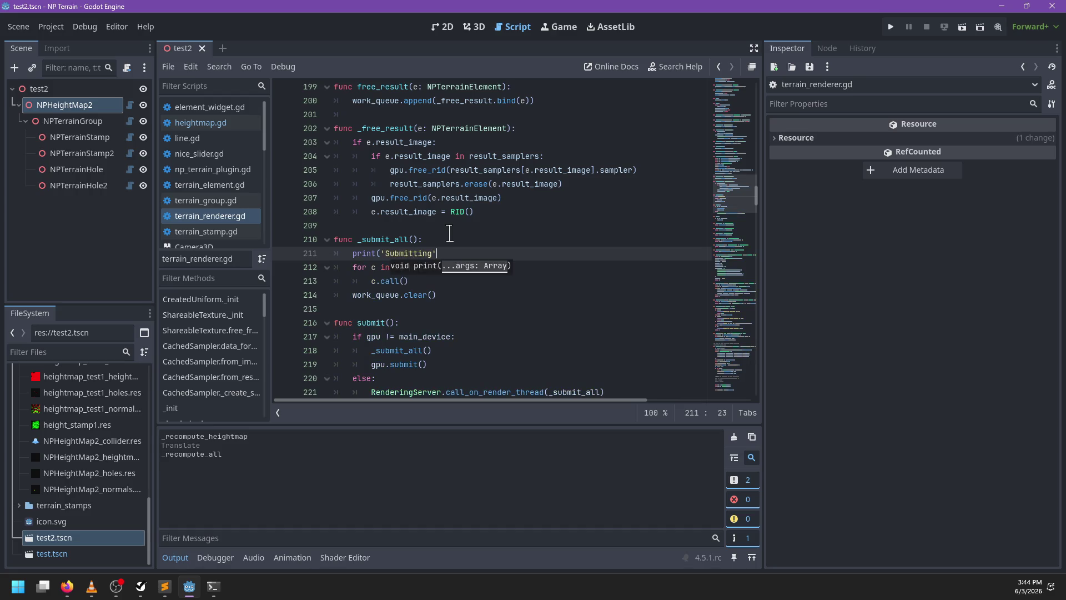
{"action": "type", "text": "'"}
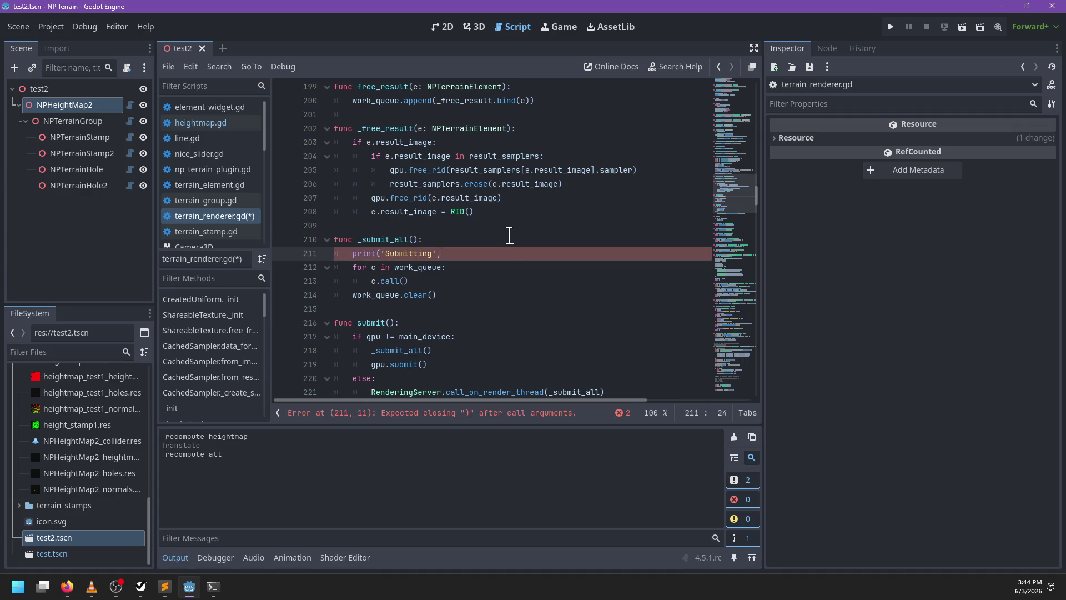
{"action": "type", "text": " wo"}
{"action": "type", "text": "queue.si"}
{"action": "key", "text": "ctrl+Left"}
{"action": "key", "text": "ctrl+Left"}
{"action": "key", "text": "ctrl+Left"}
{"action": "key", "text": "ctrl+Right"}
{"action": "type", "text": ", '"}
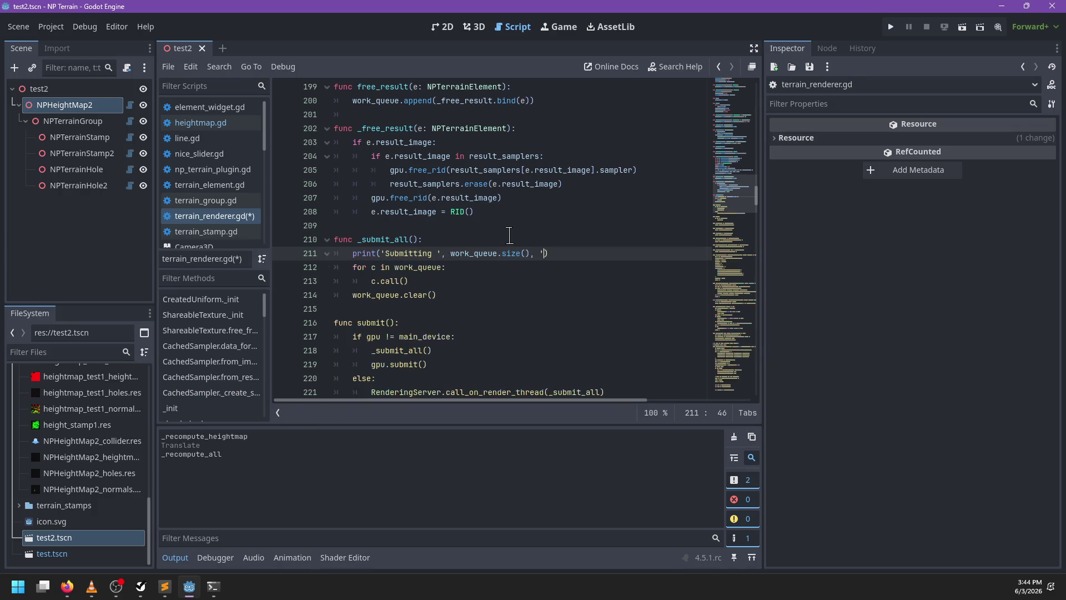
{"action": "type", "text": "'"}
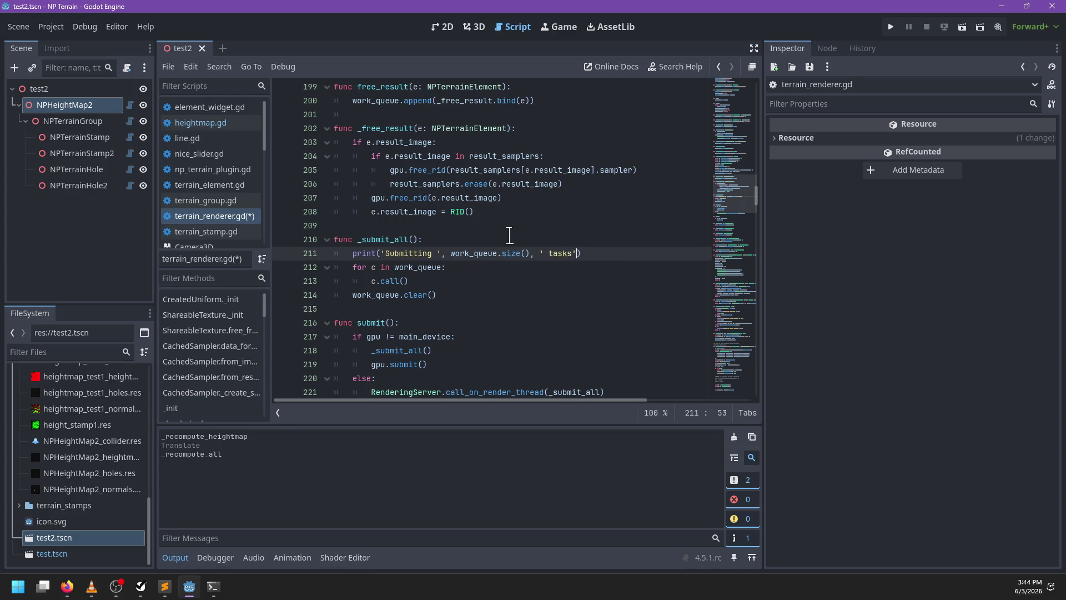
{"action": "type", "text": "'"}
{"action": "key", "text": "ctrl+s"}
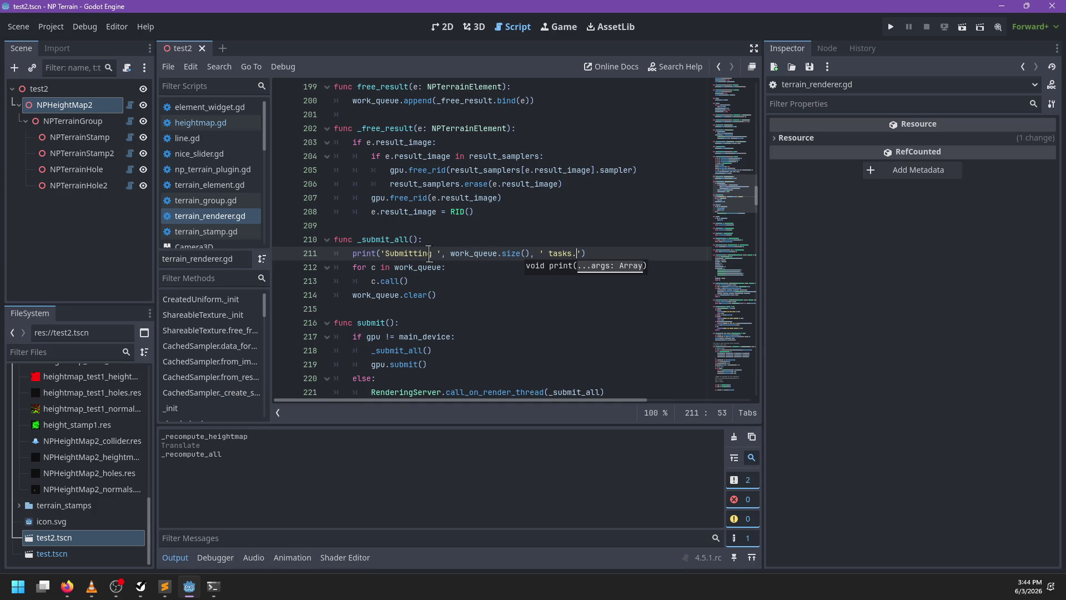
Reword the message to '- Executing N tasks.' and save terrain_renderer.gd
{"action": "double_click", "coordinate": [418, 253]}
{"action": "type", "text": "Executing"}
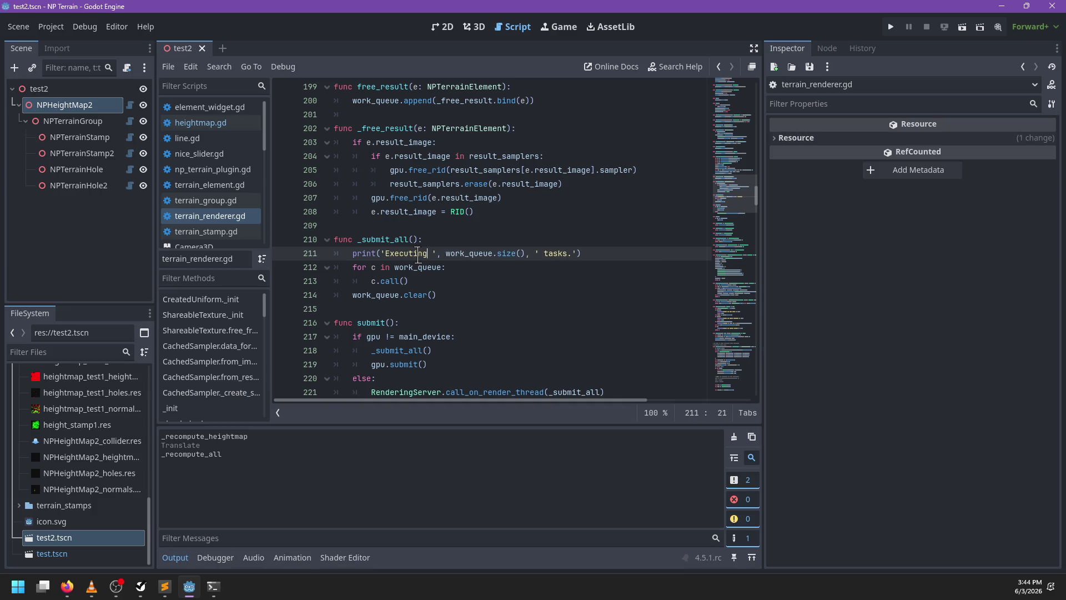
{"action": "key", "text": "ctrl+s"}
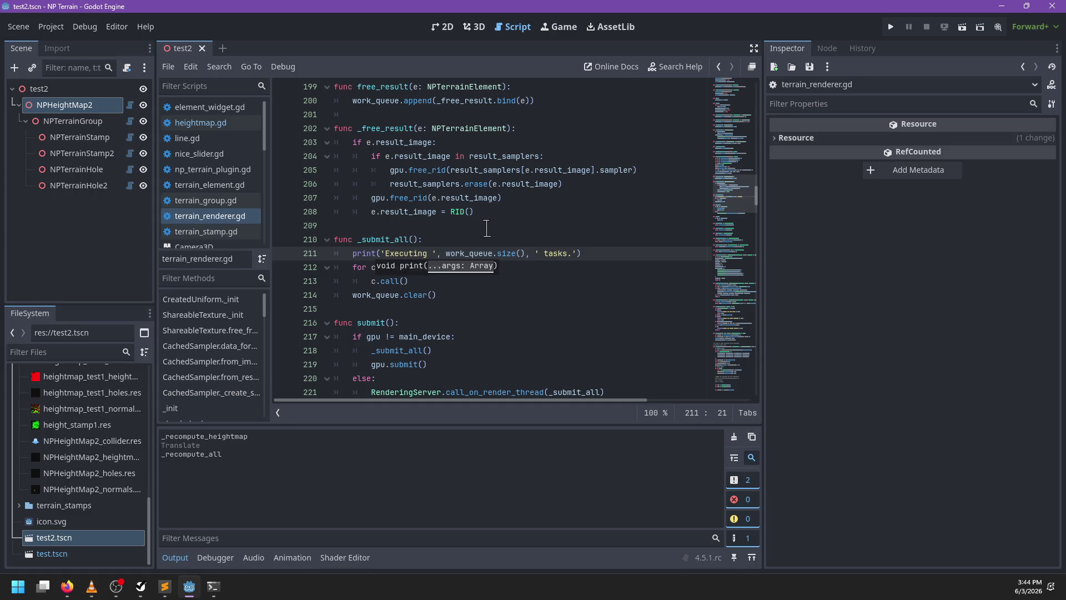
{"action": "left_click", "coordinate": [483, 225]}
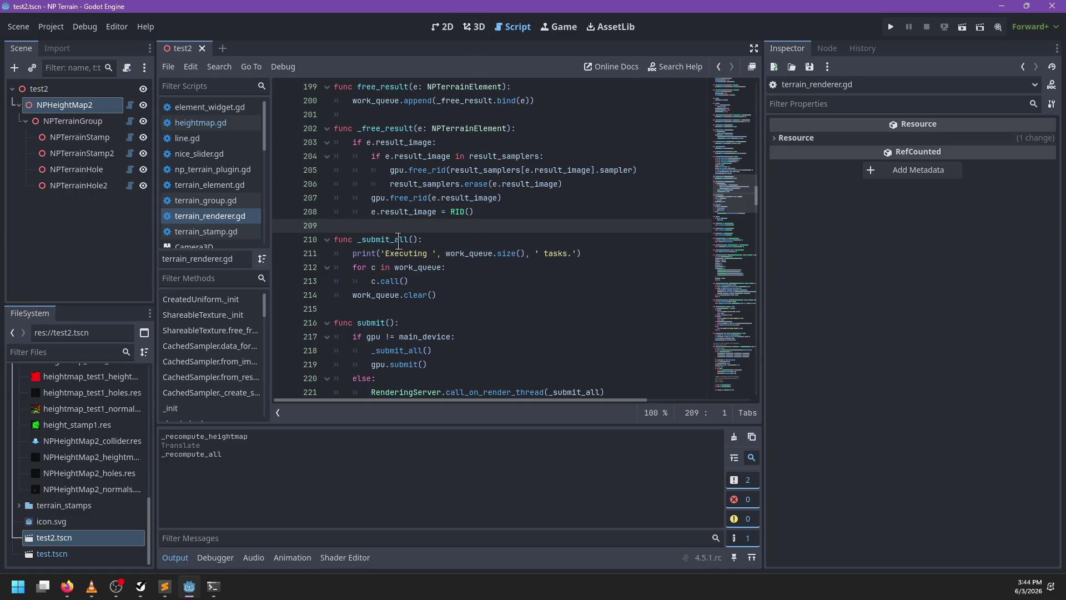
{"action": "left_click", "coordinate": [387, 254]}
{"action": "type", "text": "--"}
{"action": "key", "text": "ctrl+s"}
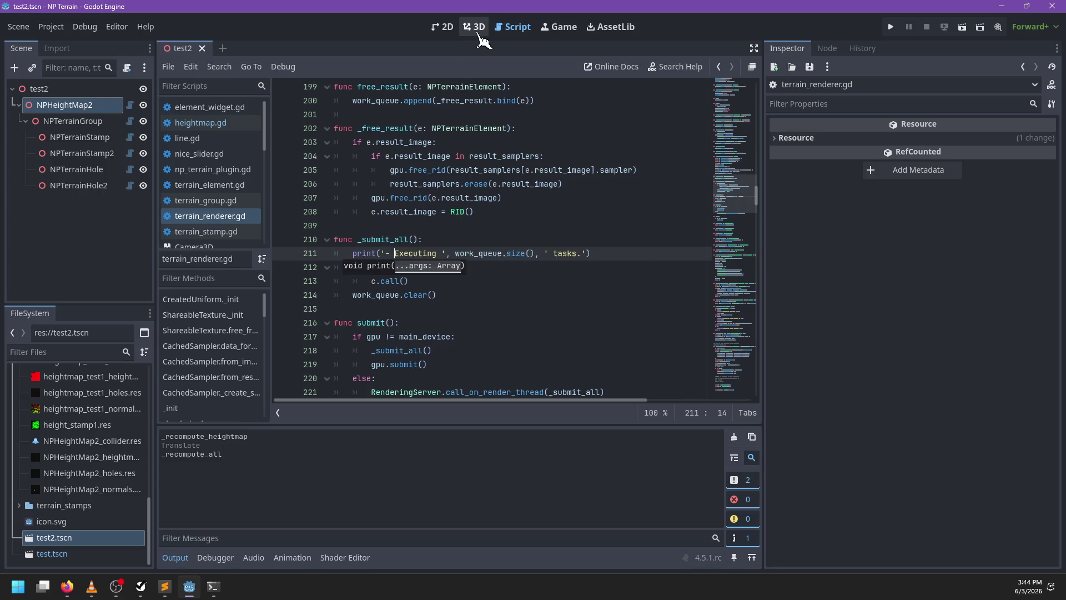
Select NPHeightMap2 in the 3D scene and redraw its heightmap
{"action": "left_click", "coordinate": [475, 27]}
{"action": "left_click", "coordinate": [69, 105]}
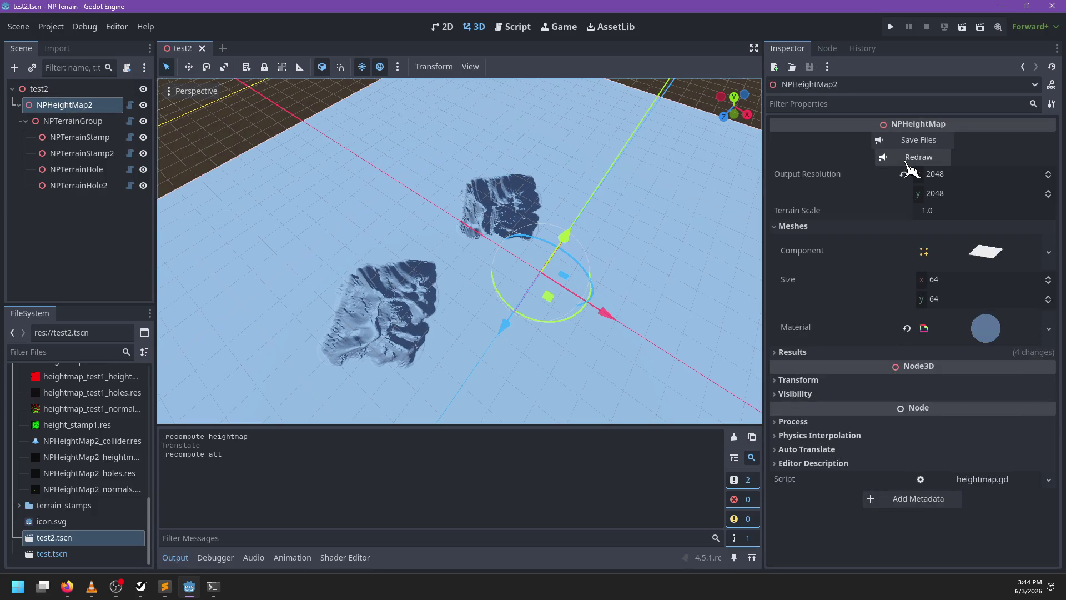
{"action": "left_click", "coordinate": [906, 161]}
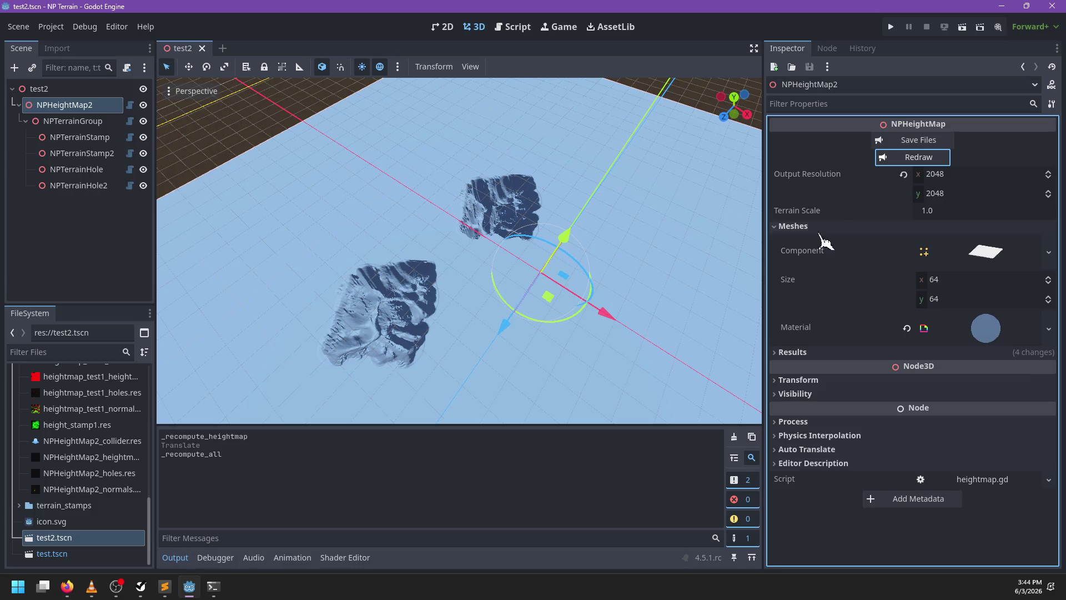
Review submit in terrain_renderer.gd, down to its call_on_render_thread(_submit_all) branch
{"action": "left_click", "coordinate": [516, 27]}
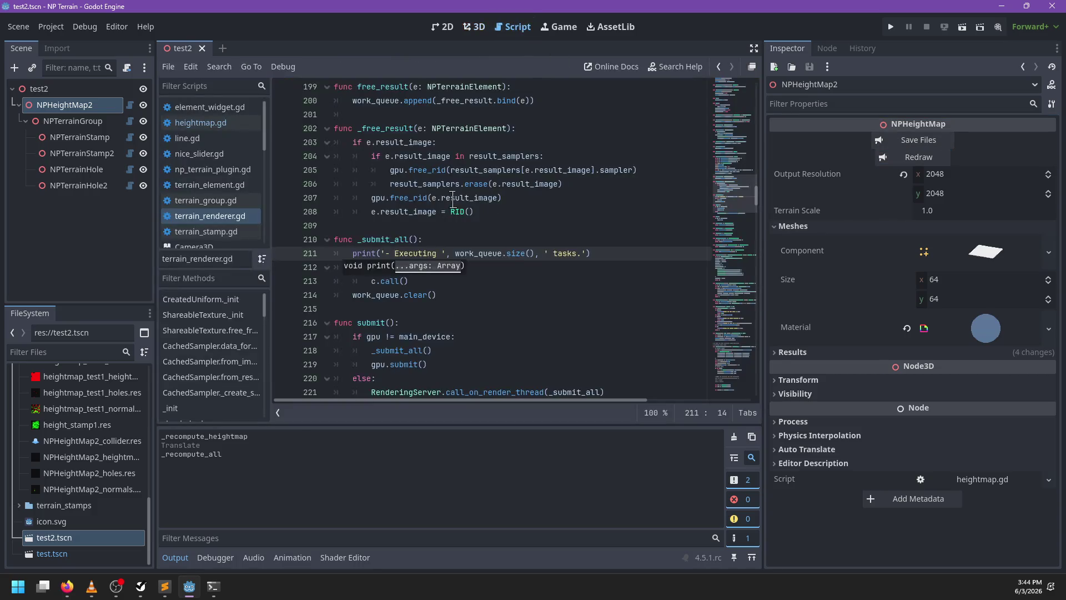
{"action": "left_click", "coordinate": [483, 226]}
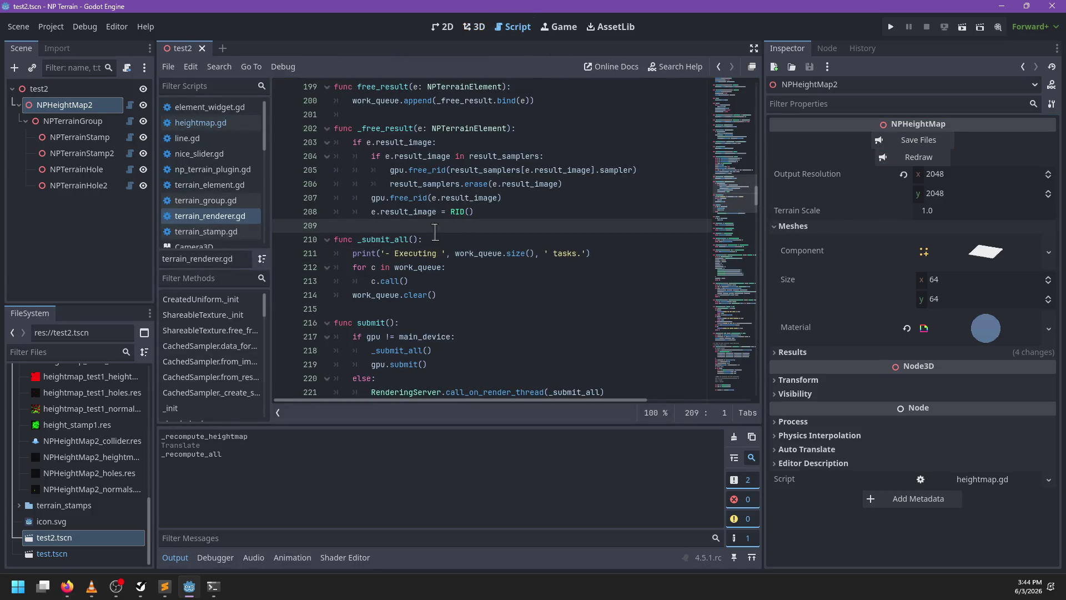
{"action": "double_click", "coordinate": [389, 240]}
{"action": "scroll", "coordinate": [578, 256], "scroll_direction": "down", "scroll_amount": 1}
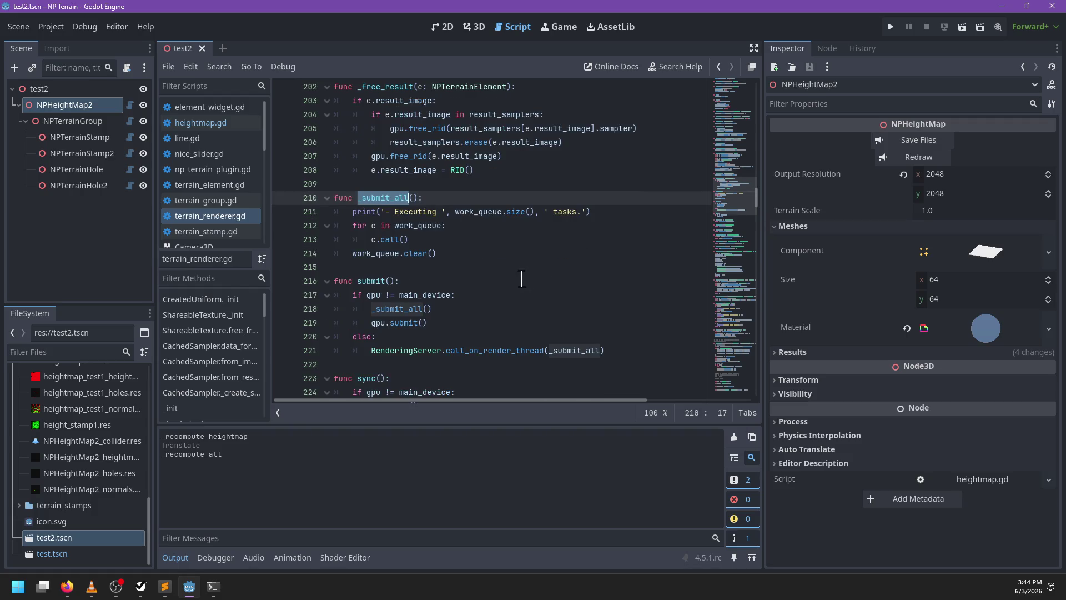
{"action": "scroll", "coordinate": [514, 280], "scroll_direction": "down", "scroll_amount": 2}
{"action": "left_click", "coordinate": [469, 239]}
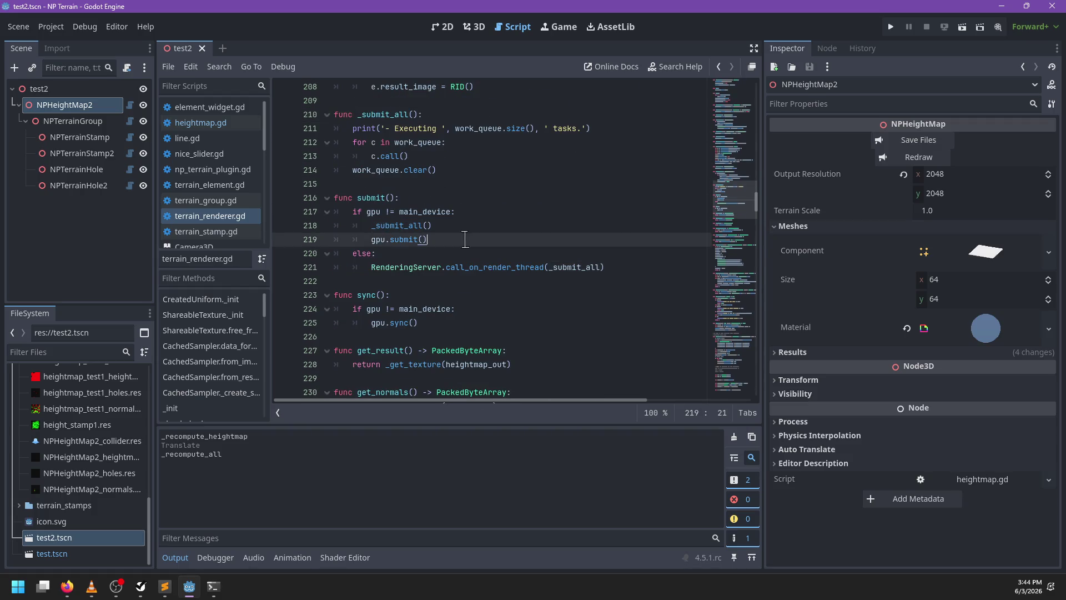
{"action": "double_click", "coordinate": [477, 268]}
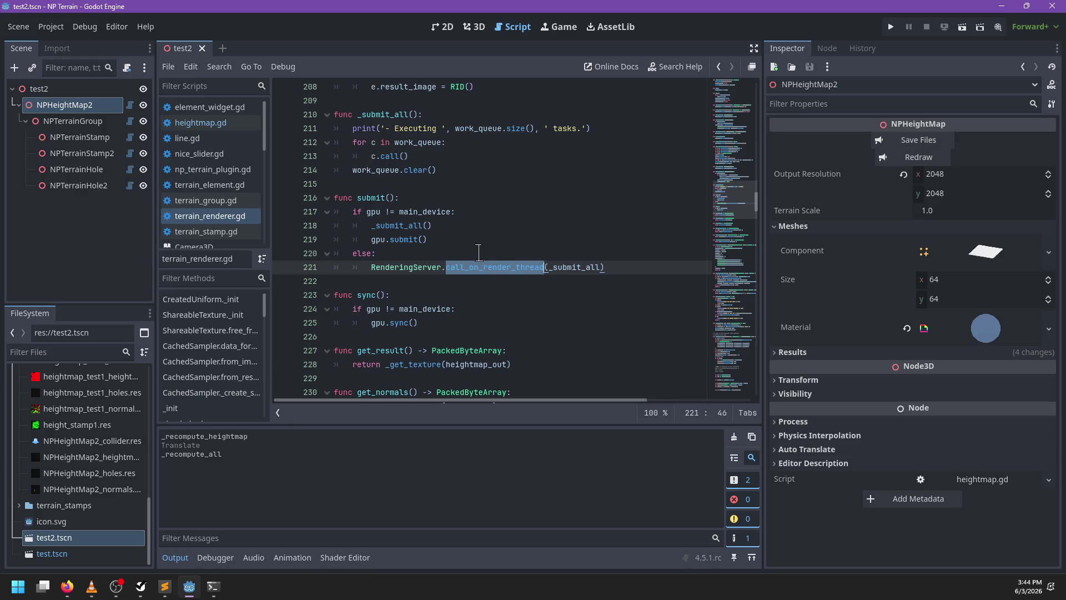
Highlight uses of submit in the renderer, then search heightmap.gd for 'submitted'
{"action": "double_click", "coordinate": [373, 199]}
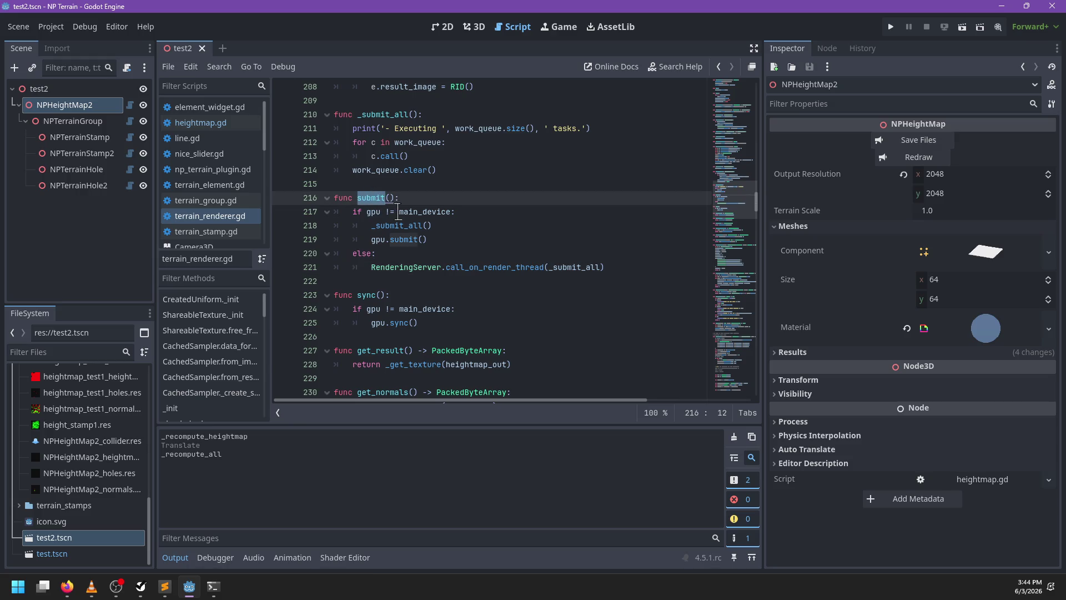
{"action": "left_click", "coordinate": [225, 123]}
{"action": "left_click", "coordinate": [479, 198]}
{"action": "key", "text": "ctrl+f"}
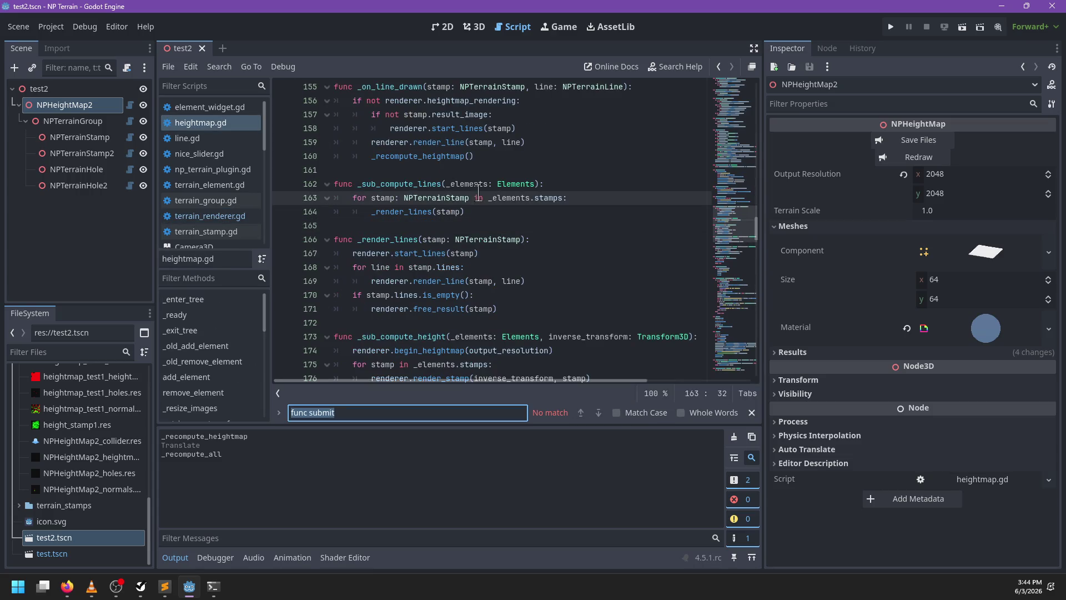
{"action": "type", "text": "submitted"}
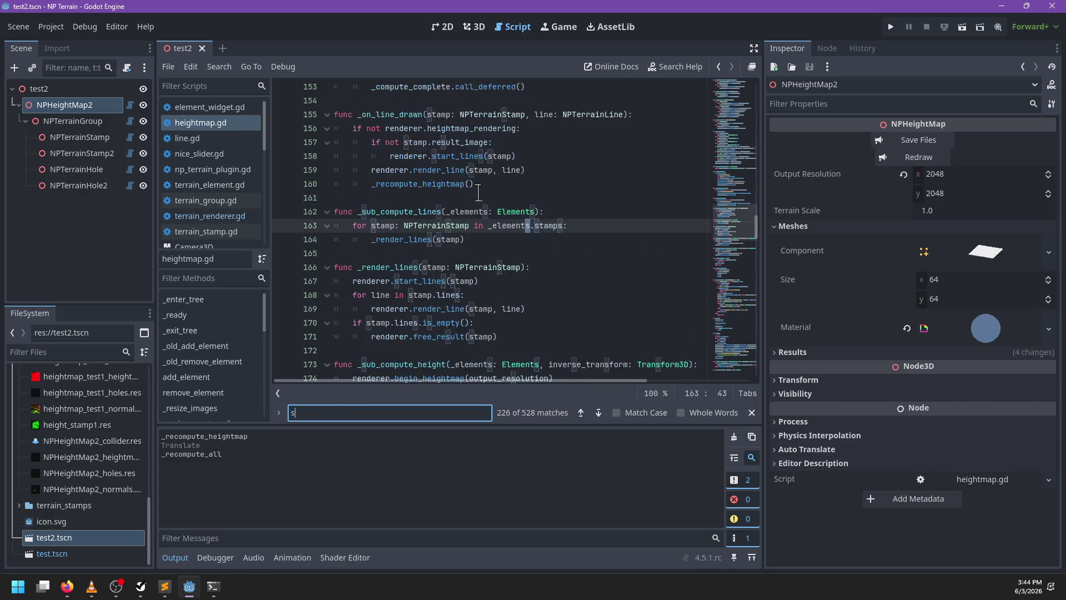
{"action": "scroll", "coordinate": [442, 257], "scroll_direction": "down", "scroll_amount": 3}
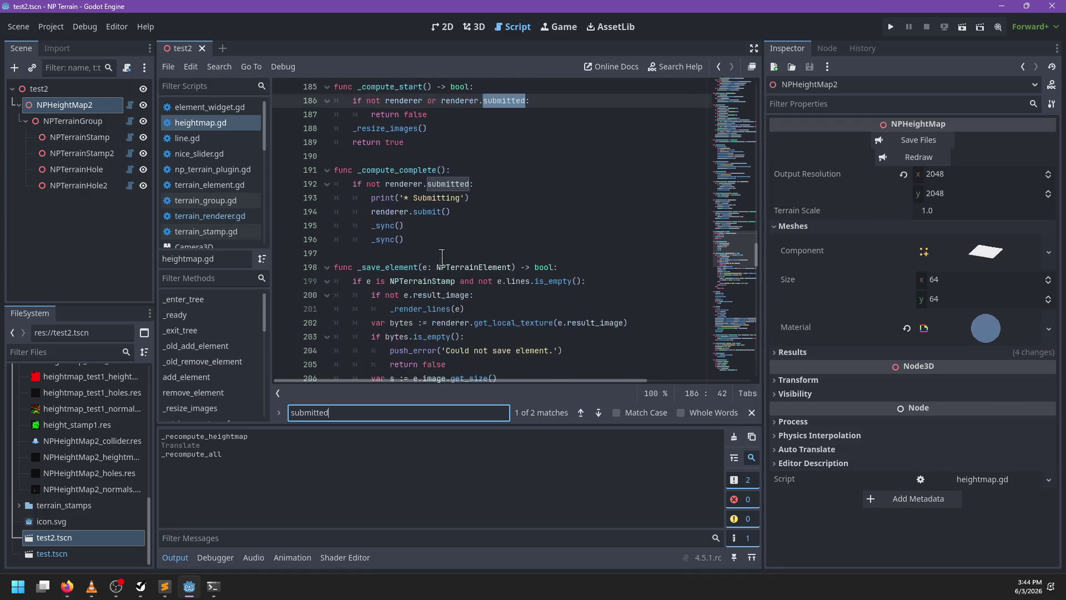
{"action": "key", "text": "Escape"}
Delete the duplicate _sync() line from _compute_complete in heightmap.gd and save
{"action": "left_click_drag", "start_coordinate": [425, 239], "coordinate": [367, 198]}
{"action": "left_click", "coordinate": [416, 239]}
{"action": "key", "text": "ctrl+shift+k"}
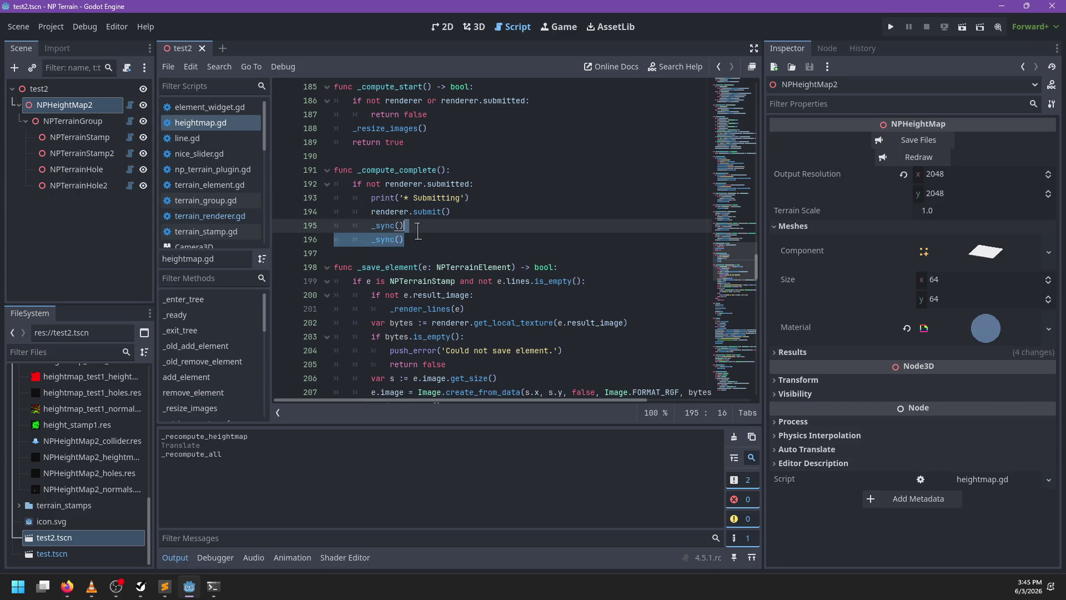
{"action": "key", "text": "ctrl+s"}
Try removing the 'if not renderer.submitted' check and dedenting its block, then undo it and save
{"action": "left_click_drag", "start_coordinate": [432, 225], "coordinate": [339, 197]}
{"action": "key", "text": "shift+Tab"}
{"action": "left_click", "coordinate": [496, 184]}
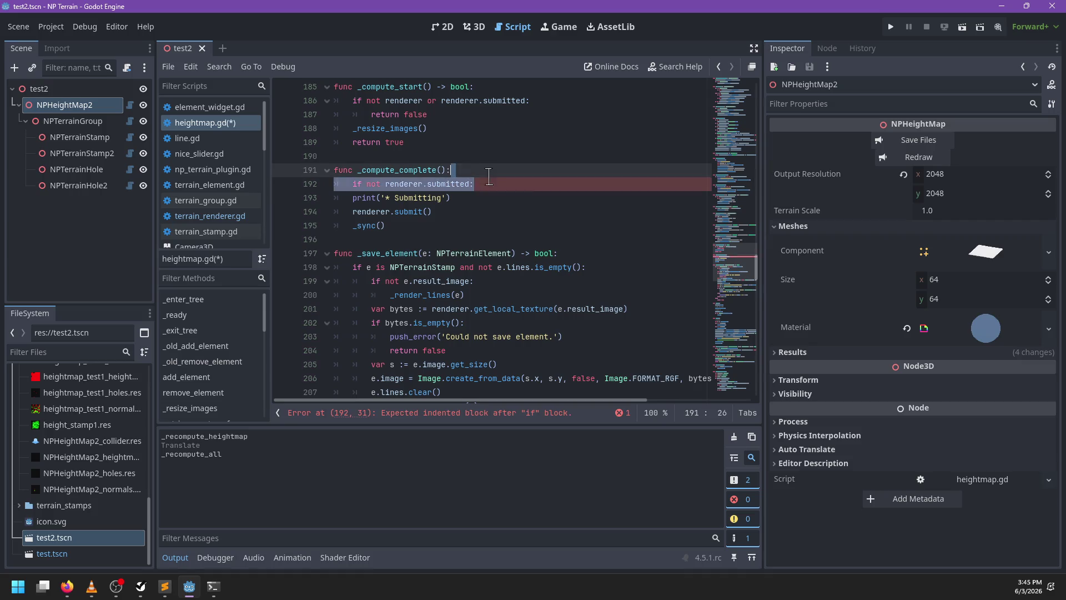
{"action": "key", "text": "ctrl+shift+k"}
{"action": "key", "text": "ctrl+s"}
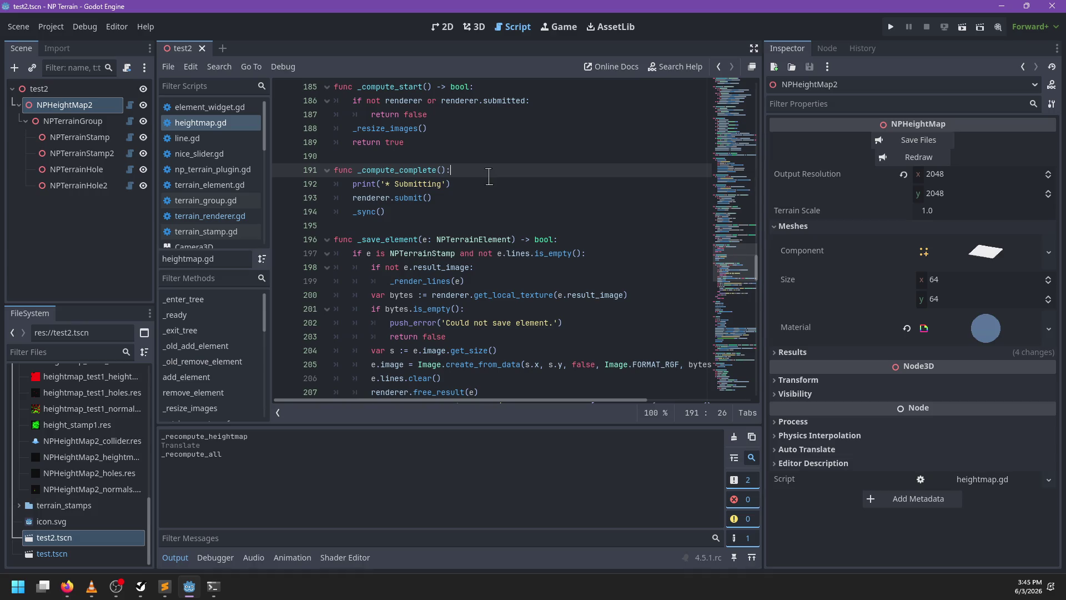
{"action": "key", "text": "ctrl+z"}
{"action": "key", "text": "ctrl+z"}
{"action": "key", "text": "ctrl+s"}
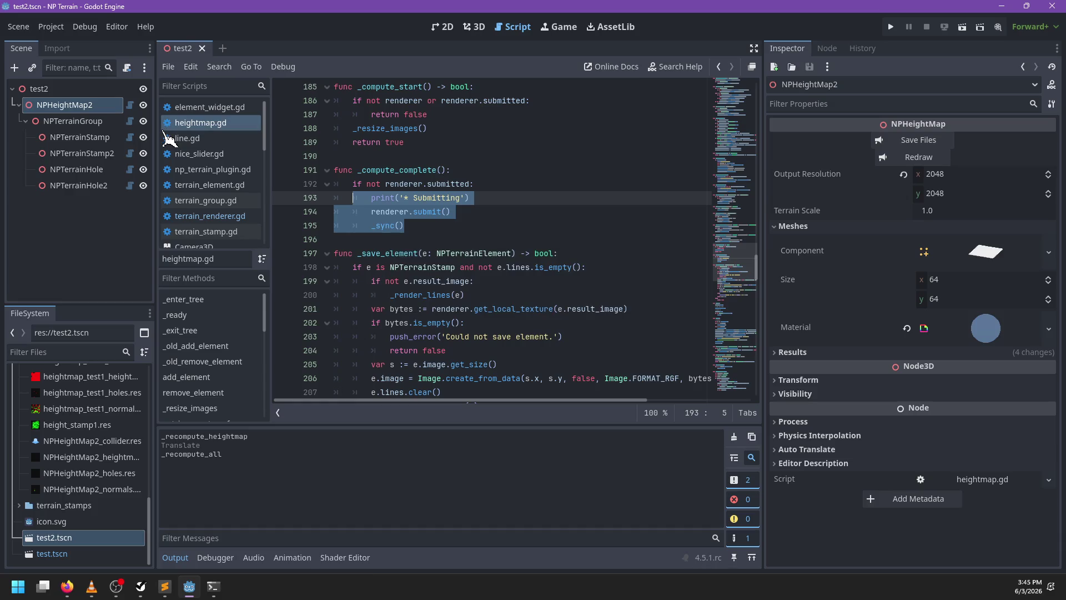
Add a blank line at the start of submit() in terrain_renderer.gd
{"action": "left_click", "coordinate": [130, 105]}
{"action": "left_click", "coordinate": [228, 219]}
{"action": "left_click", "coordinate": [462, 202]}
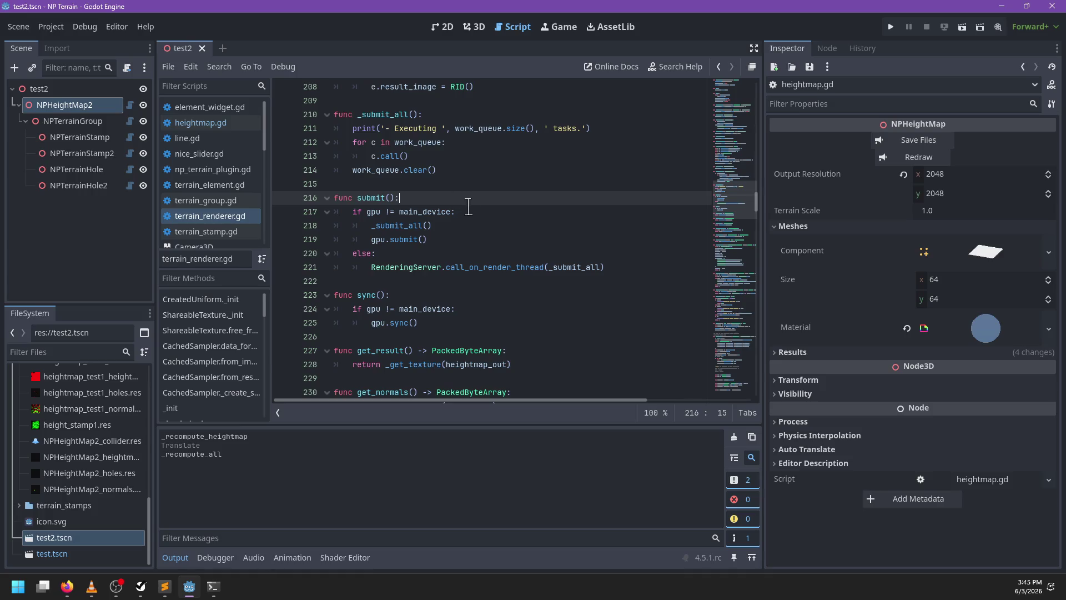
{"action": "key", "text": "Return"}
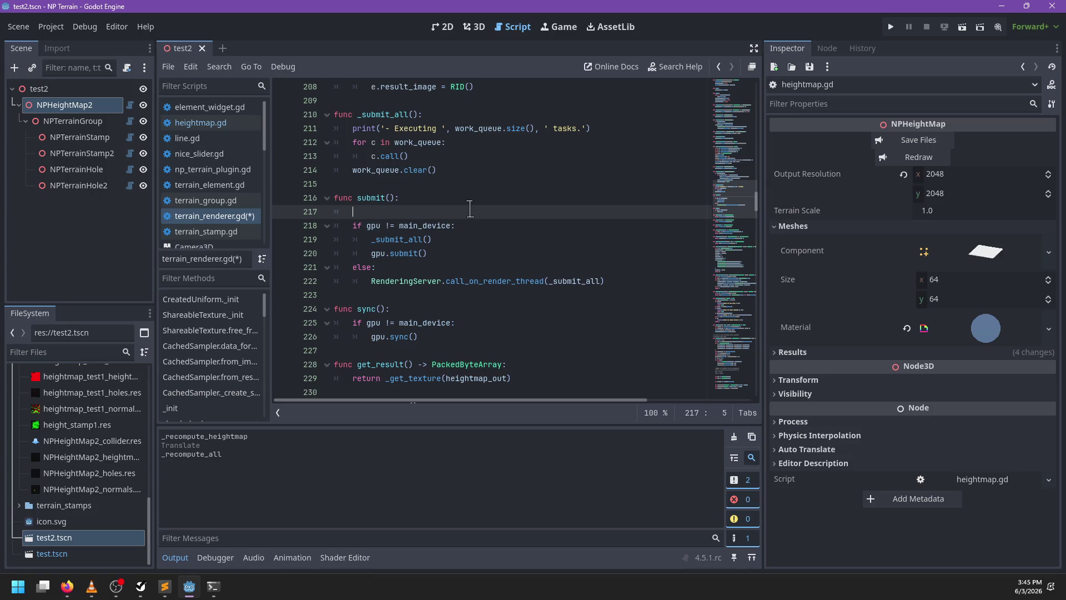
{"action": "left_click", "coordinate": [214, 586]}
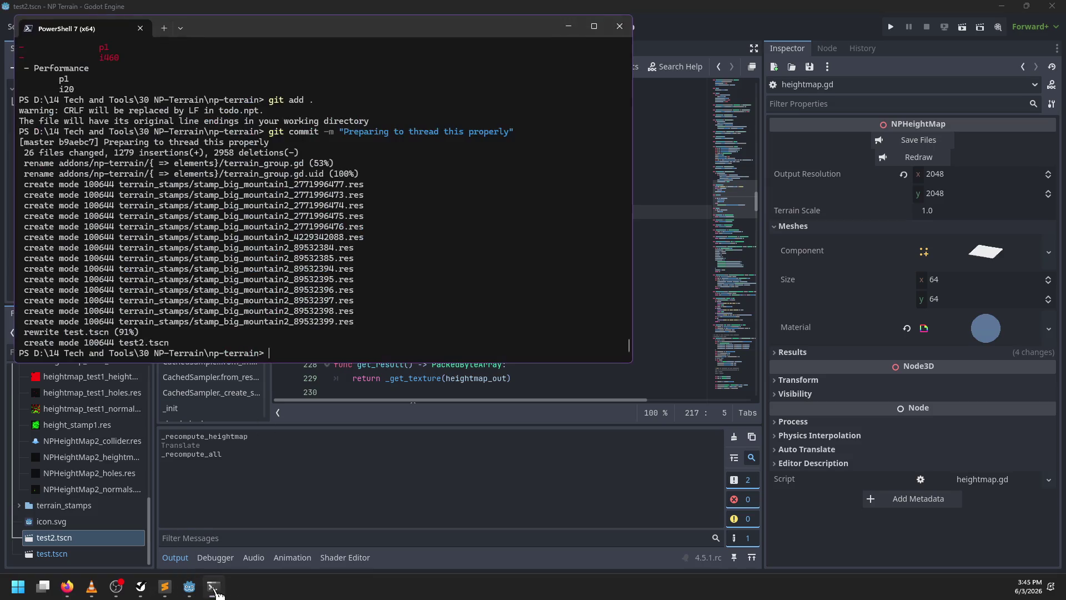
Run git diff, then strip the bool type and getter from the renderer's submitted declaration
{"action": "type", "text": "git diff"}
{"action": "key", "text": "Return"}
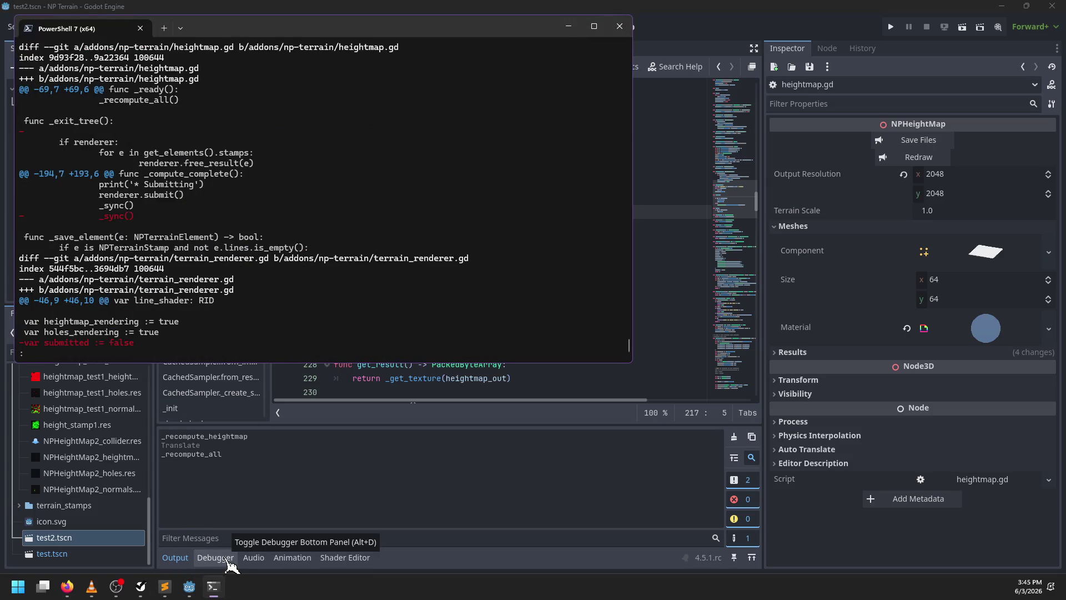
{"action": "left_click", "coordinate": [662, 305]}
{"action": "key", "text": "ctrl+f"}
{"action": "type", "text": "v"}
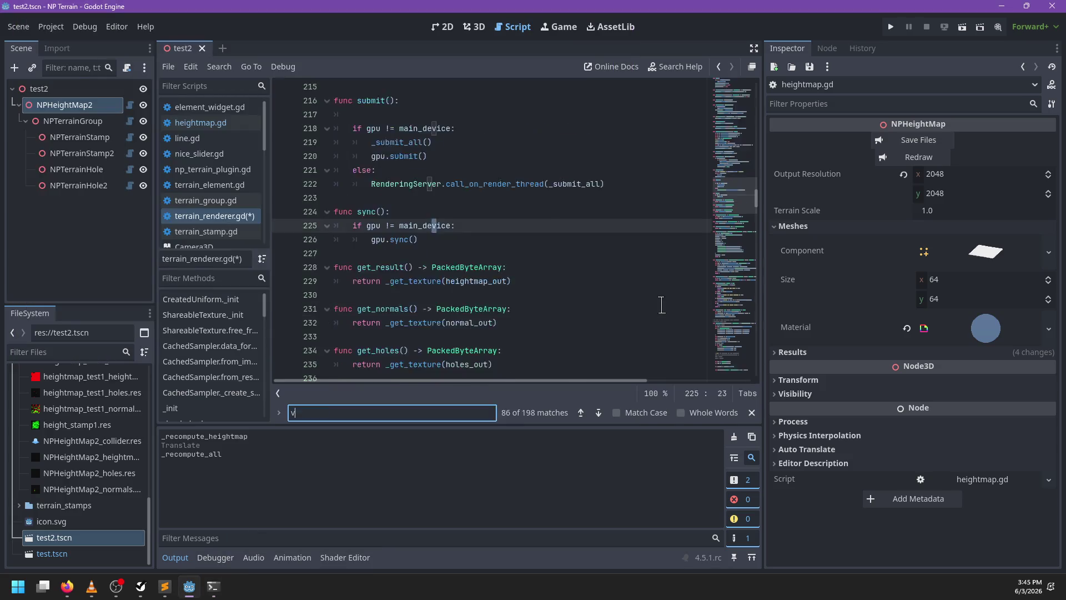
{"action": "type", "text": "ar submitt"}
{"action": "key", "text": "Escape"}
{"action": "key", "text": "ctrl+Right"}
{"action": "key", "text": "ctrl+Right"}
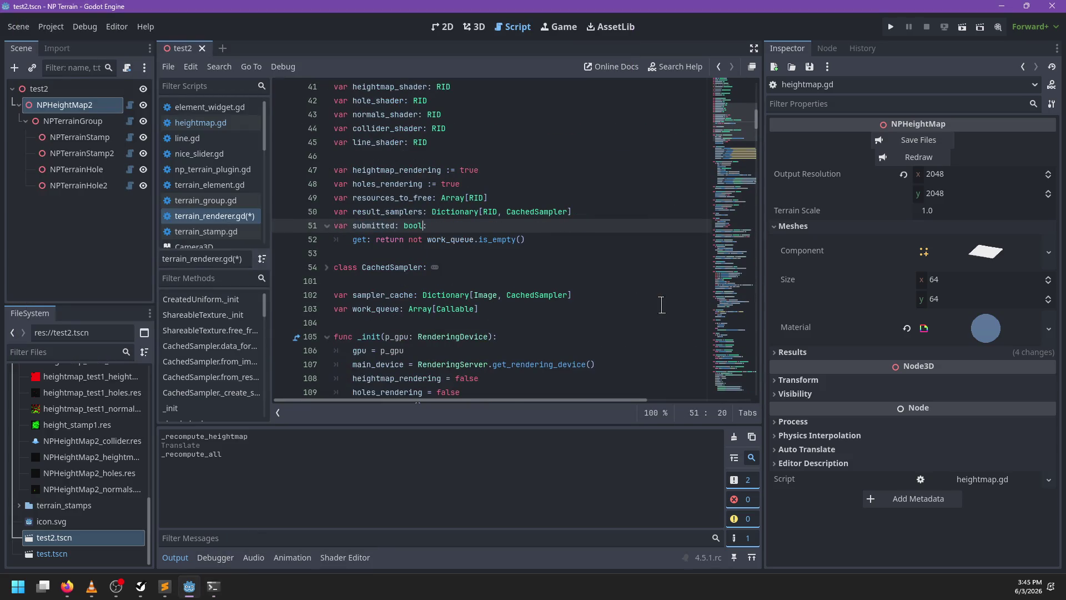
{"action": "key", "text": "BackSpace"}
{"action": "key", "text": "BackSpace"}
{"action": "key", "text": "BackSpace"}
{"action": "triple_click", "coordinate": [559, 239]}
{"action": "key", "text": "BackSpace"}
Move 'var submitted := false' back up under holes_rendering and save the renderer script
{"action": "key", "text": "alt+Tab"}
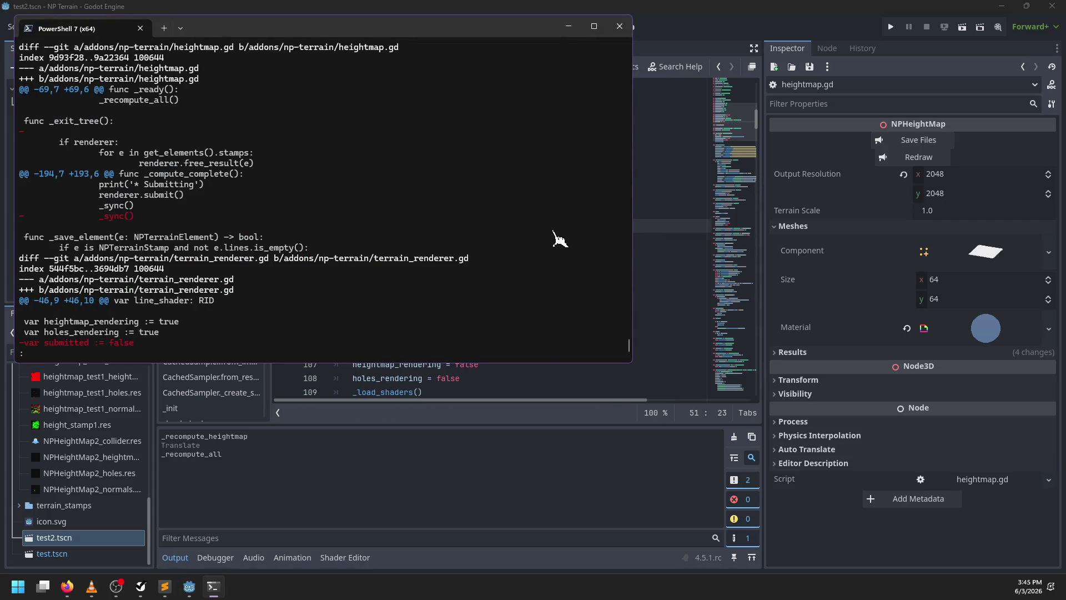
{"action": "key", "text": "alt+Tab"}
{"action": "left_click_drag", "start_coordinate": [556, 228], "coordinate": [608, 211]}
{"action": "key", "text": "ctrl+x"}
{"action": "left_click", "coordinate": [490, 184]}
{"action": "key", "text": "ctrl+v"}
{"action": "key", "text": "Return"}
{"action": "key", "text": "ctrl+s"}
Page further down through the git diff in PowerShell
{"action": "key", "text": "ctrl+f"}
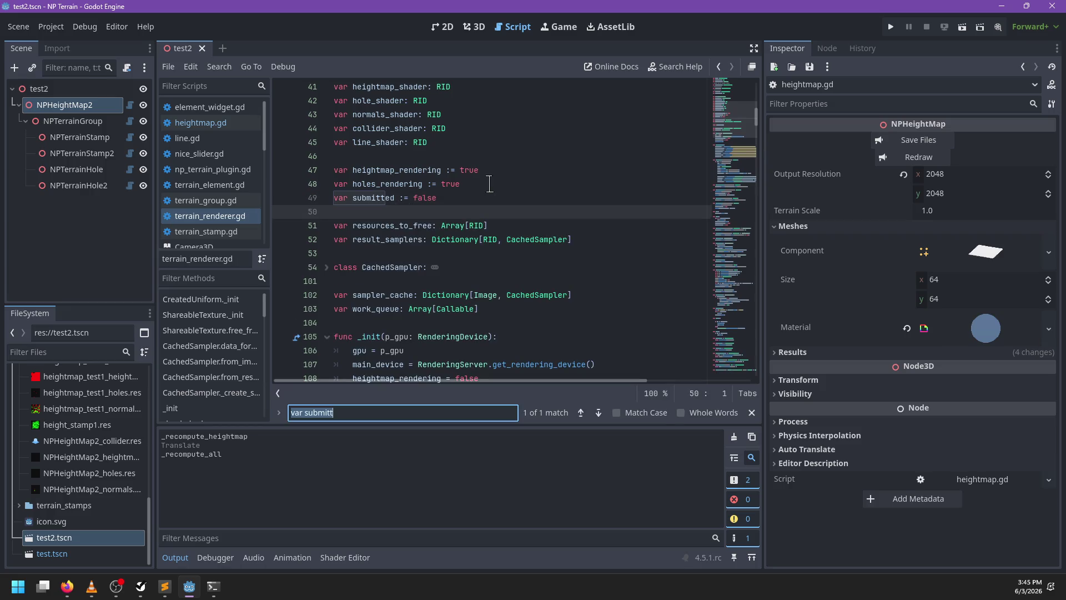
{"action": "key", "text": "alt+Tab"}
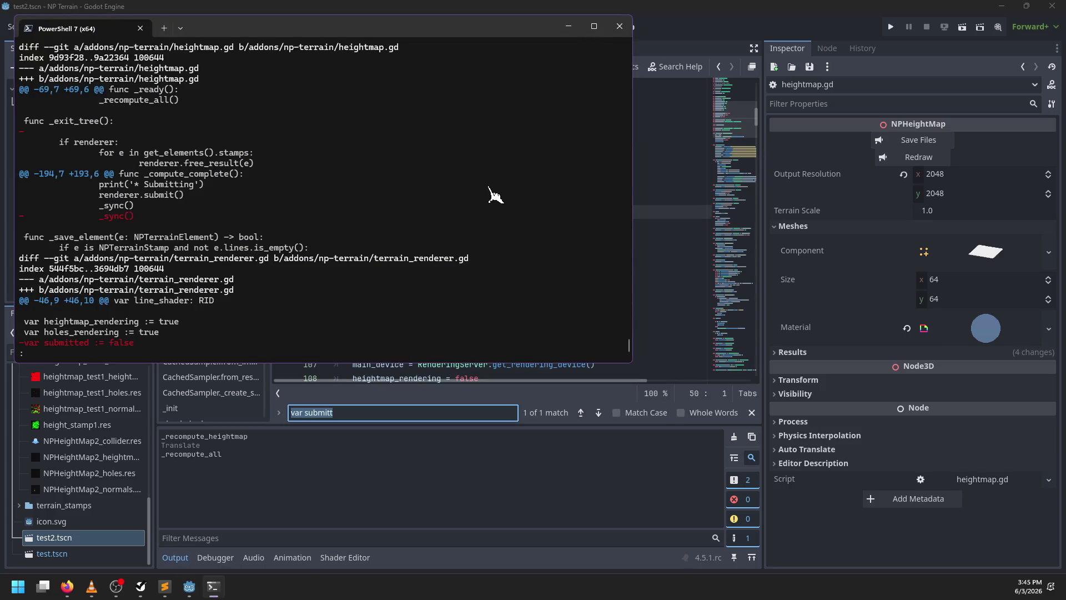
{"action": "key", "text": "Down"}
{"action": "key", "text": "Down"}
{"action": "key", "text": "Down"}
{"action": "key", "text": "Down"}
{"action": "key", "text": "Down"}
{"action": "key", "text": "Down"}
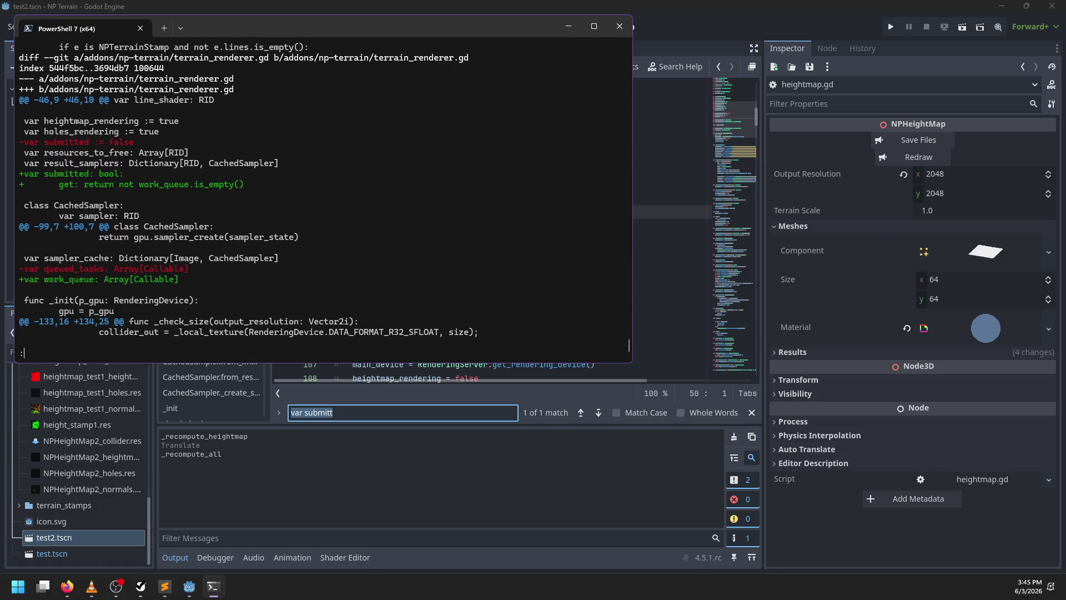
{"action": "key", "text": "Escape"}
{"action": "key", "text": "Down"}
{"action": "key", "text": "Down"}
{"action": "key", "text": "Down"}
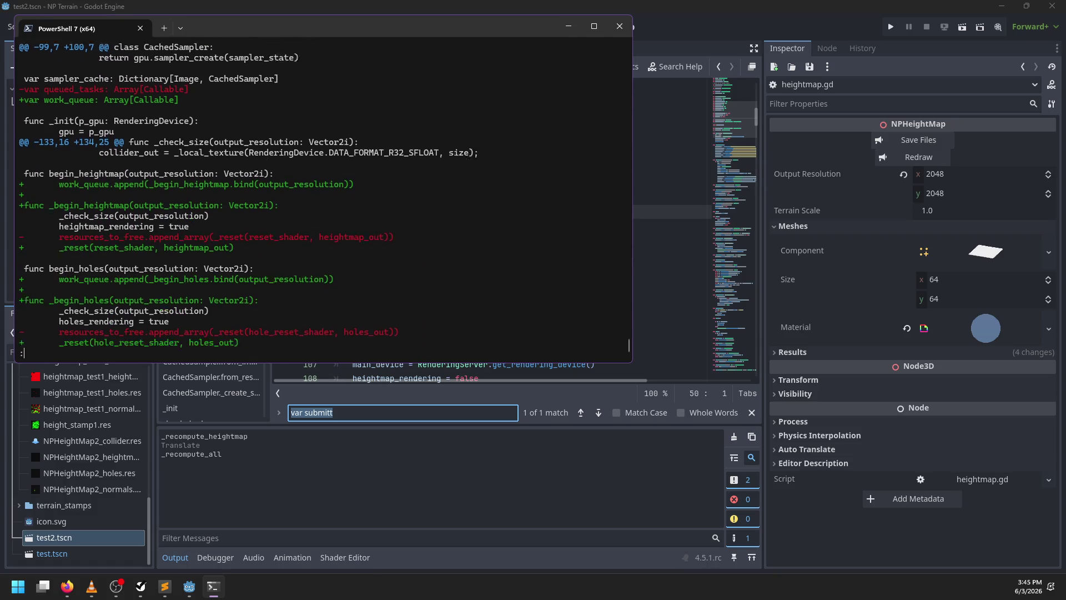
{"action": "key", "text": "Down"}
{"action": "key", "text": "Down"}
{"action": "key", "text": "Down"}
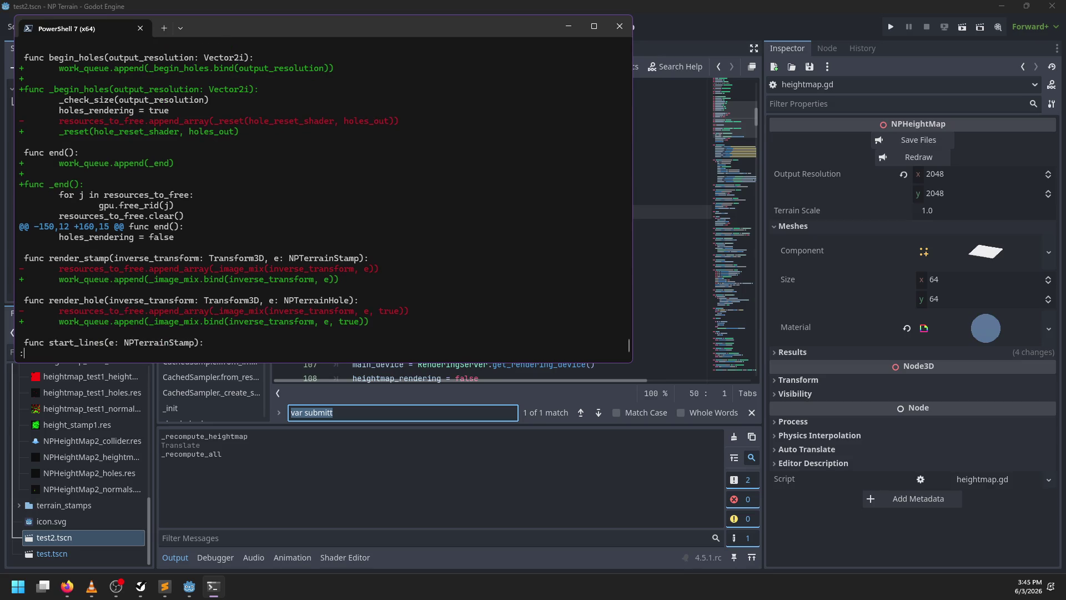
{"action": "key", "text": "Down"}
{"action": "key", "text": "Down"}
{"action": "key", "text": "Down"}
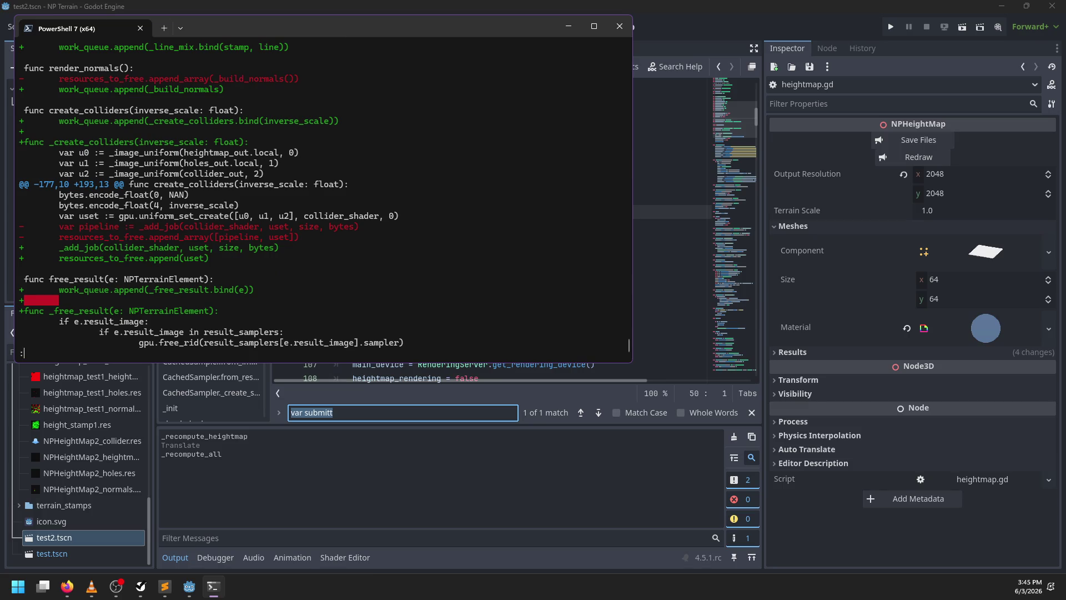
{"action": "key", "text": "alt+Tab"}
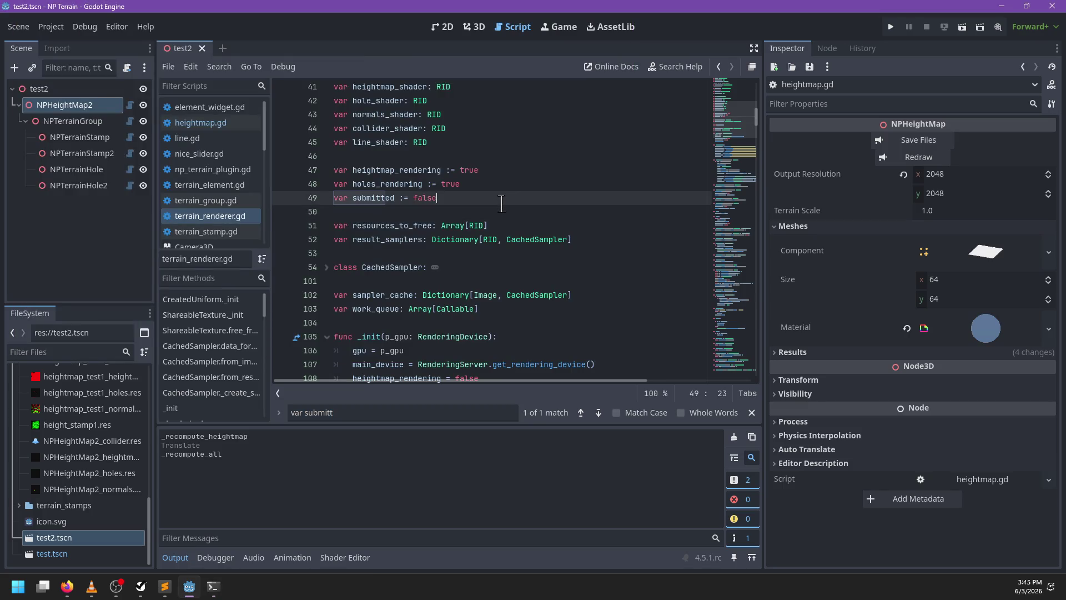
Add submitted assignments inside submit() and after work_queue.clear(), then save terrain_renderer.gd
{"action": "type", "text": "submitted"}
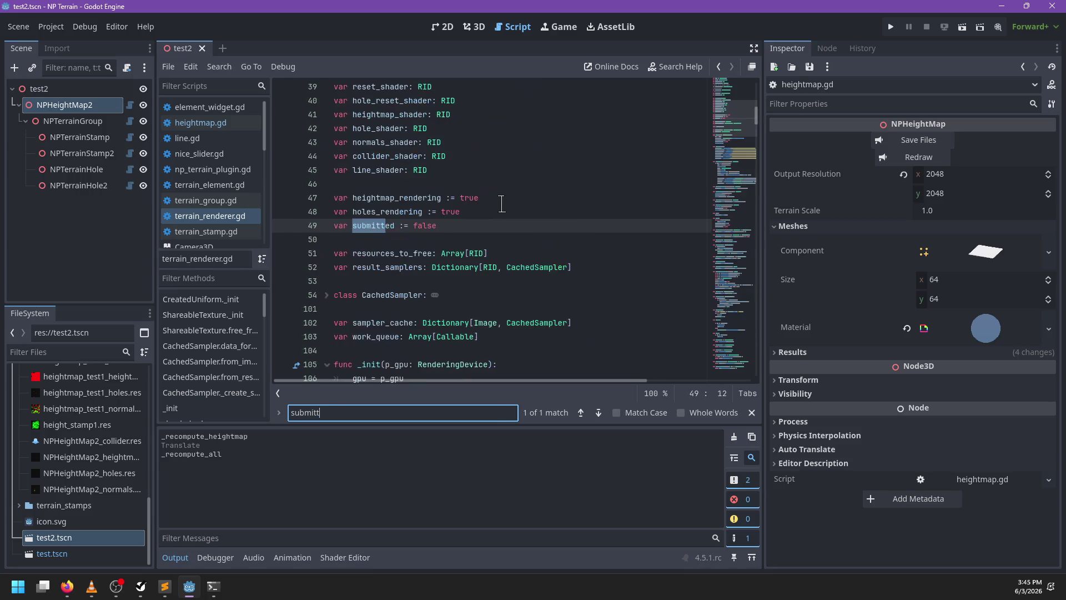
{"action": "key", "text": "BackSpace"}
{"action": "key", "text": "BackSpace"}
{"action": "key", "text": "BackSpace"}
{"action": "type", "text": "submit"}
{"action": "key", "text": "Return"}
{"action": "key", "text": "Return"}
{"action": "key", "text": "Escape"}
{"action": "key", "text": "Down"}
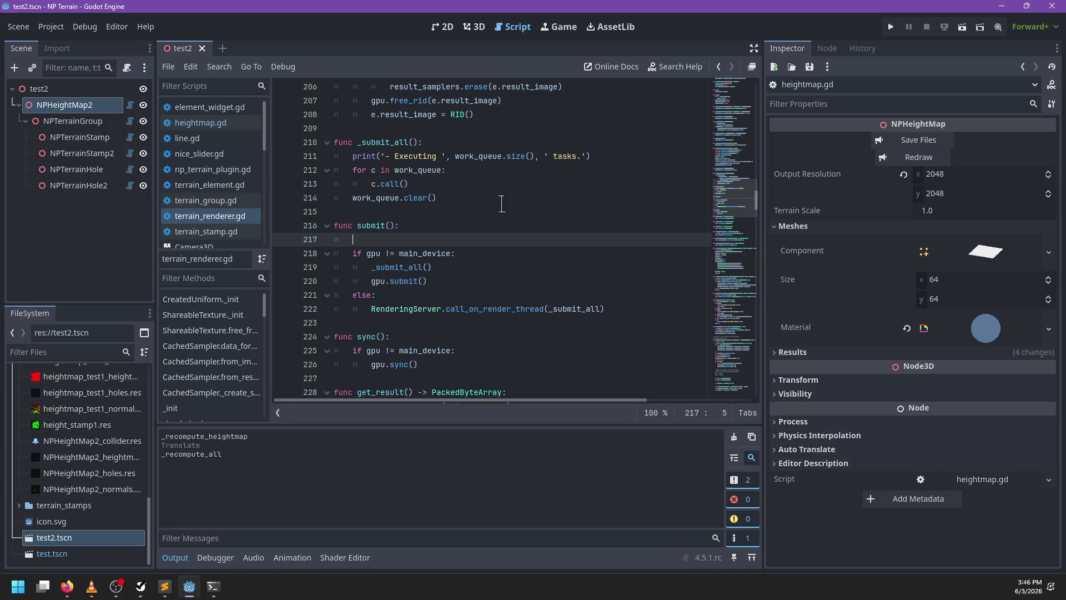
{"action": "type", "text": "sub"}
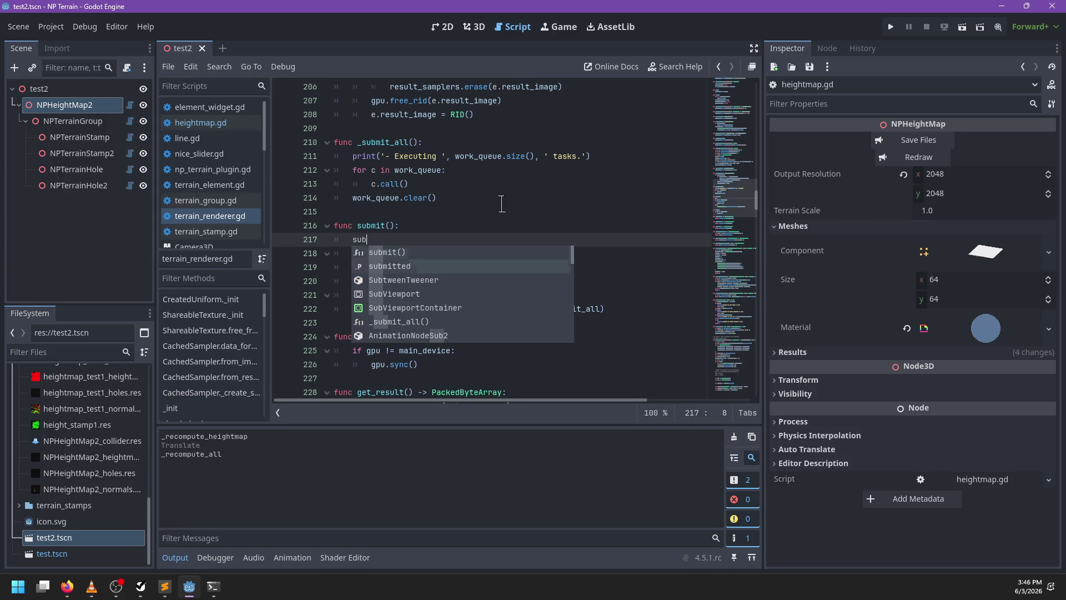
{"action": "type", "text": "mitted = true"}
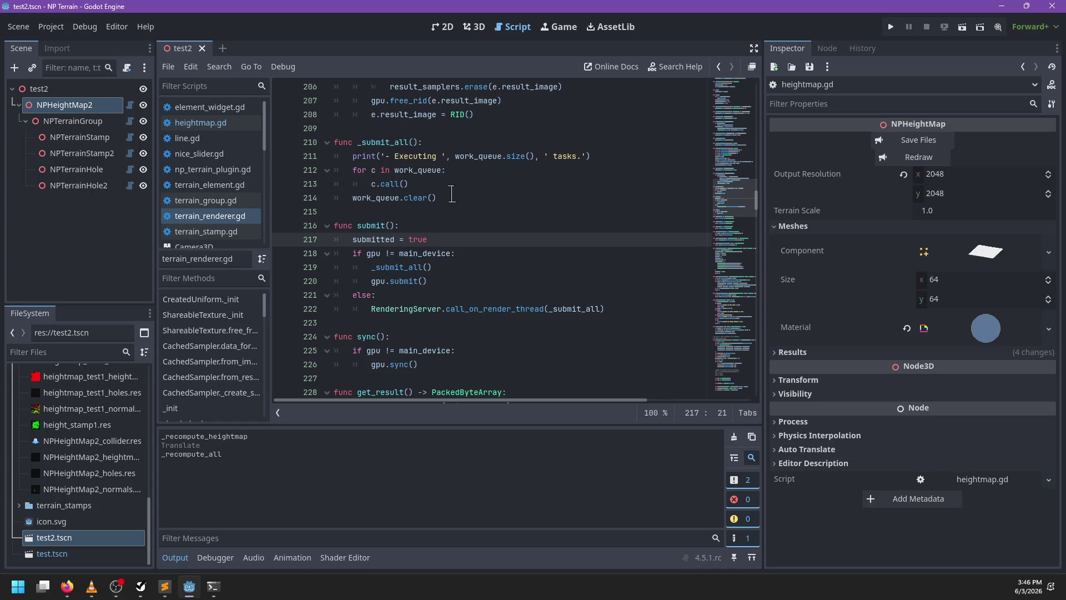
{"action": "left_click", "coordinate": [452, 195]}
{"action": "key", "text": "Return"}
{"action": "type", "text": "submitted = false"}
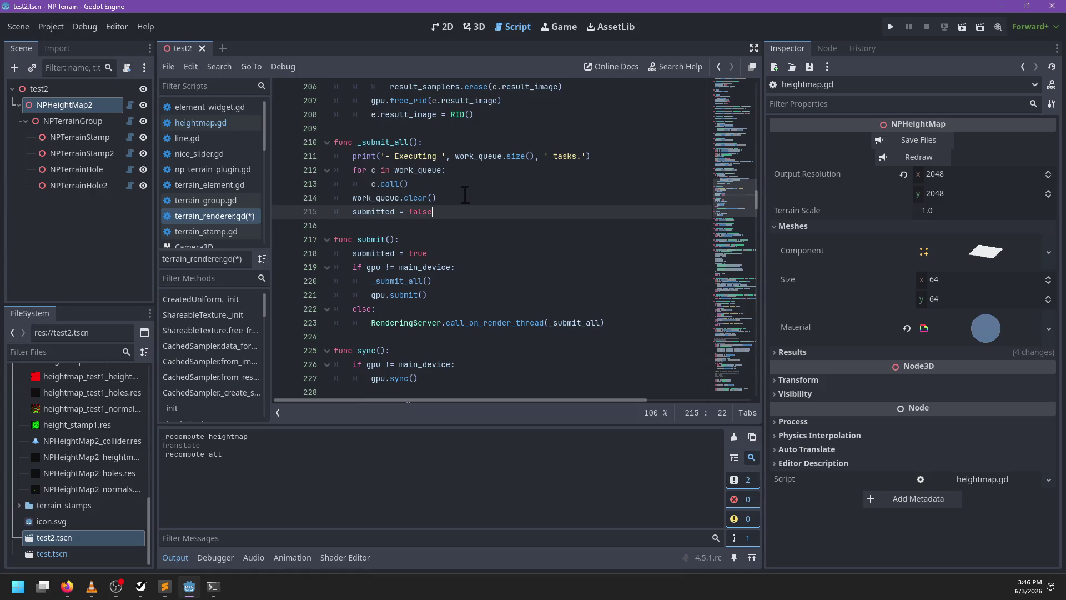
{"action": "scroll", "coordinate": [467, 210], "scroll_direction": "down", "scroll_amount": 1}
{"action": "key", "text": "ctrl+s"}
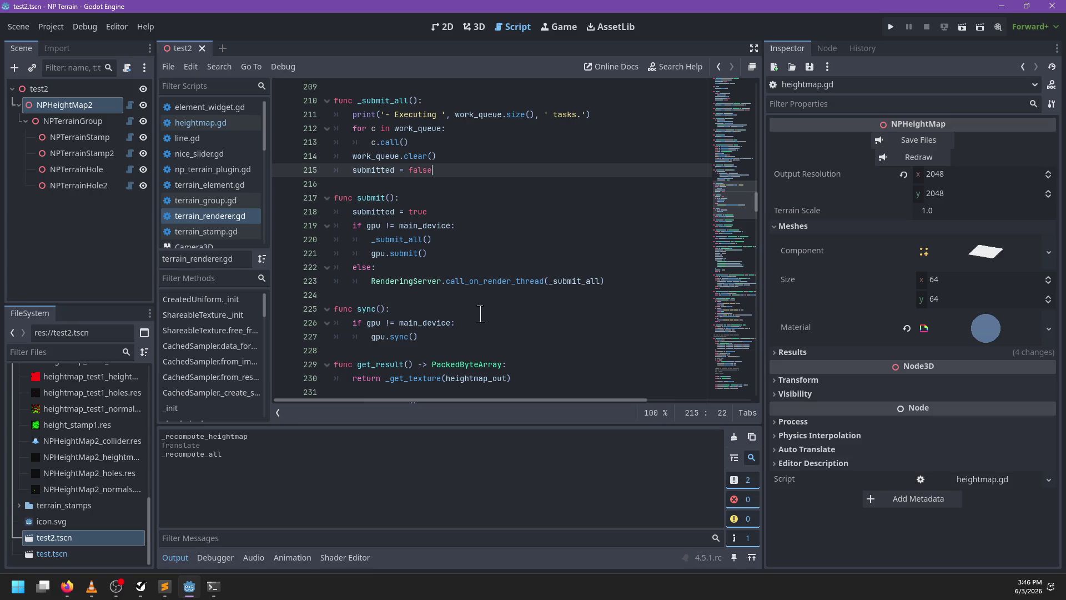
Check the diff, then redraw NPHeightMap2 from the Inspector
{"action": "key", "text": "alt+Tab"}
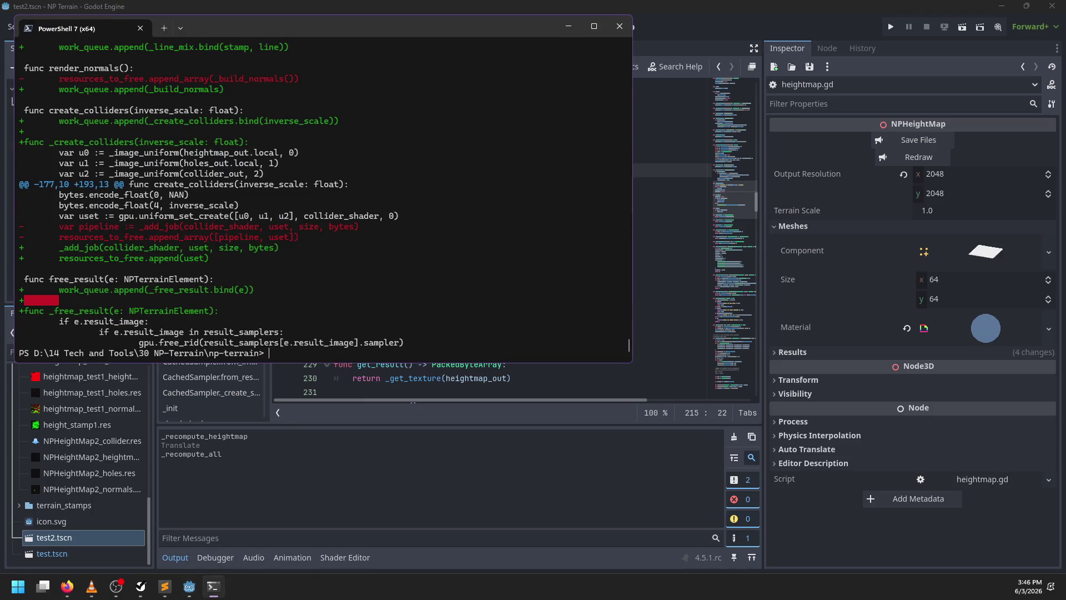
{"action": "key", "text": "alt+Tab"}
{"action": "left_click", "coordinate": [461, 211]}
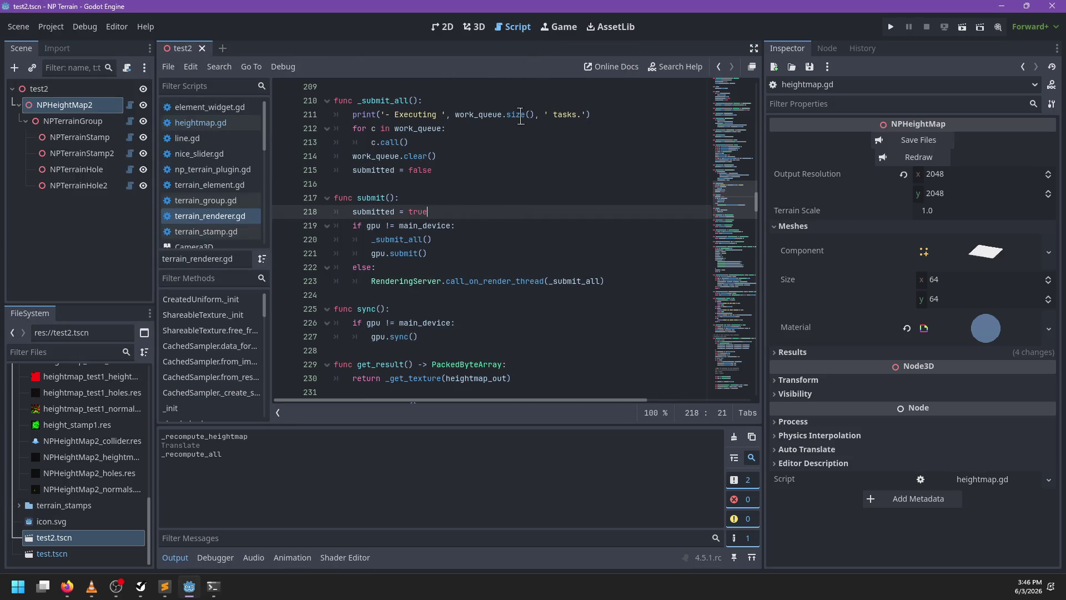
{"action": "left_click", "coordinate": [939, 158]}
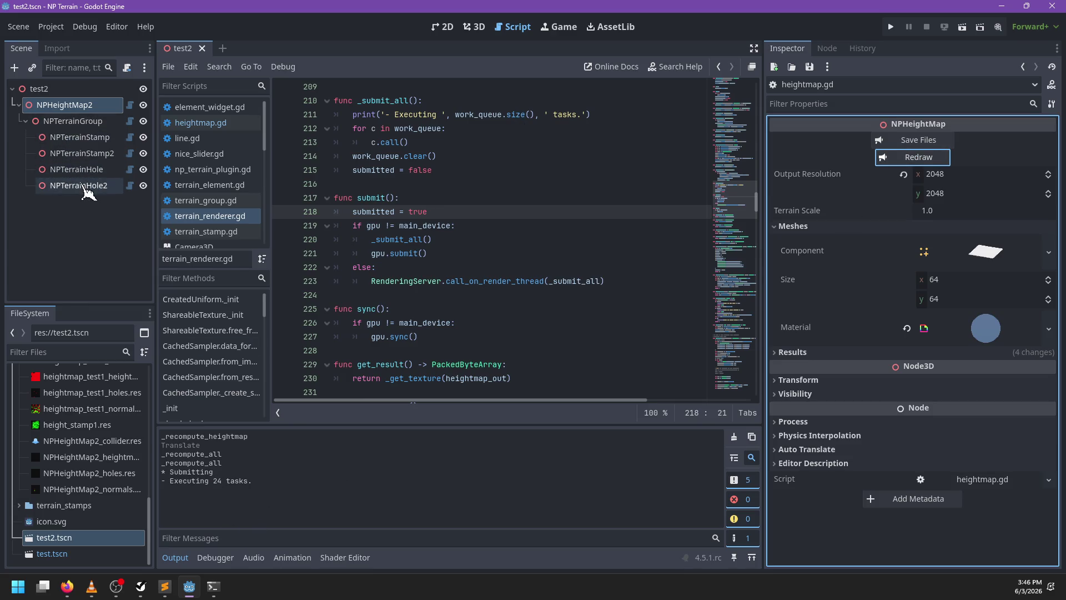
In the 3D view, move NPTerrainStamp right, clear the Output, and redraw NPHeightMap2
{"action": "left_click", "coordinate": [474, 27]}
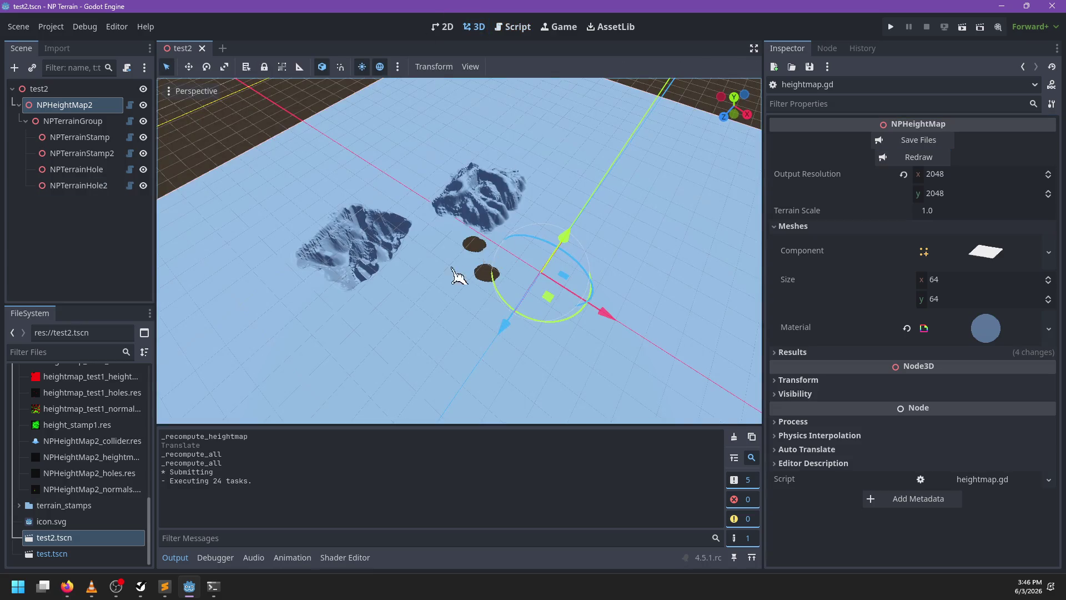
{"action": "left_click", "coordinate": [78, 137]}
{"action": "left_click_drag", "start_coordinate": [446, 165], "coordinate": [578, 177]}
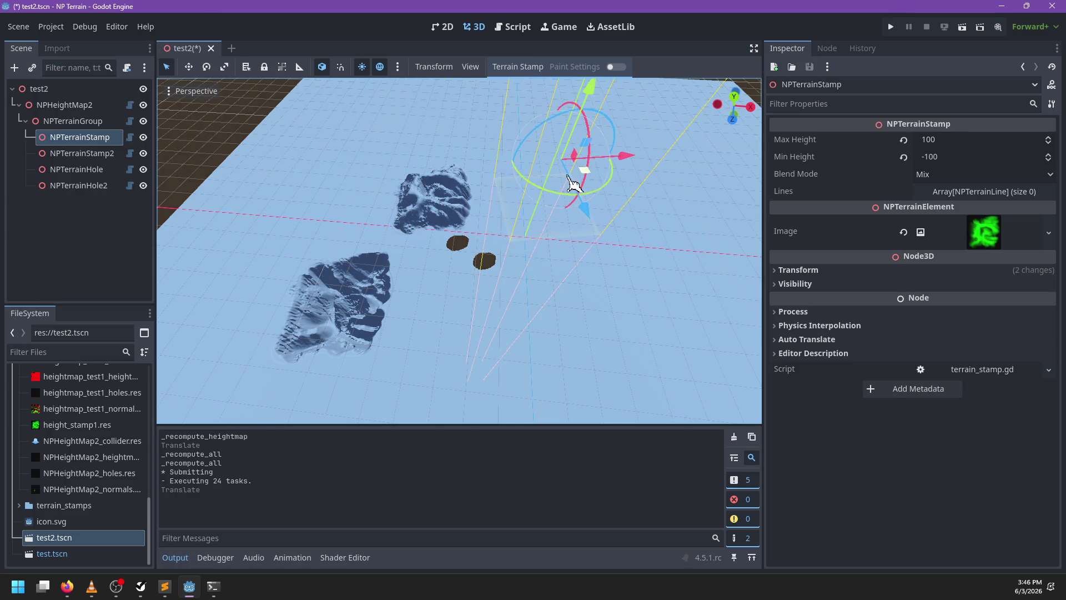
{"action": "left_click", "coordinate": [734, 437]}
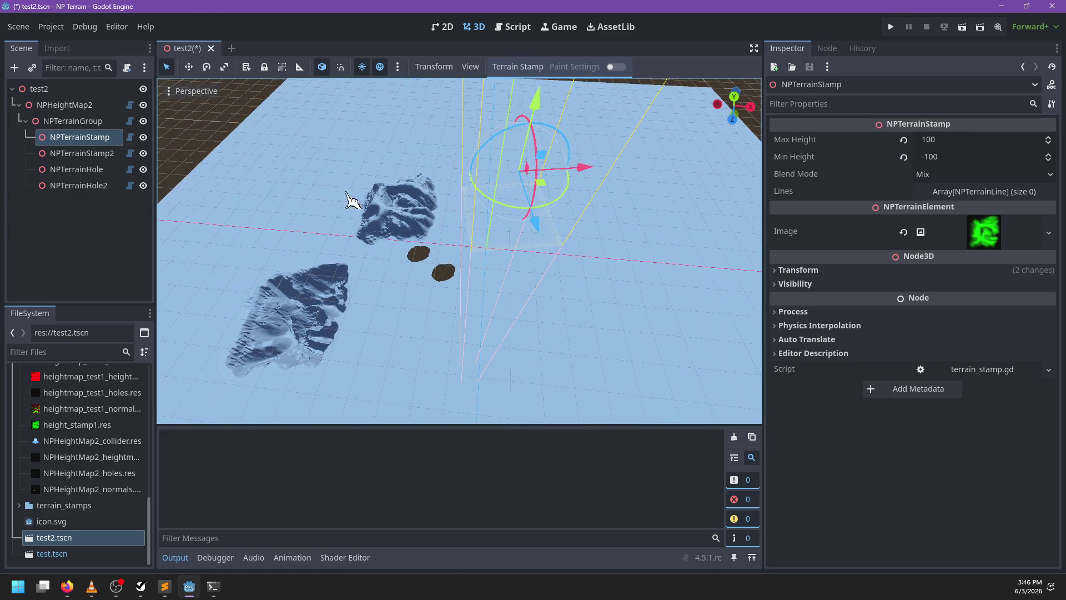
{"action": "left_click", "coordinate": [50, 105]}
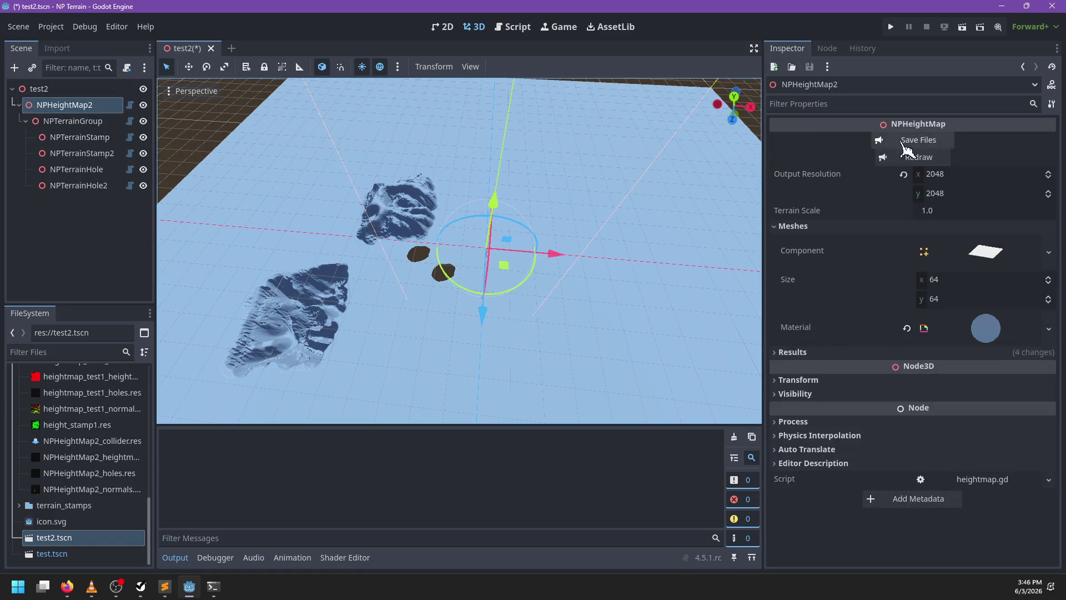
{"action": "left_click", "coordinate": [917, 158]}
Slide NPTerrainStamp across the ground plane and run Terrain Stamp > Redraw All
{"action": "mouse_move", "coordinate": [472, 212]}
{"action": "left_mouse_down"}
{"action": "mouse_move", "coordinate": [424, 202]}
{"action": "mouse_move", "coordinate": [381, 155]}
{"action": "mouse_move", "coordinate": [162, 146]}
{"action": "left_mouse_up"}
{"action": "left_click", "coordinate": [79, 138]}
{"action": "mouse_move", "coordinate": [464, 222]}
{"action": "left_mouse_down"}
{"action": "mouse_move", "coordinate": [484, 298]}
{"action": "mouse_move", "coordinate": [497, 266]}
{"action": "left_mouse_up"}
{"action": "mouse_move", "coordinate": [584, 248]}
{"action": "left_mouse_down"}
{"action": "mouse_move", "coordinate": [536, 197]}
{"action": "mouse_move", "coordinate": [539, 172]}
{"action": "mouse_move", "coordinate": [526, 185]}
{"action": "mouse_move", "coordinate": [552, 184]}
{"action": "left_mouse_up"}
{"action": "left_click", "coordinate": [517, 67]}
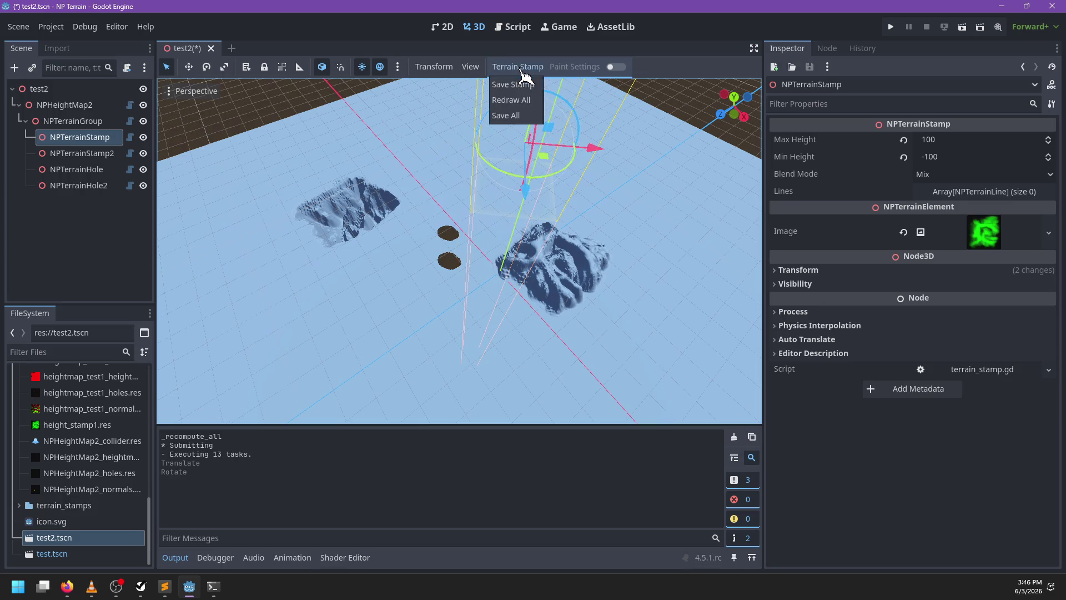
{"action": "left_click", "coordinate": [521, 101]}
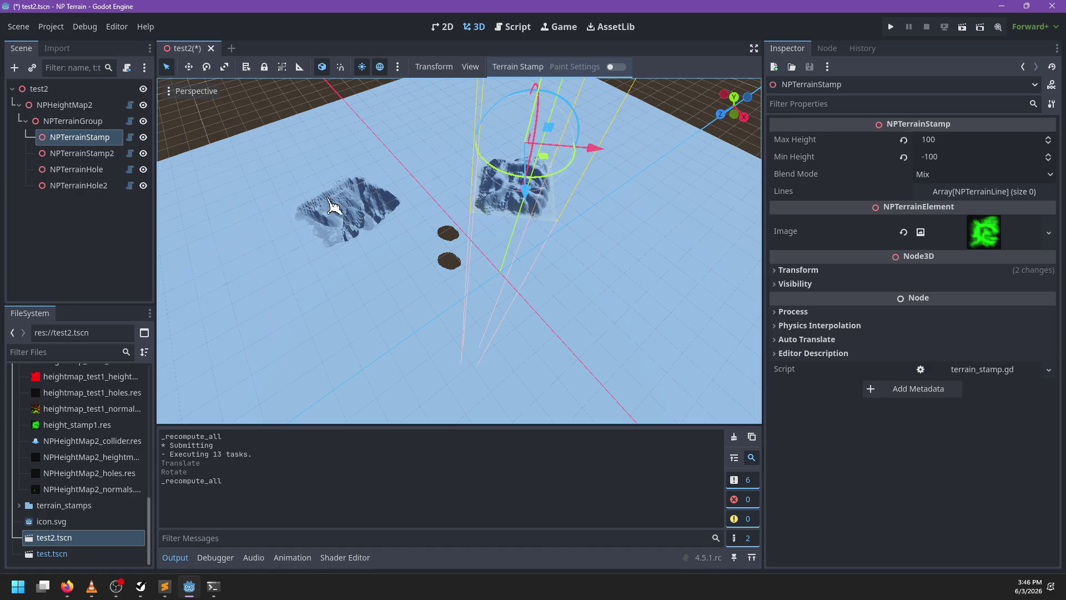
Move NPTerrainStamp2 down and right, Redraw All, and save test2.tscn
{"action": "left_click", "coordinate": [118, 155]}
{"action": "mouse_move", "coordinate": [345, 226]}
{"action": "left_mouse_down"}
{"action": "mouse_move", "coordinate": [376, 328]}
{"action": "mouse_move", "coordinate": [428, 322]}
{"action": "mouse_move", "coordinate": [515, 176]}
{"action": "left_mouse_up"}
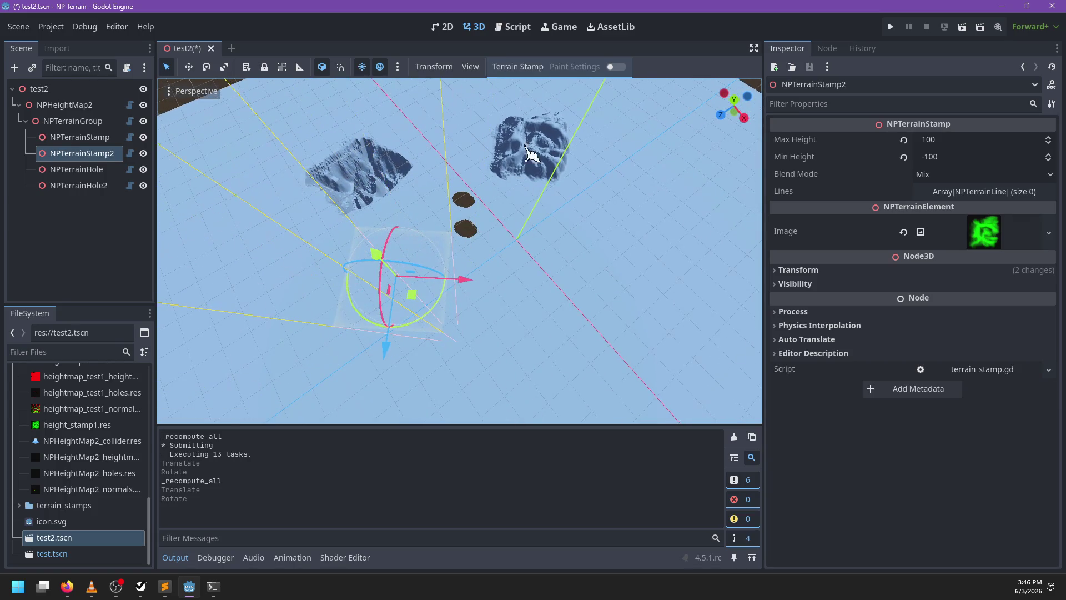
{"action": "left_click", "coordinate": [517, 66]}
{"action": "left_click", "coordinate": [528, 101]}
{"action": "mouse_move", "coordinate": [495, 212]}
{"action": "left_mouse_down"}
{"action": "mouse_move", "coordinate": [353, 181]}
{"action": "mouse_move", "coordinate": [416, 178]}
{"action": "left_mouse_up"}
{"action": "key", "text": "ctrl+s"}
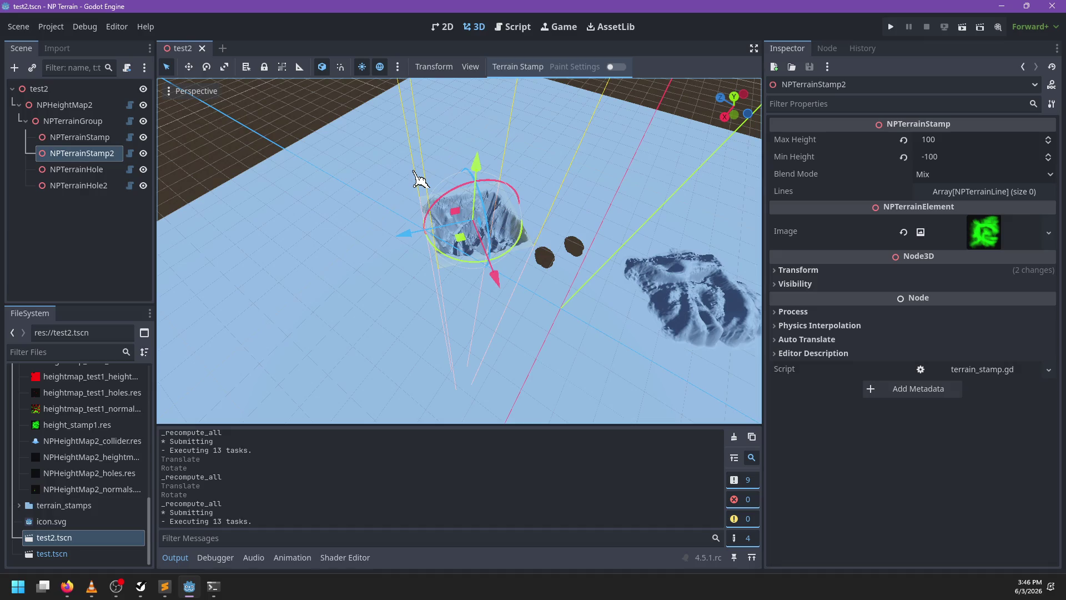
Delete the print('* Submitting') line 193 from _compute_complete in heightmap.gd
{"action": "left_click", "coordinate": [513, 27]}
{"action": "type", "text": "execu"}
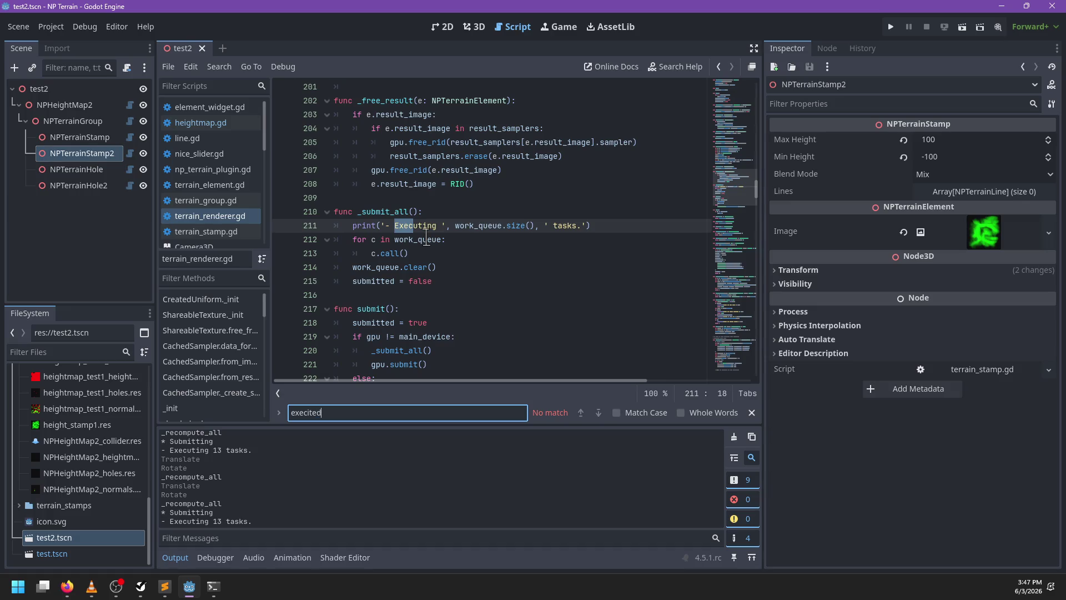
{"action": "key", "text": "Escape"}
{"action": "left_click", "coordinate": [200, 122]}
{"action": "key", "text": "ctrl+f"}
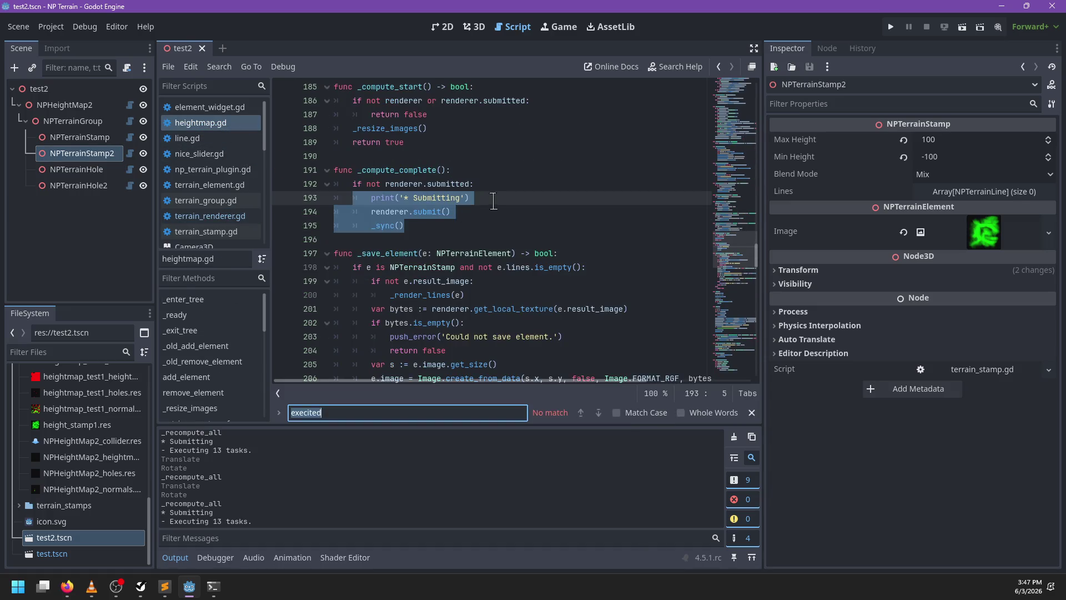
{"action": "key", "text": "Escape"}
{"action": "left_click", "coordinate": [496, 192]}
{"action": "triple_click", "coordinate": [494, 193]}
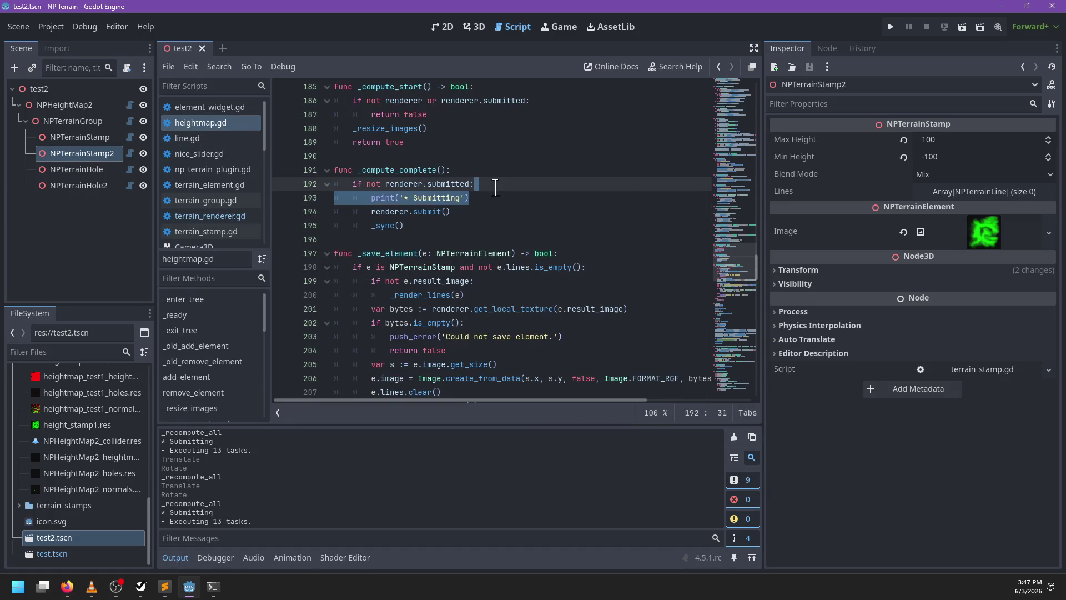
{"action": "key", "text": "BackSpace"}
{"action": "key", "text": "BackSpace"}
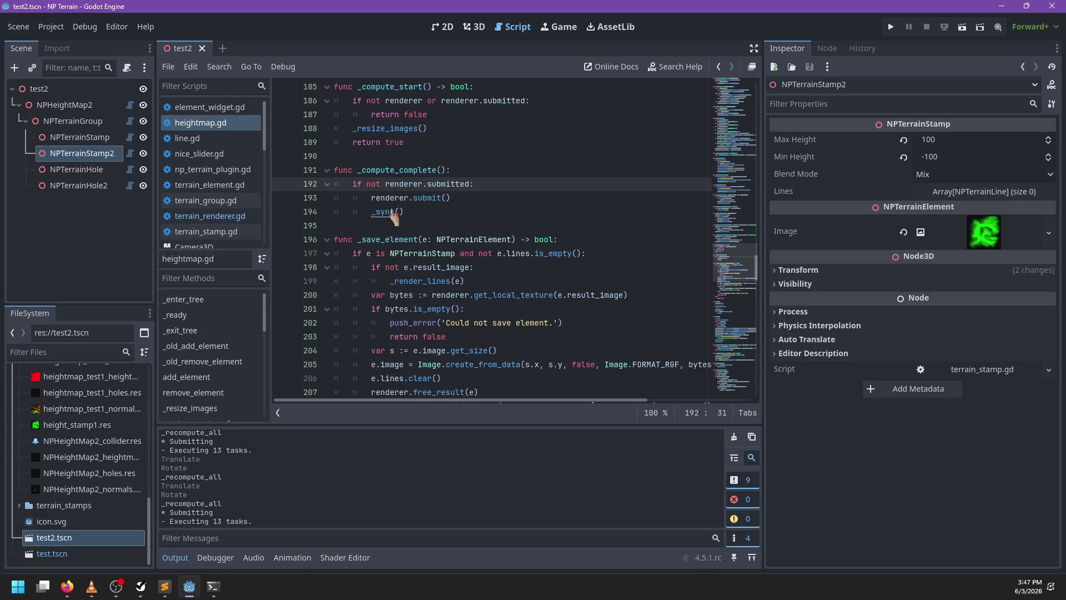
Look up the _sync and renderer sync() definitions, then return to heightmap.gd
{"action": "left_click", "coordinate": [389, 213], "text": "ctrl"}
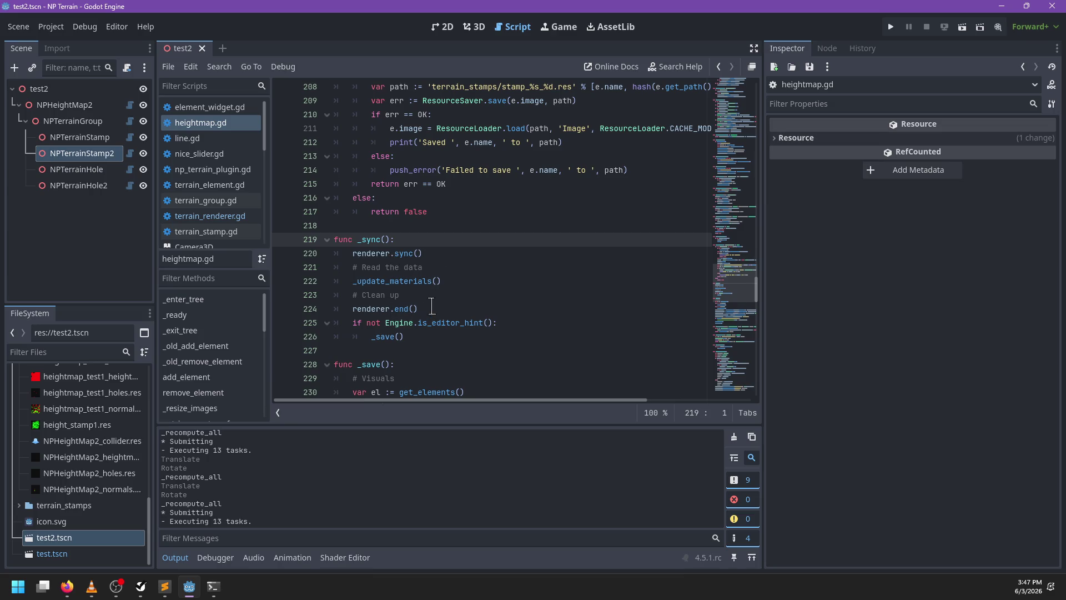
{"action": "left_click", "coordinate": [405, 254], "text": "ctrl"}
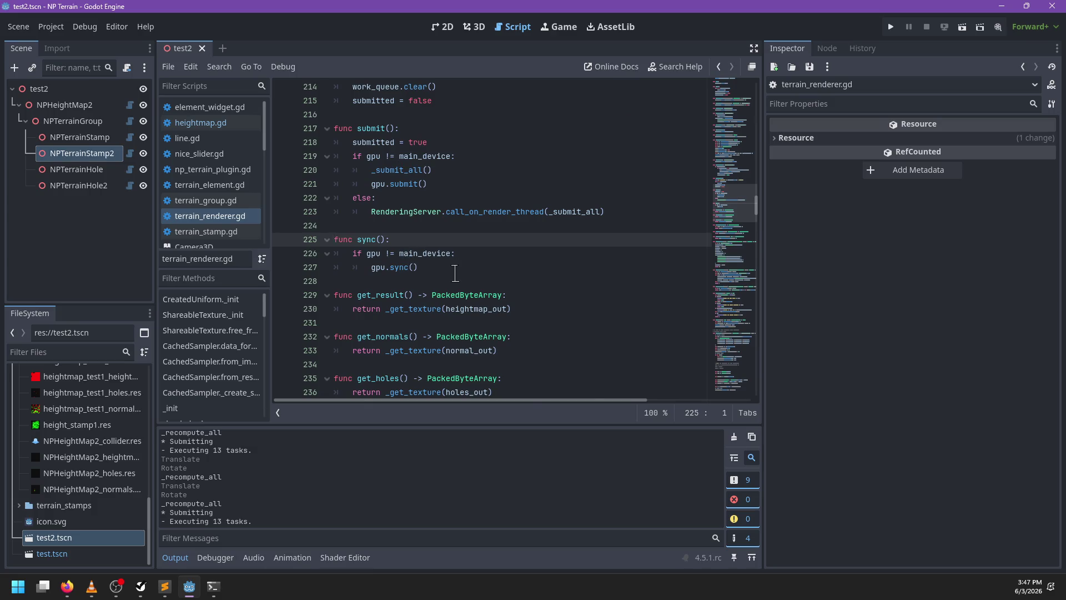
{"action": "scroll", "coordinate": [456, 273], "scroll_direction": "down", "scroll_amount": 3}
{"action": "key", "text": "alt+Left"}
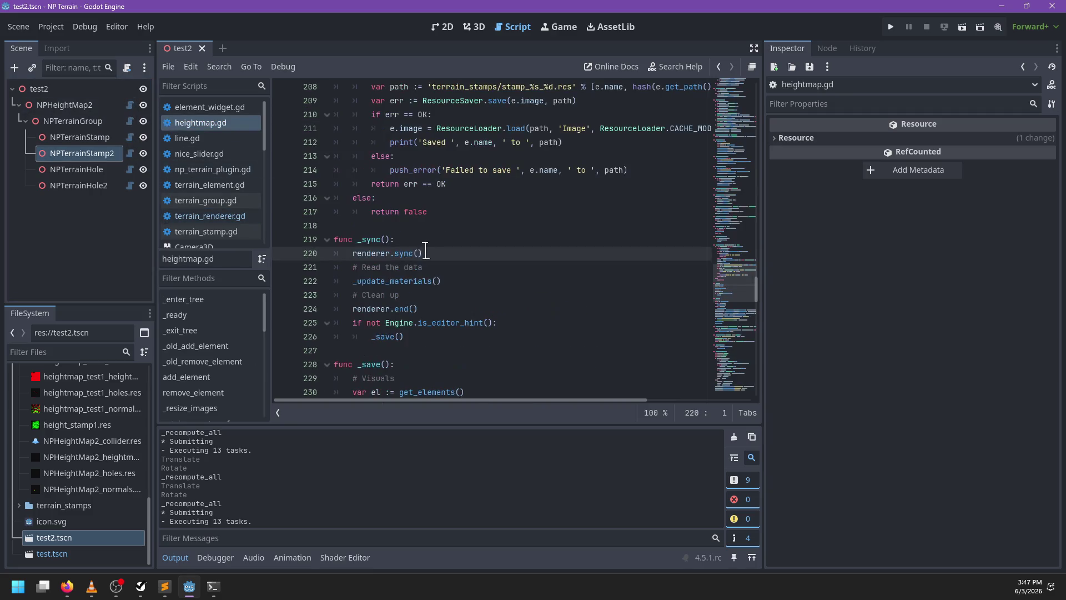
Inspect the renderer's end() and _end functions, try merging them, then undo and save
{"action": "left_click", "coordinate": [403, 309], "text": "ctrl"}
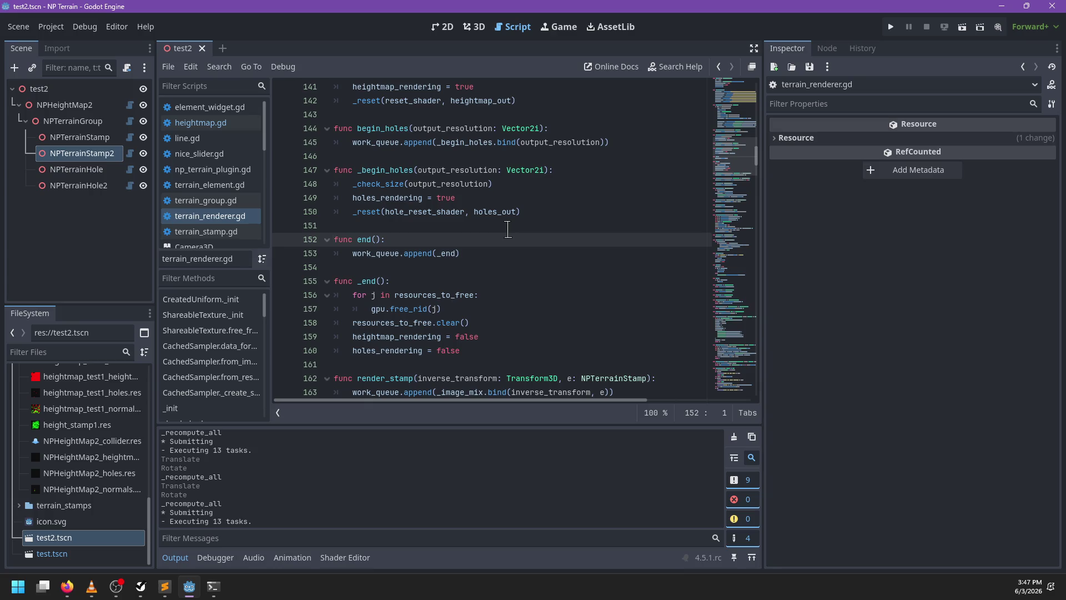
{"action": "double_click", "coordinate": [418, 254]}
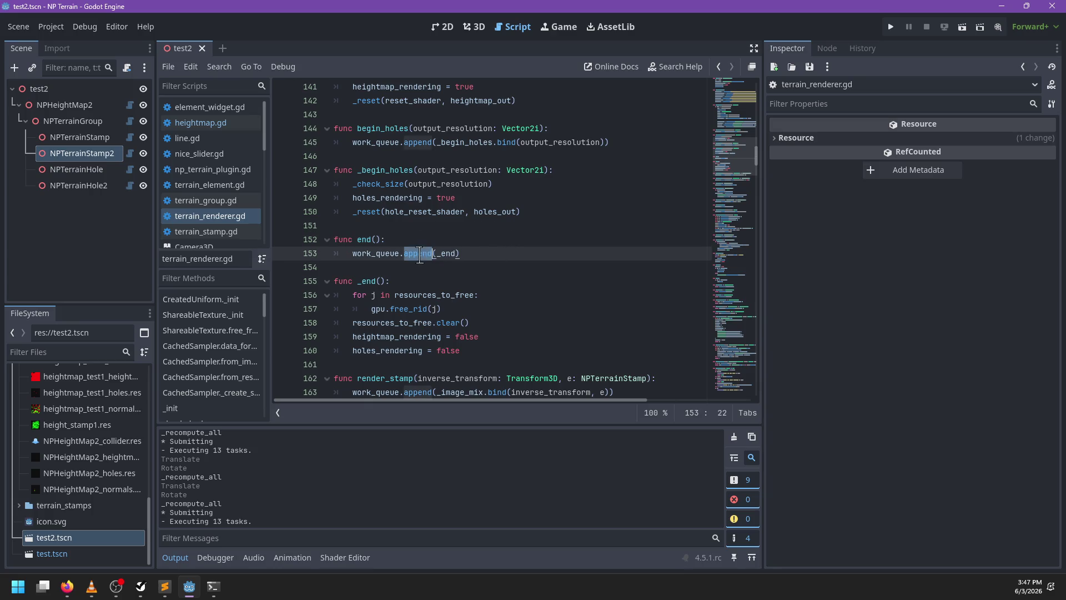
{"action": "double_click", "coordinate": [448, 253]}
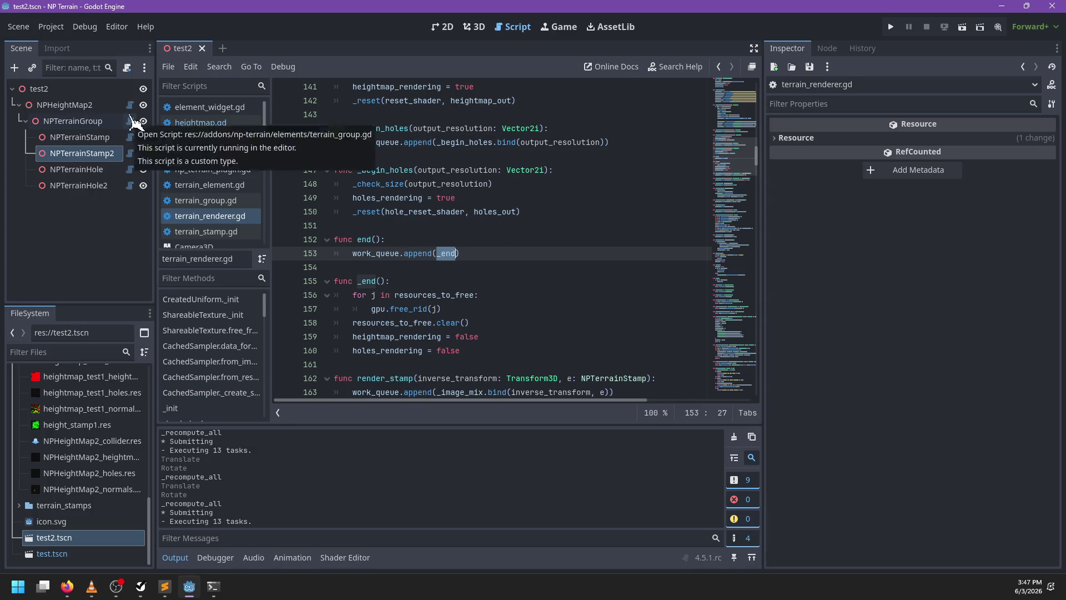
{"action": "left_click", "coordinate": [485, 356]}
{"action": "key", "text": "Return"}
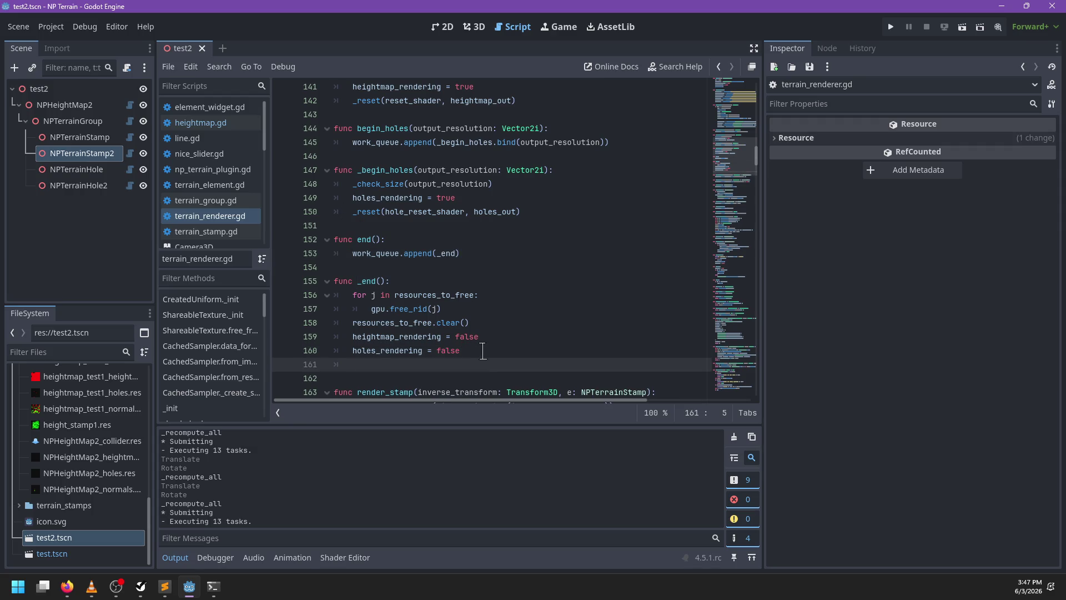
{"action": "type", "text": "submi"}
{"action": "key", "text": "Escape"}
{"action": "key", "text": "BackSpace"}
{"action": "key", "text": "BackSpace"}
{"action": "key", "text": "BackSpace"}
{"action": "left_click_drag", "start_coordinate": [408, 282], "coordinate": [494, 239]}
{"action": "key", "text": "BackSpace"}
{"action": "key", "text": "ctrl+s"}
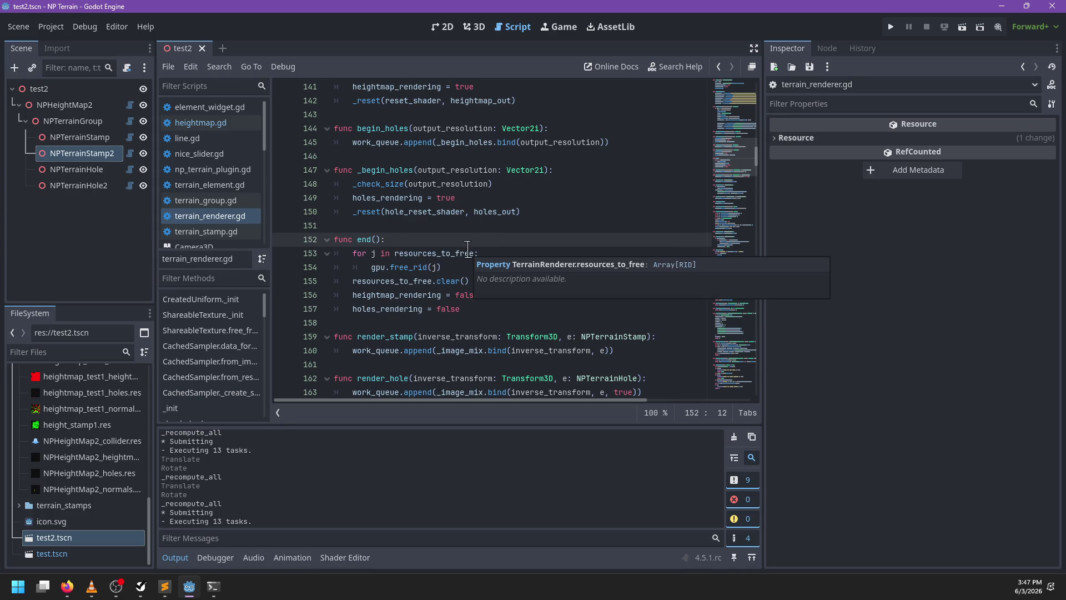
{"action": "key", "text": "ctrl+z"}
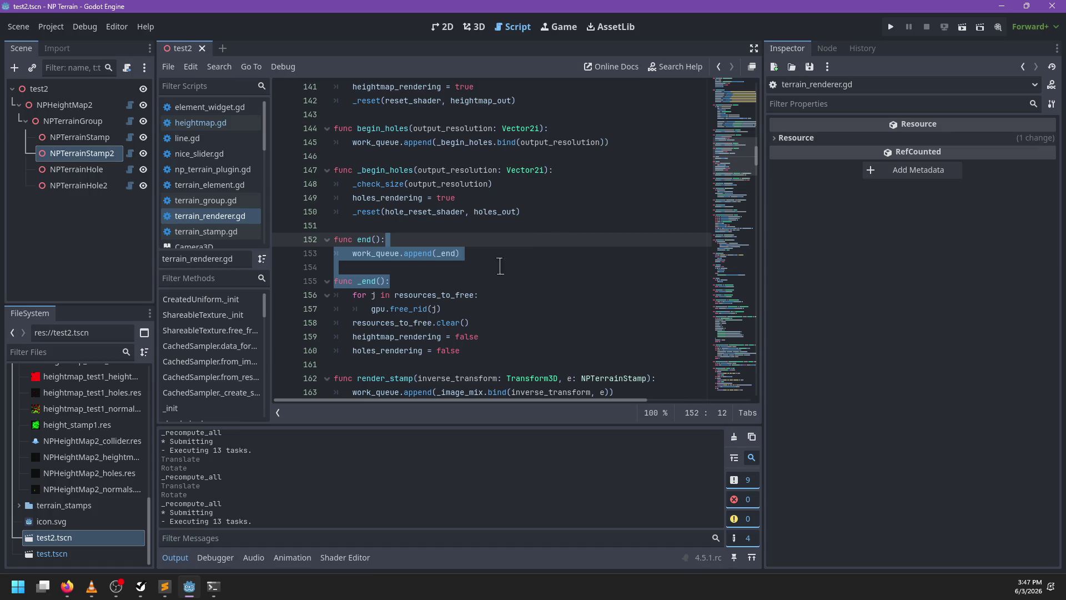
{"action": "left_click", "coordinate": [503, 265]}
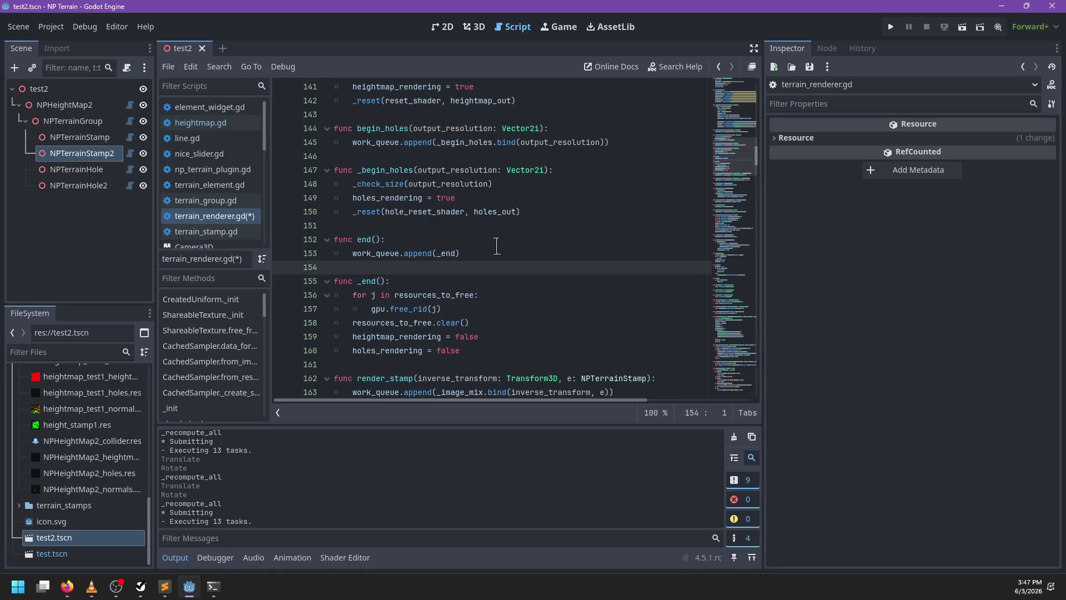
{"action": "key", "text": "ctrl+s"}
Delete the end() wrapper function from terrain_renderer.gd
{"action": "left_click", "coordinate": [493, 352]}
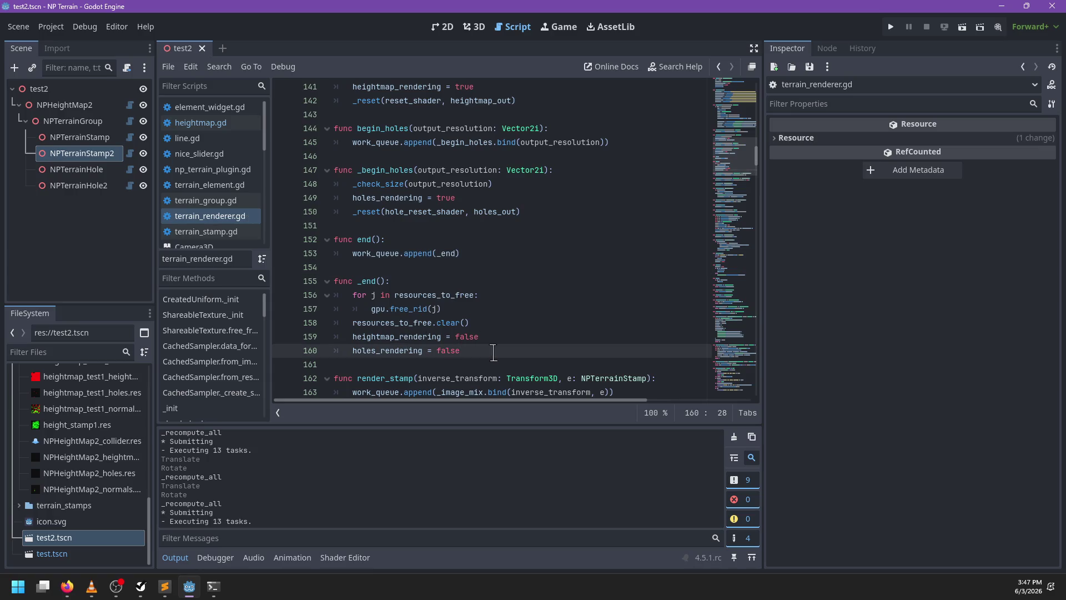
{"action": "left_click_drag", "start_coordinate": [443, 271], "coordinate": [512, 227]}
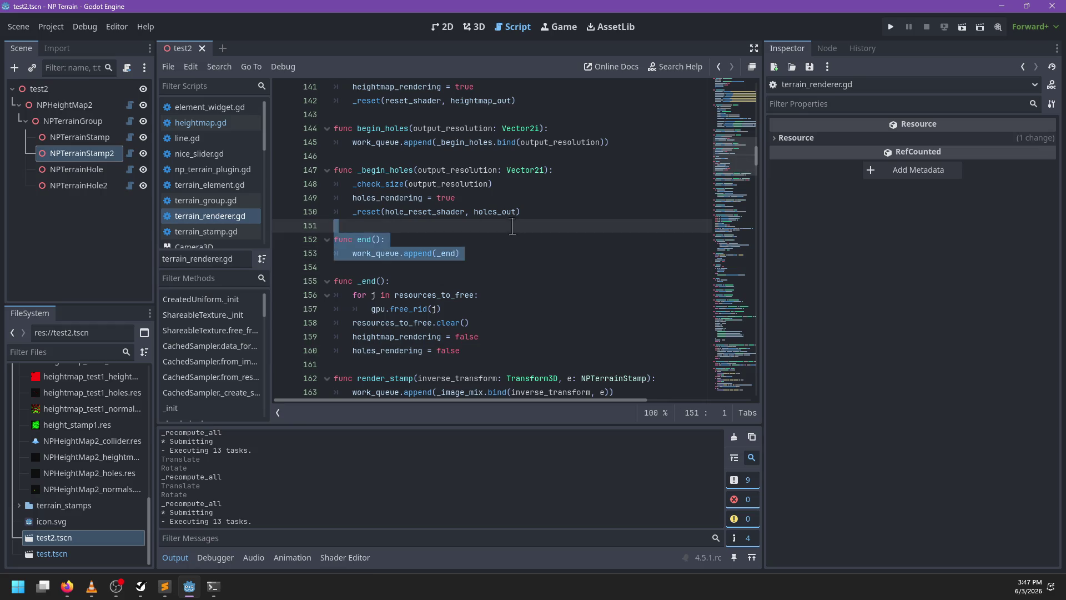
{"action": "key", "text": "BackSpace"}
{"action": "key", "text": "BackSpace"}
{"action": "key", "text": "Return"}
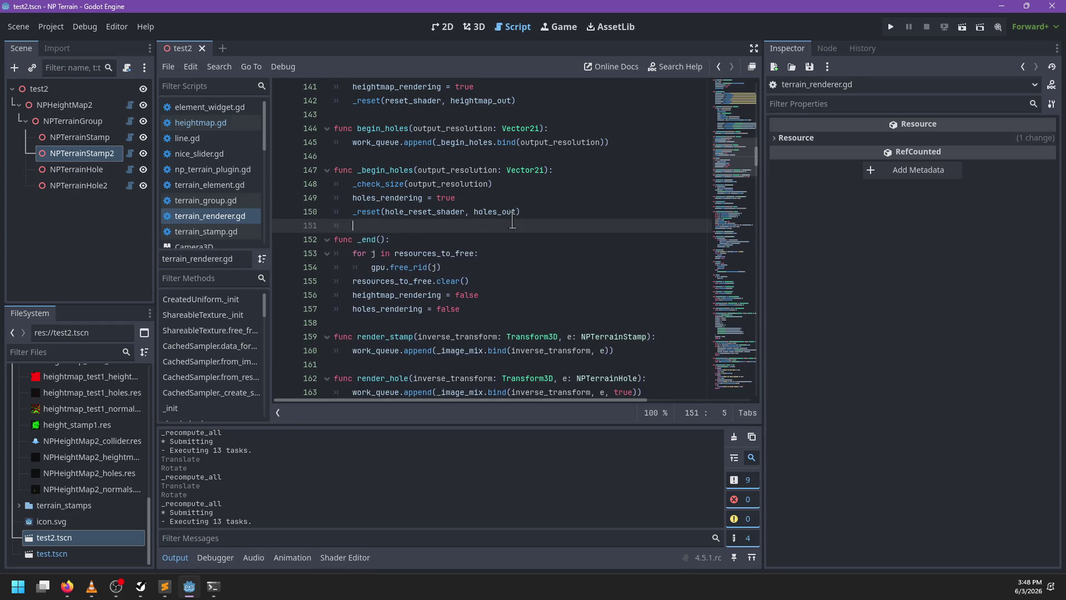
{"action": "scroll", "coordinate": [502, 221], "scroll_direction": "up", "scroll_amount": 4}
Add an _end() call after submitted = false in _submit_all, save, and open heightmap.gd
{"action": "key", "text": "ctrl+f"}
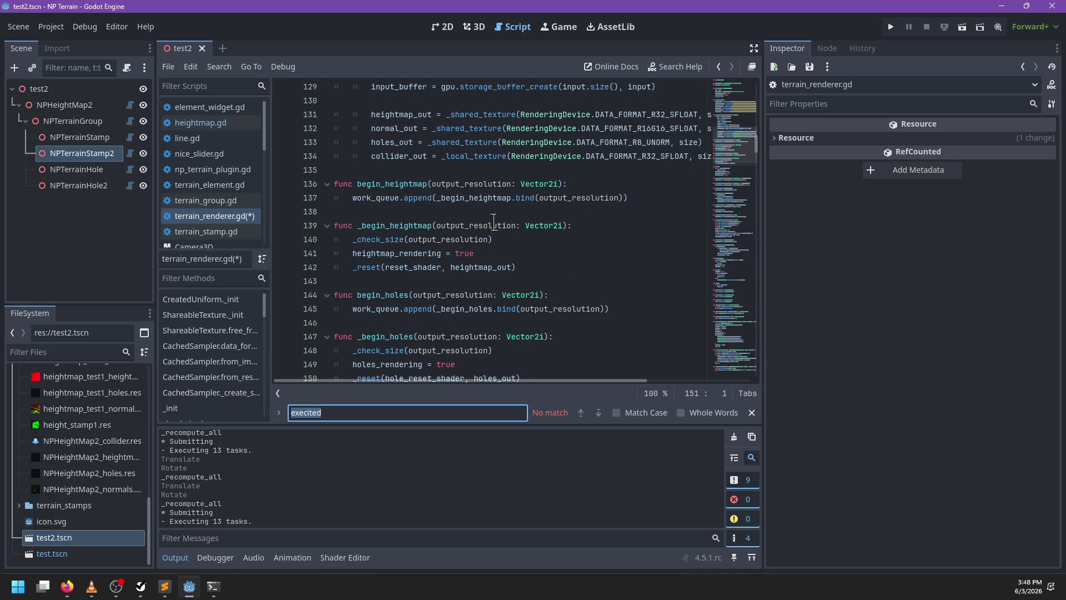
{"action": "type", "text": "submit"}
{"action": "key", "text": "Escape"}
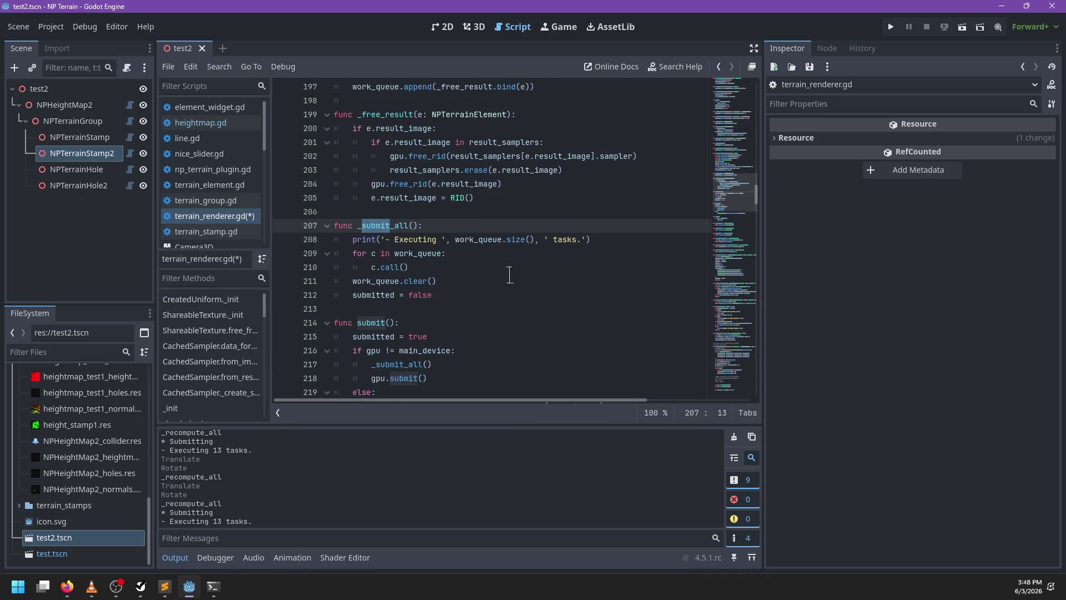
{"action": "left_click", "coordinate": [476, 294]}
{"action": "key", "text": "Return"}
{"action": "type", "text": "end"}
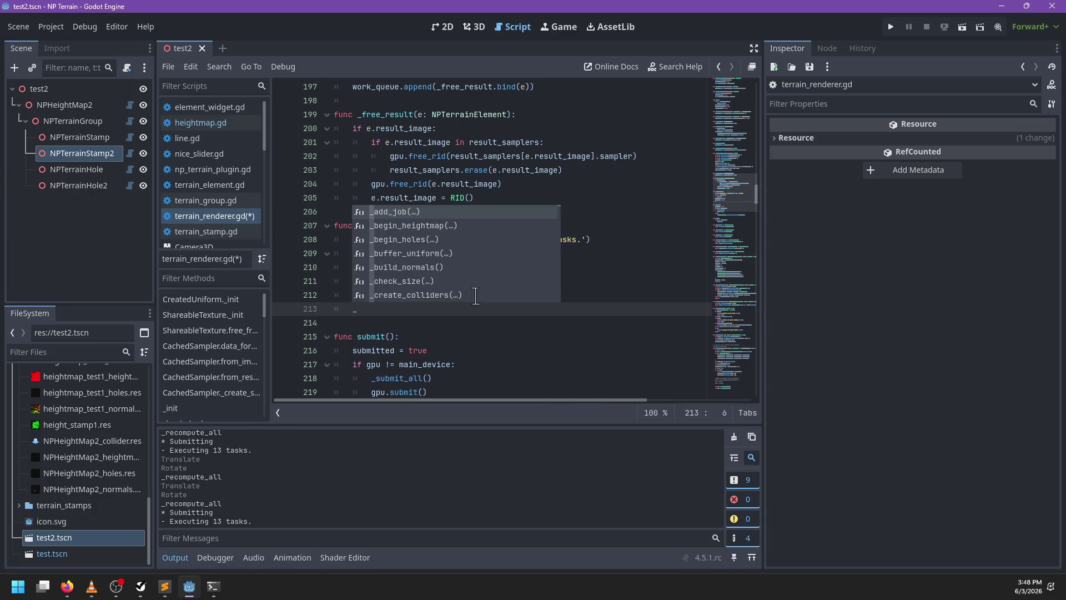
{"action": "key", "text": "Return"}
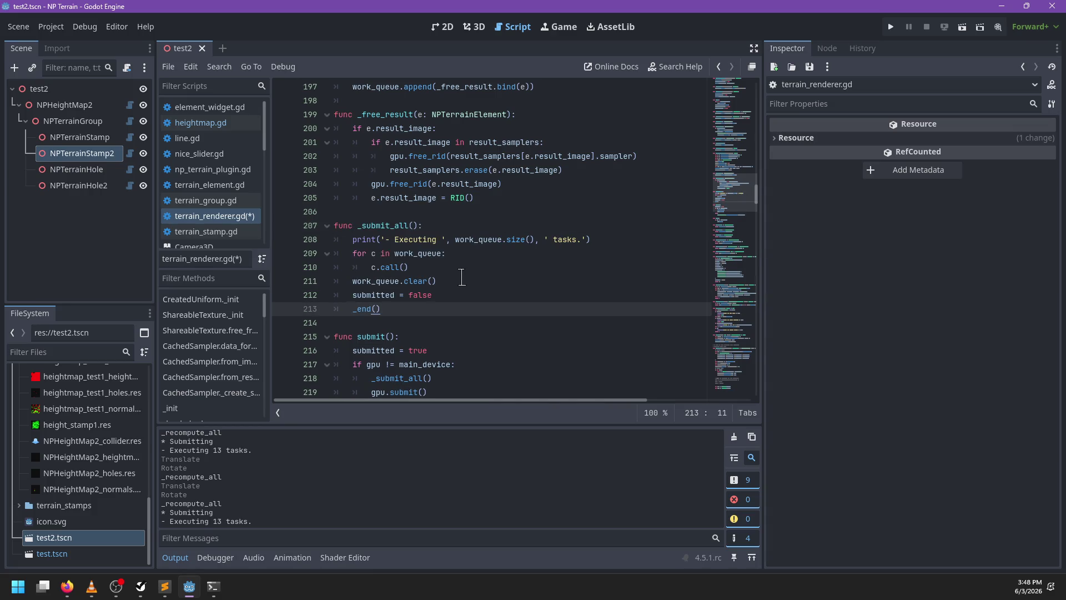
{"action": "scroll", "coordinate": [461, 276], "scroll_direction": "down", "scroll_amount": 2}
{"action": "key", "text": "ctrl+s"}
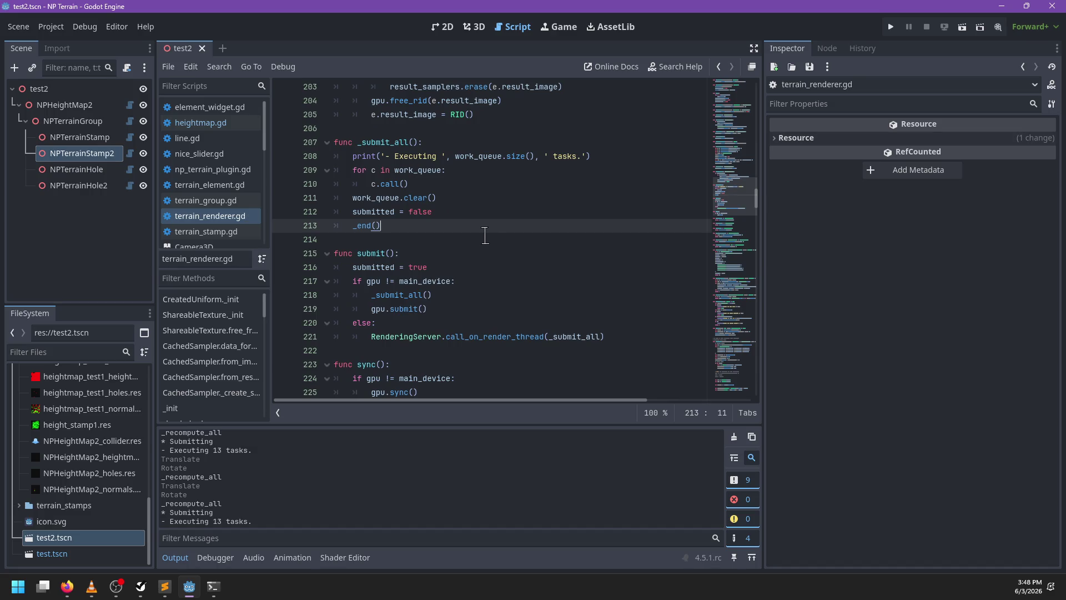
{"action": "left_click", "coordinate": [200, 123]}
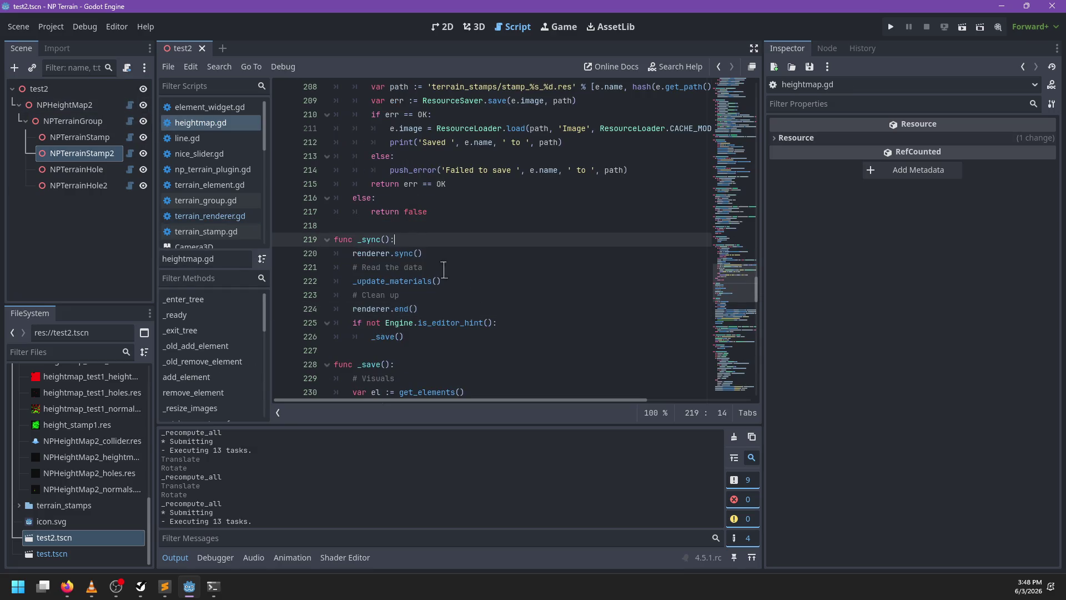
Delete the '# Clean up' and renderer.end() lines from _sync and save heightmap.gd
{"action": "left_click_drag", "start_coordinate": [442, 309], "coordinate": [470, 281]}
{"action": "key", "text": "BackSpace"}
{"action": "key", "text": "ctrl+s"}
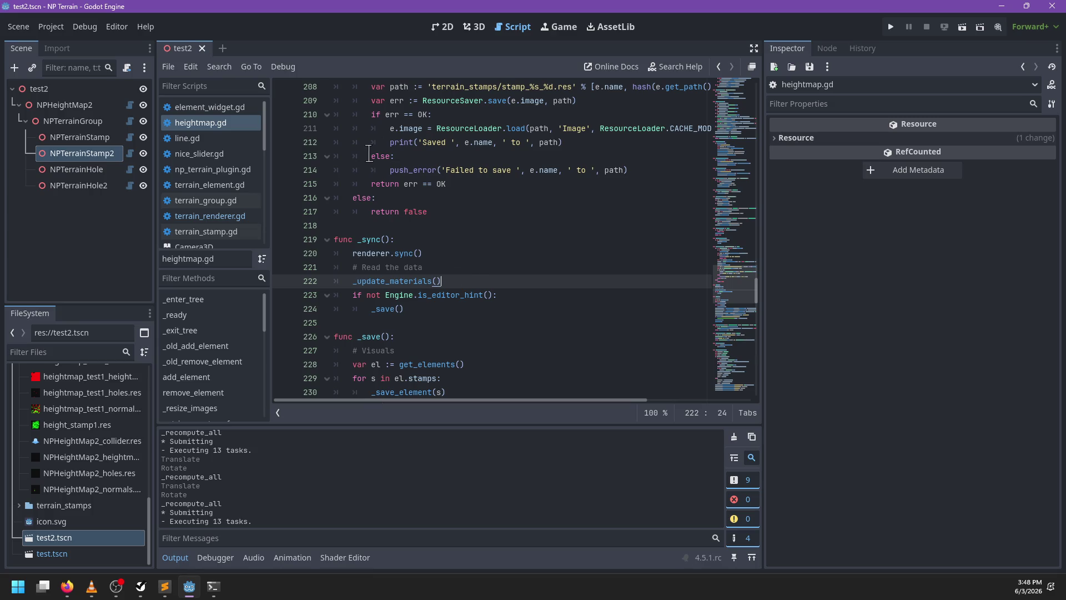
Inspect the renderer.sync() call and terrain_group.gd, then return to heightmap.gd
{"action": "double_click", "coordinate": [404, 254]}
{"action": "scroll", "coordinate": [519, 296], "scroll_direction": "down", "scroll_amount": 3}
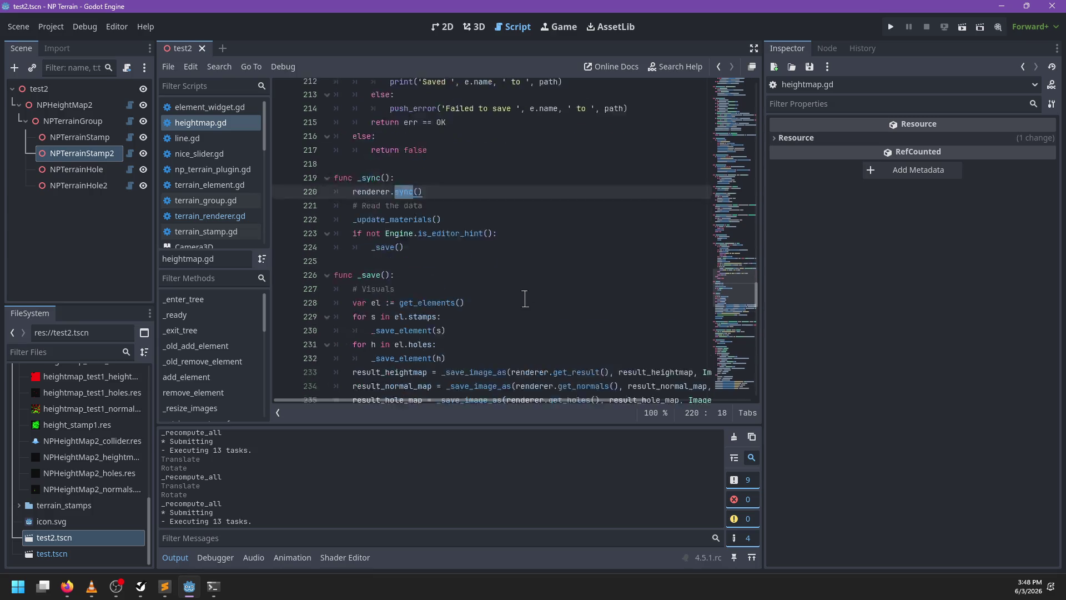
{"action": "scroll", "coordinate": [501, 279], "scroll_direction": "up", "scroll_amount": 7}
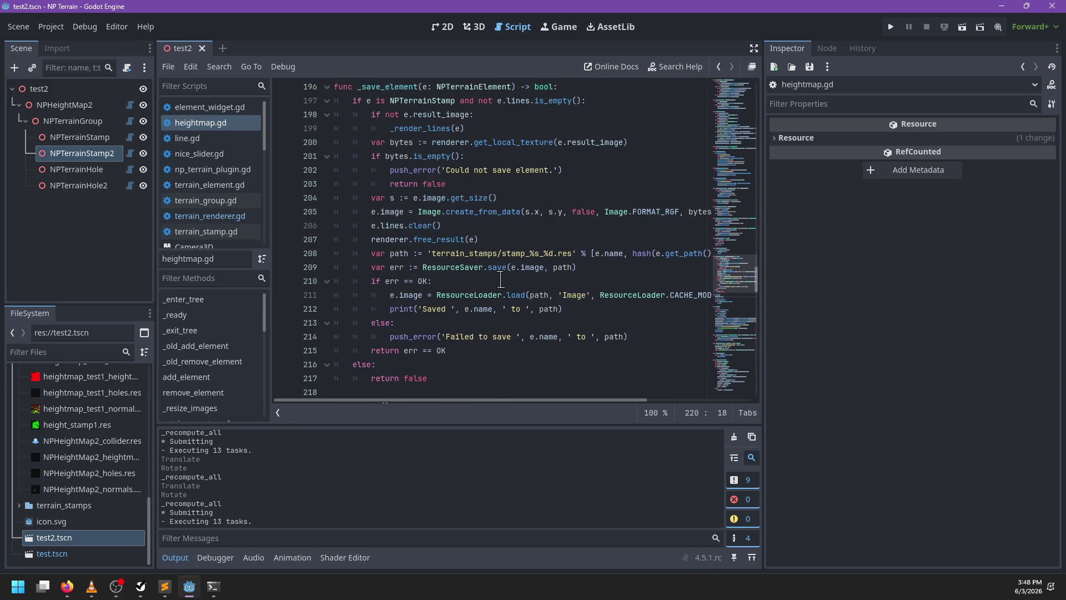
{"action": "scroll", "coordinate": [501, 280], "scroll_direction": "down", "scroll_amount": 7}
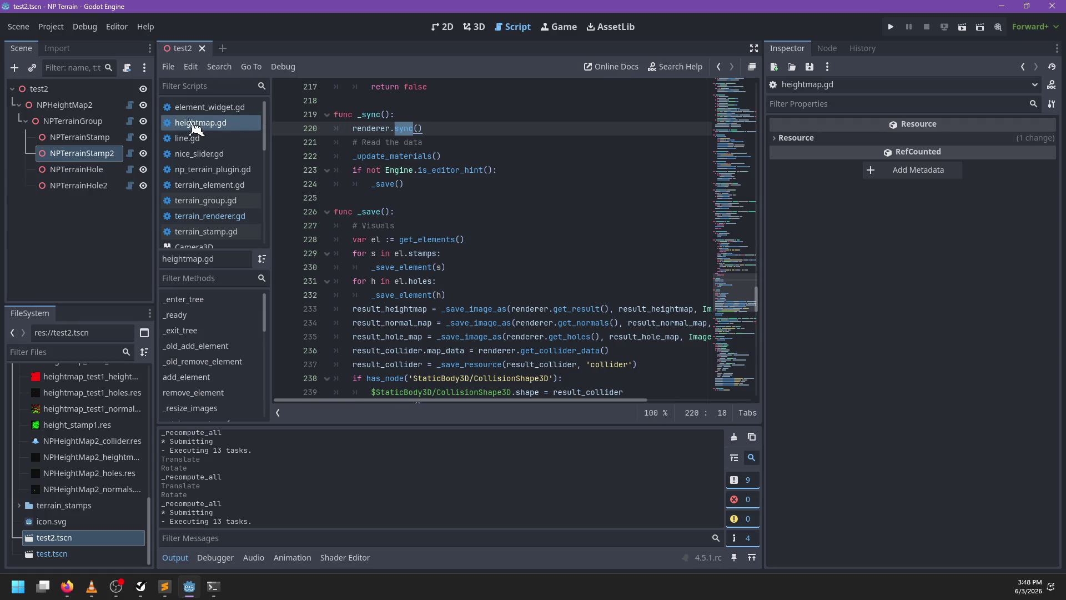
{"action": "left_click", "coordinate": [129, 121]}
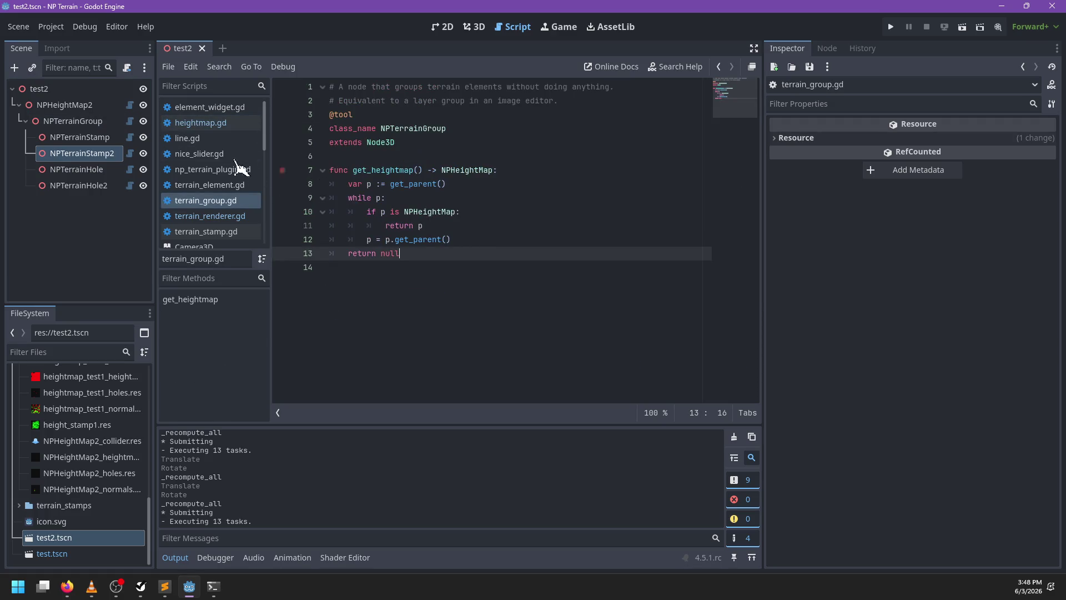
{"action": "left_click", "coordinate": [129, 105]}
Add a new line below extends Node3D in heightmap.gd and save
{"action": "mouse_move", "coordinate": [766, 268]}
{"action": "left_mouse_down"}
{"action": "mouse_move", "coordinate": [742, 147]}
{"action": "mouse_move", "coordinate": [466, 227]}
{"action": "left_mouse_up"}
{"action": "left_click", "coordinate": [481, 115]}
{"action": "key", "text": "Return"}
{"action": "key", "text": "Return"}
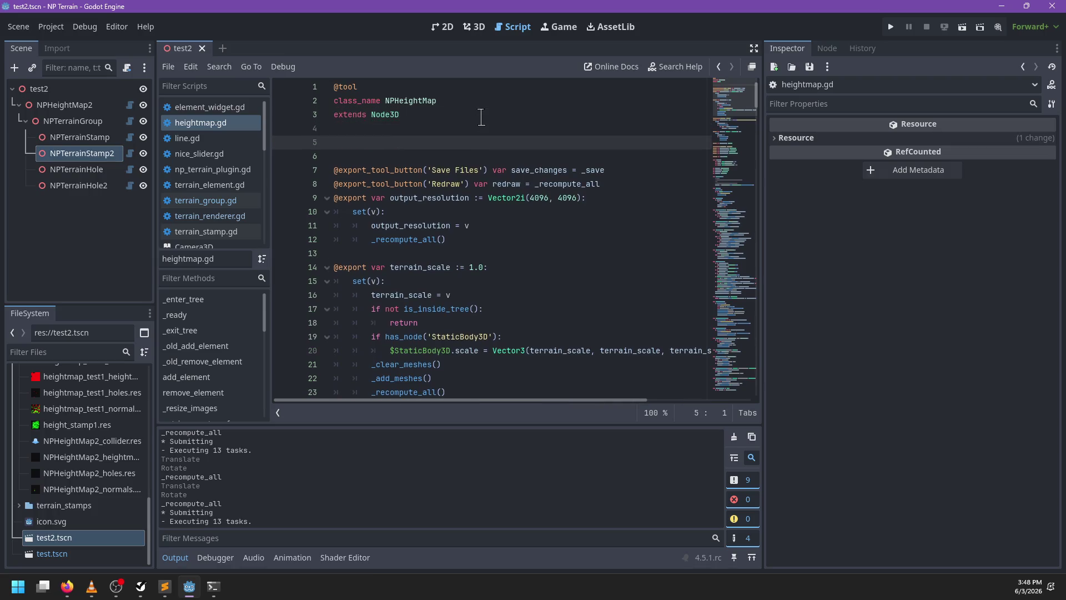
{"action": "type", "text": "signal render_complete"}
{"action": "key", "text": "ctrl+s"}
Search the script for submit and _submit_all
{"action": "key", "text": "ctrl+f"}
{"action": "key", "text": "Return"}
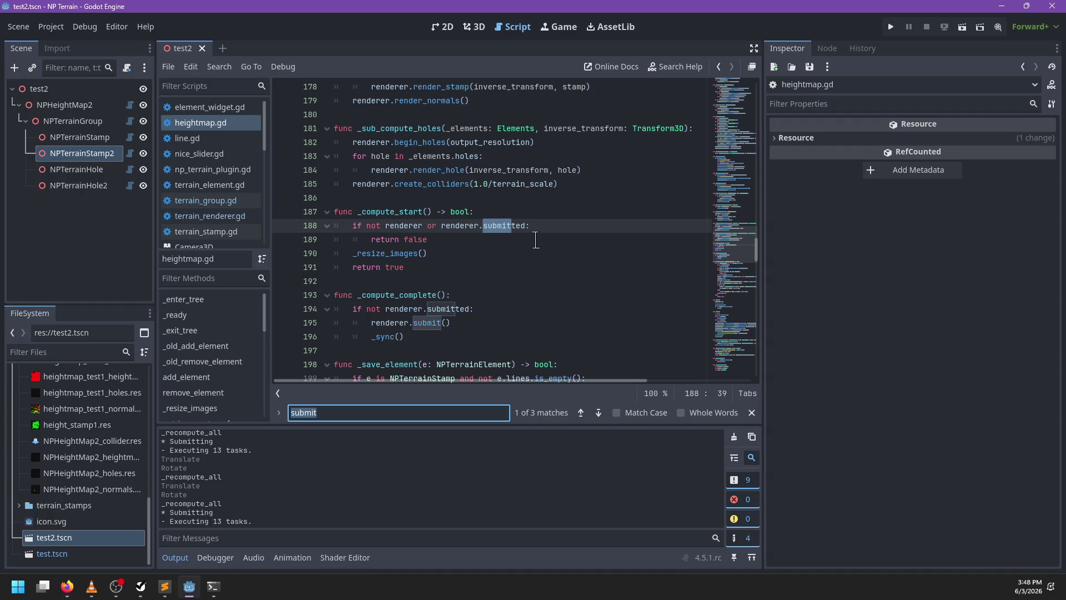
{"action": "scroll", "coordinate": [499, 264], "scroll_direction": "down", "scroll_amount": 3}
{"action": "scroll", "coordinate": [475, 233], "scroll_direction": "down", "scroll_amount": 2}
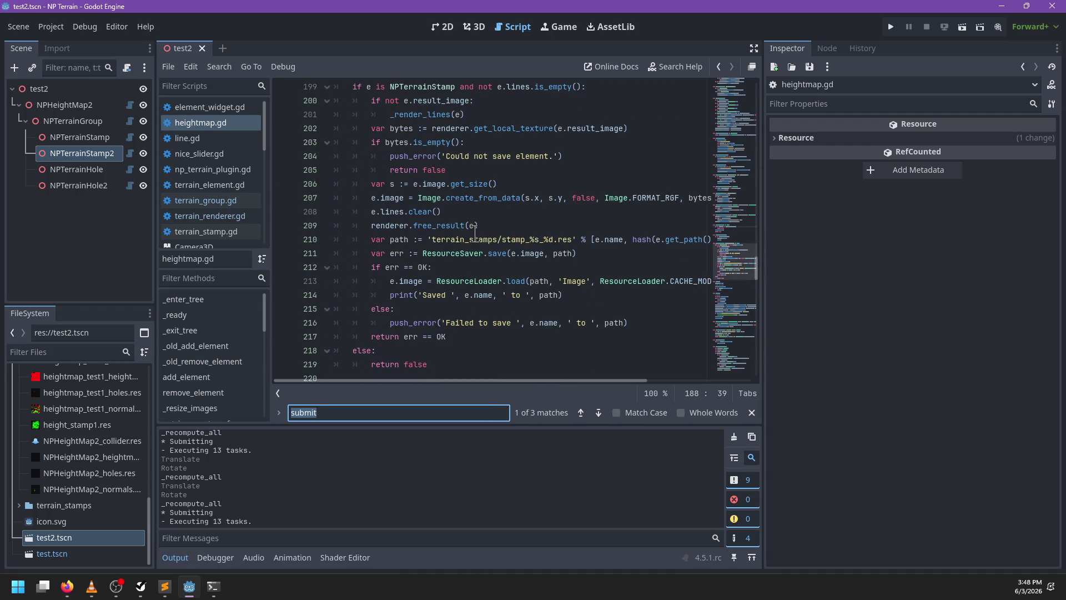
{"action": "type", "text": "_submit_all"}
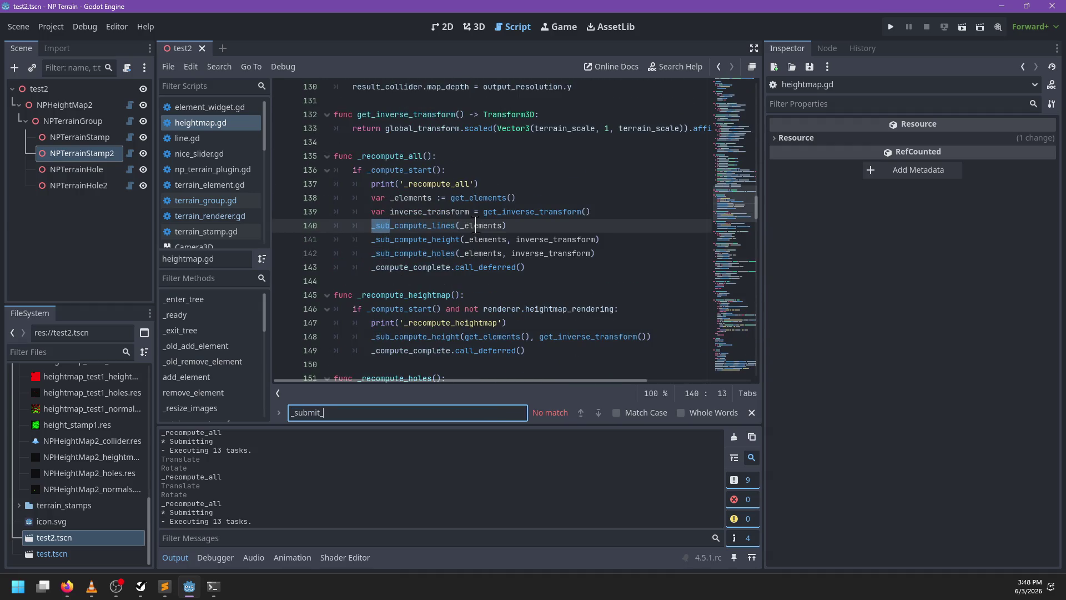
{"action": "key", "text": "Escape"}
{"action": "key", "text": "ctrl+f"}
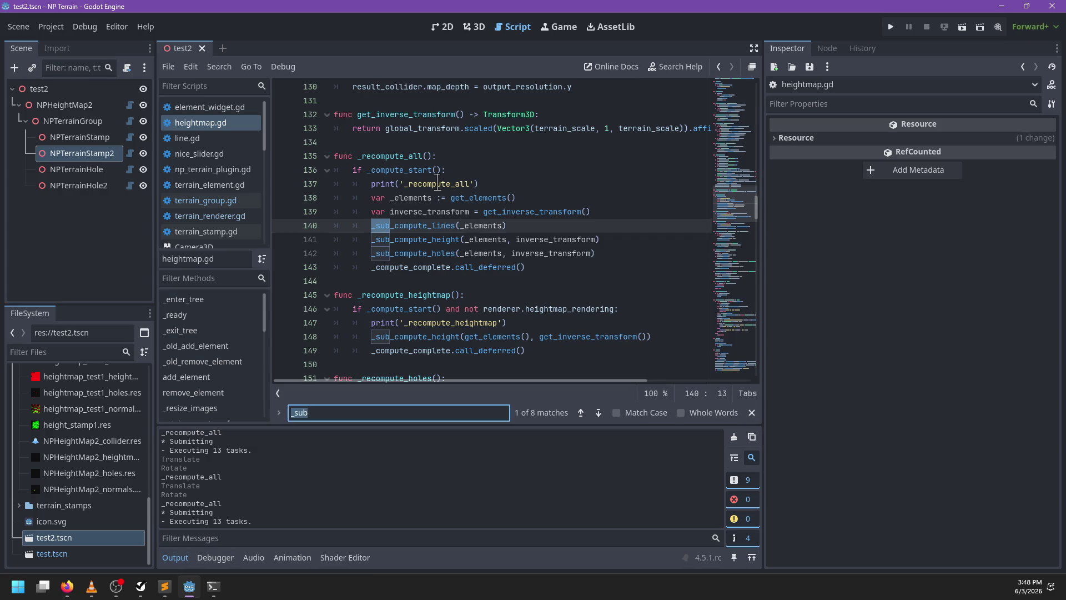
{"action": "key", "text": "Escape"}
{"action": "scroll", "coordinate": [231, 231], "scroll_direction": "down", "scroll_amount": 1}
{"action": "scroll", "coordinate": [602, 236], "scroll_direction": "up", "scroll_amount": 2}
Insert a blank line after the class header, save heightmap.gd, and open terrain_renderer.gd
{"action": "left_click", "coordinate": [741, 161]}
{"action": "left_click_drag", "start_coordinate": [741, 161], "coordinate": [733, 89]}
{"action": "left_click", "coordinate": [469, 117]}
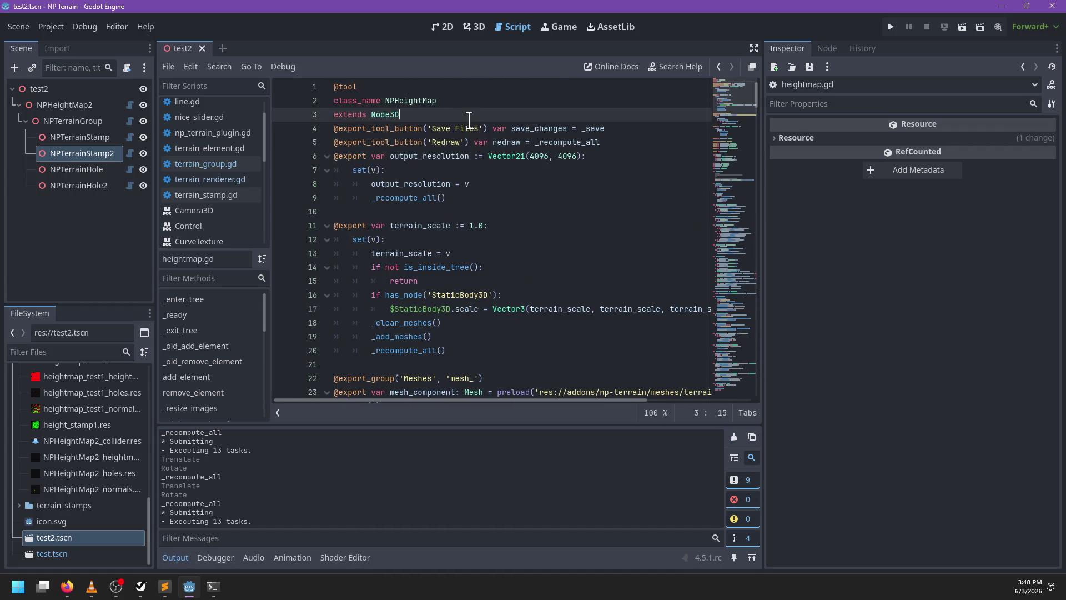
{"action": "key", "text": "Return"}
{"action": "scroll", "coordinate": [469, 128], "scroll_direction": "down", "scroll_amount": 7}
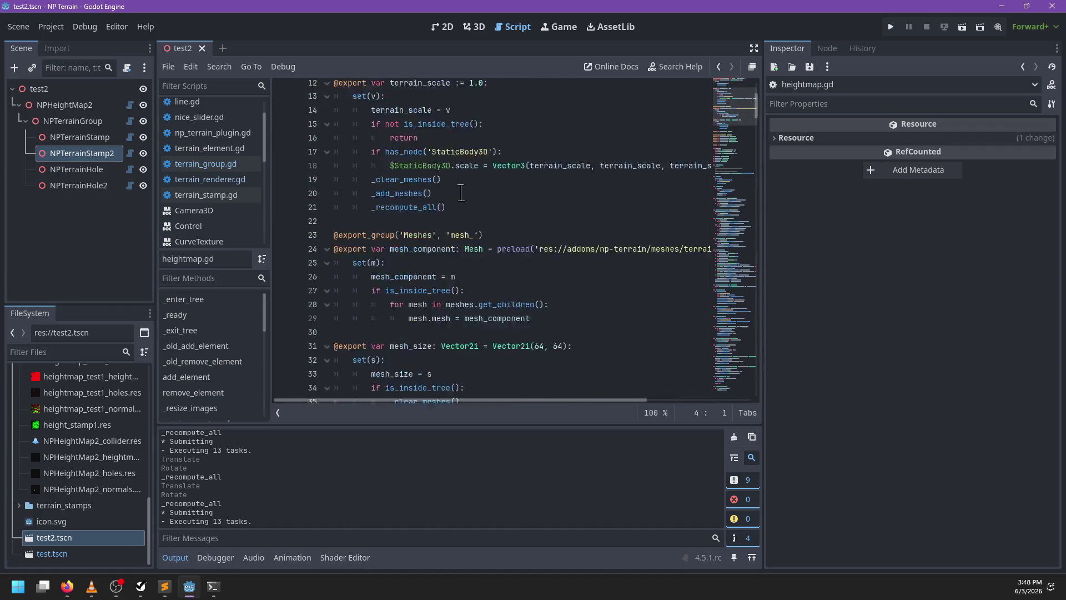
{"action": "key", "text": "ctrl+s"}
{"action": "scroll", "coordinate": [460, 228], "scroll_direction": "down", "scroll_amount": 6}
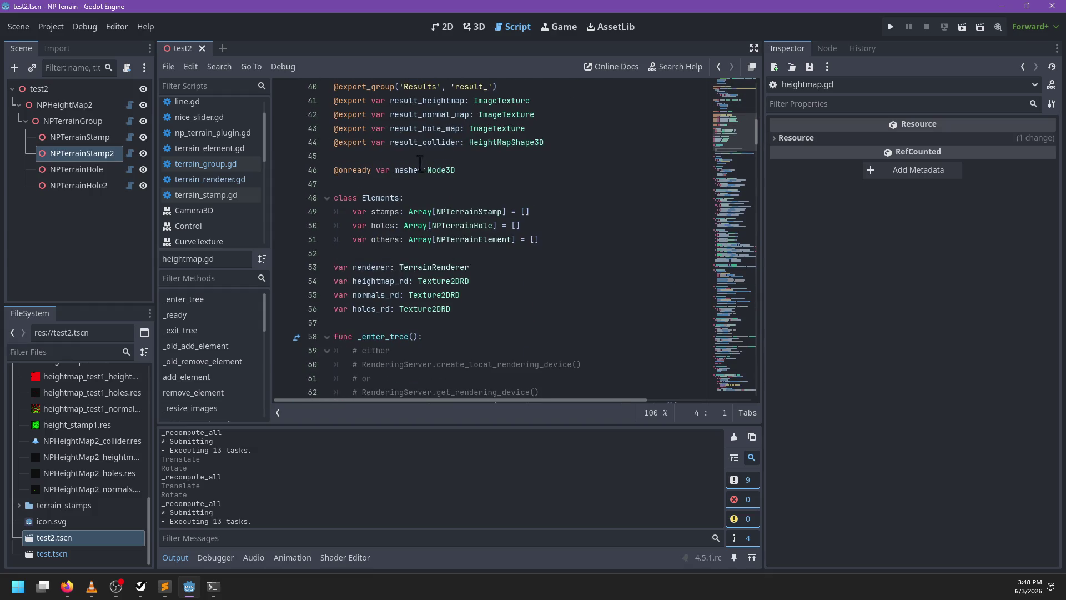
{"action": "scroll", "coordinate": [426, 288], "scroll_direction": "down", "scroll_amount": 1}
{"action": "left_click", "coordinate": [433, 226], "text": "ctrl"}
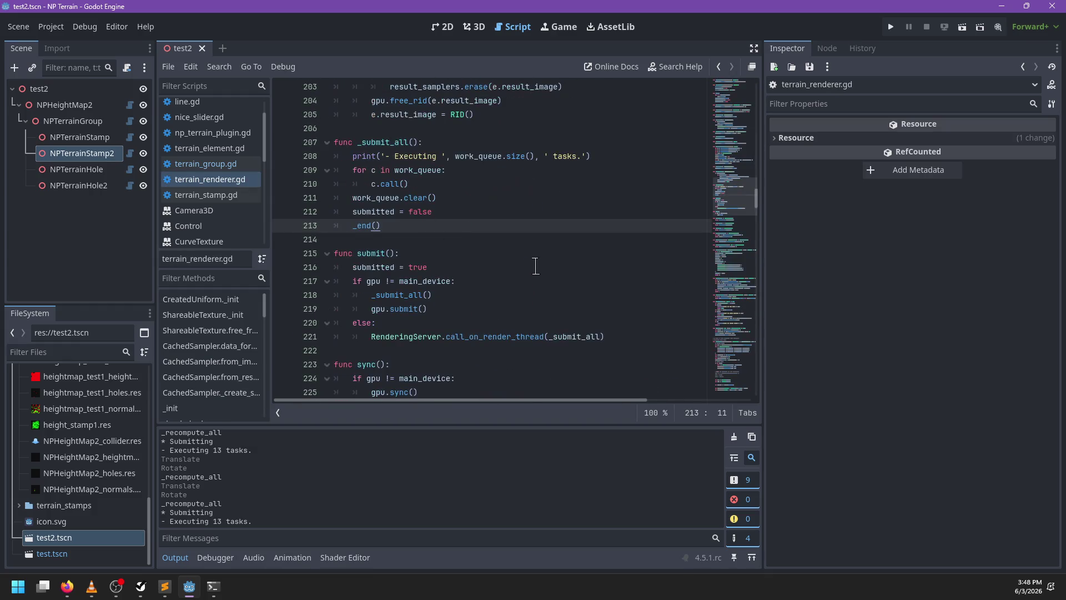
Paste 'signal render_complete' below class_name TerrainRenderer, tidying the surrounding blank lines
{"action": "type", "text": "signal render_complete"}
{"action": "key", "text": "ctrl+z"}
{"action": "left_click_drag", "start_coordinate": [744, 197], "coordinate": [745, 41]}
{"action": "left_click", "coordinate": [467, 109]}
{"action": "type", "text": "signal render_complete"}
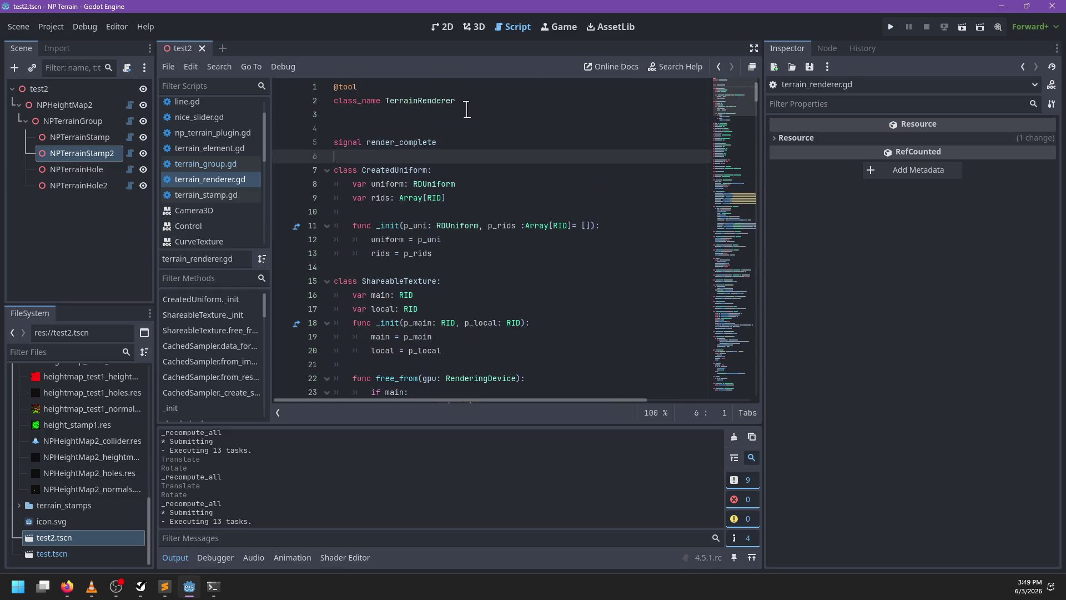
{"action": "left_click", "coordinate": [467, 109]}
{"action": "key", "text": "Delete"}
{"action": "key", "text": "BackSpace"}
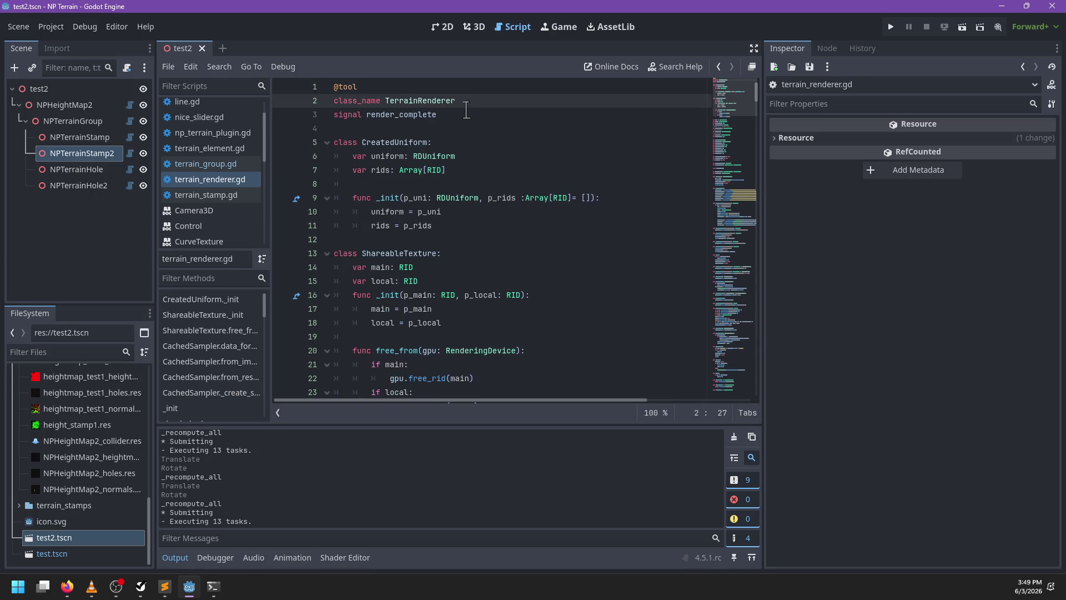
{"action": "key", "text": "Return"}
Add render_complete.emit() after _end() in _submit_all, save, and reopen heightmap.gd
{"action": "double_click", "coordinate": [420, 129]}
{"action": "key", "text": "ctrl+f"}
{"action": "type", "text": "_sub"}
{"action": "key", "text": "Escape"}
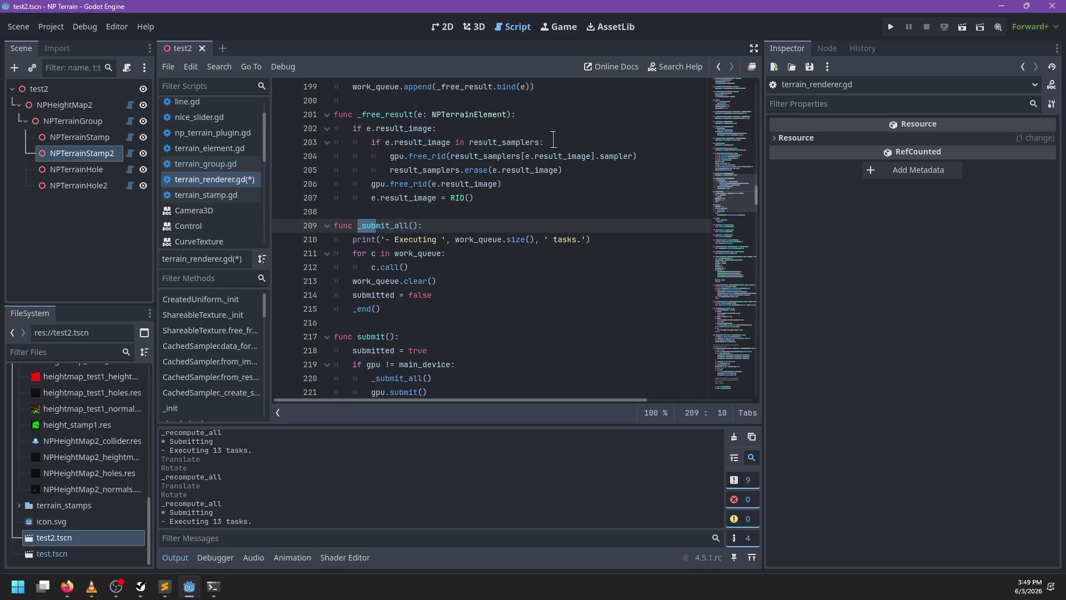
{"action": "left_click", "coordinate": [401, 309]}
{"action": "key", "text": "Return"}
{"action": "type", "text": "render_complete.emit"}
{"action": "key", "text": "Return"}
{"action": "key", "text": "ctrl+s"}
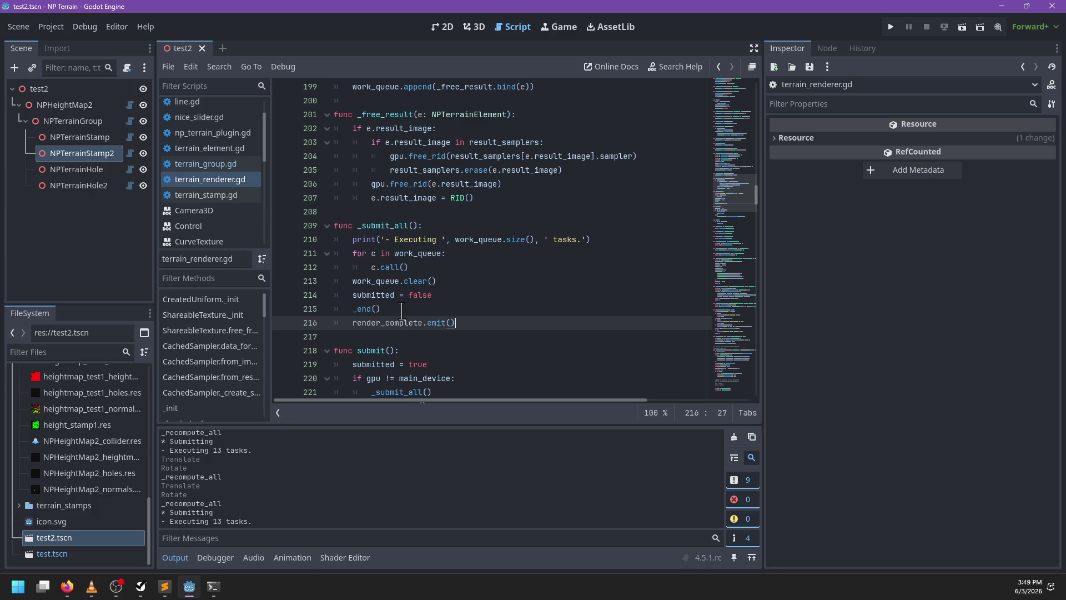
{"action": "left_click", "coordinate": [130, 105]}
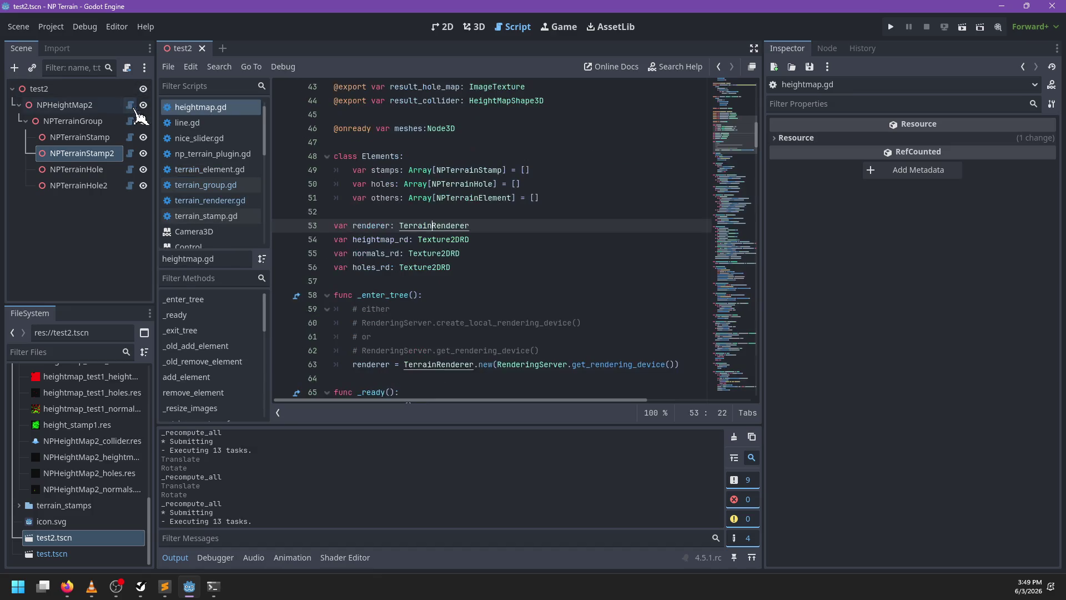
Search heightmap.gd for renderer and sync to locate the _sync function
{"action": "scroll", "coordinate": [449, 289], "scroll_direction": "down", "scroll_amount": 3}
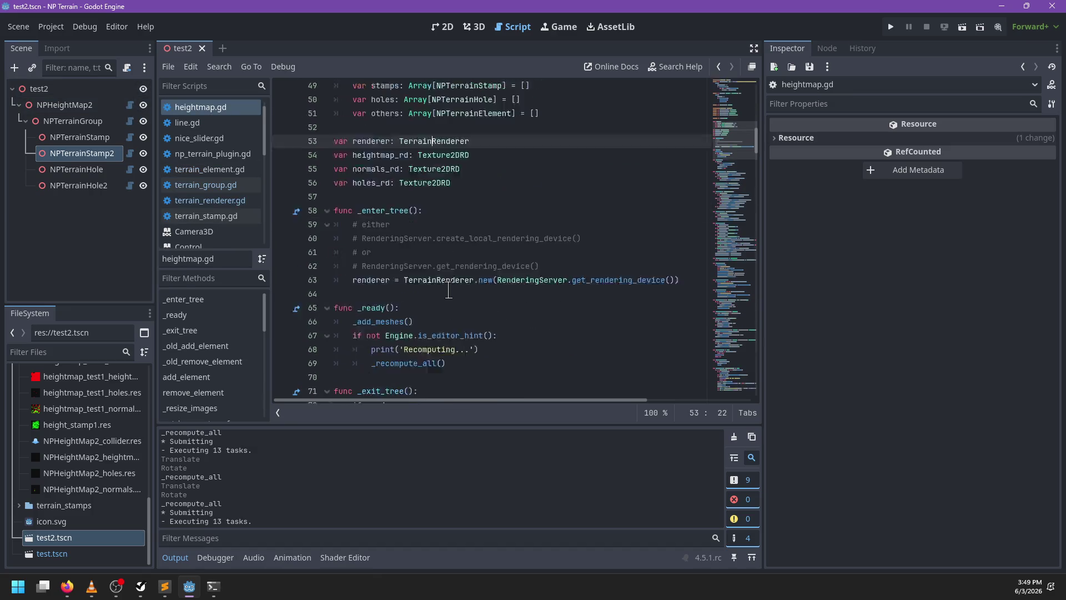
{"action": "key", "text": "ctrl+f"}
{"action": "type", "text": "renderer"}
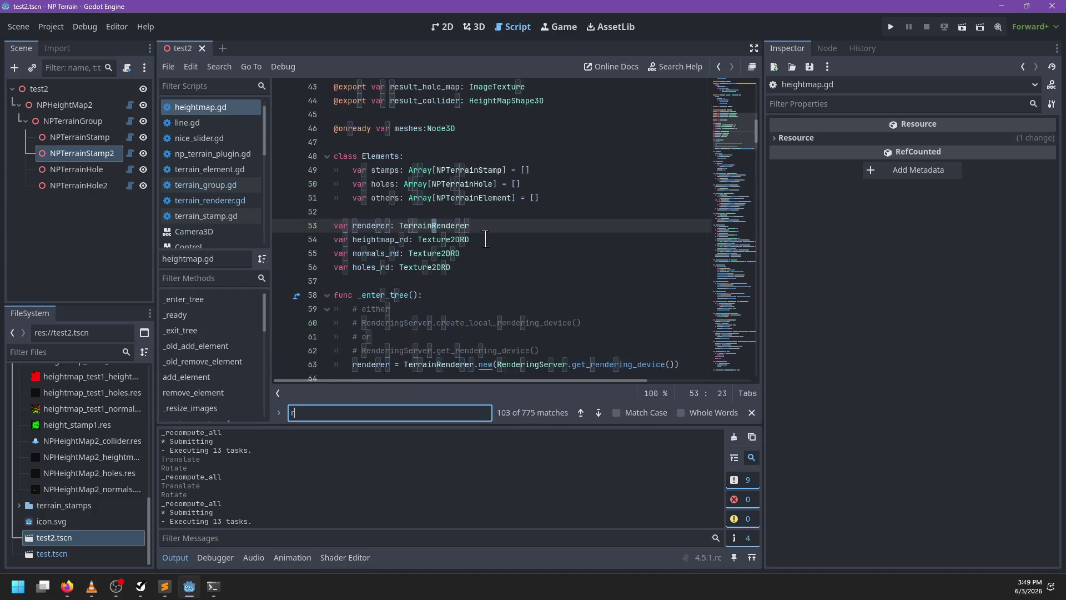
{"action": "key", "text": "Return"}
{"action": "key", "text": "Return"}
{"action": "key", "text": "Return"}
{"action": "key", "text": "Return"}
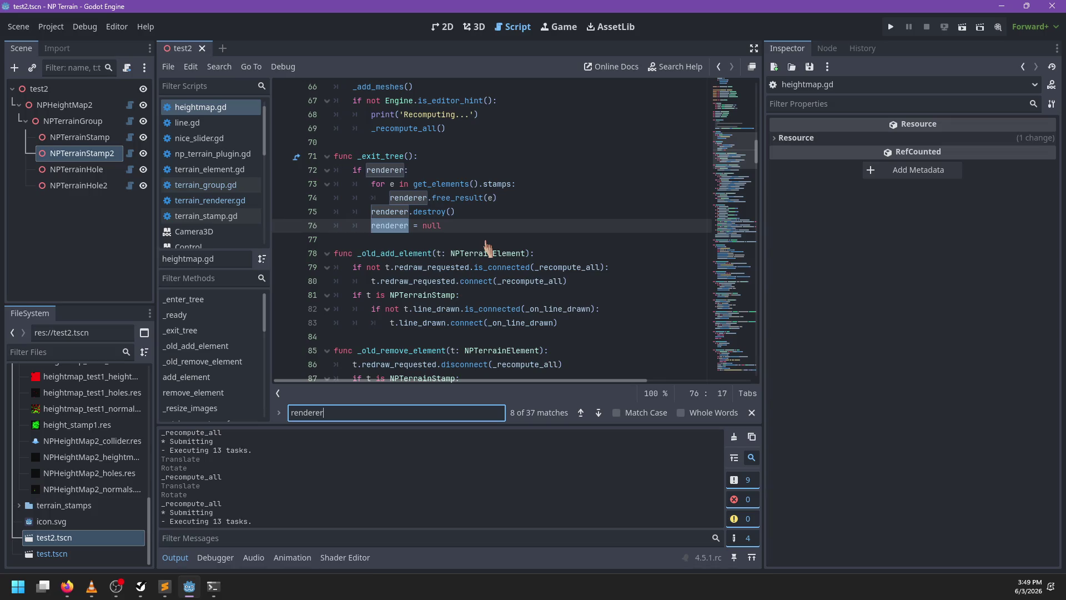
{"action": "key", "text": "ctrl+a"}
{"action": "type", "text": "submit"}
{"action": "key", "text": "BackSpace"}
{"action": "key", "text": "BackSpace"}
{"action": "key", "text": "BackSpace"}
{"action": "type", "text": "n"}
{"action": "key", "text": "BackSpace"}
{"action": "key", "text": "BackSpace"}
{"action": "type", "text": "ync"}
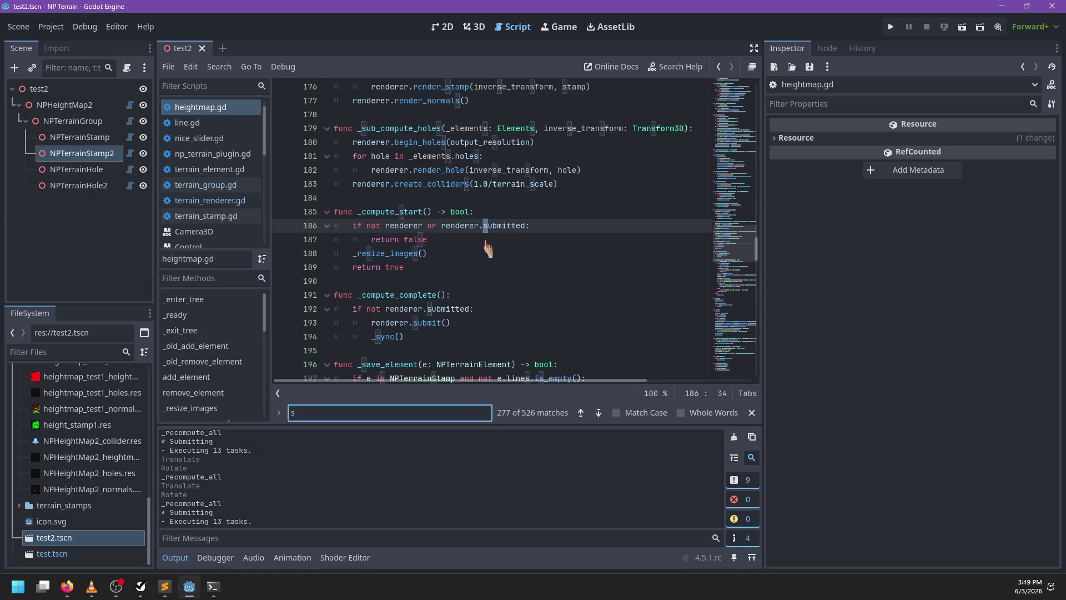
{"action": "key", "text": "Escape"}
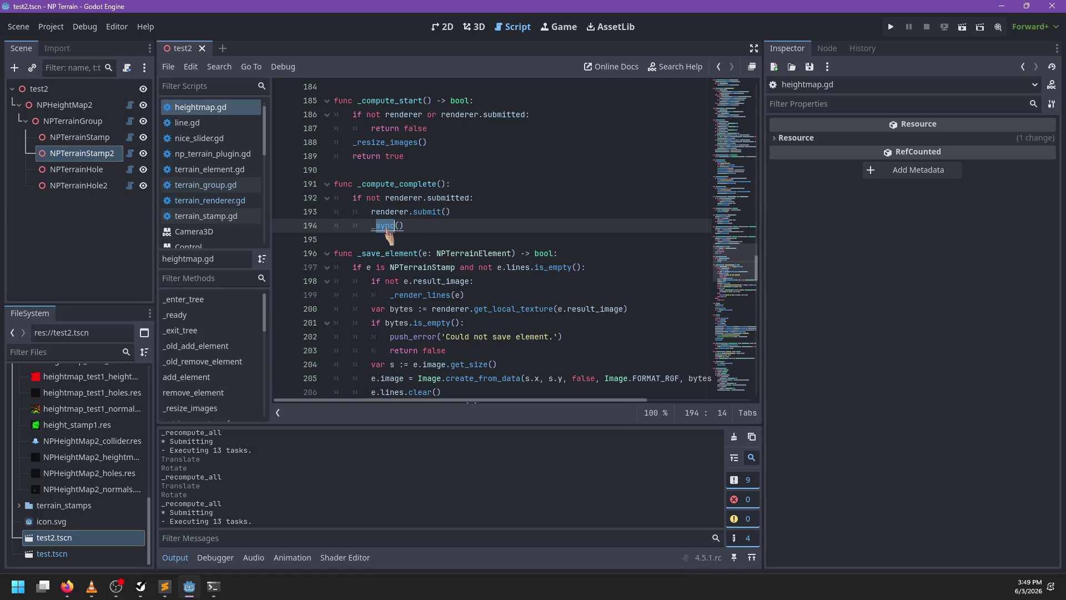
{"action": "left_click", "coordinate": [387, 227], "text": "ctrl"}
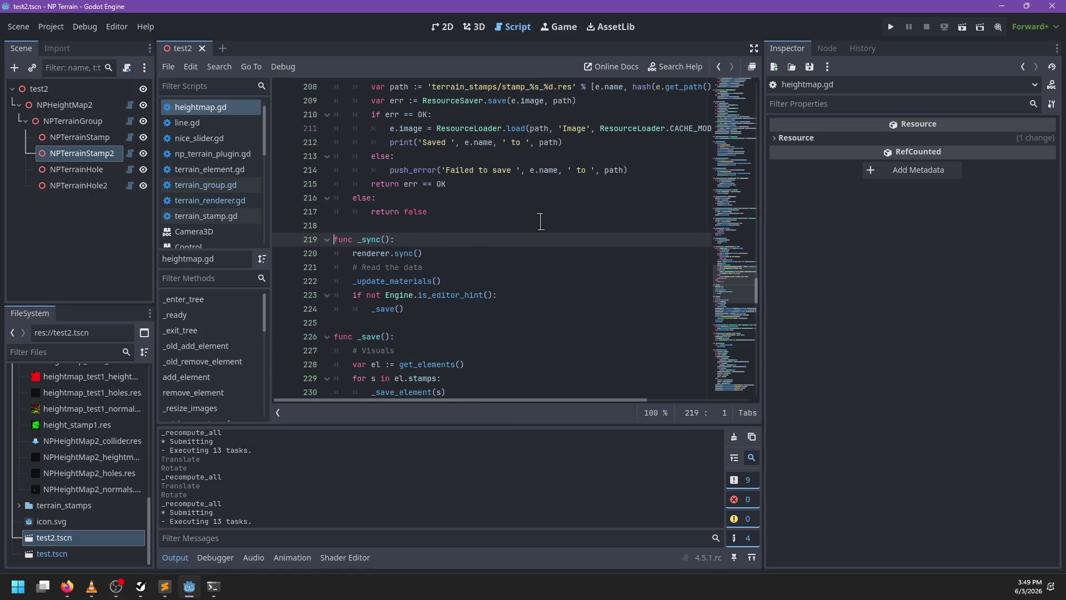
{"action": "left_click", "coordinate": [456, 254]}
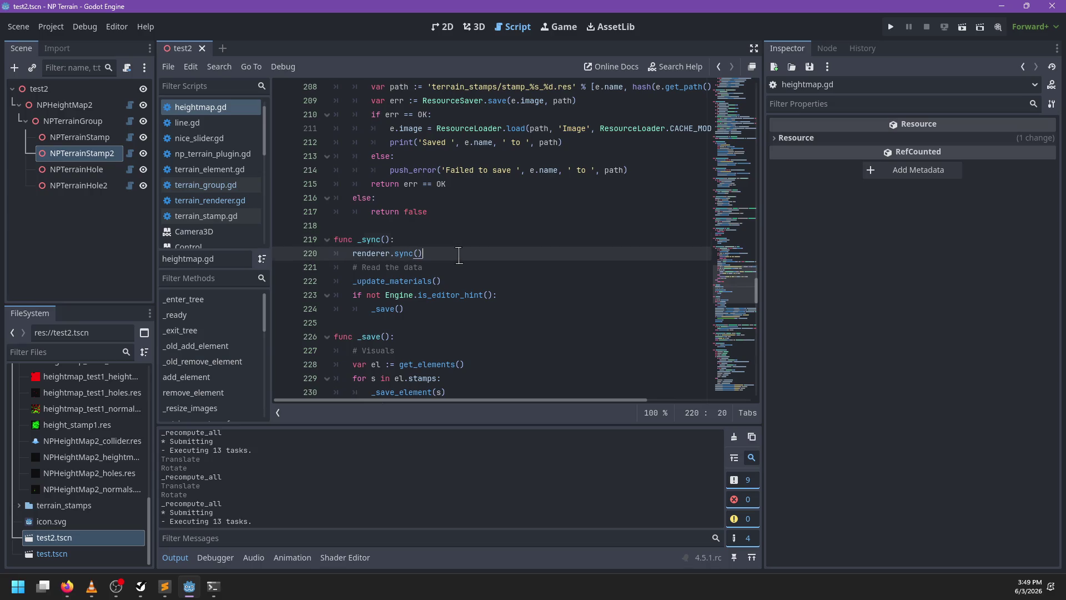
Add 'if renderer.submitted: await renderer.render_complete' at the top of _sync and save
{"action": "left_click", "coordinate": [419, 240]}
{"action": "key", "text": "Return"}
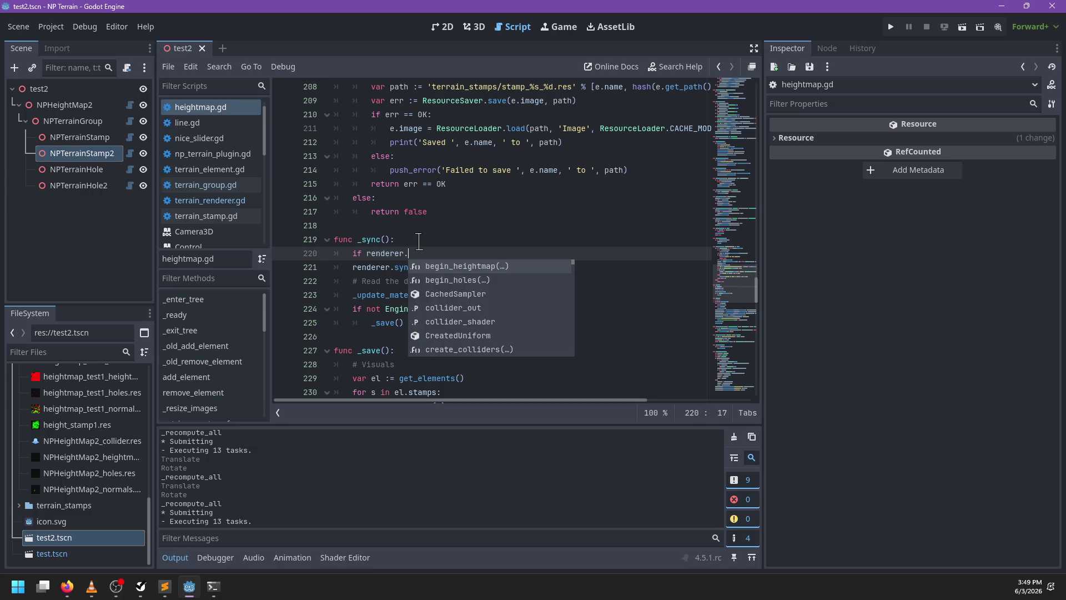
{"action": "type", "text": "re"}
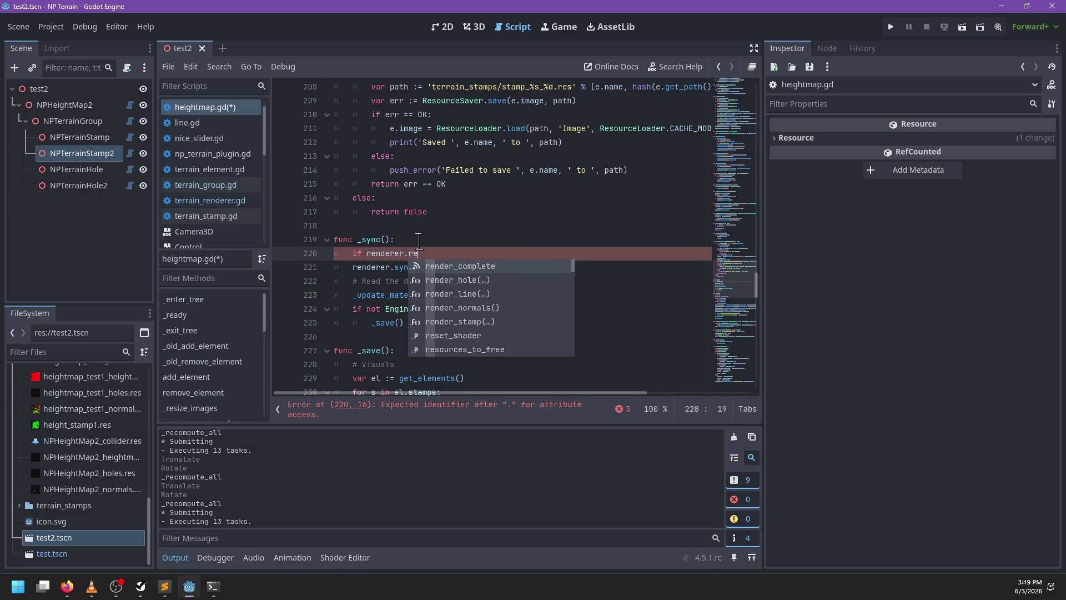
{"action": "key", "text": "BackSpace"}
{"action": "key", "text": "BackSpace"}
{"action": "type", "text": "sub"}
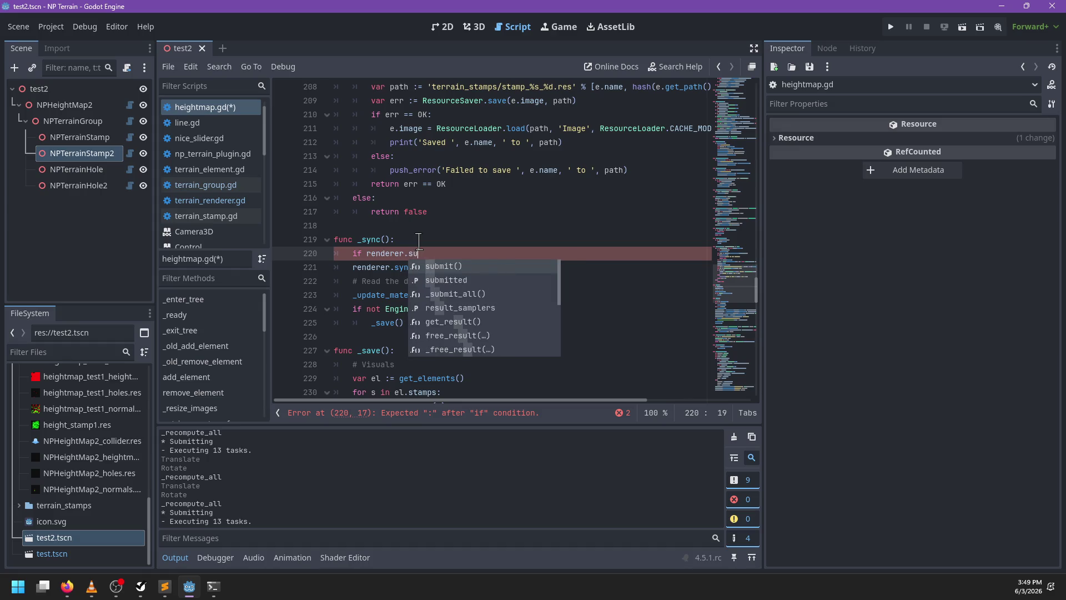
{"action": "key", "text": "Return"}
{"action": "type", "text": ":"}
{"action": "key", "text": "Return"}
{"action": "type", "text": "await "}
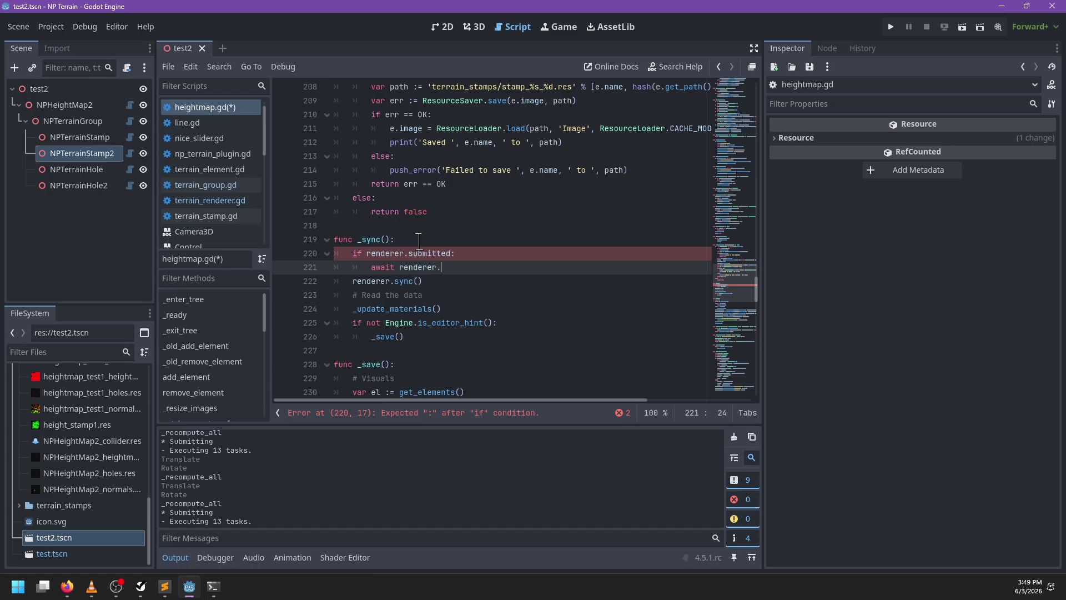
{"action": "type", "text": "rend"}
{"action": "key", "text": "Return"}
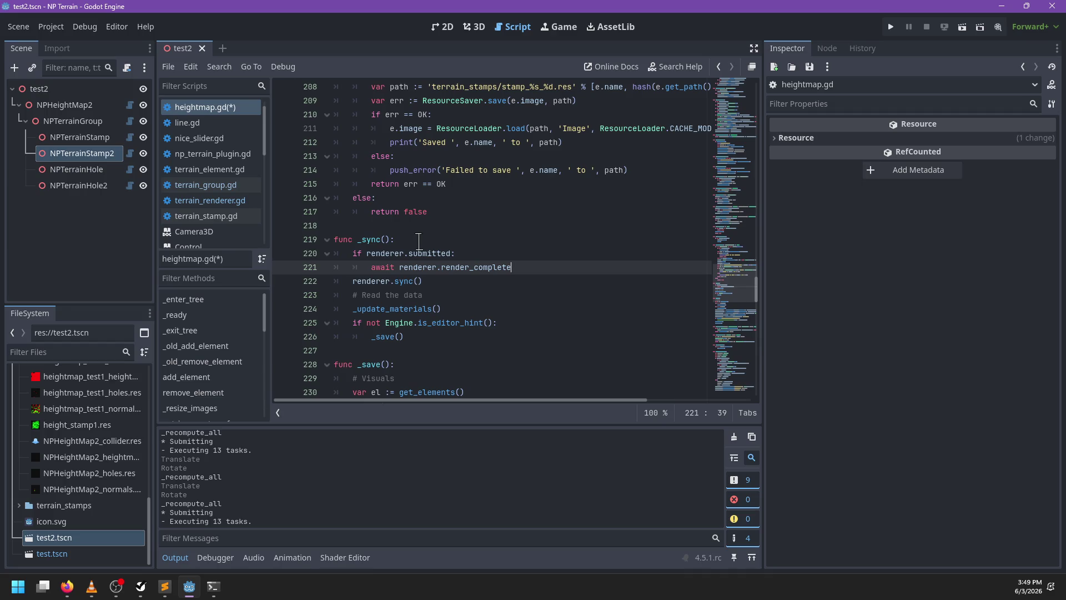
{"action": "key", "text": "ctrl+s"}
{"action": "left_click", "coordinate": [473, 268], "text": "ctrl"}
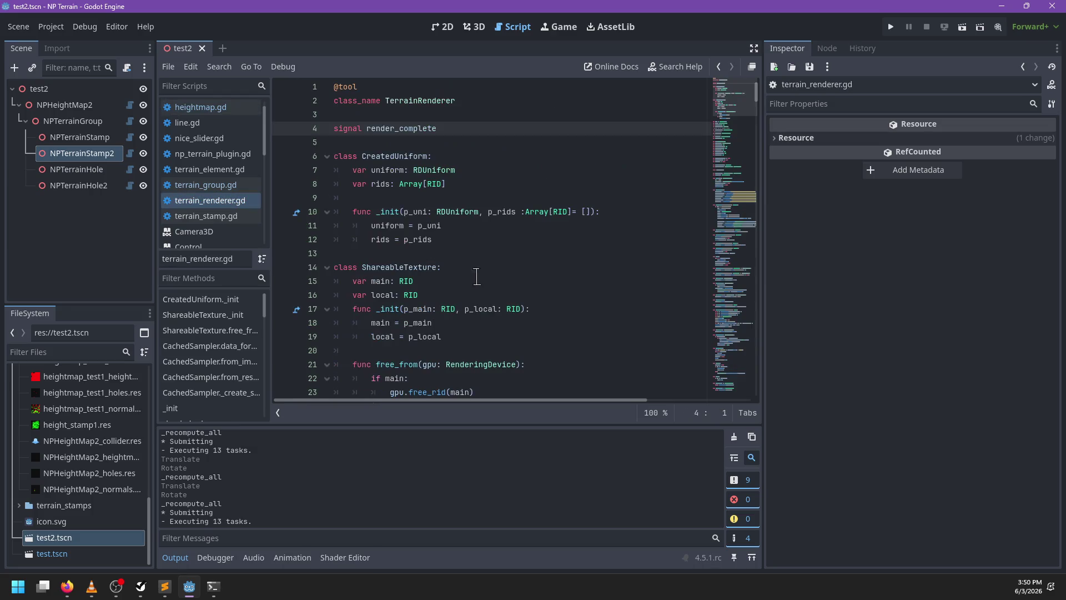
Look through the 'submitted' matches in terrain_renderer.gd, then switch back to heightmap.gd
{"action": "key", "text": "ctrl+f"}
{"action": "type", "text": "submit"}
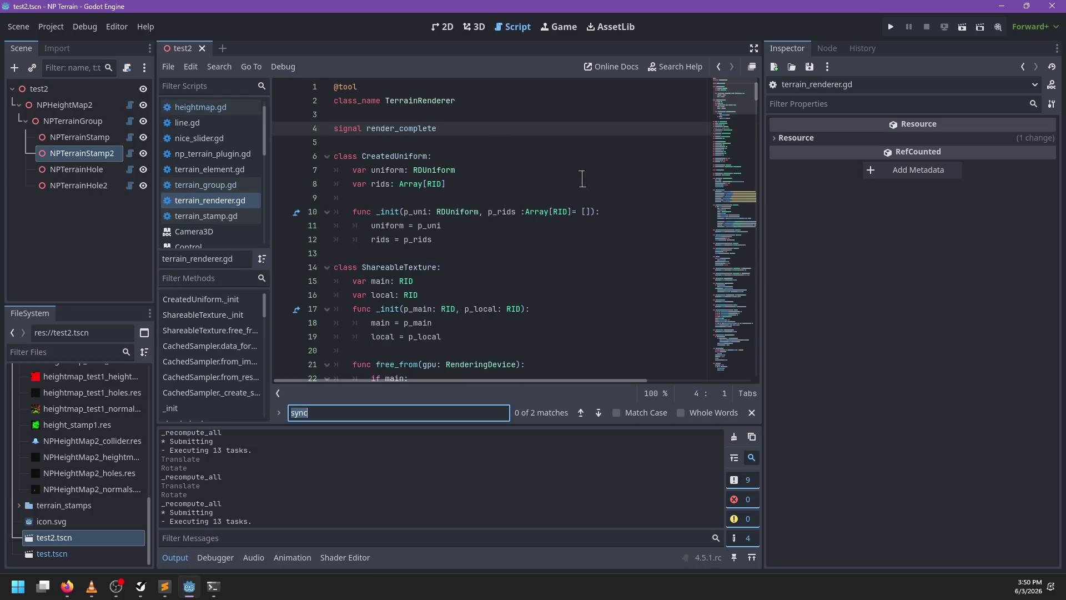
{"action": "type", "text": "ted"}
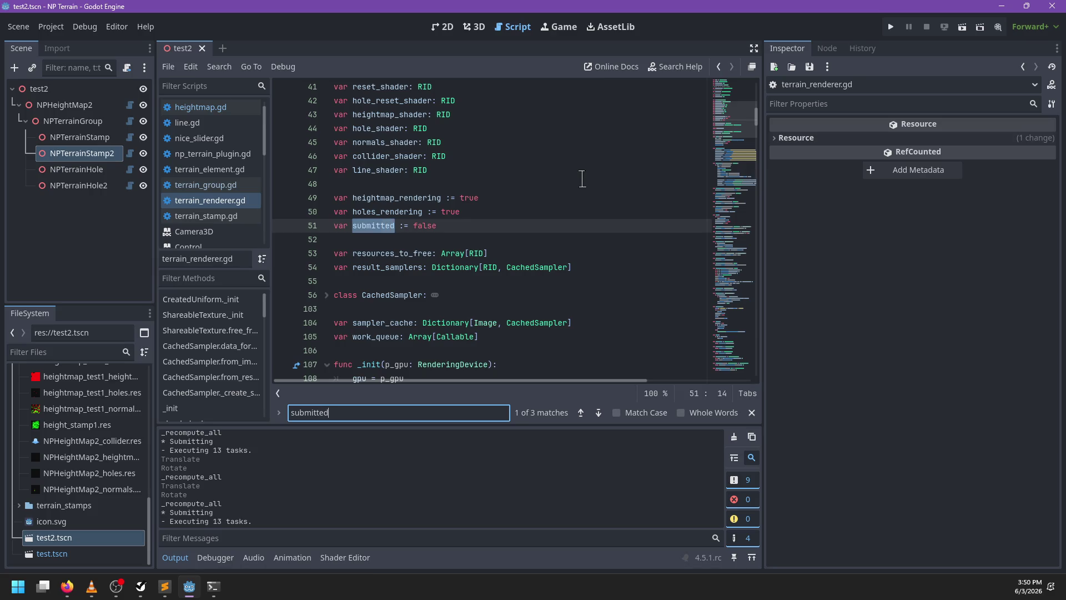
{"action": "key", "text": "Return"}
{"action": "key", "text": "Return"}
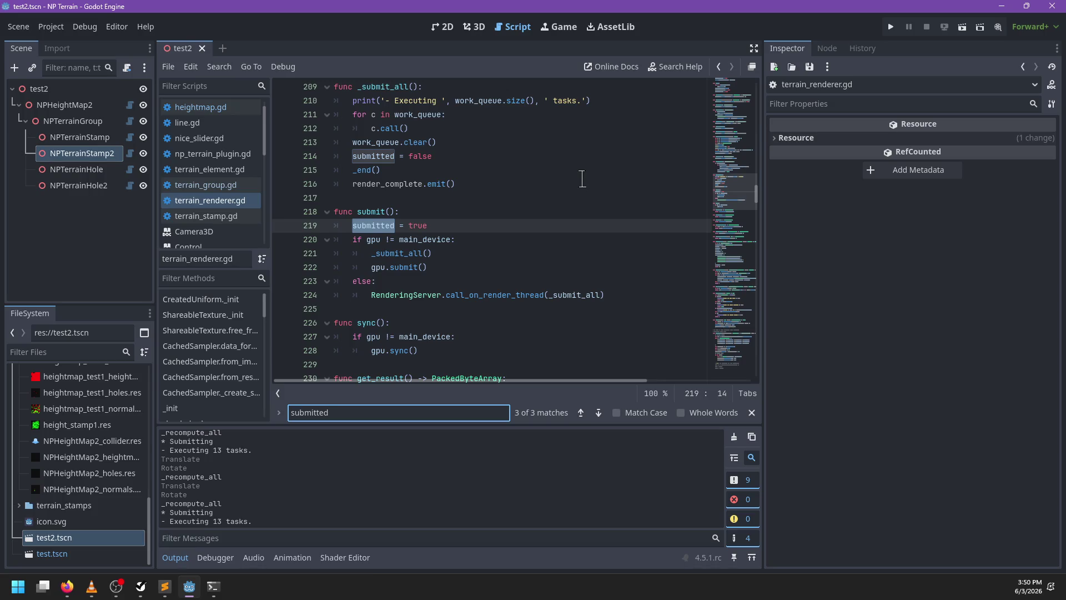
{"action": "key", "text": "Return"}
{"action": "key", "text": "Return"}
{"action": "key", "text": "Return"}
{"action": "key", "text": "Escape"}
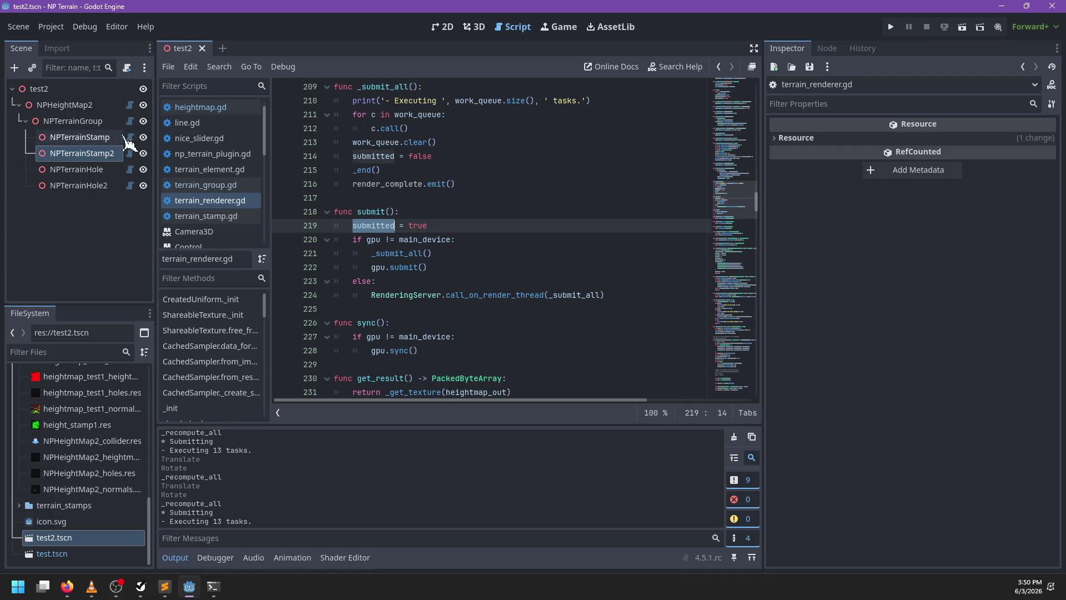
{"action": "left_click", "coordinate": [130, 105]}
Remove the submitted guard in _compute_complete and dedent the submit() and _sync() calls
{"action": "key", "text": "ctrl+f"}
{"action": "type", "text": "submitted"}
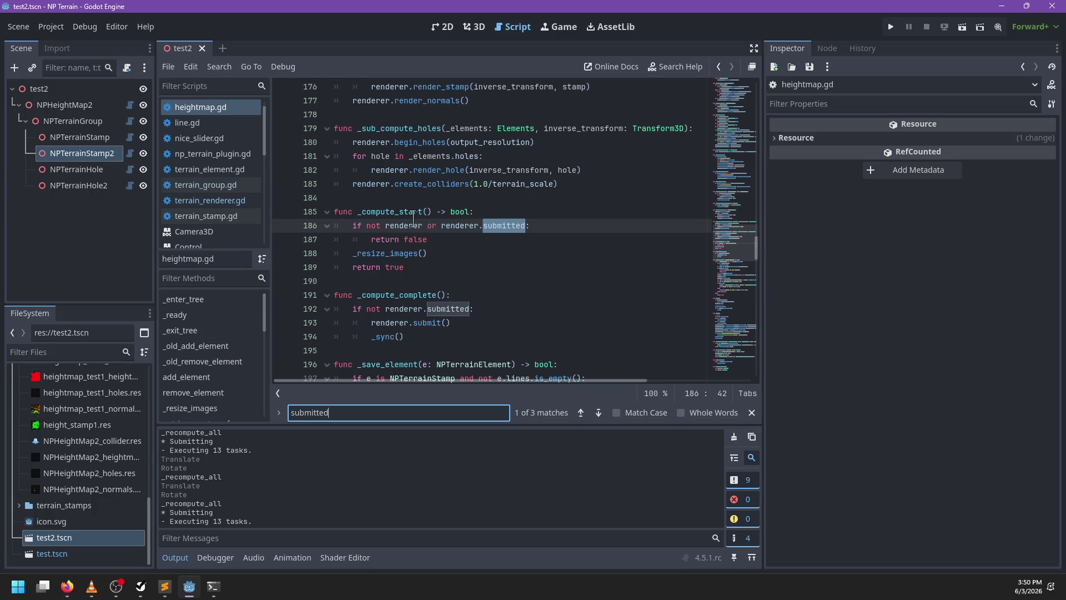
{"action": "key", "text": "Return"}
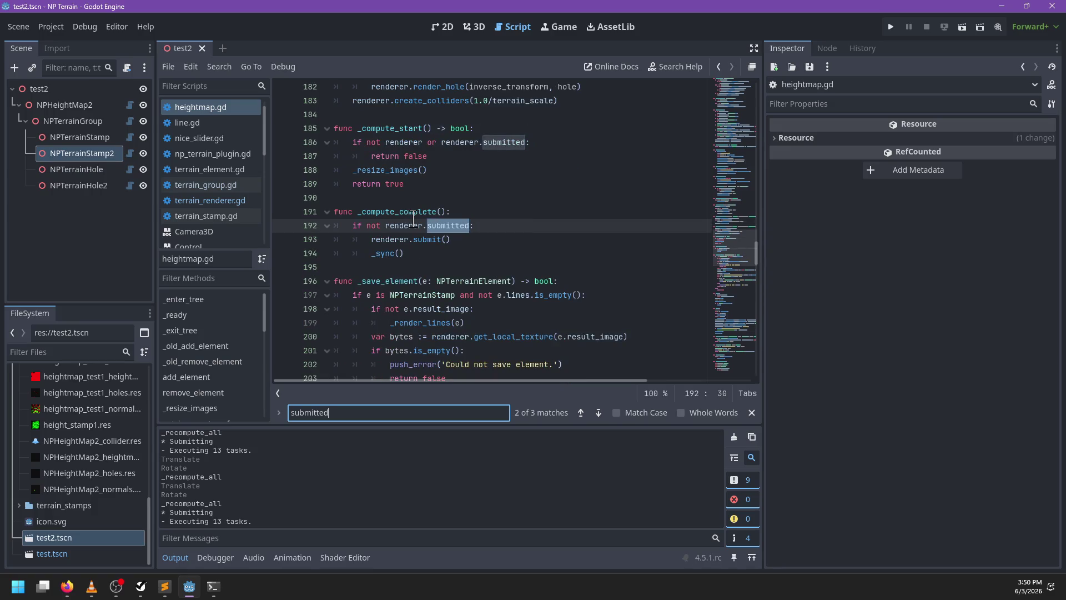
{"action": "key", "text": "Escape"}
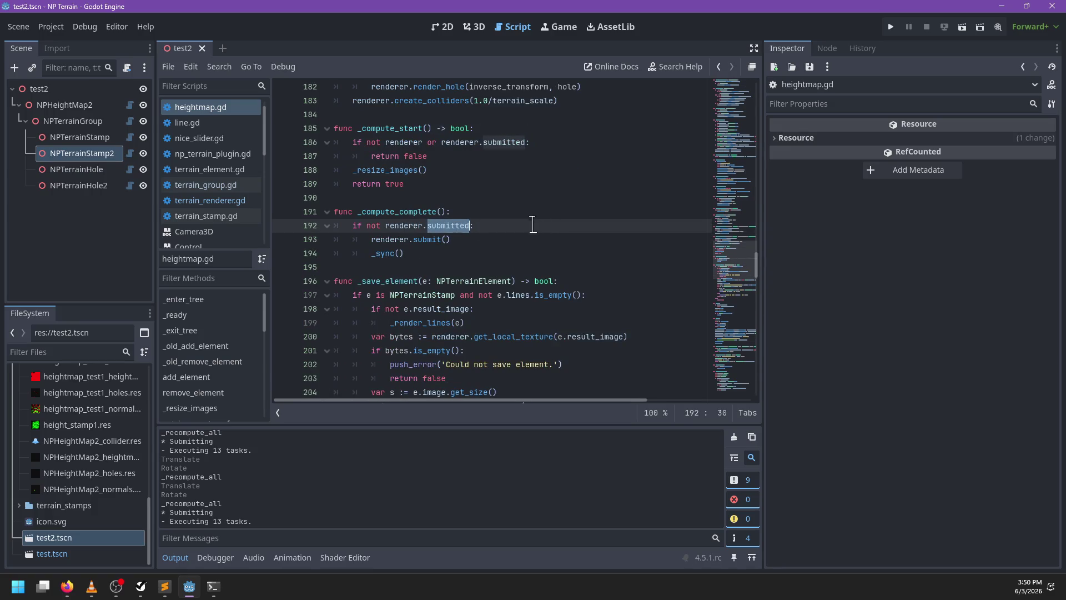
{"action": "key", "text": "BackSpace"}
{"action": "key", "text": "BackSpace"}
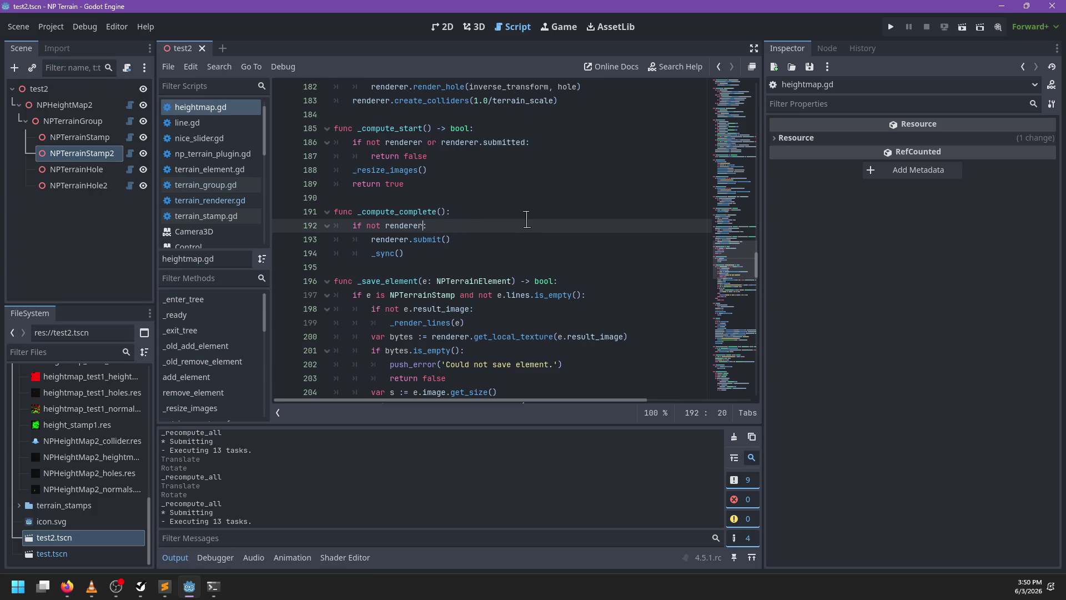
{"action": "left_click_drag", "start_coordinate": [408, 253], "coordinate": [364, 240]}
{"action": "key", "text": "shift+Tab"}
{"action": "left_click_drag", "start_coordinate": [439, 225], "coordinate": [466, 217]}
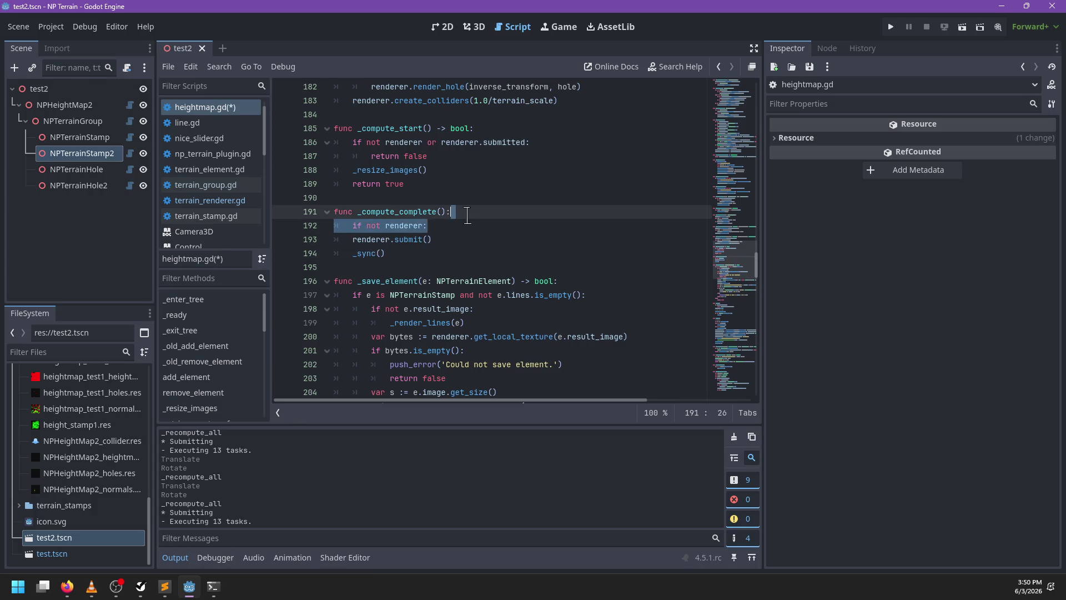
{"action": "key", "text": "BackSpace"}
{"action": "left_click", "coordinate": [405, 226], "text": "ctrl"}
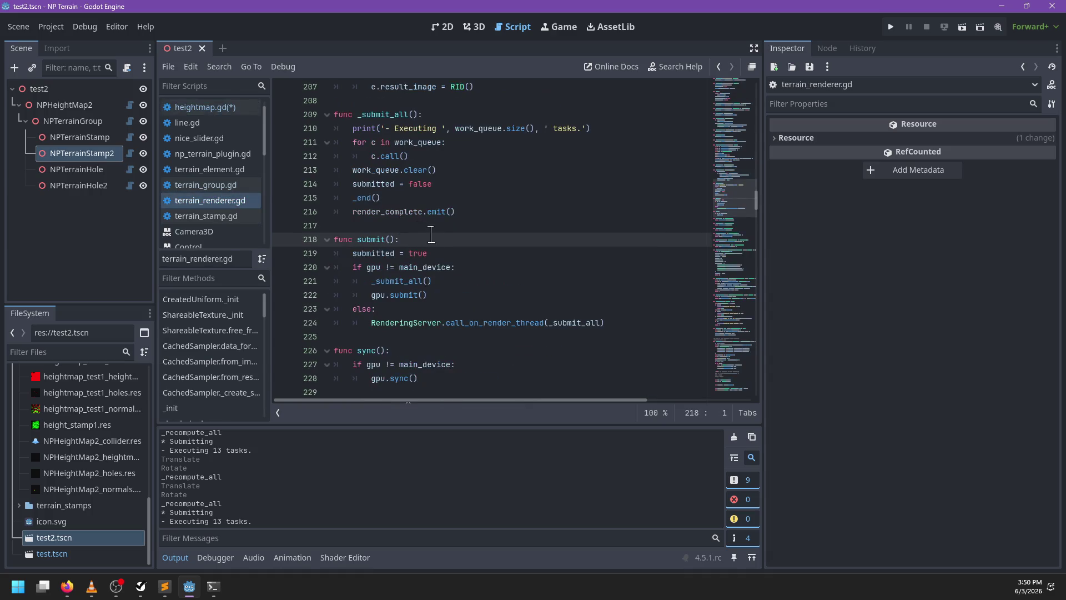
Add 'if submitted: return' at the top of submit() and save
{"action": "key", "text": "Return"}
{"action": "type", "text": "if submitted"}
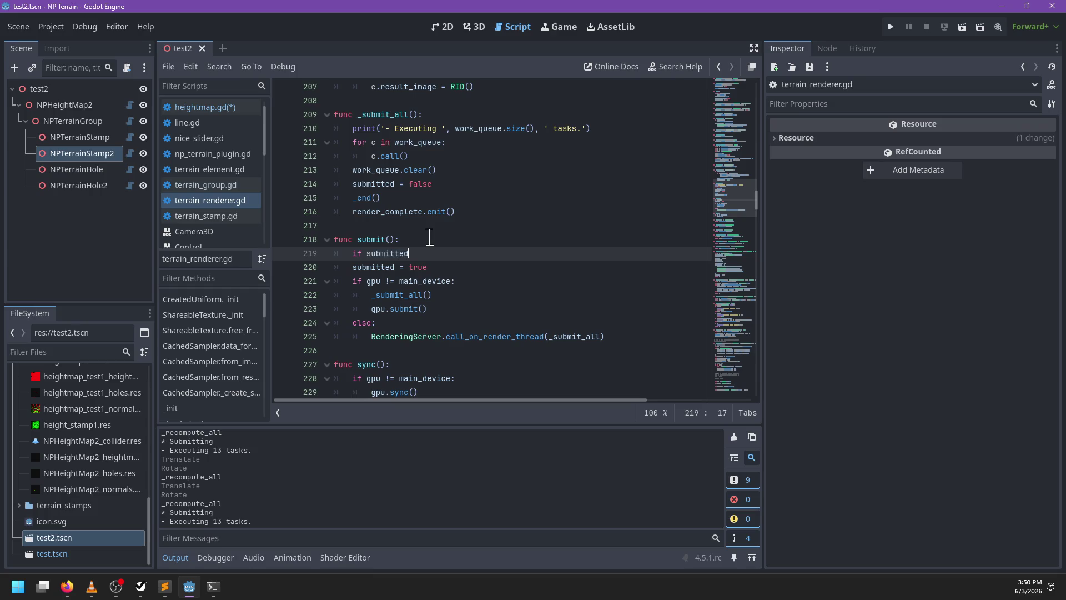
{"action": "type", "text": ":"}
{"action": "key", "text": "Return"}
{"action": "type", "text": "return"}
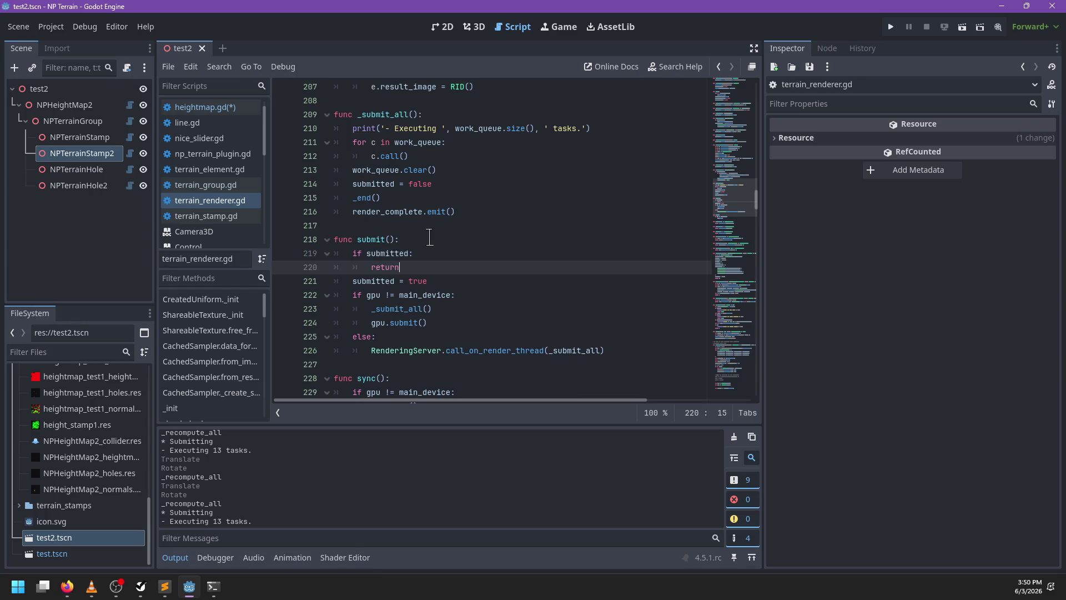
{"action": "key", "text": "ctrl+s"}
Change line 216 to render_complete.emit.call_deferred() and close the test2 scene
{"action": "left_click", "coordinate": [469, 238]}
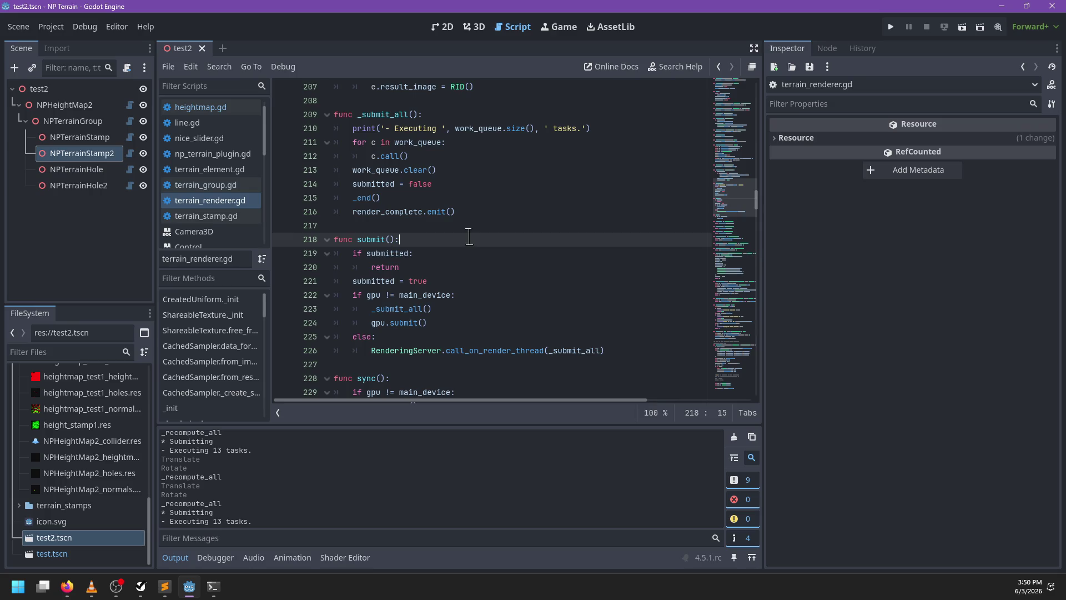
{"action": "left_click", "coordinate": [446, 213]}
{"action": "type", "text": ".call_defe"}
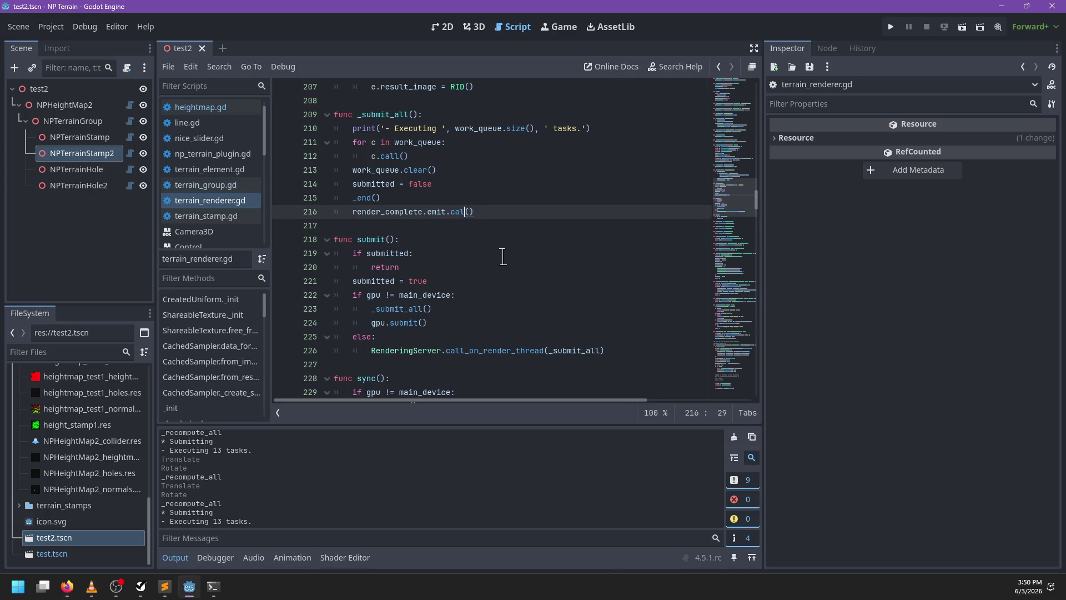
{"action": "type", "text": "rred"}
{"action": "left_click", "coordinate": [204, 49]}
Reopen test2 in the 3D view and move NPTerrainStamp2 and NPTerrainStamp across the terrain
{"action": "double_click", "coordinate": [84, 539]}
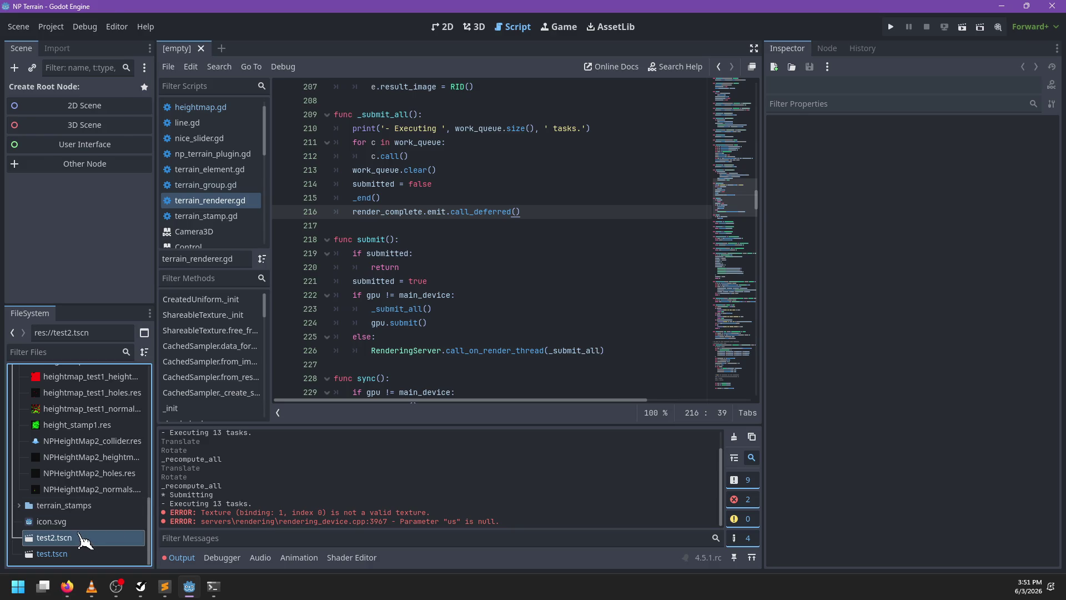
{"action": "left_click", "coordinate": [475, 27]}
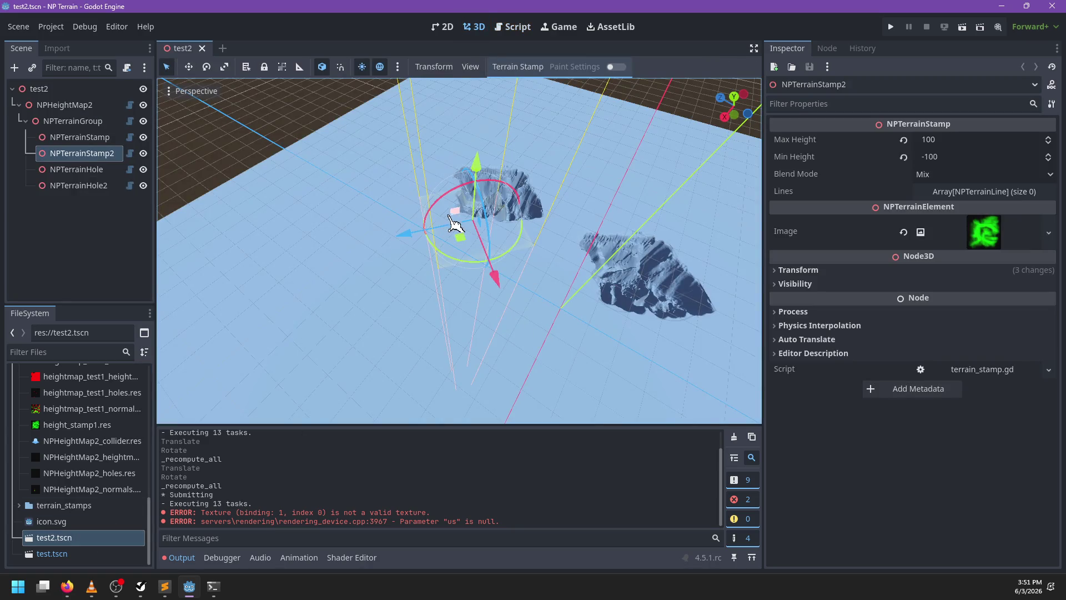
{"action": "mouse_move", "coordinate": [461, 240]}
{"action": "left_mouse_down"}
{"action": "mouse_move", "coordinate": [433, 237]}
{"action": "mouse_move", "coordinate": [448, 192]}
{"action": "mouse_move", "coordinate": [452, 237]}
{"action": "mouse_move", "coordinate": [464, 225]}
{"action": "left_mouse_up"}
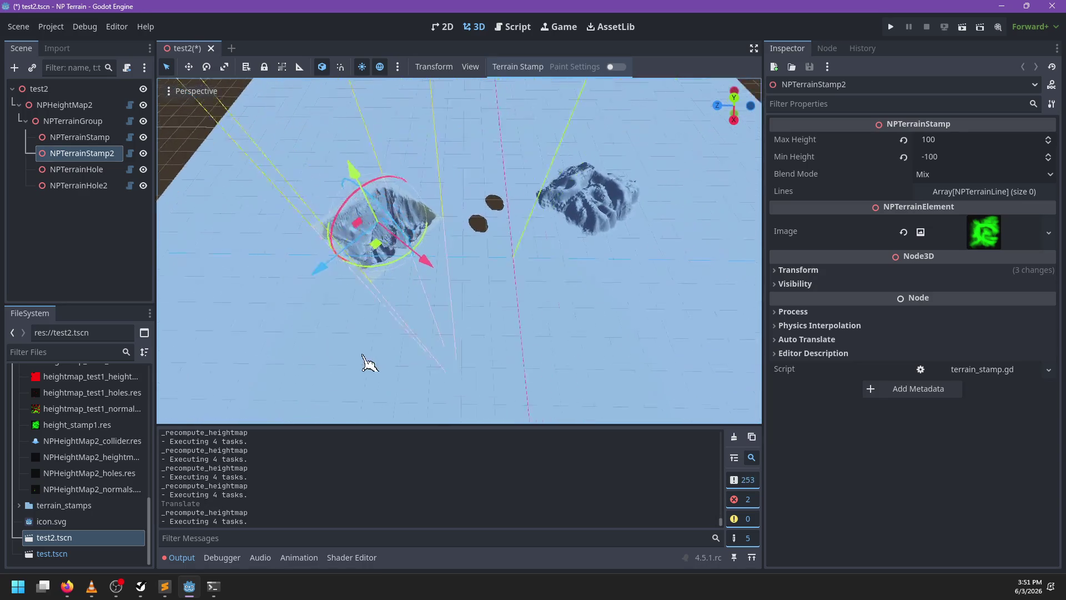
{"action": "left_click", "coordinate": [79, 137]}
{"action": "mouse_move", "coordinate": [553, 193]}
{"action": "left_mouse_down"}
{"action": "mouse_move", "coordinate": [472, 127]}
{"action": "mouse_move", "coordinate": [536, 220]}
{"action": "mouse_move", "coordinate": [505, 231]}
{"action": "mouse_move", "coordinate": [427, 211]}
{"action": "mouse_move", "coordinate": [424, 236]}
{"action": "mouse_move", "coordinate": [481, 269]}
{"action": "mouse_move", "coordinate": [631, 192]}
{"action": "mouse_move", "coordinate": [635, 174]}
{"action": "mouse_move", "coordinate": [516, 179]}
{"action": "left_mouse_up"}
Slide NPTerrainHole across the ground plane and reposition NPTerrainStamp
{"action": "left_click", "coordinate": [82, 153]}
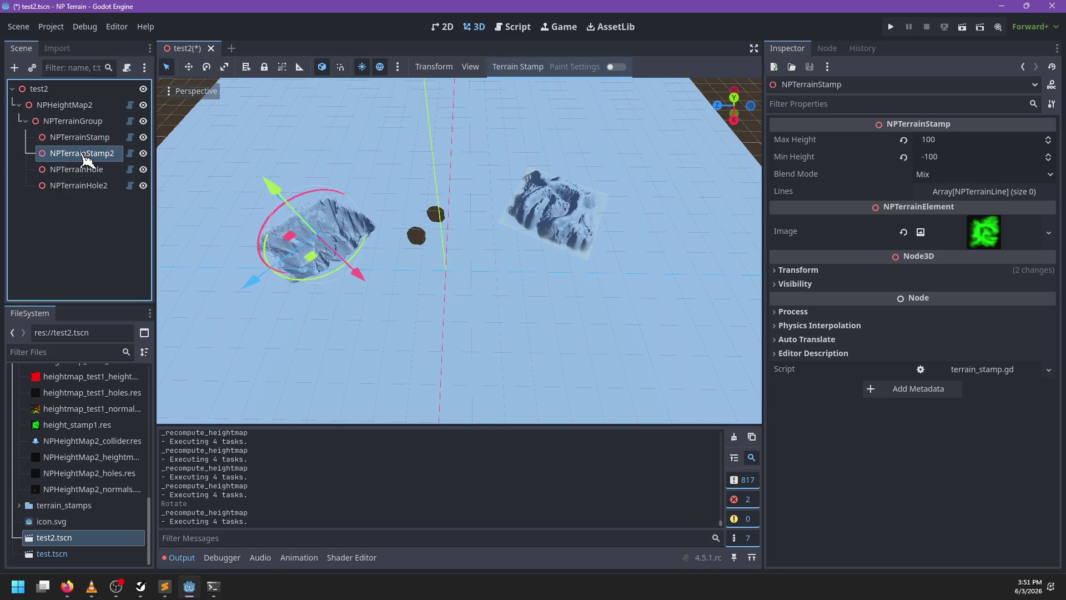
{"action": "left_click", "coordinate": [352, 293]}
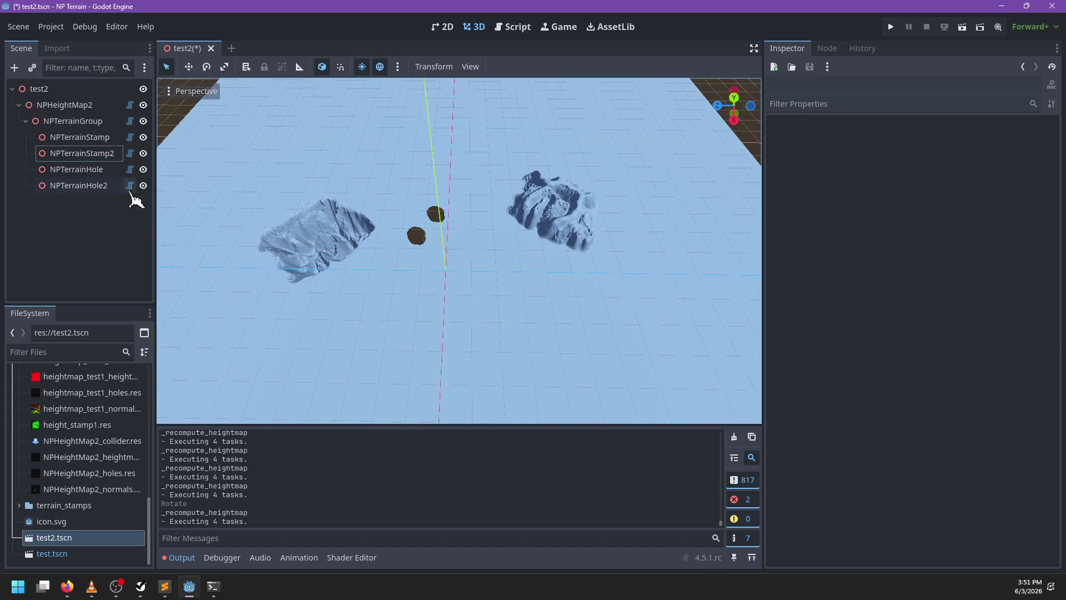
{"action": "left_click", "coordinate": [416, 196]}
{"action": "mouse_move", "coordinate": [392, 244]}
{"action": "left_mouse_down"}
{"action": "mouse_move", "coordinate": [470, 233]}
{"action": "mouse_move", "coordinate": [399, 209]}
{"action": "mouse_move", "coordinate": [422, 239]}
{"action": "mouse_move", "coordinate": [408, 228]}
{"action": "mouse_move", "coordinate": [369, 247]}
{"action": "mouse_move", "coordinate": [327, 217]}
{"action": "left_mouse_up"}
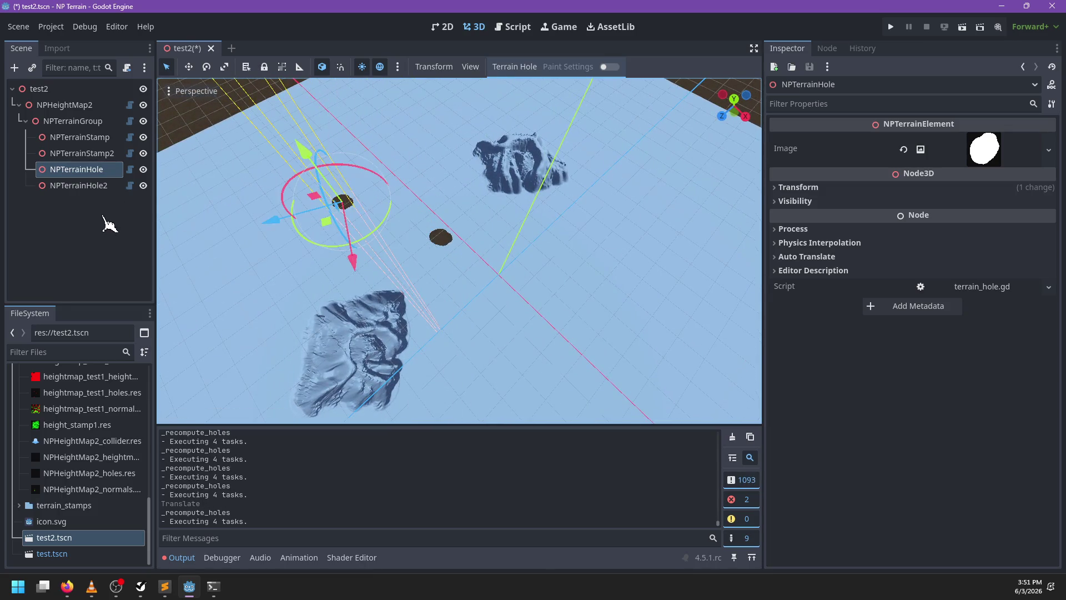
{"action": "left_click", "coordinate": [79, 137]}
{"action": "scroll", "coordinate": [522, 200], "scroll_direction": "up", "scroll_amount": 5}
{"action": "mouse_move", "coordinate": [521, 222]}
{"action": "left_mouse_down"}
{"action": "mouse_move", "coordinate": [511, 256]}
{"action": "mouse_move", "coordinate": [541, 311]}
{"action": "mouse_move", "coordinate": [461, 250]}
{"action": "mouse_move", "coordinate": [389, 328]}
{"action": "mouse_move", "coordinate": [322, 316]}
{"action": "mouse_move", "coordinate": [483, 250]}
{"action": "mouse_move", "coordinate": [494, 228]}
{"action": "left_mouse_up"}
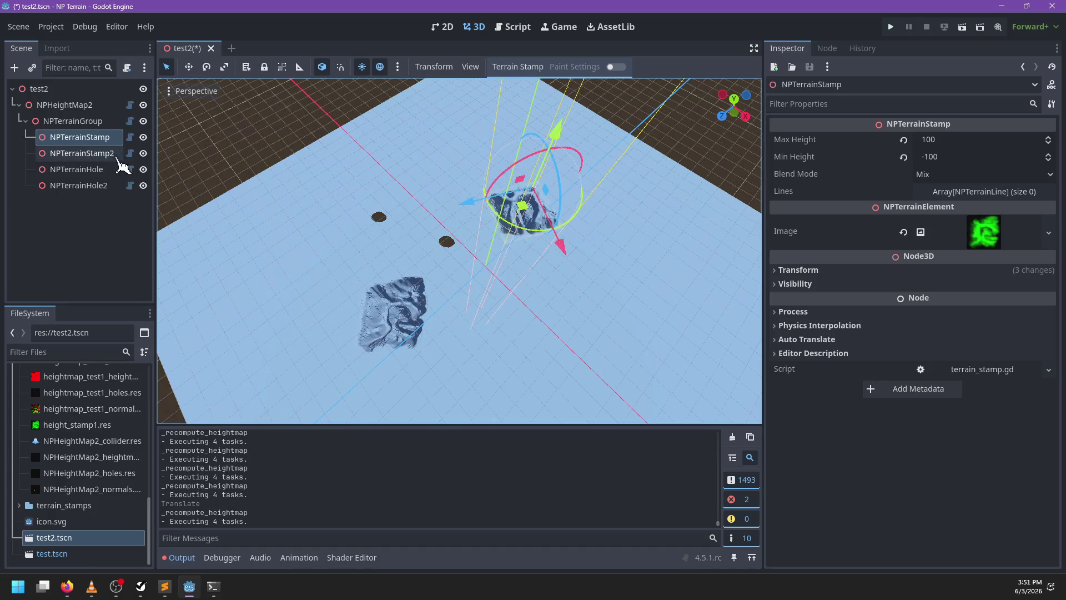
Duplicate NPTerrainStamp2 to its right, then shift NPTerrainStamp left and move NPTerrainStamp2
{"action": "left_click", "coordinate": [82, 153]}
{"action": "key", "text": "ctrl+d"}
{"action": "left_click_drag", "start_coordinate": [436, 298], "coordinate": [535, 302]}
{"action": "left_click", "coordinate": [82, 137]}
{"action": "mouse_move", "coordinate": [553, 183]}
{"action": "left_mouse_down"}
{"action": "mouse_move", "coordinate": [383, 189]}
{"action": "mouse_move", "coordinate": [361, 250]}
{"action": "mouse_move", "coordinate": [434, 300]}
{"action": "mouse_move", "coordinate": [474, 183]}
{"action": "left_mouse_up"}
{"action": "left_click", "coordinate": [106, 154]}
{"action": "scroll", "coordinate": [572, 278], "scroll_direction": "up", "scroll_amount": 5}
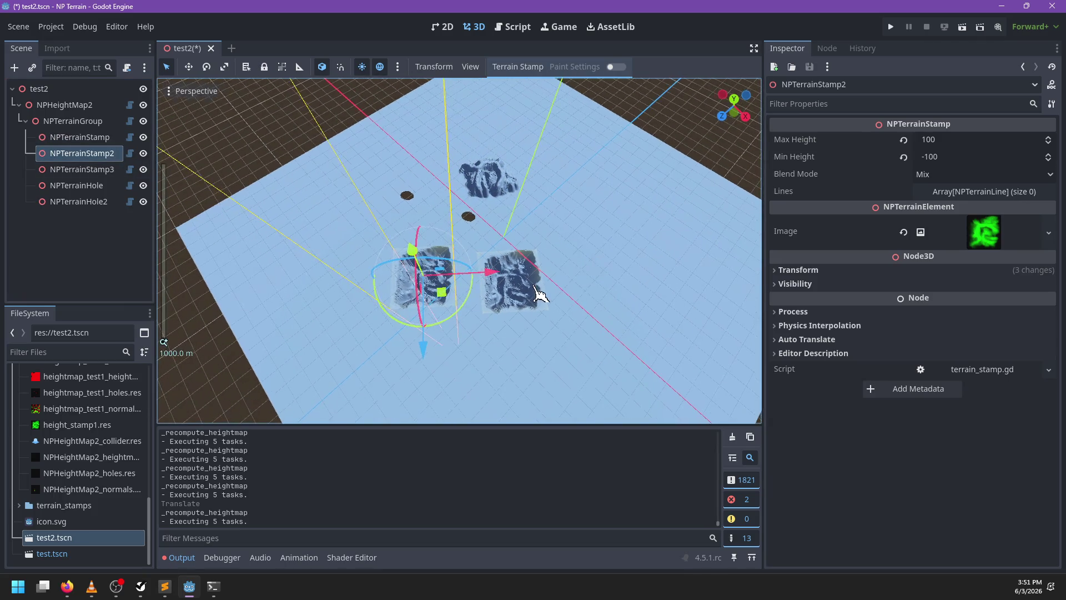
{"action": "mouse_move", "coordinate": [430, 299]}
{"action": "left_mouse_down"}
{"action": "mouse_move", "coordinate": [625, 225]}
{"action": "mouse_move", "coordinate": [410, 304]}
{"action": "mouse_move", "coordinate": [555, 328]}
{"action": "mouse_move", "coordinate": [416, 285]}
{"action": "mouse_move", "coordinate": [422, 304]}
{"action": "mouse_move", "coordinate": [483, 254]}
{"action": "mouse_move", "coordinate": [483, 267]}
{"action": "mouse_move", "coordinate": [477, 253]}
{"action": "left_mouse_up"}
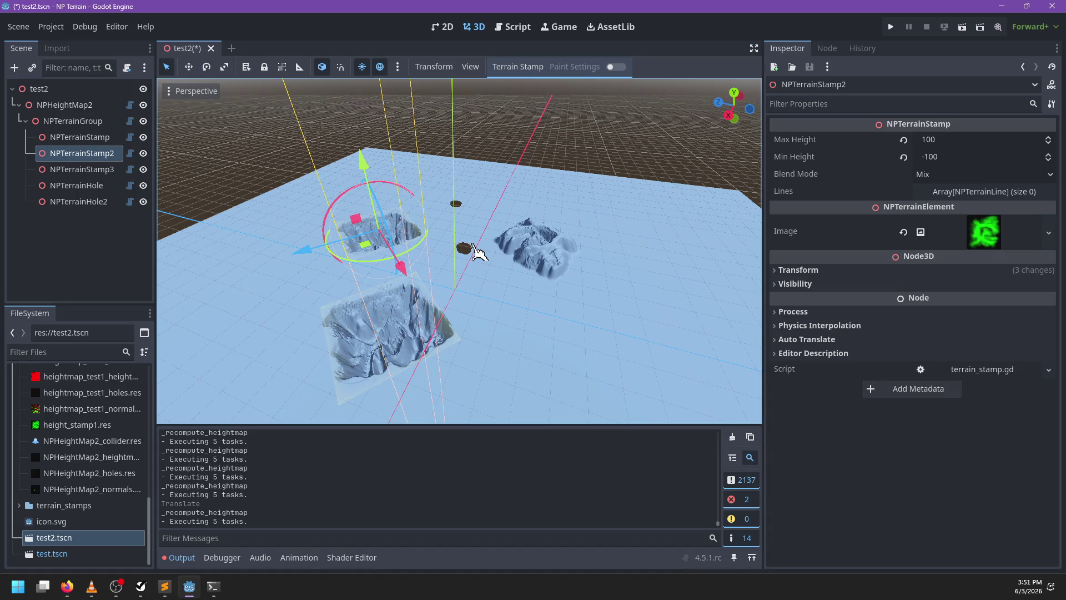
{"action": "left_click", "coordinate": [78, 121]}
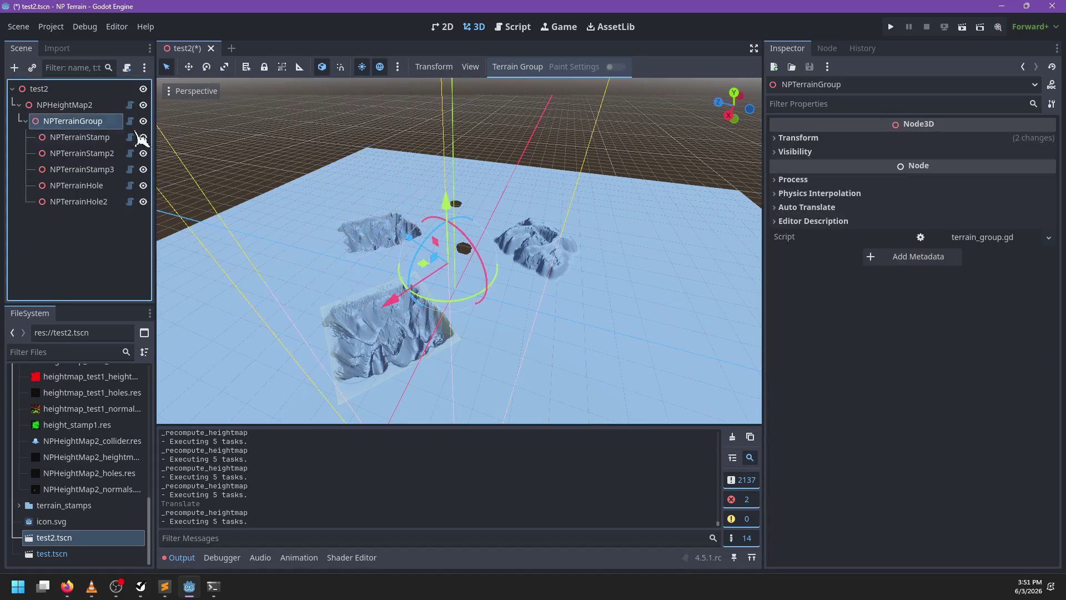
Redraw All from the terrain group's actions to rebuild every terrain stamp
{"action": "left_click", "coordinate": [517, 67]}
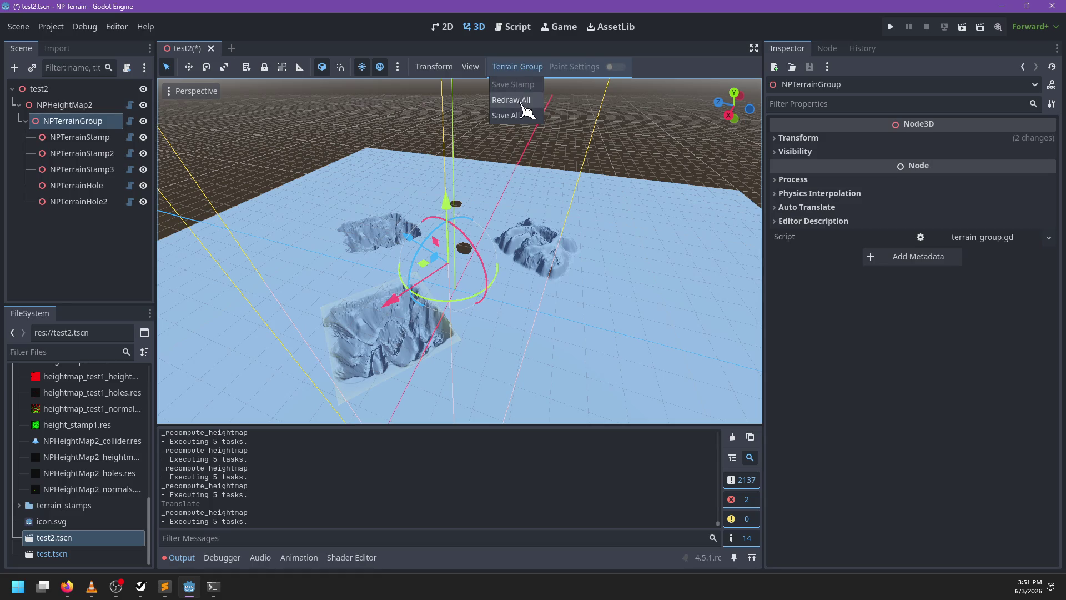
{"action": "left_click", "coordinate": [522, 99]}
{"action": "left_click", "coordinate": [528, 69]}
{"action": "left_click", "coordinate": [537, 133]}
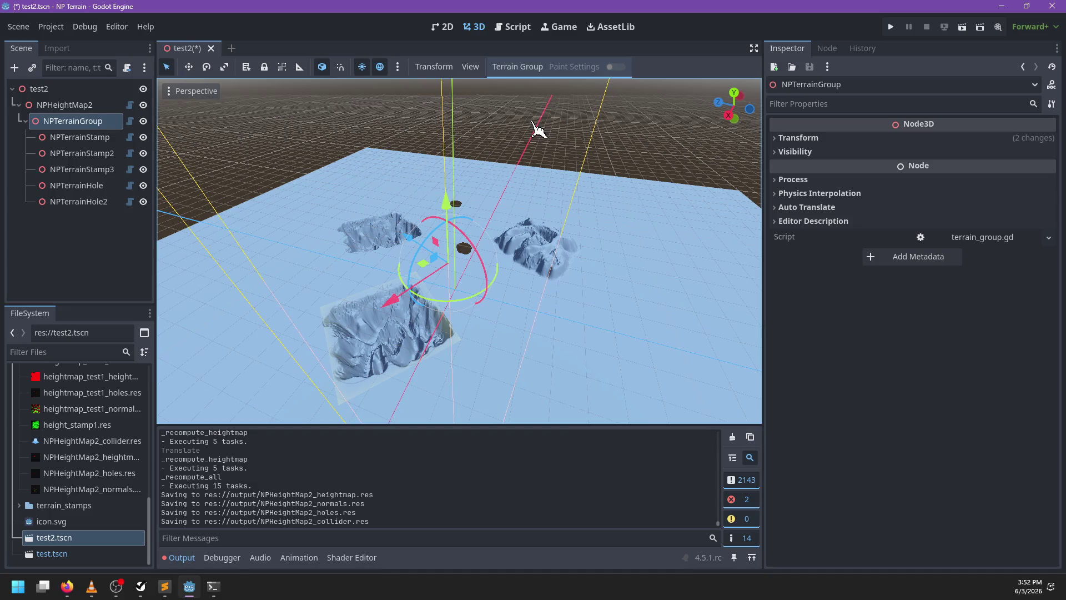
Set NPHeightMap2's output resolution to 1024 × 1024, redraw the heightmap and save its files
{"action": "left_click", "coordinate": [66, 105]}
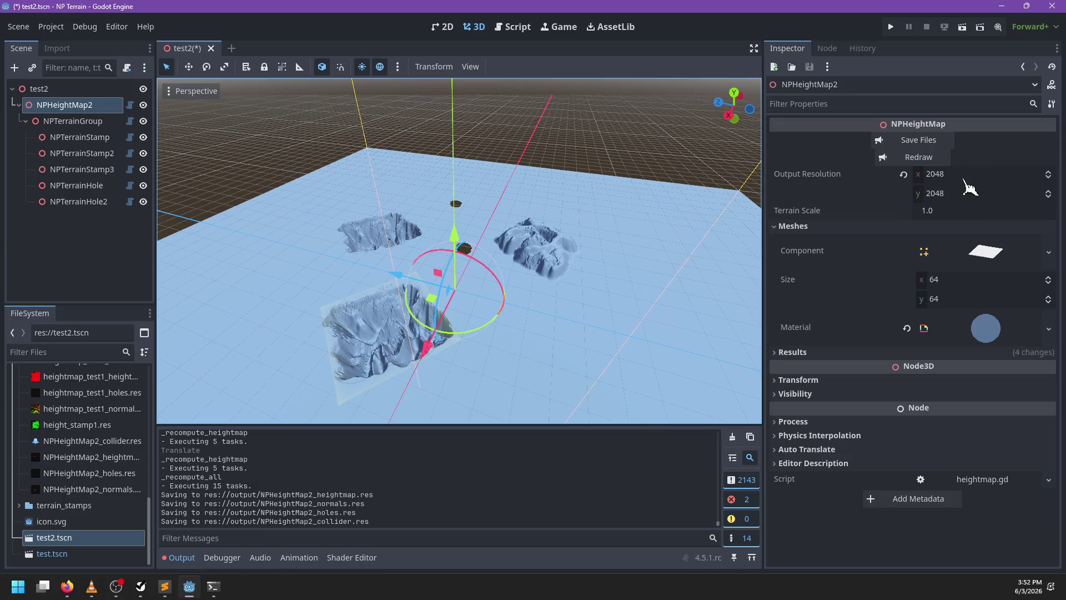
{"action": "left_click", "coordinate": [966, 175]}
{"action": "type", "text": "1"}
{"action": "key", "text": "Tab"}
{"action": "type", "text": "10"}
{"action": "key", "text": "Return"}
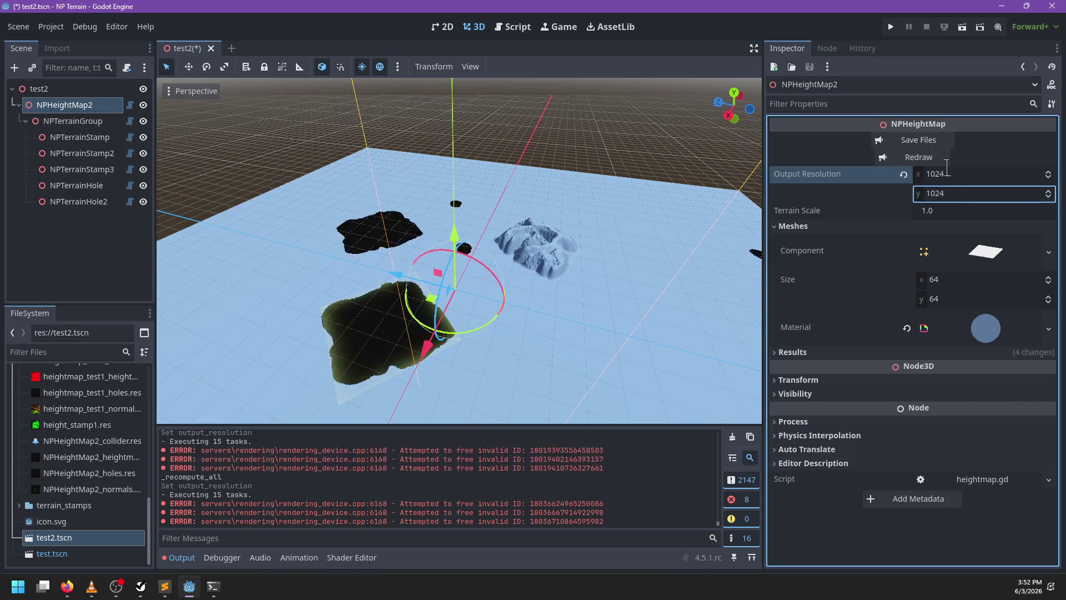
{"action": "scroll", "coordinate": [651, 297], "scroll_direction": "down", "scroll_amount": 3}
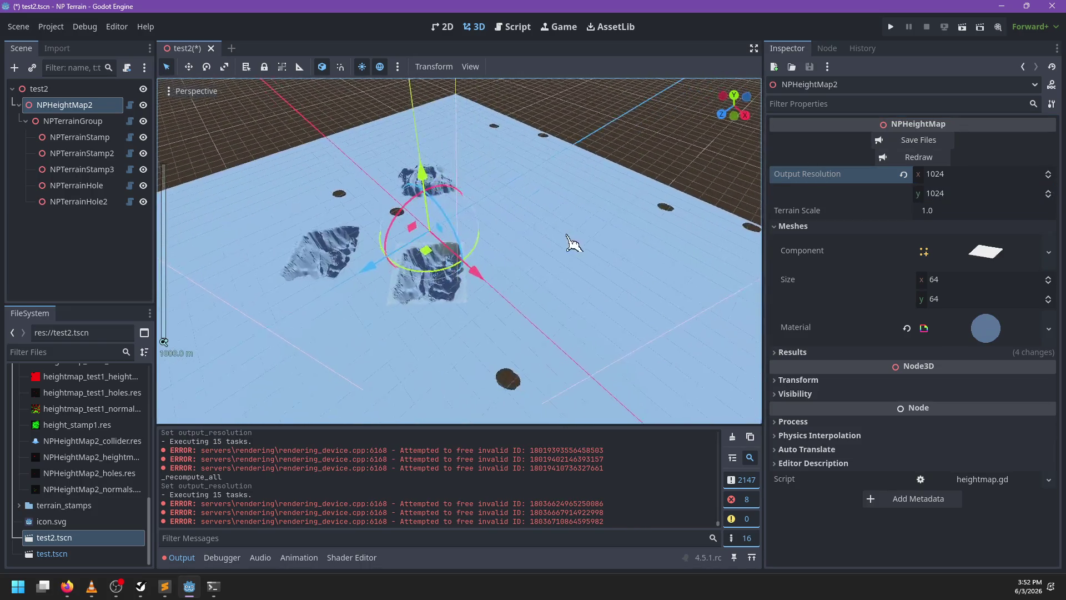
{"action": "left_click", "coordinate": [917, 160]}
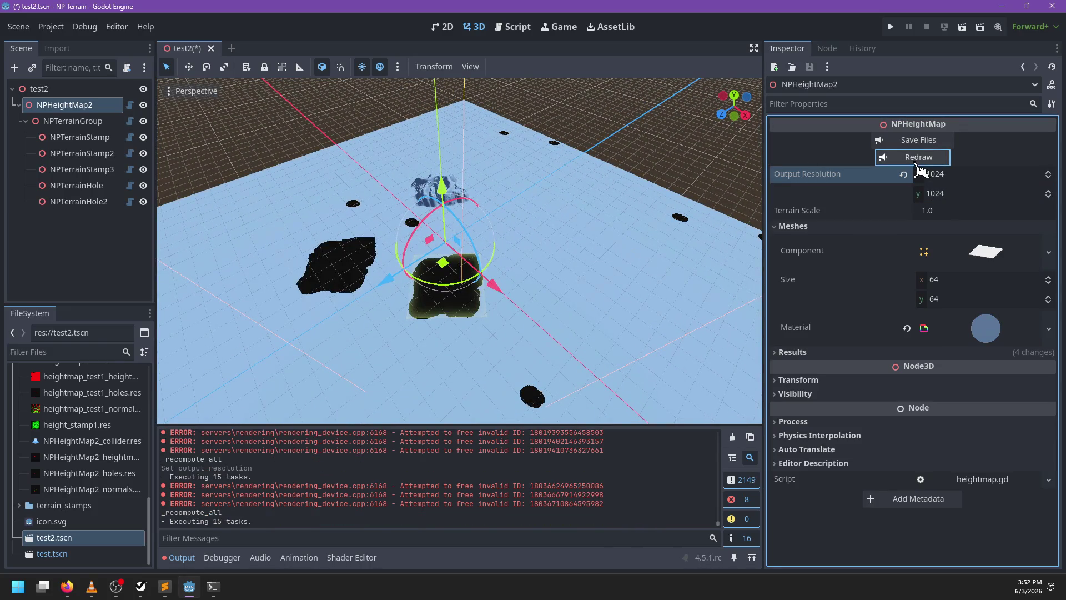
{"action": "left_click", "coordinate": [904, 141]}
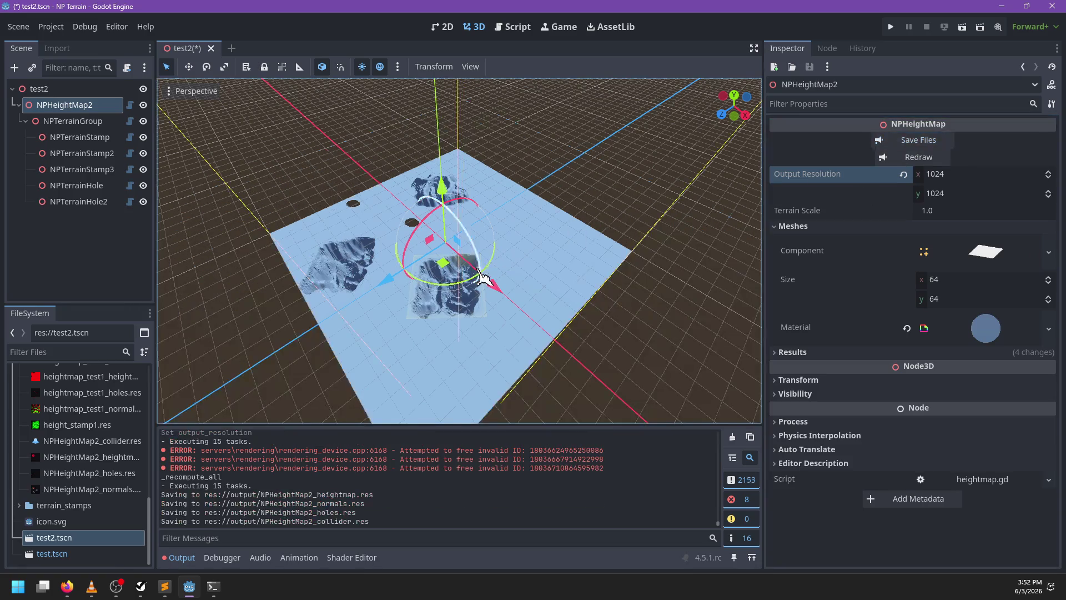
Orbit to a low, close view across the regenerated terrain and select NPTerrainStamp
{"action": "mouse_move", "coordinate": [425, 312]}
{"action": "left_mouse_down"}
{"action": "mouse_move", "coordinate": [381, 309]}
{"action": "mouse_move", "coordinate": [500, 261]}
{"action": "mouse_move", "coordinate": [672, 231]}
{"action": "mouse_move", "coordinate": [614, 200]}
{"action": "mouse_move", "coordinate": [567, 207]}
{"action": "mouse_move", "coordinate": [502, 239]}
{"action": "mouse_move", "coordinate": [476, 333]}
{"action": "left_mouse_up"}
{"action": "scroll", "coordinate": [528, 231], "scroll_direction": "up", "scroll_amount": 5}
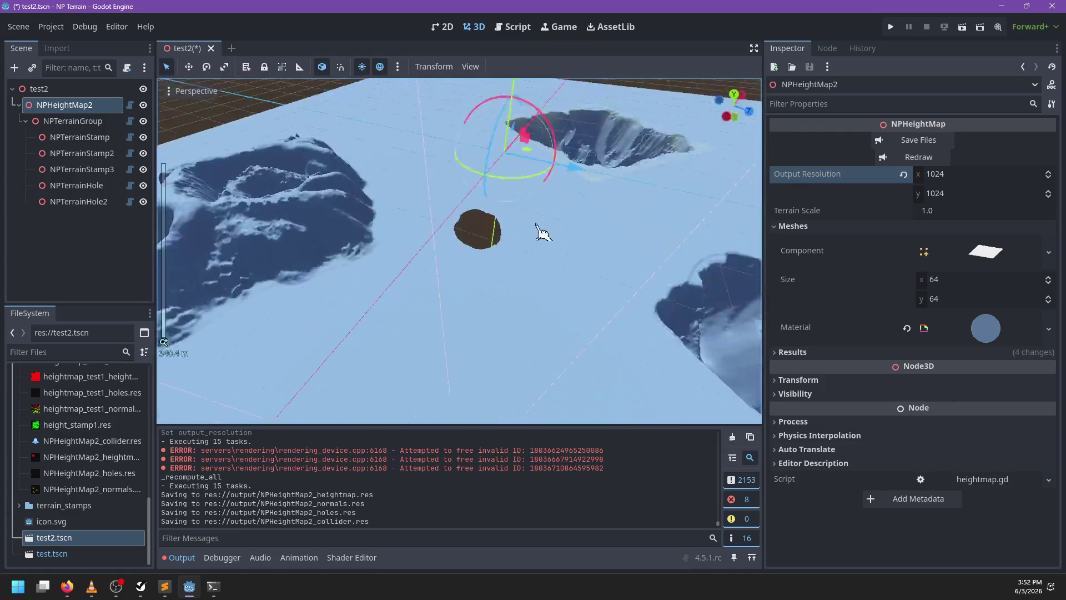
{"action": "mouse_move", "coordinate": [511, 272]}
{"action": "left_mouse_down"}
{"action": "mouse_move", "coordinate": [443, 264]}
{"action": "mouse_move", "coordinate": [527, 167]}
{"action": "mouse_move", "coordinate": [578, 236]}
{"action": "mouse_move", "coordinate": [569, 257]}
{"action": "mouse_move", "coordinate": [497, 245]}
{"action": "mouse_move", "coordinate": [419, 269]}
{"action": "mouse_move", "coordinate": [443, 269]}
{"action": "mouse_move", "coordinate": [393, 238]}
{"action": "left_mouse_up"}
{"action": "scroll", "coordinate": [472, 231], "scroll_direction": "up", "scroll_amount": 3}
{"action": "scroll", "coordinate": [419, 268], "scroll_direction": "down", "scroll_amount": 5}
{"action": "left_click", "coordinate": [75, 137]}
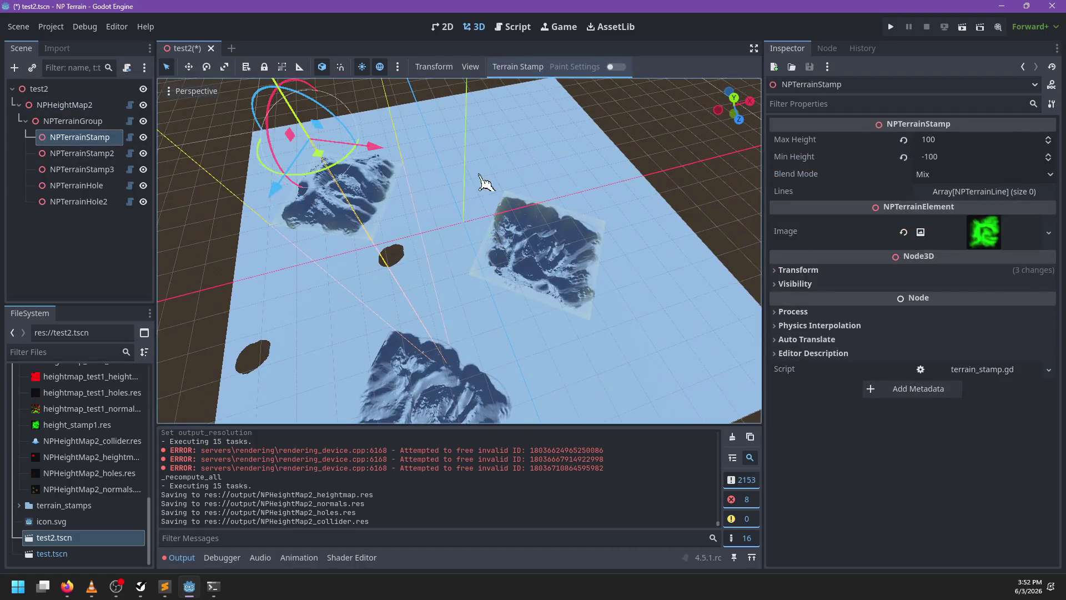
Move NPTerrainStamp to a new spot on the terrain and save the test2 scene
{"action": "mouse_move", "coordinate": [473, 208]}
{"action": "left_mouse_down"}
{"action": "mouse_move", "coordinate": [383, 161]}
{"action": "mouse_move", "coordinate": [461, 189]}
{"action": "mouse_move", "coordinate": [466, 177]}
{"action": "mouse_move", "coordinate": [452, 167]}
{"action": "mouse_move", "coordinate": [477, 223]}
{"action": "mouse_move", "coordinate": [440, 239]}
{"action": "mouse_move", "coordinate": [468, 173]}
{"action": "mouse_move", "coordinate": [438, 303]}
{"action": "left_mouse_up"}
{"action": "scroll", "coordinate": [464, 305], "scroll_direction": "down", "scroll_amount": 3}
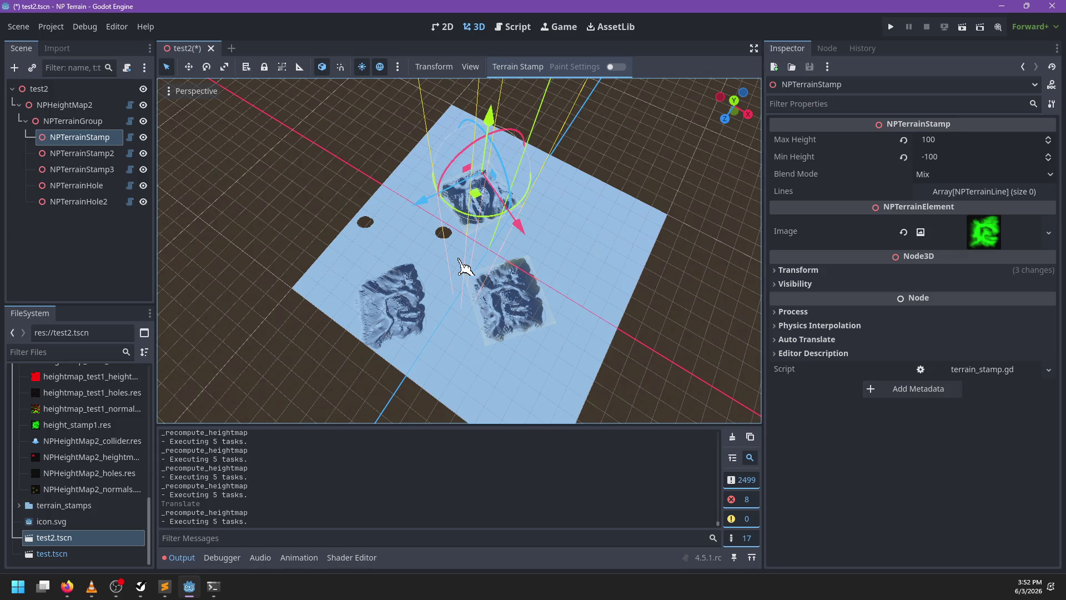
{"action": "key", "text": "ctrl+s"}
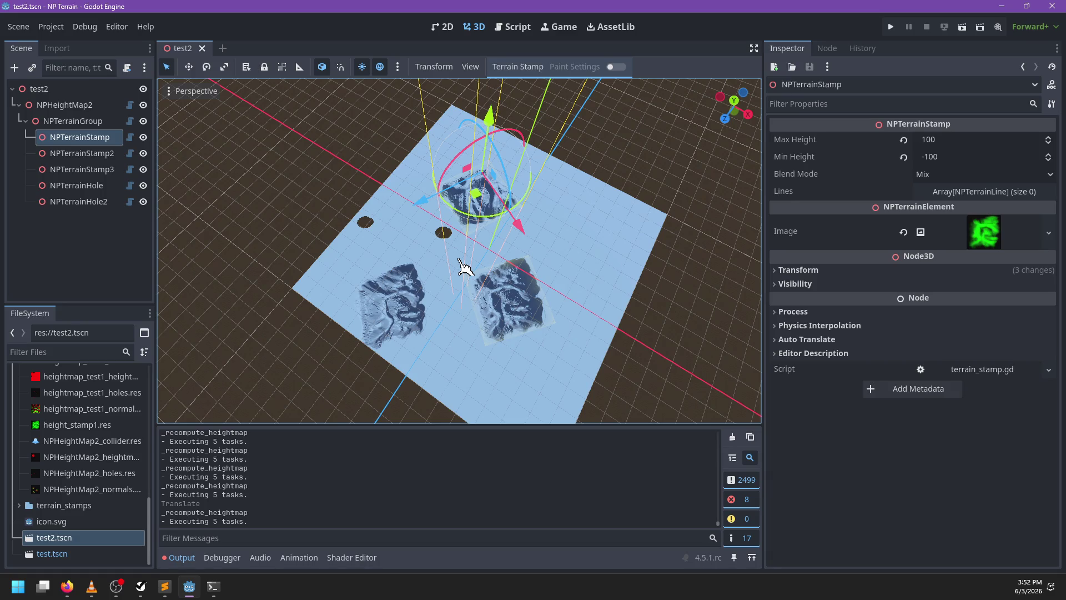
Rotate NPTerrainStamp on the terrain, then select NPTerrainStamp2
{"action": "mouse_move", "coordinate": [478, 221]}
{"action": "left_mouse_down"}
{"action": "mouse_move", "coordinate": [508, 216]}
{"action": "mouse_move", "coordinate": [531, 175]}
{"action": "left_mouse_up"}
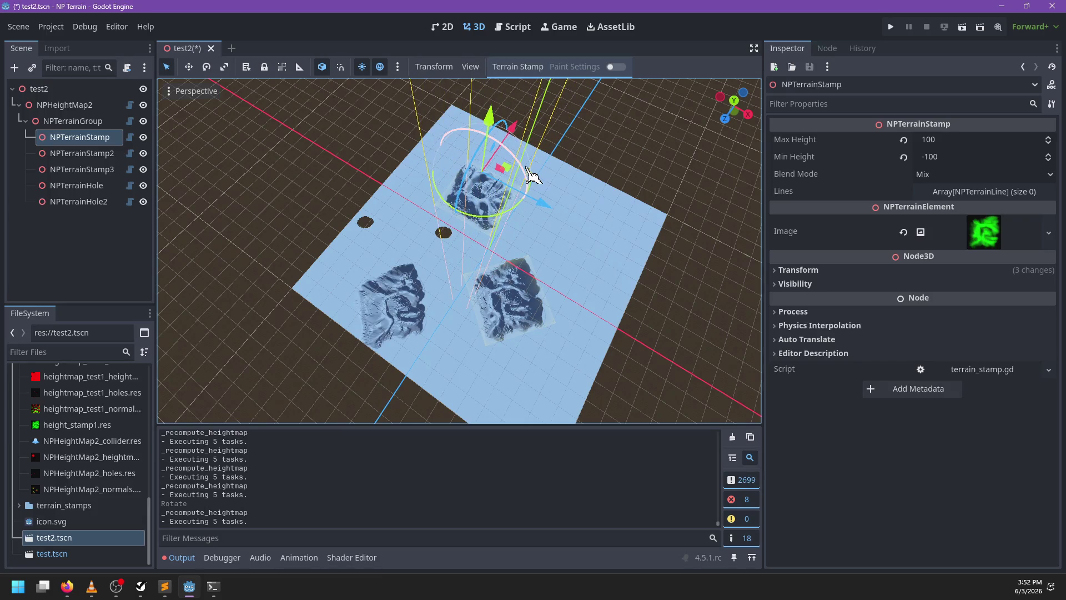
{"action": "left_click", "coordinate": [112, 157]}
{"action": "scroll", "coordinate": [89, 453], "scroll_direction": "up", "scroll_amount": 10}
Set NPTerrainStamp2's Image to cone_256.exr from the FileSystem
{"action": "left_click_drag", "start_coordinate": [83, 392], "coordinate": [870, 238]}
{"action": "left_click_drag", "start_coordinate": [967, 252], "coordinate": [966, 253]}
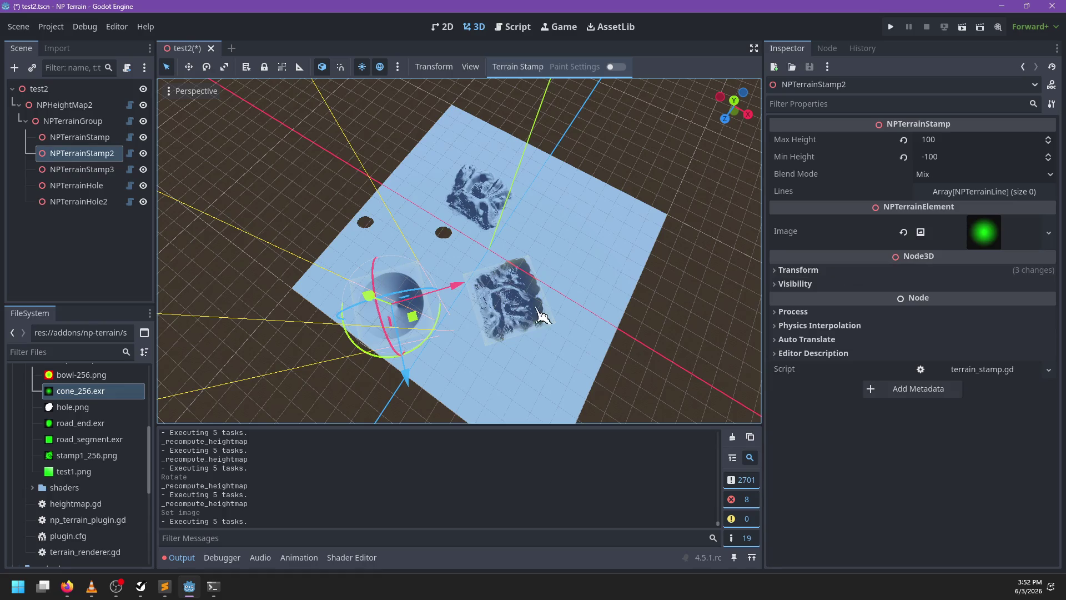
{"action": "scroll", "coordinate": [552, 303], "scroll_direction": "up", "scroll_amount": 5}
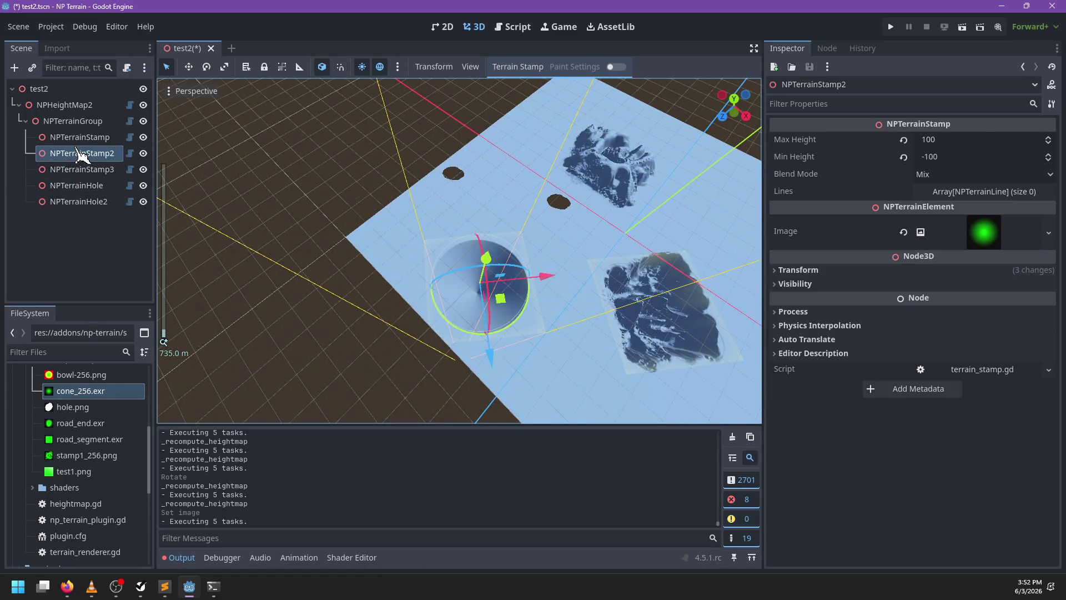
Frame NPTerrainStamp, Redraw All, and move the stamp toward the upper right
{"action": "left_click", "coordinate": [78, 137]}
{"action": "key", "text": "f"}
{"action": "left_click", "coordinate": [534, 73]}
{"action": "left_click", "coordinate": [511, 100]}
{"action": "left_click", "coordinate": [522, 69]}
{"action": "left_click", "coordinate": [514, 115]}
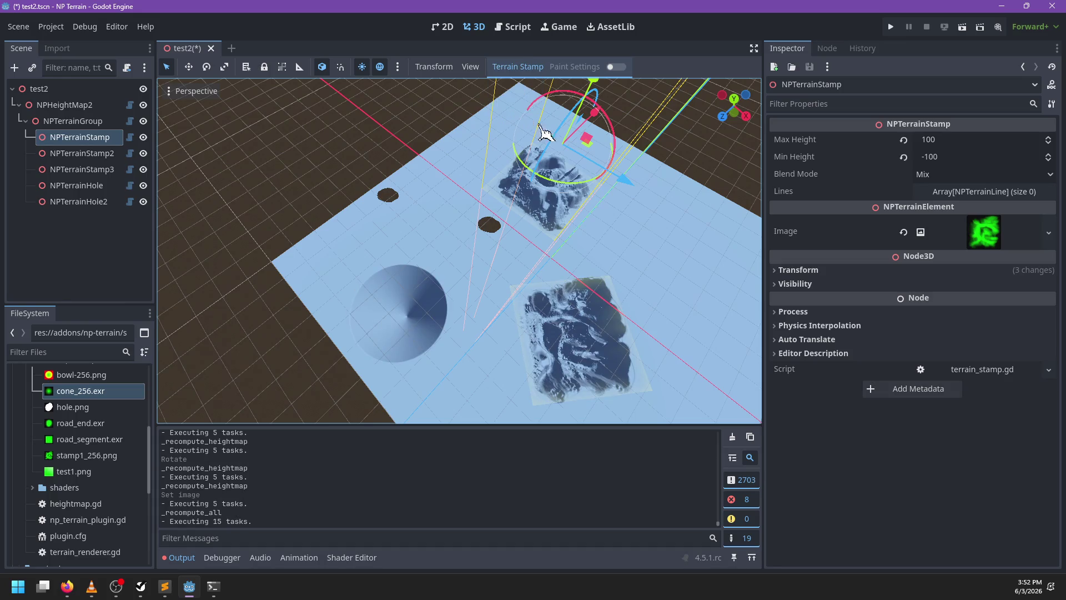
{"action": "scroll", "coordinate": [536, 227], "scroll_direction": "up", "scroll_amount": 3}
{"action": "mouse_move", "coordinate": [536, 226]}
{"action": "left_mouse_down"}
{"action": "mouse_move", "coordinate": [494, 283]}
{"action": "mouse_move", "coordinate": [450, 311]}
{"action": "mouse_move", "coordinate": [544, 261]}
{"action": "mouse_move", "coordinate": [559, 219]}
{"action": "left_mouse_up"}
Place NPTerrainStamp2 above NPTerrainStamp in the hierarchy and move the cone across the terrain
{"action": "mouse_move", "coordinate": [437, 283]}
{"action": "left_mouse_down"}
{"action": "mouse_move", "coordinate": [504, 268]}
{"action": "mouse_move", "coordinate": [452, 295]}
{"action": "mouse_move", "coordinate": [638, 204]}
{"action": "mouse_move", "coordinate": [539, 204]}
{"action": "mouse_move", "coordinate": [381, 293]}
{"action": "left_mouse_up"}
{"action": "scroll", "coordinate": [261, 223], "scroll_direction": "down", "scroll_amount": 3}
{"action": "left_click", "coordinate": [83, 154]}
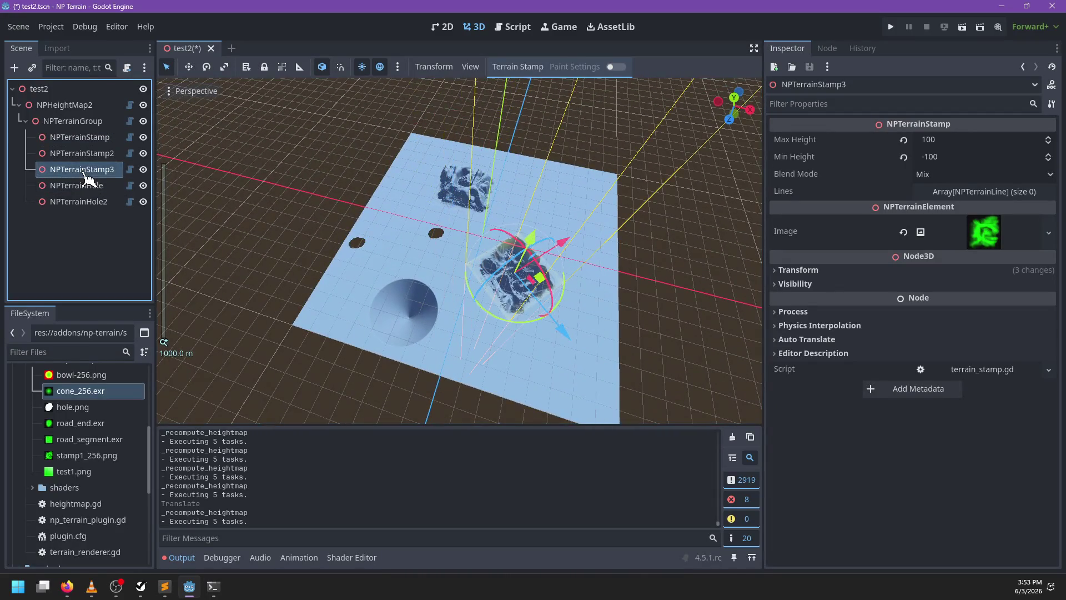
{"action": "left_click_drag", "start_coordinate": [94, 137], "coordinate": [94, 134]}
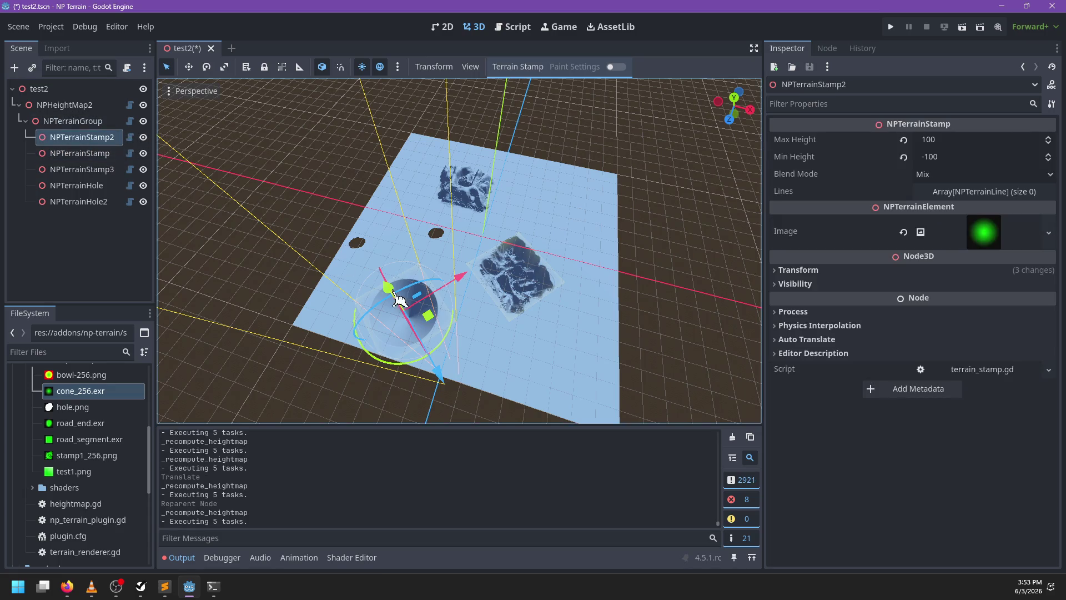
{"action": "mouse_move", "coordinate": [445, 327]}
{"action": "left_mouse_down"}
{"action": "mouse_move", "coordinate": [495, 278]}
{"action": "mouse_move", "coordinate": [543, 279]}
{"action": "mouse_move", "coordinate": [549, 212]}
{"action": "mouse_move", "coordinate": [493, 185]}
{"action": "mouse_move", "coordinate": [457, 202]}
{"action": "mouse_move", "coordinate": [538, 242]}
{"action": "mouse_move", "coordinate": [556, 286]}
{"action": "mouse_move", "coordinate": [542, 309]}
{"action": "mouse_move", "coordinate": [510, 303]}
{"action": "mouse_move", "coordinate": [522, 292]}
{"action": "mouse_move", "coordinate": [561, 325]}
{"action": "mouse_move", "coordinate": [452, 305]}
{"action": "left_mouse_up"}
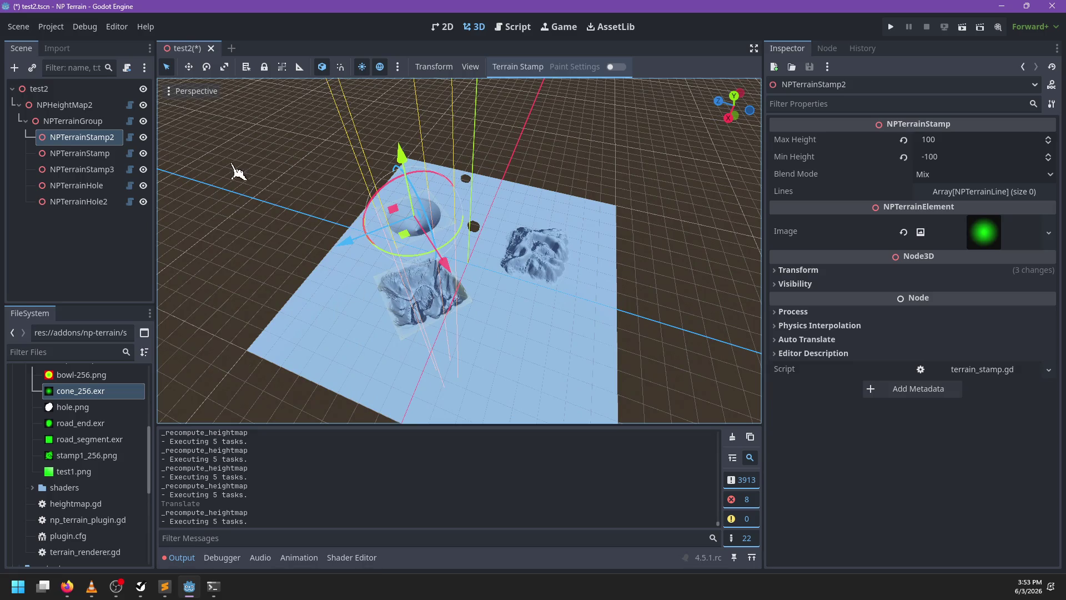
Move the whole NPTerrainGroup, shifting all stamps and holes, and open terrain_renderer.gd
{"action": "left_click", "coordinate": [101, 126]}
{"action": "mouse_move", "coordinate": [455, 244]}
{"action": "left_mouse_down"}
{"action": "mouse_move", "coordinate": [461, 261]}
{"action": "mouse_move", "coordinate": [448, 279]}
{"action": "mouse_move", "coordinate": [440, 272]}
{"action": "mouse_move", "coordinate": [462, 281]}
{"action": "mouse_move", "coordinate": [473, 305]}
{"action": "mouse_move", "coordinate": [496, 309]}
{"action": "mouse_move", "coordinate": [488, 286]}
{"action": "mouse_move", "coordinate": [455, 289]}
{"action": "mouse_move", "coordinate": [492, 291]}
{"action": "mouse_move", "coordinate": [476, 296]}
{"action": "left_mouse_up"}
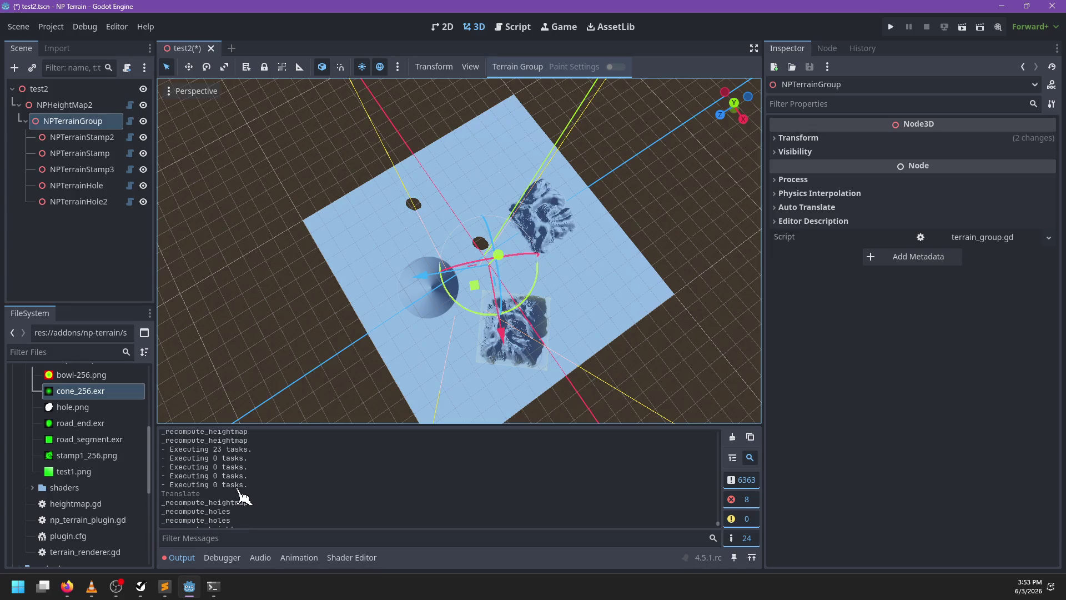
{"action": "left_click", "coordinate": [513, 27]}
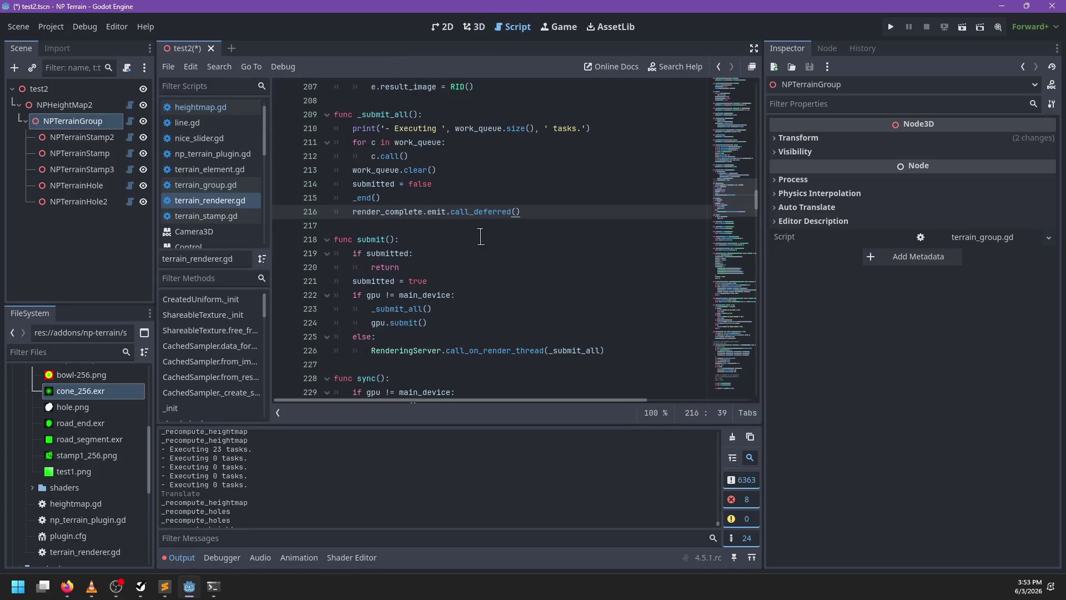
Extend the submitted check on line 219 with 'or work_queue.is_empty()' so submit() returns early
{"action": "left_click", "coordinate": [409, 253]}
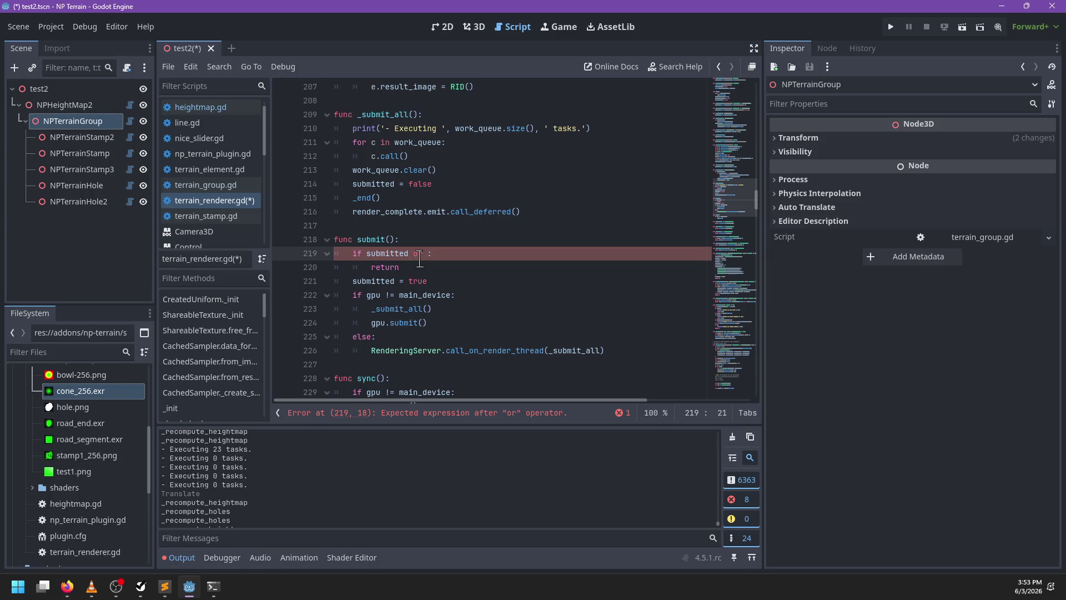
{"action": "type", "text": "main_"}
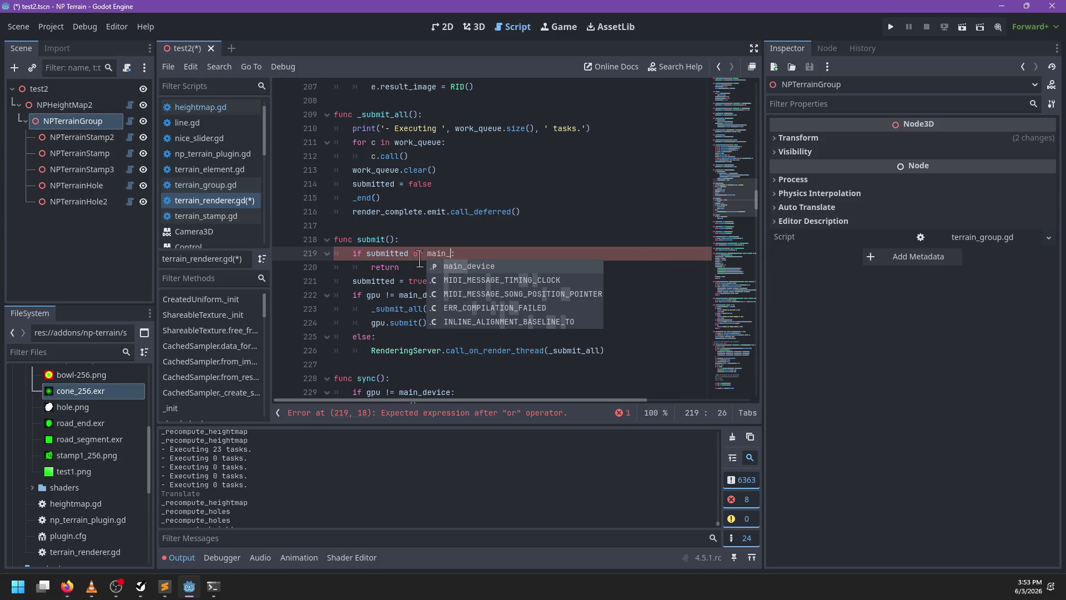
{"action": "key", "text": "Escape"}
{"action": "scroll", "coordinate": [495, 218], "scroll_direction": "down", "scroll_amount": 5}
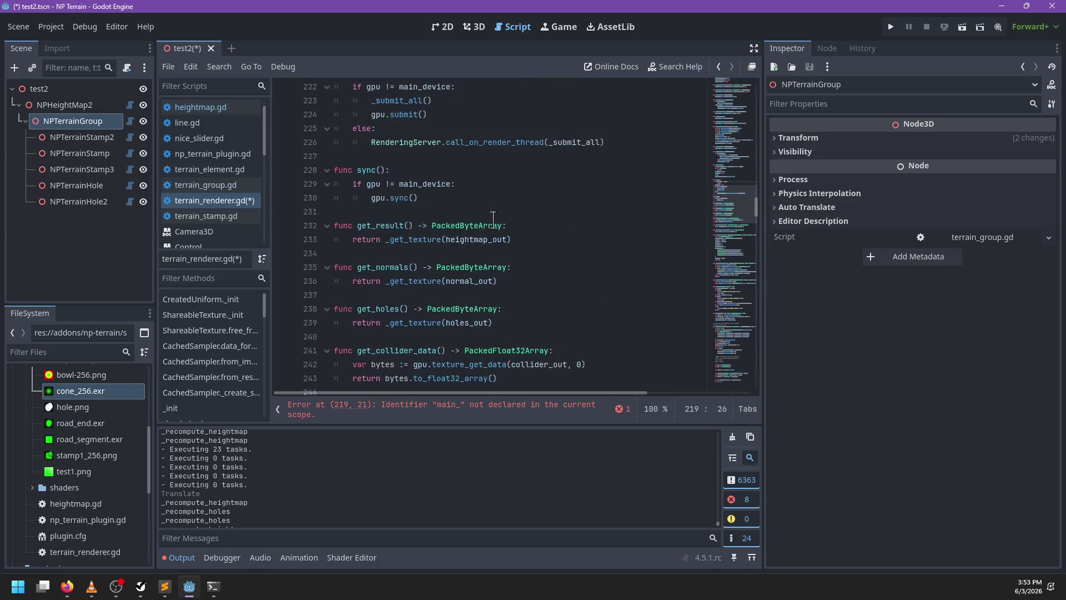
{"action": "scroll", "coordinate": [494, 219], "scroll_direction": "up", "scroll_amount": 4}
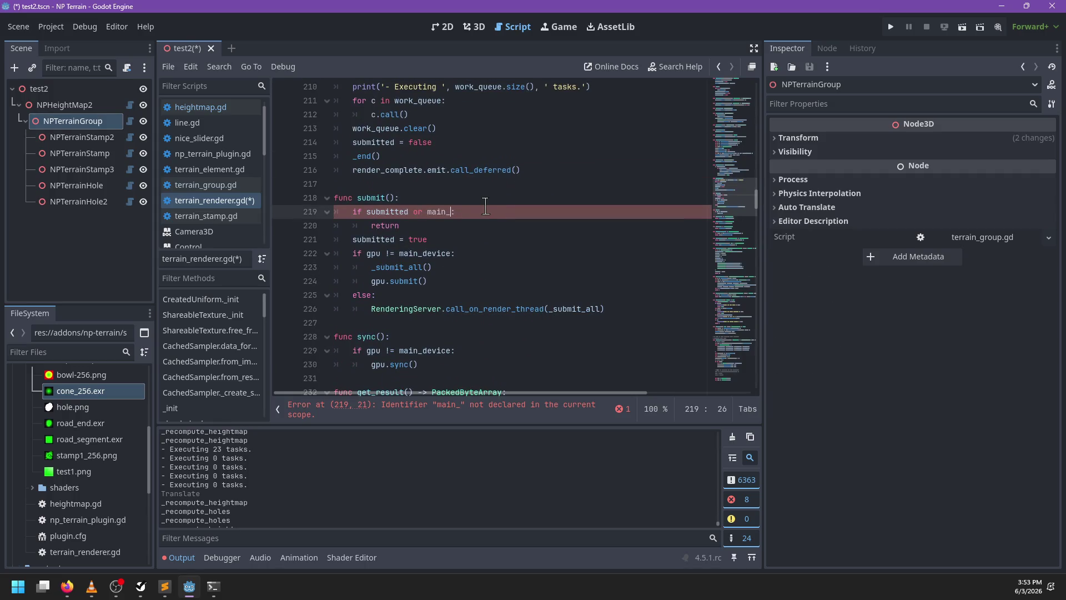
{"action": "scroll", "coordinate": [485, 210], "scroll_direction": "up", "scroll_amount": 1}
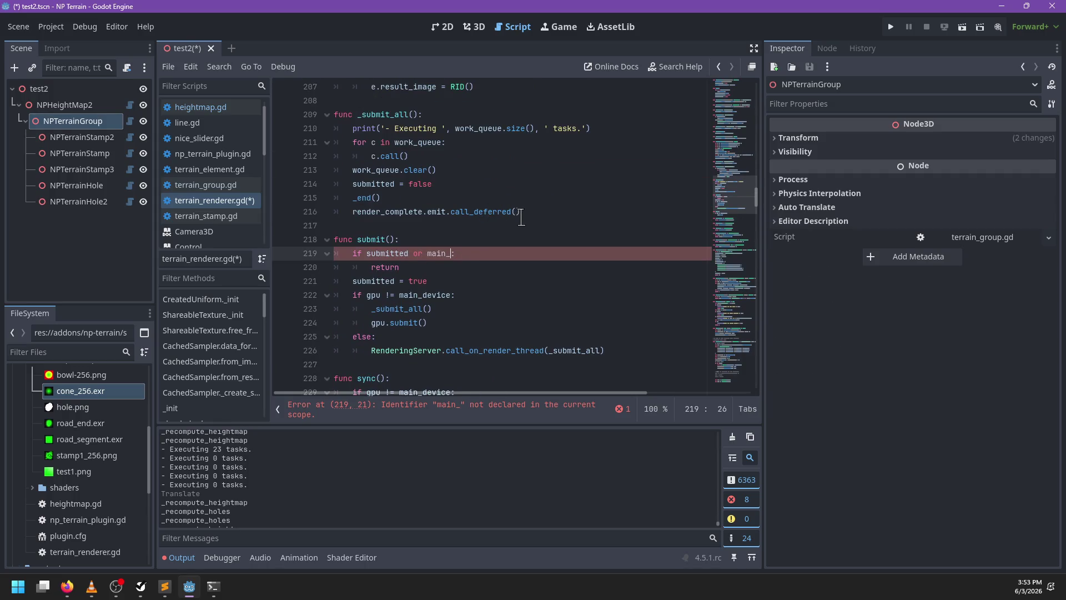
{"action": "type", "text": "wr"}
{"action": "key", "text": "BackSpace"}
{"action": "type", "text": "ork"}
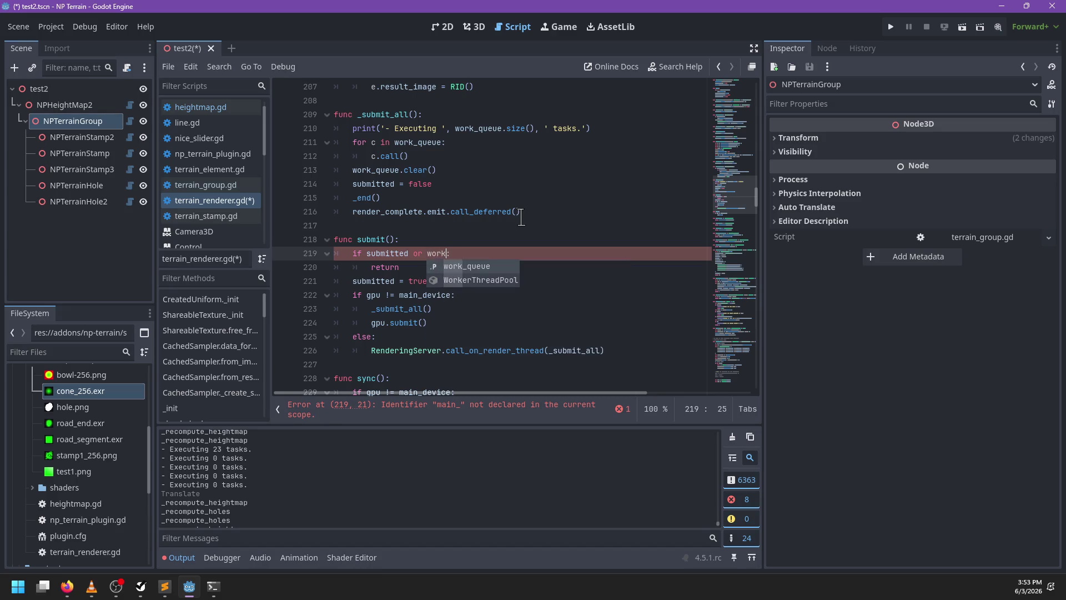
{"action": "key", "text": "Return"}
{"action": "type", "text": ".is_"}
{"action": "key", "text": "Return"}
Save, clear the Output log, and move NPTerrainGroup in 3D to trigger recomputation (23 tasks)
{"action": "key", "text": "ctrl+s"}
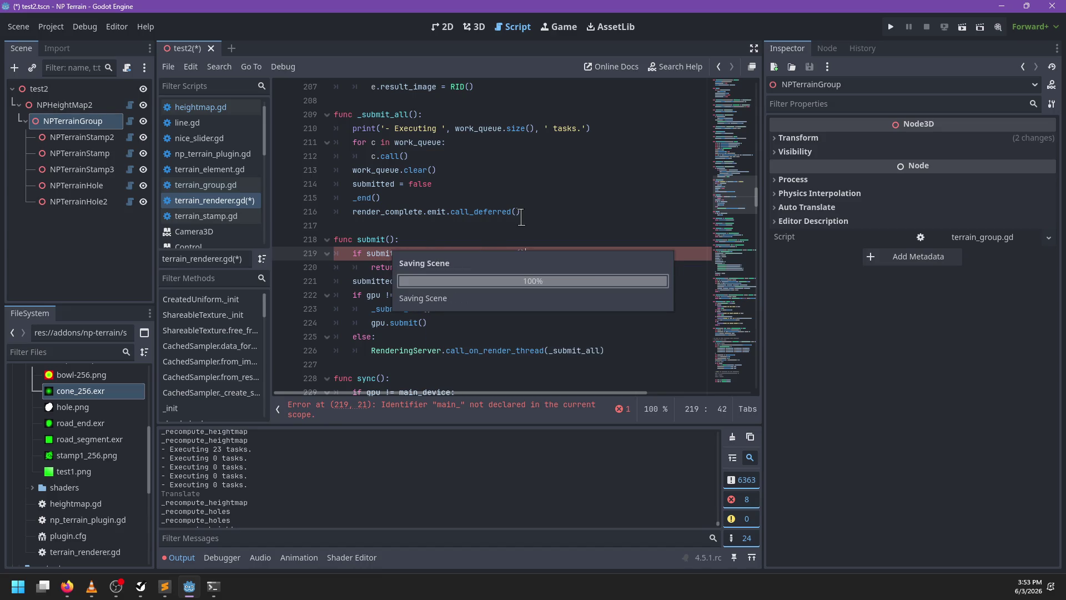
{"action": "left_click", "coordinate": [732, 439]}
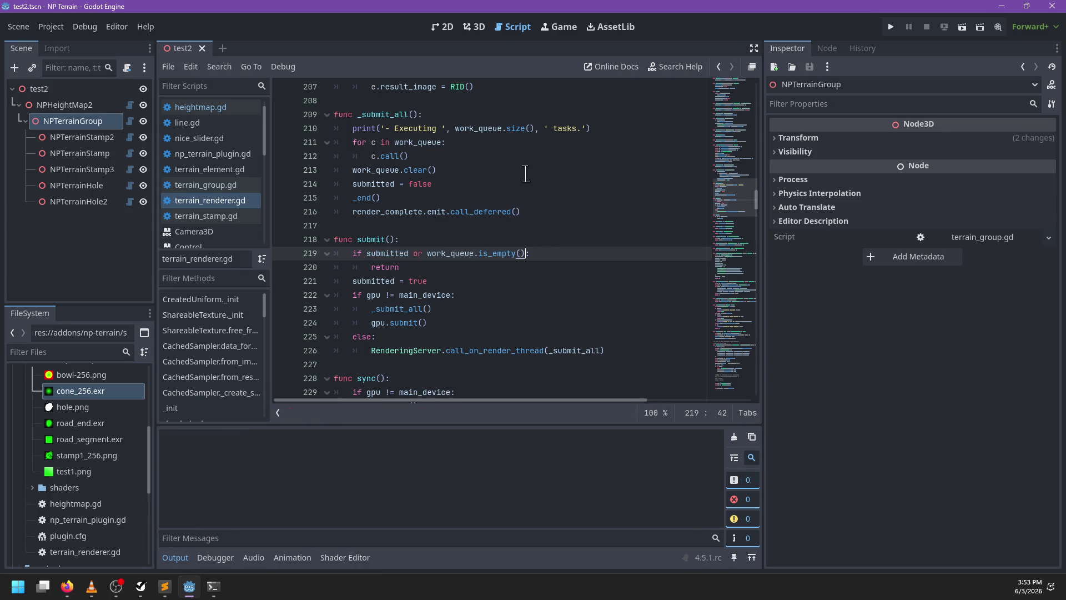
{"action": "left_click", "coordinate": [476, 27]}
{"action": "left_click_drag", "start_coordinate": [475, 286], "coordinate": [484, 277]}
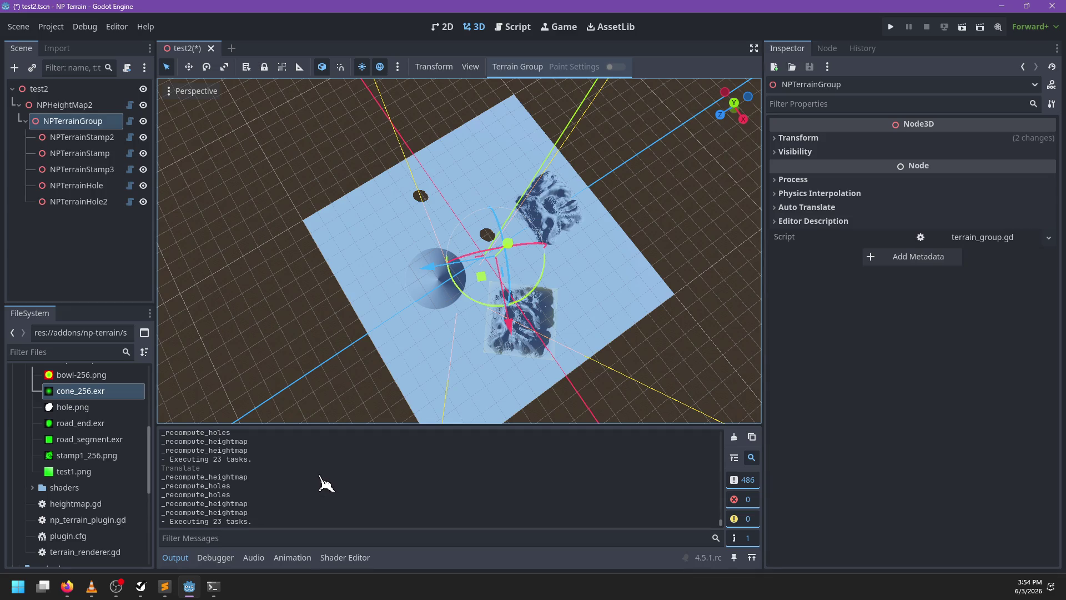
Look for uses of the submitted flag in terrain_group.gd and heightmap.gd
{"action": "left_click", "coordinate": [734, 438]}
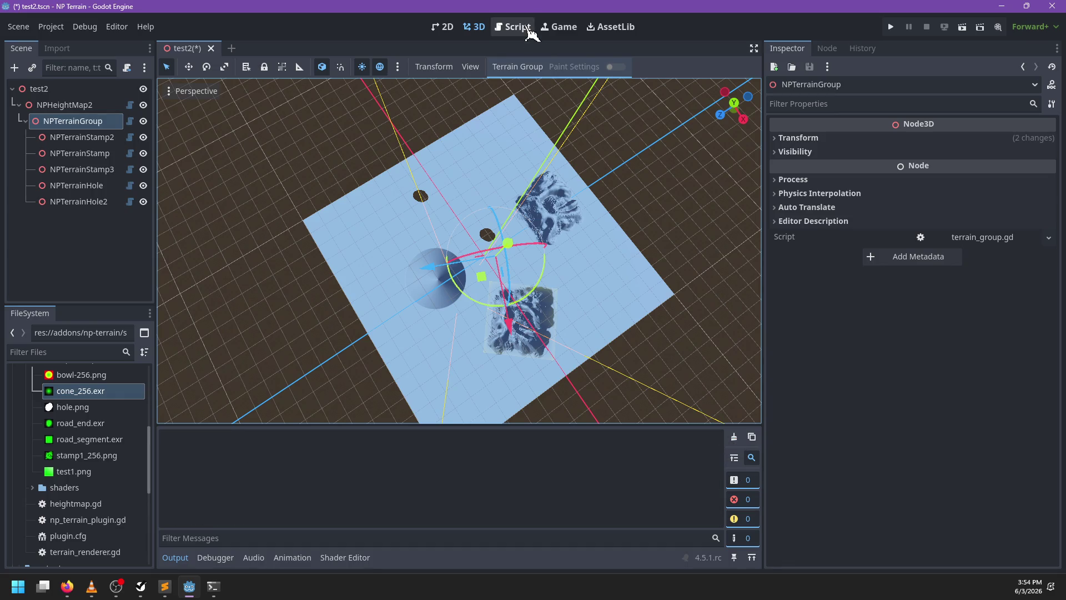
{"action": "left_click", "coordinate": [513, 27]}
{"action": "left_click", "coordinate": [481, 233]}
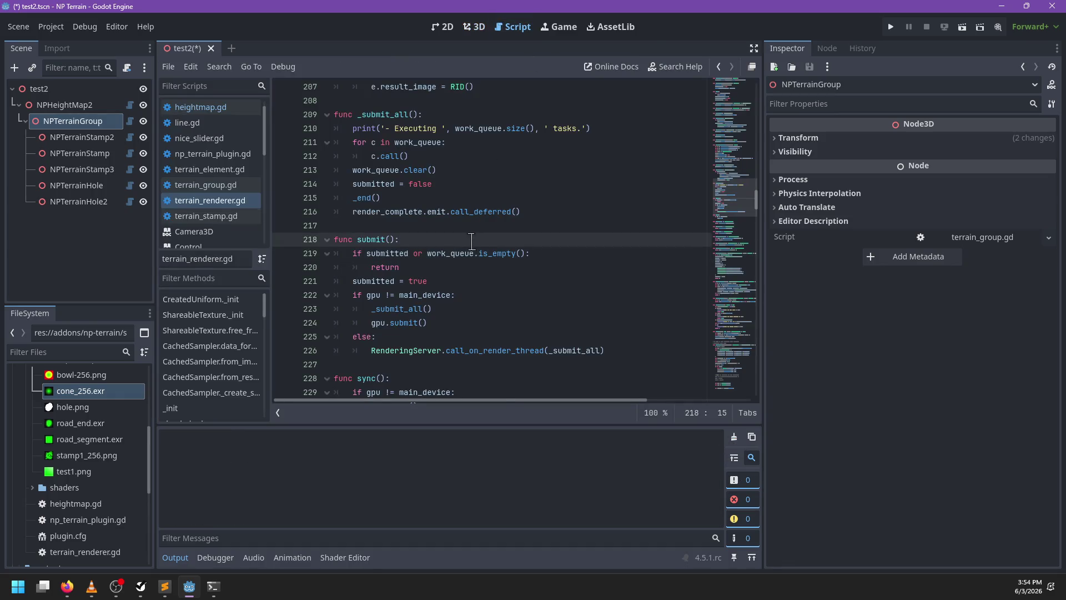
{"action": "scroll", "coordinate": [487, 260], "scroll_direction": "down", "scroll_amount": 2}
{"action": "left_click", "coordinate": [130, 122]}
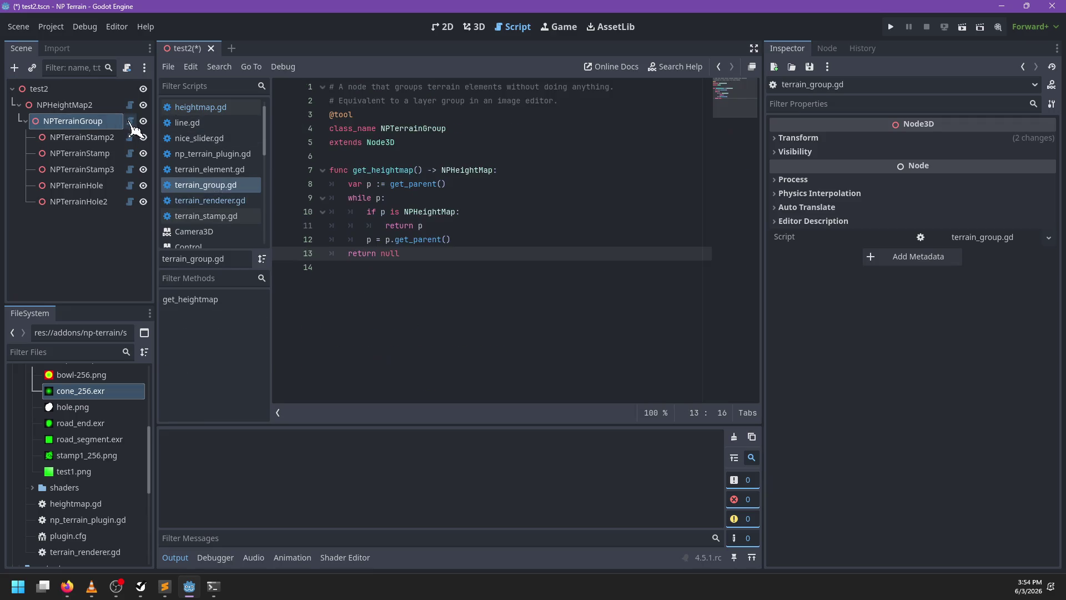
{"action": "left_click", "coordinate": [217, 109]}
{"action": "left_click", "coordinate": [535, 254]}
{"action": "key", "text": "ctrl+f"}
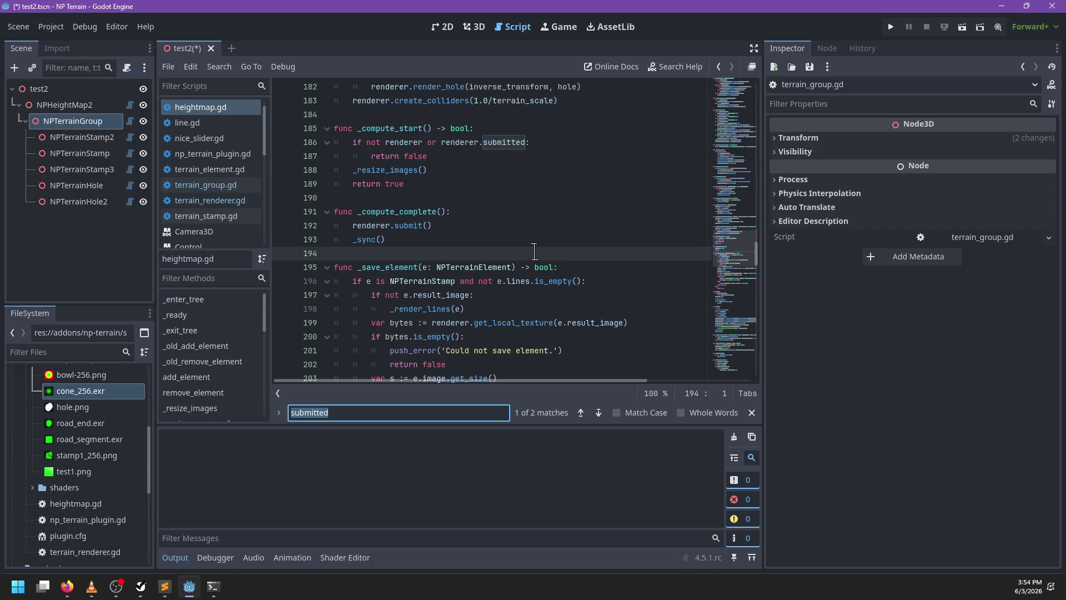
{"action": "key", "text": "Escape"}
Search terrain_renderer.gd for 'begin_' and select the _begin_heightmap call in begin_heightmap()
{"action": "left_click", "coordinate": [187, 187]}
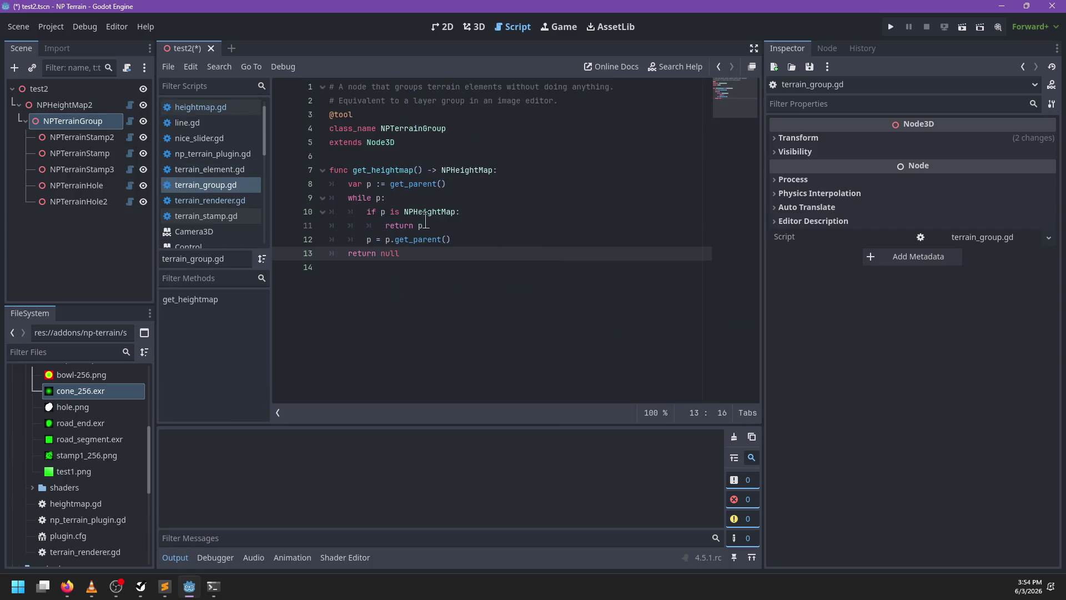
{"action": "left_click", "coordinate": [211, 200]}
{"action": "scroll", "coordinate": [575, 245], "scroll_direction": "down", "scroll_amount": 3}
{"action": "key", "text": "ctrl+f"}
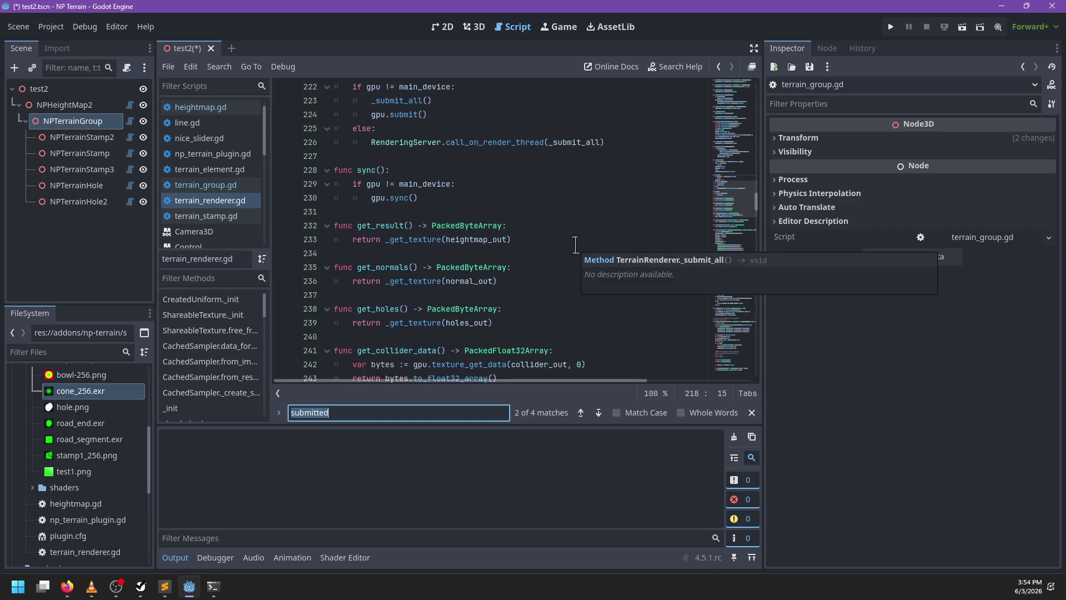
{"action": "type", "text": "render_height"}
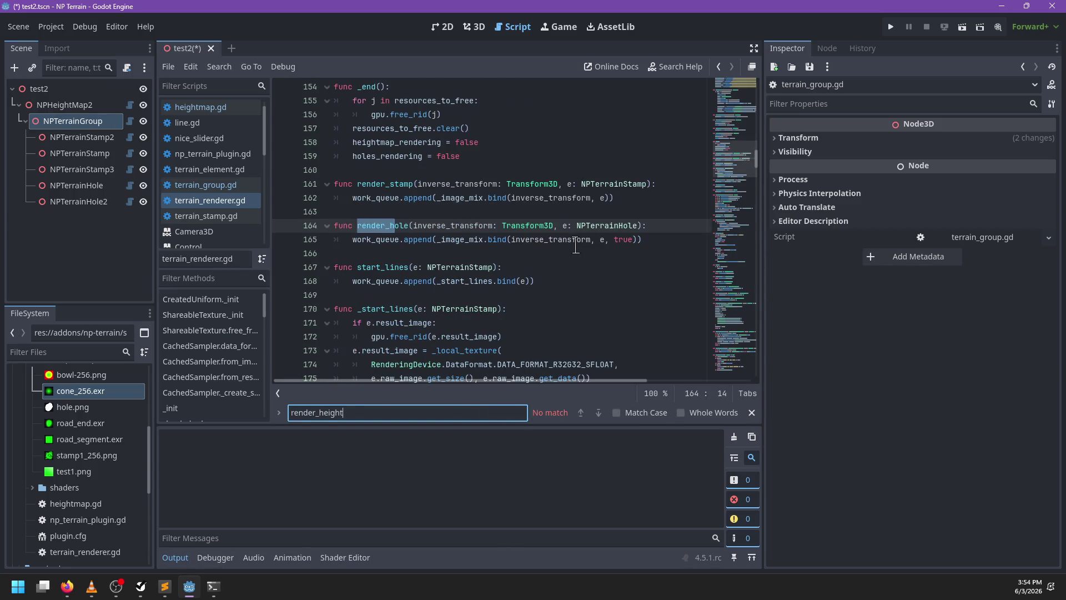
{"action": "key", "text": "BackSpace"}
{"action": "key", "text": "BackSpace"}
{"action": "key", "text": "BackSpace"}
{"action": "type", "text": "begin_"}
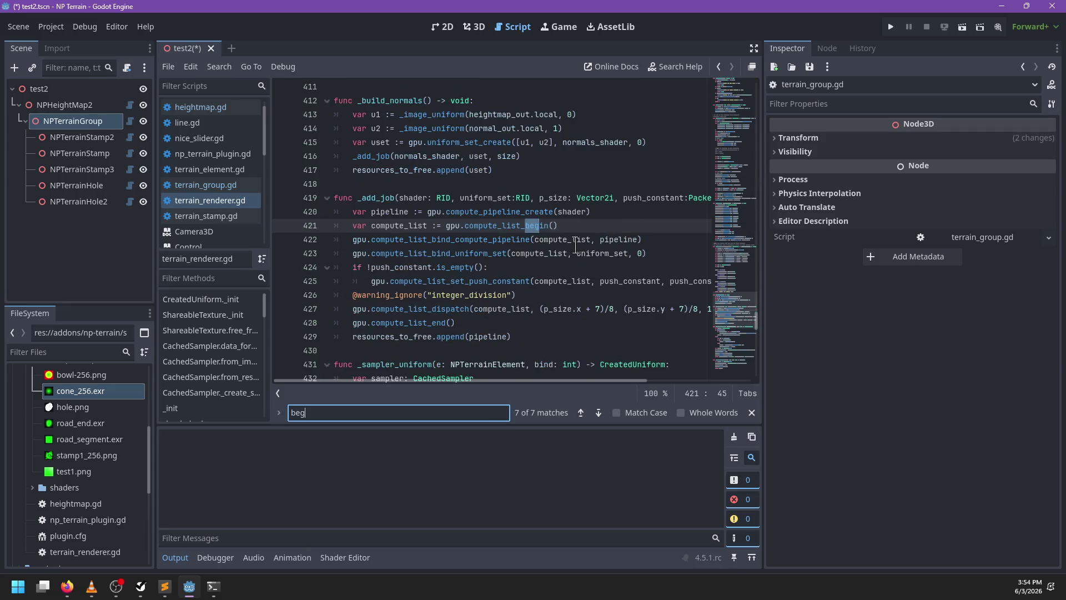
{"action": "key", "text": "Escape"}
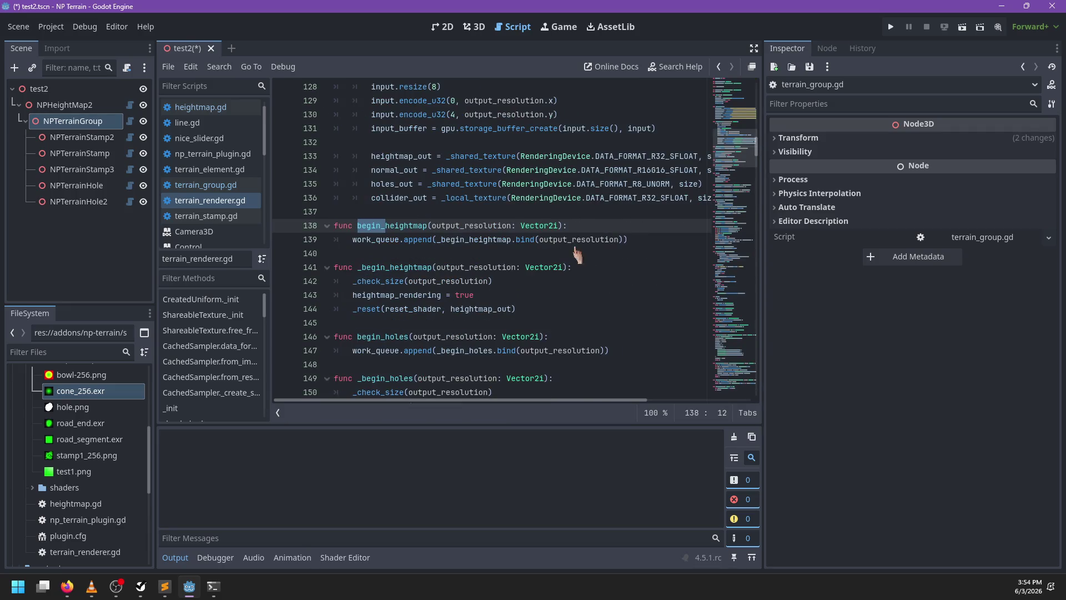
{"action": "double_click", "coordinate": [484, 240]}
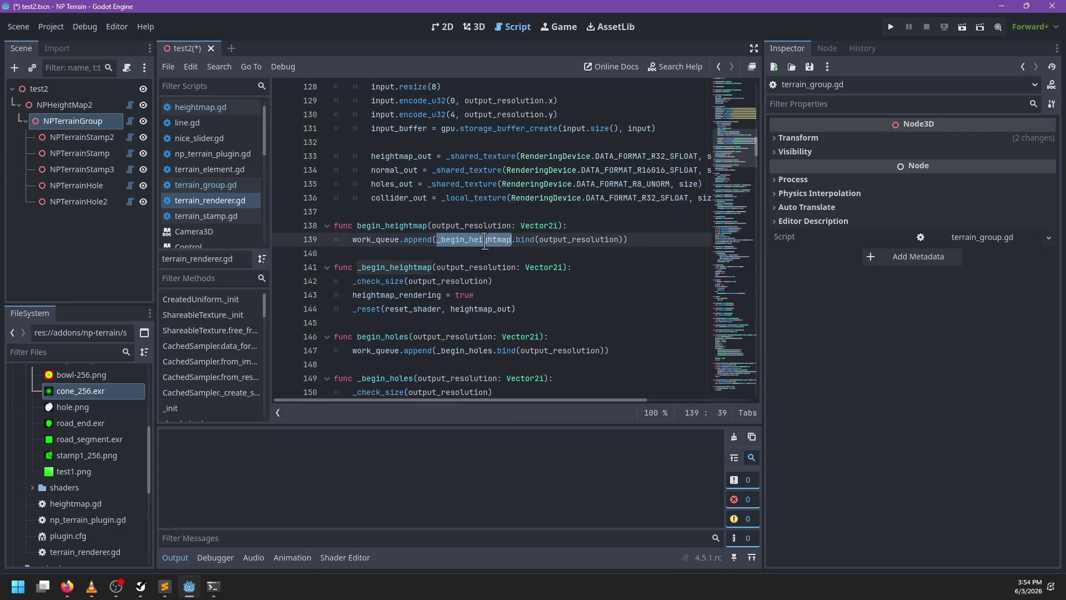
Move heightmap_rendering = true and holes_rendering = true up into begin_heightmap and begin_holes, then save
{"action": "left_click", "coordinate": [494, 295]}
{"action": "key", "text": "alt+Up"}
{"action": "key", "text": "alt+Up"}
{"action": "key", "text": "alt+Up"}
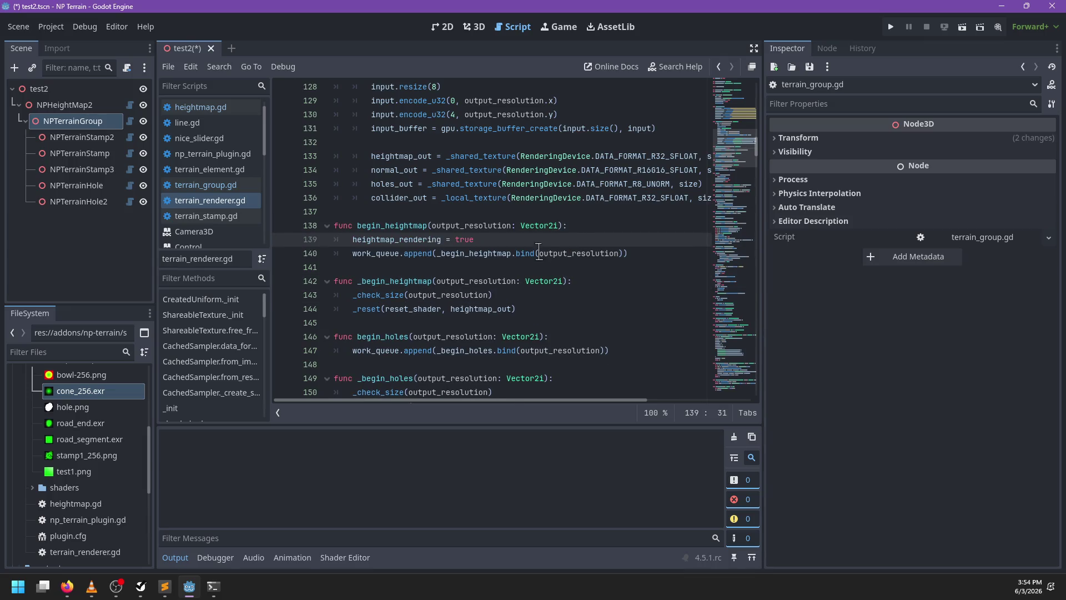
{"action": "scroll", "coordinate": [535, 285], "scroll_direction": "down", "scroll_amount": 2}
{"action": "left_click", "coordinate": [523, 322]}
{"action": "key", "text": "shift+Down"}
{"action": "key", "text": "alt+Up"}
{"action": "key", "text": "alt+Up"}
{"action": "key", "text": "alt+Up"}
{"action": "key", "text": "alt+Up"}
{"action": "key", "text": "ctrl+s"}
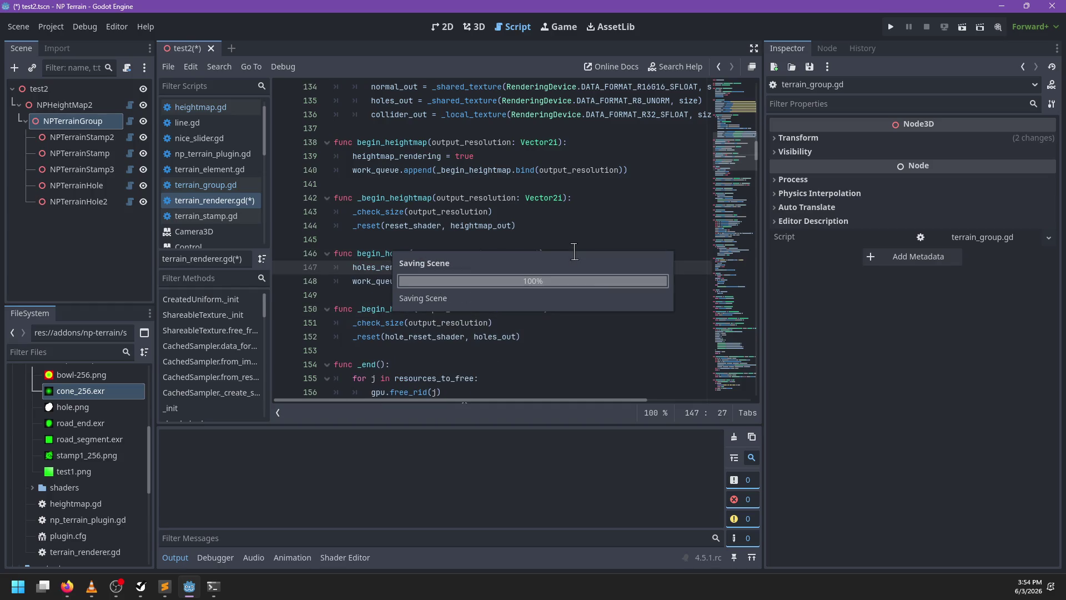
Check the rendering = false lines in the _end functions, then move NPTerrainGroup to test recomputation
{"action": "scroll", "coordinate": [574, 253], "scroll_direction": "down", "scroll_amount": 1}
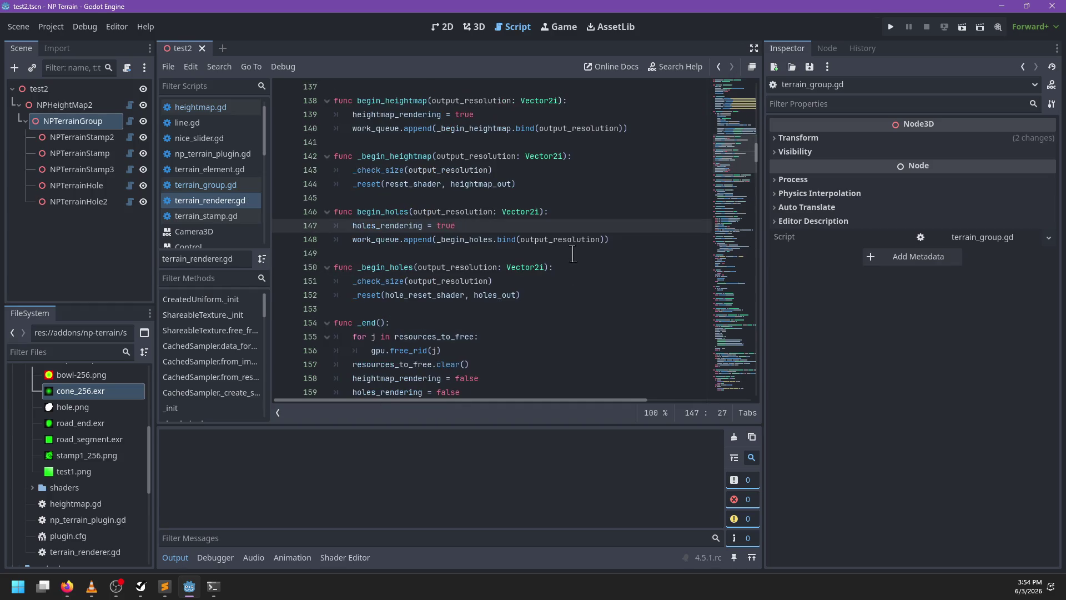
{"action": "scroll", "coordinate": [448, 301], "scroll_direction": "down", "scroll_amount": 1}
{"action": "left_click_drag", "start_coordinate": [469, 351], "coordinate": [515, 326]}
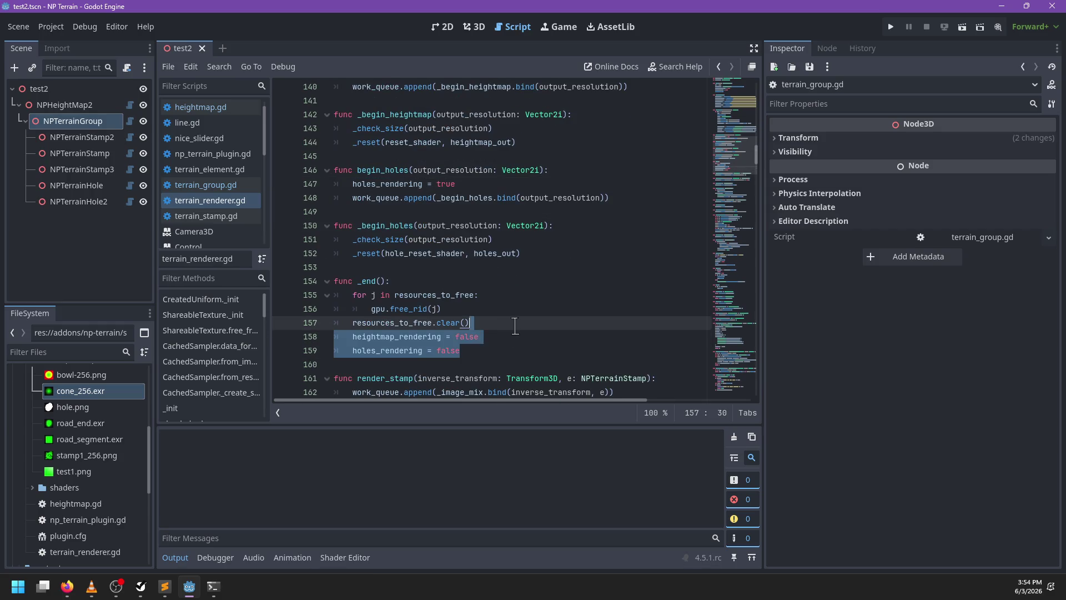
{"action": "scroll", "coordinate": [515, 326], "scroll_direction": "up", "scroll_amount": 3}
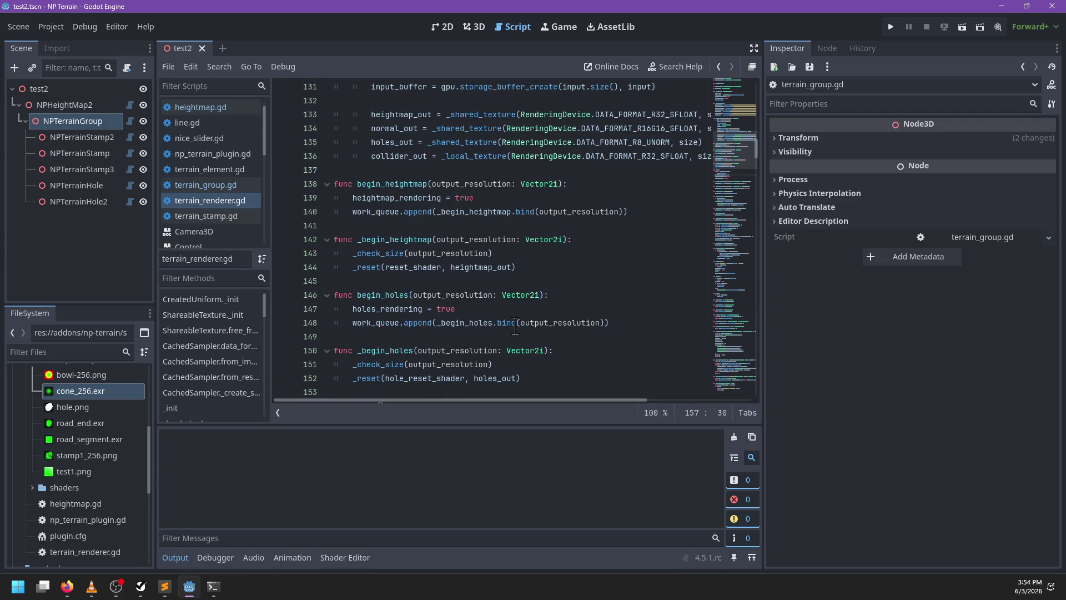
{"action": "left_click", "coordinate": [475, 28]}
{"action": "left_click_drag", "start_coordinate": [491, 260], "coordinate": [490, 268]}
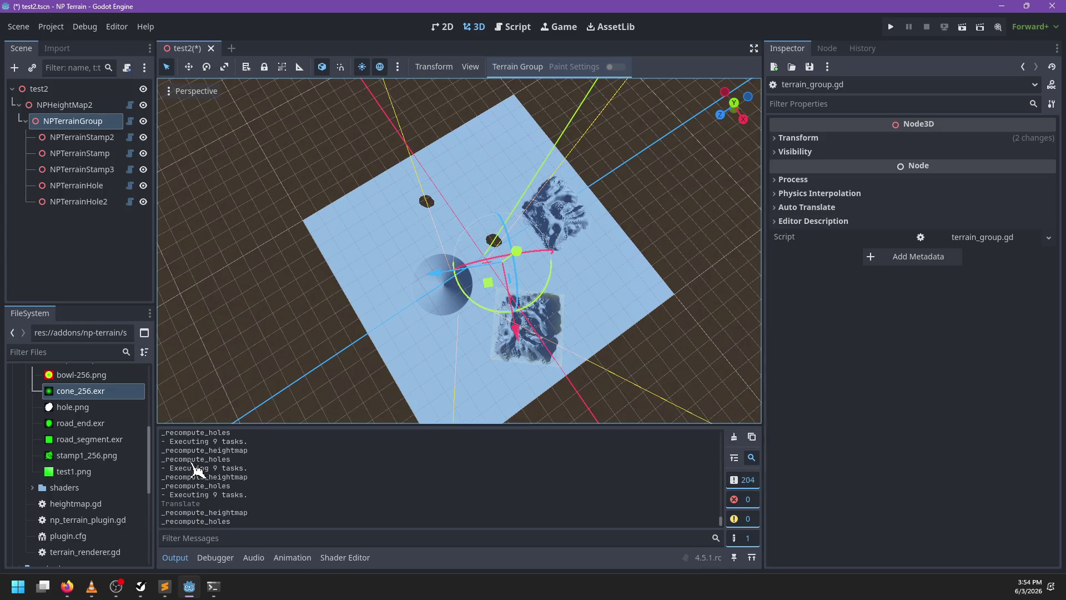
Move NPTerrainGroup further and reposition NPTerrainStamp2 toward the lower left
{"action": "left_click_drag", "start_coordinate": [491, 291], "coordinate": [452, 303]}
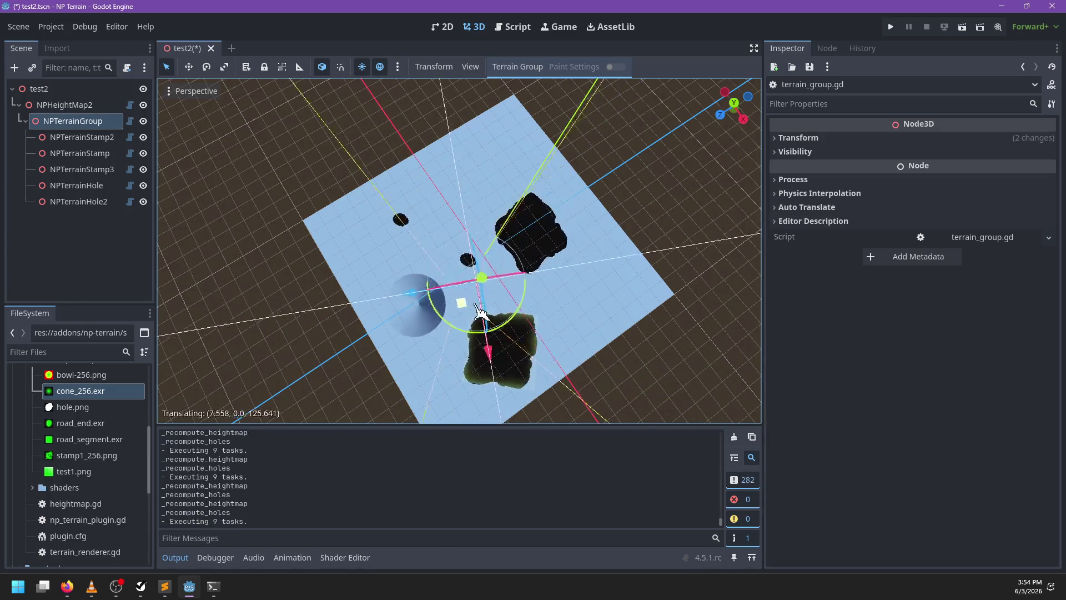
{"action": "left_click", "coordinate": [108, 141]}
{"action": "left_click_drag", "start_coordinate": [447, 305], "coordinate": [572, 286]}
{"action": "scroll", "coordinate": [502, 261], "scroll_direction": "up", "scroll_amount": 4}
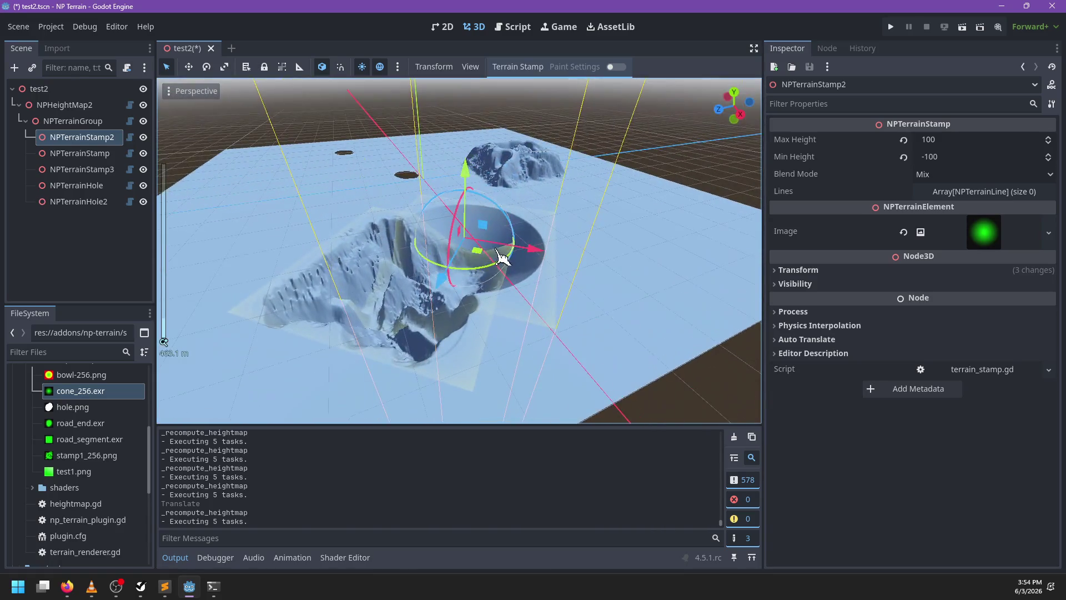
{"action": "mouse_move", "coordinate": [502, 258]}
{"action": "left_mouse_down"}
{"action": "mouse_move", "coordinate": [452, 262]}
{"action": "mouse_move", "coordinate": [381, 298]}
{"action": "mouse_move", "coordinate": [381, 334]}
{"action": "mouse_move", "coordinate": [399, 360]}
{"action": "mouse_move", "coordinate": [411, 334]}
{"action": "mouse_move", "coordinate": [327, 189]}
{"action": "mouse_move", "coordinate": [239, 172]}
{"action": "mouse_move", "coordinate": [233, 266]}
{"action": "left_mouse_up"}
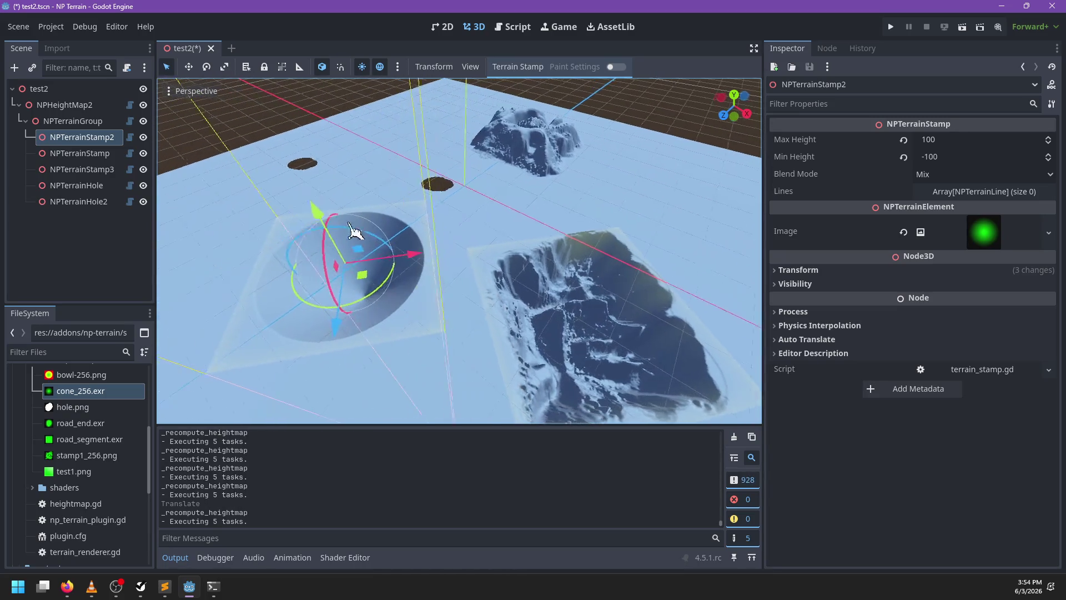
Move NPTerrainHole across the terrain, save test2.tscn, and select test.tscn in FileSystem
{"action": "left_click", "coordinate": [86, 187]}
{"action": "mouse_move", "coordinate": [286, 189]}
{"action": "left_mouse_down"}
{"action": "mouse_move", "coordinate": [350, 210]}
{"action": "mouse_move", "coordinate": [423, 211]}
{"action": "mouse_move", "coordinate": [333, 214]}
{"action": "left_mouse_up"}
{"action": "scroll", "coordinate": [465, 238], "scroll_direction": "down", "scroll_amount": 5}
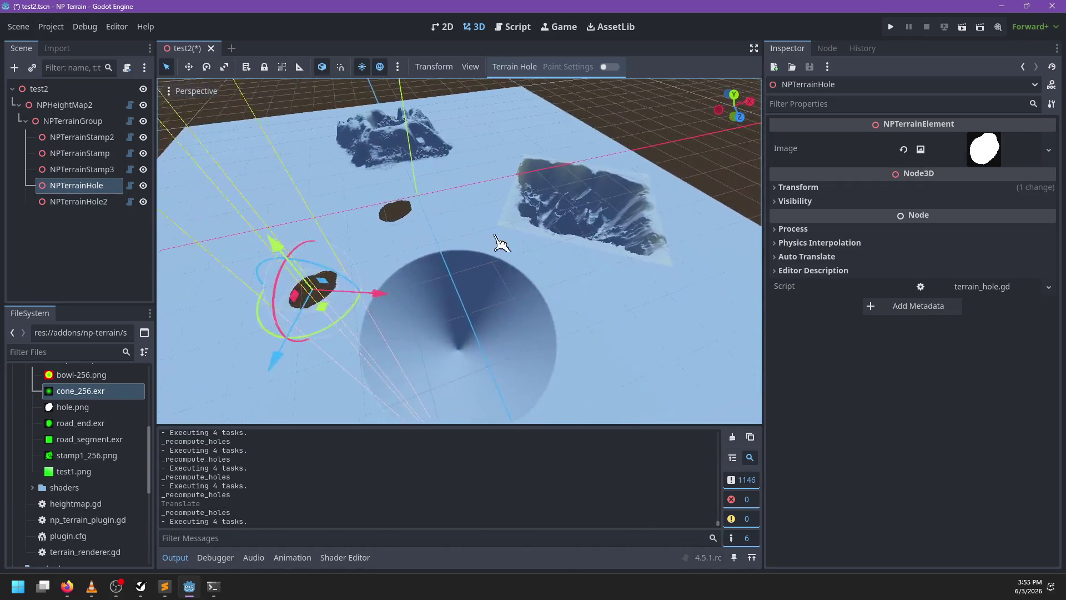
{"action": "key", "text": "ctrl+s"}
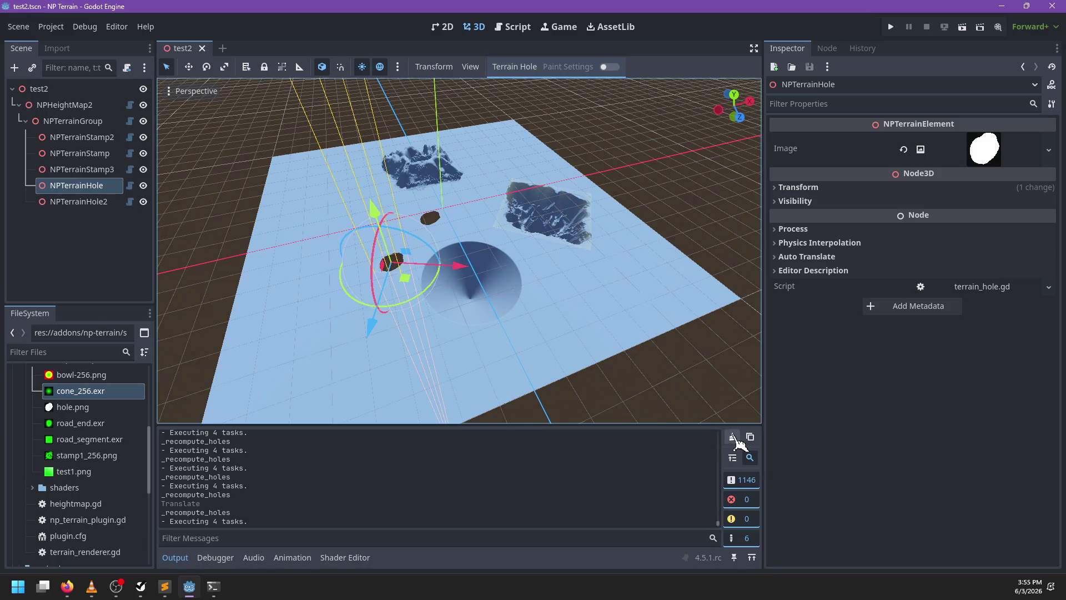
{"action": "left_click", "coordinate": [734, 437]}
{"action": "scroll", "coordinate": [84, 473], "scroll_direction": "down", "scroll_amount": 10}
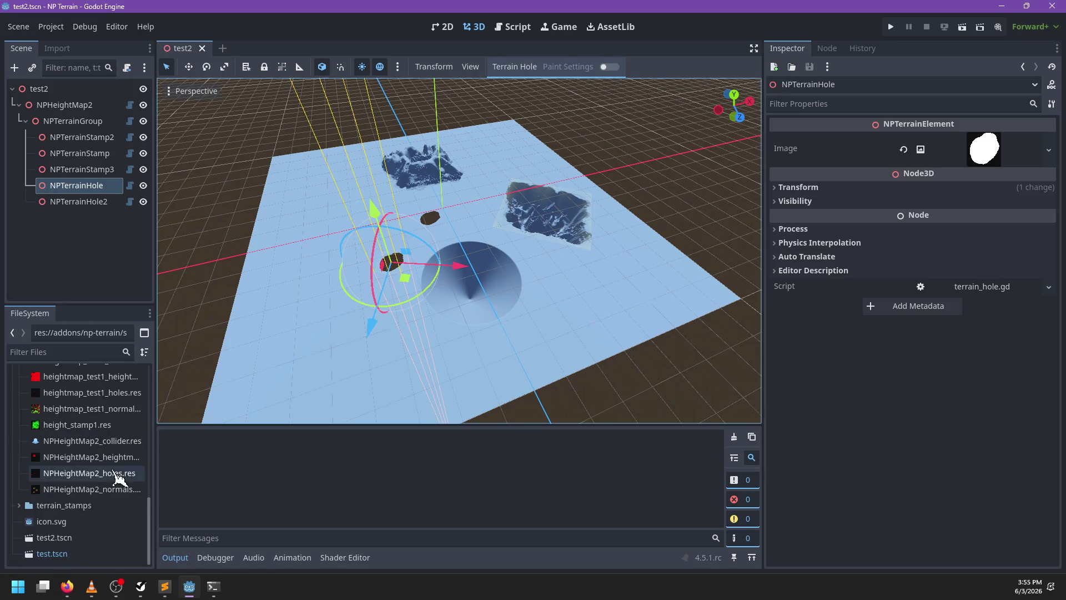
{"action": "left_click", "coordinate": [66, 553]}
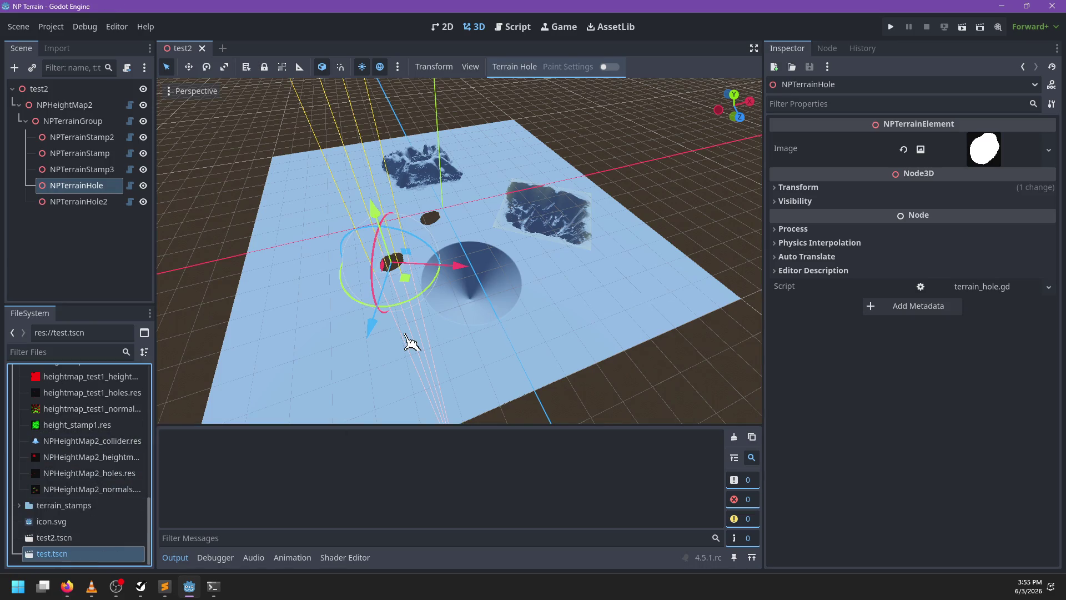
{"action": "mouse_move", "coordinate": [487, 321]}
{"action": "left_mouse_down"}
{"action": "mouse_move", "coordinate": [464, 320]}
{"action": "mouse_move", "coordinate": [428, 291]}
{"action": "mouse_move", "coordinate": [373, 357]}
{"action": "mouse_move", "coordinate": [536, 312]}
{"action": "mouse_move", "coordinate": [541, 322]}
{"action": "mouse_move", "coordinate": [510, 338]}
{"action": "mouse_move", "coordinate": [491, 321]}
{"action": "mouse_move", "coordinate": [497, 288]}
{"action": "mouse_move", "coordinate": [492, 300]}
{"action": "left_mouse_up"}
{"action": "scroll", "coordinate": [500, 303], "scroll_direction": "up", "scroll_amount": 4}
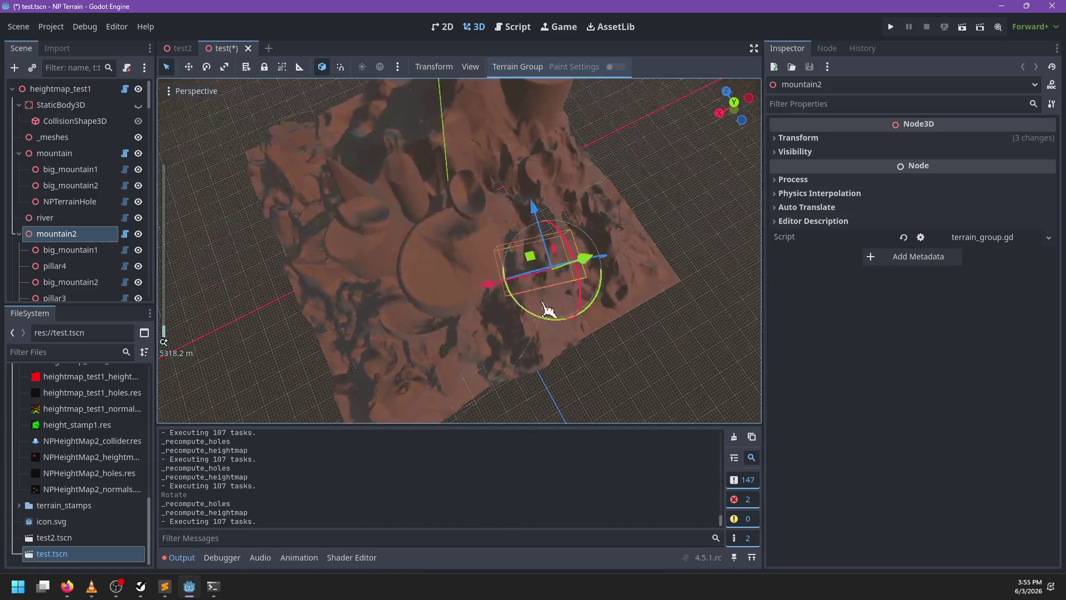
{"action": "mouse_move", "coordinate": [545, 267]}
{"action": "left_mouse_down"}
{"action": "mouse_move", "coordinate": [543, 239]}
{"action": "mouse_move", "coordinate": [569, 239]}
{"action": "left_mouse_up"}
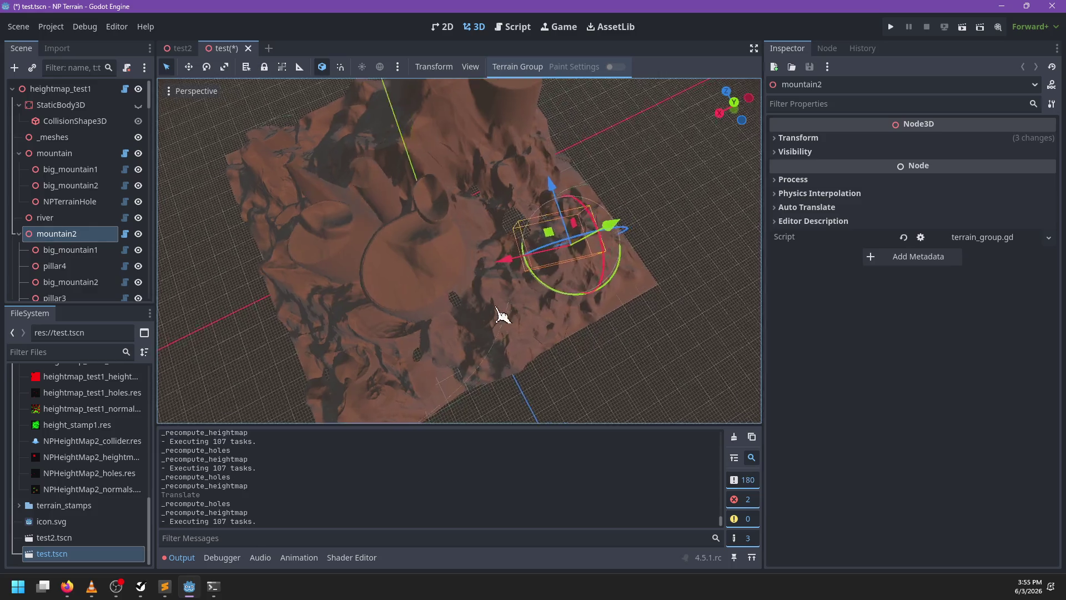
{"action": "scroll", "coordinate": [500, 311], "scroll_direction": "up", "scroll_amount": 2}
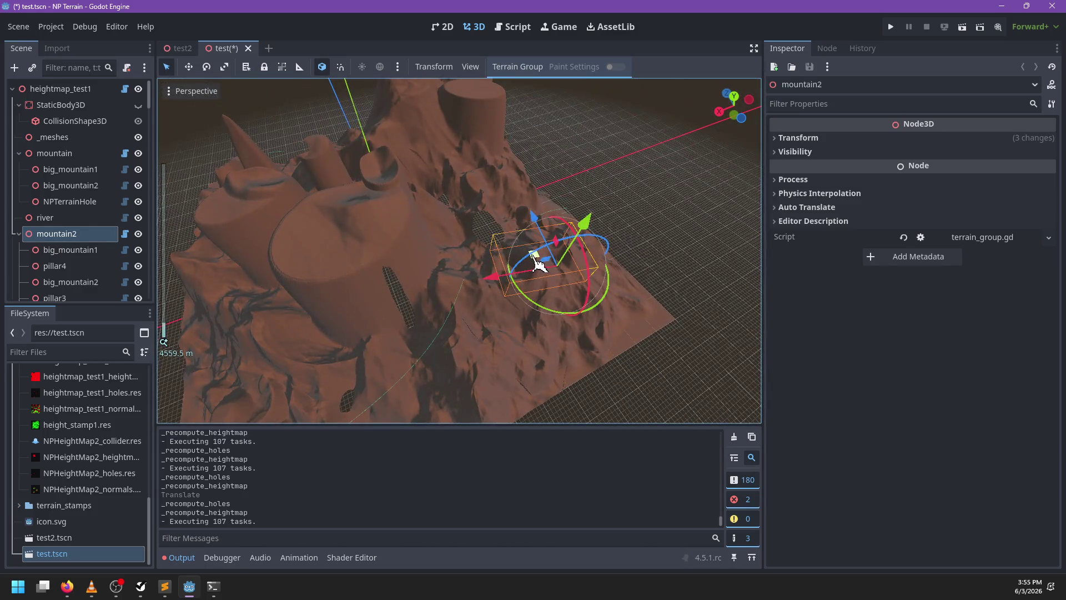
{"action": "mouse_move", "coordinate": [537, 262]}
{"action": "left_mouse_down"}
{"action": "mouse_move", "coordinate": [512, 281]}
{"action": "mouse_move", "coordinate": [519, 269]}
{"action": "mouse_move", "coordinate": [563, 274]}
{"action": "mouse_move", "coordinate": [535, 281]}
{"action": "mouse_move", "coordinate": [552, 281]}
{"action": "left_mouse_up"}
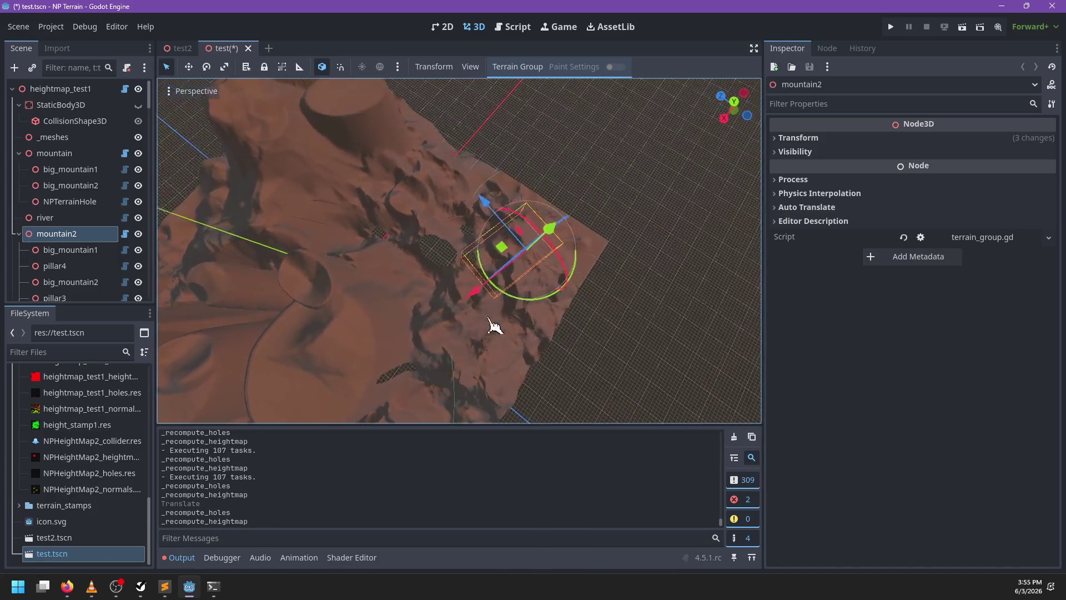
{"action": "scroll", "coordinate": [76, 239], "scroll_direction": "down", "scroll_amount": 3}
{"action": "scroll", "coordinate": [75, 239], "scroll_direction": "down", "scroll_amount": 1}
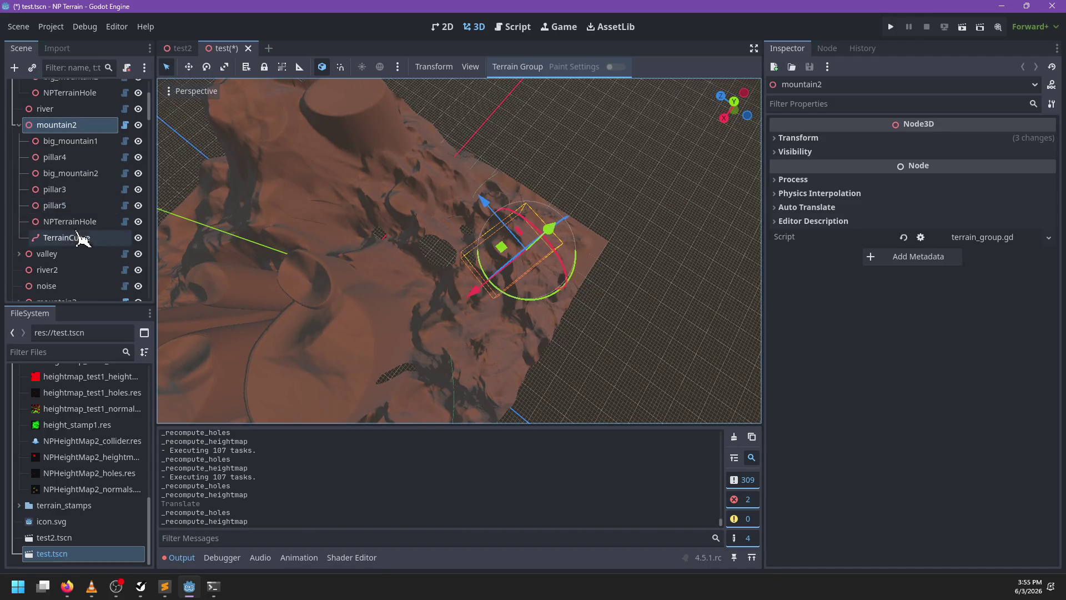
{"action": "key", "text": "ctrl+s"}
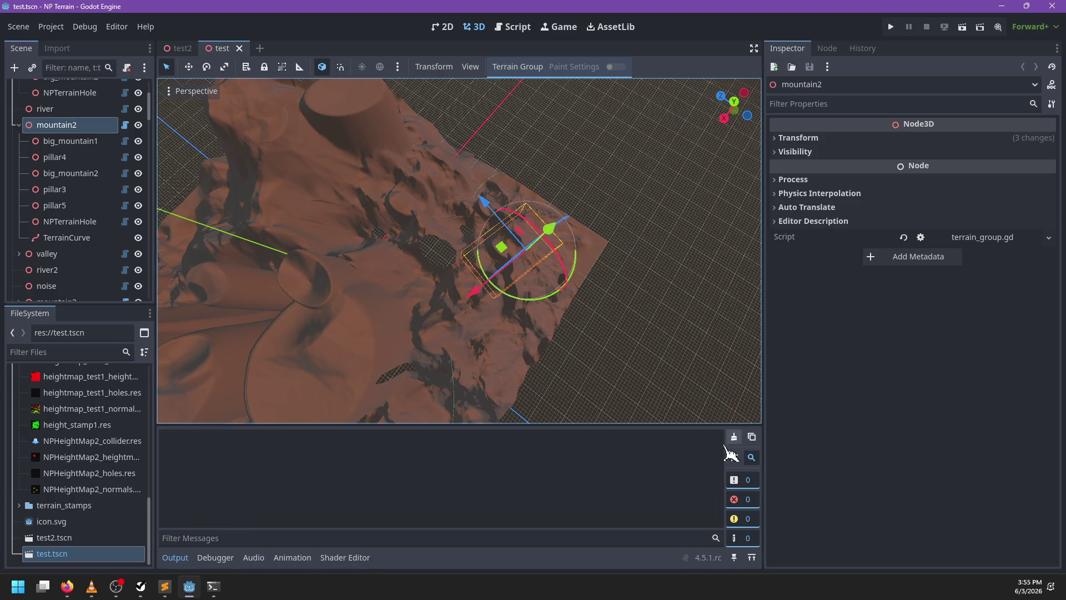
Scroll through terrain_renderer.gd in the script editor to review the code
{"action": "left_click", "coordinate": [513, 27]}
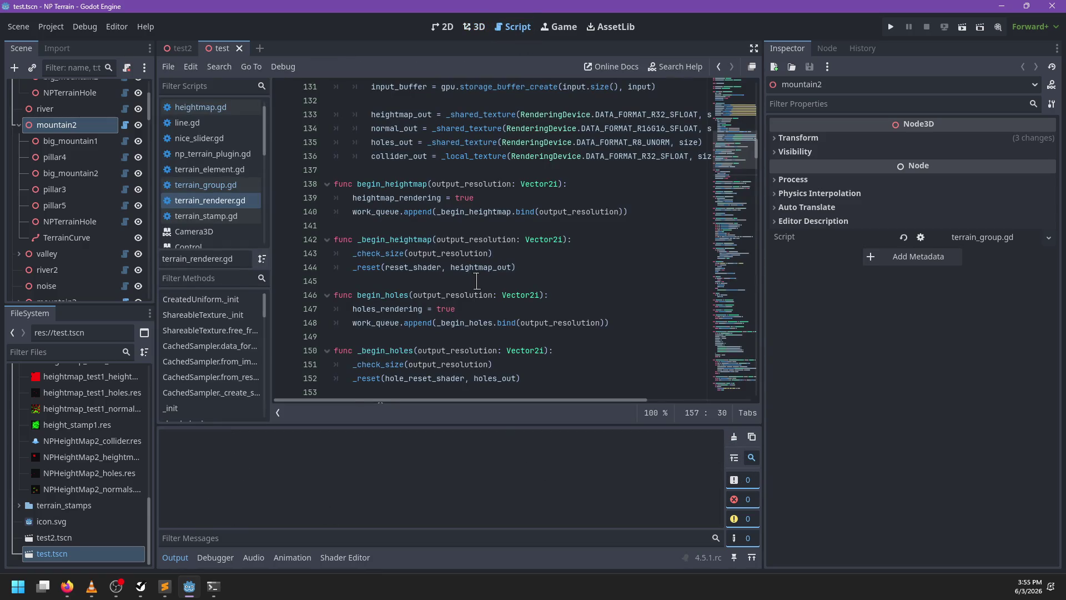
{"action": "scroll", "coordinate": [530, 241], "scroll_direction": "up", "scroll_amount": 2}
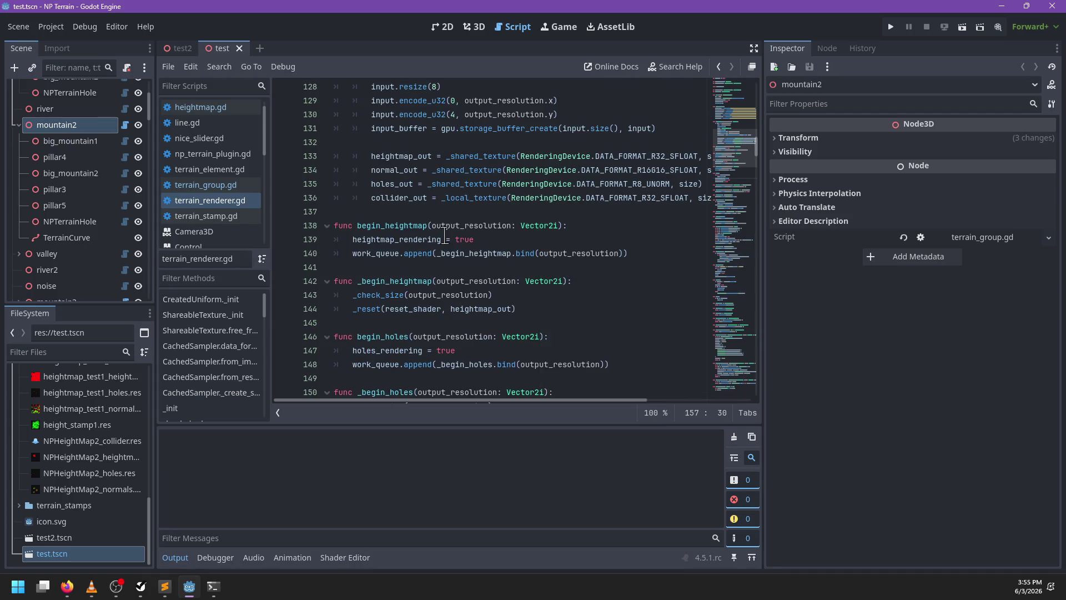
{"action": "scroll", "coordinate": [451, 239], "scroll_direction": "up", "scroll_amount": 1}
{"action": "scroll", "coordinate": [450, 240], "scroll_direction": "up", "scroll_amount": 1}
{"action": "scroll", "coordinate": [450, 240], "scroll_direction": "down", "scroll_amount": 3}
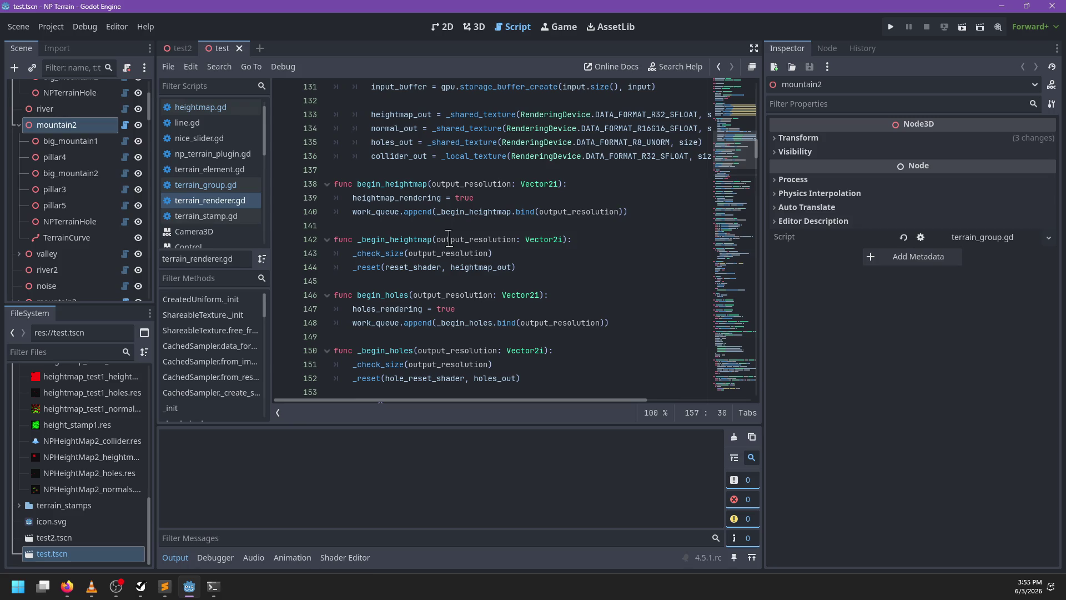
In the test2 scene's 3D view, move the NPTerrainStamp mountain left across the terrain
{"action": "left_click", "coordinate": [179, 49]}
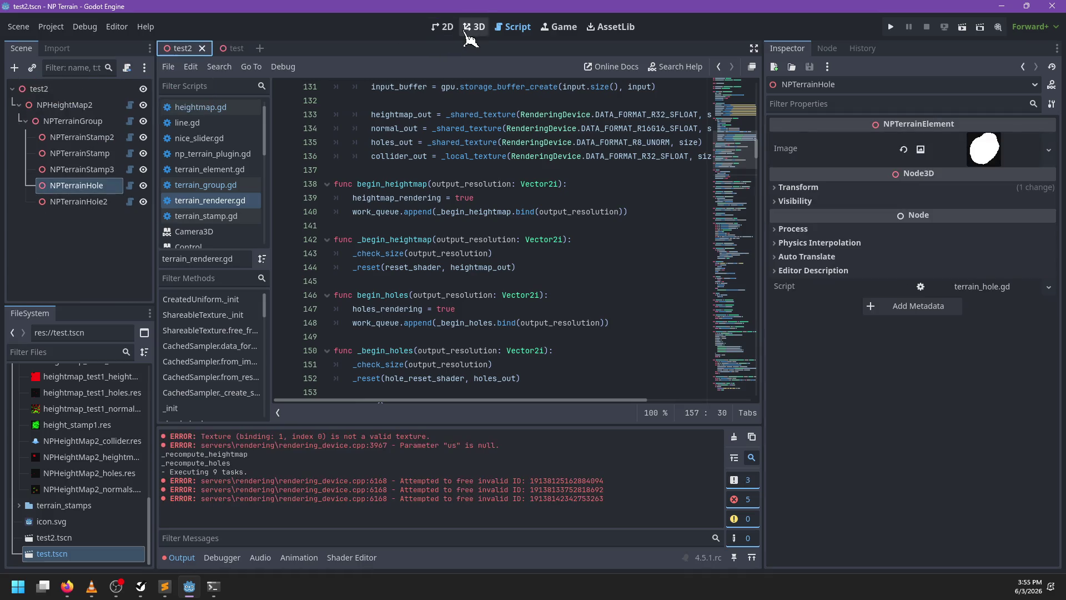
{"action": "left_click", "coordinate": [475, 26]}
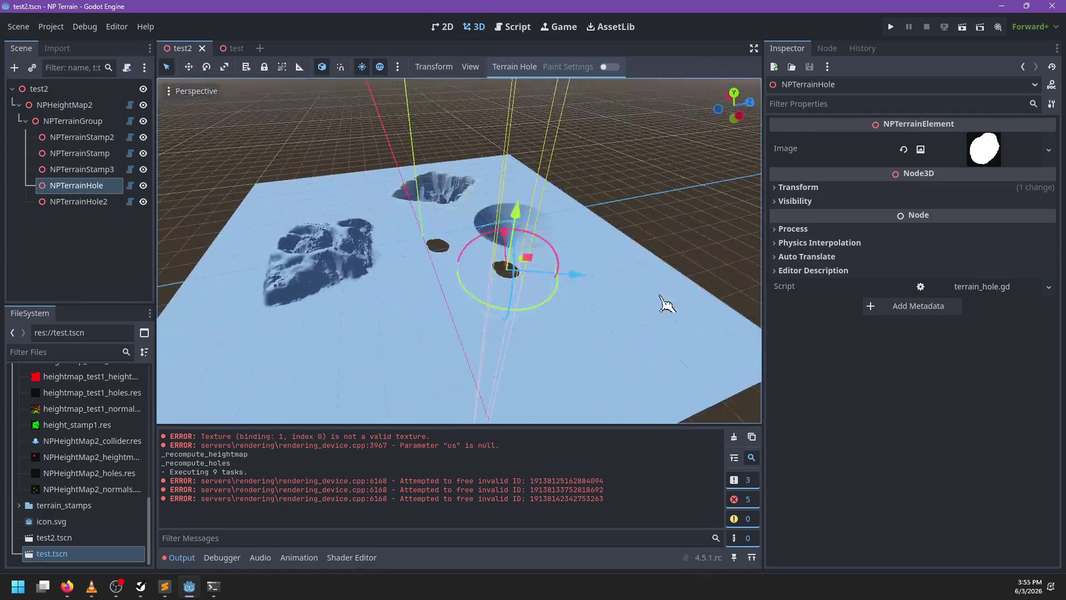
{"action": "scroll", "coordinate": [435, 332], "scroll_direction": "up", "scroll_amount": 3}
{"action": "scroll", "coordinate": [435, 332], "scroll_direction": "down", "scroll_amount": 5}
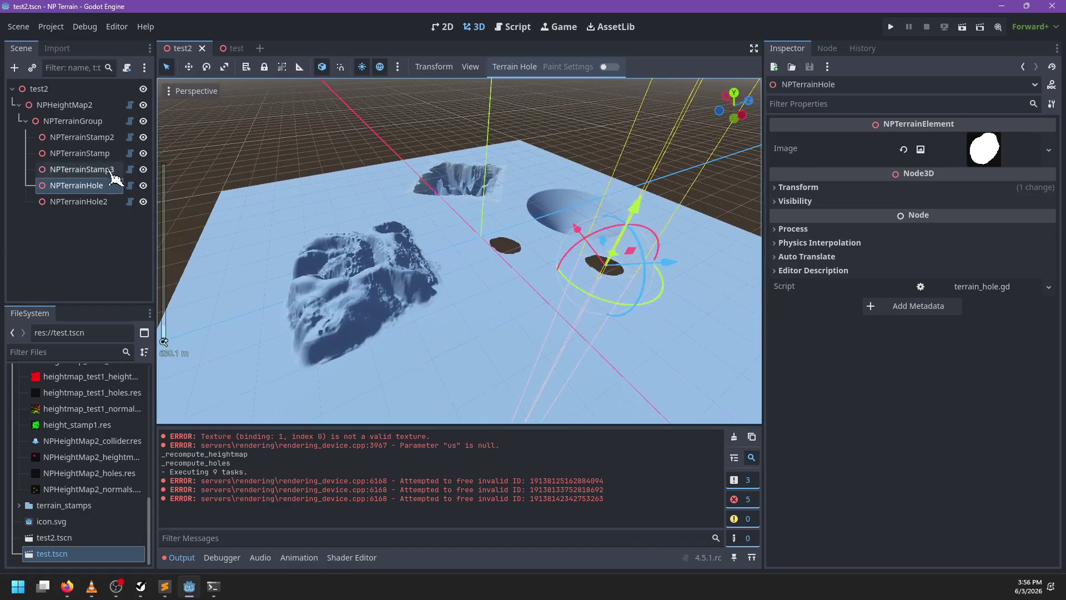
{"action": "left_click", "coordinate": [84, 154]}
{"action": "scroll", "coordinate": [518, 266], "scroll_direction": "up", "scroll_amount": 3}
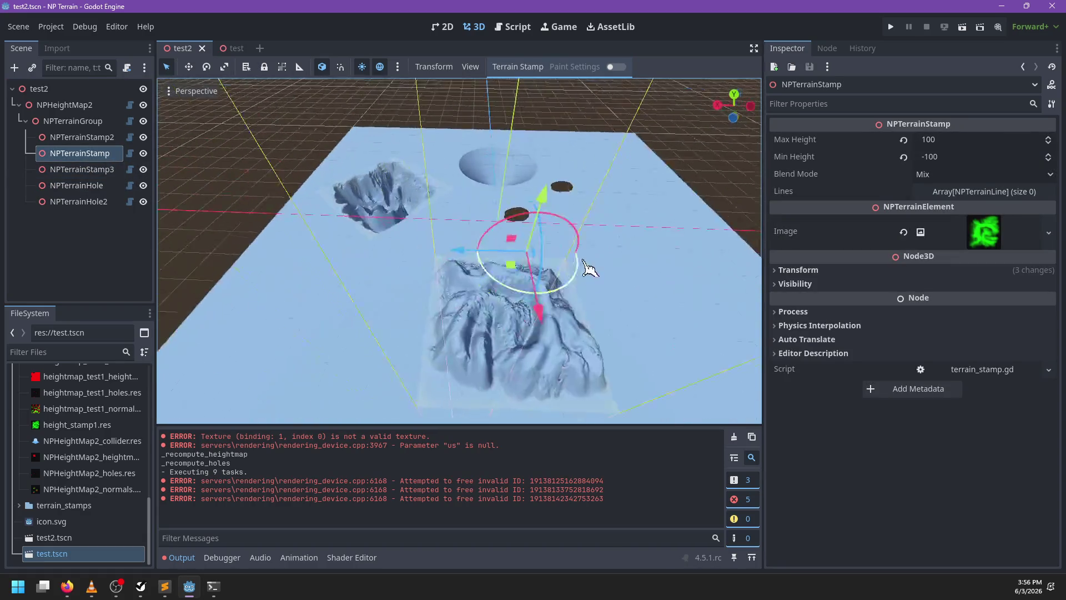
{"action": "mouse_move", "coordinate": [510, 296]}
{"action": "left_mouse_down"}
{"action": "mouse_move", "coordinate": [488, 274]}
{"action": "mouse_move", "coordinate": [435, 286]}
{"action": "mouse_move", "coordinate": [443, 316]}
{"action": "mouse_move", "coordinate": [389, 295]}
{"action": "mouse_move", "coordinate": [441, 305]}
{"action": "mouse_move", "coordinate": [447, 294]}
{"action": "left_mouse_up"}
Bring Firefox to the front and type 'godot compute shader texture2drd'
{"action": "left_click", "coordinate": [734, 436]}
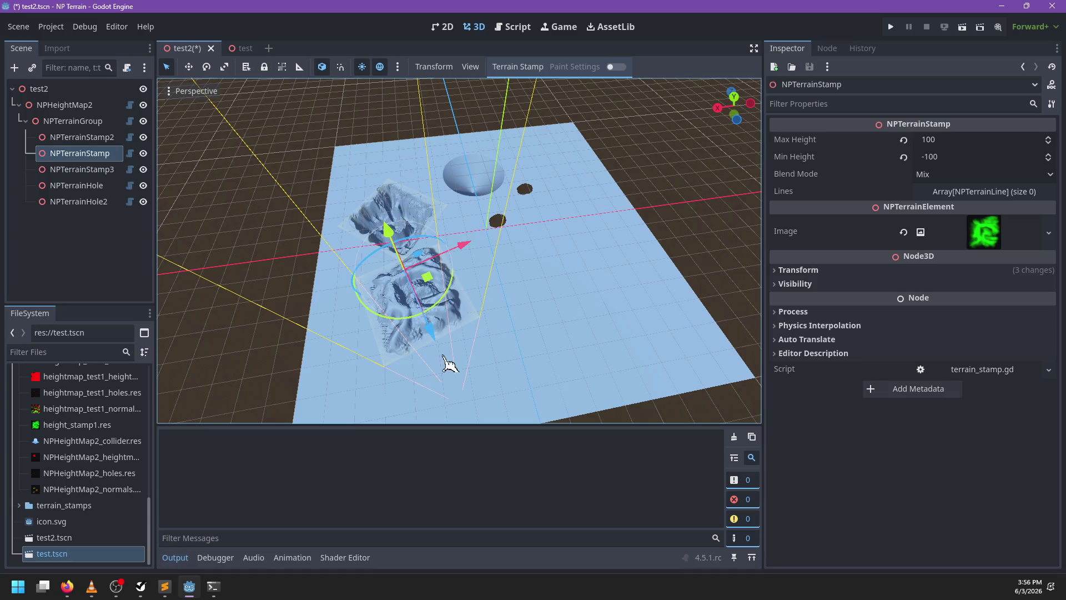
{"action": "left_click", "coordinate": [67, 586]}
{"action": "left_click", "coordinate": [58, 528]}
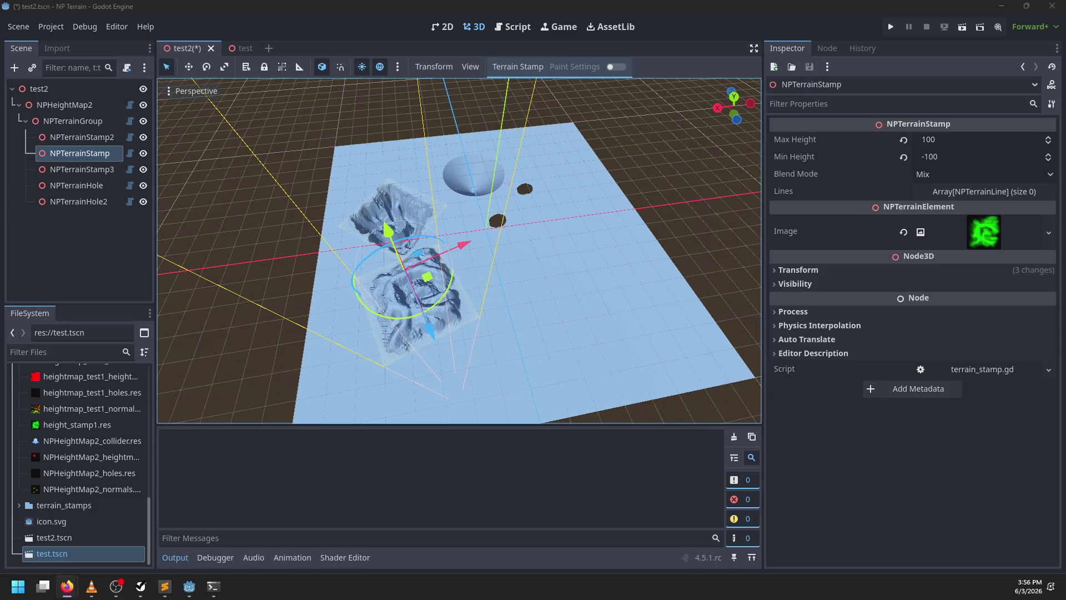
{"action": "type", "text": "godot com"}
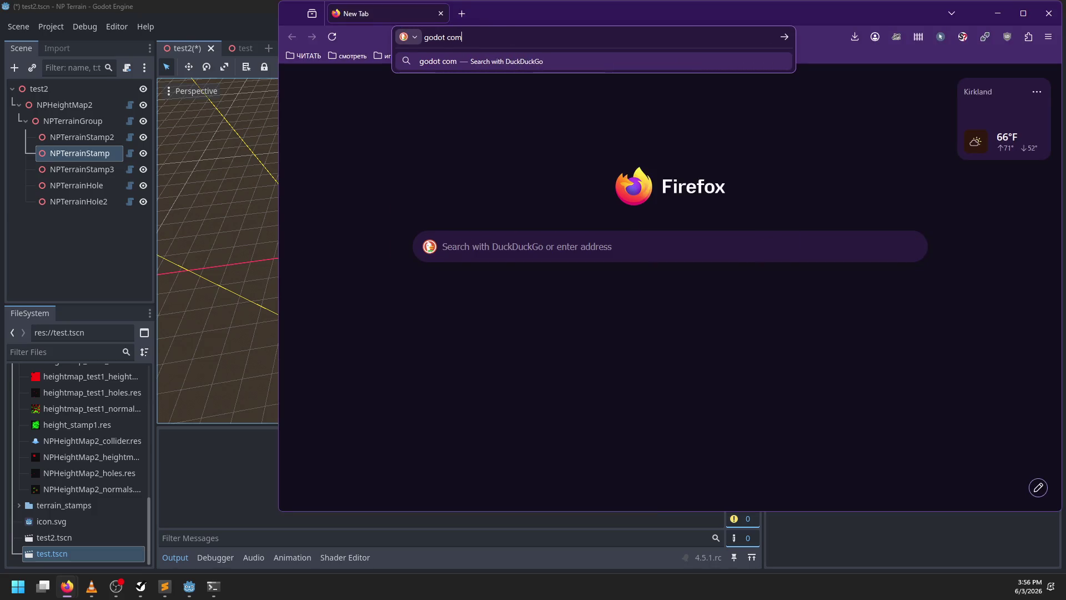
{"action": "type", "text": "pute shader texture2"}
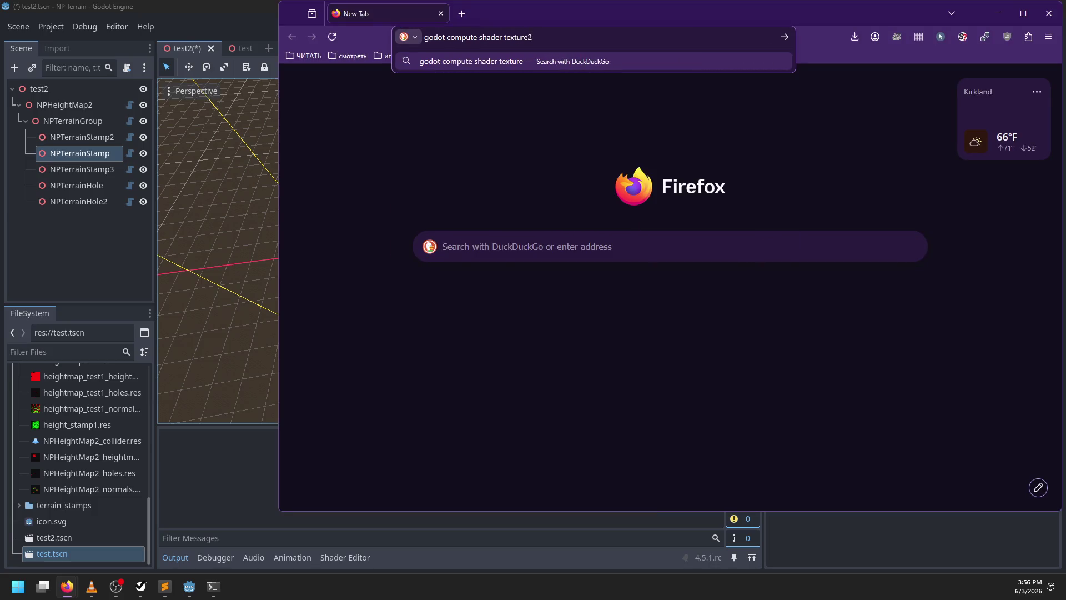
{"action": "type", "text": "drd"}
Run the 'godot compute shader texture2drd' search and open the Godot forum and Reddit results in background tabs
{"action": "key", "text": "Return"}
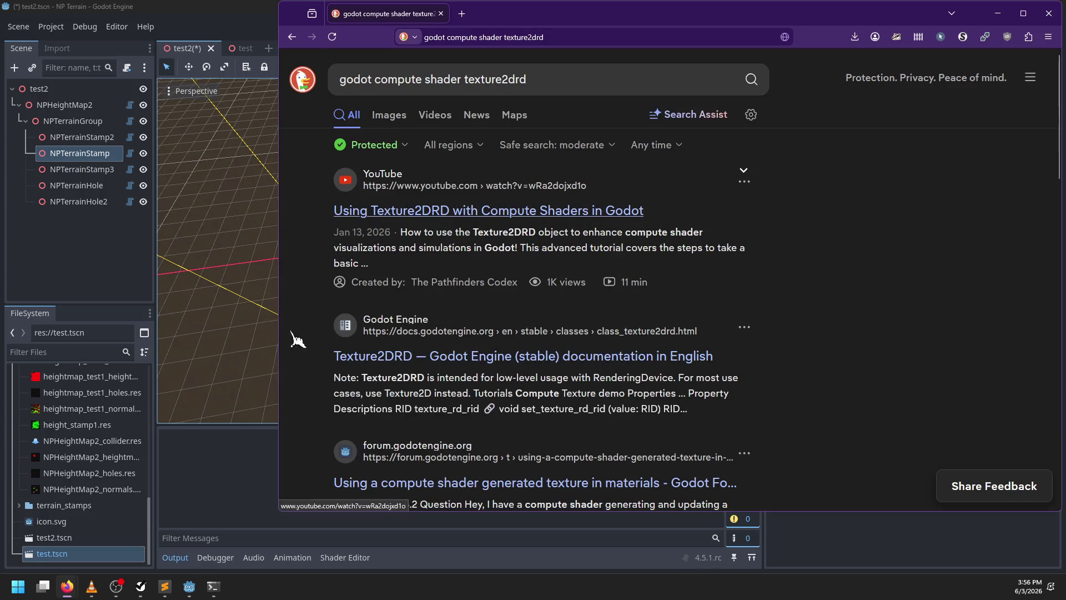
{"action": "scroll", "coordinate": [331, 321], "scroll_direction": "down", "scroll_amount": 4}
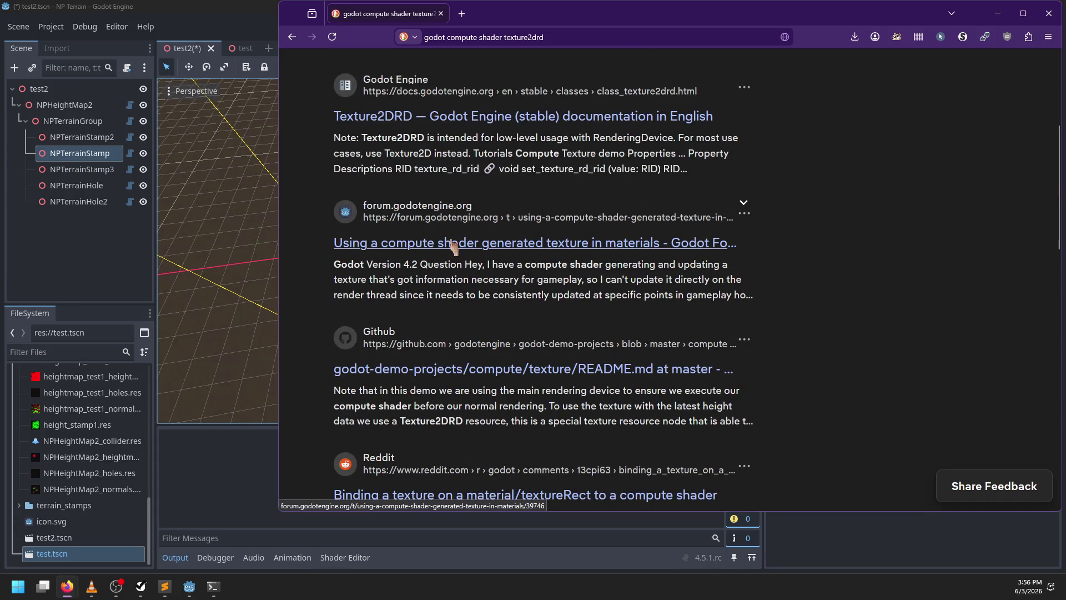
{"action": "middle_click", "coordinate": [452, 242]}
{"action": "scroll", "coordinate": [328, 322], "scroll_direction": "down", "scroll_amount": 3}
{"action": "middle_click", "coordinate": [356, 333]}
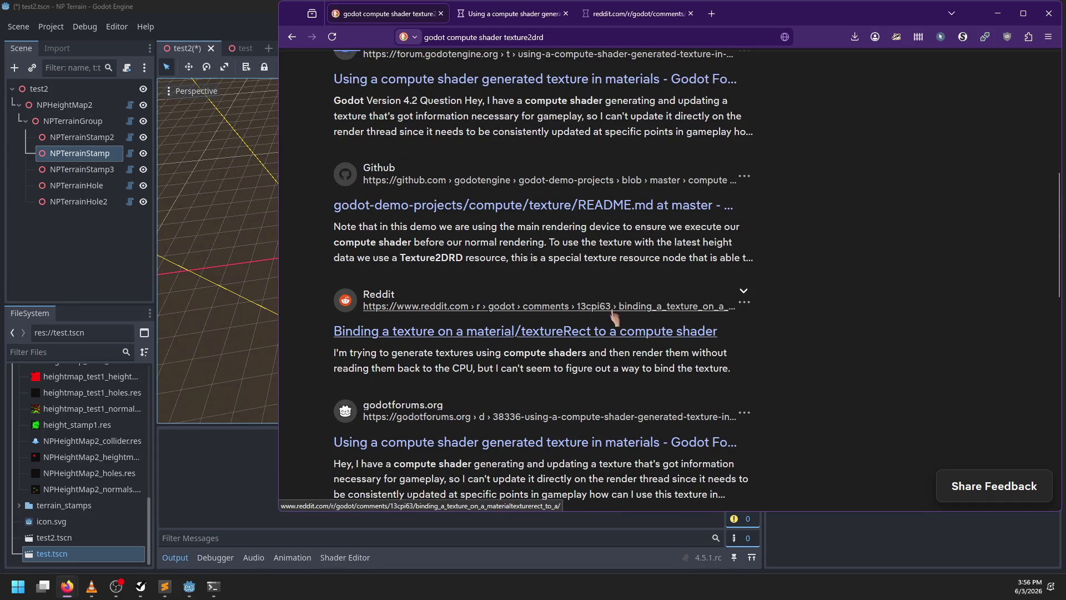
{"action": "scroll", "coordinate": [492, 328], "scroll_direction": "down", "scroll_amount": 3}
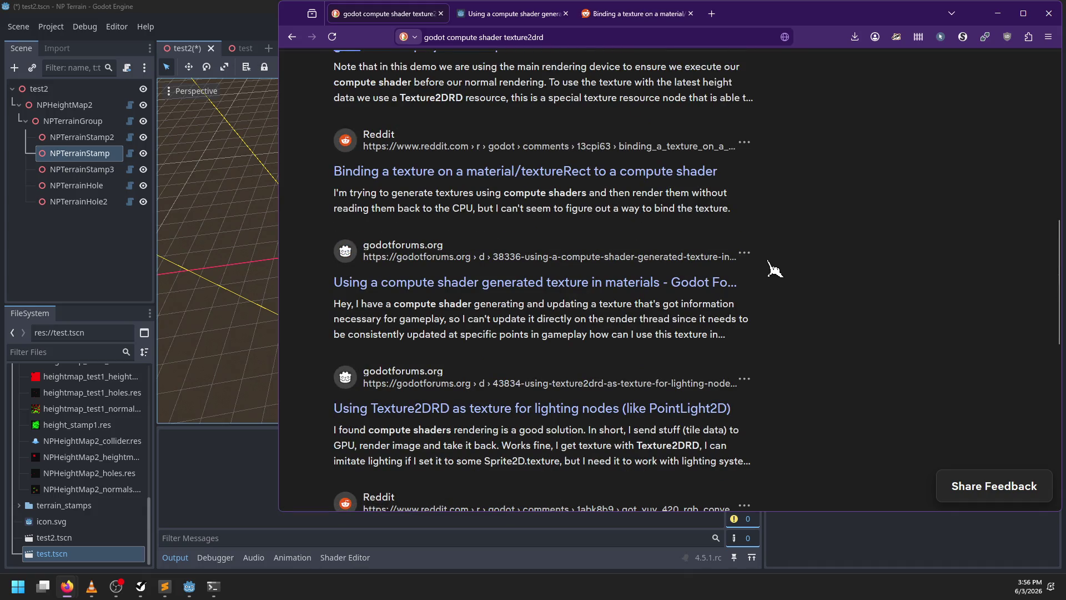
{"action": "scroll", "coordinate": [770, 266], "scroll_direction": "down", "scroll_amount": 3}
Read the forum and Reddit threads, then follow the Reddit demo link to GitHub
{"action": "left_click", "coordinate": [533, 14]}
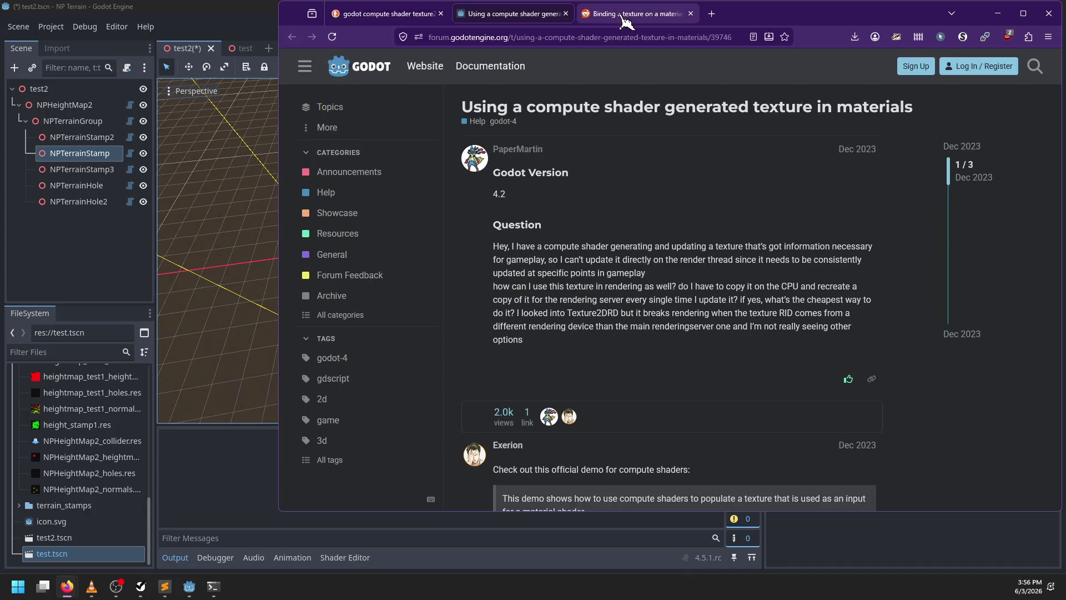
{"action": "left_click", "coordinate": [627, 17]}
{"action": "scroll", "coordinate": [597, 278], "scroll_direction": "down", "scroll_amount": 10}
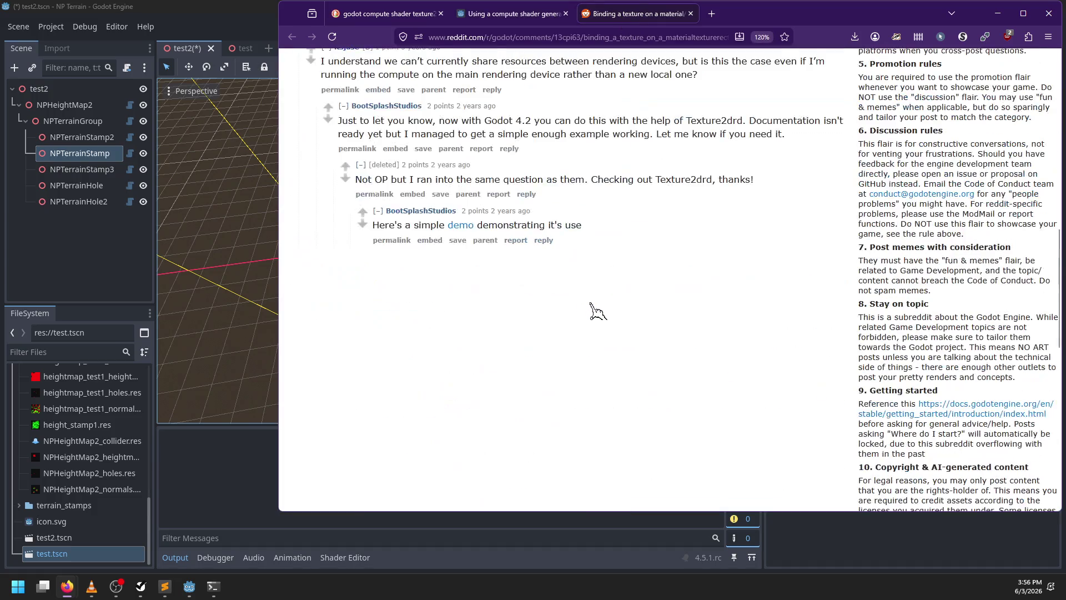
{"action": "scroll", "coordinate": [597, 311], "scroll_direction": "up", "scroll_amount": 2}
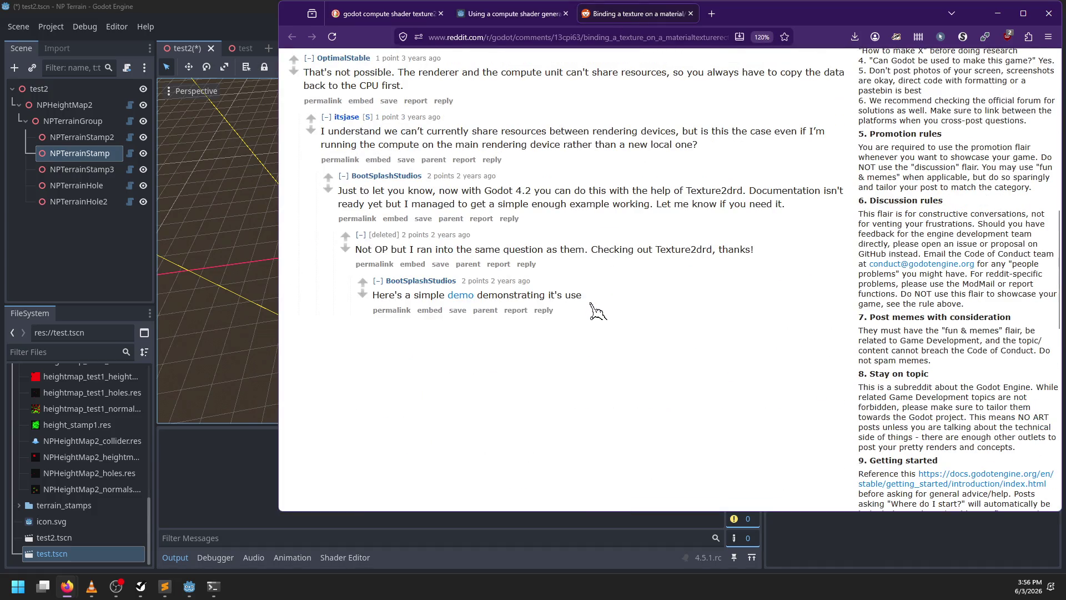
{"action": "left_click", "coordinate": [461, 295]}
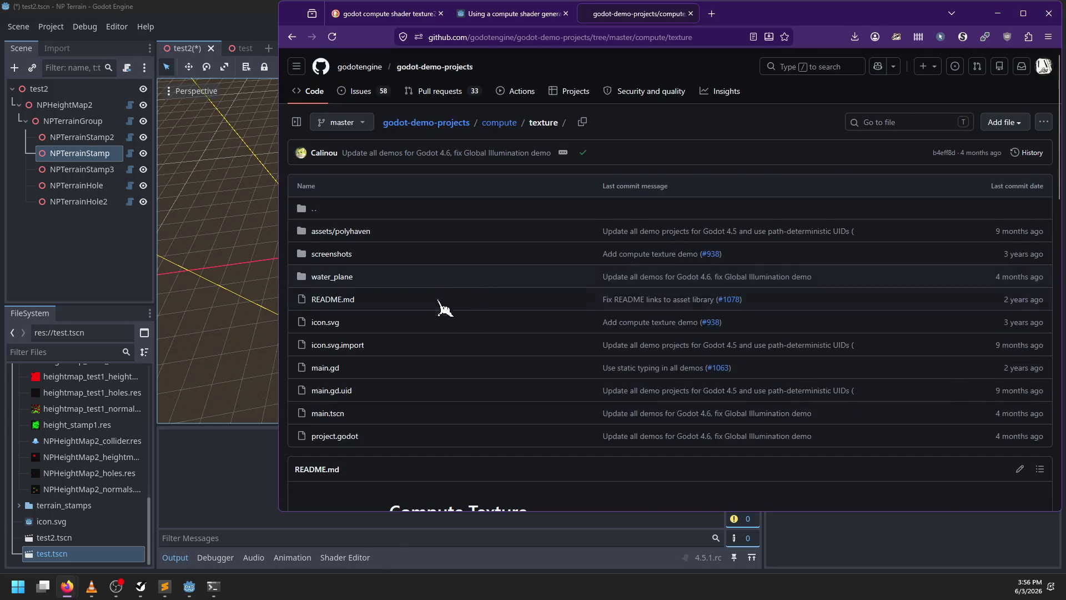
Read through the compute/texture demo README on GitHub
{"action": "scroll", "coordinate": [445, 305], "scroll_direction": "down", "scroll_amount": 9}
{"action": "scroll", "coordinate": [694, 337], "scroll_direction": "down", "scroll_amount": 2}
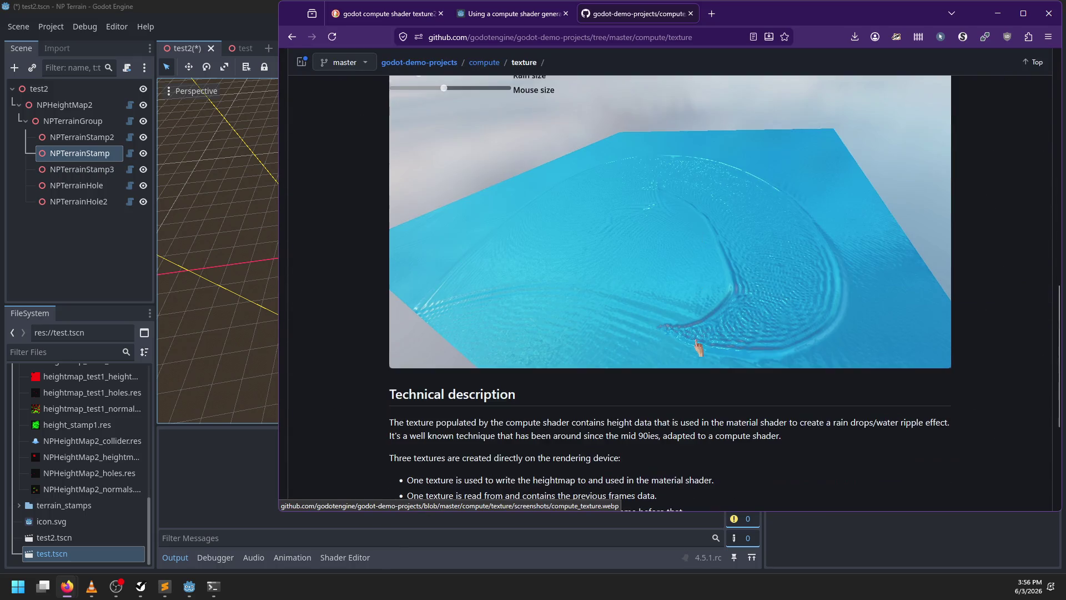
{"action": "scroll", "coordinate": [542, 199], "scroll_direction": "down", "scroll_amount": 1}
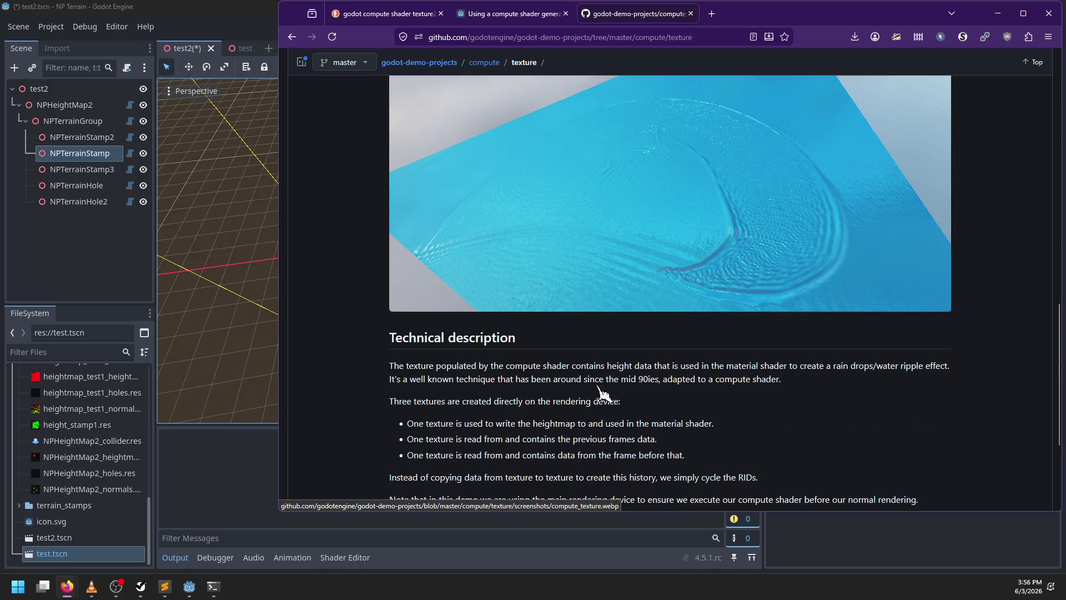
{"action": "scroll", "coordinate": [605, 361], "scroll_direction": "up", "scroll_amount": 12}
{"action": "scroll", "coordinate": [577, 369], "scroll_direction": "down", "scroll_amount": 5}
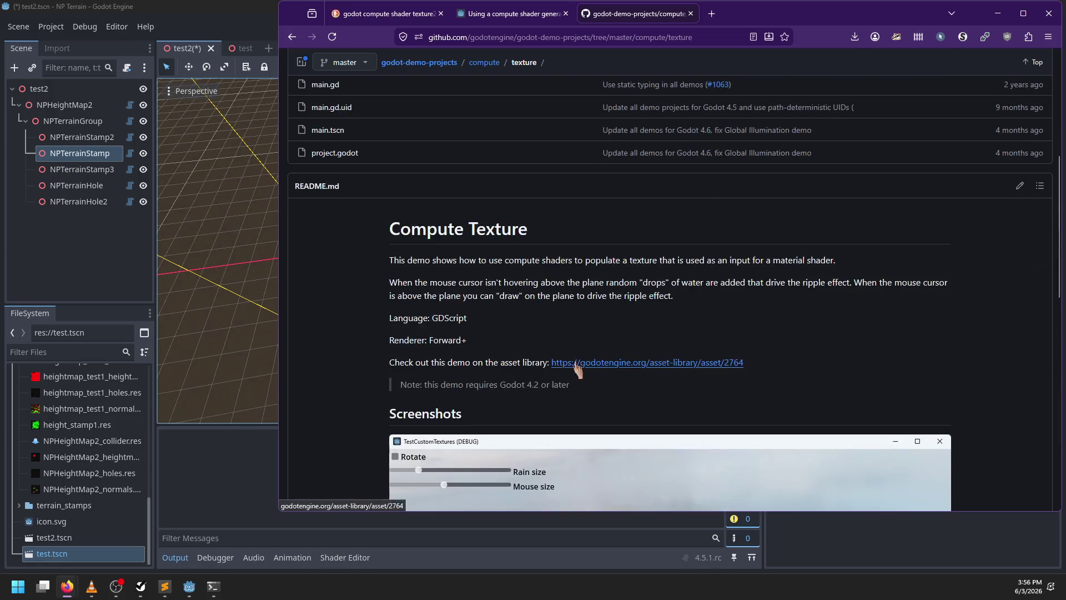
{"action": "scroll", "coordinate": [578, 369], "scroll_direction": "up", "scroll_amount": 5}
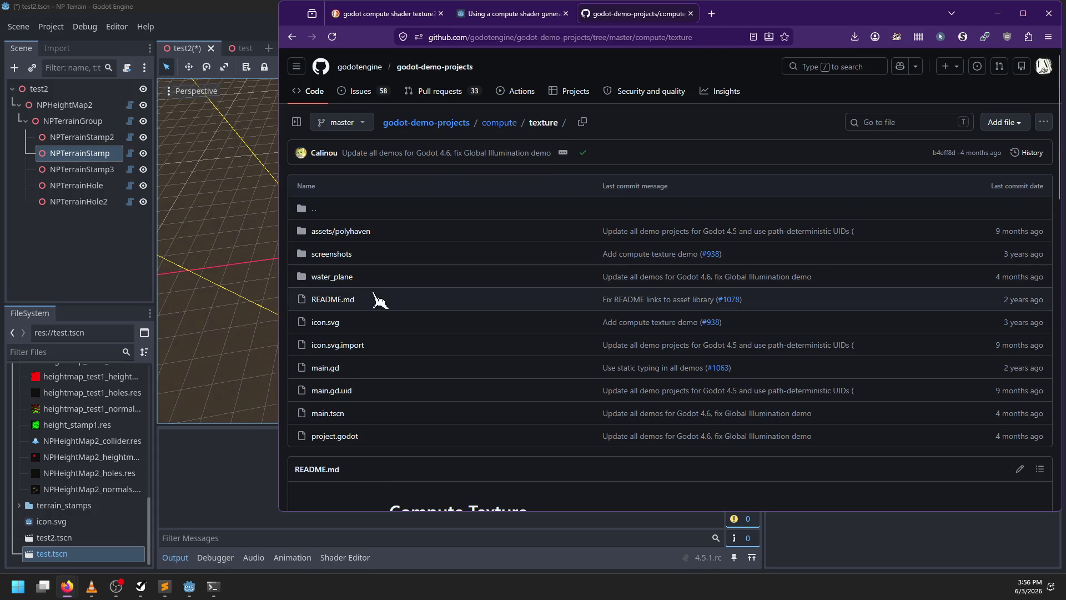
Go to the godot-demo-projects repository root page, then switch windows to copy its address
{"action": "left_click", "coordinate": [1049, 124]}
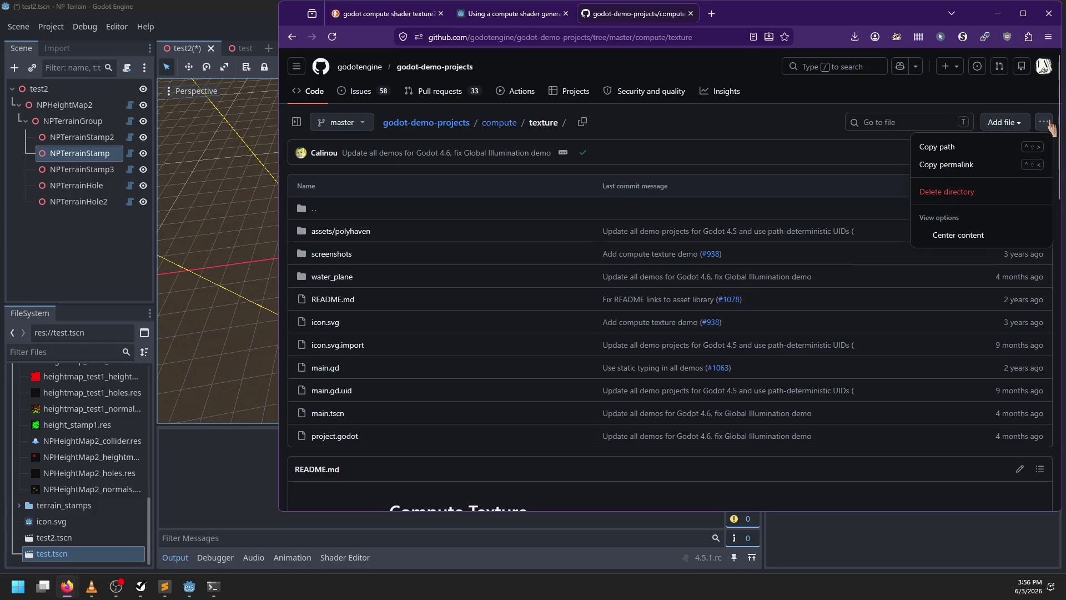
{"action": "left_click", "coordinate": [633, 175]}
{"action": "left_click", "coordinate": [489, 125]}
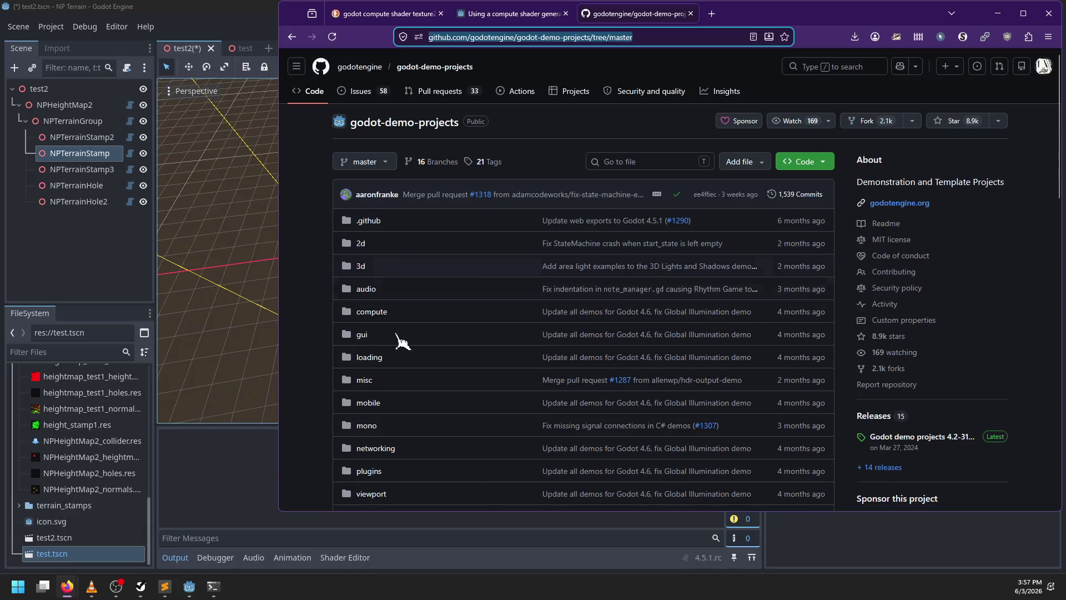
{"action": "key", "text": "alt+Tab"}
In PowerShell, go up to Tech and Tools and into the 99 bug examples folder
{"action": "type", "text": "cd .."}
{"action": "key", "text": "Return"}
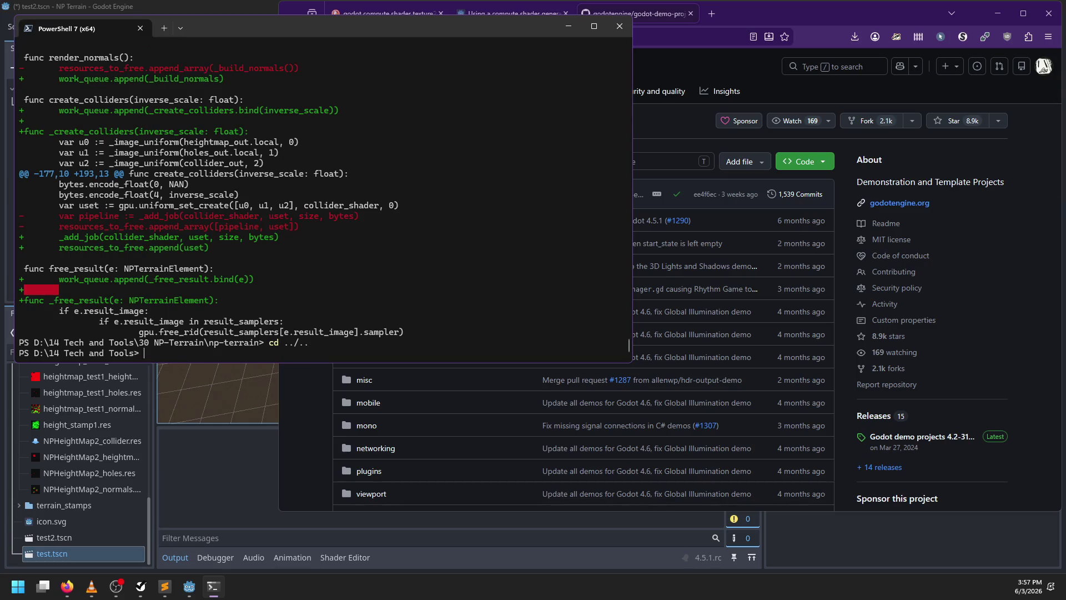
{"action": "type", "text": "ls"}
{"action": "key", "text": "Return"}
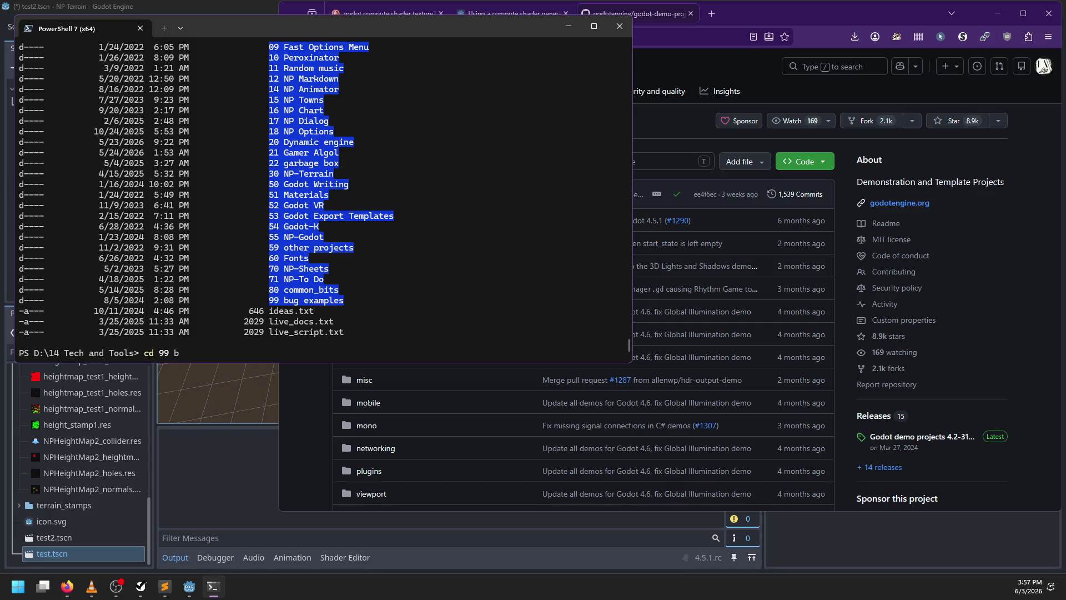
{"action": "type", "text": "cd \\"}
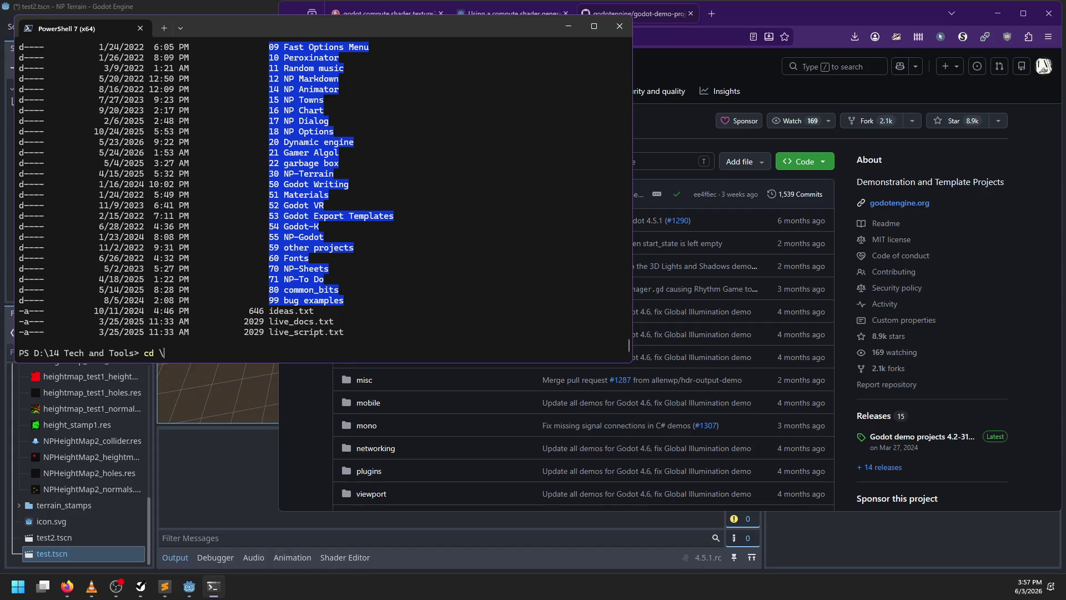
{"action": "type", "text": "99"}
{"action": "key", "text": "Tab"}
{"action": "key", "text": "Return"}
Attempt a git clone --depth=1 of godot-demo-projects using the pasted tree URL
{"action": "type", "text": "git clone"}
{"action": "type", "text": "https://github.com/godotengine/godot-demo-projects/tree/master"}
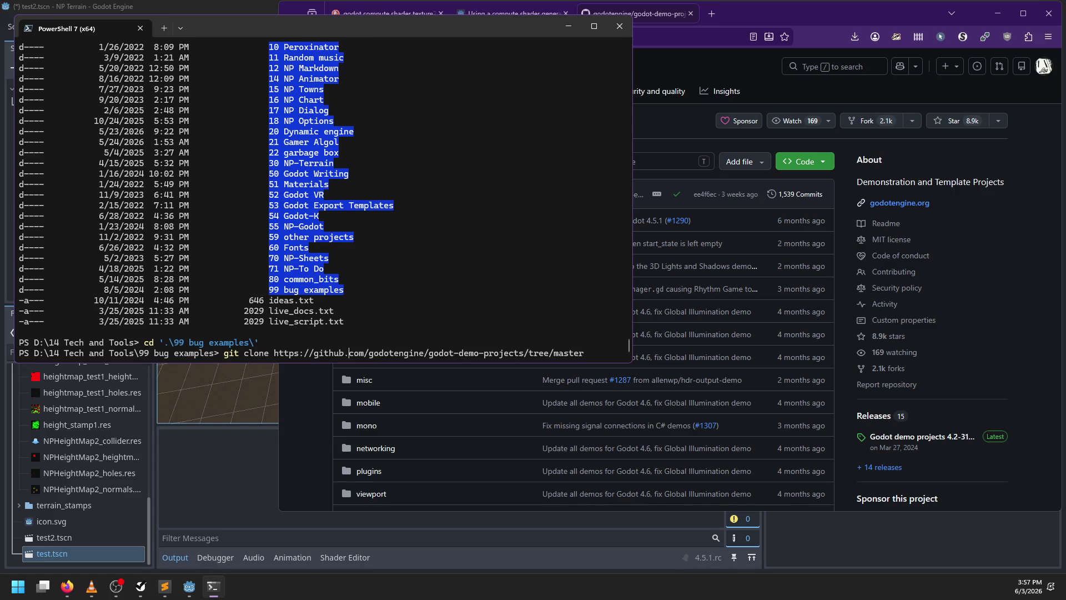
{"action": "type", "text": "--depth=1"}
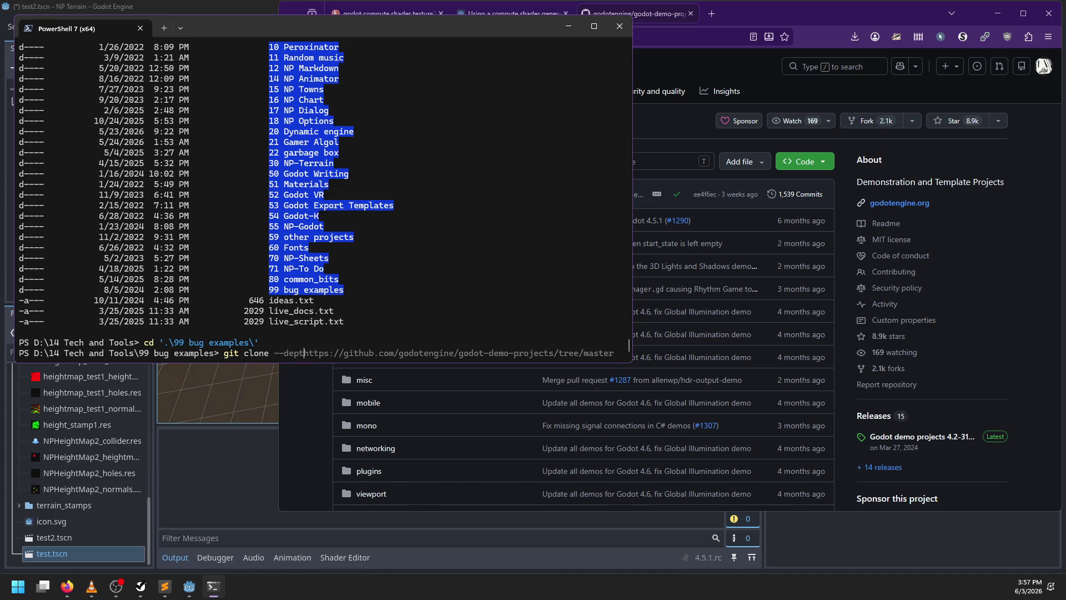
{"action": "key", "text": "Return"}
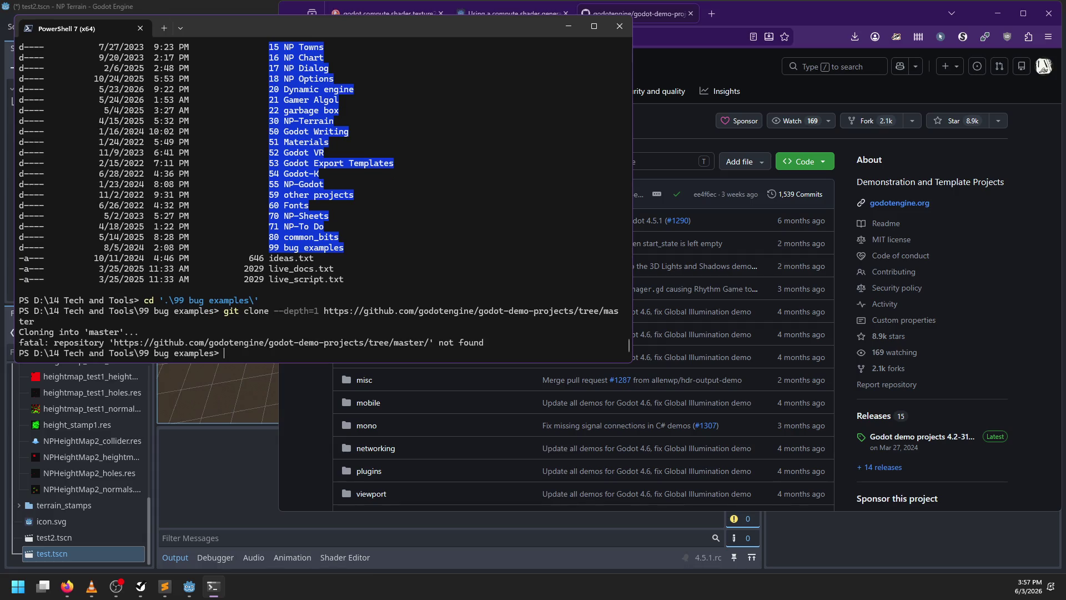
Copy the HTTPS clone URL from GitHub's Code menu and rerun git clone with it
{"action": "left_click", "coordinate": [830, 162]}
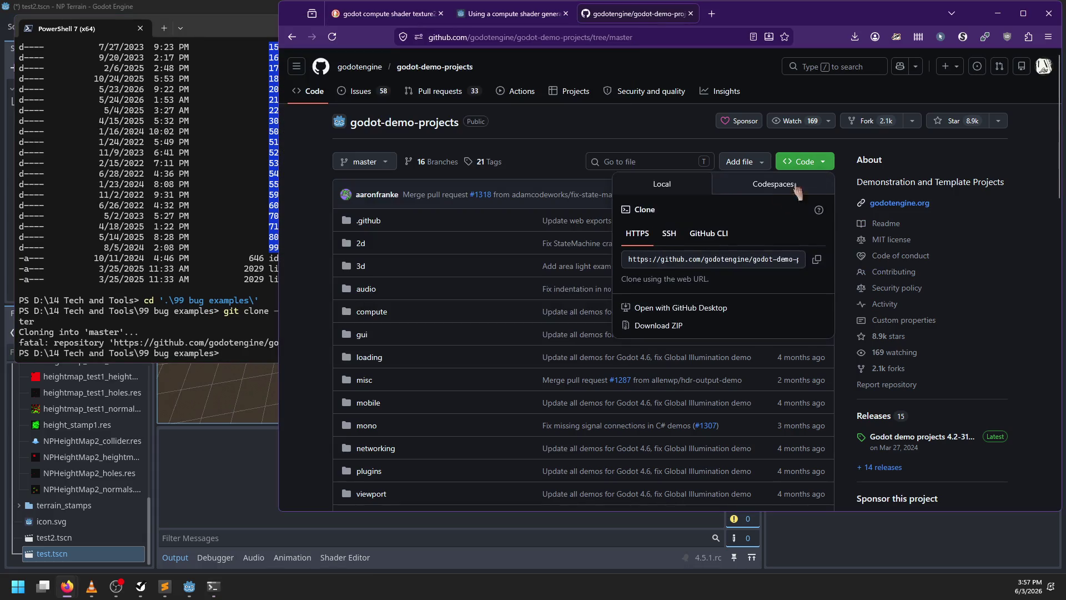
{"action": "left_click", "coordinate": [817, 259]}
{"action": "left_click", "coordinate": [268, 355]}
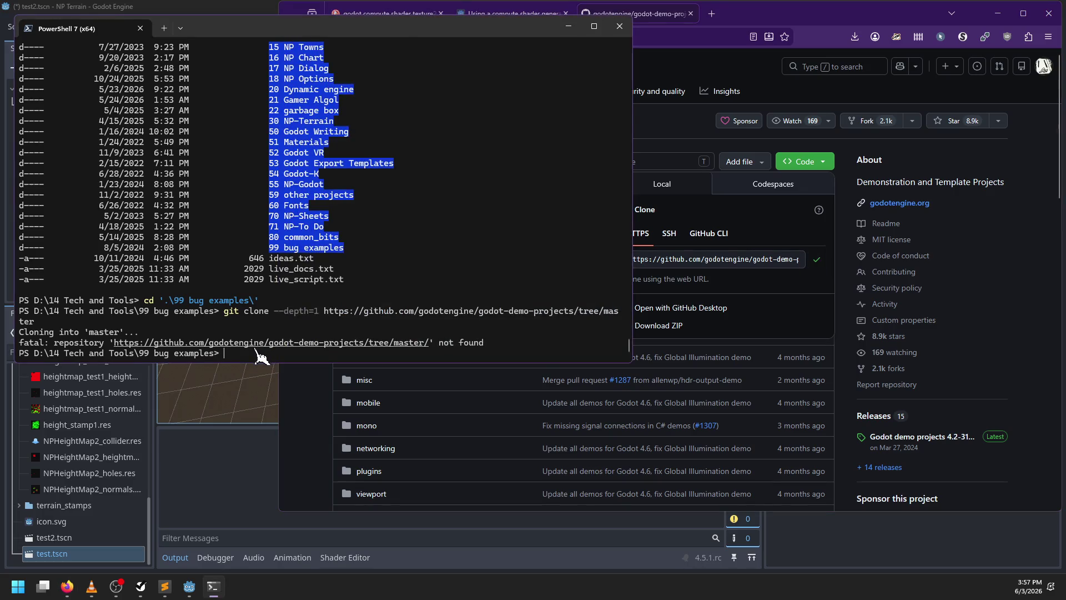
{"action": "type", "text": "git clone --depth=1"}
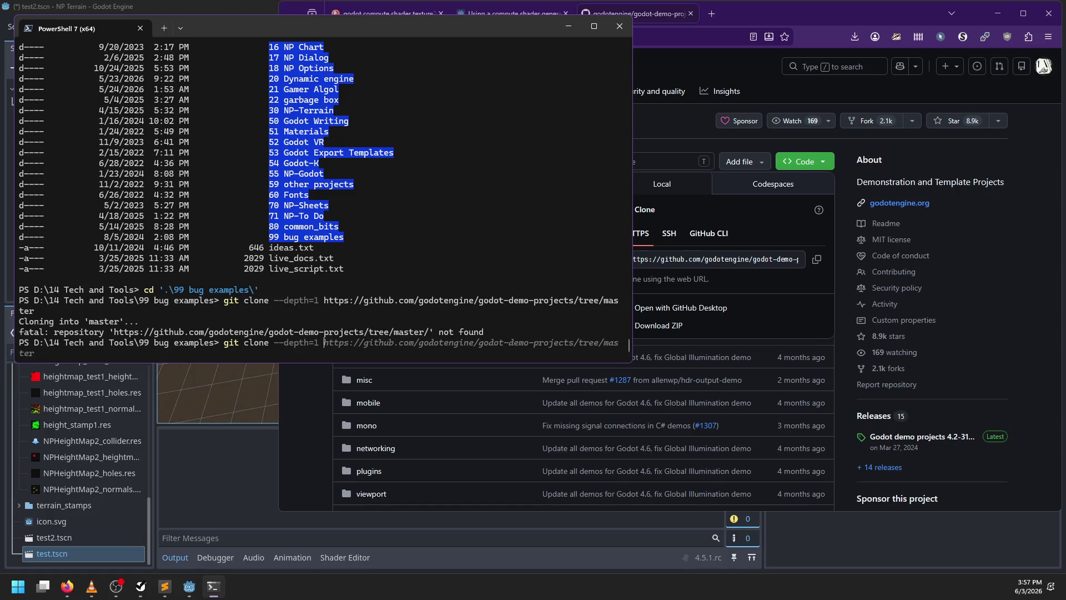
{"action": "key", "text": "ctrl+v"}
{"action": "key", "text": "Return"}
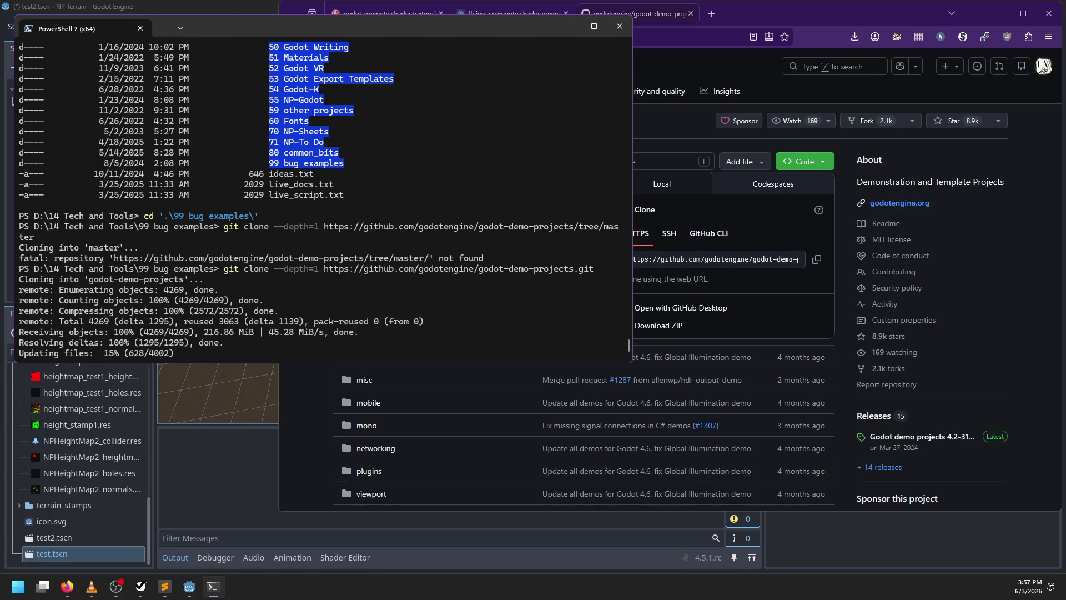
Browse the repository's 3d folder, then return to the compute/texture demo folder via Back history
{"action": "left_click", "coordinate": [298, 446]}
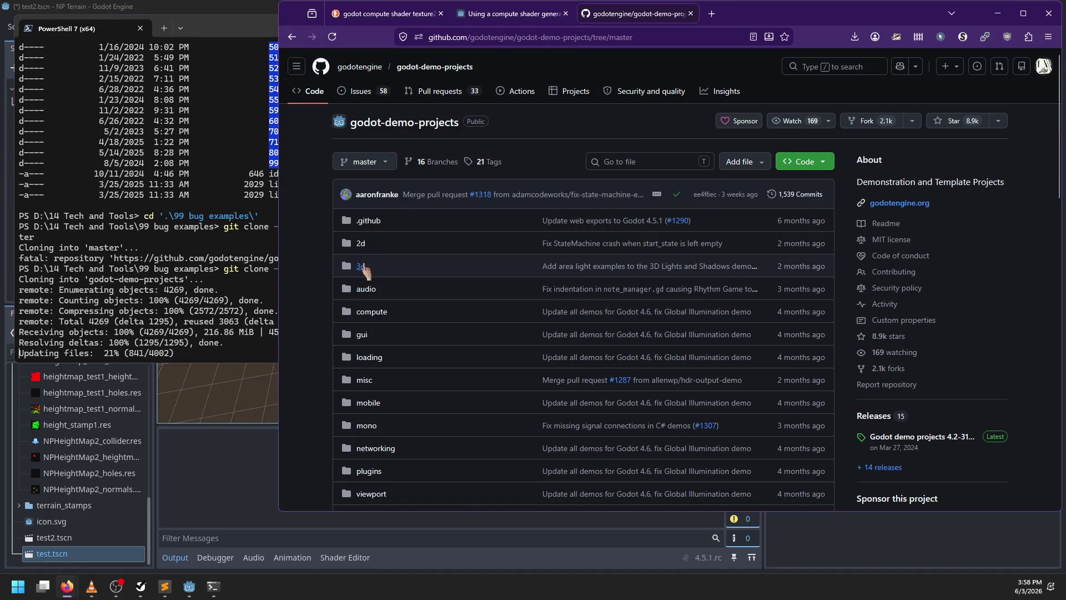
{"action": "left_click", "coordinate": [362, 267]}
{"action": "scroll", "coordinate": [369, 283], "scroll_direction": "down", "scroll_amount": 8}
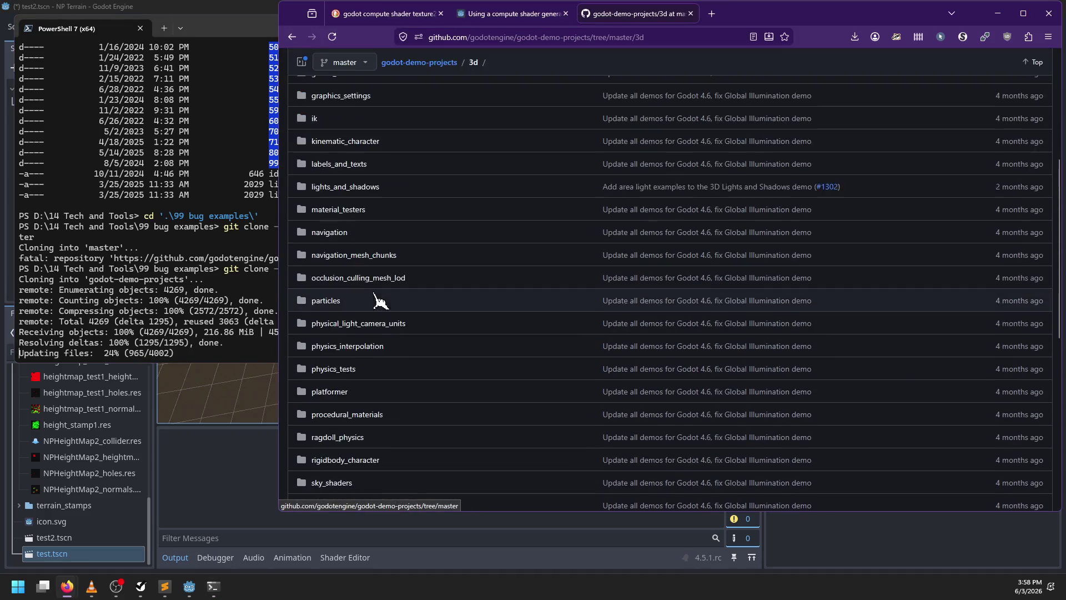
{"action": "scroll", "coordinate": [410, 333], "scroll_direction": "up", "scroll_amount": 5}
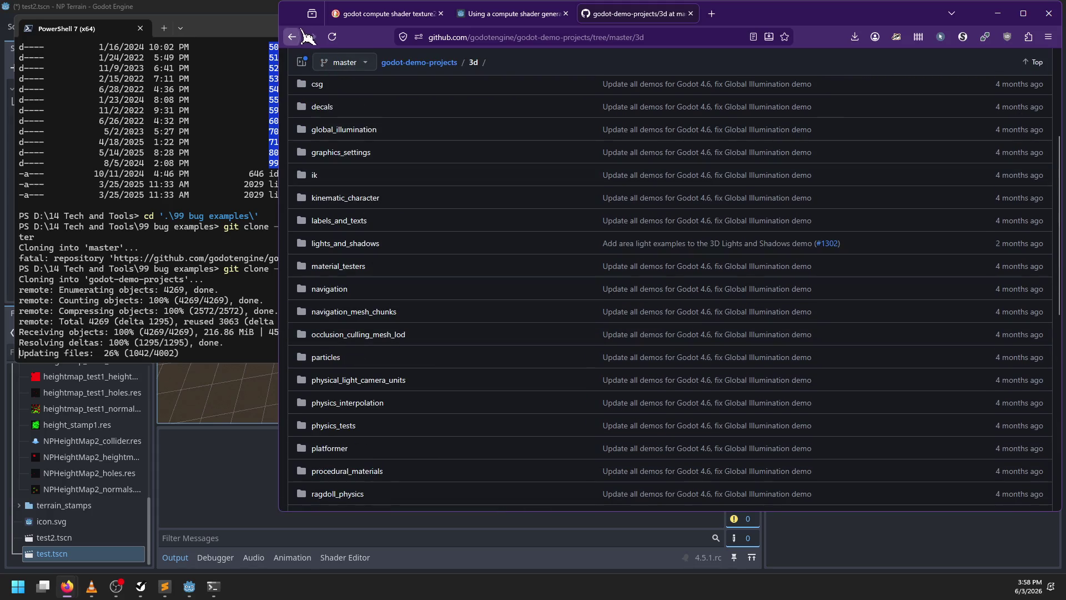
{"action": "right_click", "coordinate": [292, 37]}
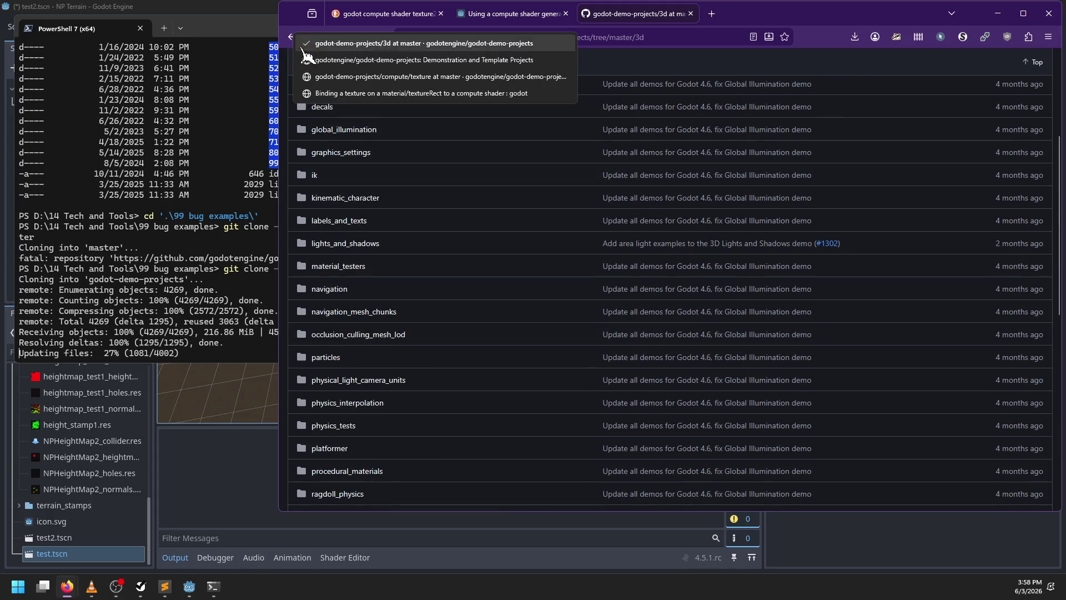
{"action": "left_click", "coordinate": [374, 78]}
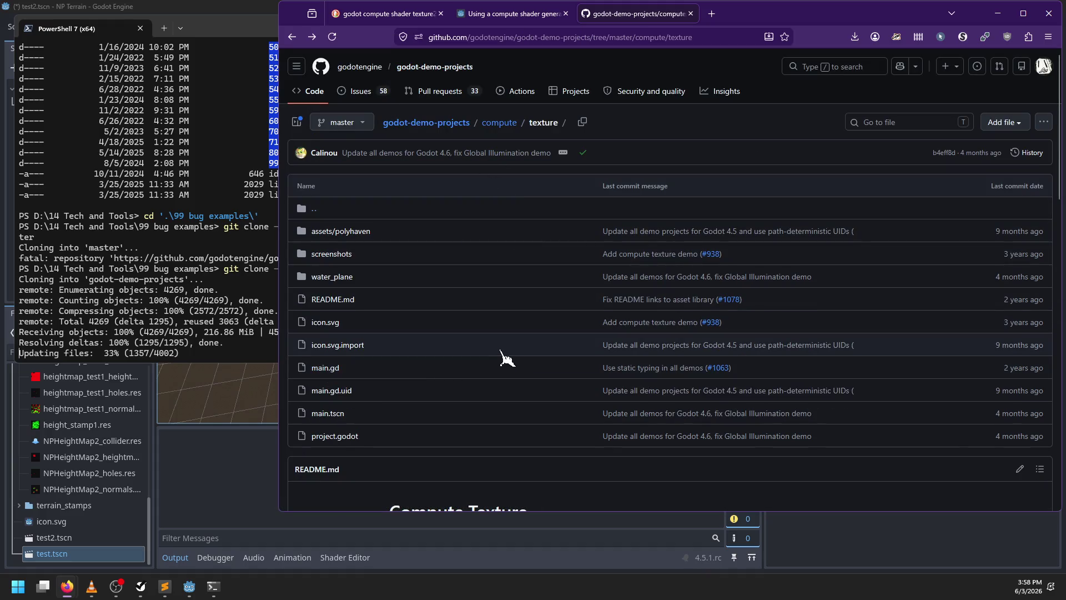
Back in the Godot editor, save the test2 scene with Ctrl+S
{"action": "left_click", "coordinate": [189, 587]}
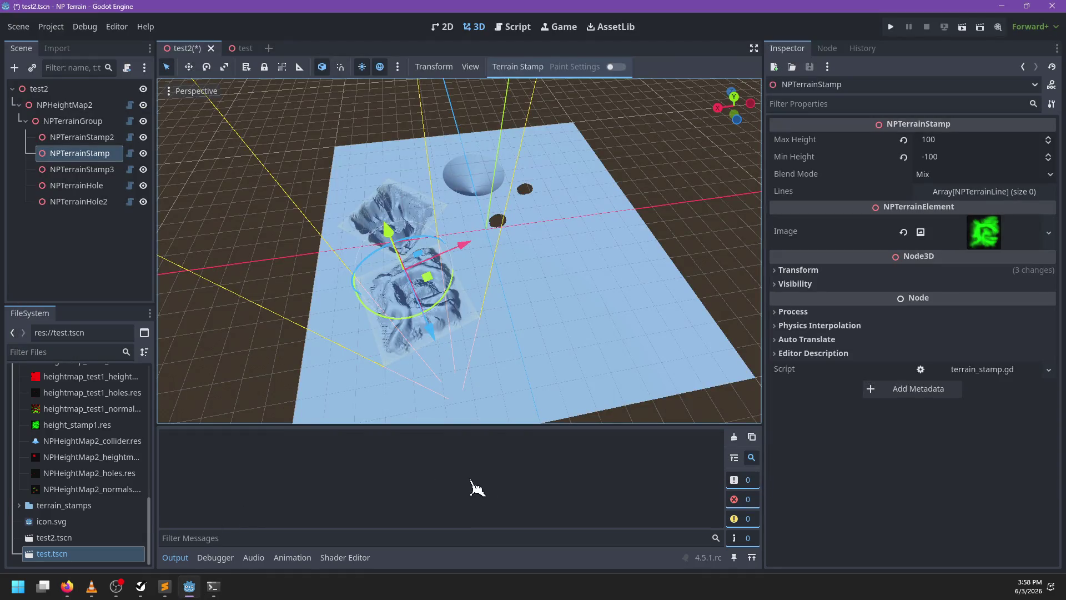
{"action": "mouse_move", "coordinate": [538, 324]}
{"action": "left_mouse_down"}
{"action": "mouse_move", "coordinate": [431, 307]}
{"action": "mouse_move", "coordinate": [423, 317]}
{"action": "left_mouse_up"}
{"action": "key", "text": "ctrl+s"}
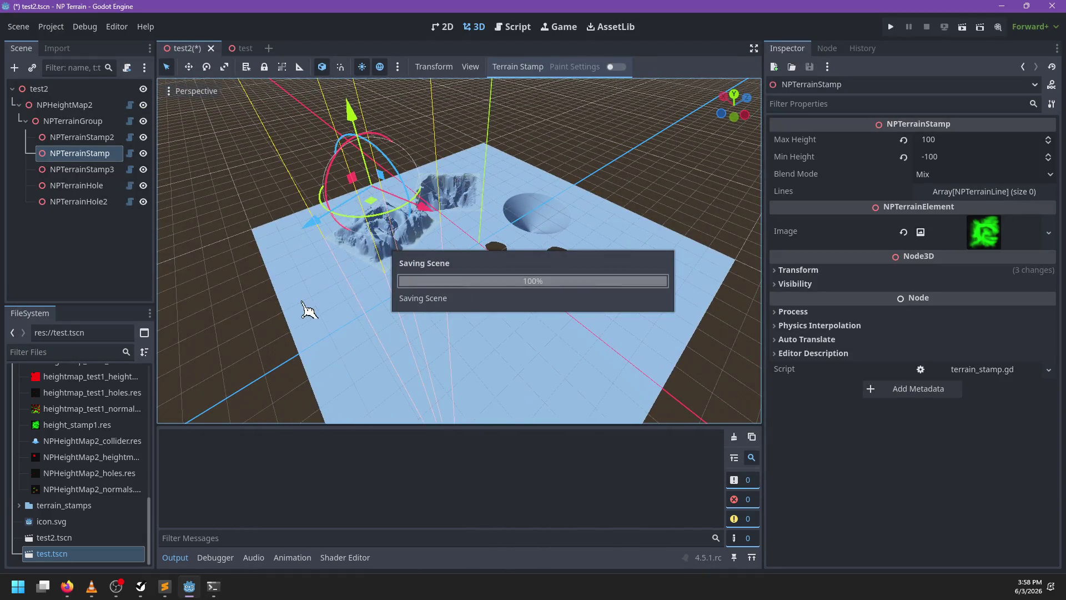
{"action": "mouse_move", "coordinate": [567, 293]}
{"action": "left_mouse_down"}
{"action": "mouse_move", "coordinate": [488, 302]}
{"action": "mouse_move", "coordinate": [534, 277]}
{"action": "left_mouse_up"}
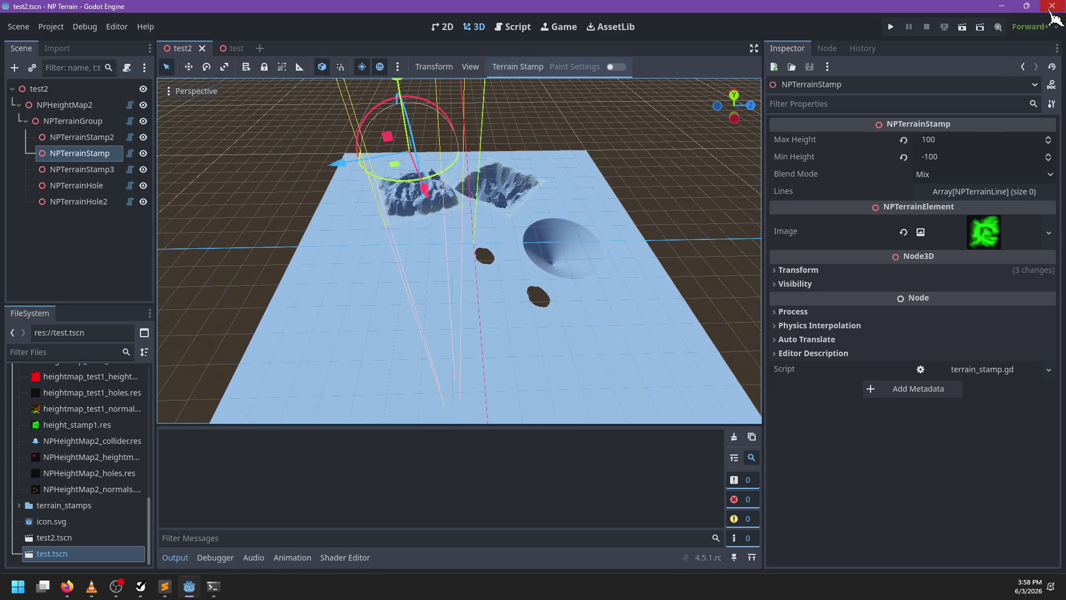
Inspect the cone stamp NPTerrainStamp2 and preview its green gradient Image
{"action": "left_click", "coordinate": [78, 89]}
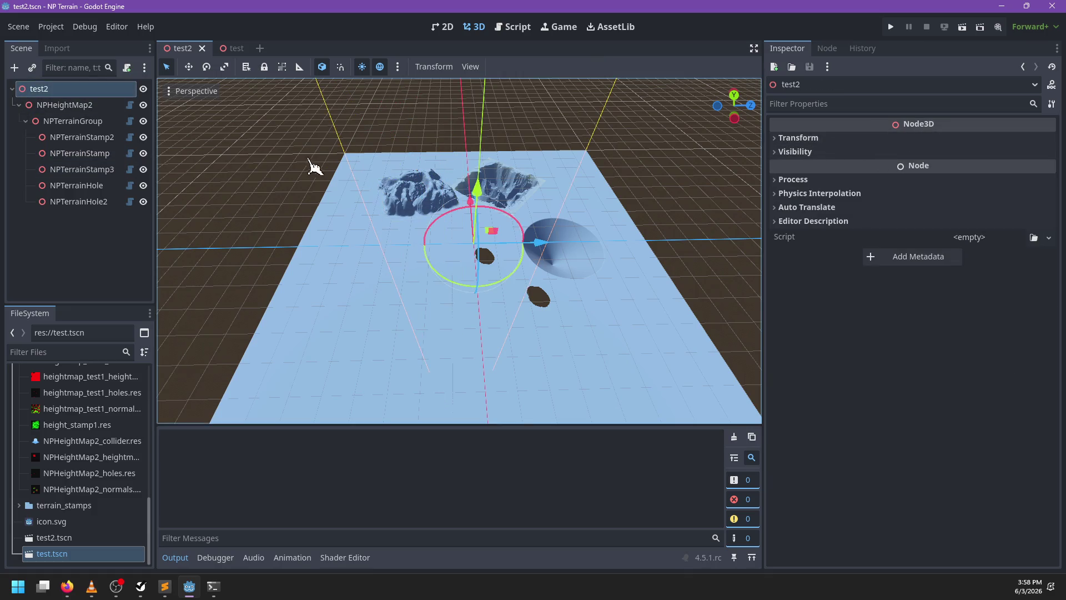
{"action": "left_click", "coordinate": [82, 137]}
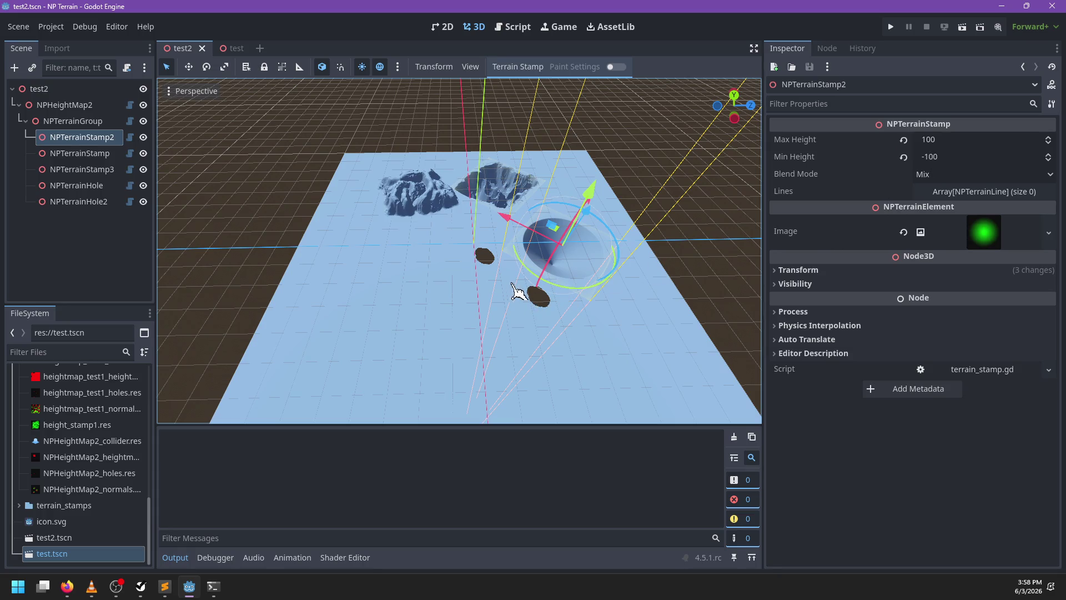
{"action": "left_click_drag", "start_coordinate": [516, 290], "coordinate": [611, 267]}
{"action": "scroll", "coordinate": [559, 249], "scroll_direction": "up", "scroll_amount": 3}
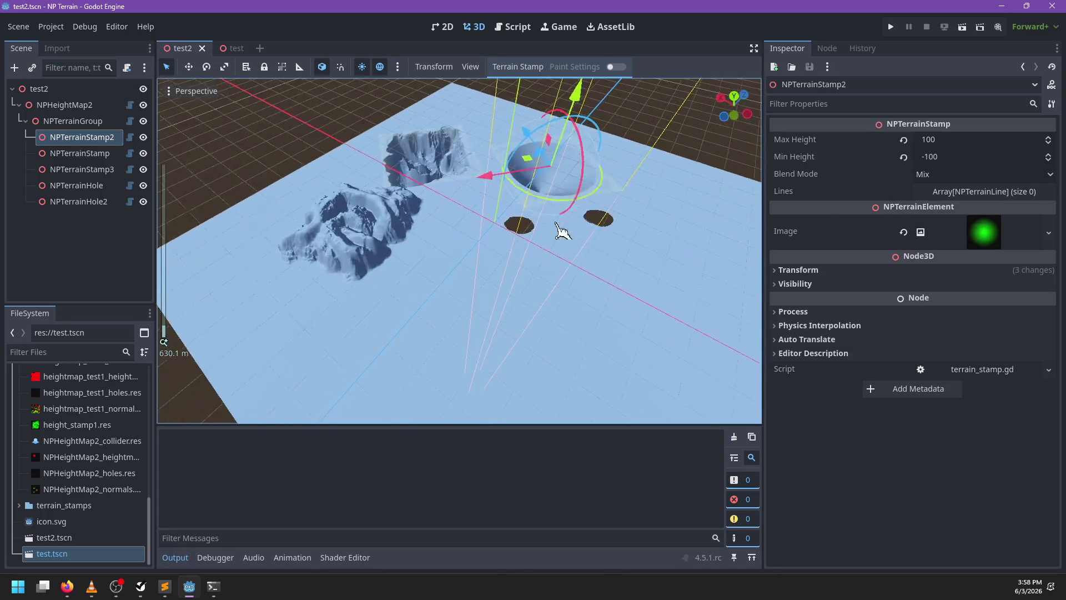
{"action": "left_click", "coordinate": [1016, 243]}
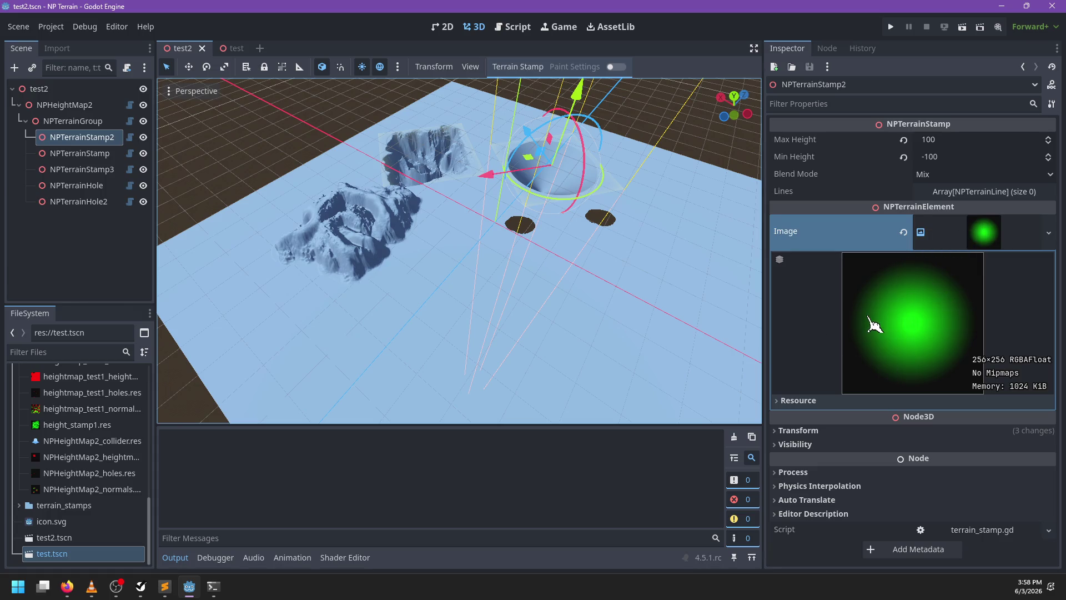
{"action": "left_click", "coordinate": [992, 237]}
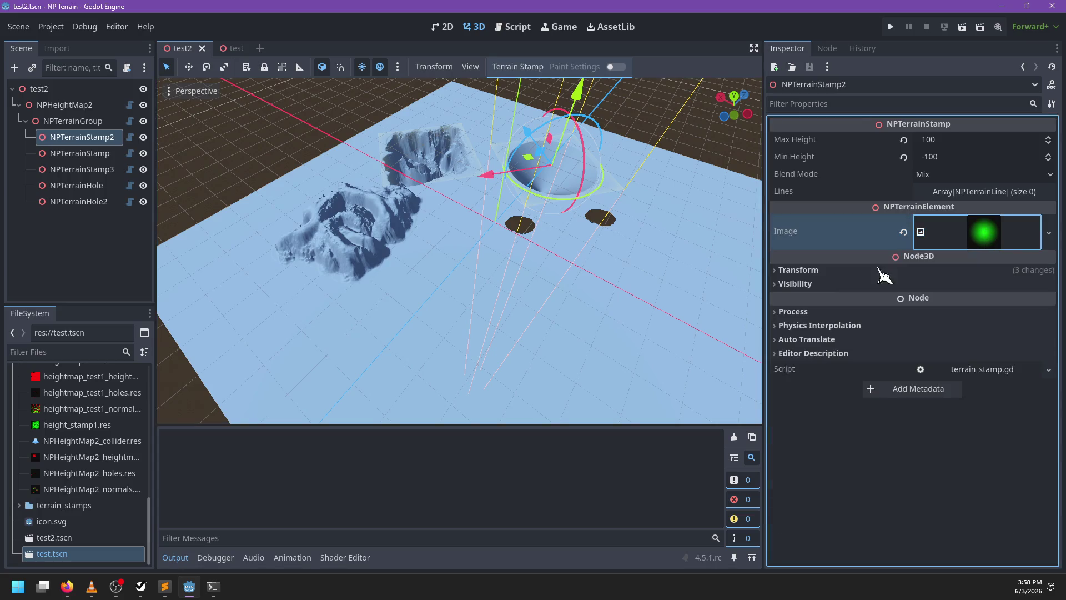
{"action": "scroll", "coordinate": [604, 262], "scroll_direction": "down", "scroll_amount": 2}
{"action": "mouse_move", "coordinate": [607, 264]}
{"action": "left_mouse_down"}
{"action": "mouse_move", "coordinate": [519, 295]}
{"action": "mouse_move", "coordinate": [431, 302]}
{"action": "mouse_move", "coordinate": [598, 270]}
{"action": "mouse_move", "coordinate": [483, 300]}
{"action": "mouse_move", "coordinate": [286, 178]}
{"action": "left_mouse_up"}
{"action": "scroll", "coordinate": [519, 285], "scroll_direction": "up", "scroll_amount": 1}
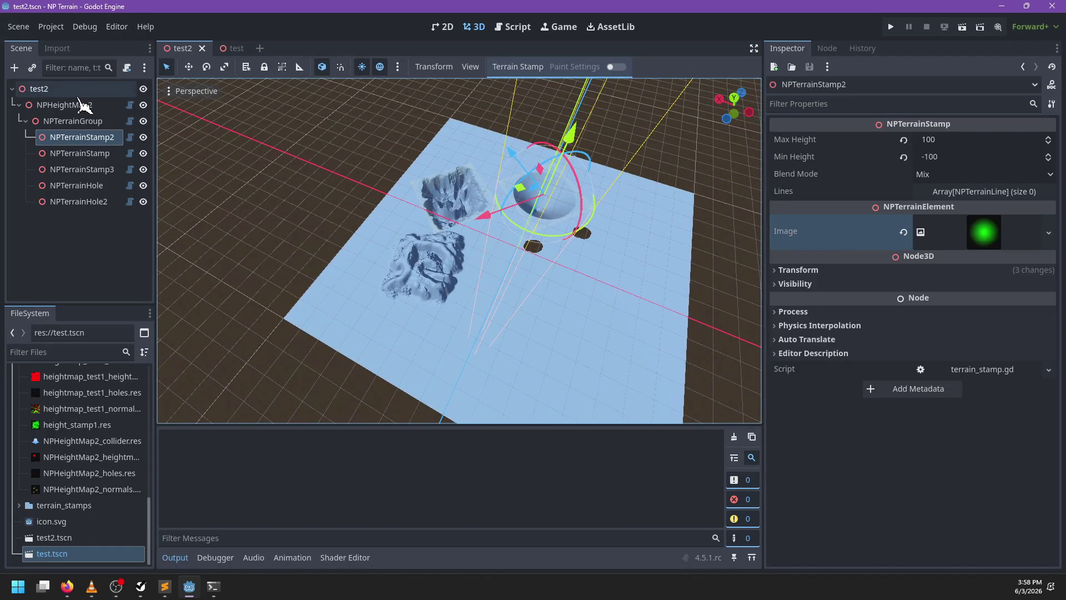
Run Terrain Group > Save All on NPTerrainGroup, then close the Godot editor
{"action": "left_click", "coordinate": [83, 106]}
{"action": "left_click", "coordinate": [106, 121]}
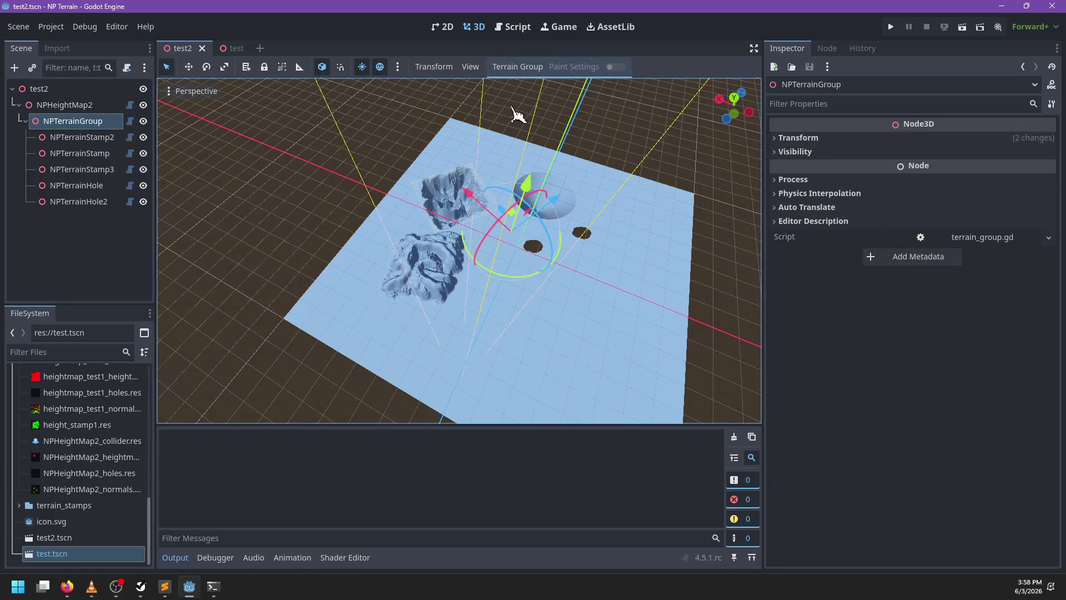
{"action": "left_click", "coordinate": [517, 67]}
{"action": "left_click", "coordinate": [524, 117]}
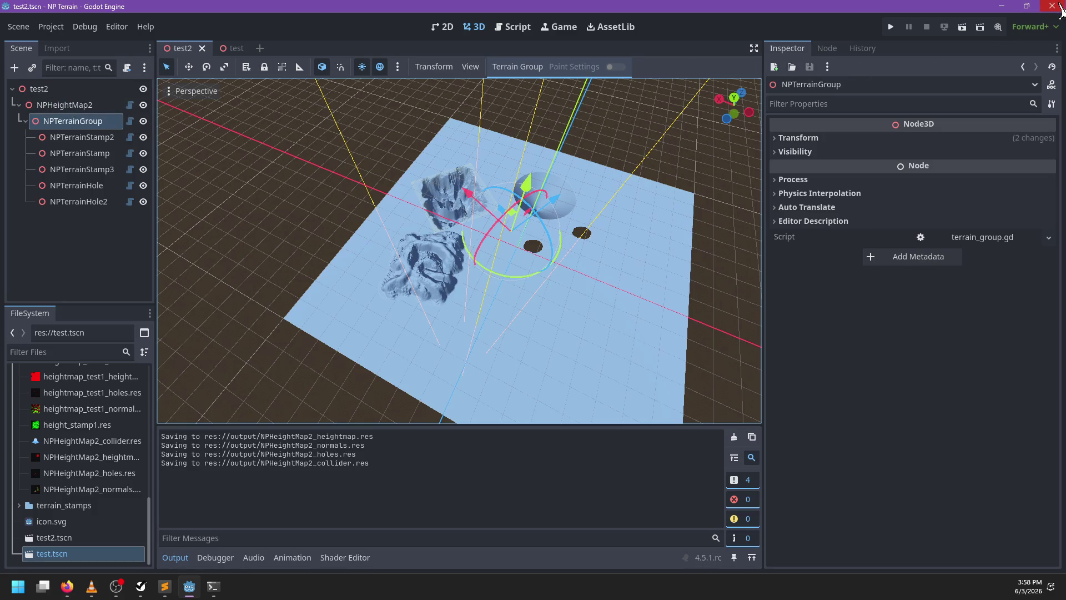
{"action": "left_click", "coordinate": [1054, 7]}
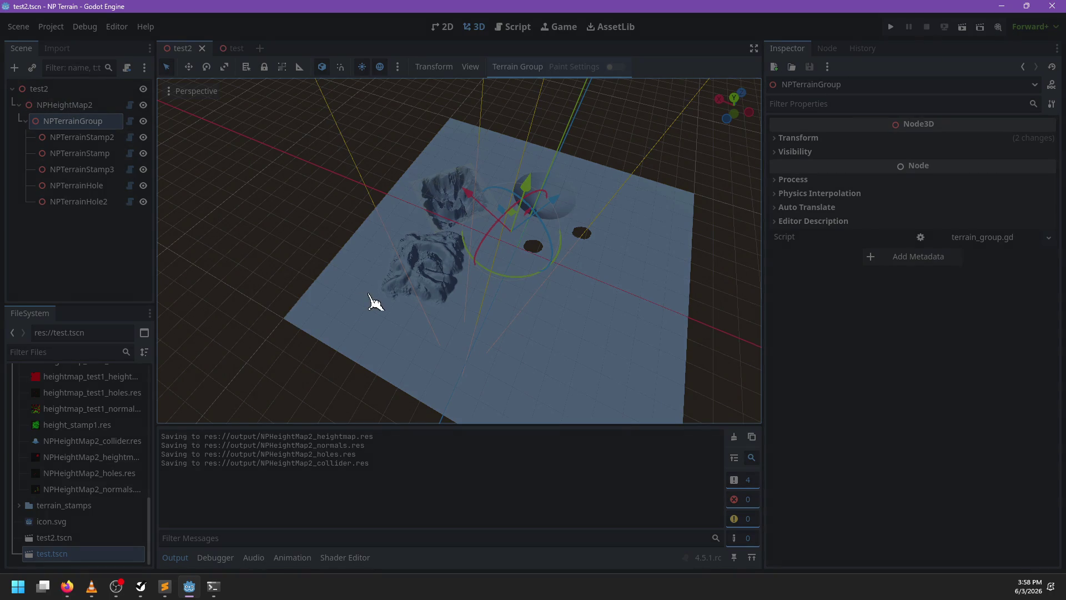
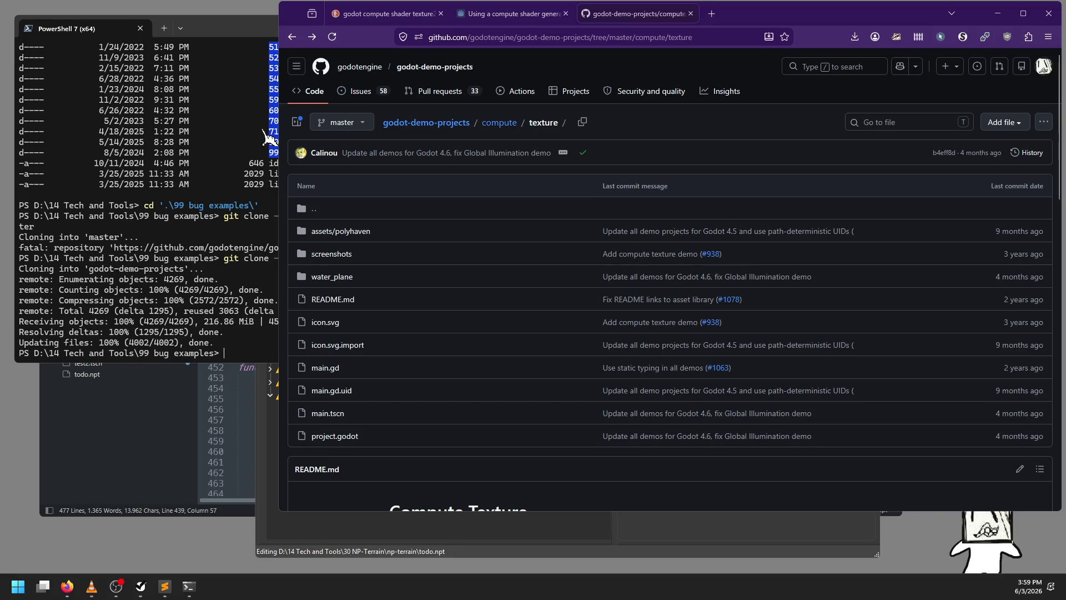
Bring the PowerShell window with the finished clone forward and open a File Explorer window
{"action": "left_click_drag", "start_coordinate": [235, 36], "coordinate": [239, 38]}
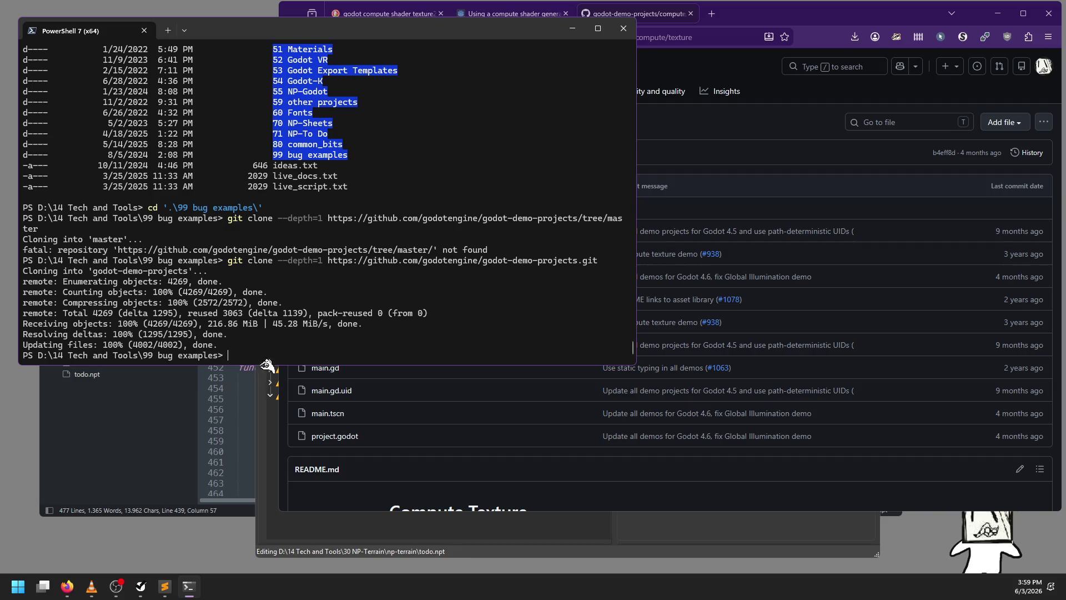
{"action": "key", "text": "super+e"}
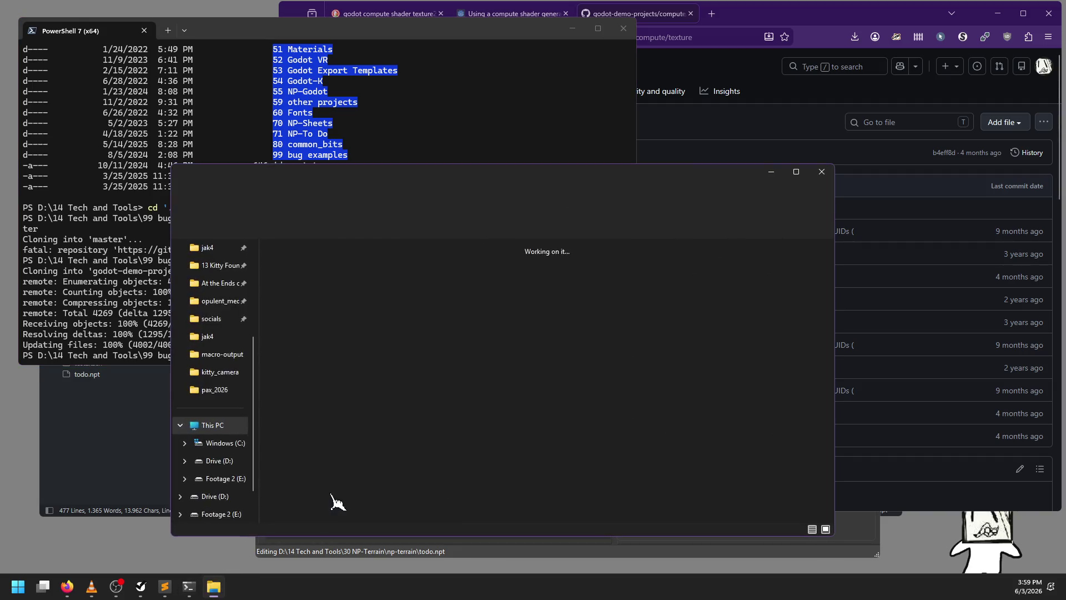
Browse D: > 14 Tech and Tools > 99 bug examples > godot-demo-projects > compute > texture
{"action": "double_click", "coordinate": [516, 281]}
{"action": "scroll", "coordinate": [338, 422], "scroll_direction": "down", "scroll_amount": 3}
{"action": "double_click", "coordinate": [306, 328]}
{"action": "scroll", "coordinate": [307, 472], "scroll_direction": "down", "scroll_amount": 5}
{"action": "double_click", "coordinate": [305, 470]}
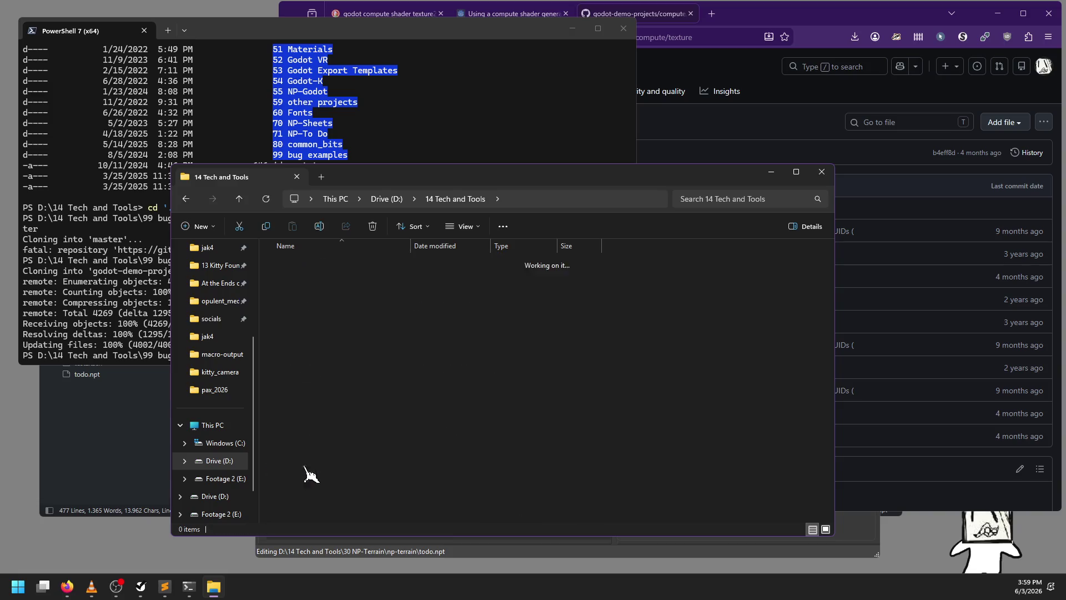
{"action": "double_click", "coordinate": [324, 280]}
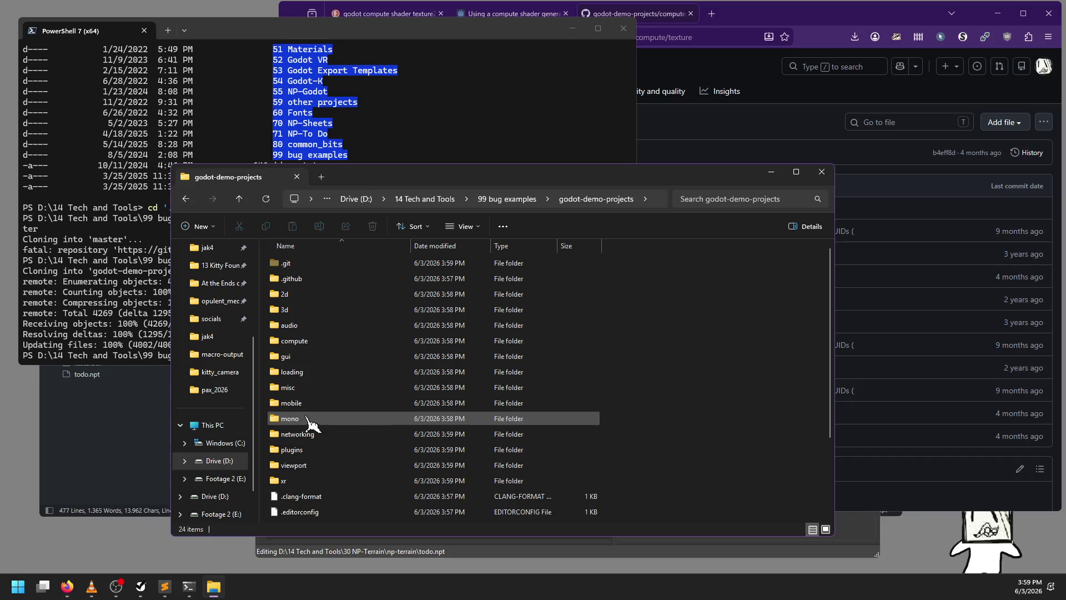
{"action": "double_click", "coordinate": [299, 341]}
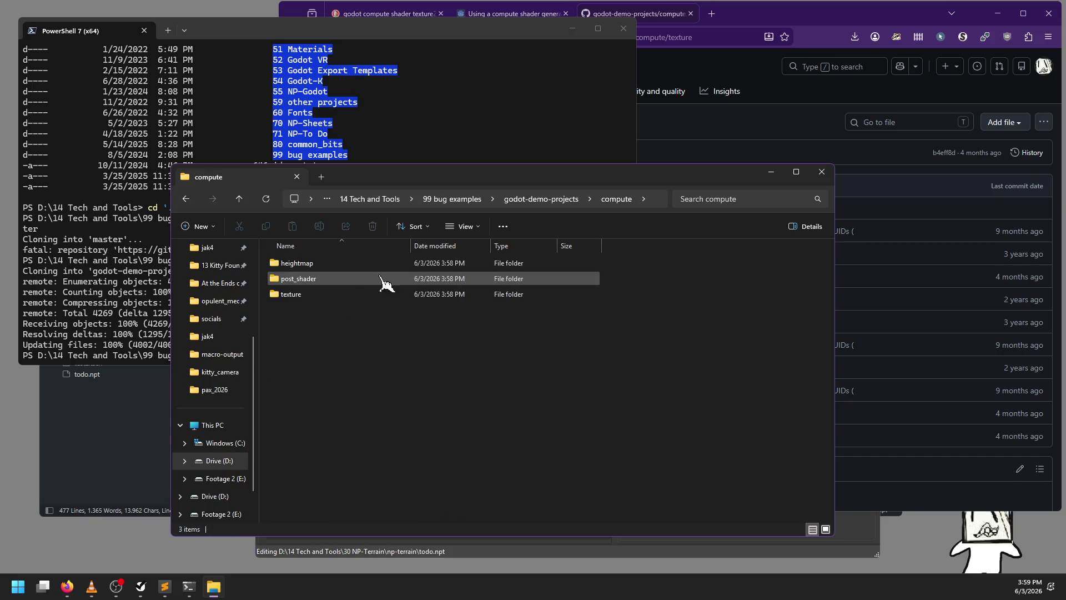
{"action": "double_click", "coordinate": [322, 264]}
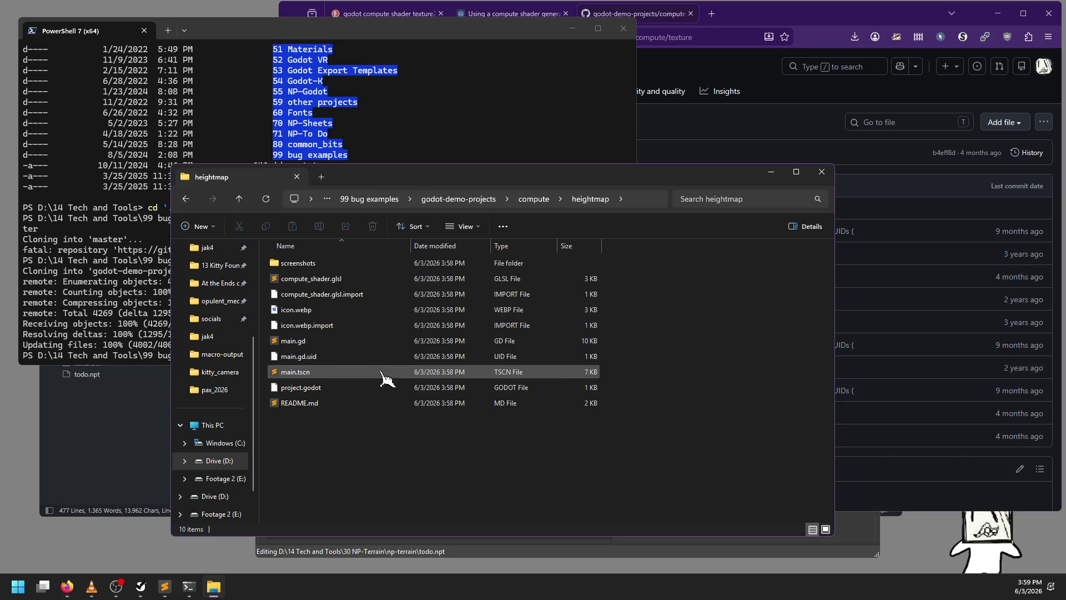
{"action": "left_click", "coordinate": [522, 203]}
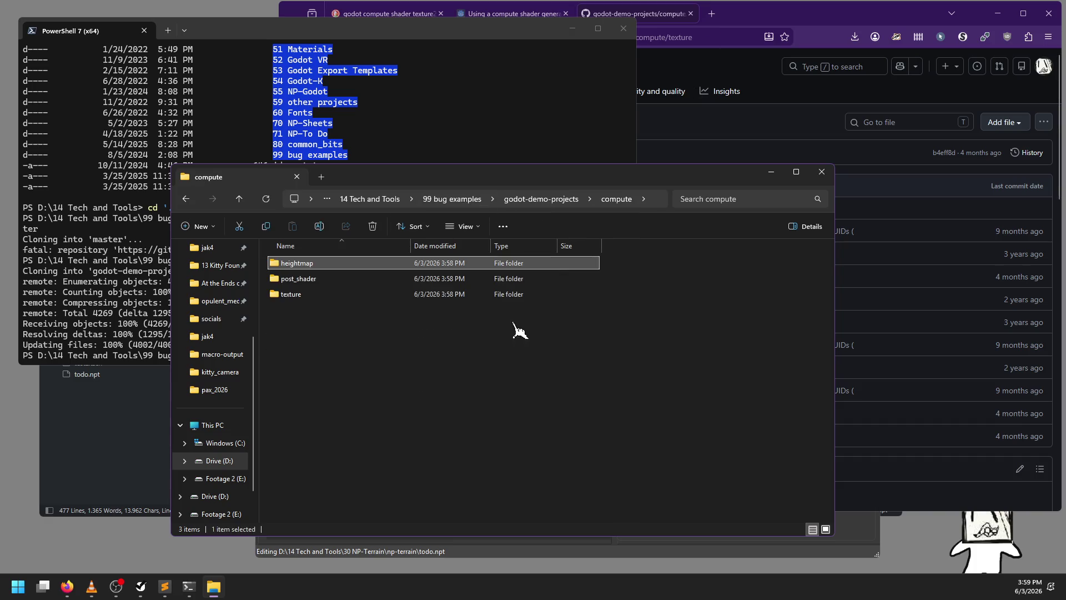
{"action": "left_click", "coordinate": [328, 297]}
{"action": "double_click", "coordinate": [328, 297]}
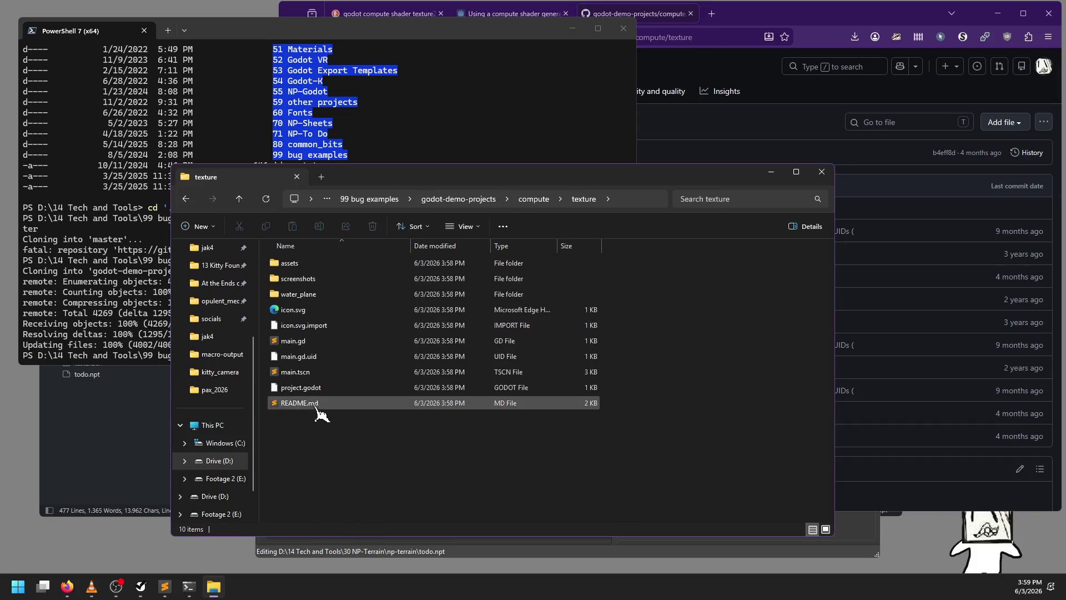
Try opening project.godot directly, then dismiss the app chooser without picking an app
{"action": "left_click", "coordinate": [315, 390]}
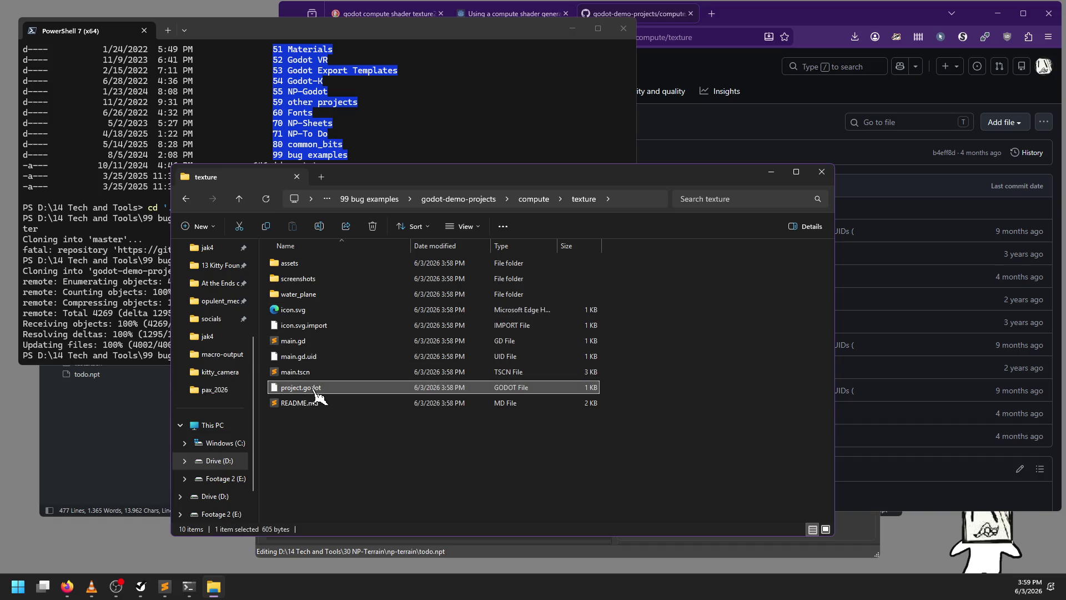
{"action": "double_click", "coordinate": [318, 393]}
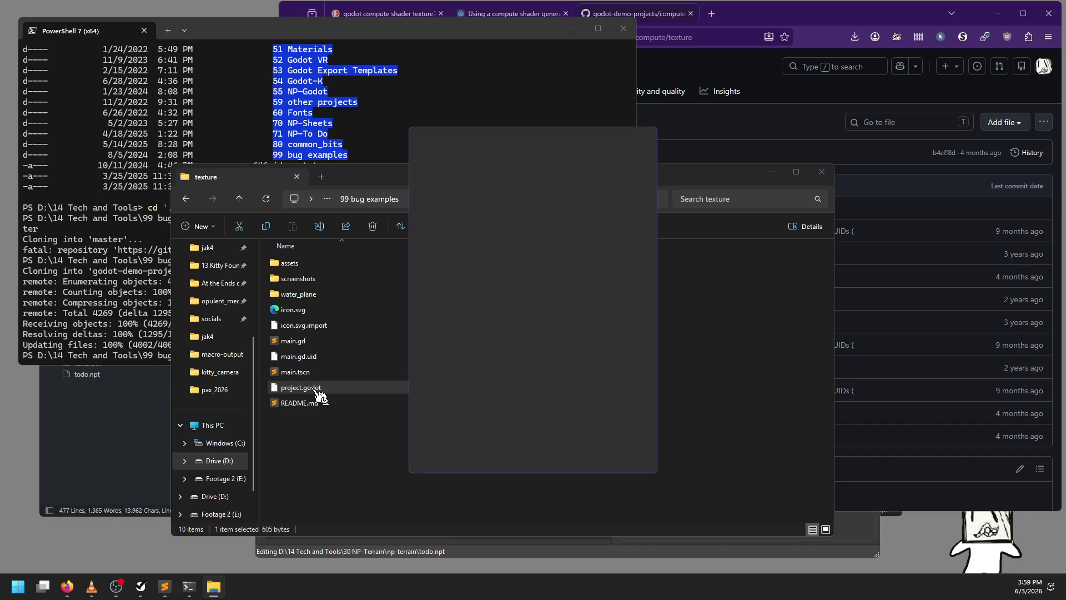
{"action": "scroll", "coordinate": [577, 308], "scroll_direction": "down", "scroll_amount": 3}
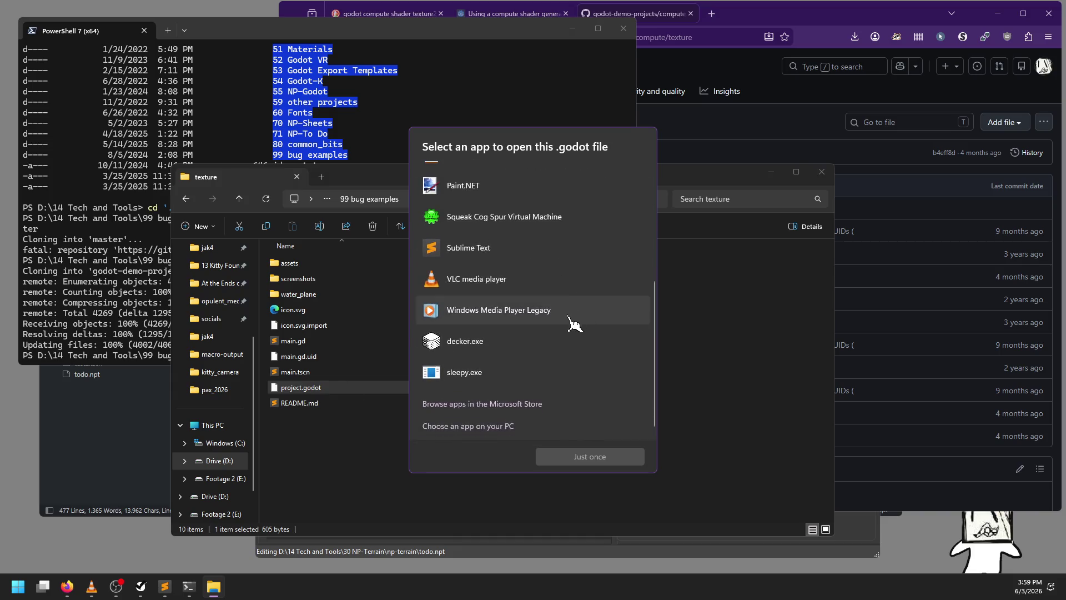
{"action": "key", "text": "Escape"}
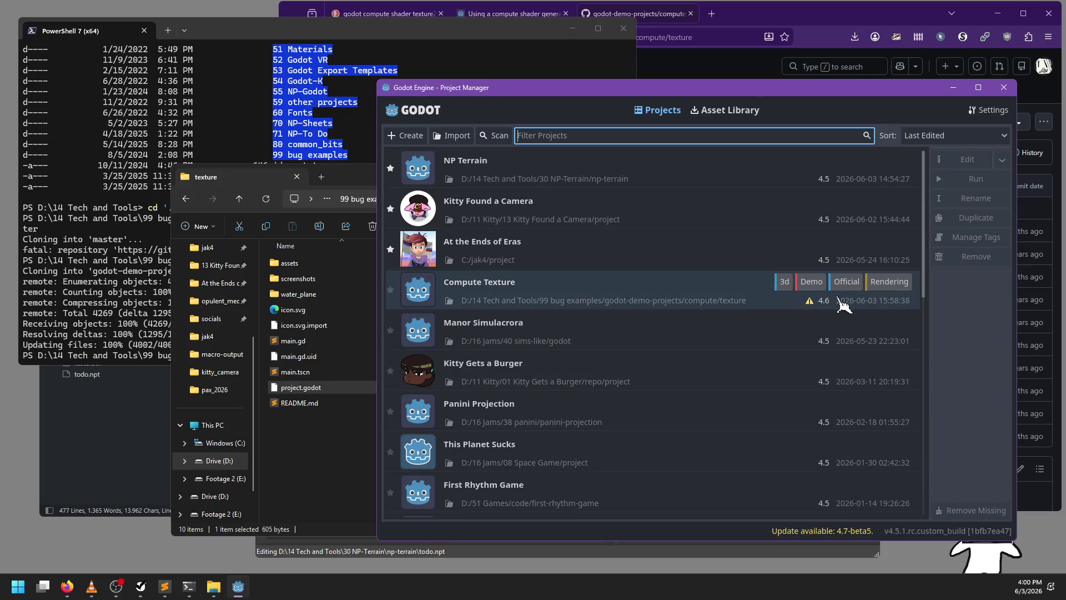
Open the Compute Texture project, converting it to Godot 4.5, and zoom in on the water plane
{"action": "double_click", "coordinate": [729, 293]}
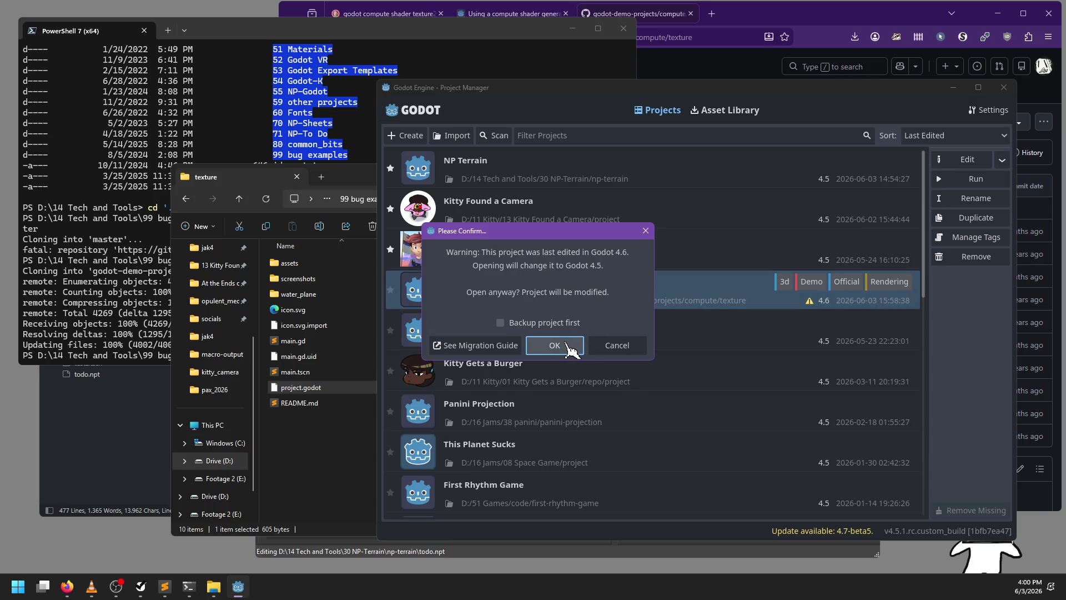
{"action": "left_click", "coordinate": [568, 344]}
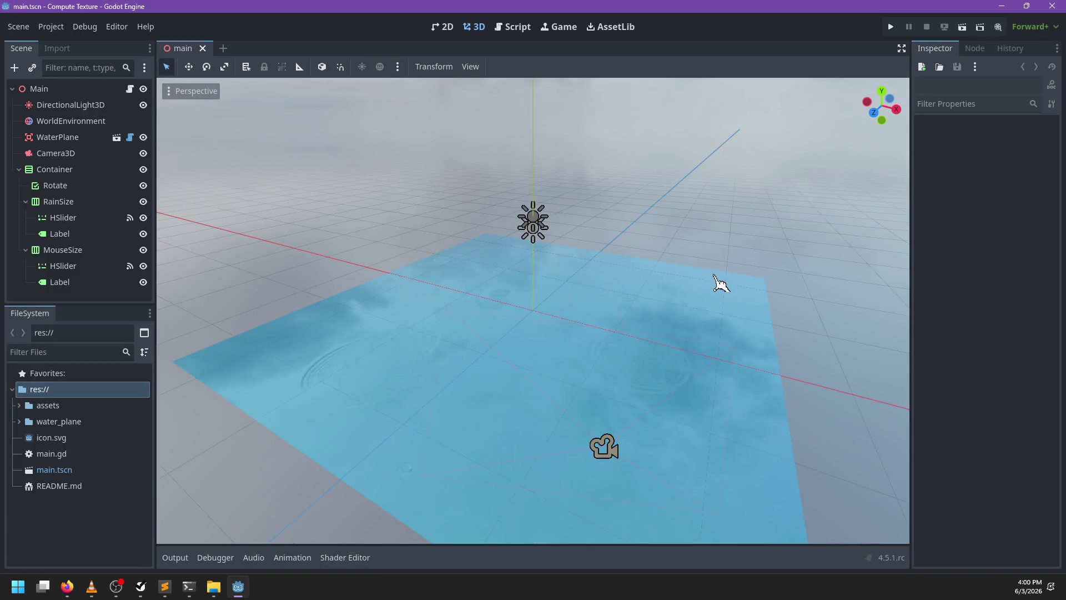
{"action": "scroll", "coordinate": [493, 333], "scroll_direction": "up", "scroll_amount": 3}
{"action": "mouse_move", "coordinate": [492, 334]}
{"action": "left_mouse_down"}
{"action": "mouse_move", "coordinate": [674, 305]}
{"action": "mouse_move", "coordinate": [574, 345]}
{"action": "mouse_move", "coordinate": [643, 429]}
{"action": "left_mouse_up"}
{"action": "mouse_move", "coordinate": [498, 336]}
{"action": "left_mouse_down"}
{"action": "mouse_move", "coordinate": [617, 361]}
{"action": "mouse_move", "coordinate": [507, 338]}
{"action": "mouse_move", "coordinate": [591, 426]}
{"action": "left_mouse_up"}
View the rippling water from a low angle and open the WaterPlane's water_plane.gd script
{"action": "scroll", "coordinate": [590, 426], "scroll_direction": "up", "scroll_amount": 2}
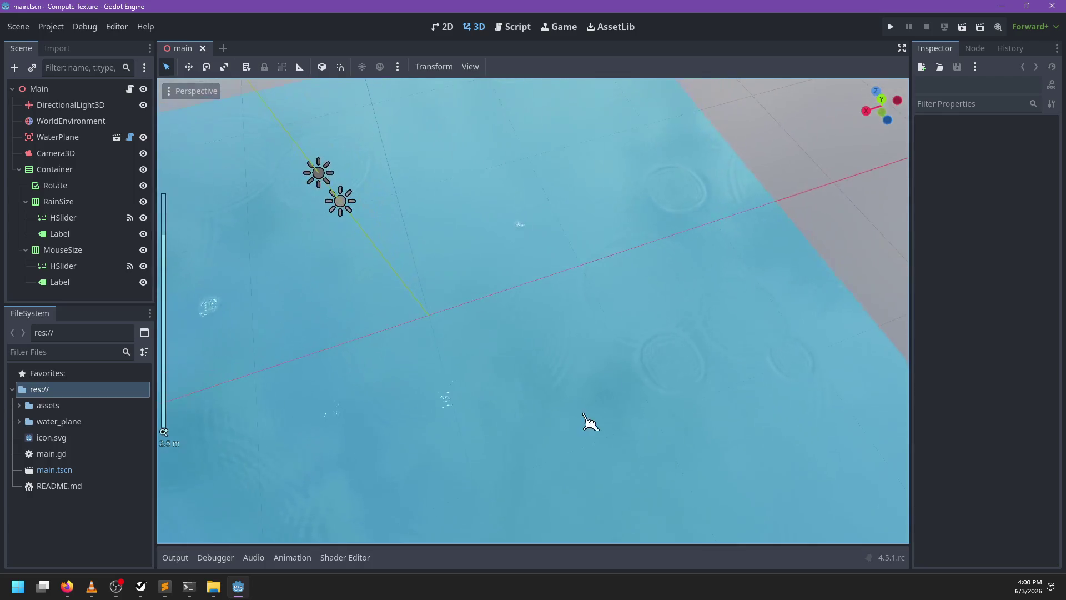
{"action": "scroll", "coordinate": [578, 349], "scroll_direction": "down", "scroll_amount": 2}
{"action": "mouse_move", "coordinate": [578, 348]}
{"action": "left_mouse_down"}
{"action": "mouse_move", "coordinate": [680, 278]}
{"action": "mouse_move", "coordinate": [702, 309]}
{"action": "mouse_move", "coordinate": [508, 268]}
{"action": "mouse_move", "coordinate": [543, 261]}
{"action": "mouse_move", "coordinate": [559, 286]}
{"action": "mouse_move", "coordinate": [592, 283]}
{"action": "mouse_move", "coordinate": [536, 292]}
{"action": "left_mouse_up"}
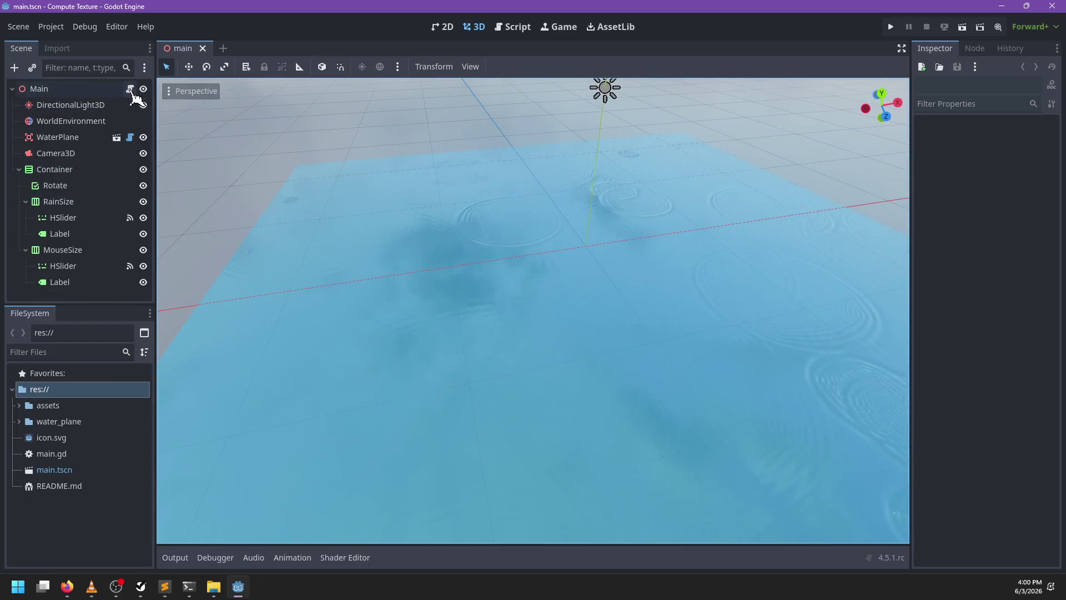
{"action": "left_click", "coordinate": [130, 137]}
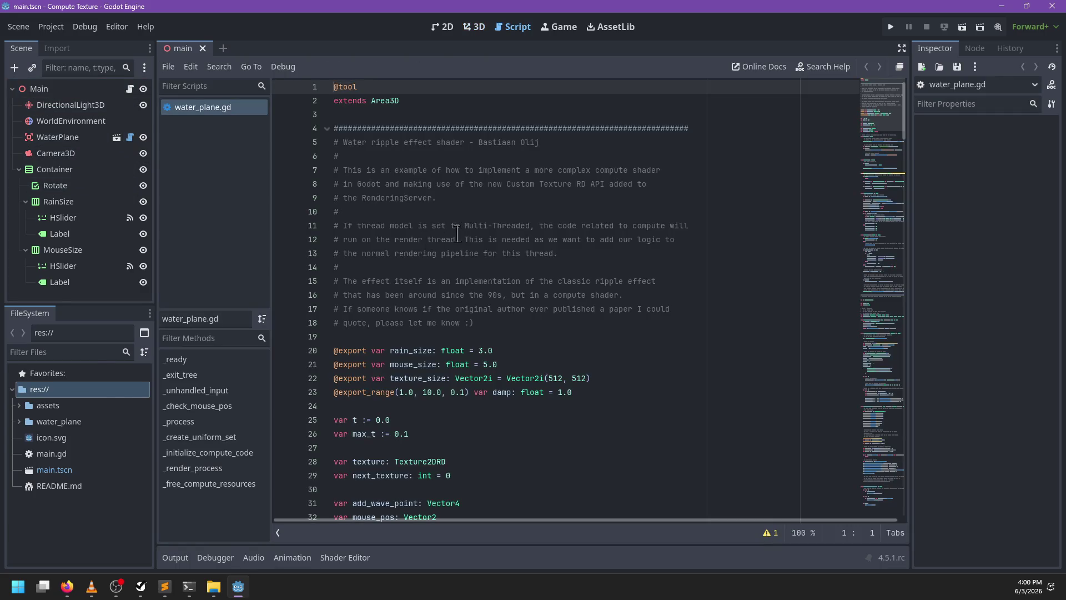
Run the water scene with F6, increase the rain size, toggle Rotate on and off, then close it
{"action": "scroll", "coordinate": [457, 233], "scroll_direction": "down", "scroll_amount": 1}
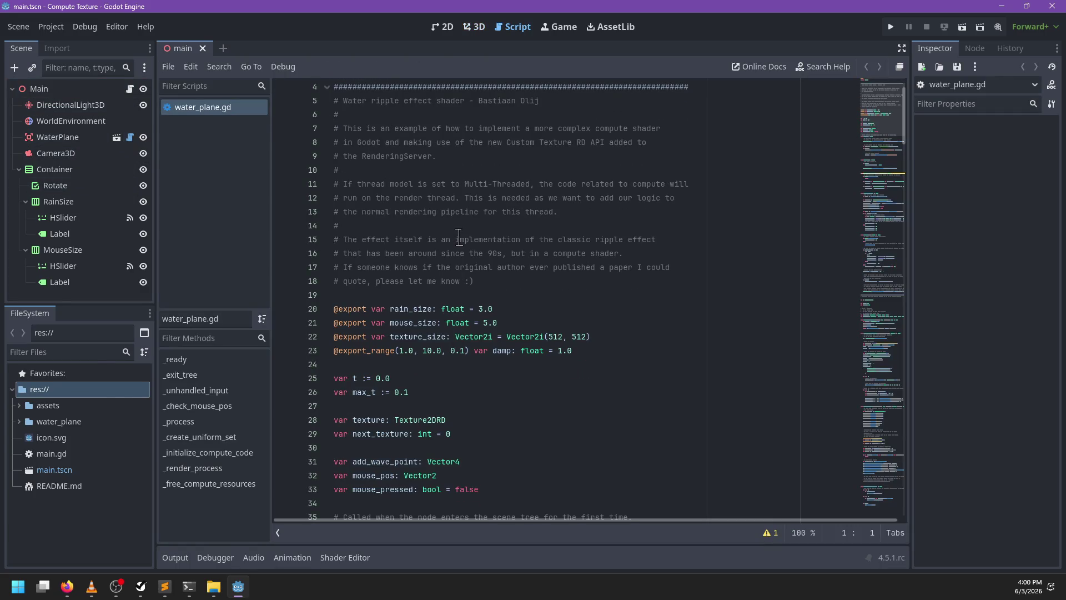
{"action": "key", "text": "F6"}
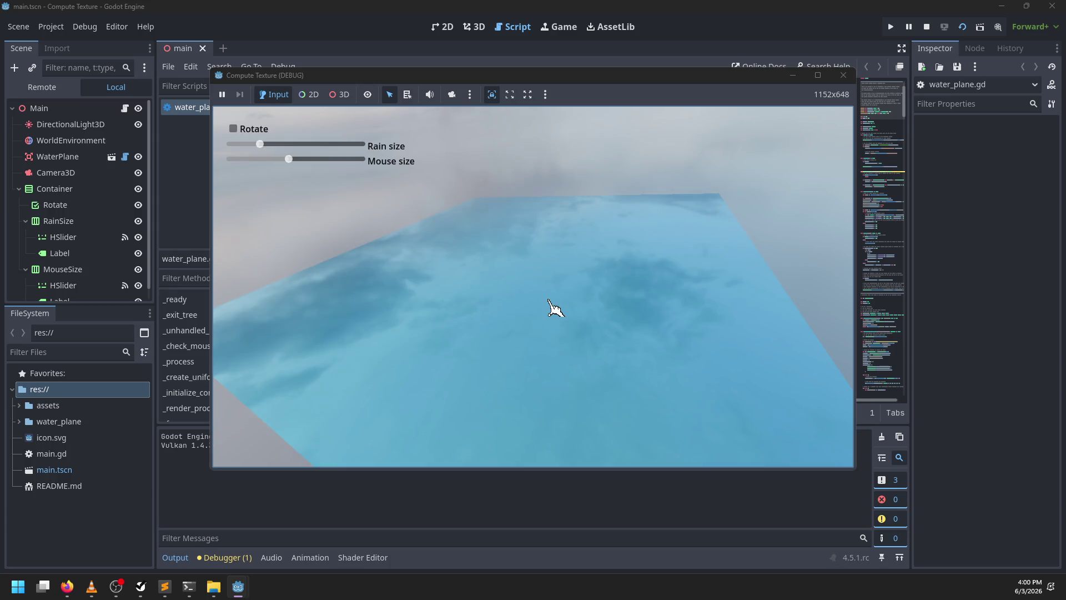
{"action": "left_click_drag", "start_coordinate": [260, 145], "coordinate": [311, 160]}
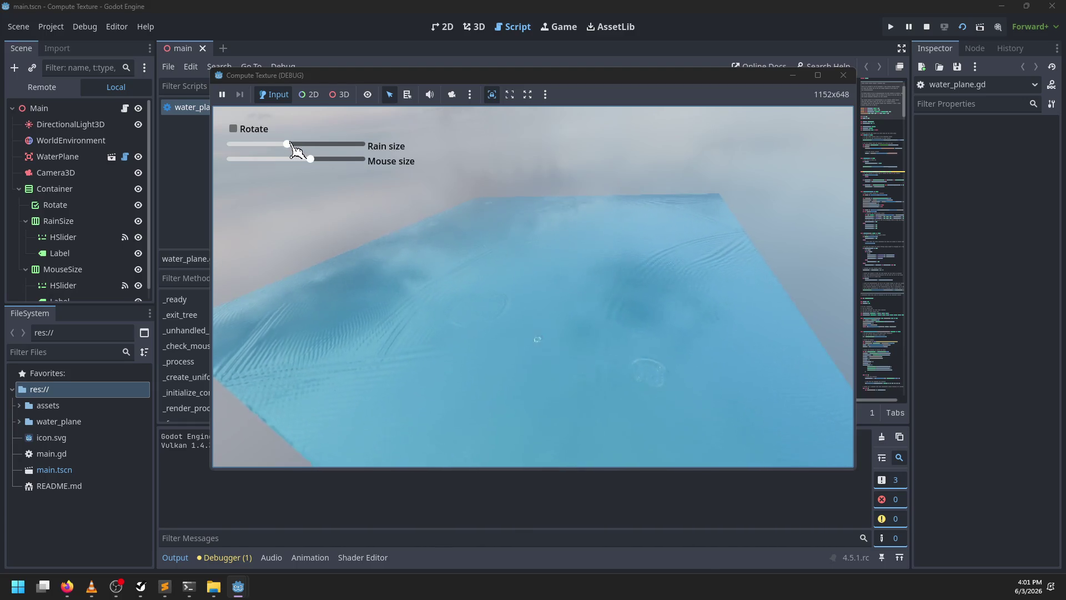
{"action": "left_click", "coordinate": [248, 131]}
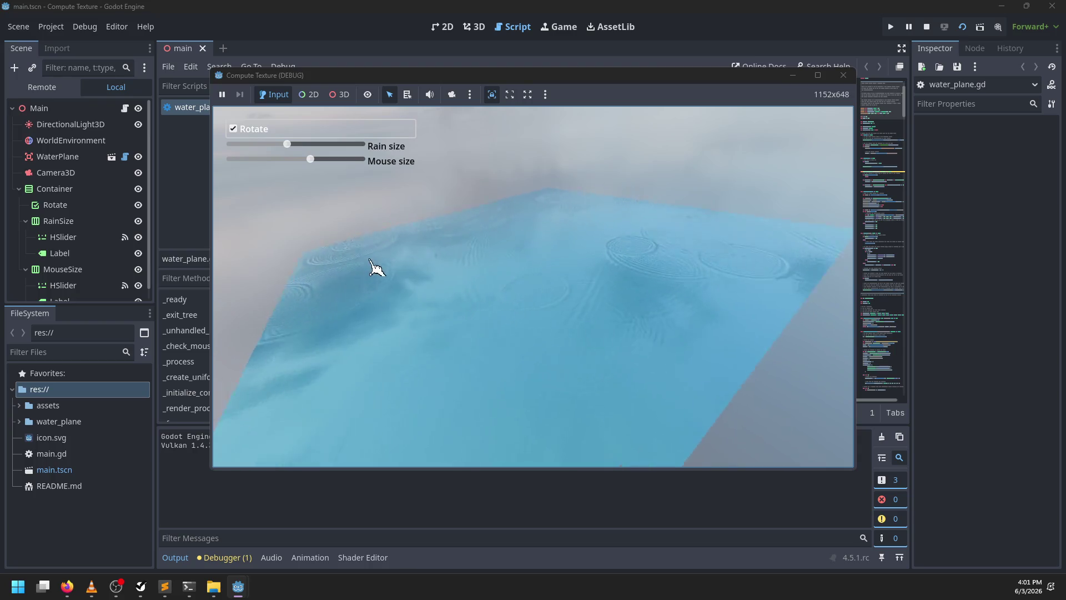
{"action": "left_click", "coordinate": [233, 129]}
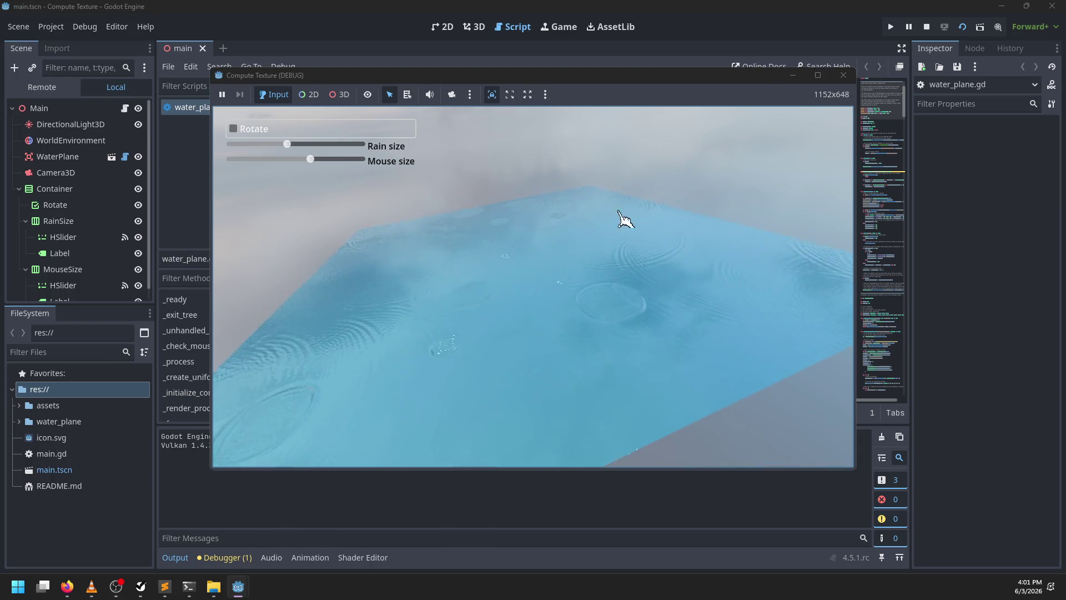
{"action": "left_click", "coordinate": [845, 77]}
{"action": "scroll", "coordinate": [492, 298], "scroll_direction": "down", "scroll_amount": 6}
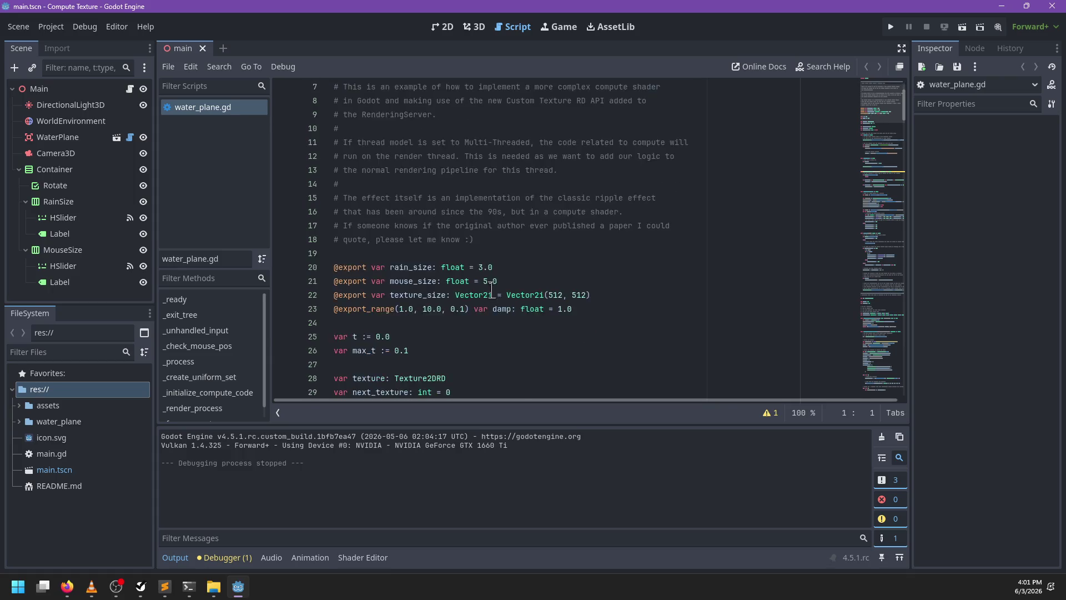
Expand water_plane and open water_compute.glsl in the external editor, Sublime Text
{"action": "left_click", "coordinate": [19, 421]}
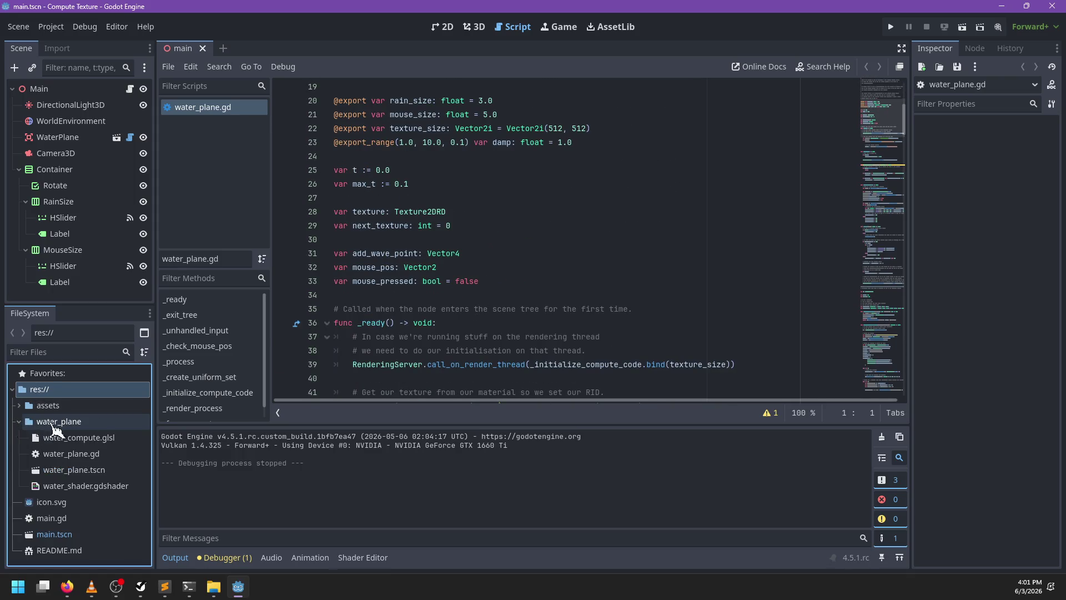
{"action": "left_click", "coordinate": [66, 439]}
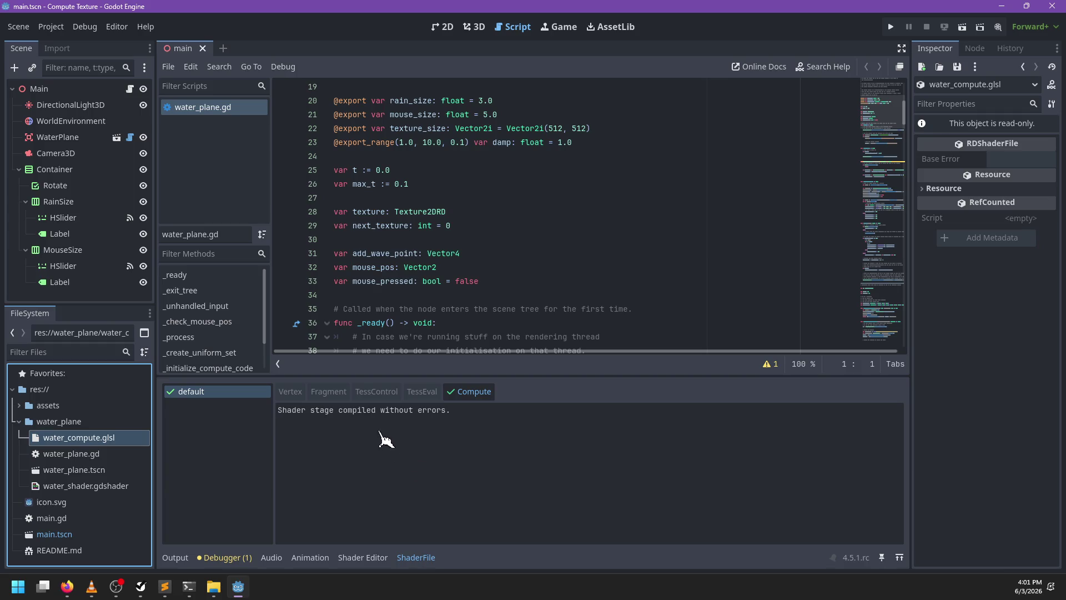
{"action": "right_click", "coordinate": [106, 440]}
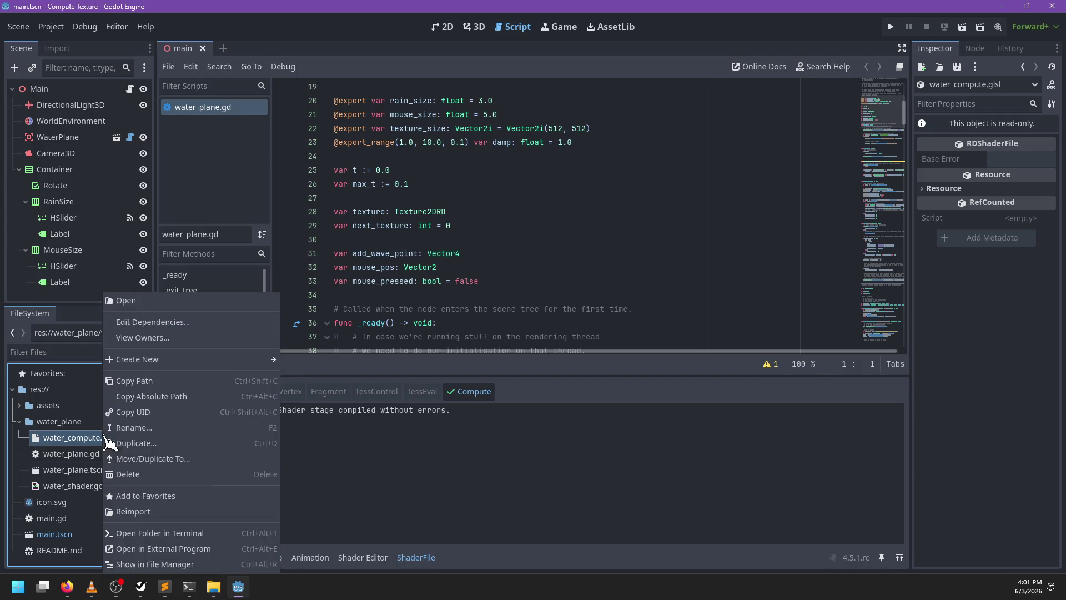
{"action": "left_click", "coordinate": [163, 549]}
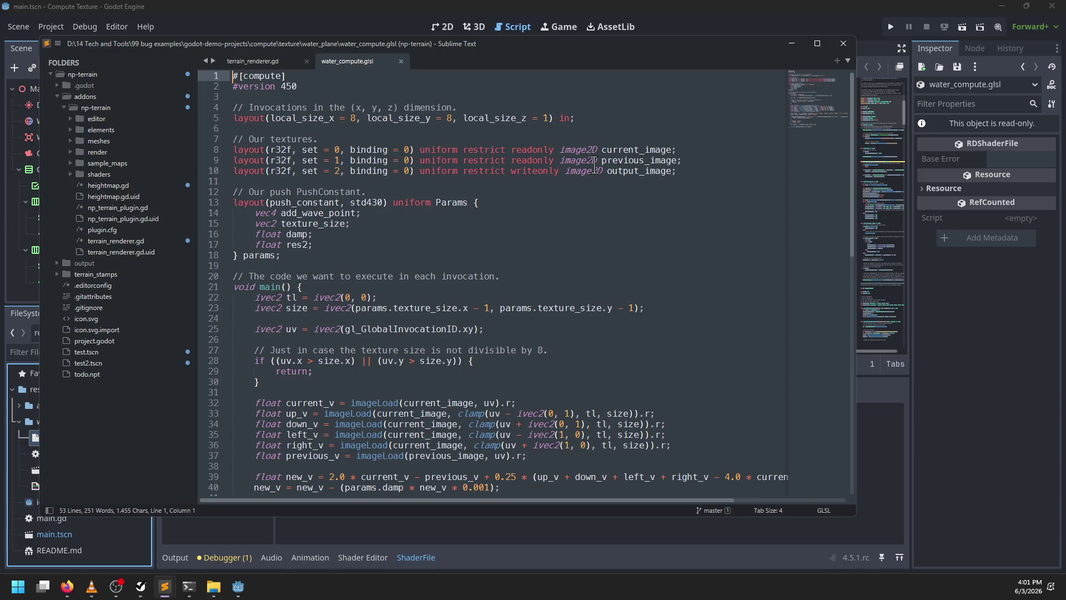
Highlight the uses of current_image, previous_image and output_image in water_compute.glsl
{"action": "double_click", "coordinate": [610, 149]}
{"action": "double_click", "coordinate": [610, 160]}
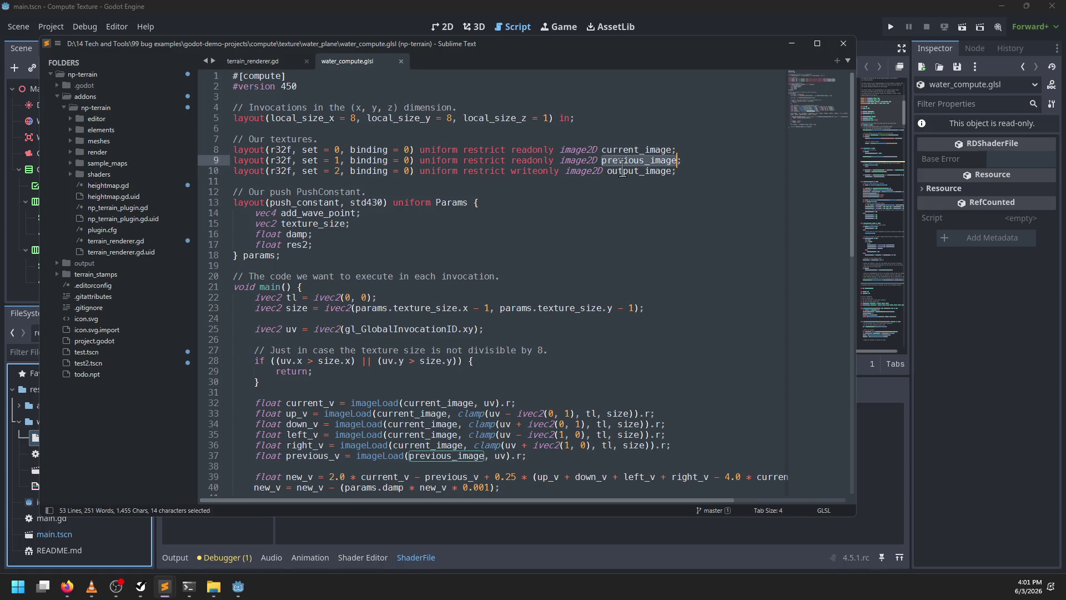
{"action": "double_click", "coordinate": [625, 170]}
{"action": "double_click", "coordinate": [618, 150]}
{"action": "double_click", "coordinate": [618, 160]}
{"action": "double_click", "coordinate": [617, 151]}
{"action": "double_click", "coordinate": [620, 170]}
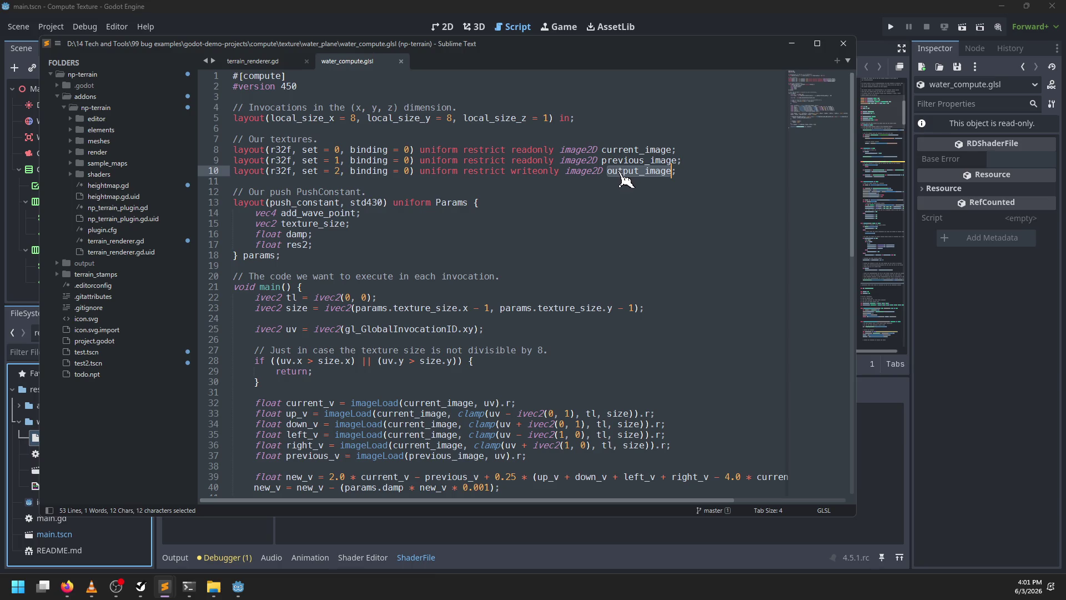
{"action": "double_click", "coordinate": [616, 160]}
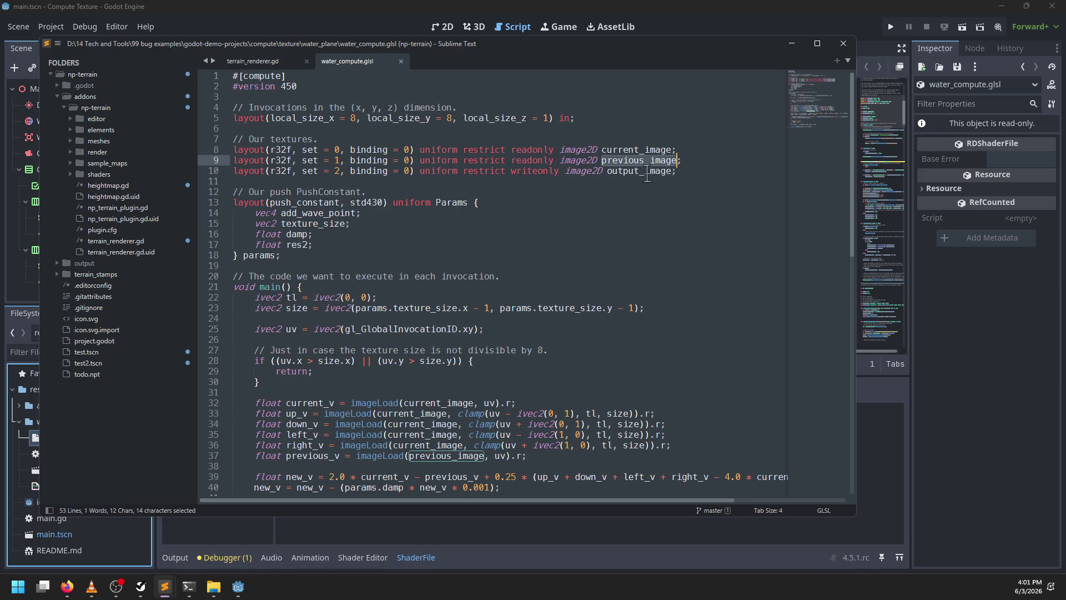
{"action": "double_click", "coordinate": [643, 171]}
Scroll to the writeonly image2D output_image binding, then return to the Godot editor
{"action": "scroll", "coordinate": [693, 180], "scroll_direction": "down", "scroll_amount": 5}
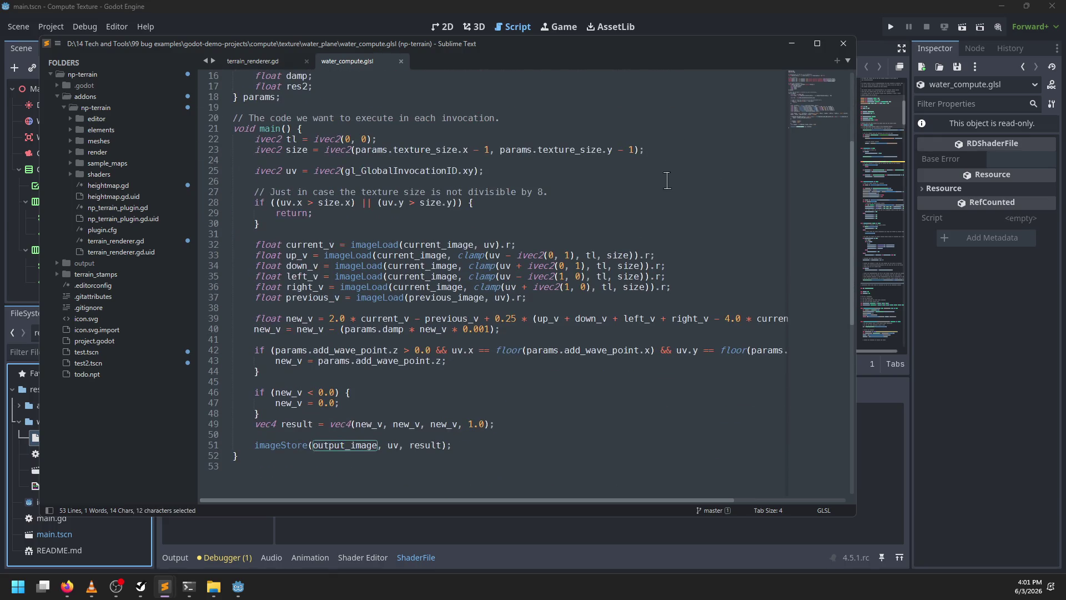
{"action": "scroll", "coordinate": [668, 180], "scroll_direction": "down", "scroll_amount": 2}
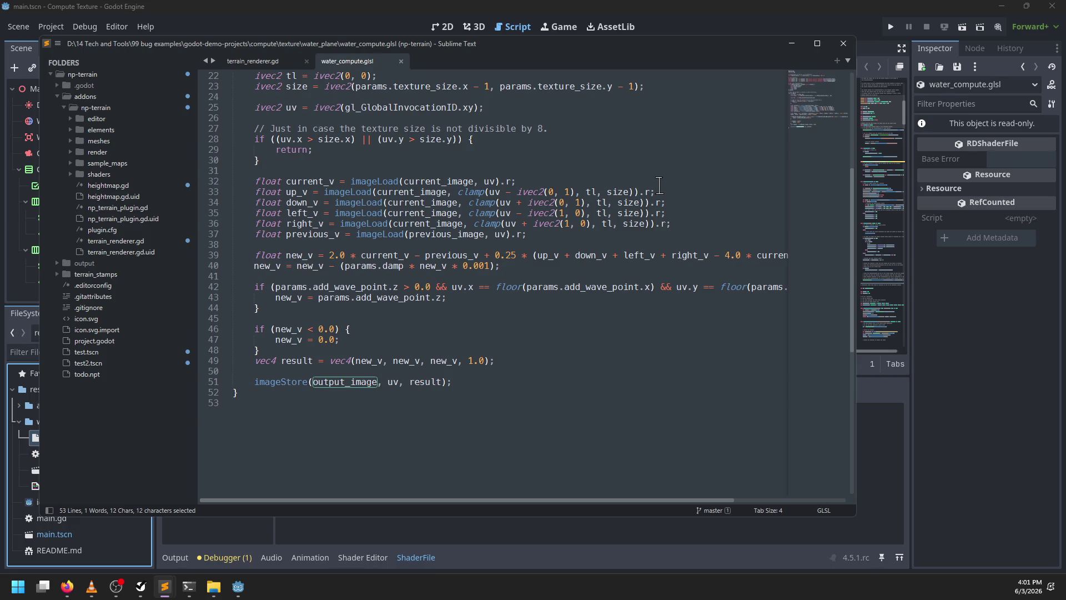
{"action": "scroll", "coordinate": [660, 184], "scroll_direction": "up", "scroll_amount": 5}
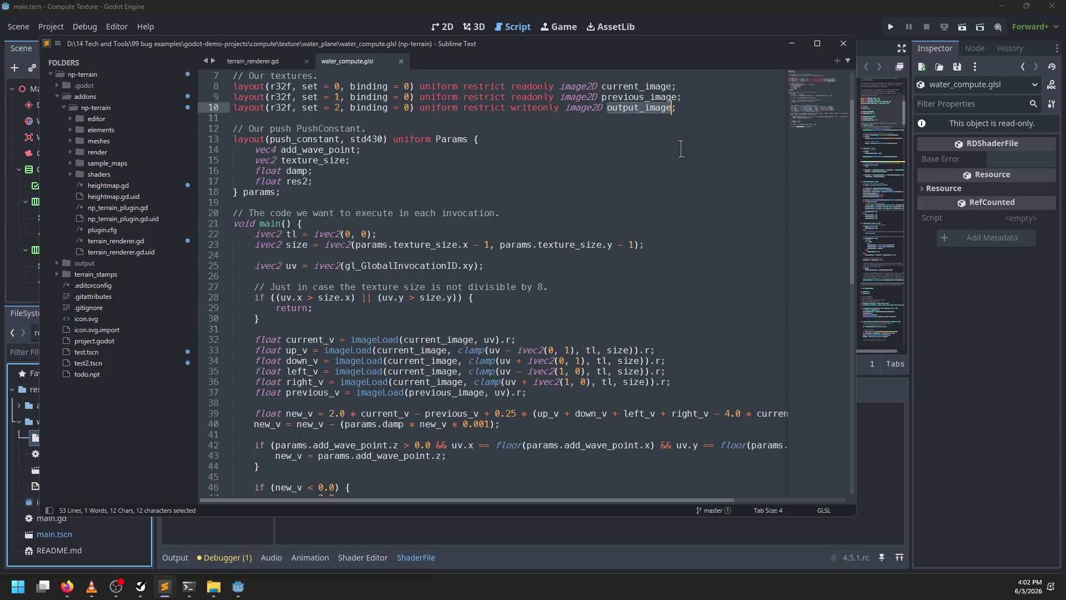
{"action": "left_click", "coordinate": [722, 22]}
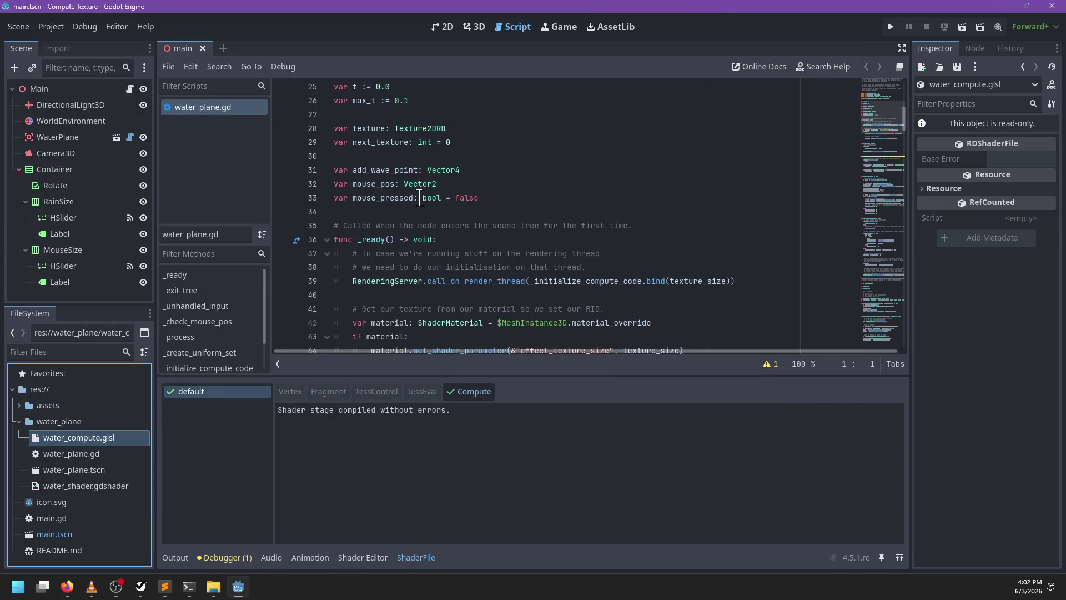
Highlight the texture variable's uses in water_plane.gd and place the caret in _unhandled_input's parameters
{"action": "double_click", "coordinate": [359, 128]}
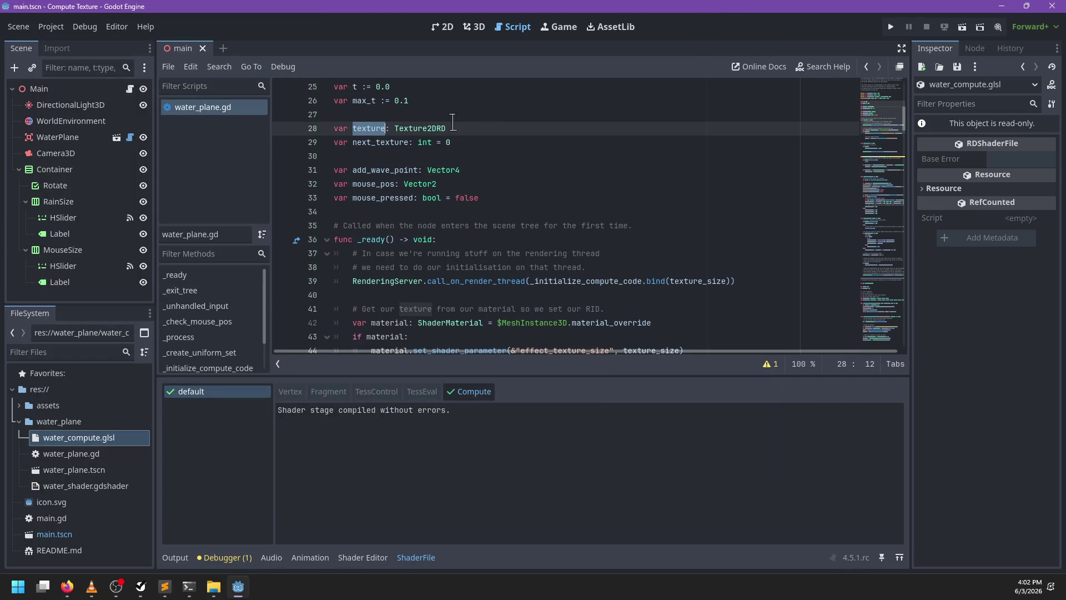
{"action": "scroll", "coordinate": [466, 133], "scroll_direction": "down", "scroll_amount": 6}
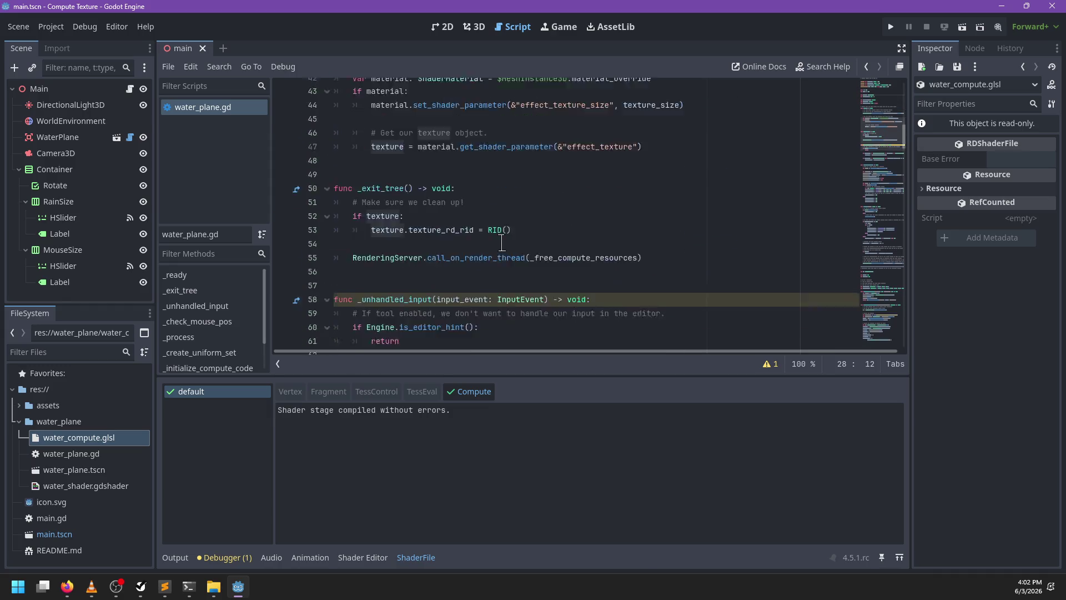
{"action": "scroll", "coordinate": [502, 243], "scroll_direction": "down", "scroll_amount": 1}
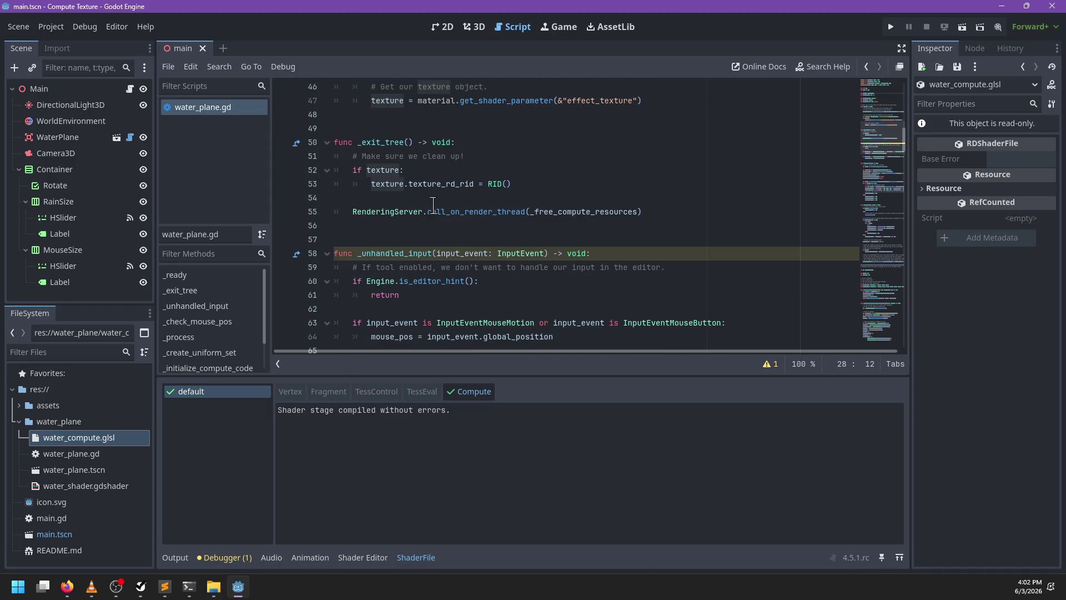
{"action": "scroll", "coordinate": [488, 238], "scroll_direction": "down", "scroll_amount": 1}
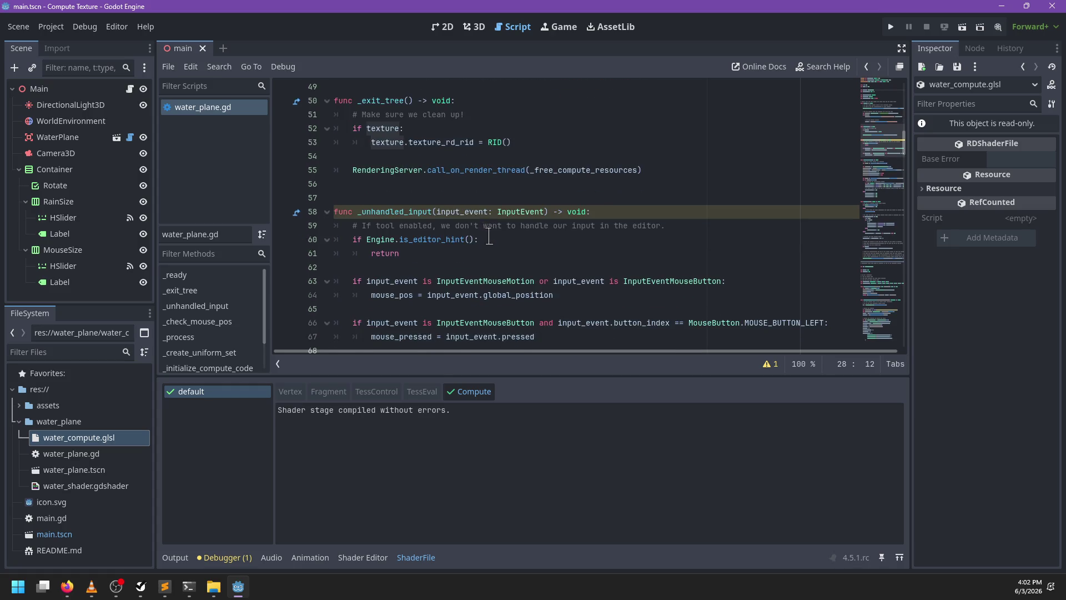
{"action": "left_click", "coordinate": [438, 213]}
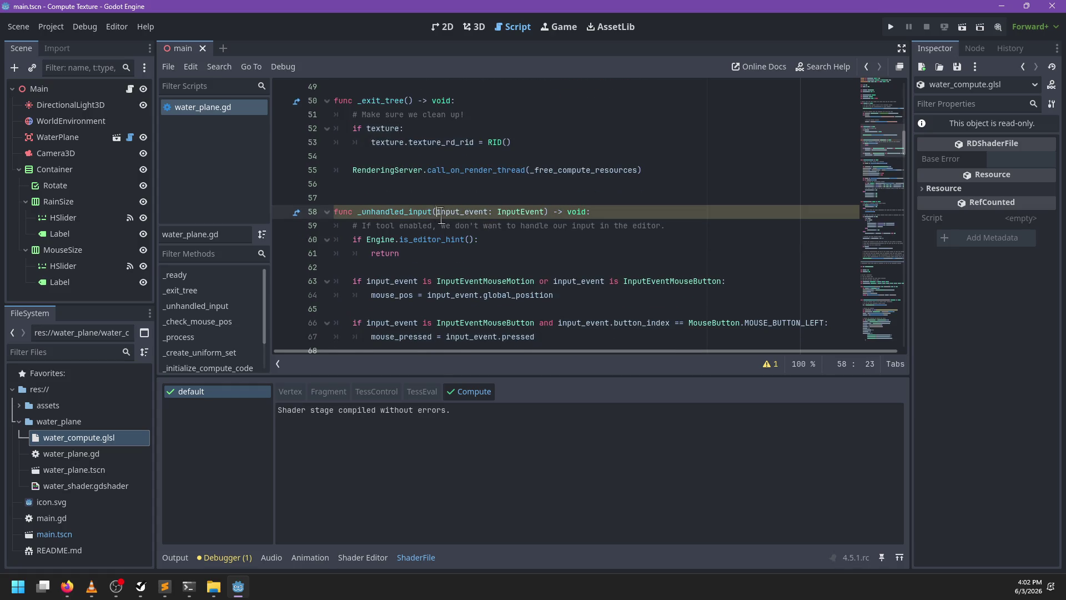
Undo a stray underscore before input_event and inspect the script's shadowing warning details
{"action": "mouse_move", "coordinate": [392, 205]}
{"action": "type", "text": "_"}
{"action": "left_click", "coordinate": [521, 238]}
{"action": "scroll", "coordinate": [537, 229], "scroll_direction": "down", "scroll_amount": 2}
{"action": "key", "text": "ctrl+z"}
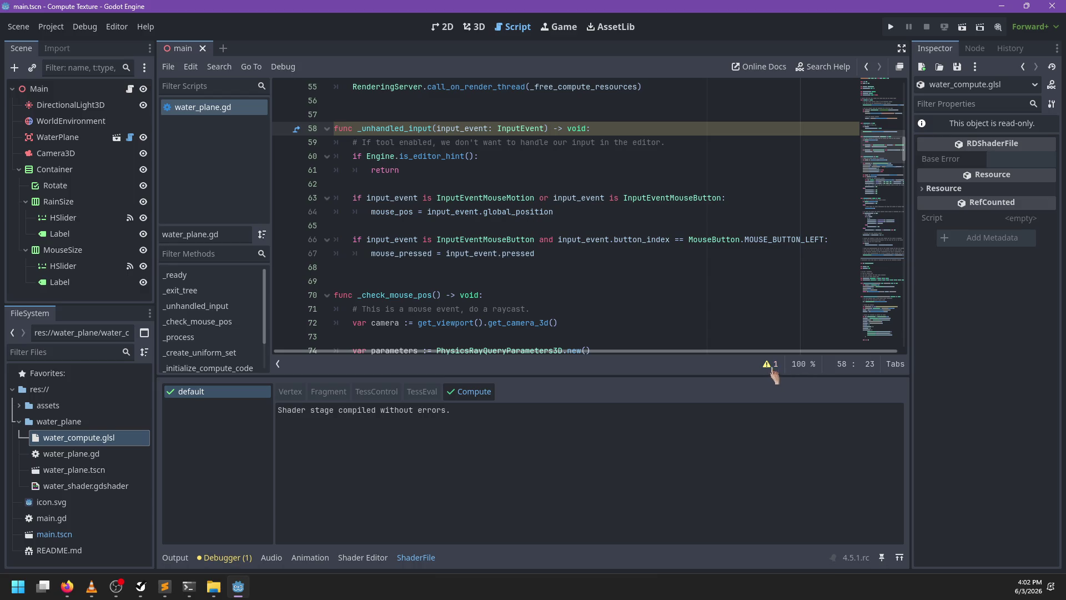
{"action": "left_click", "coordinate": [770, 364]}
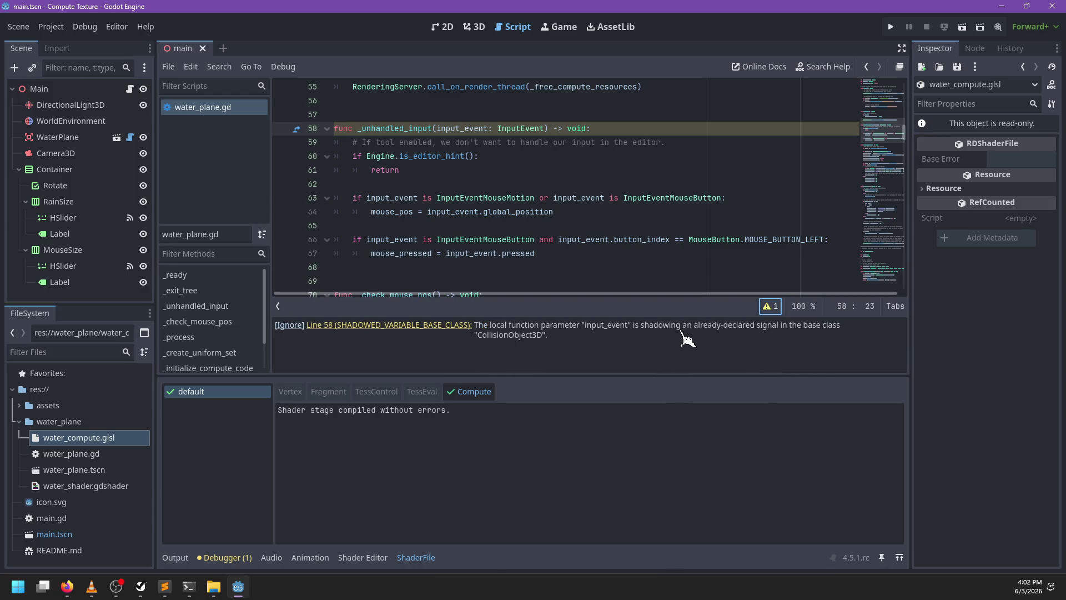
{"action": "left_click", "coordinate": [770, 306]}
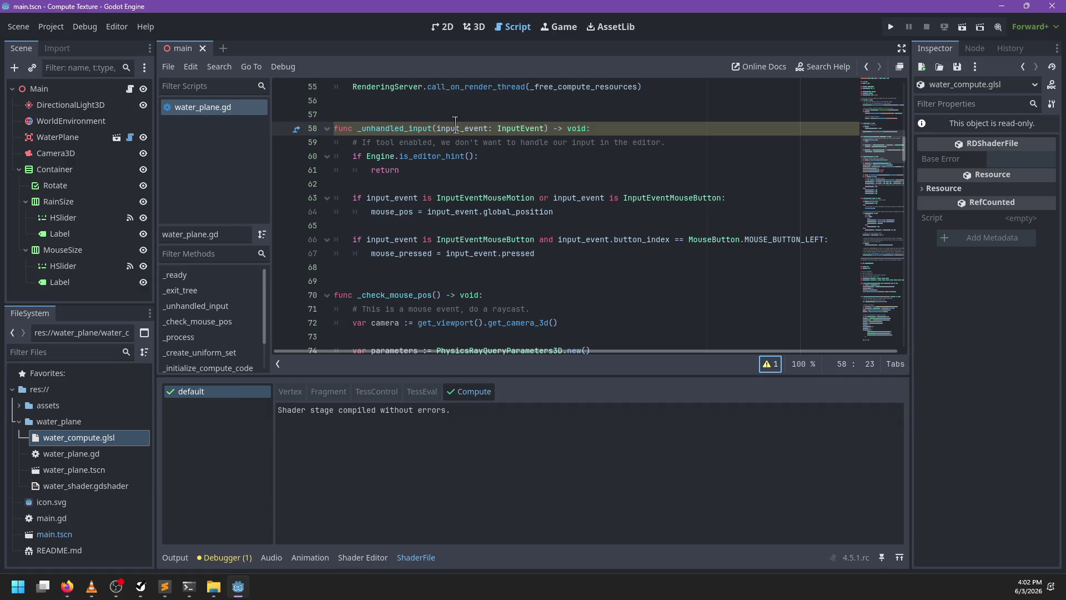
Rename every input_event occurrence to event and save water_plane.gd
{"action": "double_click", "coordinate": [456, 128]}
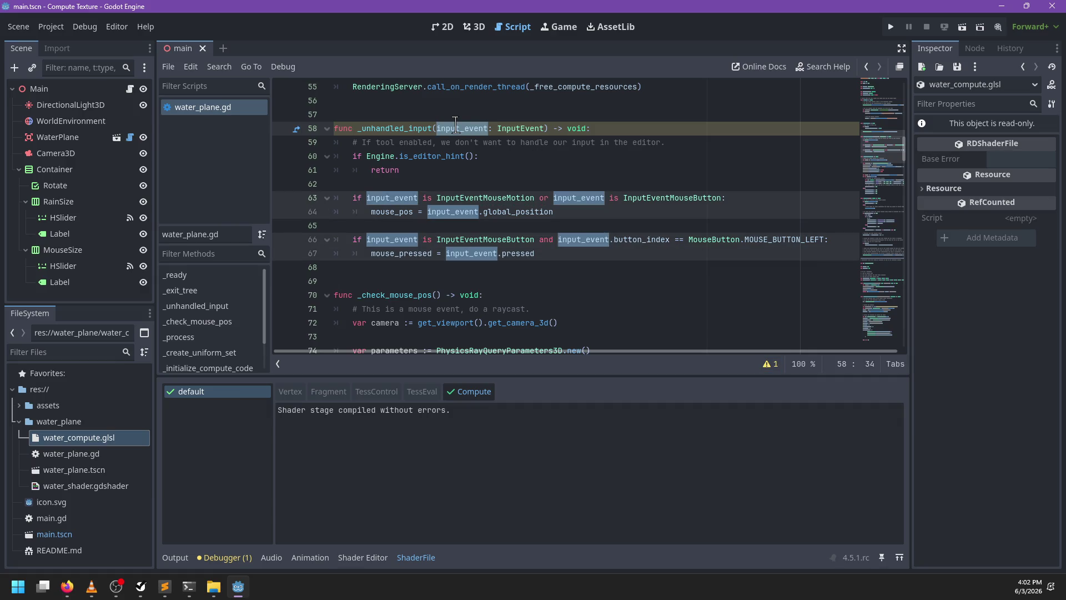
{"action": "type", "text": "event"}
{"action": "key", "text": "Escape"}
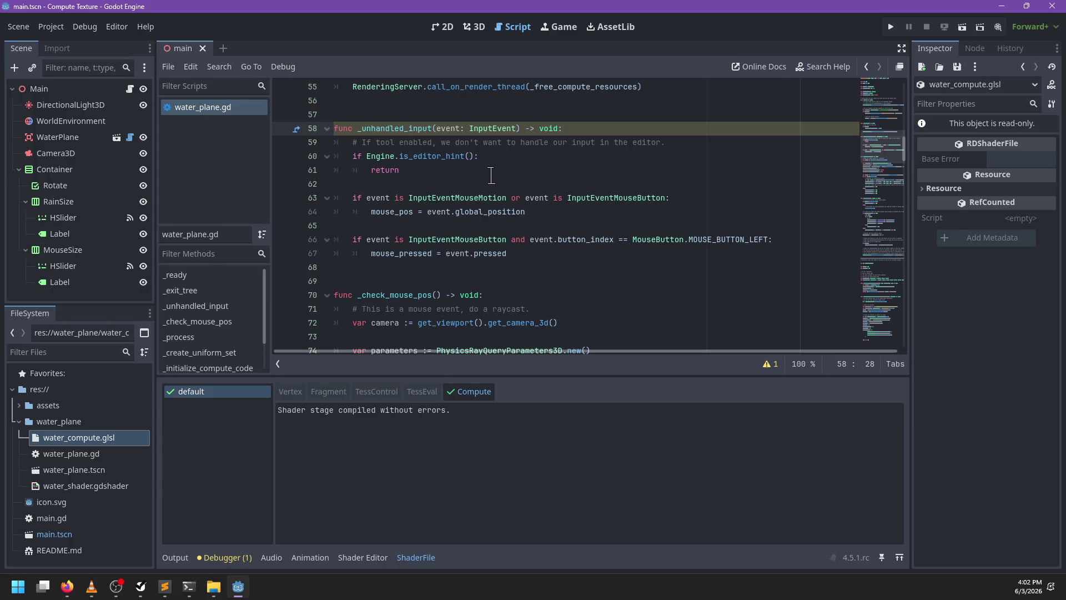
{"action": "left_click", "coordinate": [491, 174]}
{"action": "key", "text": "ctrl+s"}
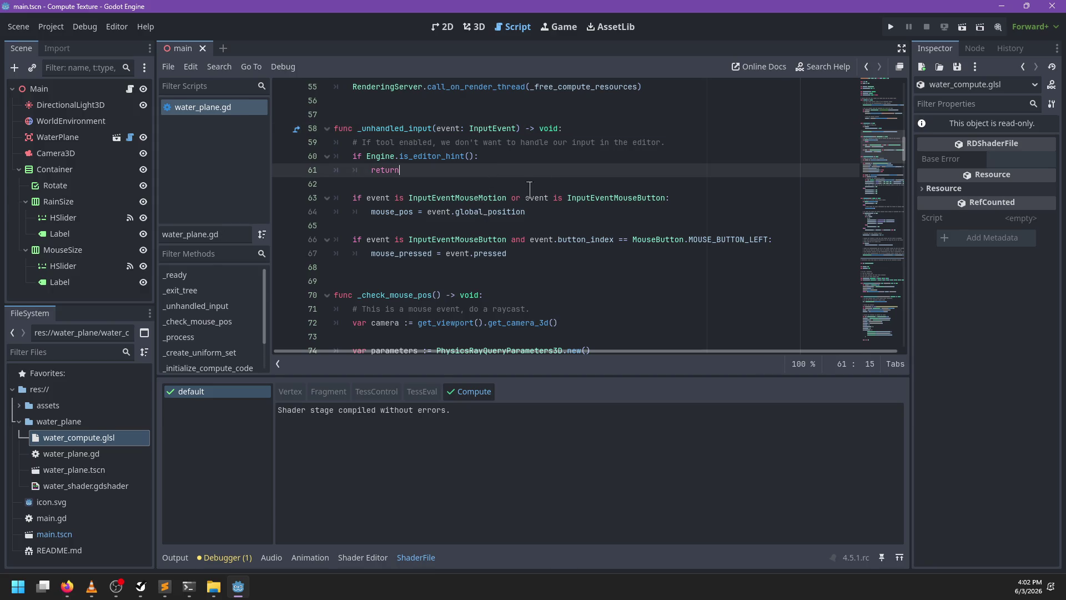
{"action": "scroll", "coordinate": [530, 190], "scroll_direction": "down", "scroll_amount": 3}
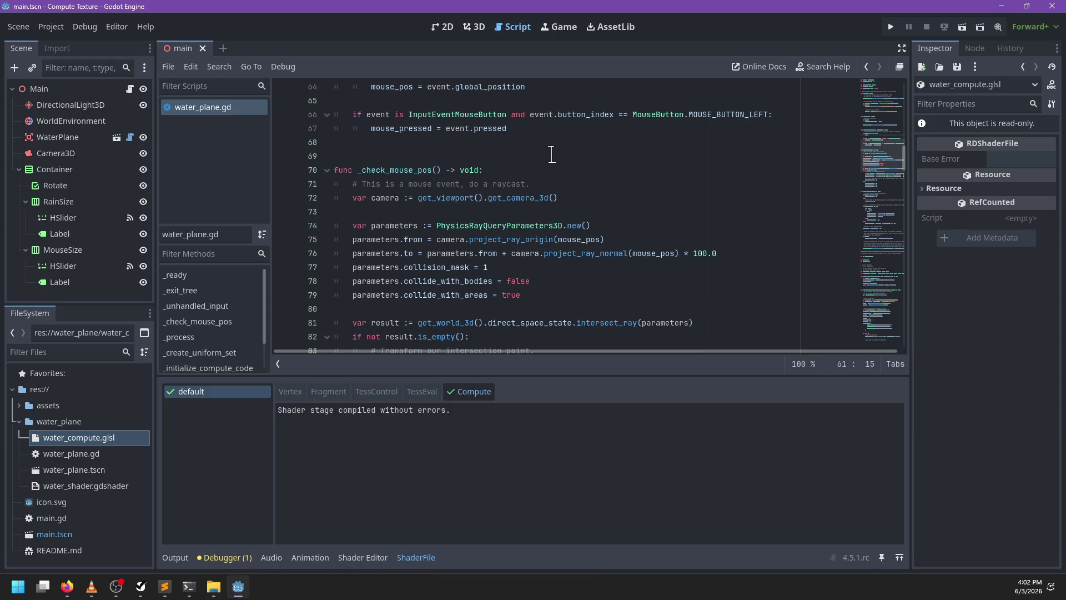
{"action": "scroll", "coordinate": [551, 154], "scroll_direction": "down", "scroll_amount": 1}
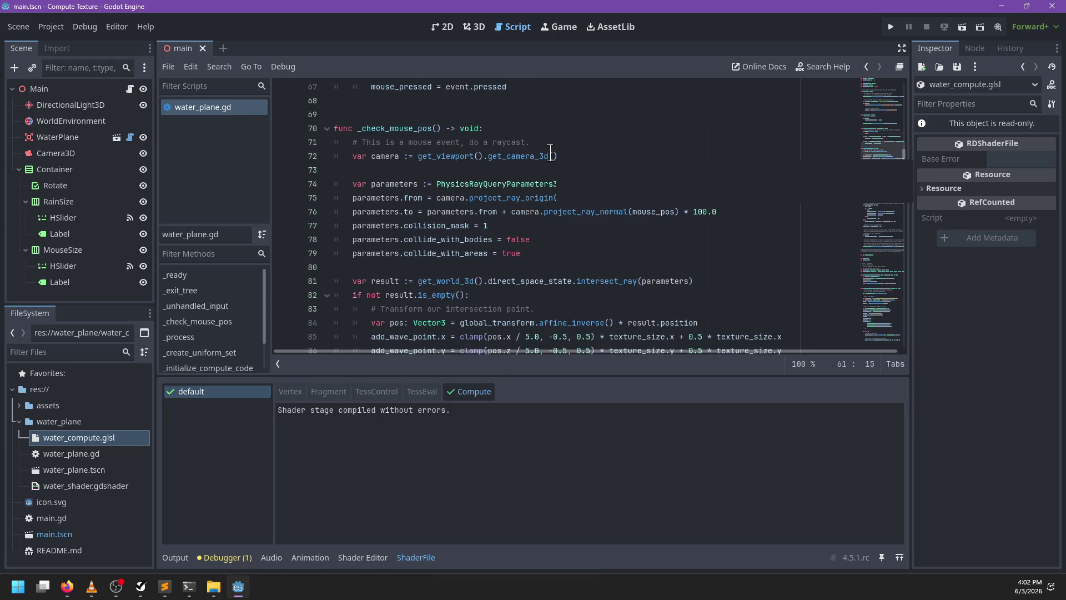
{"action": "scroll", "coordinate": [551, 154], "scroll_direction": "down", "scroll_amount": 8}
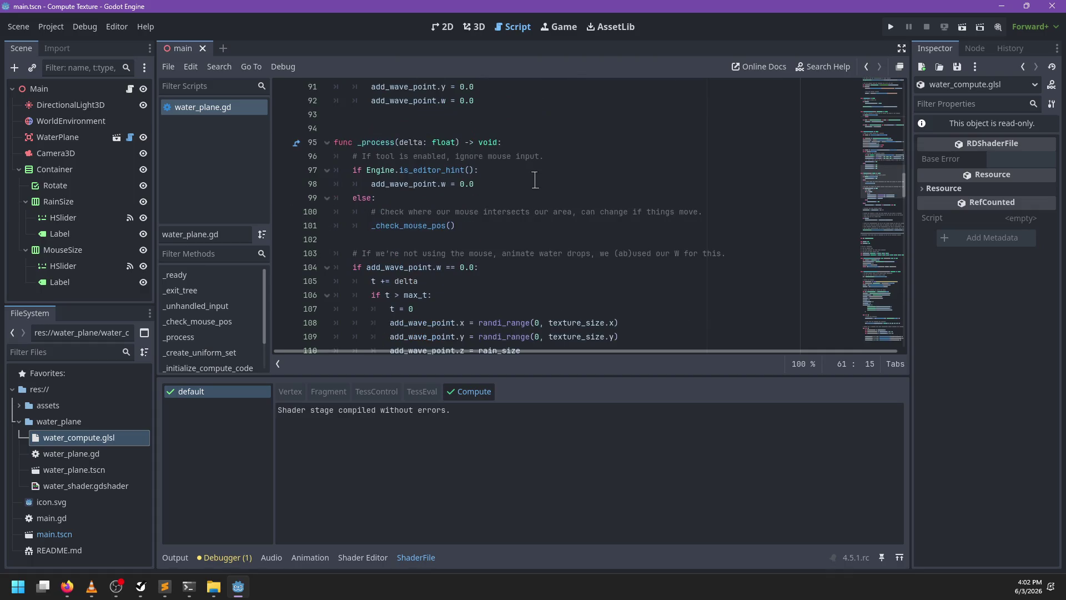
{"action": "scroll", "coordinate": [539, 180], "scroll_direction": "down", "scroll_amount": 3}
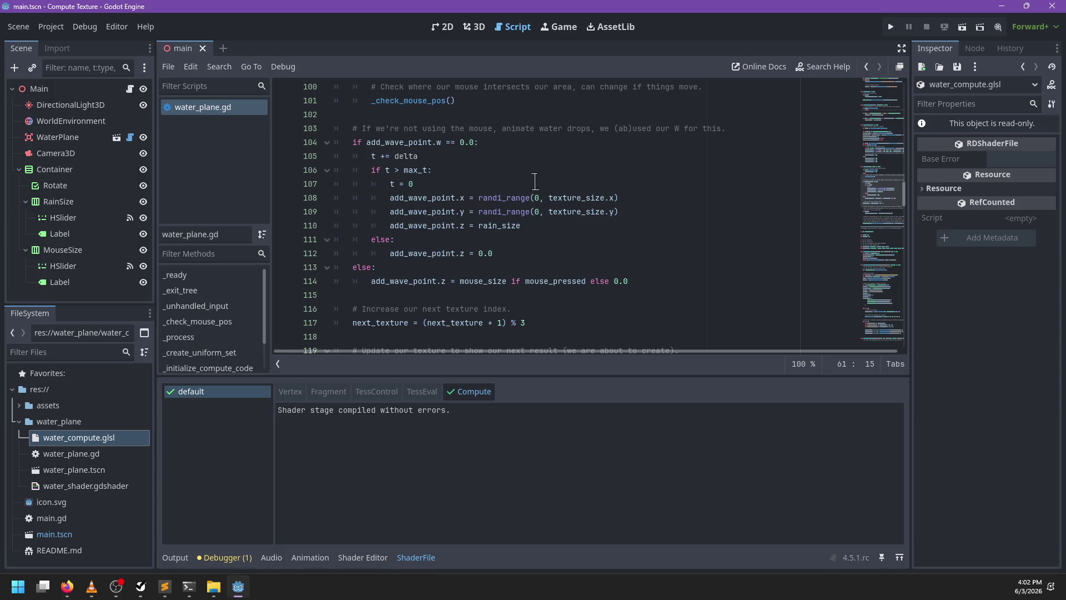
{"action": "scroll", "coordinate": [535, 181], "scroll_direction": "down", "scroll_amount": 2}
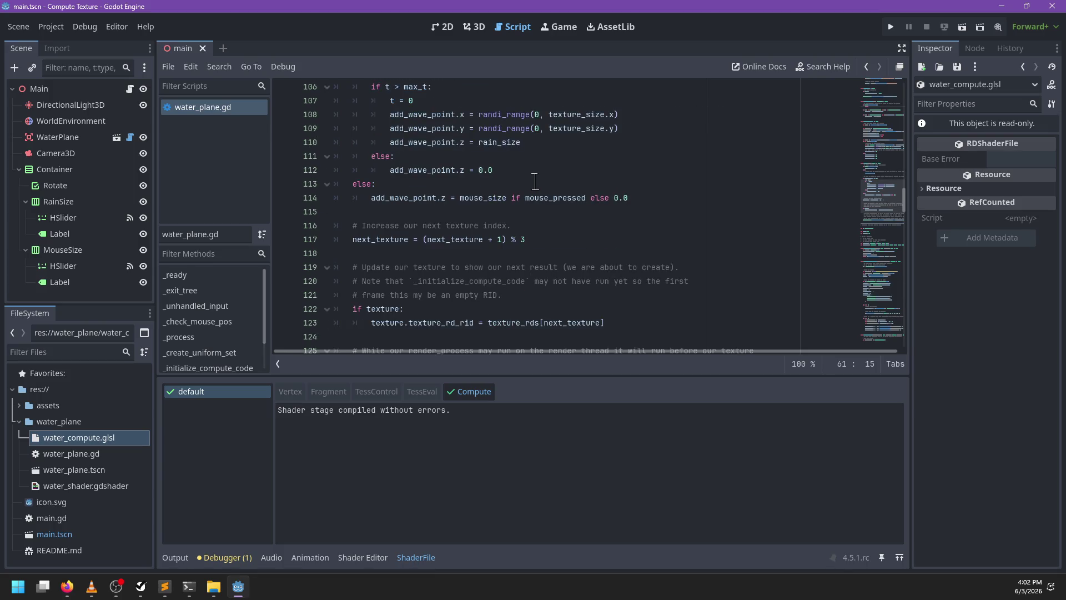
{"action": "scroll", "coordinate": [534, 181], "scroll_direction": "down", "scroll_amount": 4}
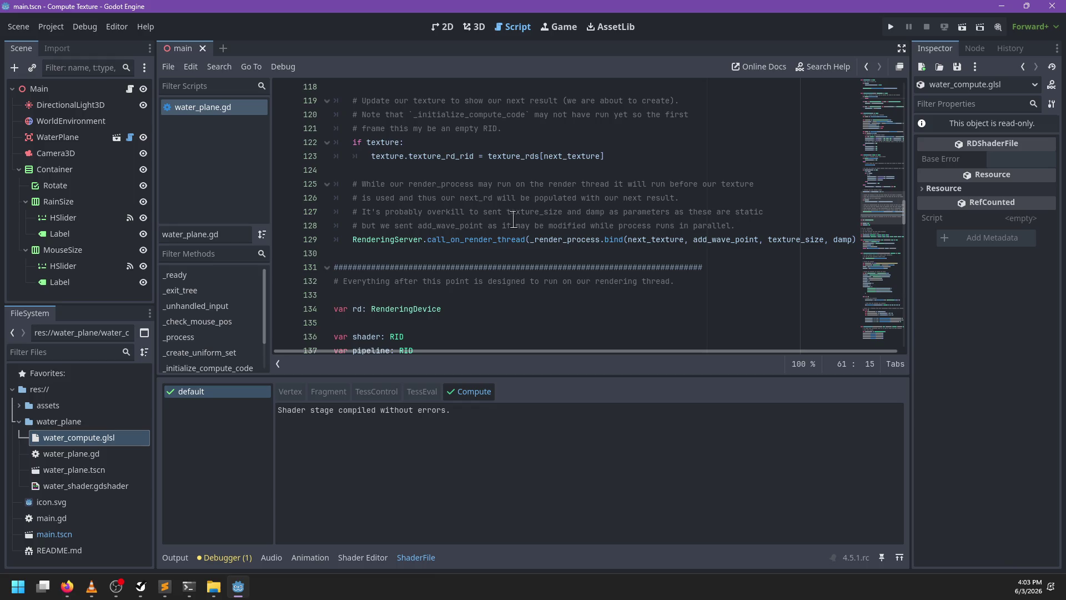
{"action": "double_click", "coordinate": [506, 240]}
{"action": "double_click", "coordinate": [543, 242]}
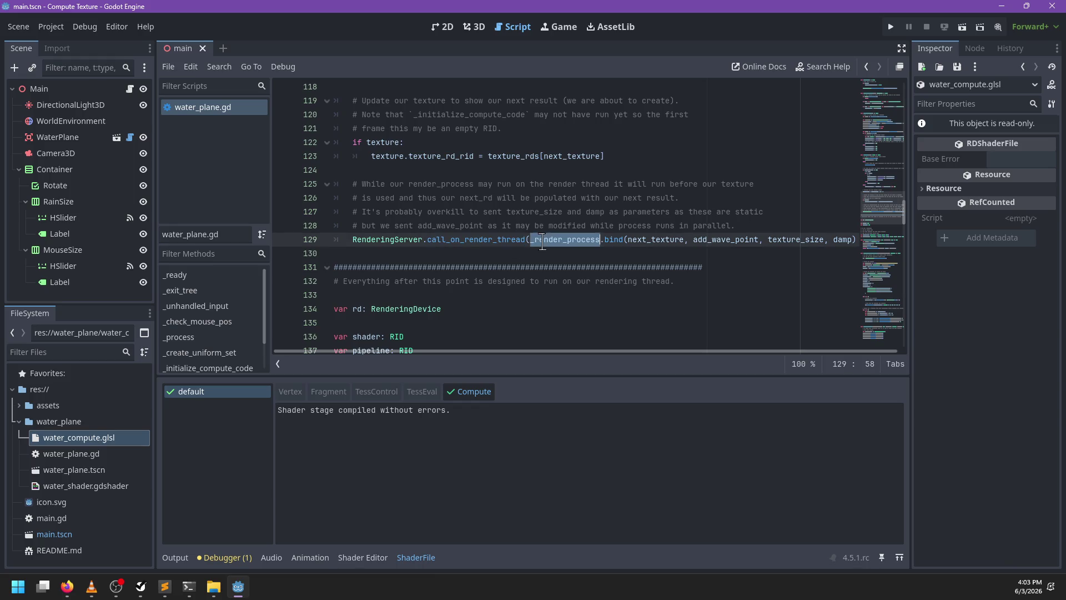
{"action": "scroll", "coordinate": [536, 247], "scroll_direction": "down", "scroll_amount": 7}
{"action": "scroll", "coordinate": [530, 254], "scroll_direction": "up", "scroll_amount": 4}
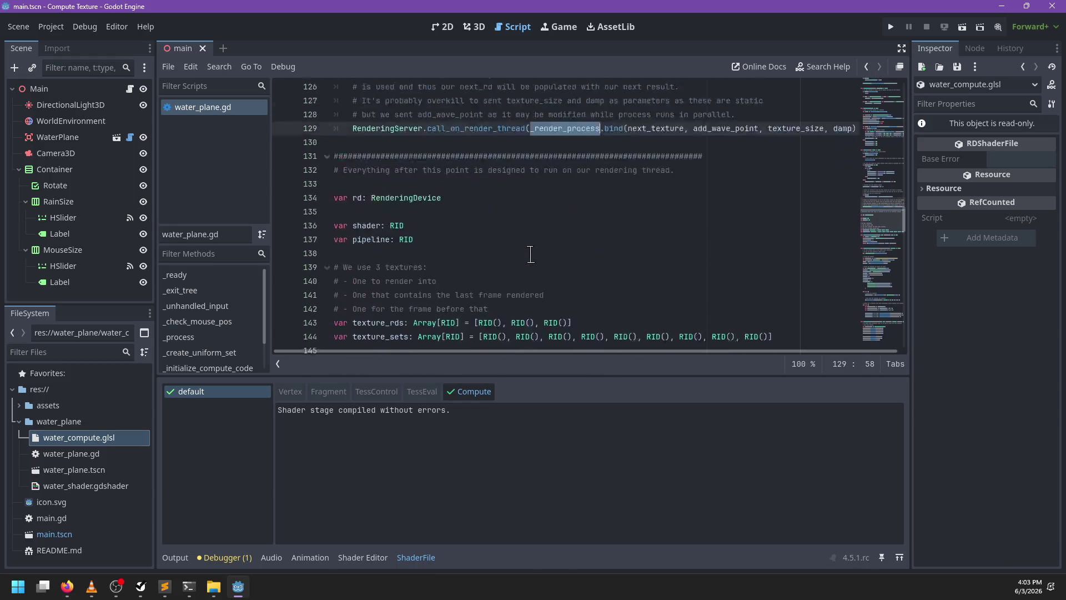
{"action": "scroll", "coordinate": [530, 255], "scroll_direction": "up", "scroll_amount": 2}
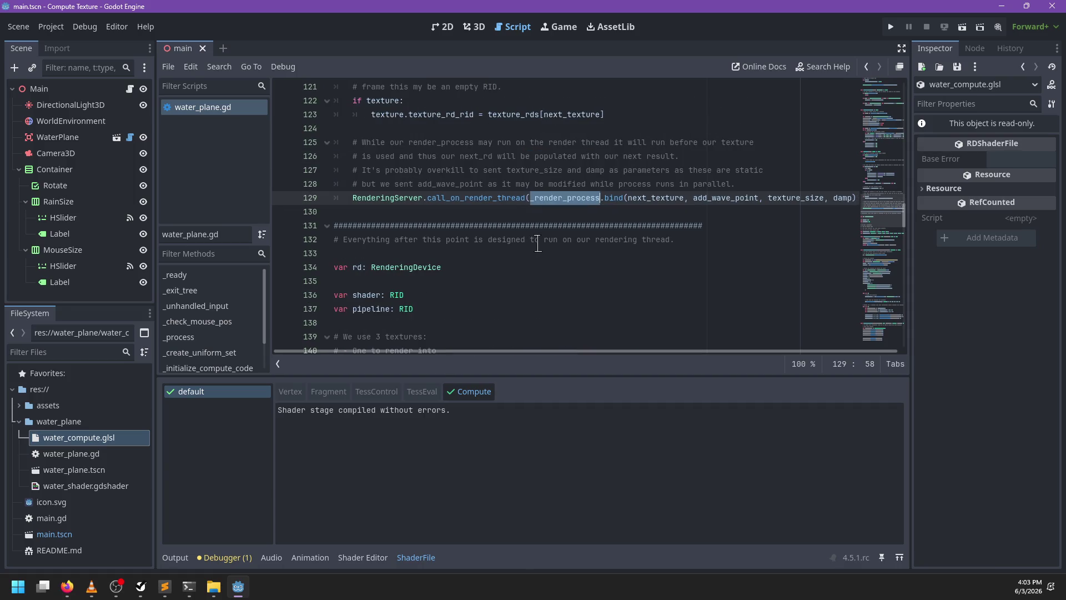
{"action": "scroll", "coordinate": [506, 226], "scroll_direction": "up", "scroll_amount": 9}
{"action": "scroll", "coordinate": [509, 228], "scroll_direction": "up", "scroll_amount": 1}
{"action": "scroll", "coordinate": [527, 231], "scroll_direction": "down", "scroll_amount": 3}
{"action": "left_click", "coordinate": [607, 239]}
{"action": "scroll", "coordinate": [603, 239], "scroll_direction": "down", "scroll_amount": 4}
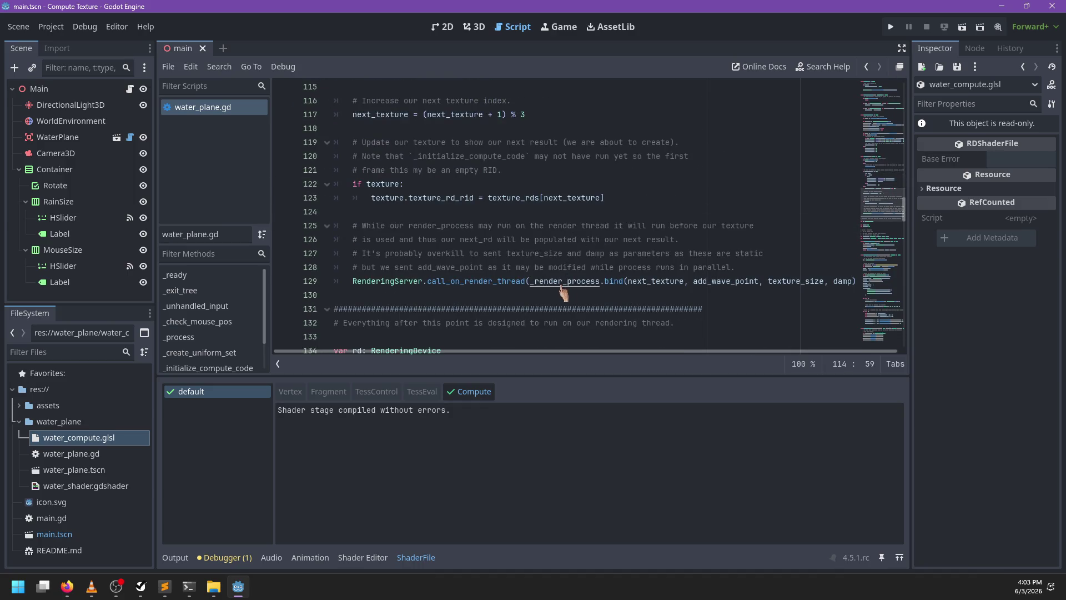
{"action": "left_click", "coordinate": [563, 287], "text": "ctrl"}
{"action": "scroll", "coordinate": [553, 234], "scroll_direction": "down", "scroll_amount": 4}
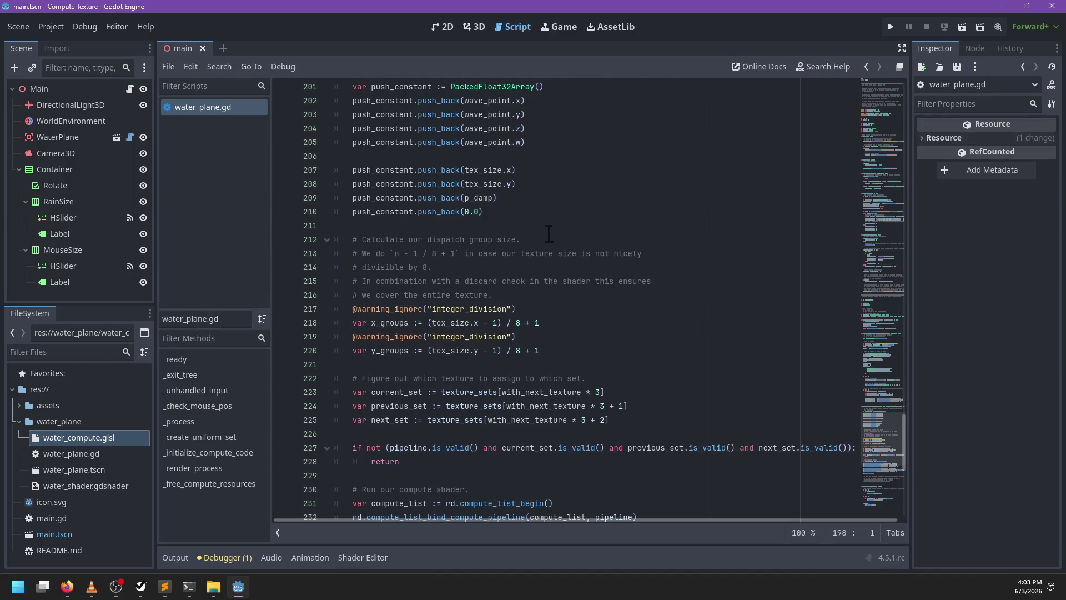
{"action": "scroll", "coordinate": [555, 234], "scroll_direction": "up", "scroll_amount": 3}
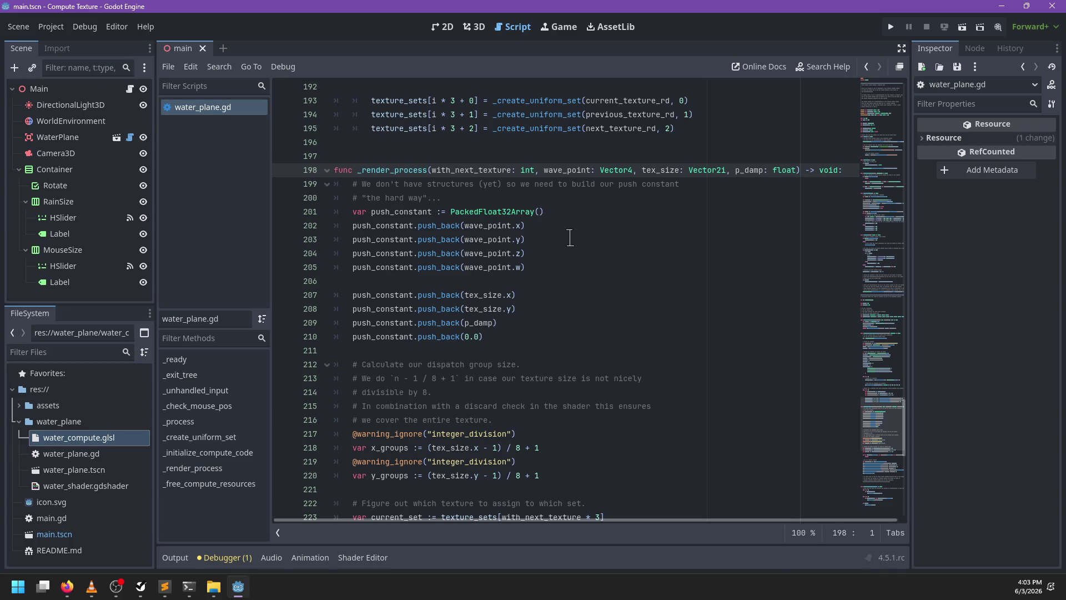
{"action": "scroll", "coordinate": [572, 236], "scroll_direction": "down", "scroll_amount": 10}
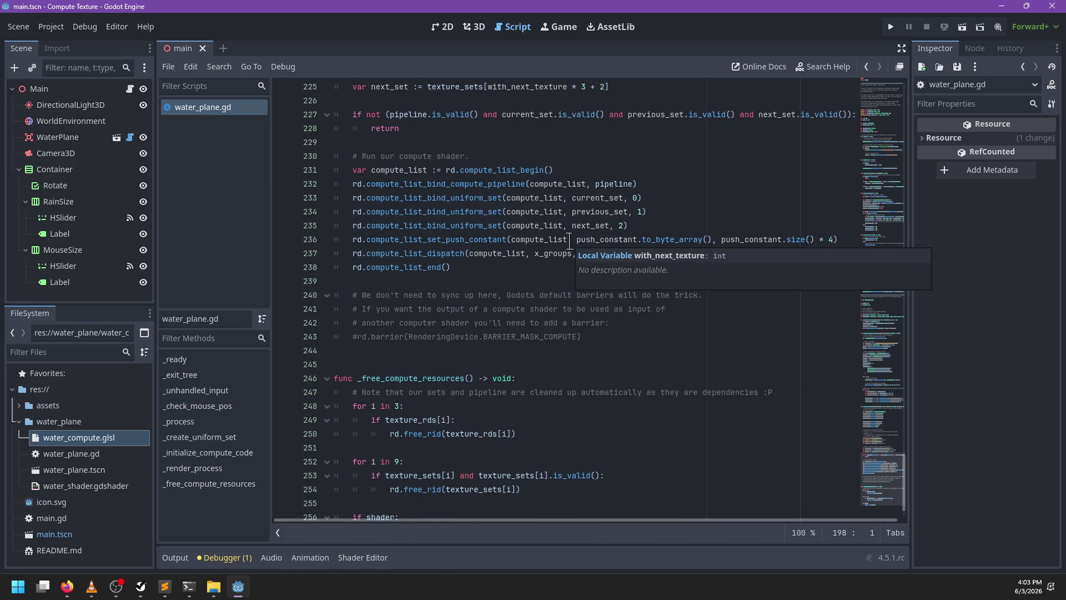
{"action": "scroll", "coordinate": [480, 295], "scroll_direction": "up", "scroll_amount": 3}
{"action": "scroll", "coordinate": [479, 295], "scroll_direction": "up", "scroll_amount": 9}
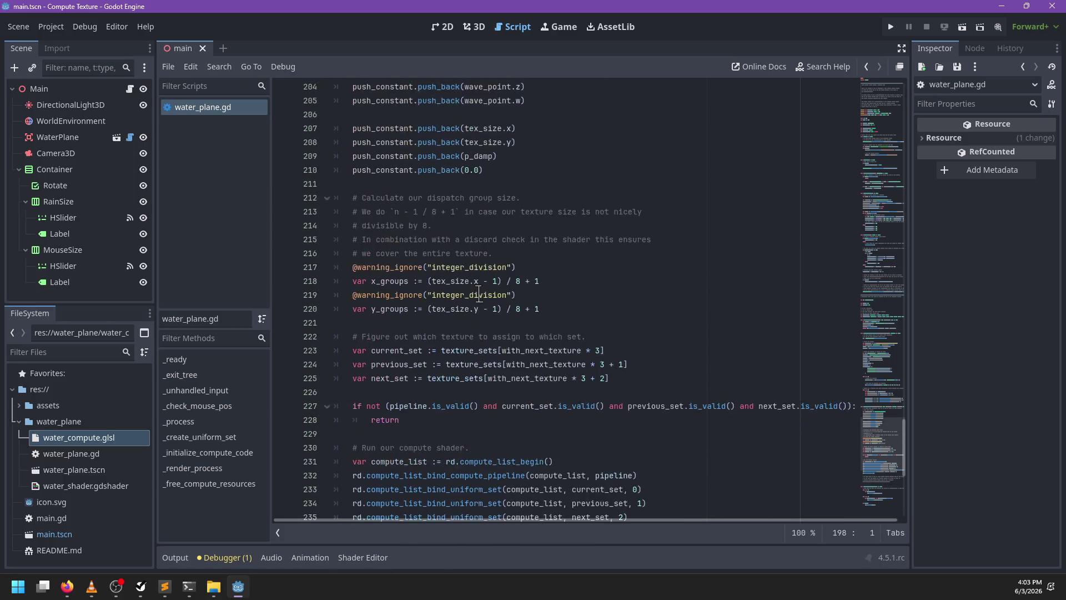
{"action": "scroll", "coordinate": [479, 290], "scroll_direction": "up", "scroll_amount": 1}
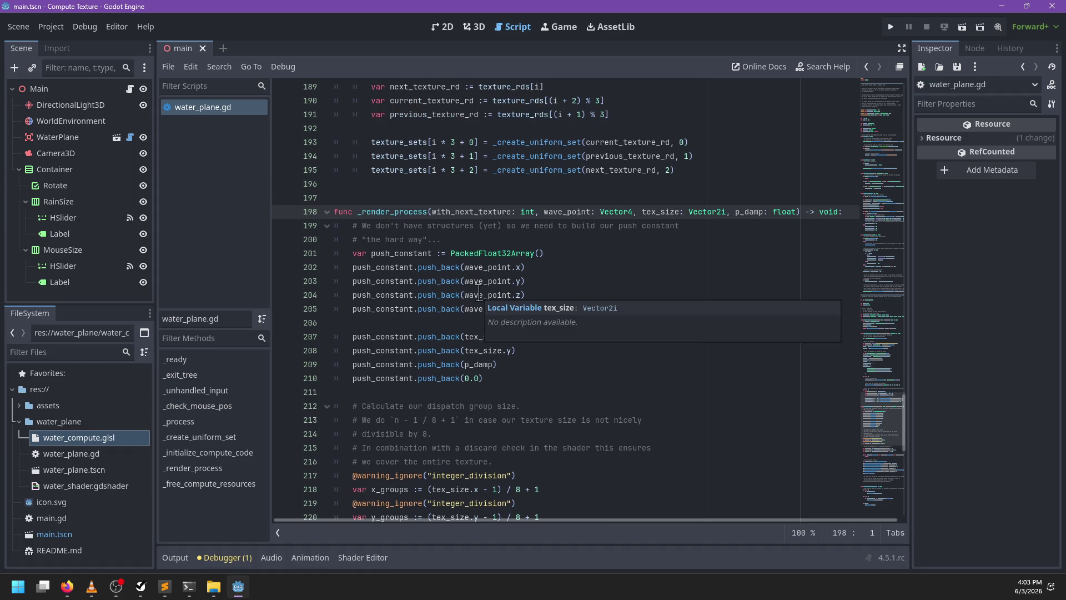
{"action": "scroll", "coordinate": [446, 297], "scroll_direction": "down", "scroll_amount": 2}
{"action": "scroll", "coordinate": [446, 297], "scroll_direction": "down", "scroll_amount": 1}
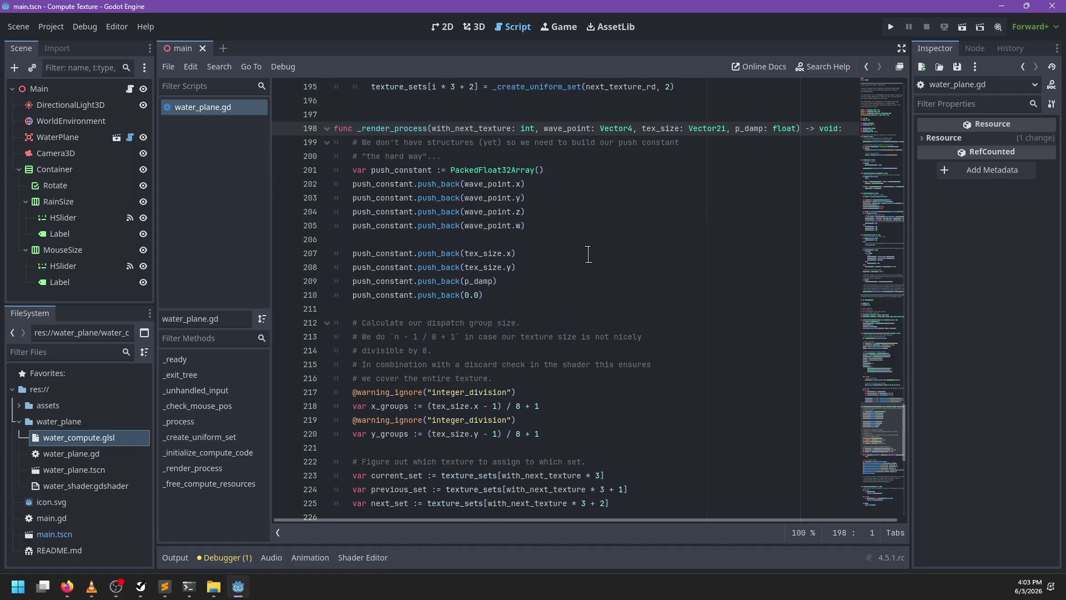
{"action": "scroll", "coordinate": [588, 254], "scroll_direction": "down", "scroll_amount": 11}
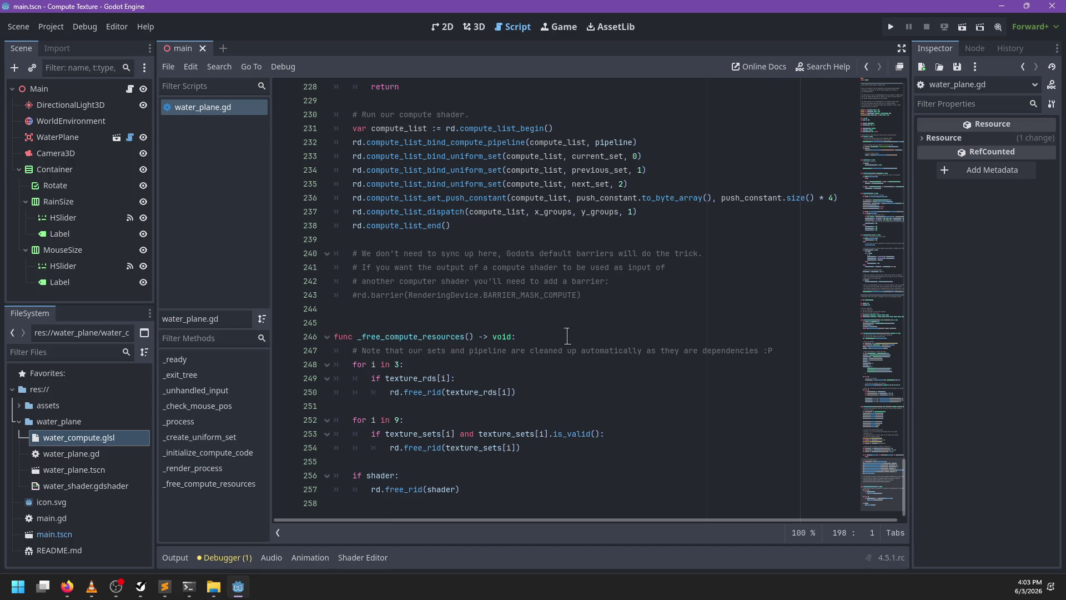
{"action": "scroll", "coordinate": [567, 335], "scroll_direction": "up", "scroll_amount": 12}
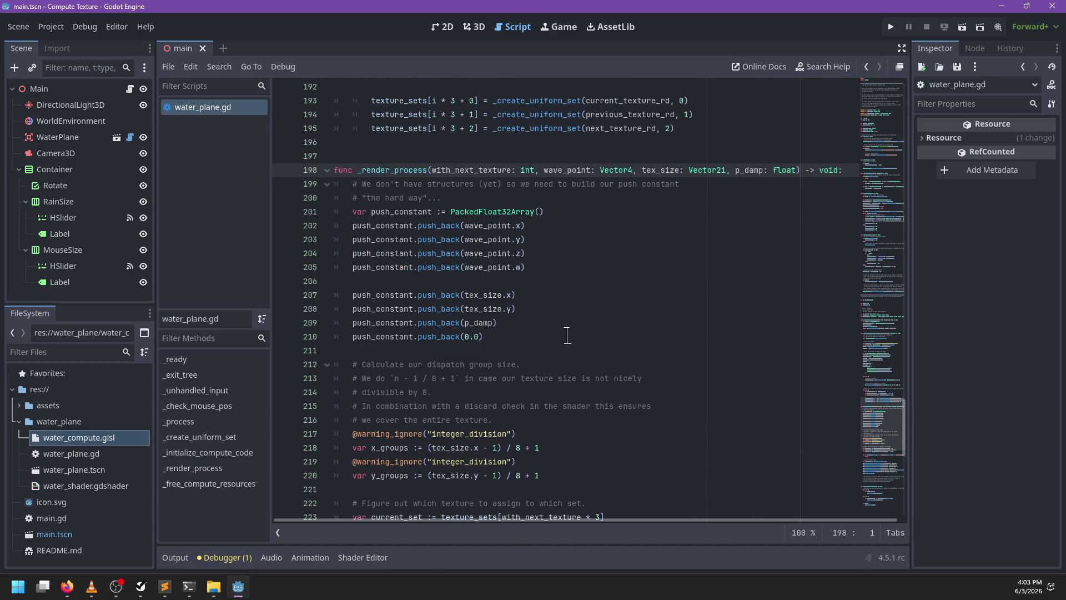
{"action": "scroll", "coordinate": [567, 335], "scroll_direction": "up", "scroll_amount": 4}
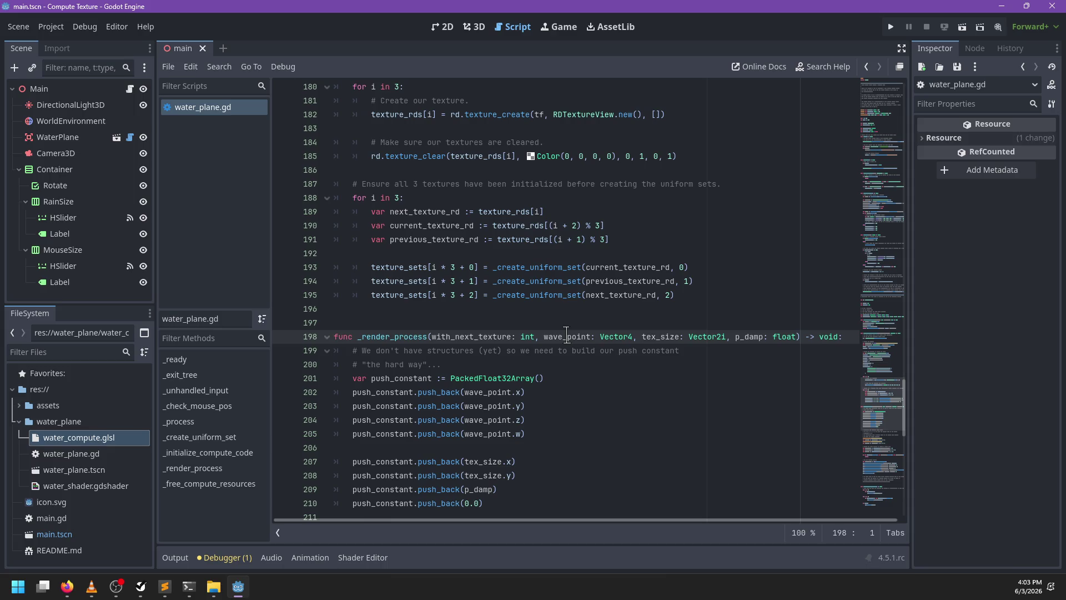
{"action": "scroll", "coordinate": [567, 335], "scroll_direction": "up", "scroll_amount": 1}
{"action": "scroll", "coordinate": [567, 337], "scroll_direction": "up", "scroll_amount": 3}
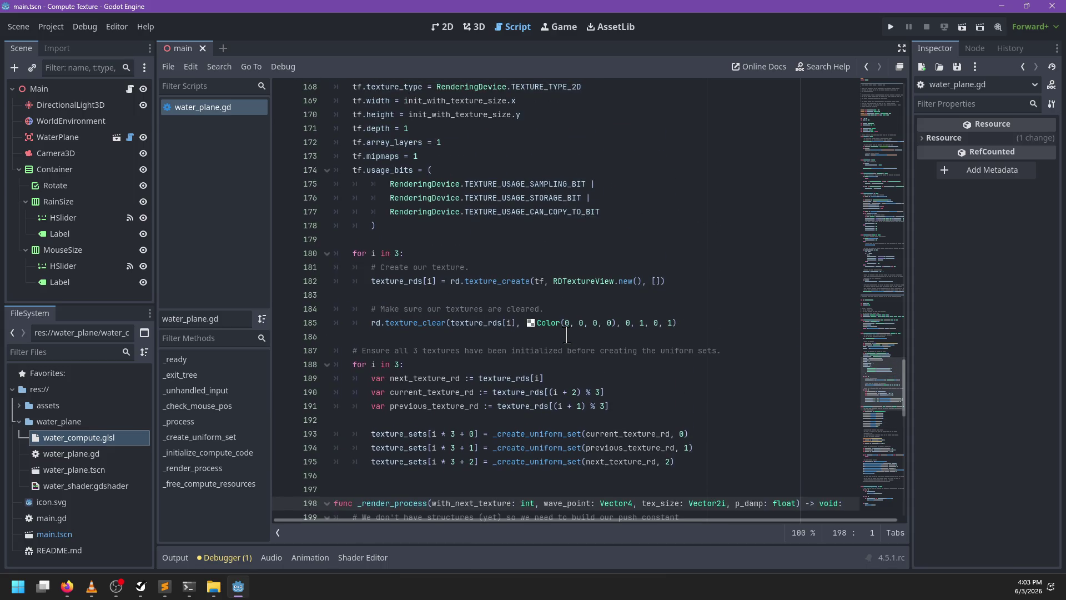
{"action": "scroll", "coordinate": [567, 335], "scroll_direction": "down", "scroll_amount": 17}
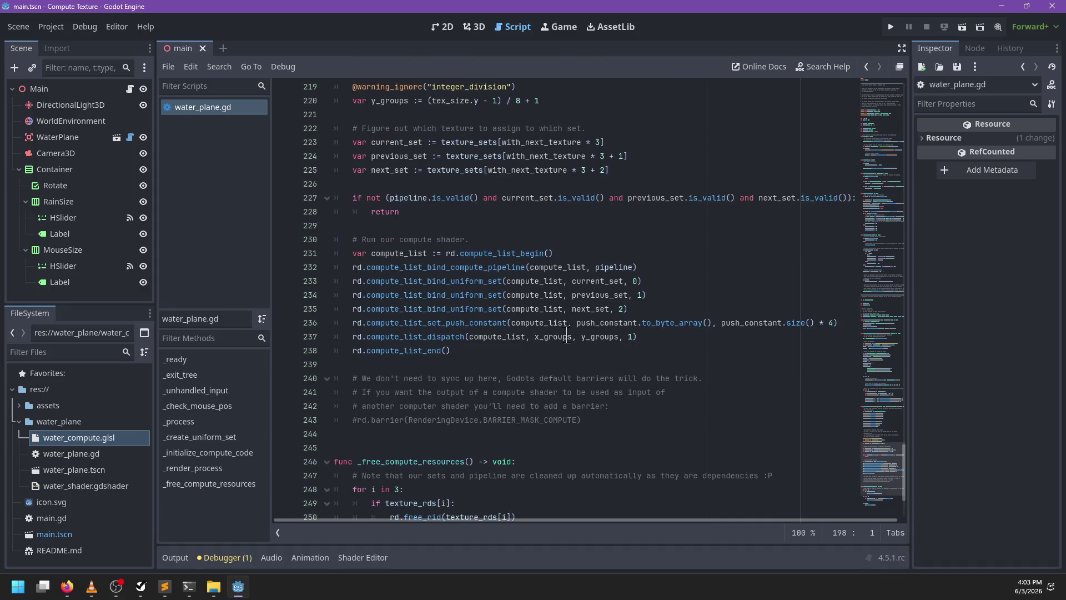
{"action": "mouse_move", "coordinate": [566, 336]}
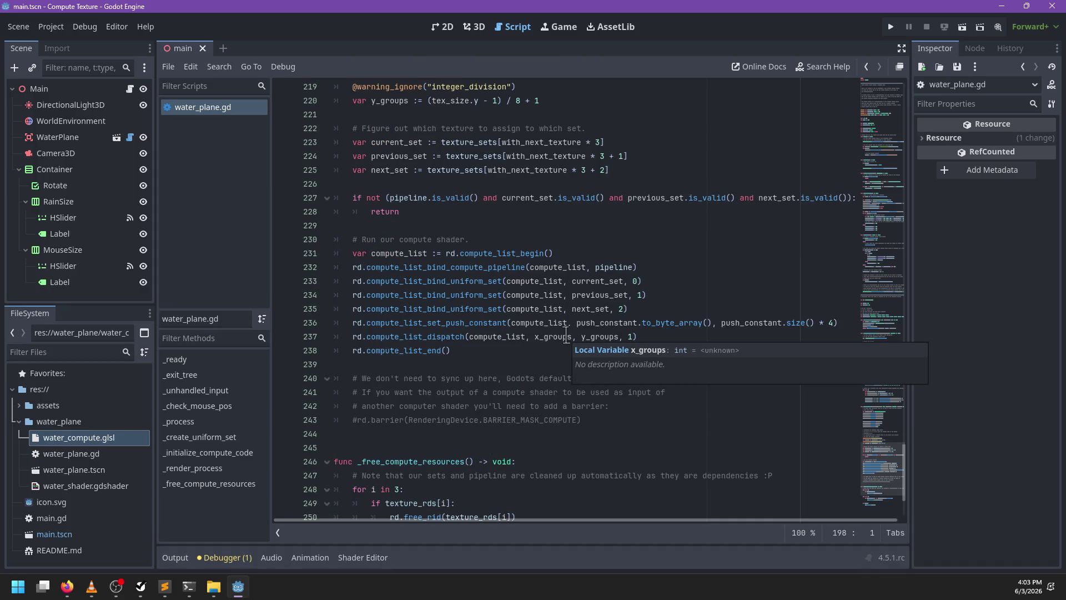
{"action": "left_click", "coordinate": [626, 215]}
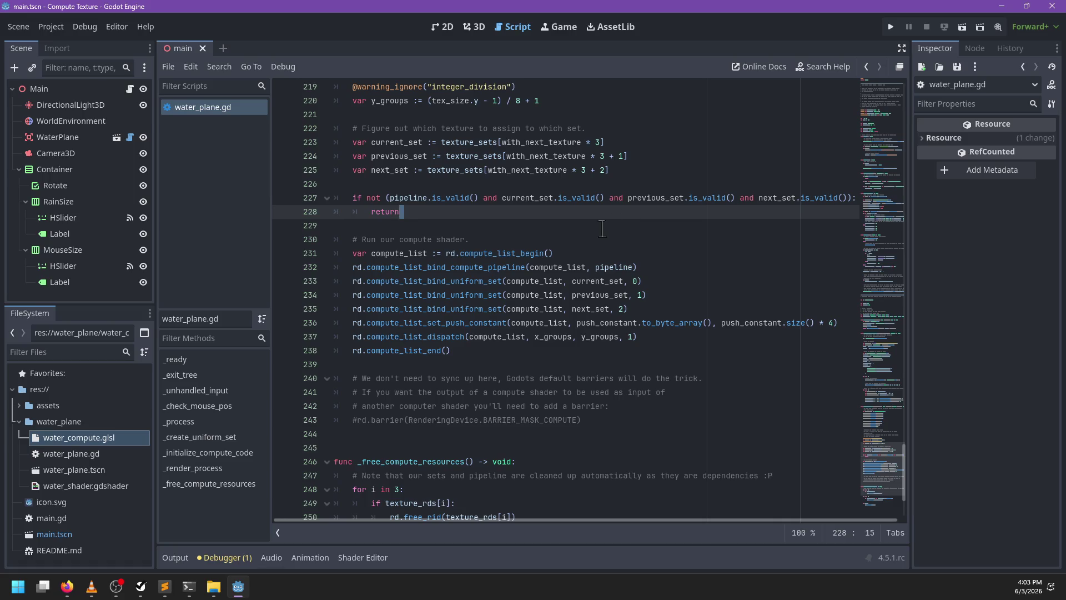
{"action": "left_click", "coordinate": [602, 225]}
{"action": "key", "text": "ctrl+f"}
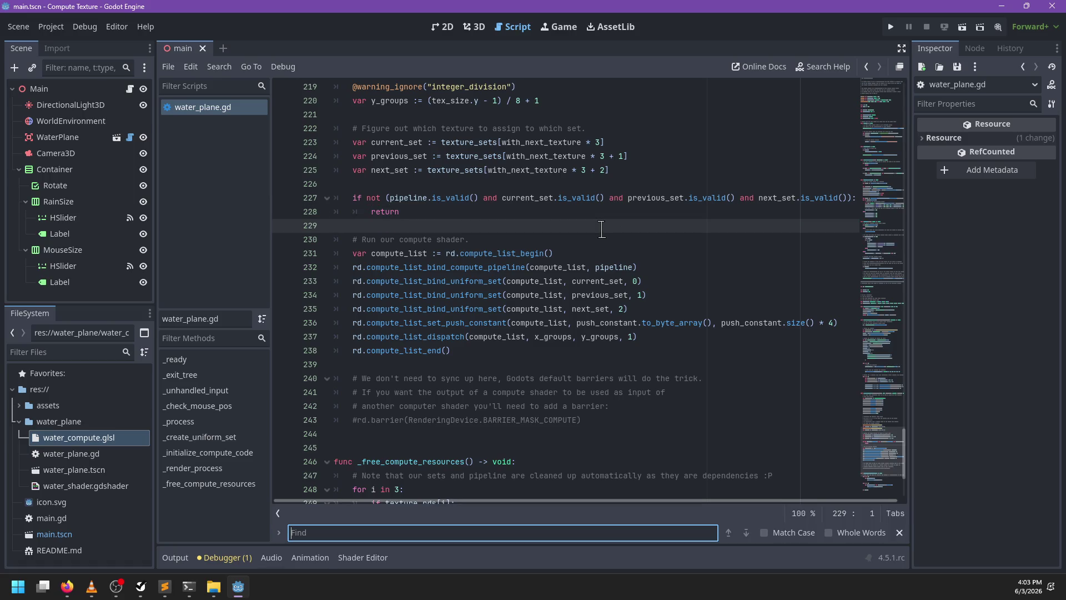
Search water_plane.gd for texture_rd_rid and review both places it is assigned
{"action": "type", "text": "texture_rd_rid"}
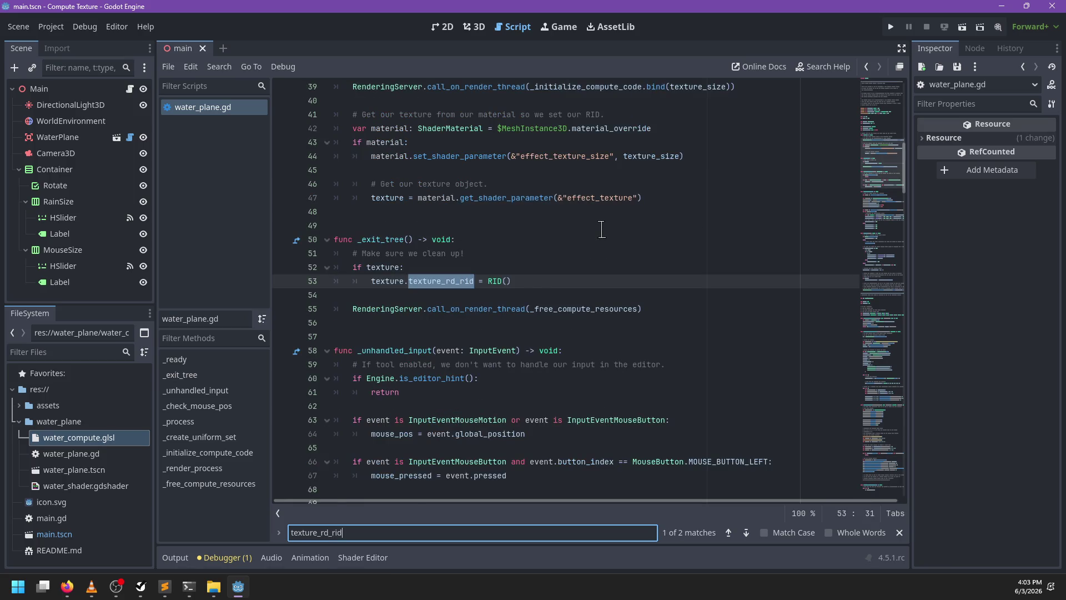
{"action": "key", "text": "Return"}
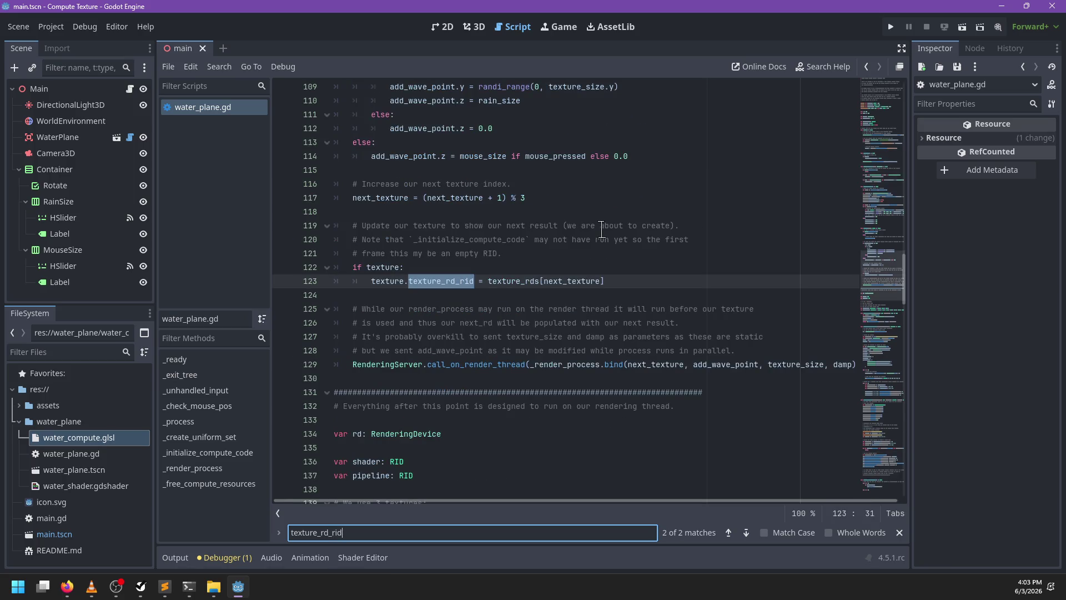
{"action": "scroll", "coordinate": [414, 336], "scroll_direction": "up", "scroll_amount": 1}
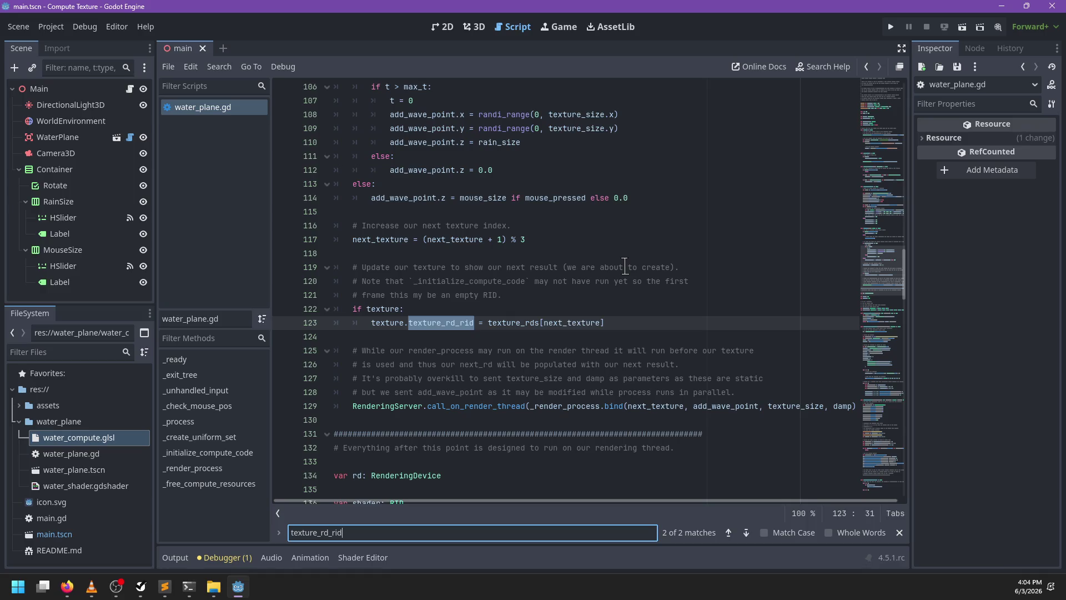
{"action": "scroll", "coordinate": [565, 325], "scroll_direction": "down", "scroll_amount": 2}
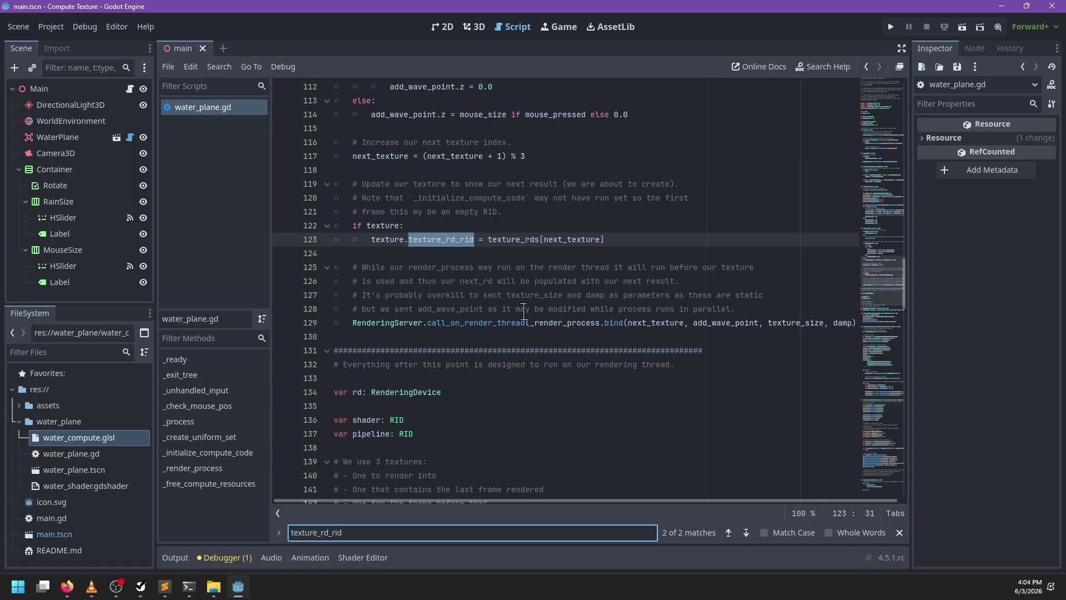
Switch to the compute shader source and scroll through it
{"action": "key", "text": "alt+Tab"}
{"action": "key", "text": "alt+Tab"}
{"action": "scroll", "coordinate": [486, 316], "scroll_direction": "down", "scroll_amount": 5}
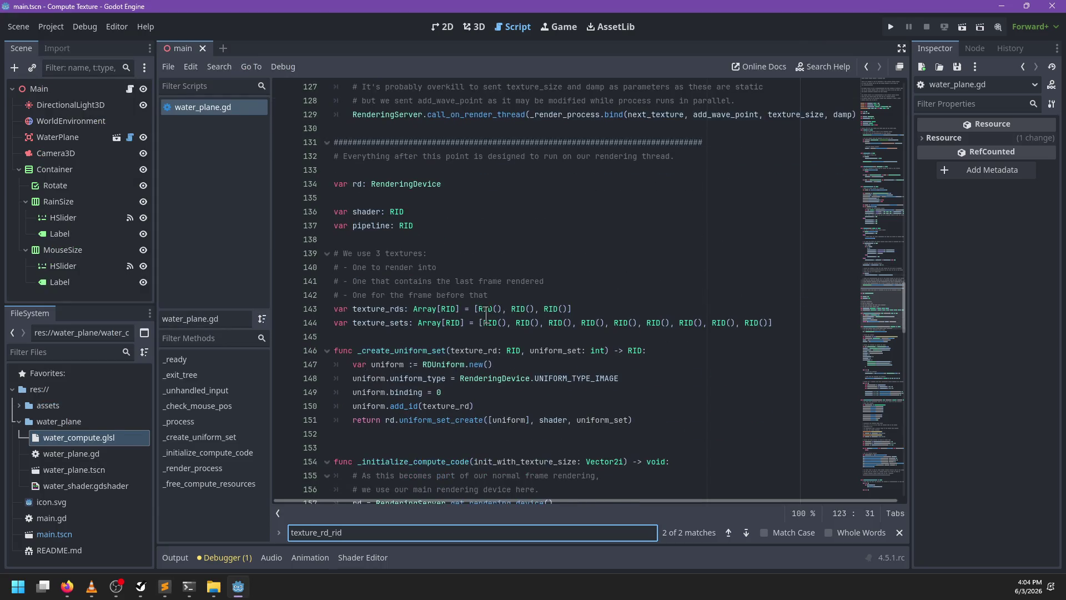
{"action": "scroll", "coordinate": [568, 191], "scroll_direction": "down", "scroll_amount": 2}
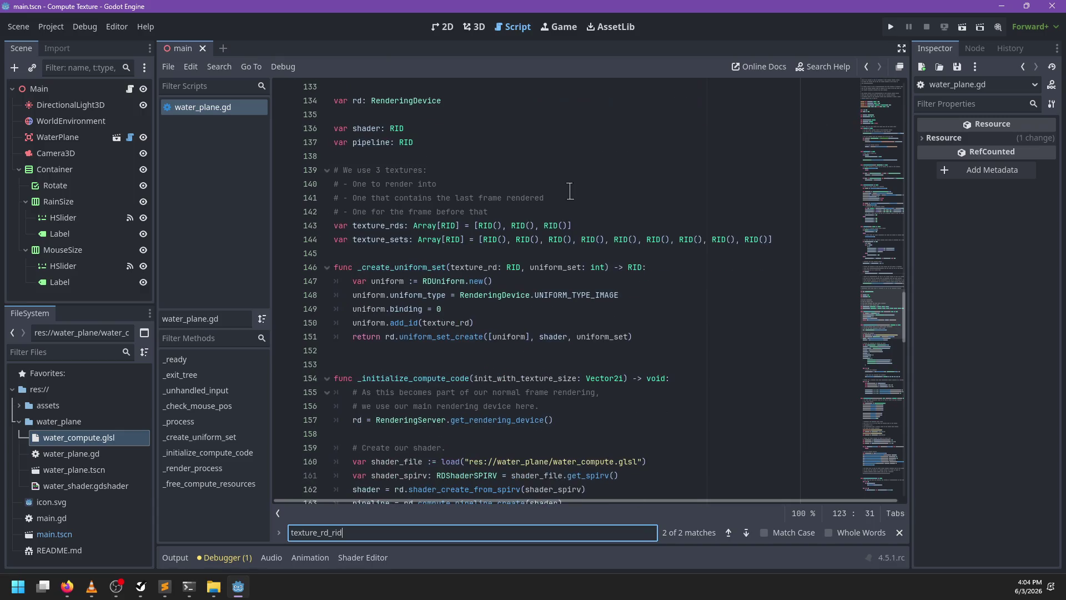
{"action": "scroll", "coordinate": [570, 191], "scroll_direction": "down", "scroll_amount": 20}
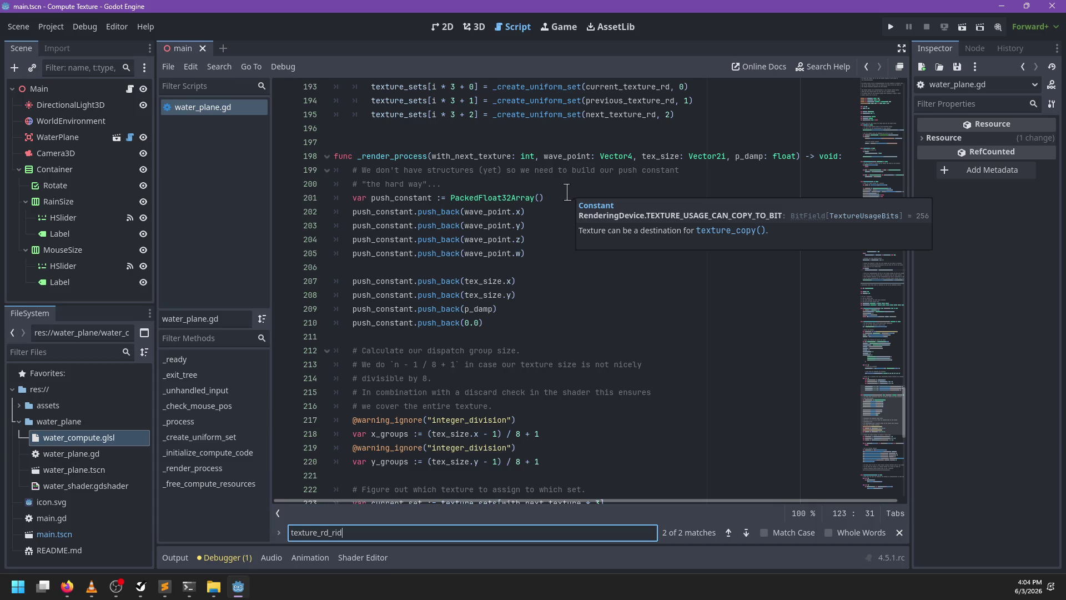
{"action": "scroll", "coordinate": [545, 232], "scroll_direction": "down", "scroll_amount": 12}
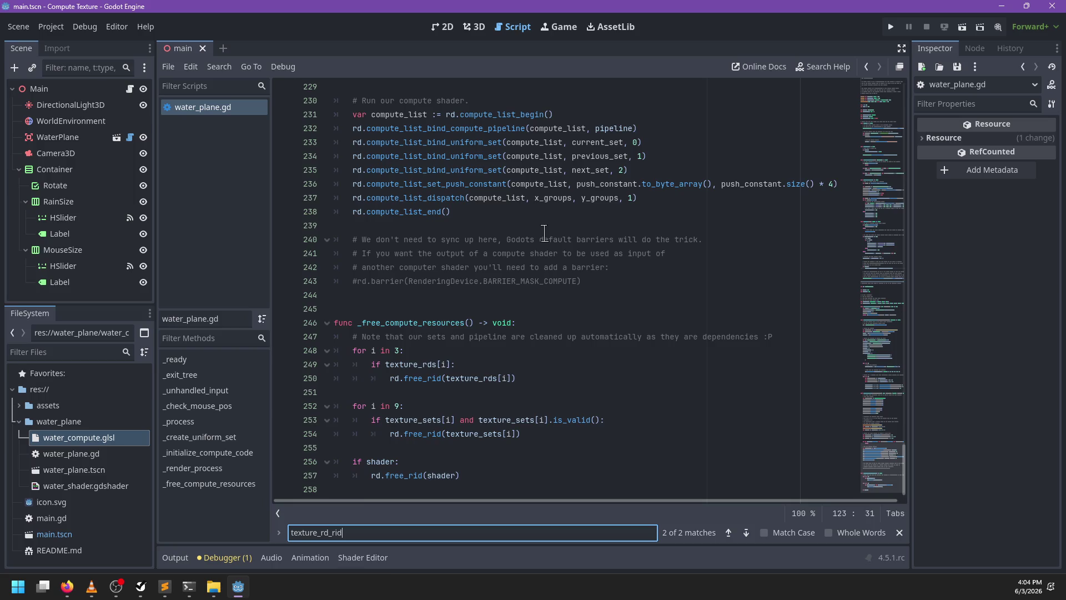
Select _free_compute_resources on line 246, review the surrounding code, and quit the Compute Texture project
{"action": "double_click", "coordinate": [452, 321]}
{"action": "scroll", "coordinate": [451, 318], "scroll_direction": "up", "scroll_amount": 5}
{"action": "scroll", "coordinate": [452, 317], "scroll_direction": "up", "scroll_amount": 20}
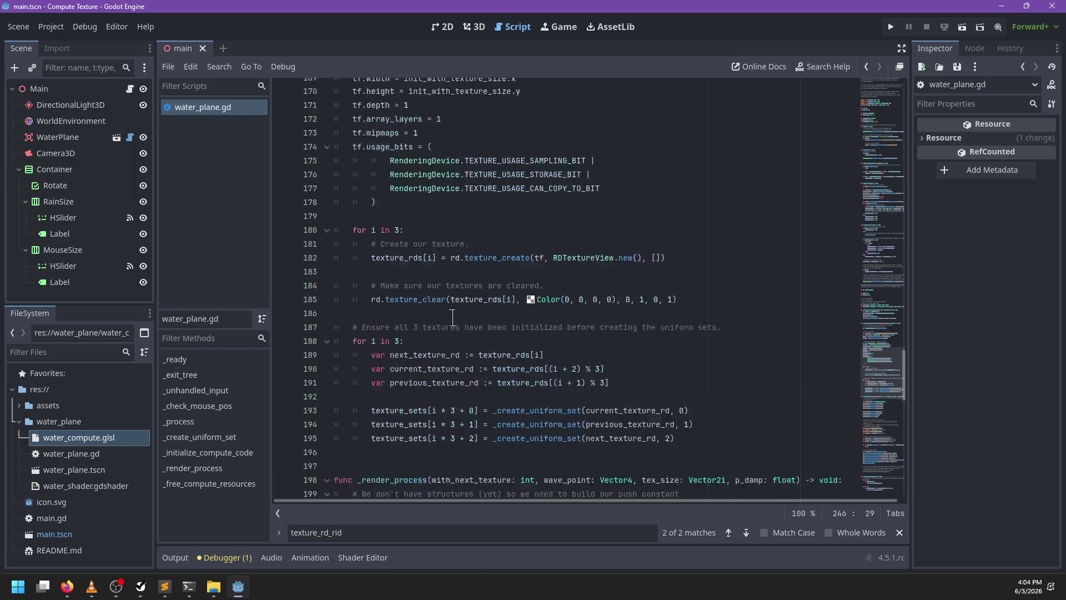
{"action": "scroll", "coordinate": [453, 318], "scroll_direction": "up", "scroll_amount": 7}
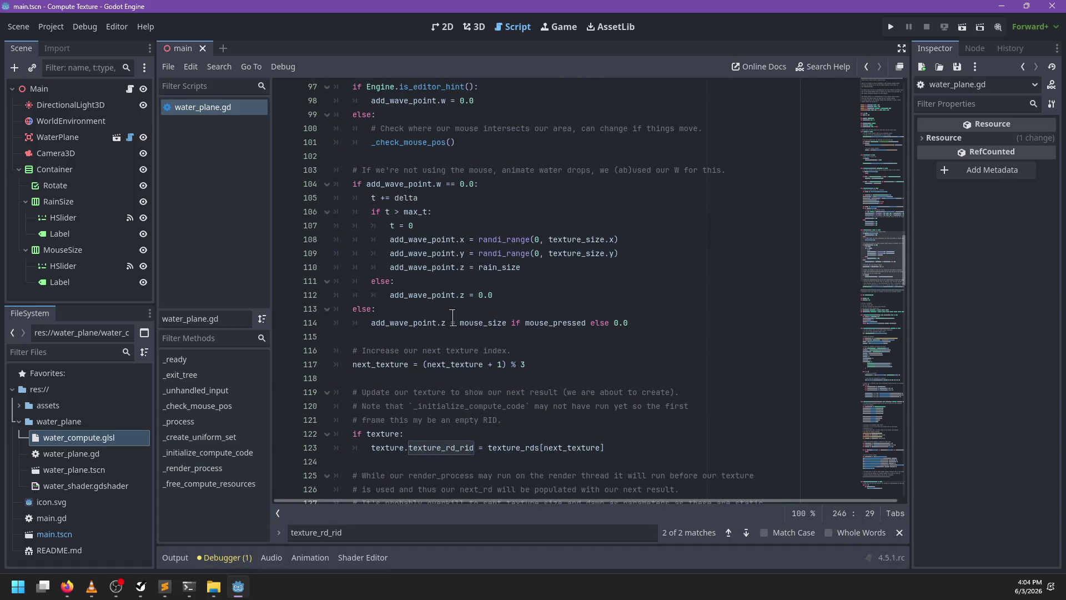
{"action": "scroll", "coordinate": [452, 318], "scroll_direction": "up", "scroll_amount": 20}
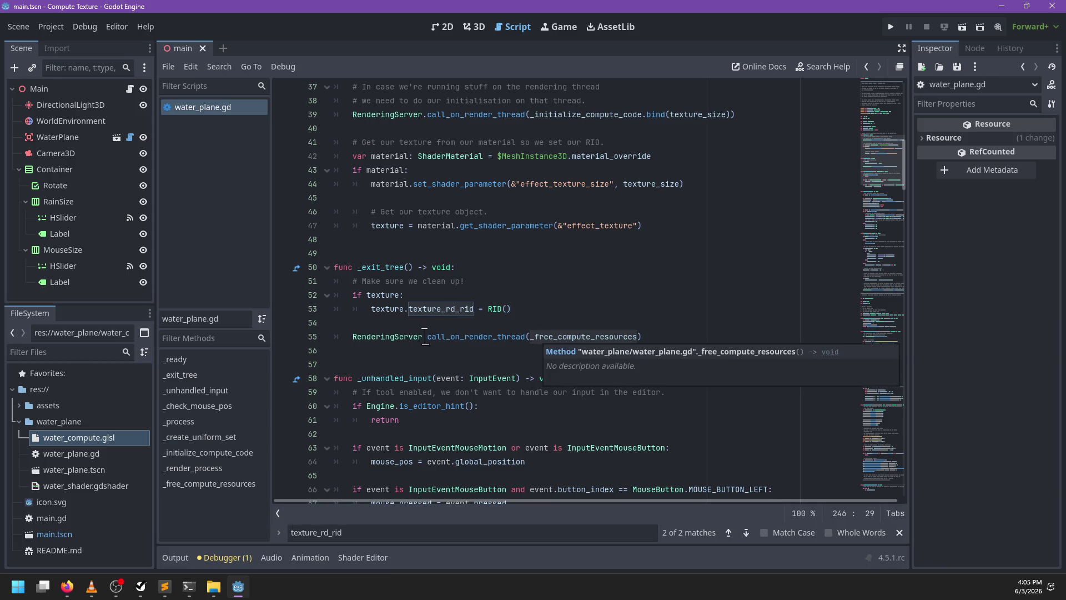
{"action": "scroll", "coordinate": [465, 307], "scroll_direction": "down", "scroll_amount": 4}
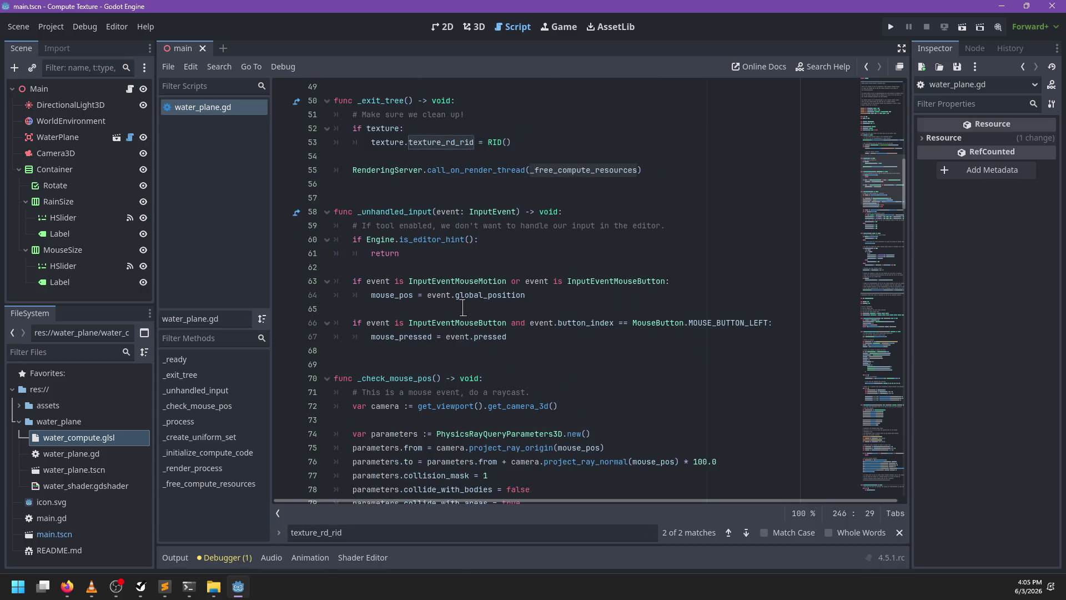
{"action": "scroll", "coordinate": [464, 307], "scroll_direction": "down", "scroll_amount": 20}
{"action": "scroll", "coordinate": [465, 307], "scroll_direction": "down", "scroll_amount": 20}
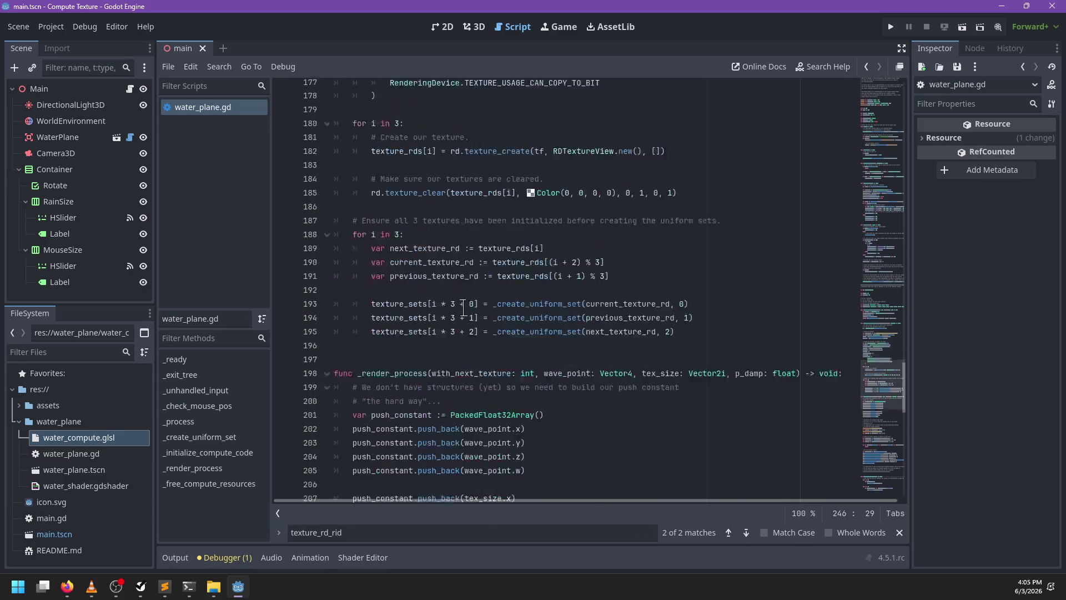
{"action": "key", "text": "ctrl+q"}
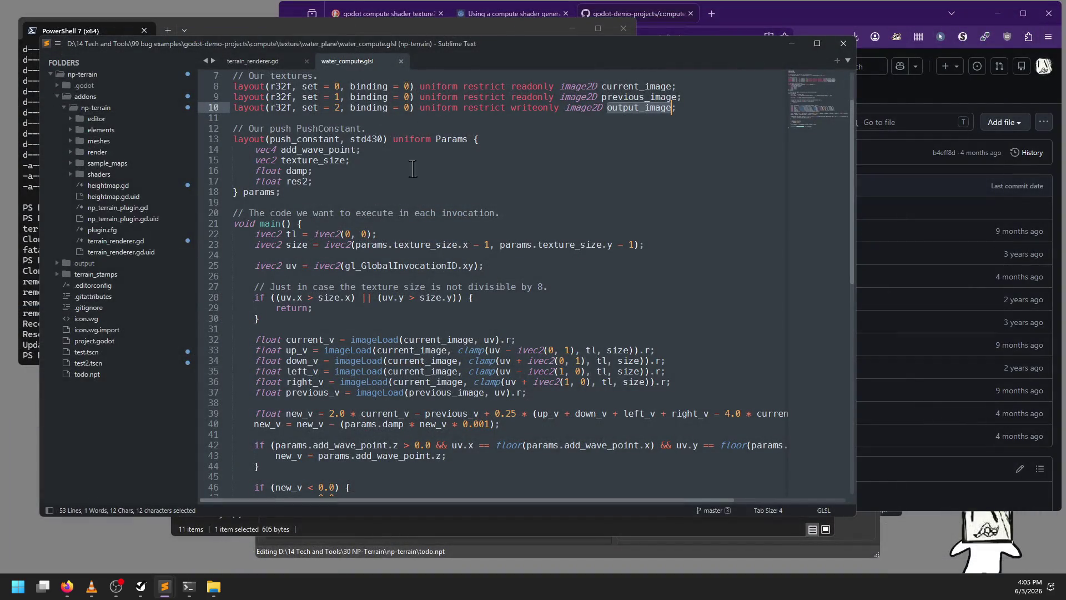
Clear the output_image selection in water_compute.glsl and switch windows to reach Godot's Project Manager
{"action": "left_click", "coordinate": [440, 191]}
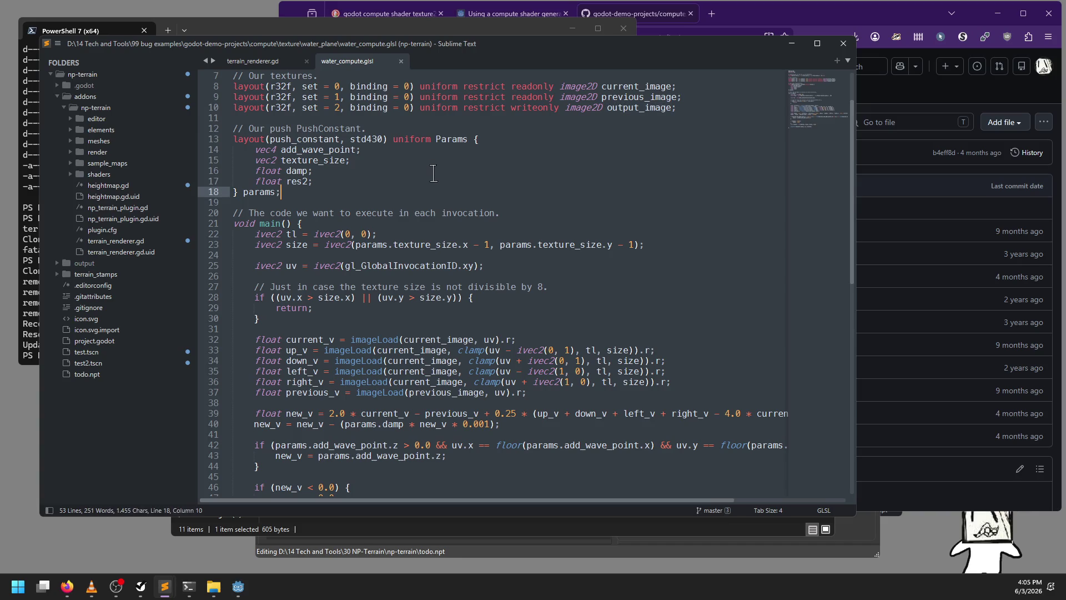
{"action": "key", "text": "super+Down"}
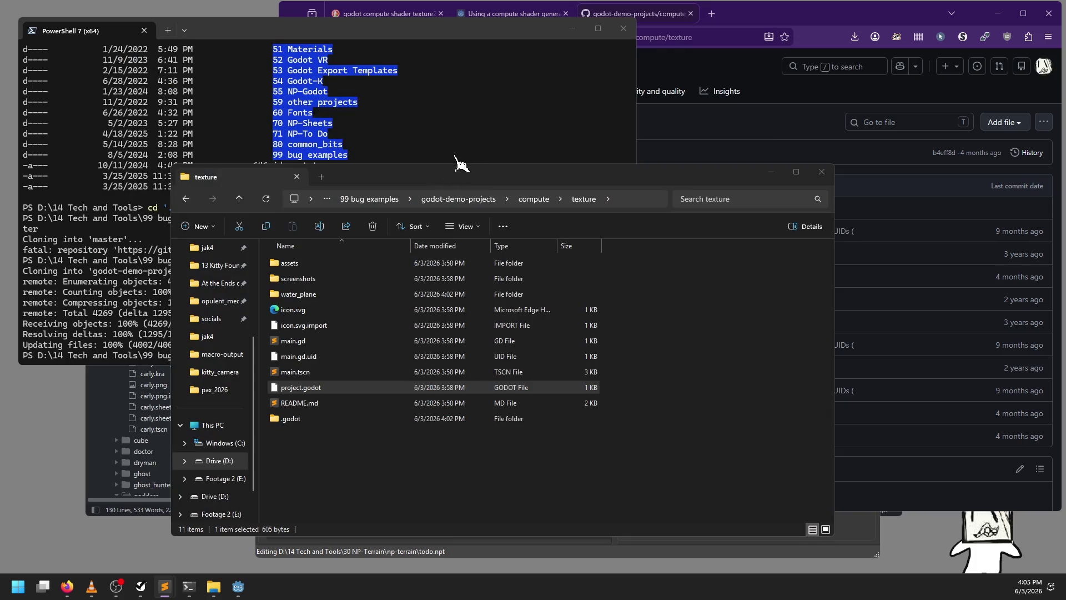
{"action": "key", "text": "alt+Tab"}
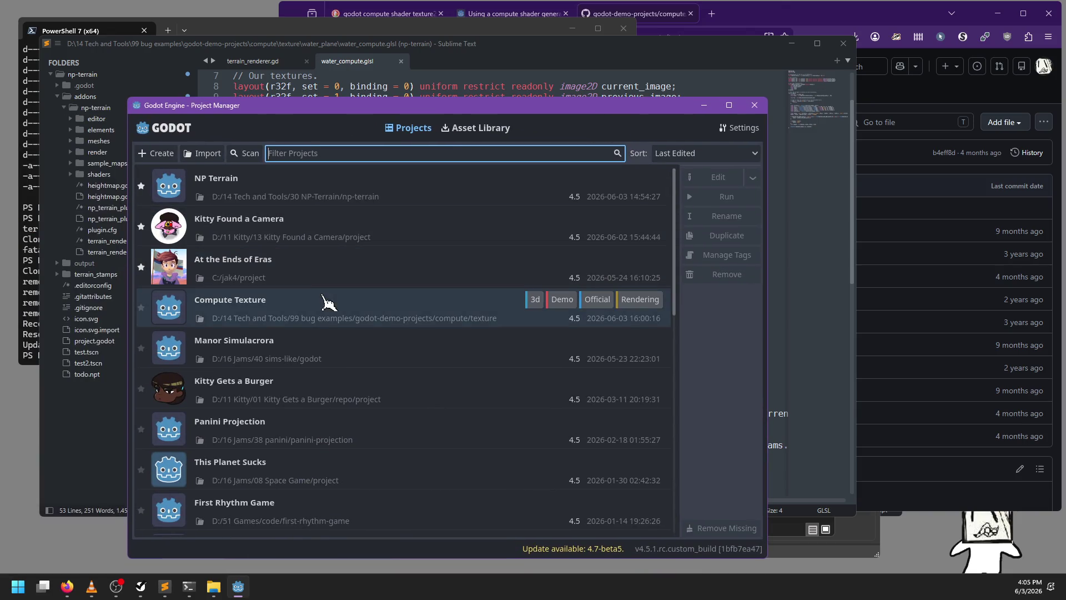
Open NP Terrain on its test2 scene, toggle the NP Terrain plugin in Project Settings, and clear Output
{"action": "double_click", "coordinate": [280, 195]}
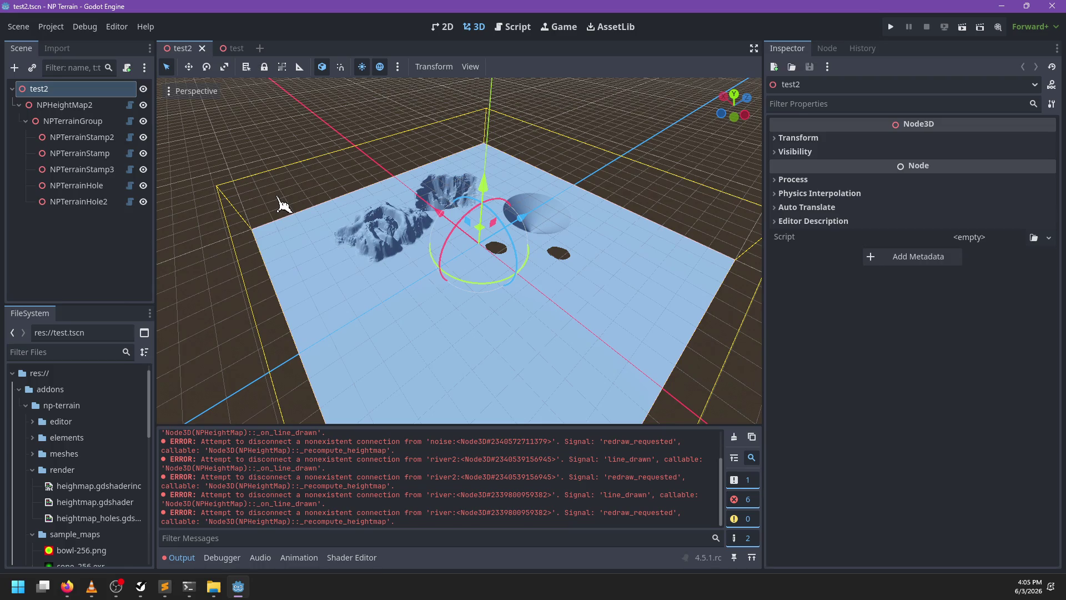
{"action": "left_click", "coordinate": [60, 27]}
{"action": "left_click", "coordinate": [66, 42]}
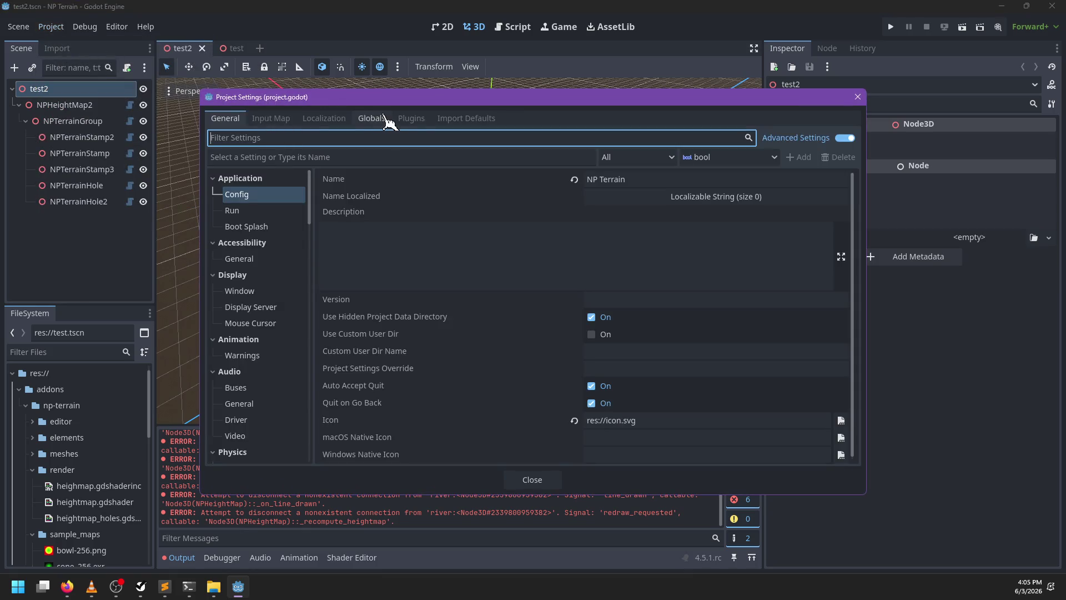
{"action": "left_click", "coordinate": [410, 118]}
{"action": "left_click", "coordinate": [229, 174]}
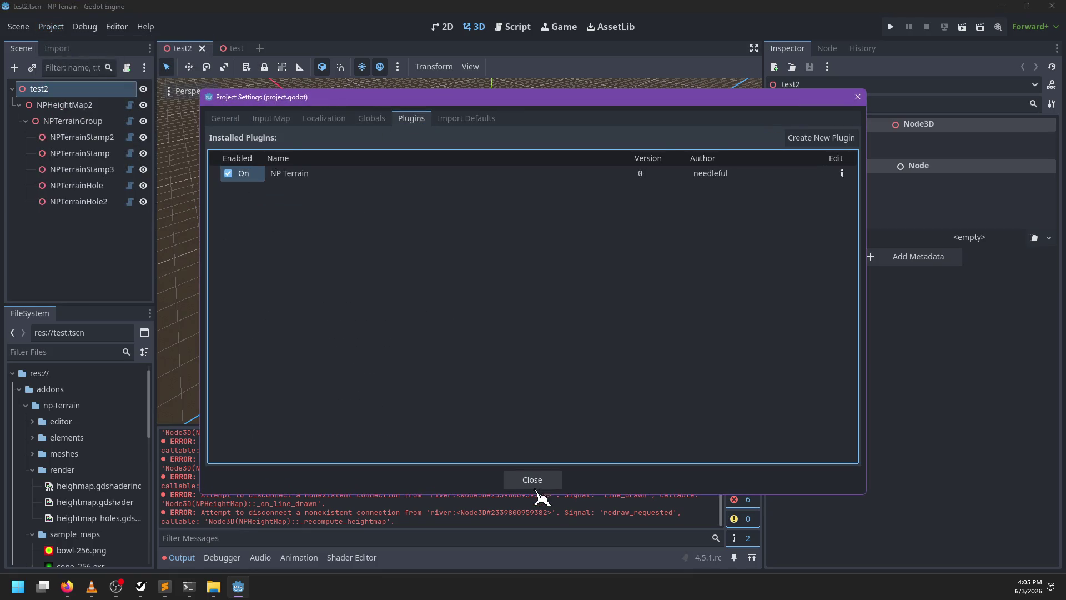
{"action": "left_click", "coordinate": [533, 479]}
{"action": "left_click", "coordinate": [734, 436]}
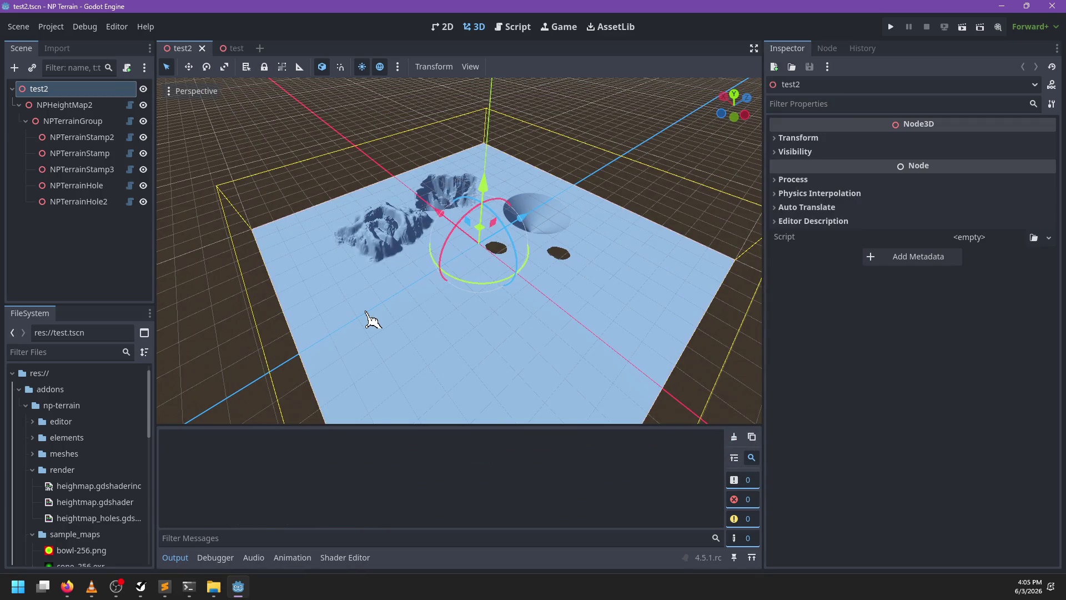
In test2, move NPTerrainGroup, NPTerrainStamp2 and NPTerrainStamp to new spots on the terrain
{"action": "left_click_drag", "start_coordinate": [371, 319], "coordinate": [407, 262]}
{"action": "left_click", "coordinate": [96, 118]}
{"action": "mouse_move", "coordinate": [508, 275]}
{"action": "left_mouse_down"}
{"action": "mouse_move", "coordinate": [376, 317]}
{"action": "mouse_move", "coordinate": [503, 286]}
{"action": "mouse_move", "coordinate": [442, 278]}
{"action": "mouse_move", "coordinate": [494, 275]}
{"action": "left_mouse_up"}
{"action": "left_click", "coordinate": [103, 137]}
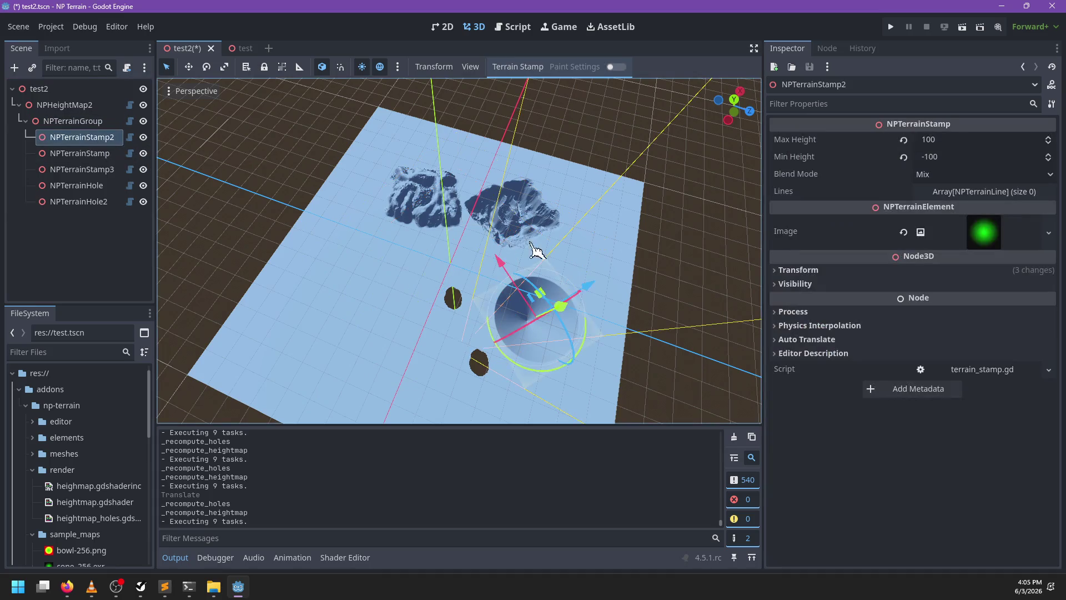
{"action": "mouse_move", "coordinate": [541, 303]}
{"action": "left_mouse_down"}
{"action": "mouse_move", "coordinate": [510, 297]}
{"action": "mouse_move", "coordinate": [524, 297]}
{"action": "mouse_move", "coordinate": [512, 238]}
{"action": "mouse_move", "coordinate": [535, 310]}
{"action": "mouse_move", "coordinate": [561, 311]}
{"action": "left_mouse_up"}
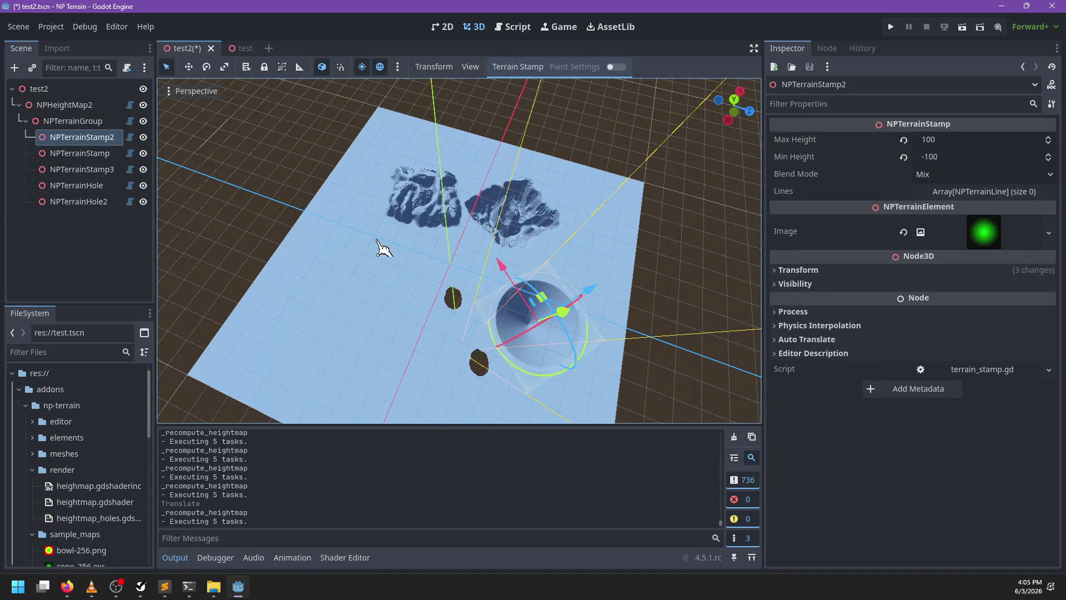
{"action": "left_click", "coordinate": [112, 154]}
{"action": "mouse_move", "coordinate": [407, 190]}
{"action": "left_mouse_down"}
{"action": "mouse_move", "coordinate": [455, 214]}
{"action": "mouse_move", "coordinate": [412, 222]}
{"action": "left_mouse_up"}
In the test scene, move the mountain group to 2347.576, 378.433, -2365.837, save, and select heightmap_test1
{"action": "left_click", "coordinate": [242, 49]}
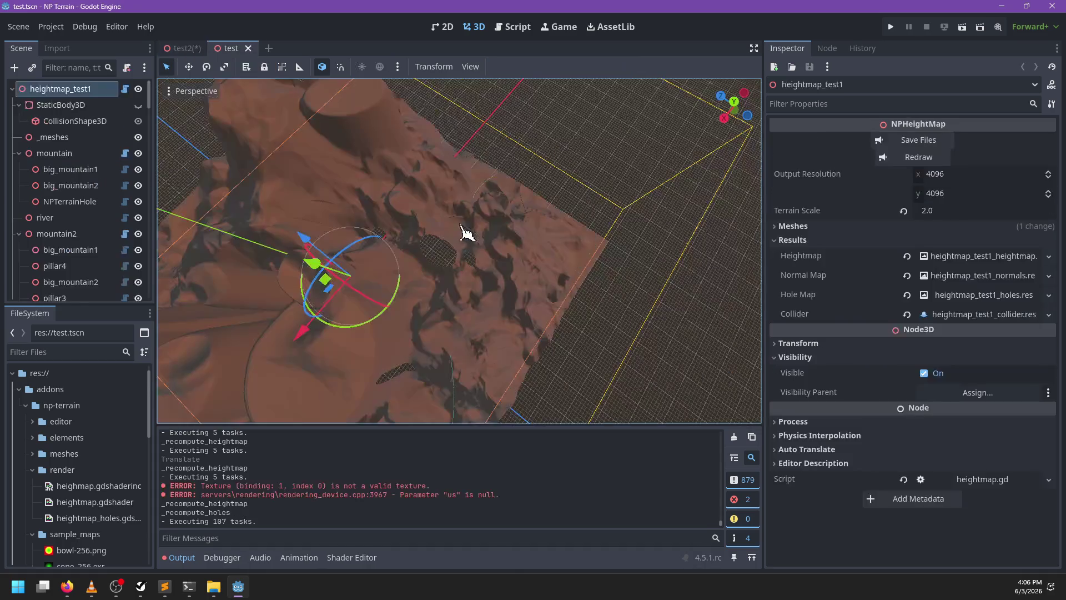
{"action": "left_click", "coordinate": [92, 155]}
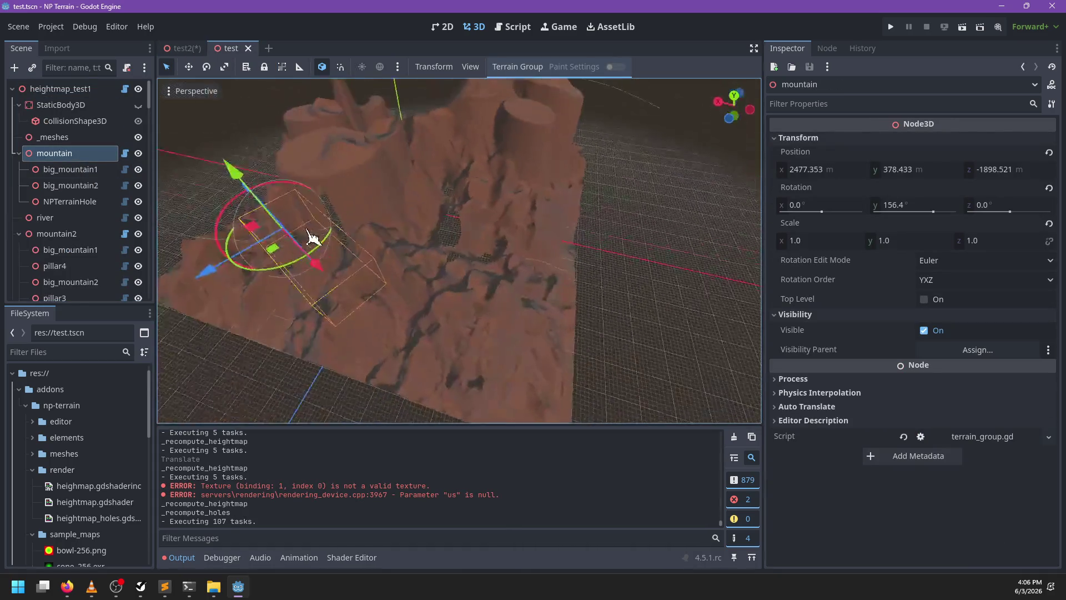
{"action": "mouse_move", "coordinate": [362, 276]}
{"action": "left_mouse_down"}
{"action": "mouse_move", "coordinate": [422, 291]}
{"action": "mouse_move", "coordinate": [487, 251]}
{"action": "mouse_move", "coordinate": [450, 236]}
{"action": "mouse_move", "coordinate": [319, 248]}
{"action": "mouse_move", "coordinate": [303, 289]}
{"action": "mouse_move", "coordinate": [345, 297]}
{"action": "mouse_move", "coordinate": [369, 286]}
{"action": "mouse_move", "coordinate": [512, 281]}
{"action": "left_mouse_up"}
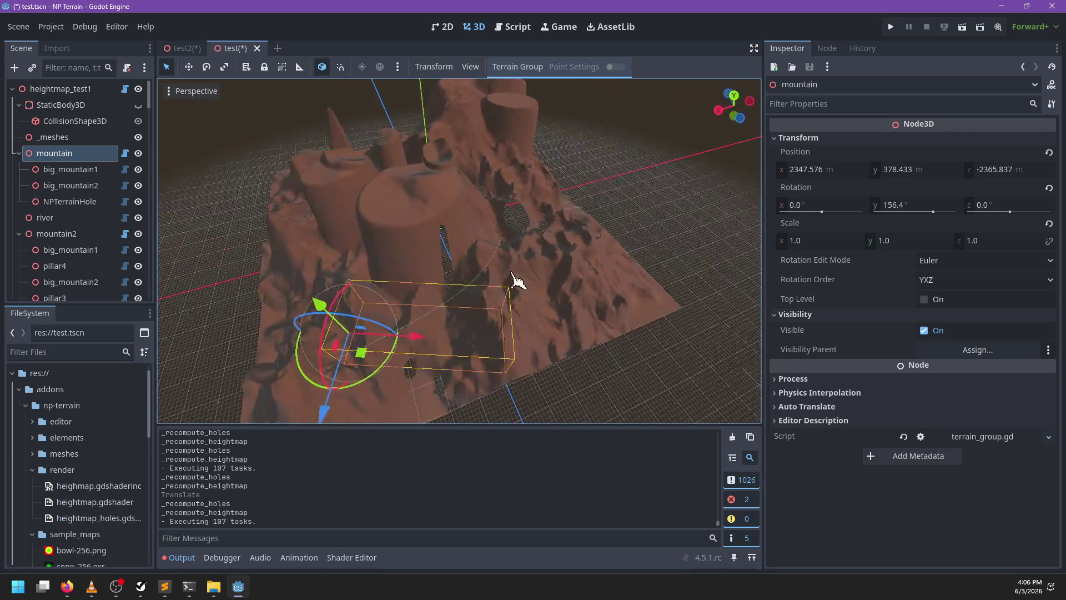
{"action": "key", "text": "ctrl+s"}
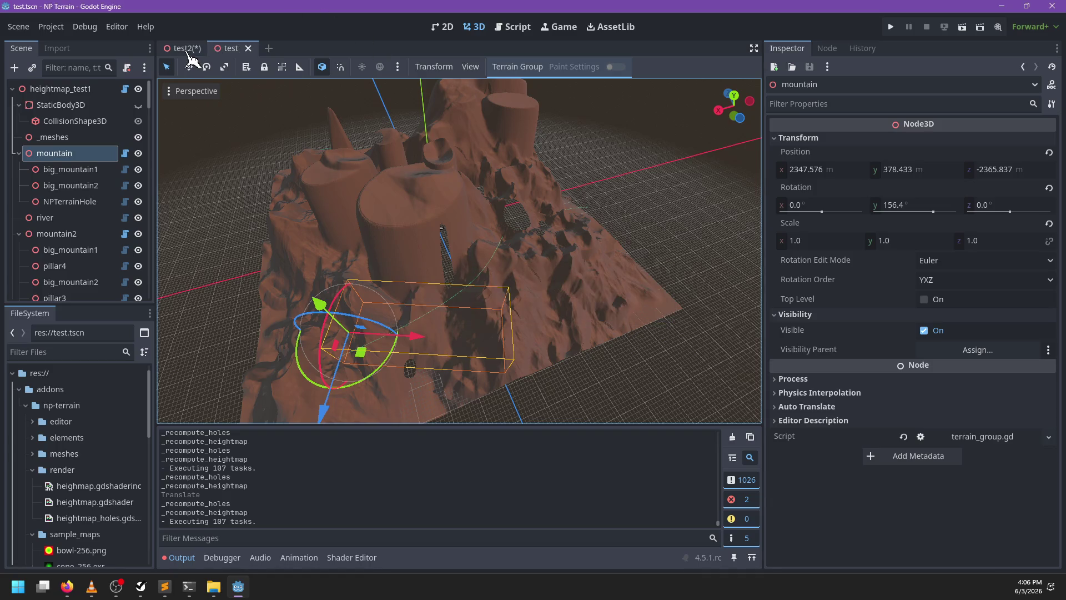
{"action": "left_click", "coordinate": [100, 91]}
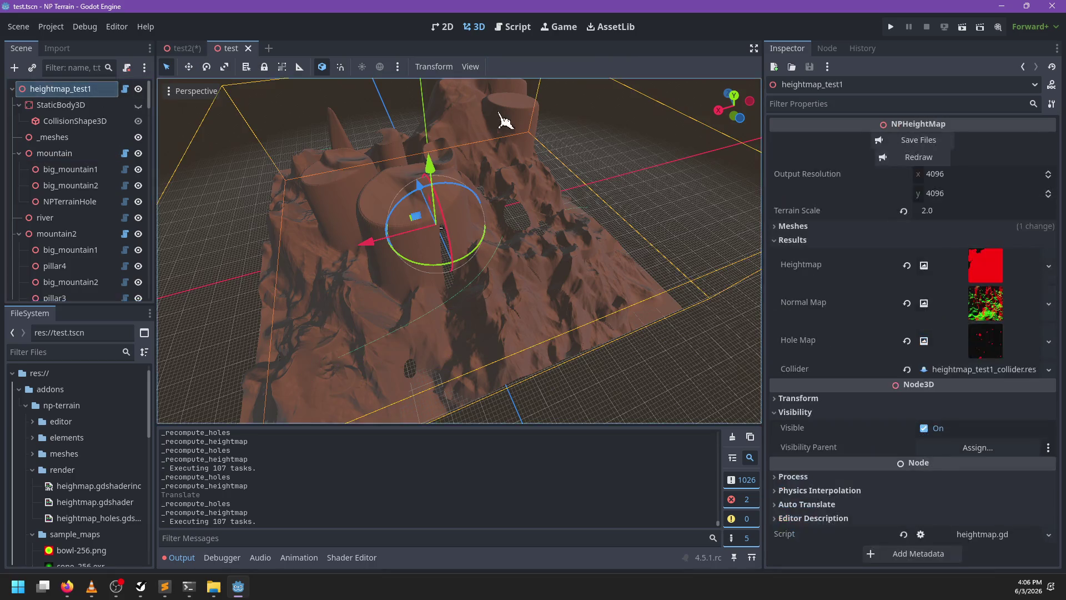
Redraw heightmap_test1's maps, save them to res://output, and close the test scene
{"action": "left_click", "coordinate": [926, 157]}
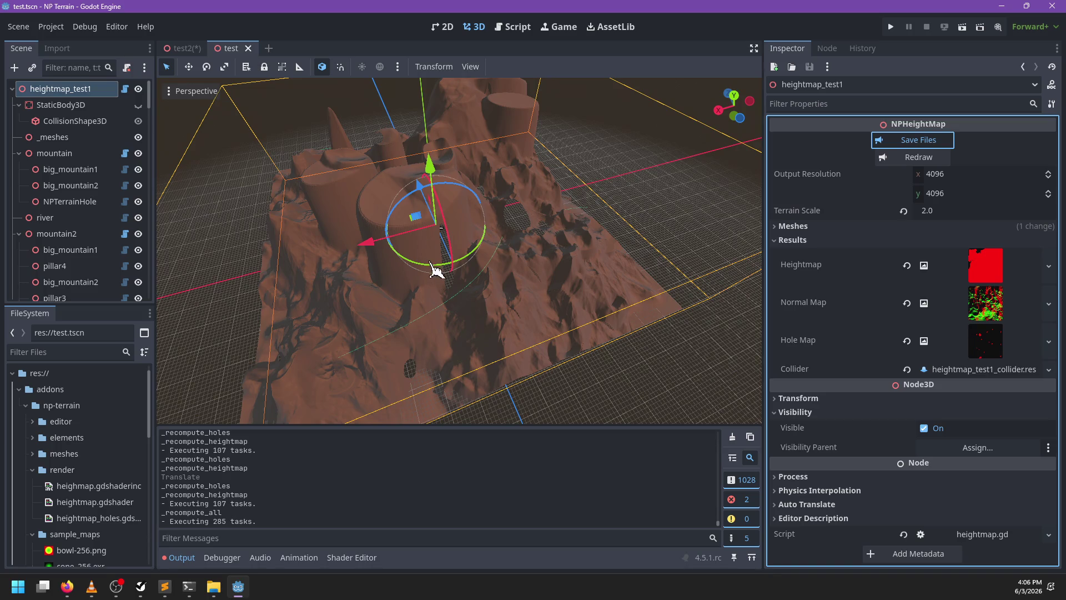
{"action": "key", "text": "space"}
{"action": "left_click", "coordinate": [248, 49]}
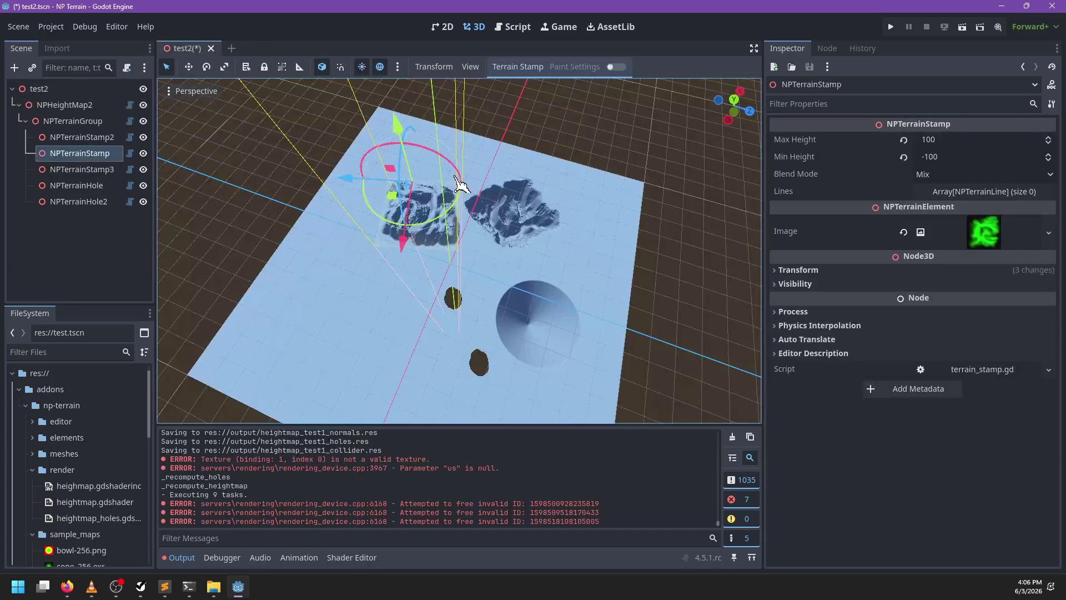
Rotate the terrain stamp by 120 degrees and move NPTerrainStamp2 across the test2 terrain
{"action": "mouse_move", "coordinate": [393, 227]}
{"action": "left_mouse_down"}
{"action": "mouse_move", "coordinate": [425, 261]}
{"action": "mouse_move", "coordinate": [457, 236]}
{"action": "mouse_move", "coordinate": [357, 203]}
{"action": "mouse_move", "coordinate": [361, 226]}
{"action": "mouse_move", "coordinate": [484, 244]}
{"action": "left_mouse_up"}
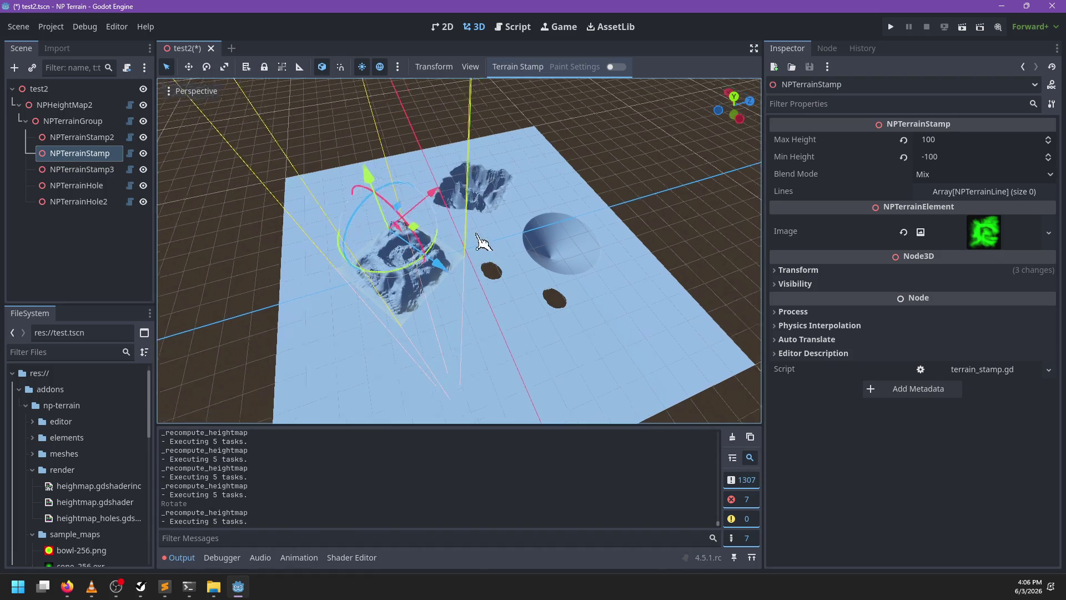
{"action": "left_click", "coordinate": [81, 138]}
{"action": "mouse_move", "coordinate": [527, 273]}
{"action": "left_mouse_down"}
{"action": "mouse_move", "coordinate": [512, 225]}
{"action": "mouse_move", "coordinate": [519, 236]}
{"action": "left_mouse_up"}
{"action": "left_click", "coordinate": [514, 27]}
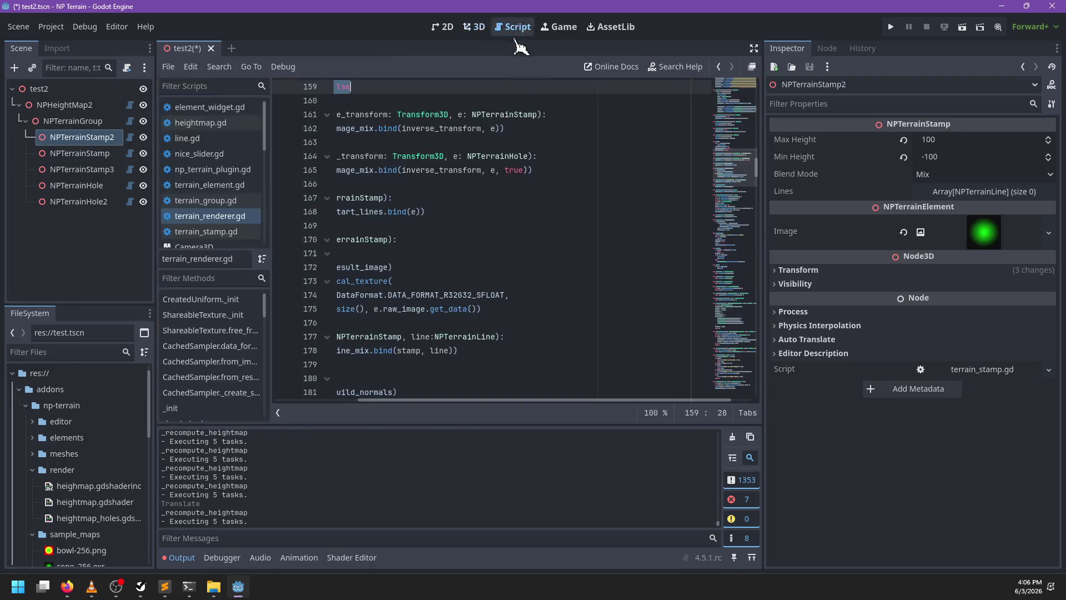
Search terrain_renderer.gd for 'executing' to reach the _submit_all function
{"action": "scroll", "coordinate": [418, 295], "scroll_direction": "down", "scroll_amount": 7}
{"action": "left_click", "coordinate": [472, 281]}
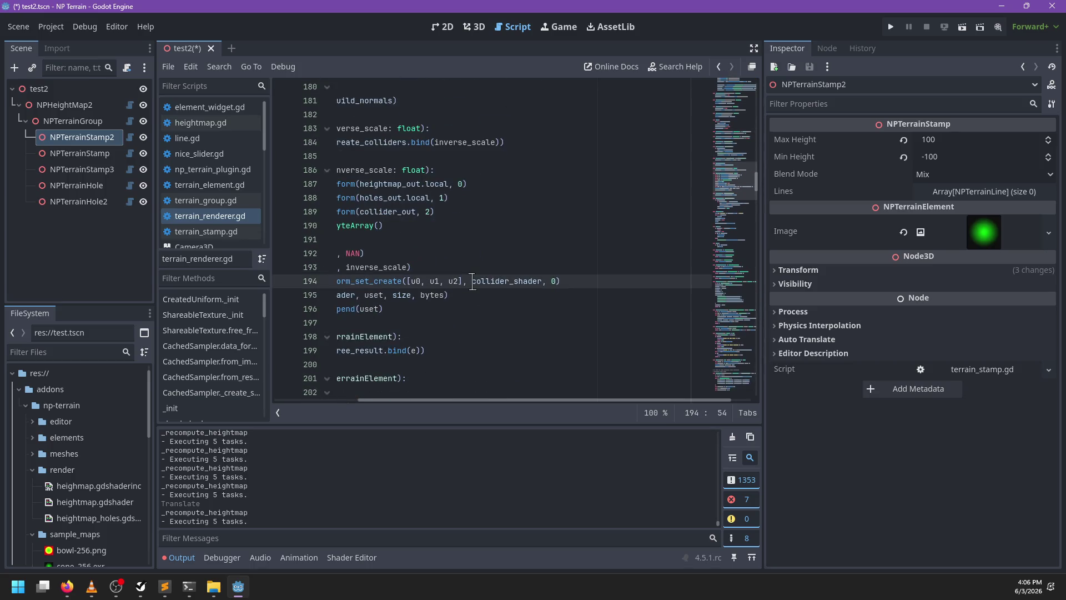
{"action": "key", "text": "ctrl+f"}
{"action": "type", "text": "executing"}
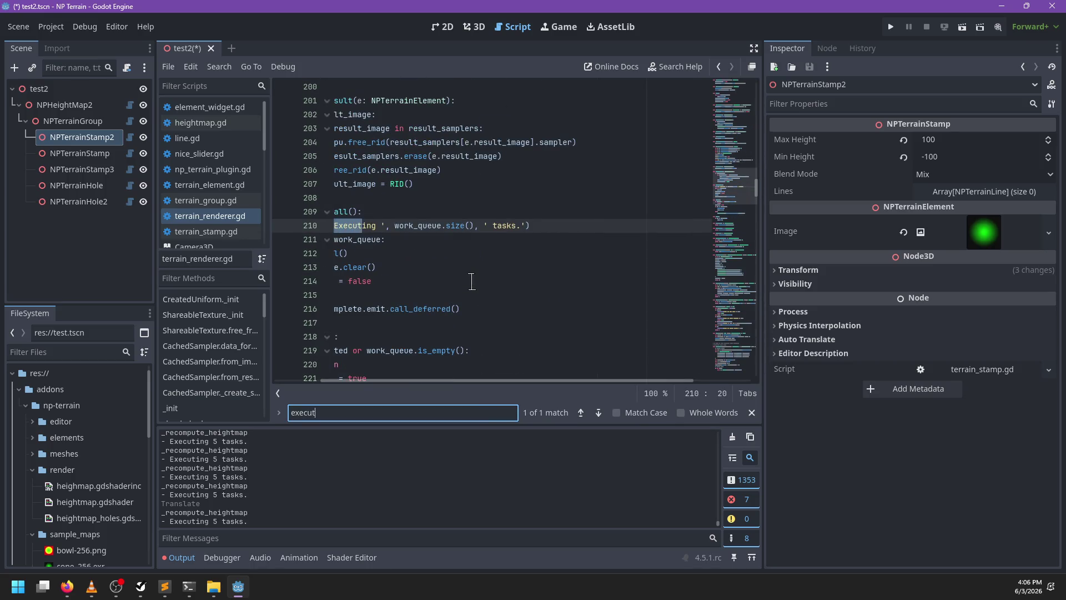
{"action": "key", "text": "Up"}
{"action": "key", "text": "Escape"}
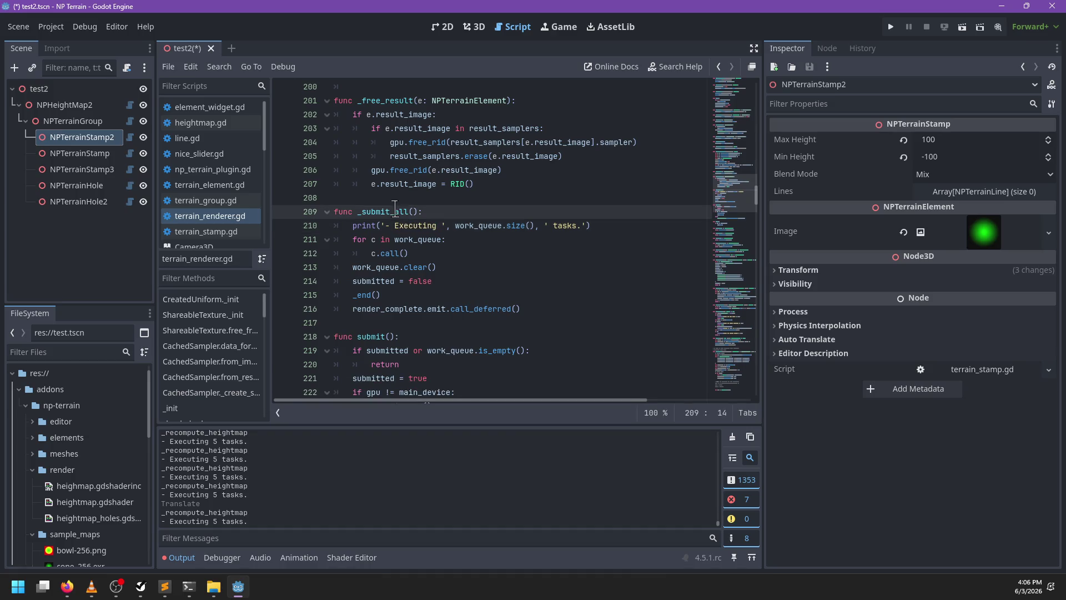
{"action": "scroll", "coordinate": [546, 286], "scroll_direction": "down", "scroll_amount": 3}
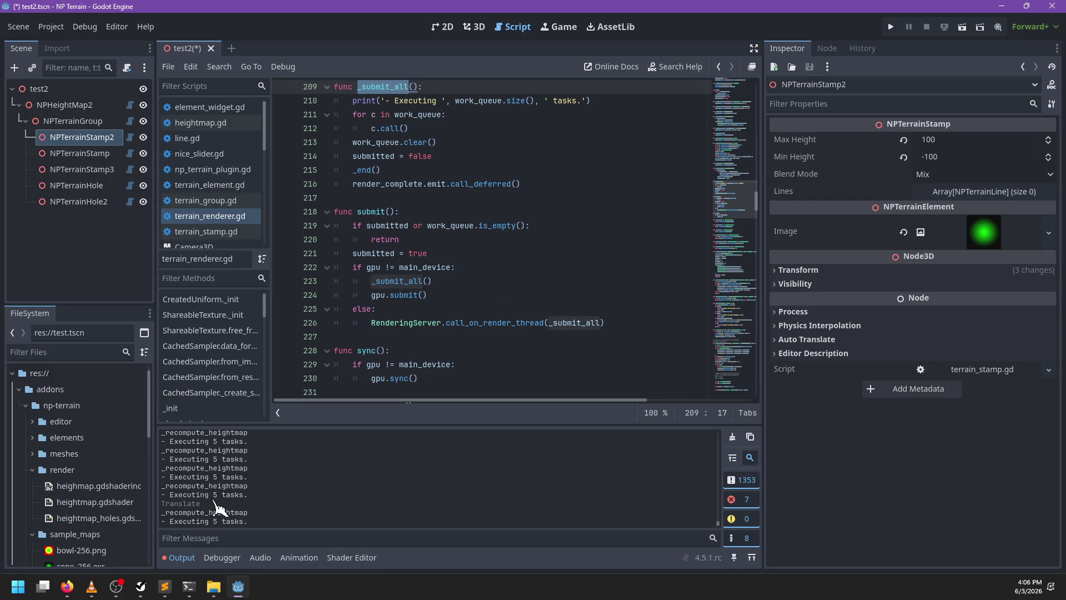
{"action": "mouse_move", "coordinate": [423, 267]}
{"action": "scroll", "coordinate": [423, 268], "scroll_direction": "up", "scroll_amount": 10}
Search for 'dispa', select compute_list_dispatch on line 427, and open its RenderingDevice documentation
{"action": "left_click", "coordinate": [514, 255]}
{"action": "key", "text": "ctrl+f"}
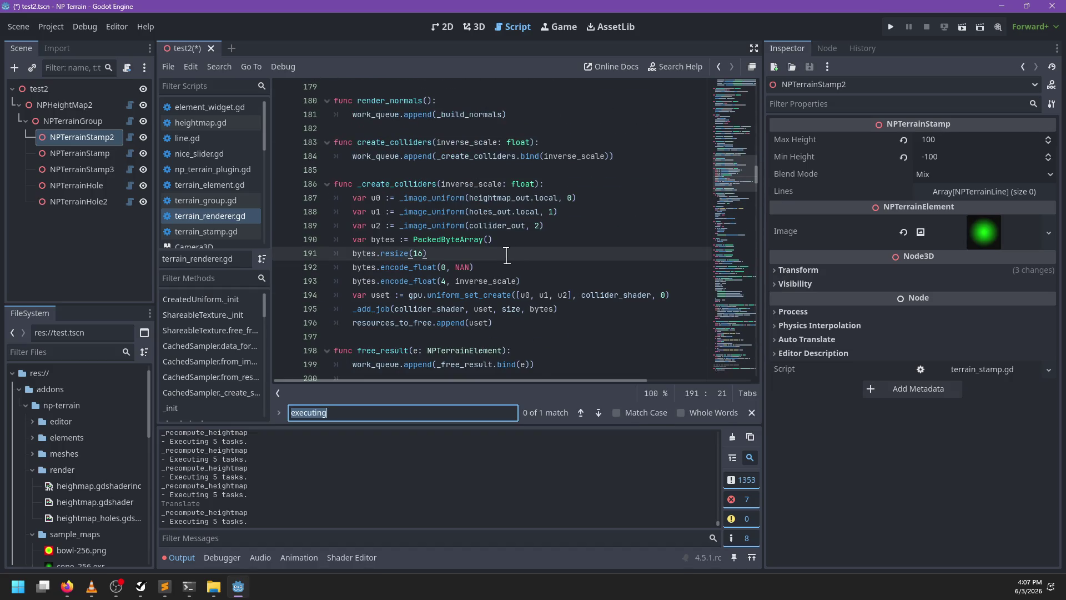
{"action": "type", "text": "distpa"}
{"action": "key", "text": "BackSpace"}
{"action": "key", "text": "BackSpace"}
{"action": "key", "text": "BackSpace"}
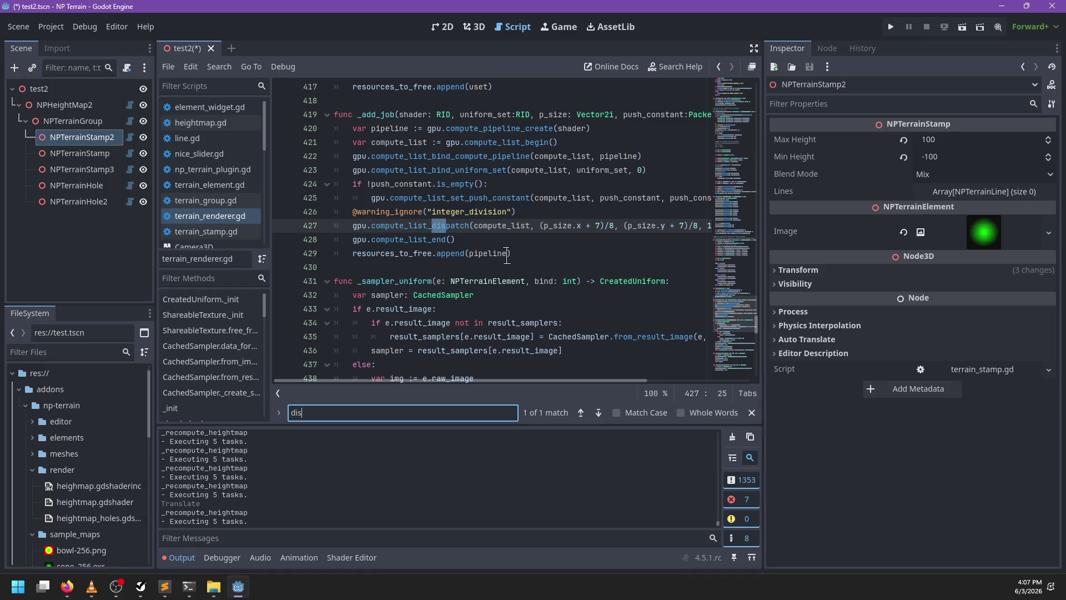
{"action": "type", "text": "spat"}
{"action": "key", "text": "Escape"}
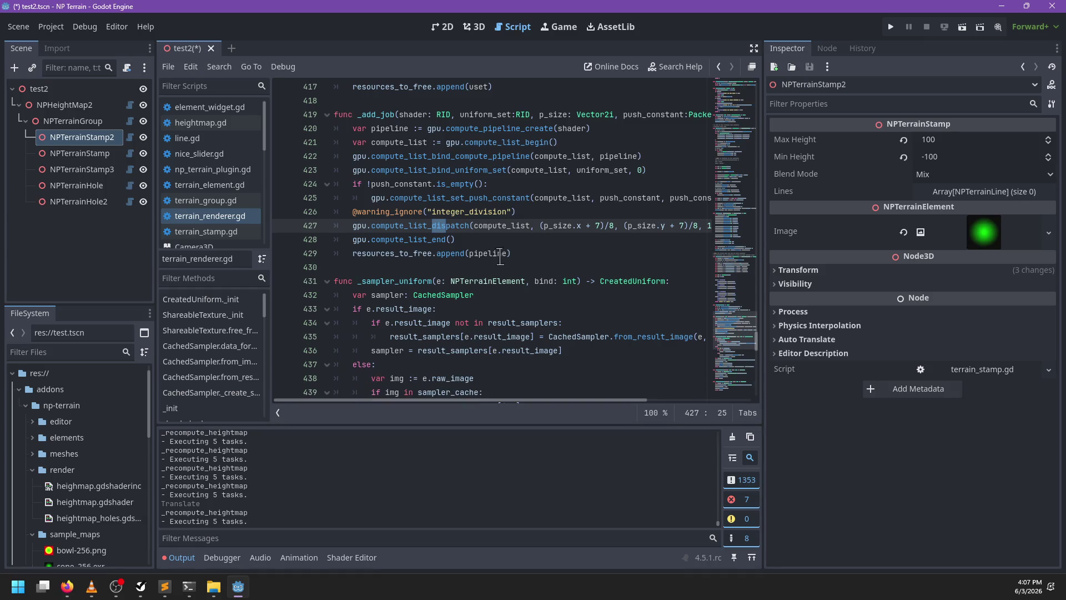
{"action": "key", "text": "ctrl+Right"}
{"action": "scroll", "coordinate": [467, 263], "scroll_direction": "right", "scroll_amount": 3}
{"action": "scroll", "coordinate": [470, 261], "scroll_direction": "left", "scroll_amount": 3}
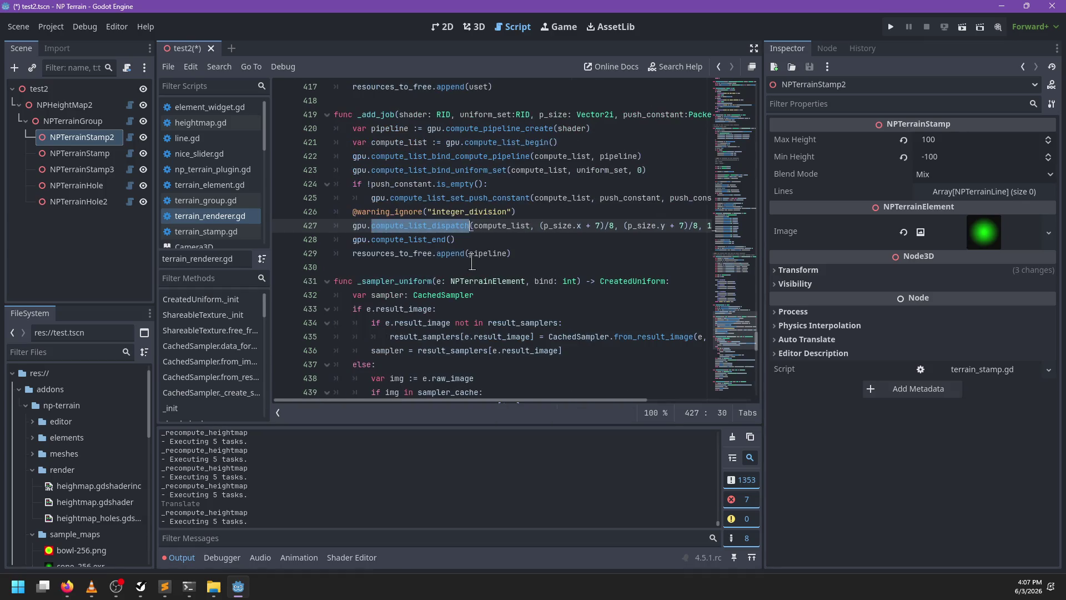
{"action": "left_click", "coordinate": [433, 229], "text": "ctrl"}
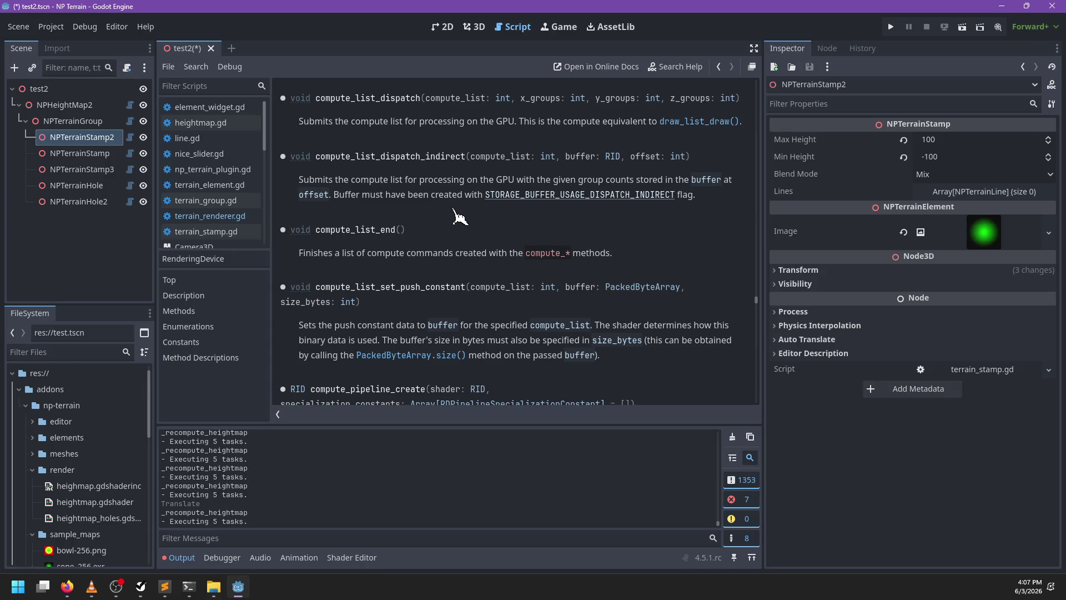
Read the compute_list_dispatch docs and copy compute_list_bind_compute_pipeline from the example
{"action": "scroll", "coordinate": [463, 217], "scroll_direction": "up", "scroll_amount": 5}
{"action": "scroll", "coordinate": [454, 227], "scroll_direction": "up", "scroll_amount": 4}
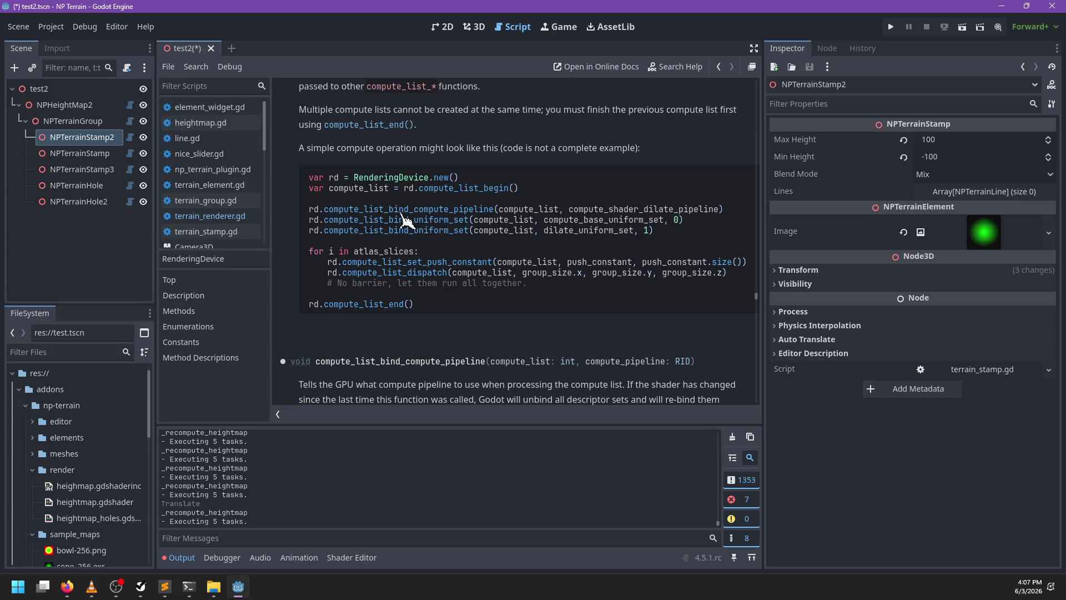
{"action": "scroll", "coordinate": [400, 222], "scroll_direction": "up", "scroll_amount": 3}
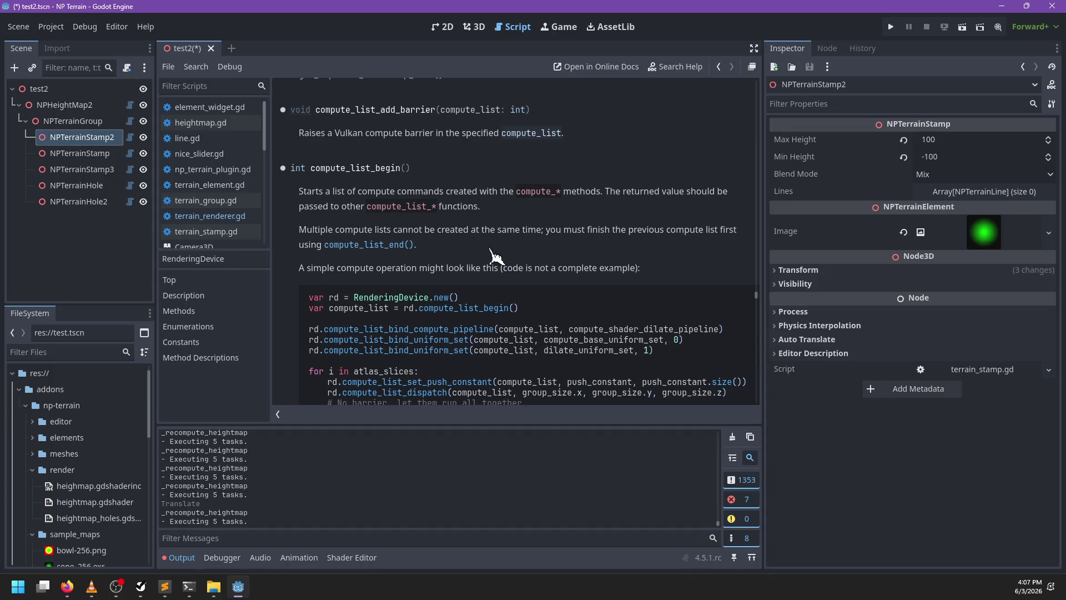
{"action": "scroll", "coordinate": [496, 243], "scroll_direction": "down", "scroll_amount": 2}
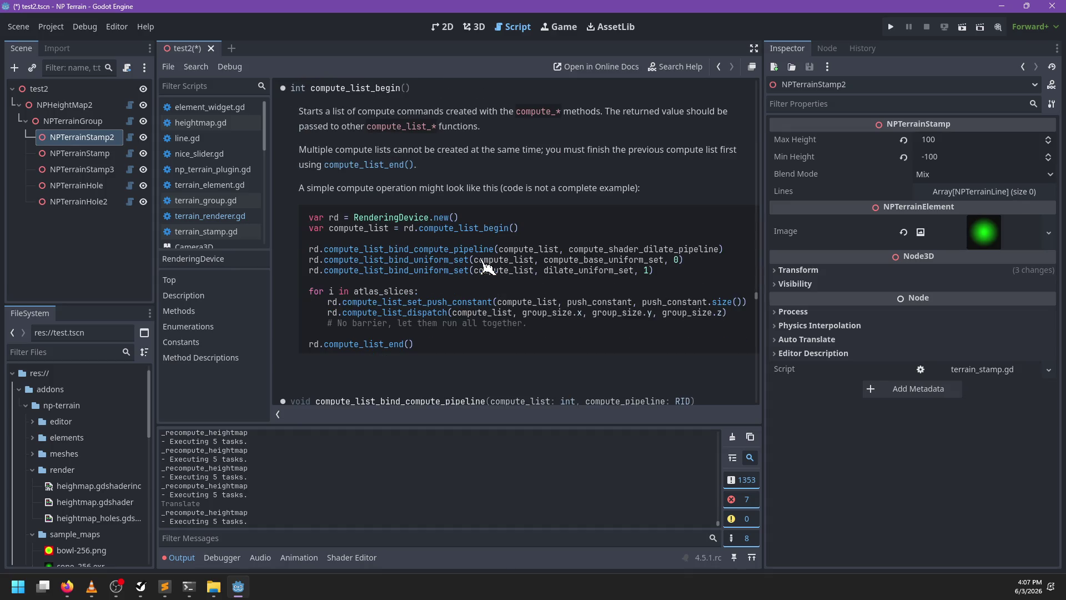
{"action": "double_click", "coordinate": [431, 251]}
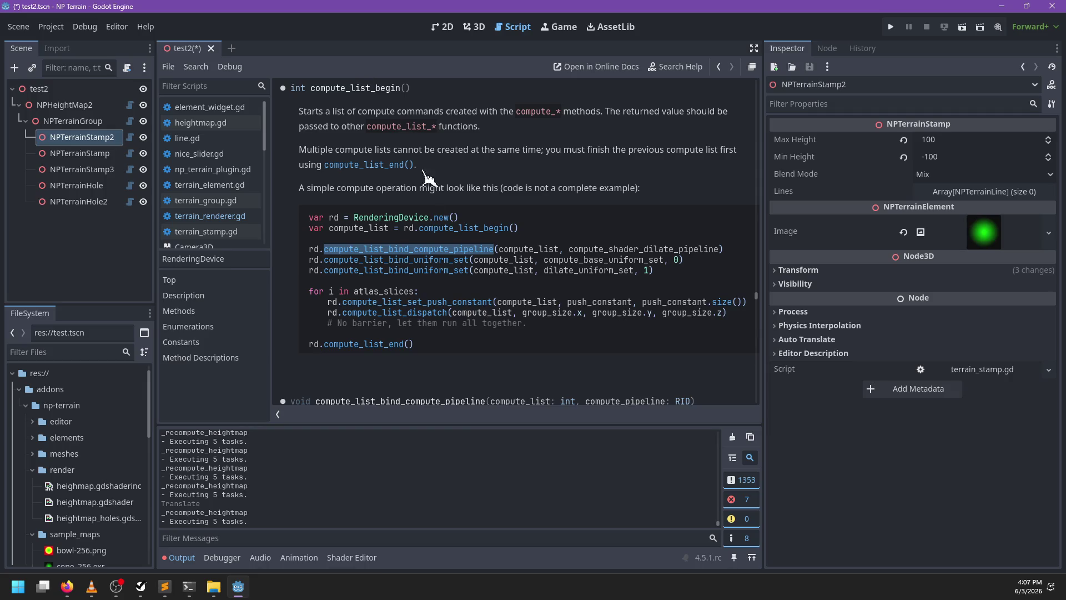
{"action": "key", "text": "ctrl+f"}
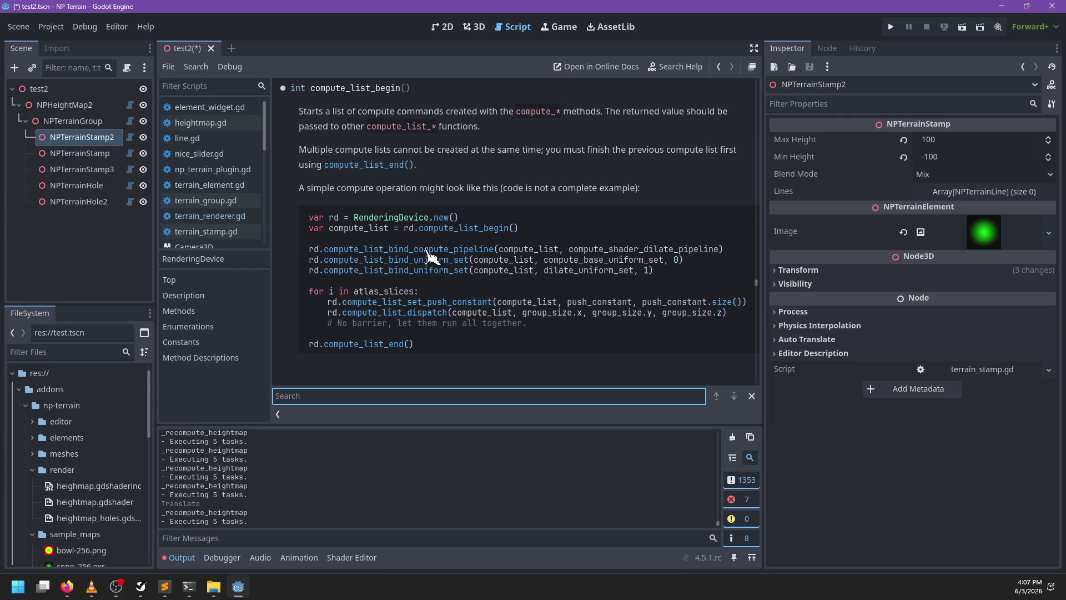
{"action": "double_click", "coordinate": [429, 251]}
{"action": "key", "text": "ctrl+f"}
{"action": "type", "text": "https://github.com/godotengine/godot-demo-projects.git"}
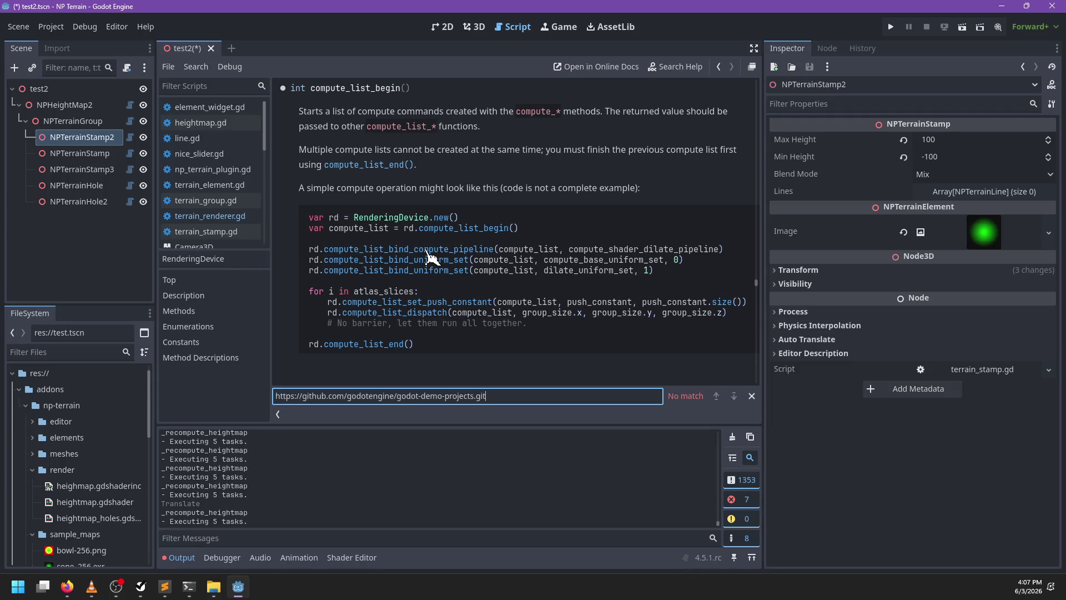
Search the help page for compute_list_bind_compute_pipeline and jump to its description
{"action": "double_click", "coordinate": [427, 250]}
{"action": "key", "text": "ctrl+c"}
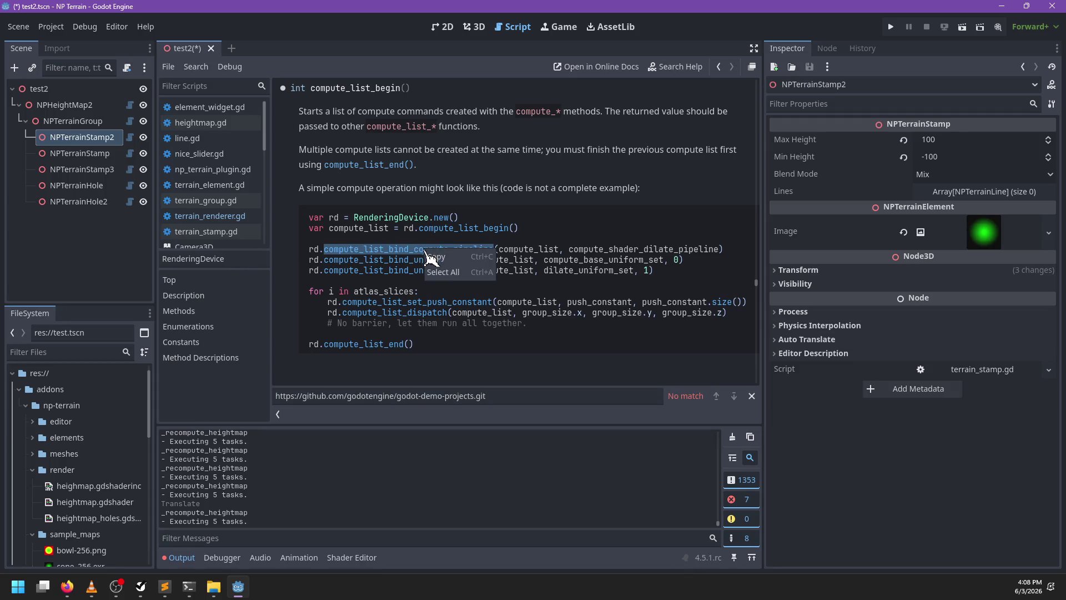
{"action": "left_click", "coordinate": [506, 396]}
{"action": "key", "text": "ctrl+a"}
{"action": "key", "text": "ctrl+v"}
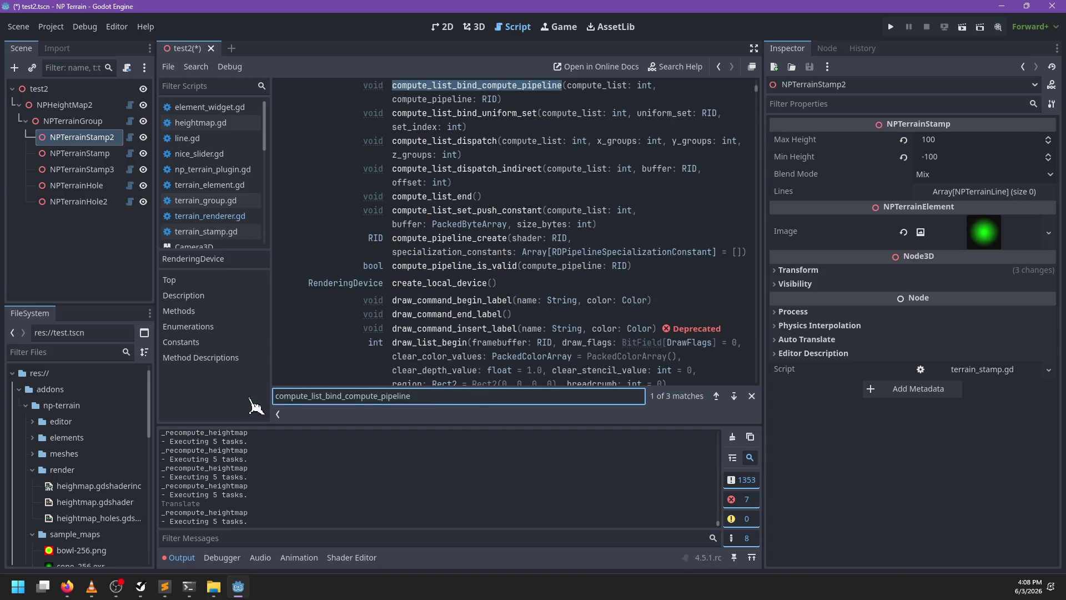
{"action": "scroll", "coordinate": [341, 189], "scroll_direction": "up", "scroll_amount": 1}
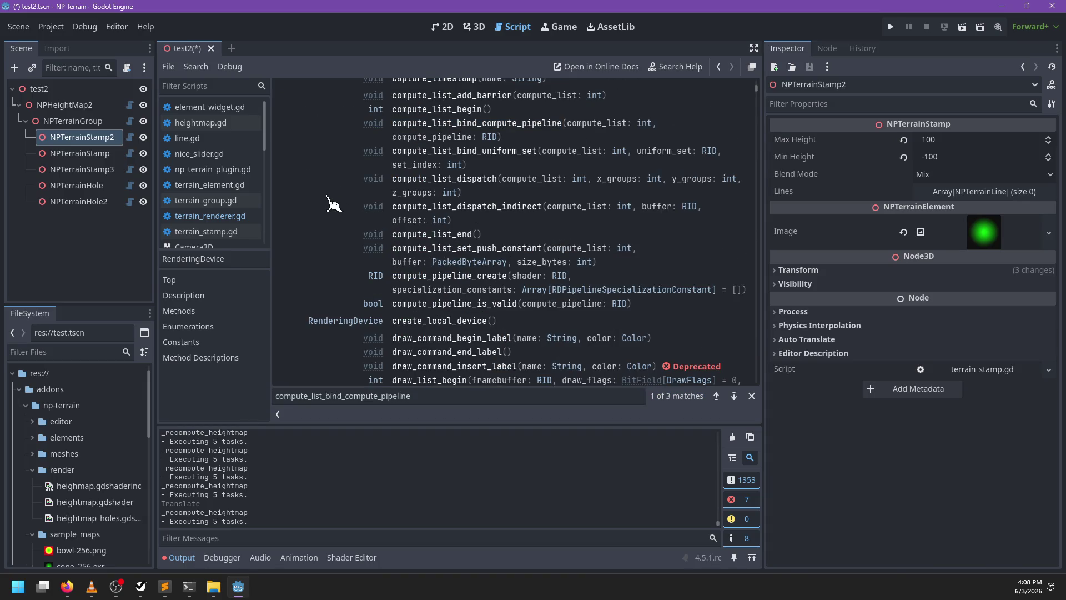
{"action": "left_click", "coordinate": [503, 135]}
{"action": "left_click", "coordinate": [752, 396]}
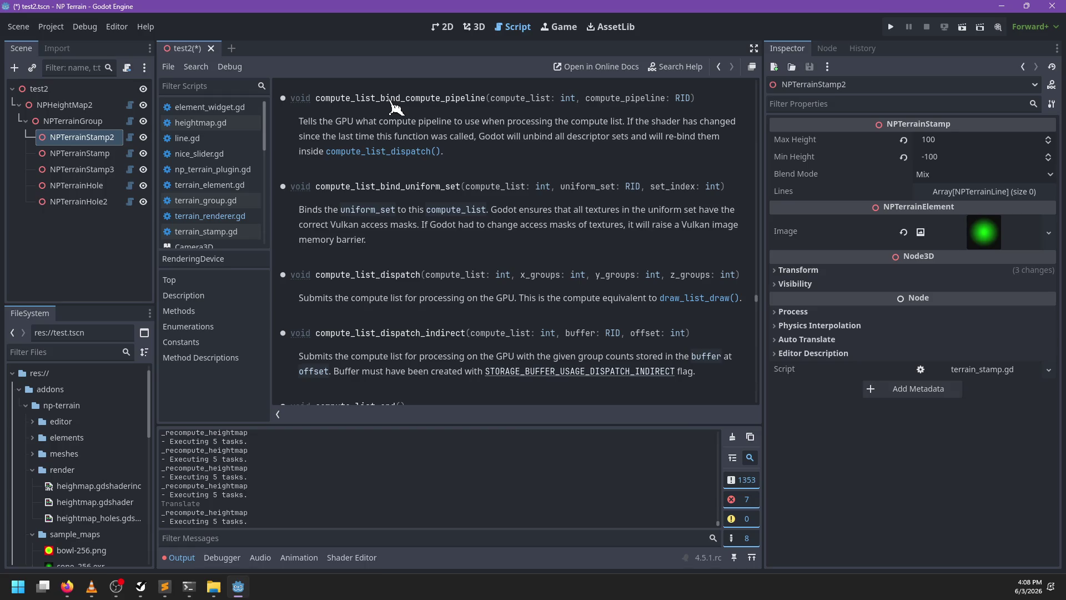
Nudge NPTerrainStamp2 slightly across the test2 terrain, then return to the RenderingDevice docs
{"action": "left_click", "coordinate": [475, 26]}
{"action": "mouse_move", "coordinate": [504, 183]}
{"action": "left_mouse_down"}
{"action": "mouse_move", "coordinate": [489, 192]}
{"action": "mouse_move", "coordinate": [520, 200]}
{"action": "left_mouse_up"}
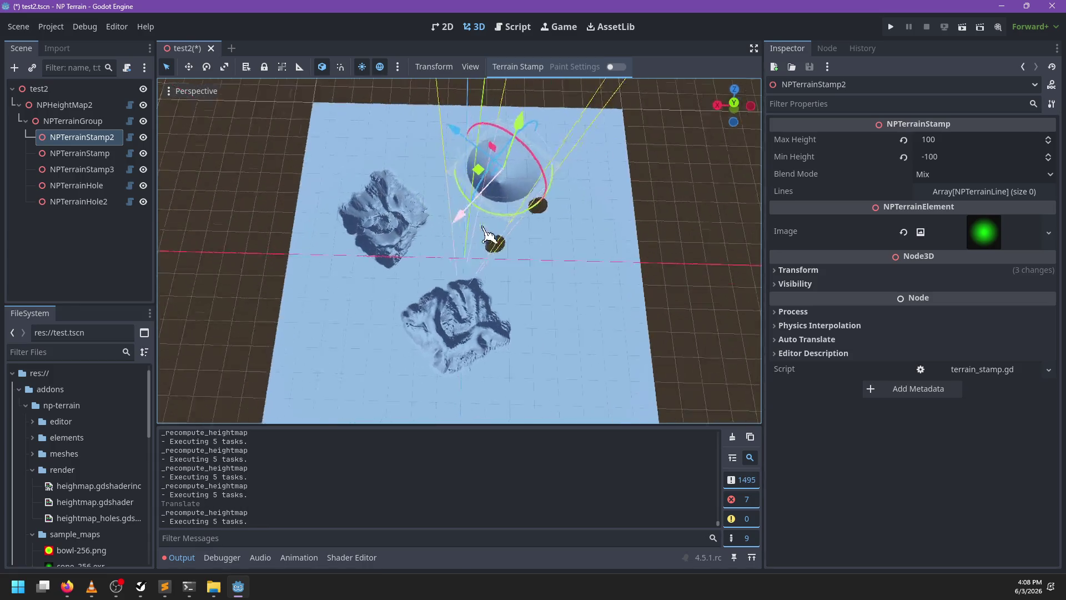
{"action": "left_click", "coordinate": [517, 27]}
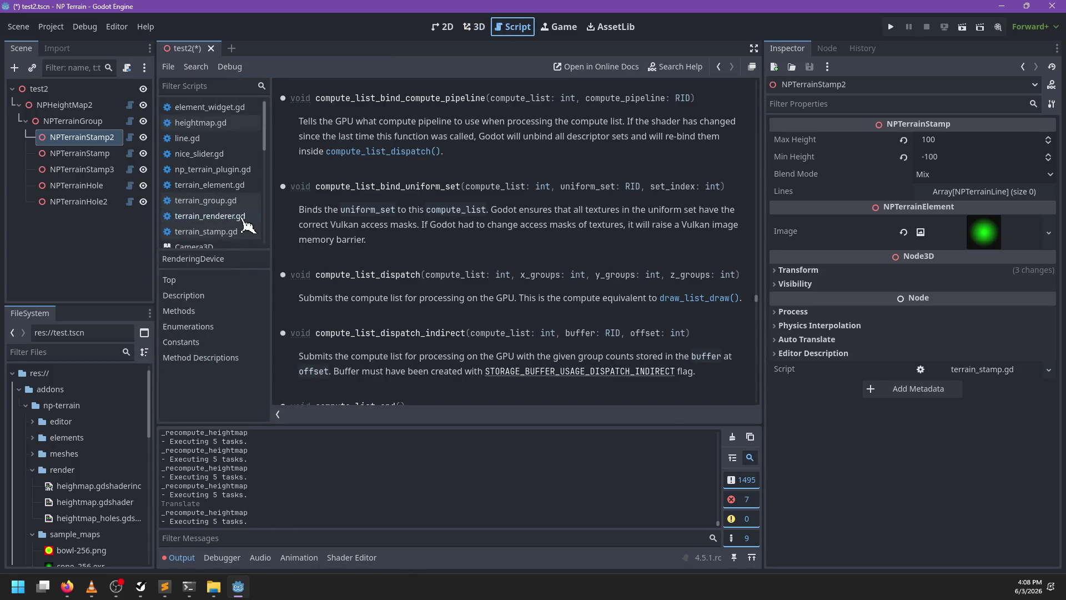
{"action": "left_click", "coordinate": [222, 216]}
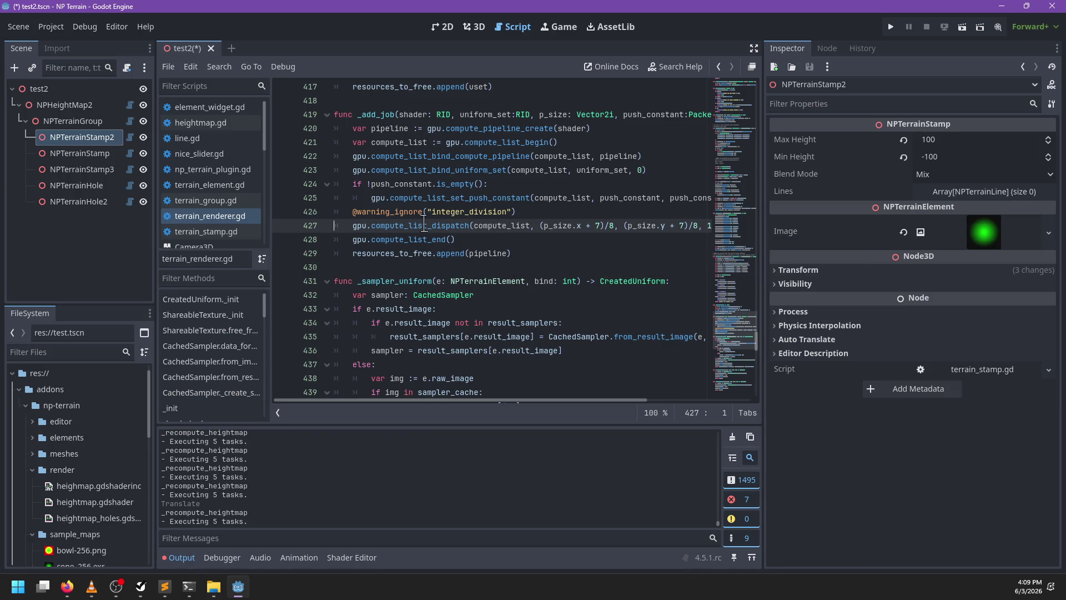
{"action": "double_click", "coordinate": [497, 198]}
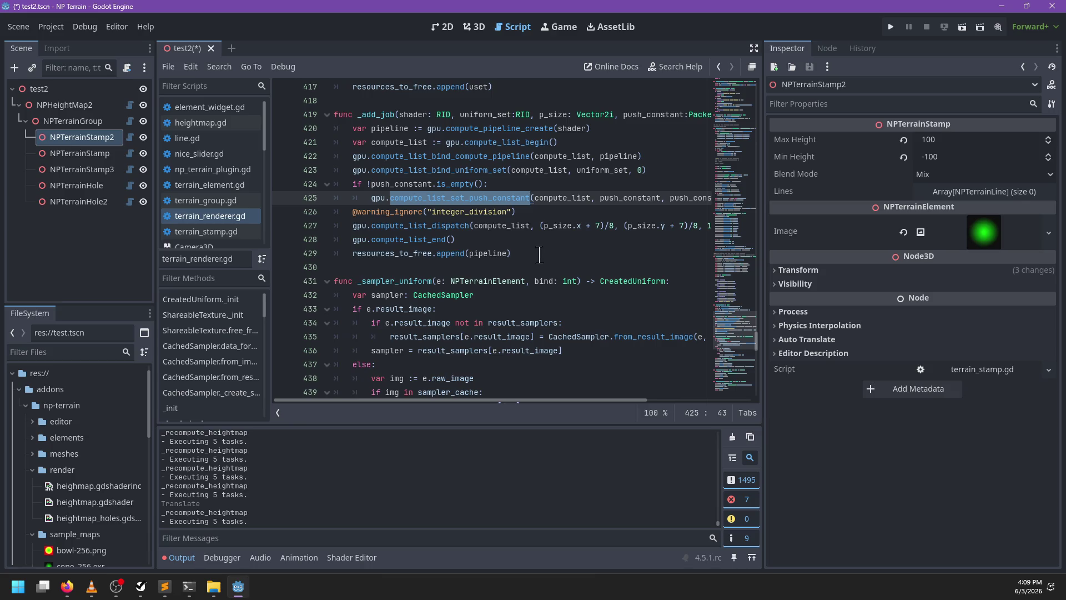
{"action": "double_click", "coordinate": [389, 239]}
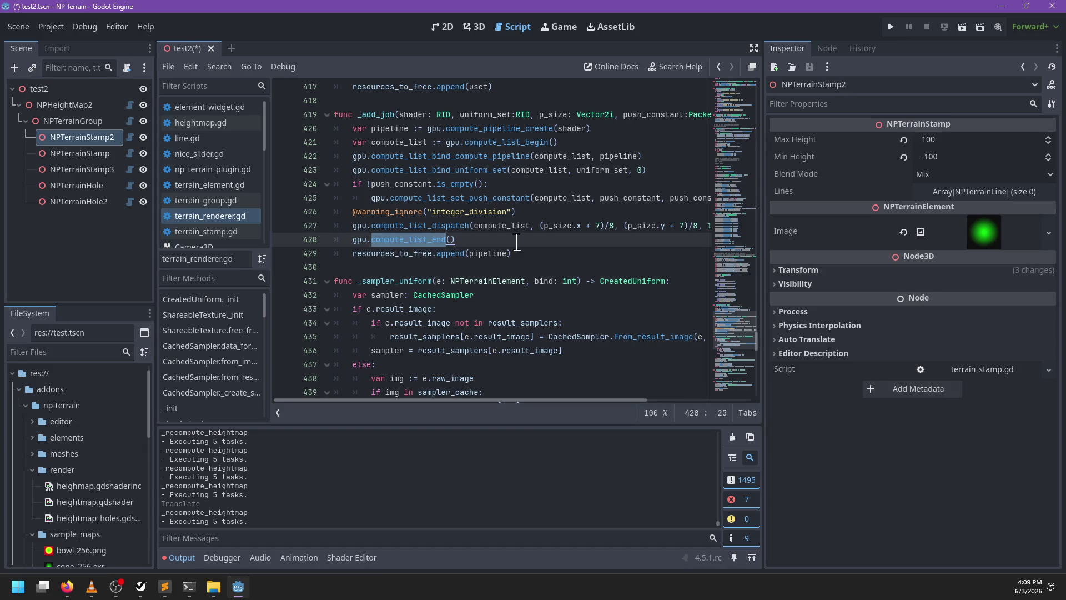
{"action": "mouse_move", "coordinate": [468, 171]}
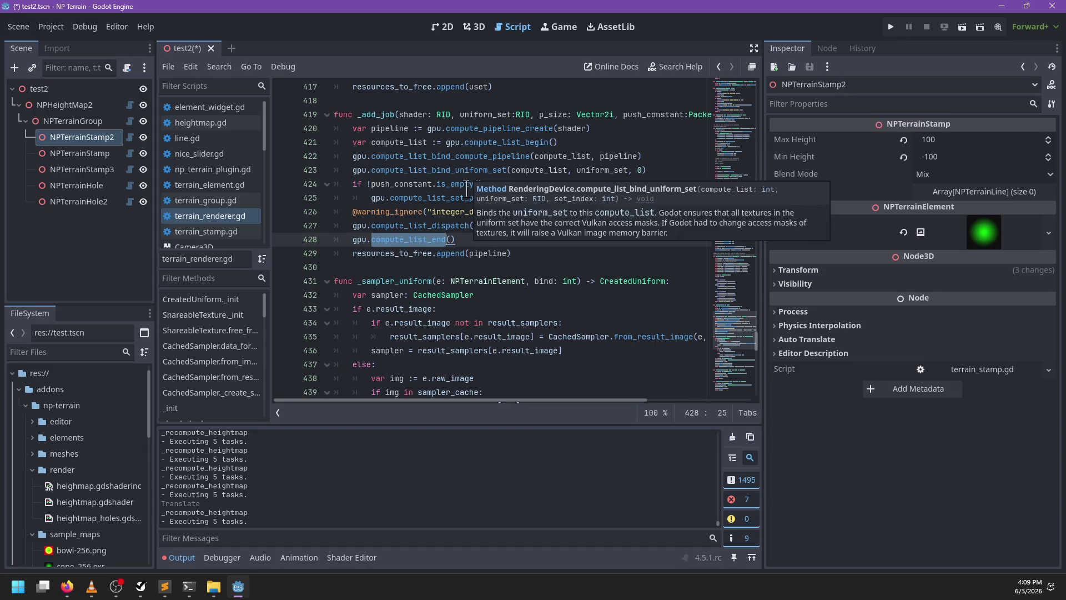
{"action": "double_click", "coordinate": [454, 226]}
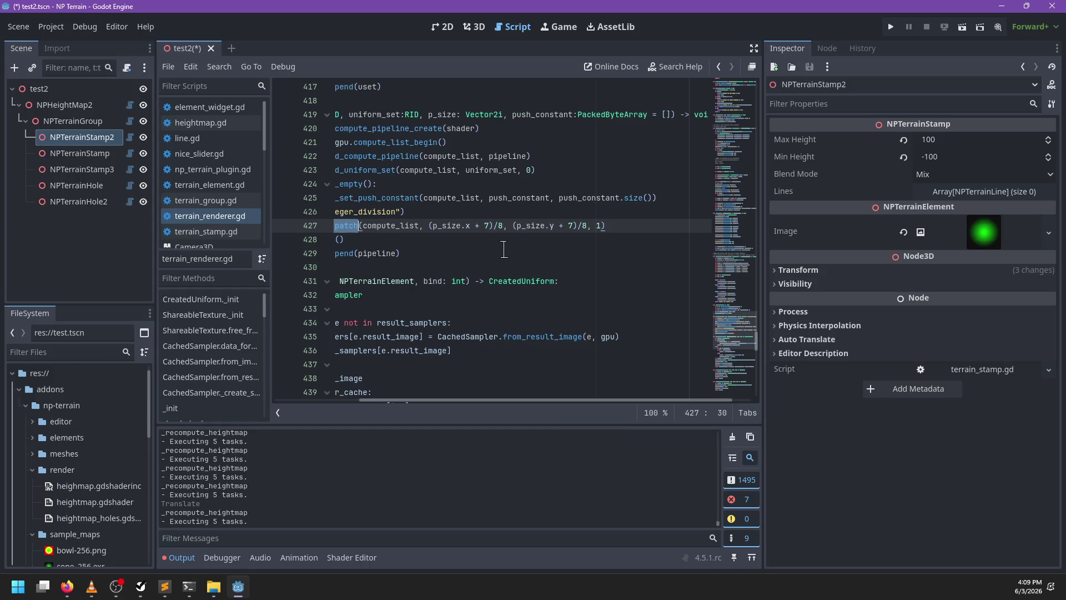
{"action": "mouse_move", "coordinate": [503, 248]}
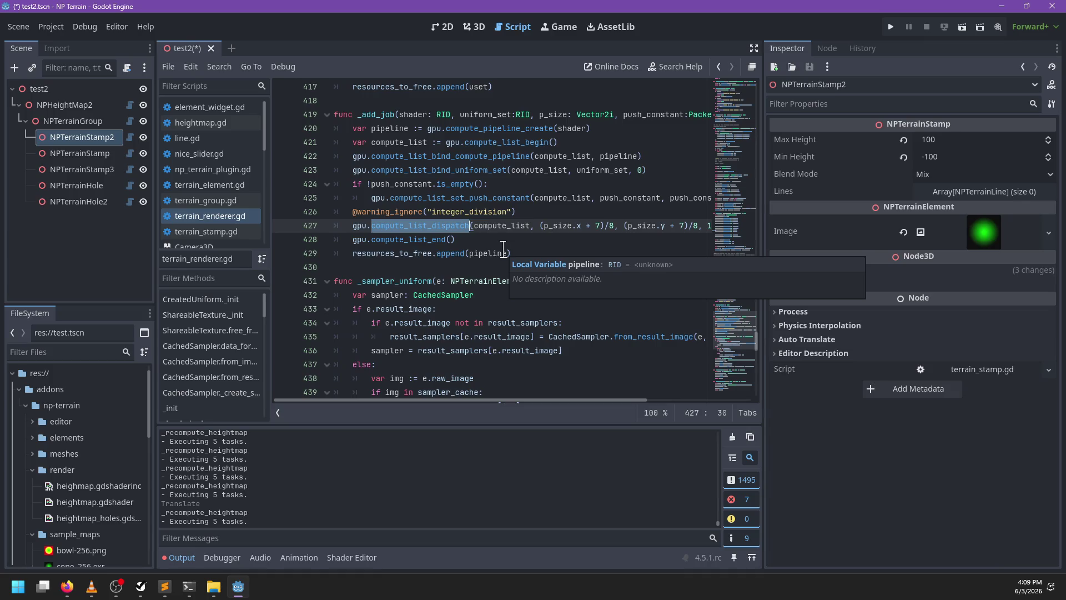
{"action": "scroll", "coordinate": [504, 241], "scroll_direction": "right", "scroll_amount": 3}
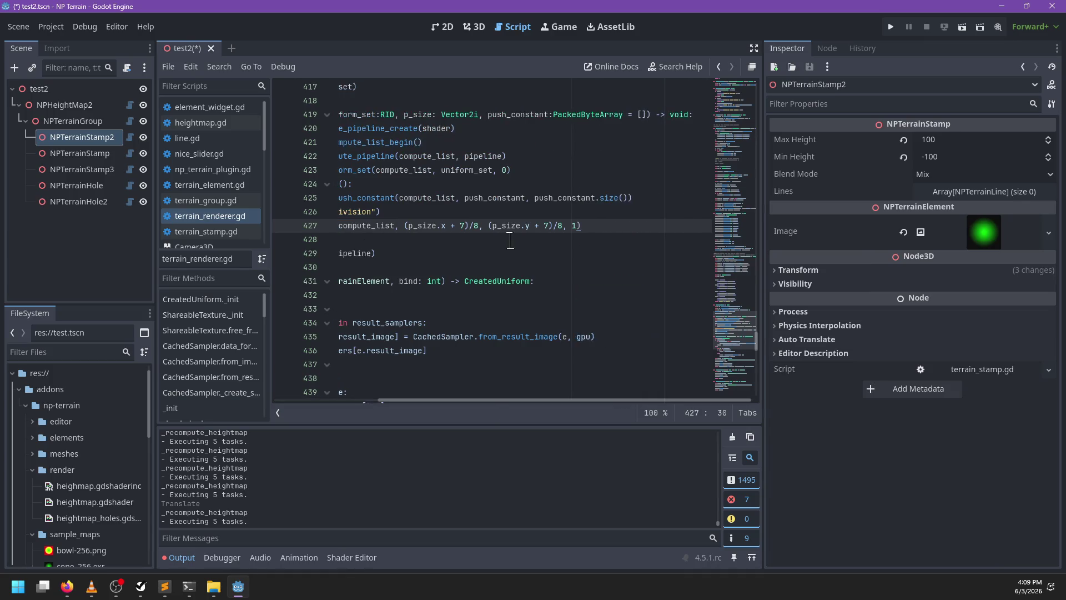
{"action": "scroll", "coordinate": [503, 234], "scroll_direction": "left", "scroll_amount": 3}
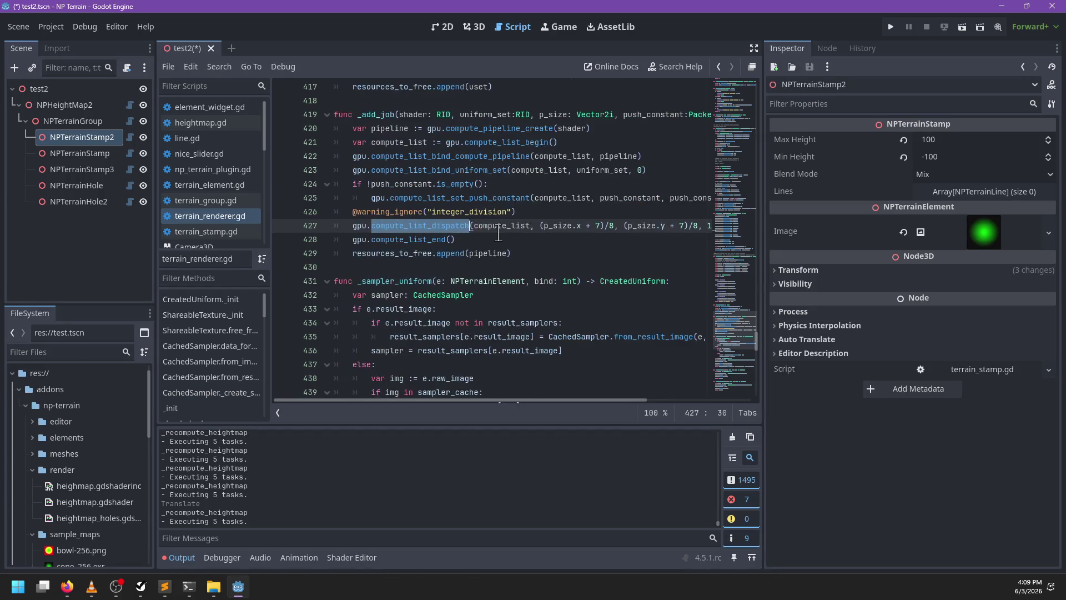
{"action": "scroll", "coordinate": [498, 232], "scroll_direction": "right", "scroll_amount": 2}
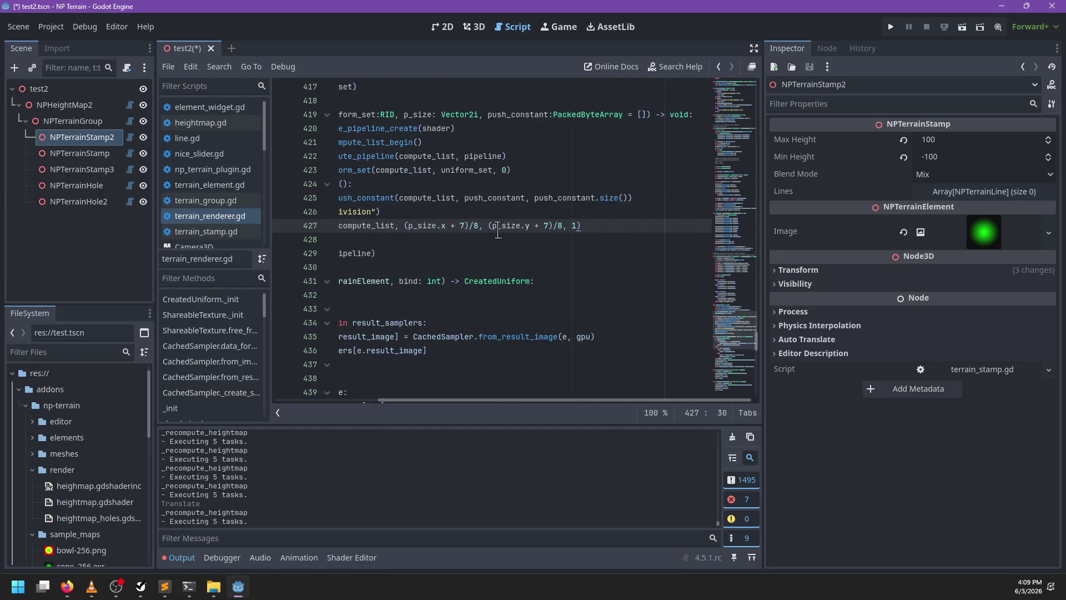
{"action": "scroll", "coordinate": [498, 232], "scroll_direction": "left", "scroll_amount": 3}
{"action": "scroll", "coordinate": [498, 232], "scroll_direction": "right", "scroll_amount": 2}
{"action": "scroll", "coordinate": [498, 232], "scroll_direction": "left", "scroll_amount": 2}
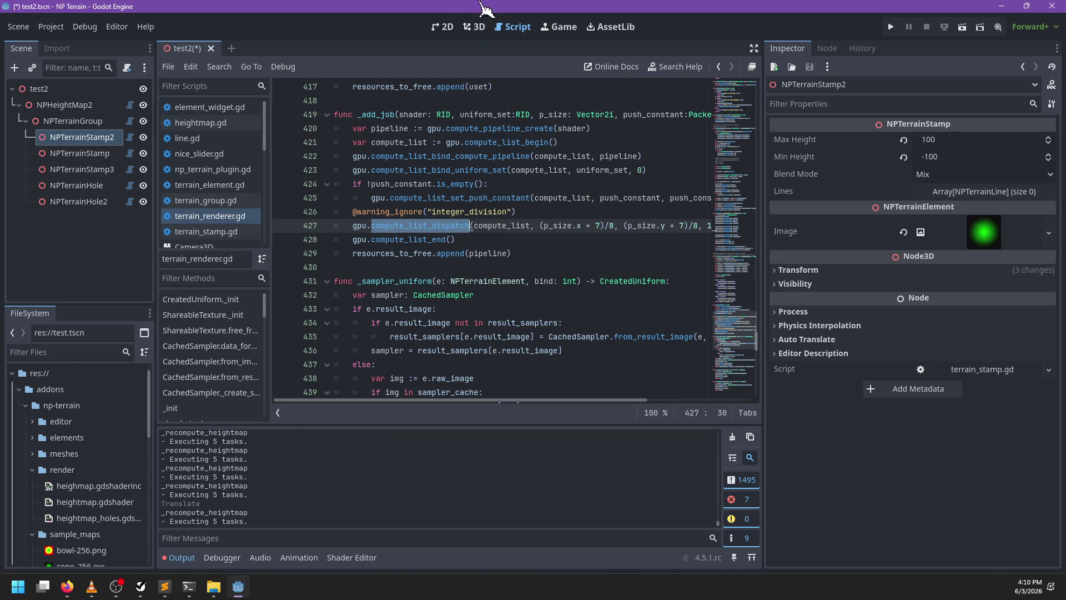
Drag NPTerrainStamp2's cone crater stamp through several positions until it sits beside the two holes
{"action": "left_click", "coordinate": [475, 27]}
{"action": "scroll", "coordinate": [502, 332], "scroll_direction": "up", "scroll_amount": 5}
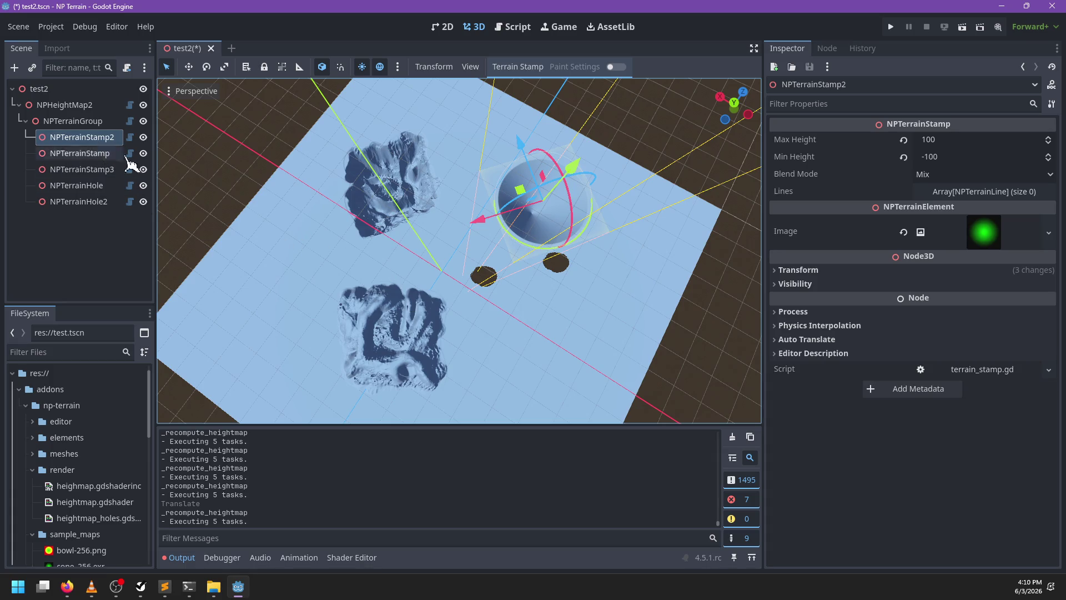
{"action": "mouse_move", "coordinate": [465, 169]}
{"action": "left_mouse_down"}
{"action": "mouse_move", "coordinate": [507, 245]}
{"action": "mouse_move", "coordinate": [519, 307]}
{"action": "mouse_move", "coordinate": [459, 305]}
{"action": "mouse_move", "coordinate": [436, 244]}
{"action": "mouse_move", "coordinate": [494, 263]}
{"action": "mouse_move", "coordinate": [514, 233]}
{"action": "mouse_move", "coordinate": [488, 202]}
{"action": "mouse_move", "coordinate": [428, 191]}
{"action": "mouse_move", "coordinate": [438, 269]}
{"action": "left_mouse_up"}
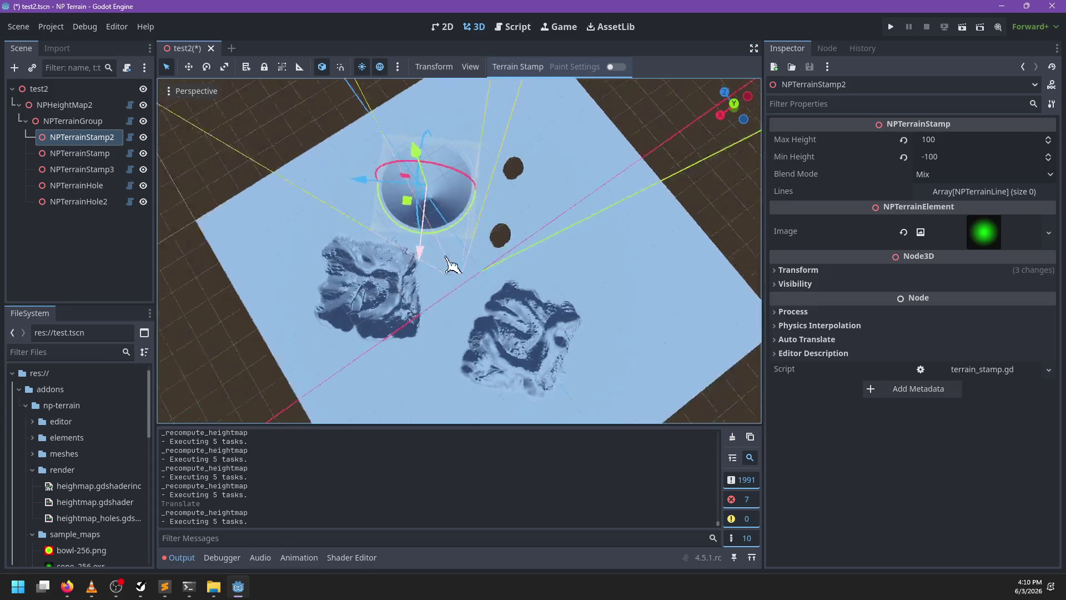
{"action": "mouse_move", "coordinate": [552, 332]}
{"action": "left_mouse_down"}
{"action": "mouse_move", "coordinate": [435, 293]}
{"action": "mouse_move", "coordinate": [432, 277]}
{"action": "mouse_move", "coordinate": [524, 302]}
{"action": "mouse_move", "coordinate": [595, 280]}
{"action": "mouse_move", "coordinate": [425, 278]}
{"action": "mouse_move", "coordinate": [431, 289]}
{"action": "left_mouse_up"}
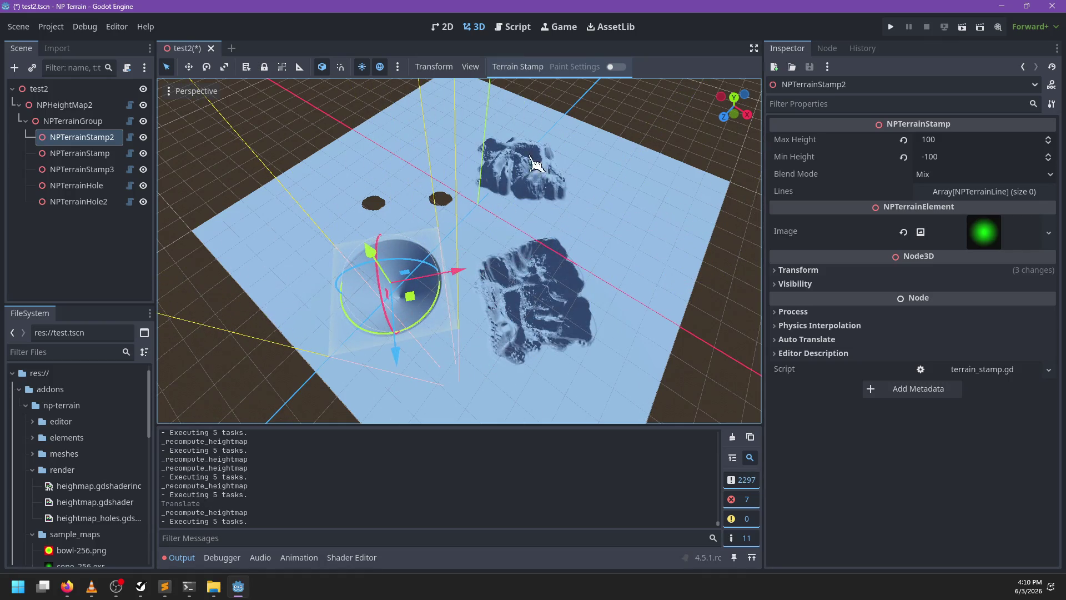
{"action": "left_click_drag", "start_coordinate": [525, 236], "coordinate": [550, 286]}
{"action": "mouse_move", "coordinate": [546, 243]}
{"action": "left_mouse_down"}
{"action": "mouse_move", "coordinate": [413, 297]}
{"action": "mouse_move", "coordinate": [572, 240]}
{"action": "mouse_move", "coordinate": [558, 317]}
{"action": "mouse_move", "coordinate": [445, 245]}
{"action": "mouse_move", "coordinate": [550, 147]}
{"action": "mouse_move", "coordinate": [447, 300]}
{"action": "mouse_move", "coordinate": [562, 323]}
{"action": "mouse_move", "coordinate": [595, 248]}
{"action": "left_mouse_up"}
{"action": "scroll", "coordinate": [564, 255], "scroll_direction": "up", "scroll_amount": 3}
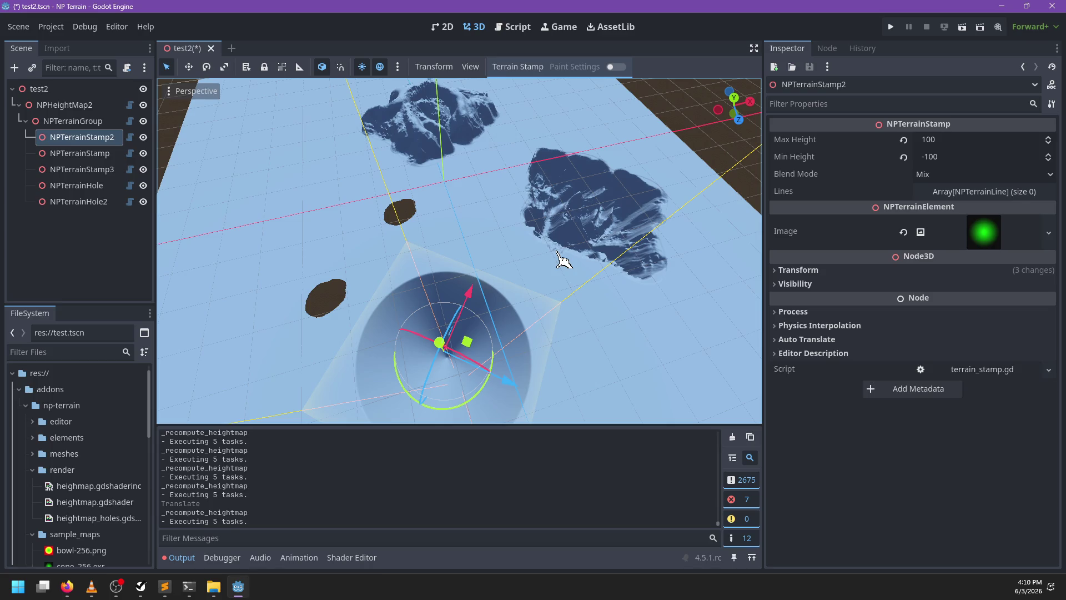
{"action": "mouse_move", "coordinate": [467, 342]}
{"action": "left_mouse_down"}
{"action": "mouse_move", "coordinate": [547, 206]}
{"action": "mouse_move", "coordinate": [670, 229]}
{"action": "mouse_move", "coordinate": [448, 310]}
{"action": "mouse_move", "coordinate": [445, 322]}
{"action": "left_mouse_up"}
{"action": "scroll", "coordinate": [513, 291], "scroll_direction": "down", "scroll_amount": 5}
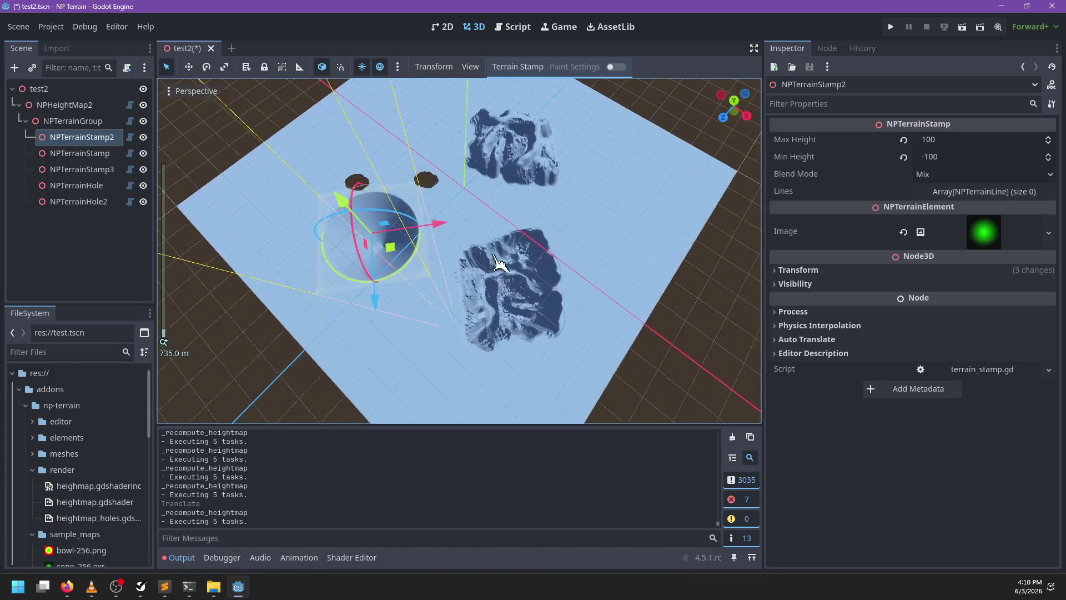
{"action": "left_click", "coordinate": [94, 153]}
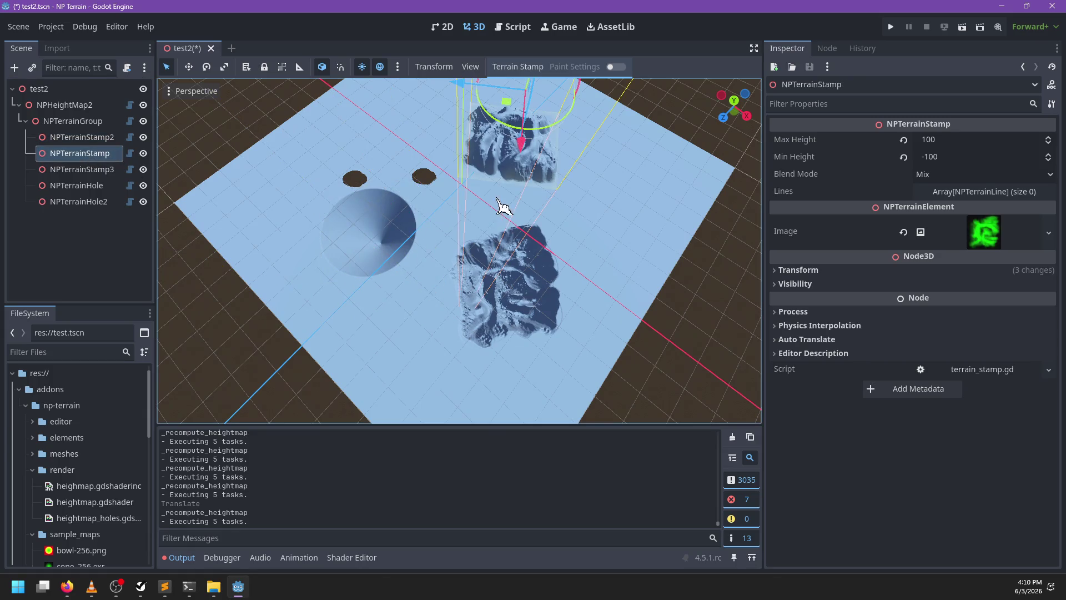
Frame NPTerrainStamp with F, nudge its mountain slightly up-left, and inspect the terrain from other angles
{"action": "key", "text": "f"}
{"action": "scroll", "coordinate": [537, 267], "scroll_direction": "down", "scroll_amount": 3}
{"action": "scroll", "coordinate": [576, 231], "scroll_direction": "down", "scroll_amount": 3}
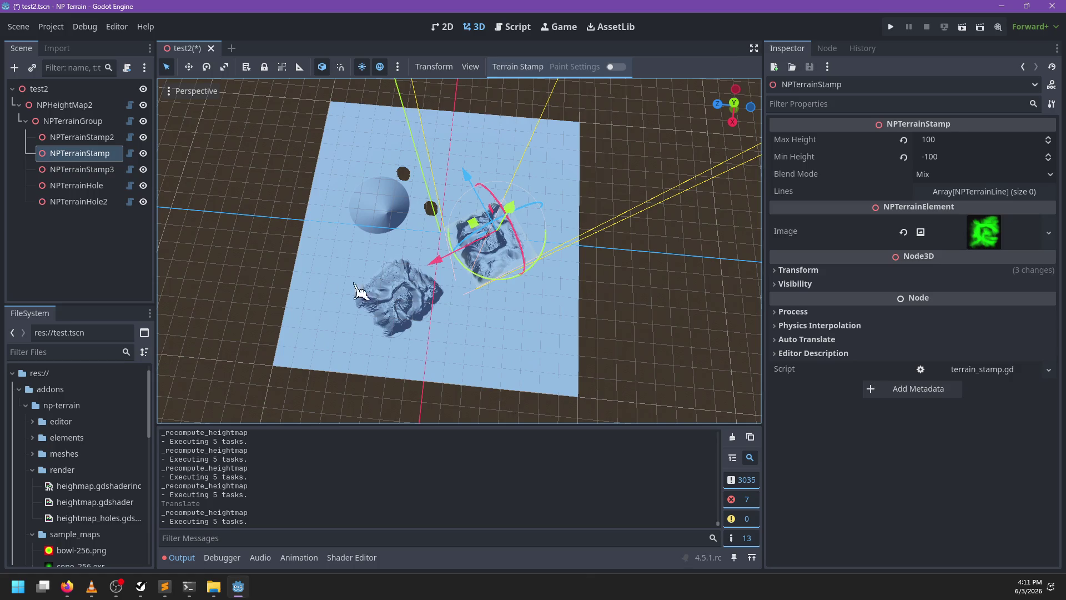
{"action": "scroll", "coordinate": [366, 288], "scroll_direction": "up", "scroll_amount": 4}
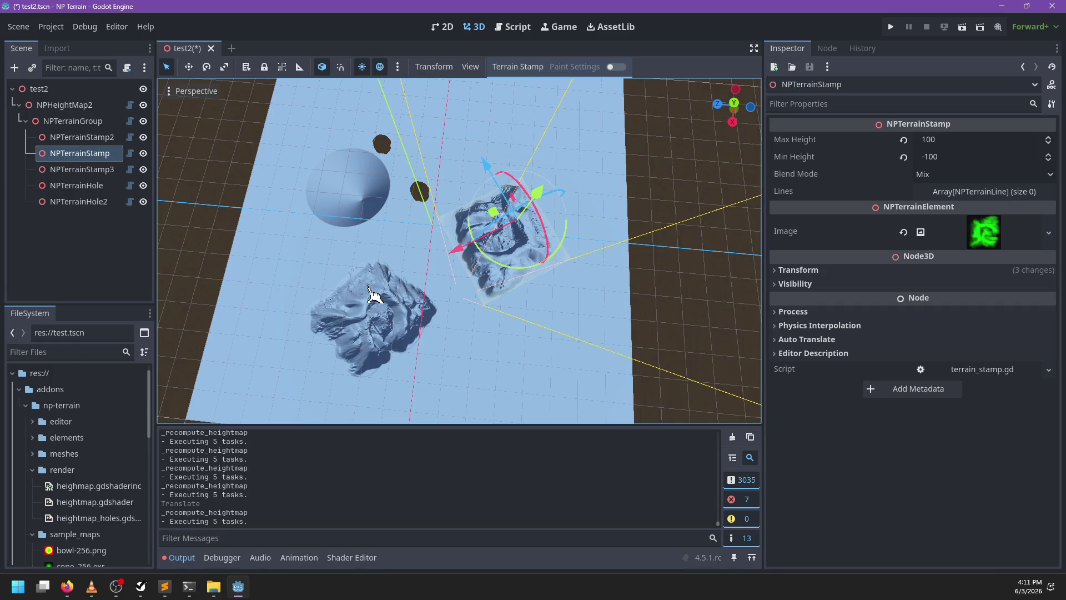
{"action": "scroll", "coordinate": [368, 288], "scroll_direction": "down", "scroll_amount": 5}
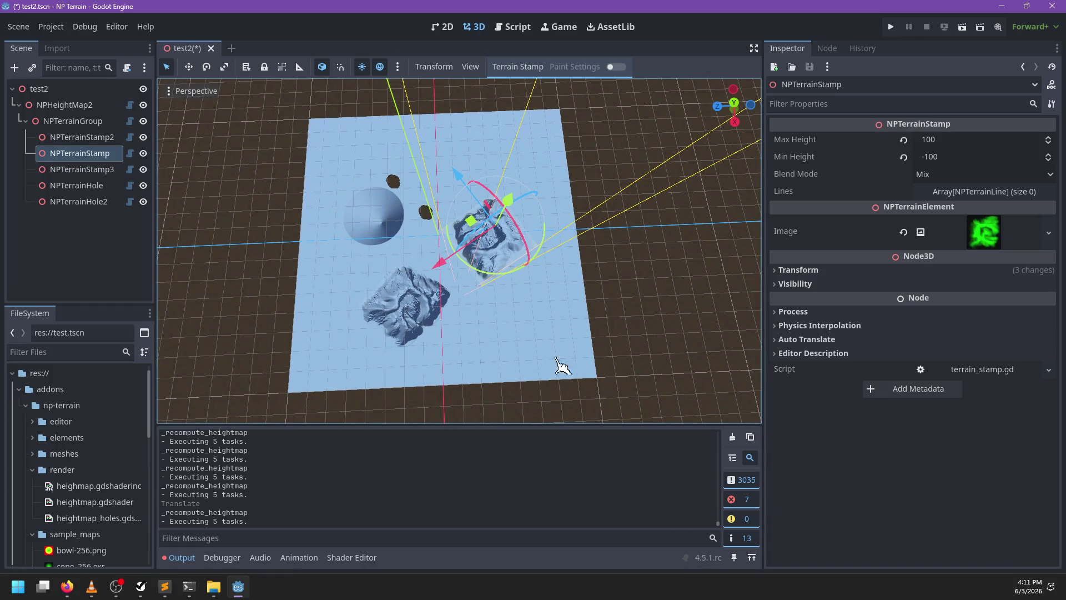
{"action": "mouse_move", "coordinate": [489, 234]}
{"action": "left_mouse_down"}
{"action": "mouse_move", "coordinate": [458, 225]}
{"action": "mouse_move", "coordinate": [481, 233]}
{"action": "left_mouse_up"}
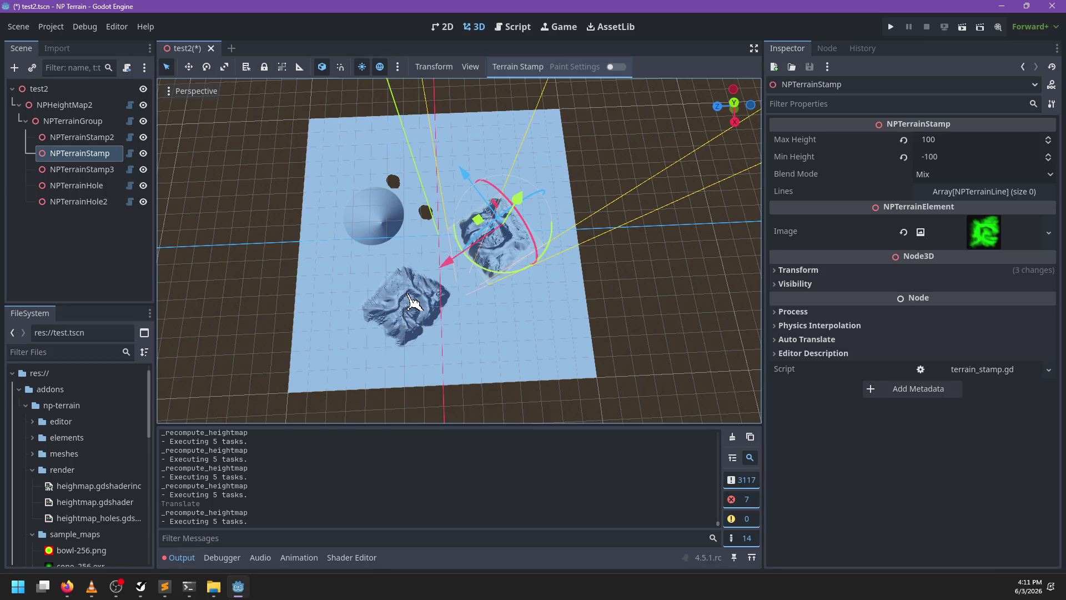
{"action": "left_click_drag", "start_coordinate": [439, 249], "coordinate": [527, 234]}
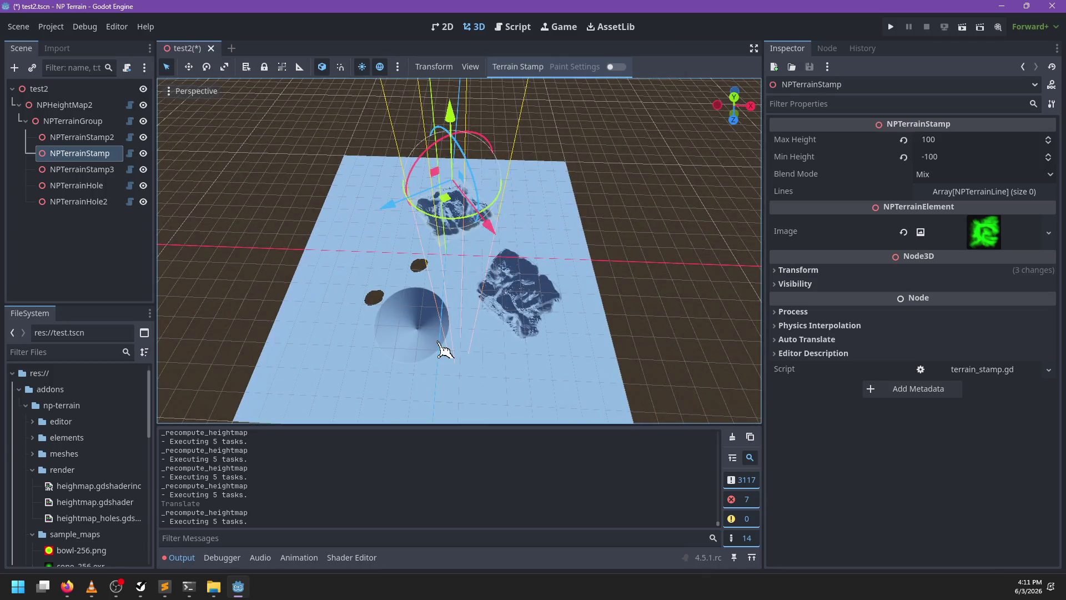
{"action": "left_click_drag", "start_coordinate": [554, 282], "coordinate": [444, 309]}
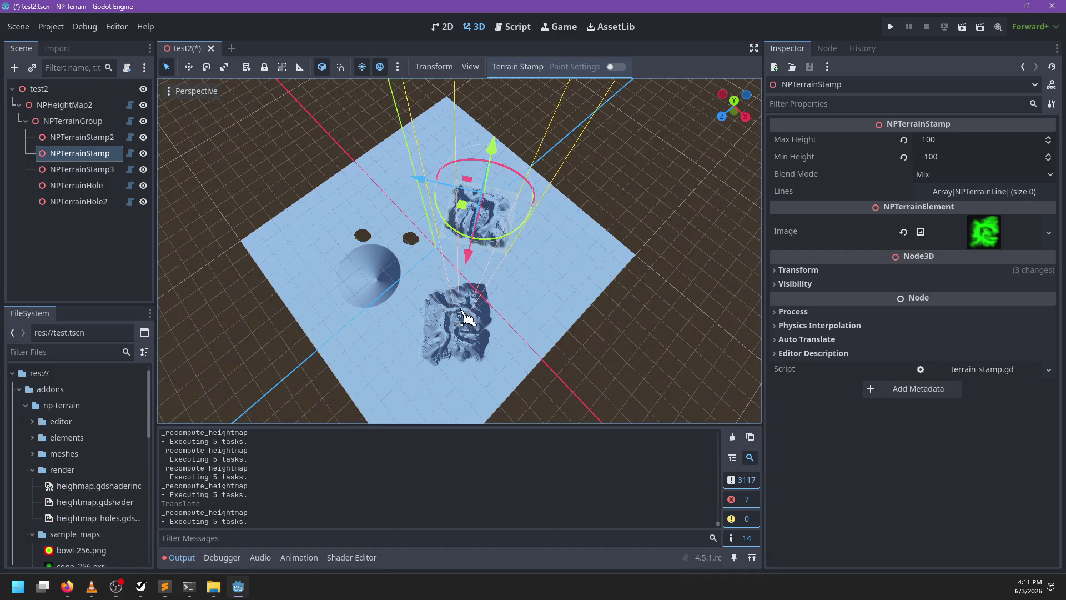
{"action": "left_click_drag", "start_coordinate": [508, 216], "coordinate": [466, 214]}
{"action": "scroll", "coordinate": [466, 214], "scroll_direction": "up", "scroll_amount": 2}
{"action": "left_click", "coordinate": [82, 137]}
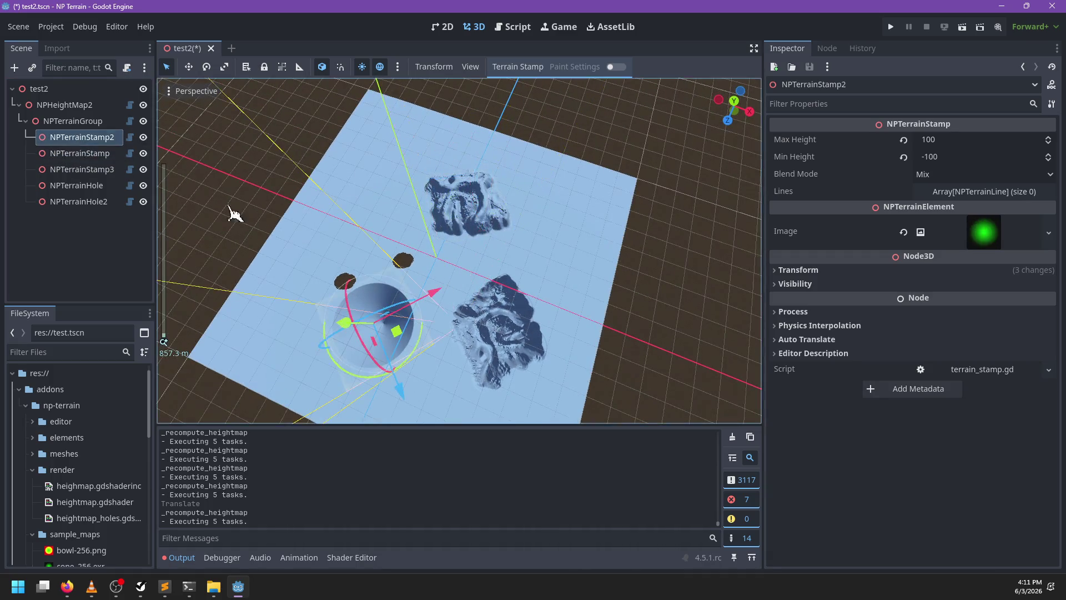
Move the cone stamp and reorder NPTerrainStamp above NPTerrainStamp2 in the Scene dock
{"action": "mouse_move", "coordinate": [356, 300]}
{"action": "left_mouse_down"}
{"action": "mouse_move", "coordinate": [432, 307]}
{"action": "mouse_move", "coordinate": [409, 214]}
{"action": "mouse_move", "coordinate": [397, 222]}
{"action": "left_mouse_up"}
{"action": "mouse_move", "coordinate": [42, 156]}
{"action": "left_mouse_down"}
{"action": "mouse_move", "coordinate": [94, 145]}
{"action": "mouse_move", "coordinate": [93, 133]}
{"action": "left_mouse_up"}
{"action": "left_click_drag", "start_coordinate": [500, 226], "coordinate": [381, 238]}
{"action": "left_click_drag", "start_coordinate": [500, 243], "coordinate": [489, 239]}
Orbit low around the cone crater to inspect it alongside the holes and mountains
{"action": "scroll", "coordinate": [359, 278], "scroll_direction": "up", "scroll_amount": 5}
{"action": "left_click_drag", "start_coordinate": [360, 277], "coordinate": [507, 198]}
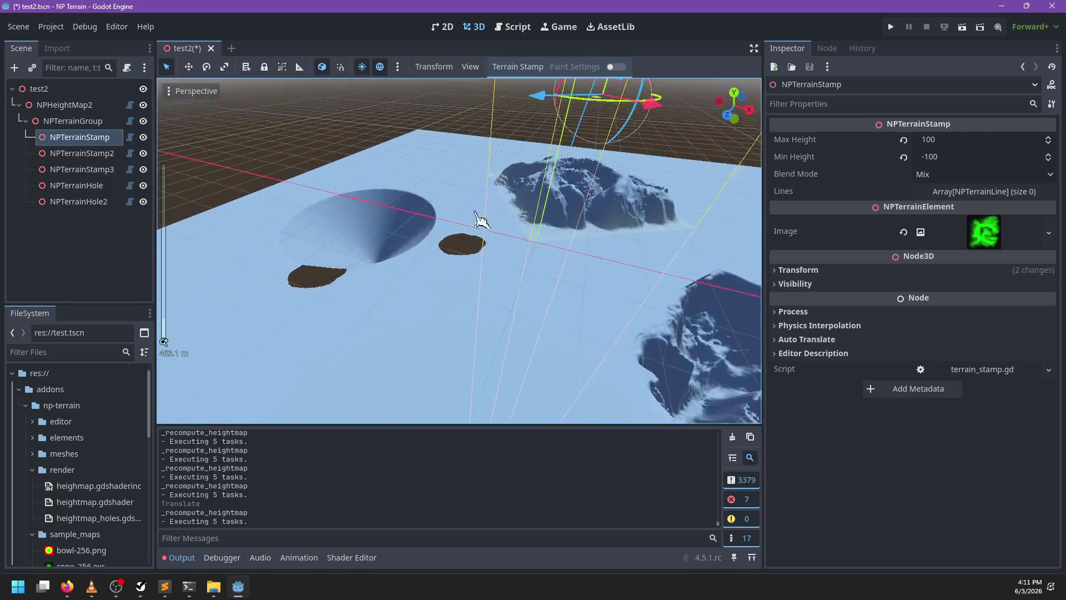
{"action": "scroll", "coordinate": [381, 222], "scroll_direction": "up", "scroll_amount": 4}
{"action": "mouse_move", "coordinate": [381, 221]}
{"action": "left_mouse_down"}
{"action": "mouse_move", "coordinate": [468, 236]}
{"action": "mouse_move", "coordinate": [521, 233]}
{"action": "mouse_move", "coordinate": [531, 217]}
{"action": "mouse_move", "coordinate": [507, 217]}
{"action": "mouse_move", "coordinate": [500, 231]}
{"action": "mouse_move", "coordinate": [518, 238]}
{"action": "left_mouse_up"}
{"action": "scroll", "coordinate": [514, 222], "scroll_direction": "down", "scroll_amount": 2}
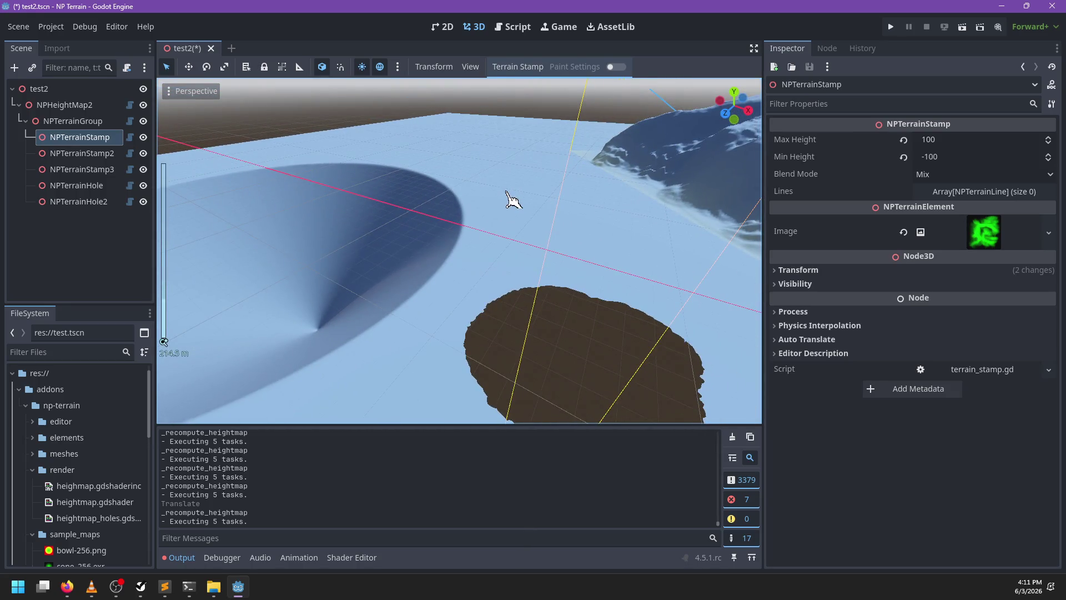
{"action": "scroll", "coordinate": [507, 200], "scroll_direction": "down", "scroll_amount": 3}
{"action": "mouse_move", "coordinate": [507, 207]}
{"action": "left_mouse_down"}
{"action": "mouse_move", "coordinate": [505, 274]}
{"action": "mouse_move", "coordinate": [575, 283]}
{"action": "mouse_move", "coordinate": [578, 254]}
{"action": "mouse_move", "coordinate": [588, 267]}
{"action": "left_mouse_up"}
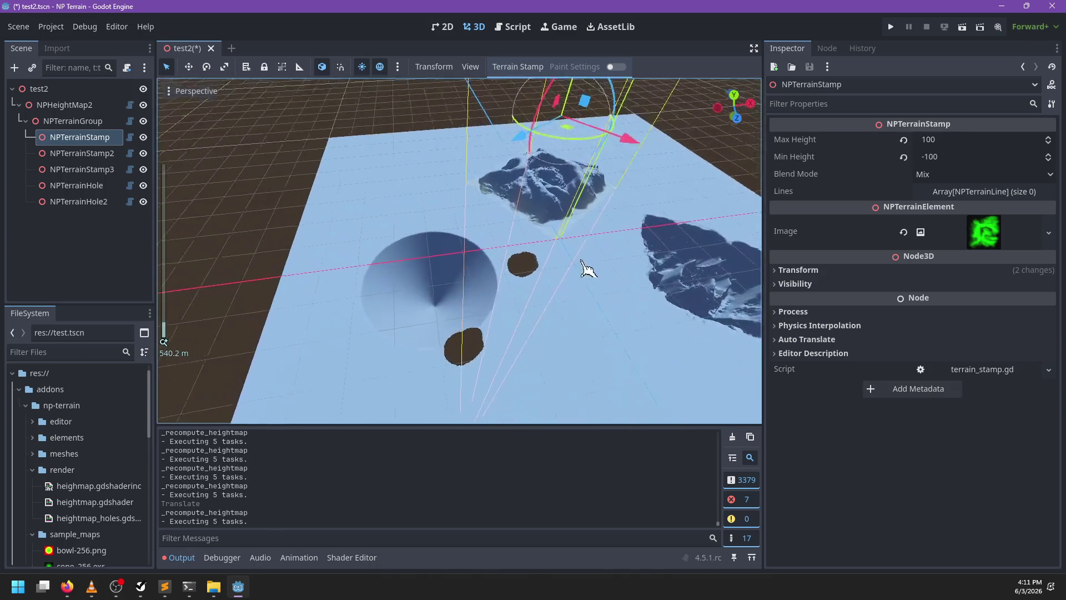
Slide NPTerrainStamp's mountain around the terrain and set it down beside the other mountain
{"action": "mouse_move", "coordinate": [566, 139]}
{"action": "left_mouse_down"}
{"action": "mouse_move", "coordinate": [584, 156]}
{"action": "mouse_move", "coordinate": [574, 139]}
{"action": "left_mouse_up"}
{"action": "mouse_move", "coordinate": [515, 266]}
{"action": "left_mouse_down"}
{"action": "mouse_move", "coordinate": [505, 281]}
{"action": "mouse_move", "coordinate": [533, 268]}
{"action": "mouse_move", "coordinate": [428, 291]}
{"action": "left_mouse_up"}
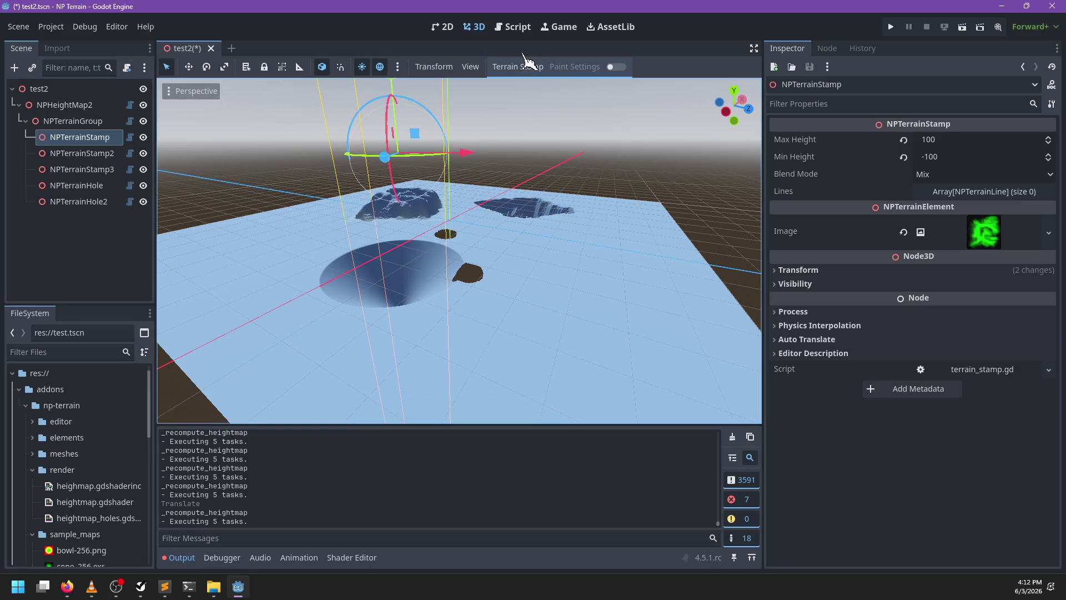
{"action": "scroll", "coordinate": [435, 237], "scroll_direction": "up", "scroll_amount": 3}
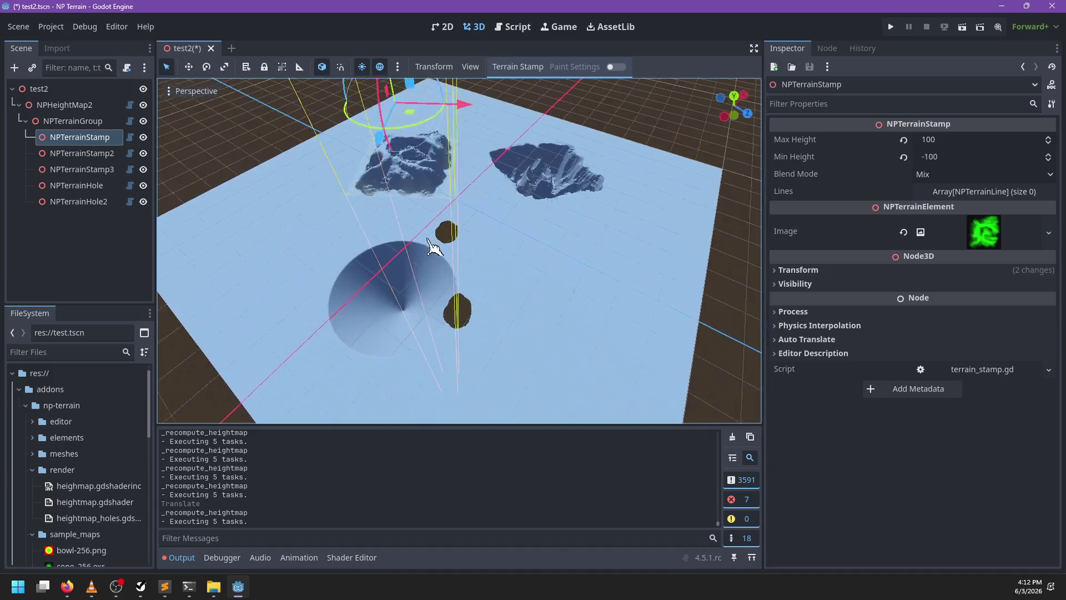
{"action": "mouse_move", "coordinate": [419, 114]}
{"action": "left_mouse_down"}
{"action": "mouse_move", "coordinate": [483, 109]}
{"action": "mouse_move", "coordinate": [397, 158]}
{"action": "mouse_move", "coordinate": [447, 222]}
{"action": "mouse_move", "coordinate": [428, 283]}
{"action": "mouse_move", "coordinate": [333, 286]}
{"action": "left_mouse_up"}
{"action": "mouse_move", "coordinate": [409, 181]}
{"action": "left_mouse_down"}
{"action": "mouse_move", "coordinate": [552, 292]}
{"action": "mouse_move", "coordinate": [578, 166]}
{"action": "mouse_move", "coordinate": [419, 191]}
{"action": "mouse_move", "coordinate": [412, 225]}
{"action": "mouse_move", "coordinate": [414, 140]}
{"action": "mouse_move", "coordinate": [398, 135]}
{"action": "mouse_move", "coordinate": [432, 132]}
{"action": "left_mouse_up"}
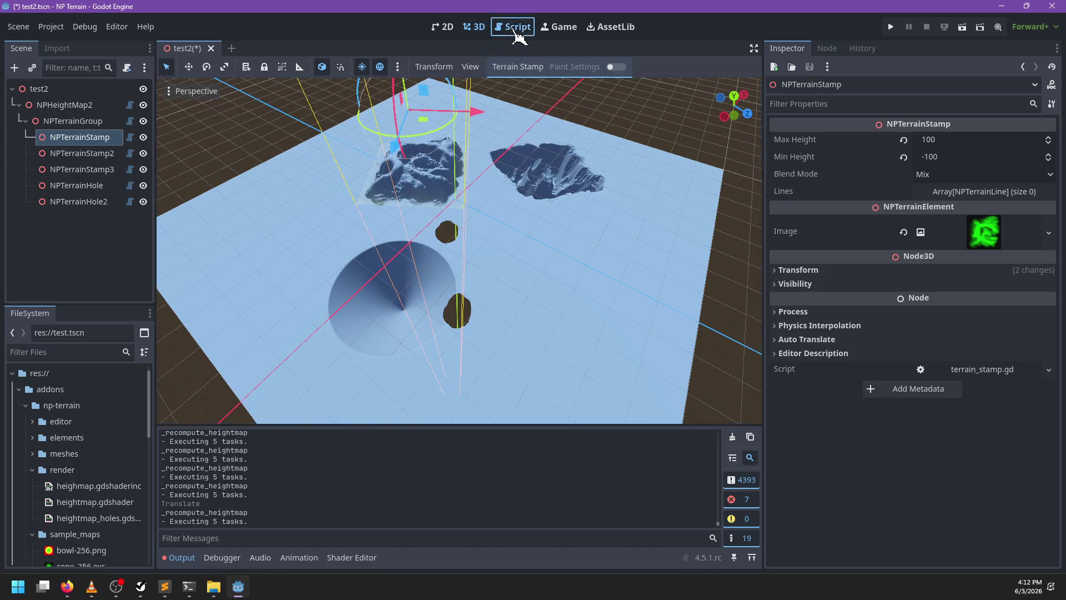
Open heightmap.gd, search 'upd', and jump to the _update_materials function definition
{"action": "left_click", "coordinate": [514, 27]}
{"action": "scroll", "coordinate": [389, 228], "scroll_direction": "down", "scroll_amount": 2}
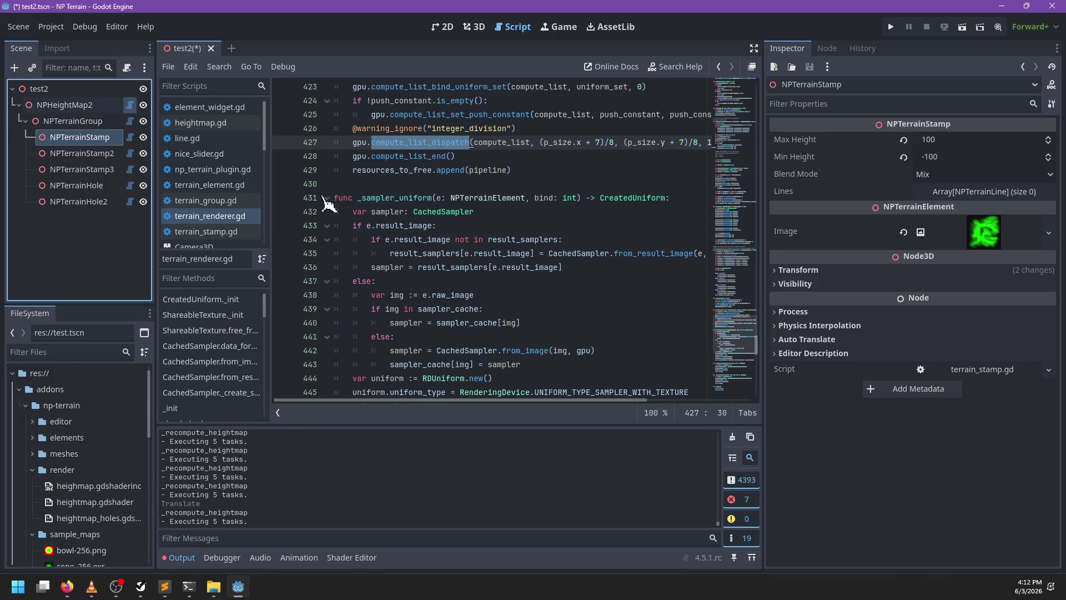
{"action": "left_click", "coordinate": [201, 122]}
{"action": "key", "text": "ctrl+f"}
{"action": "type", "text": "update_materaisl"}
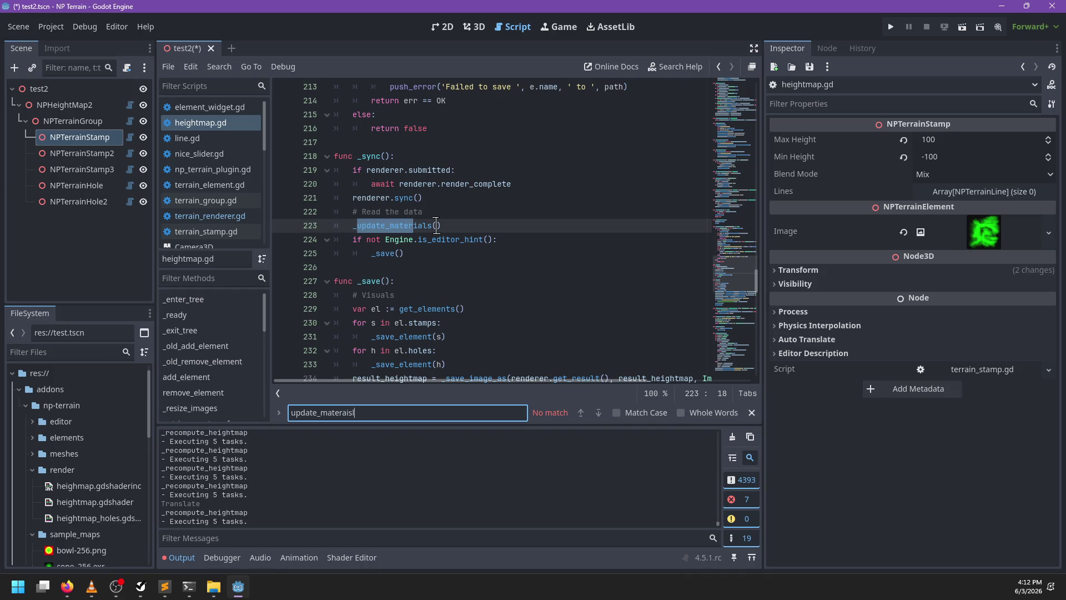
{"action": "key", "text": "Escape"}
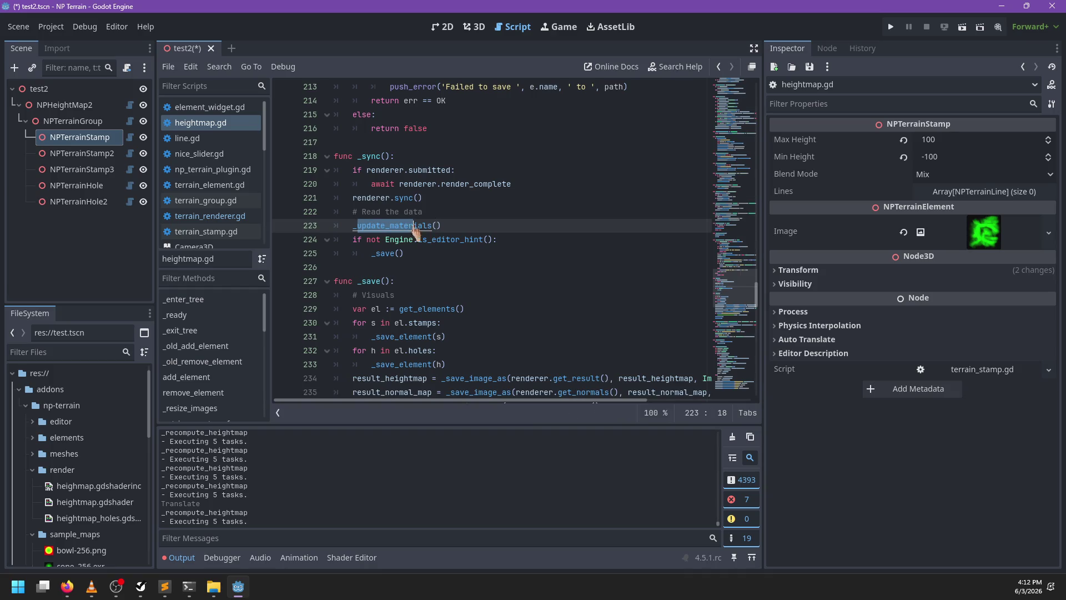
{"action": "left_click", "coordinate": [411, 231], "text": "ctrl"}
{"action": "scroll", "coordinate": [539, 263], "scroll_direction": "down", "scroll_amount": 3}
{"action": "scroll", "coordinate": [534, 267], "scroll_direction": "up", "scroll_amount": 2}
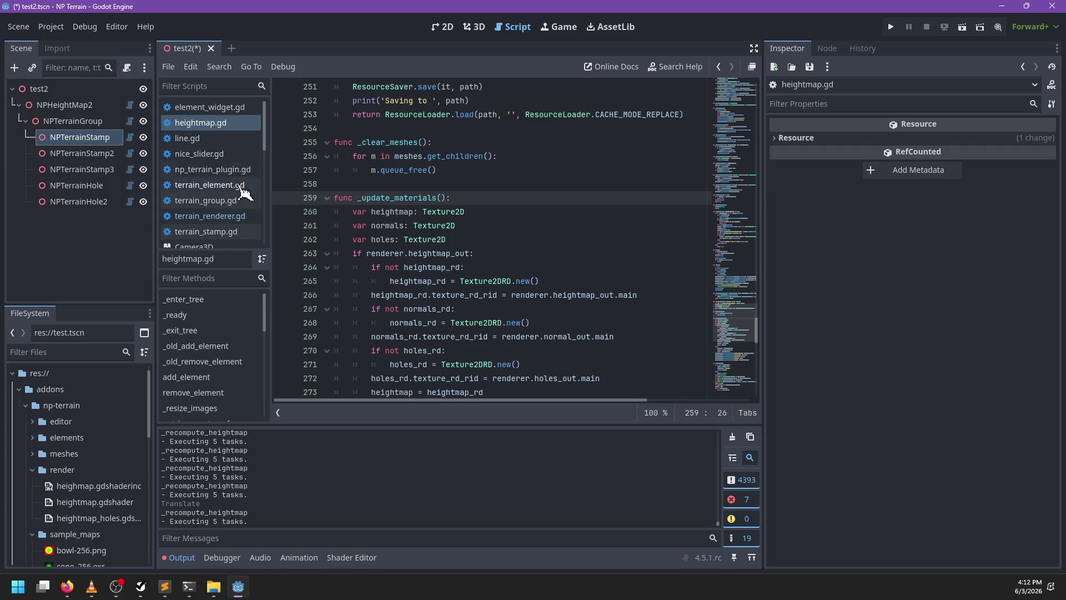